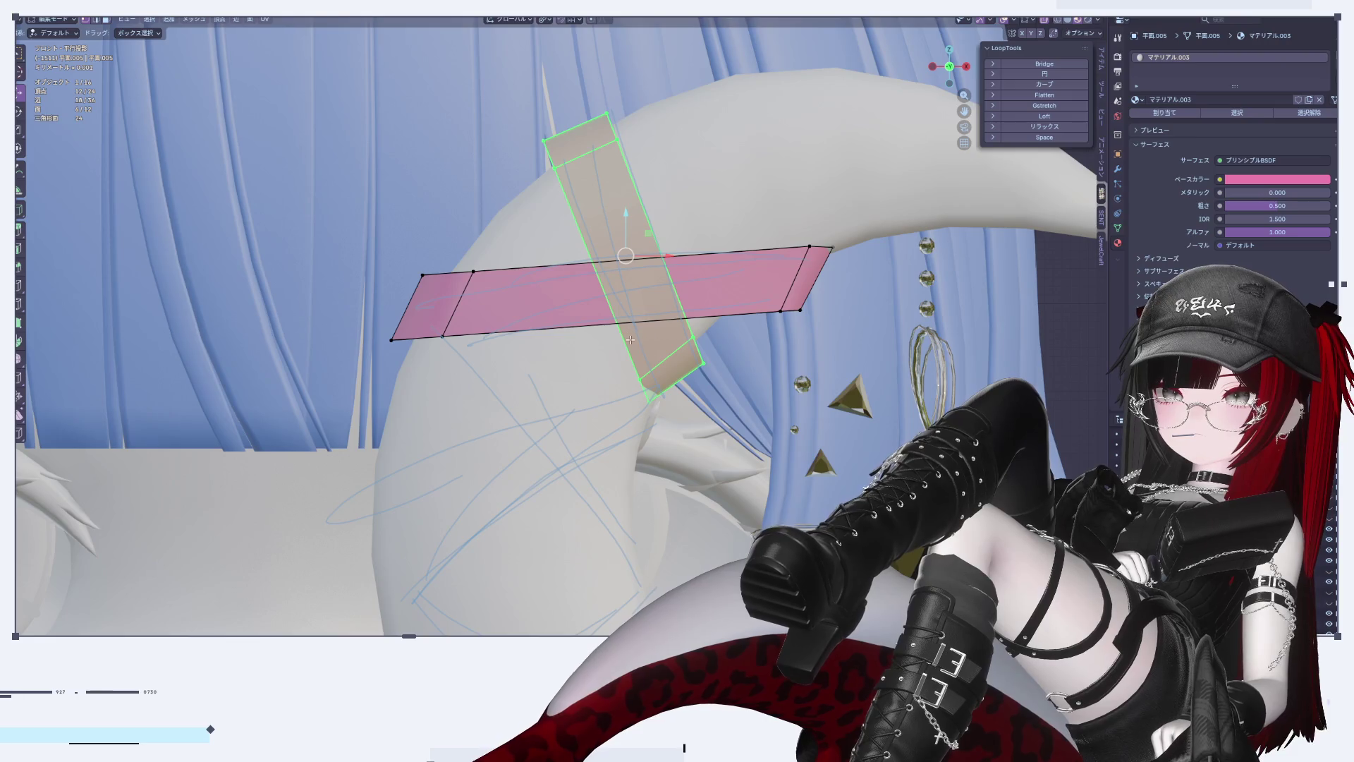
Step: Extend the selection to the strip's lower two faces and move them down and right
{"action": "key", "text": "ctrl+KP_Add"}
{"action": "key", "text": "ctrl+KP_Add"}
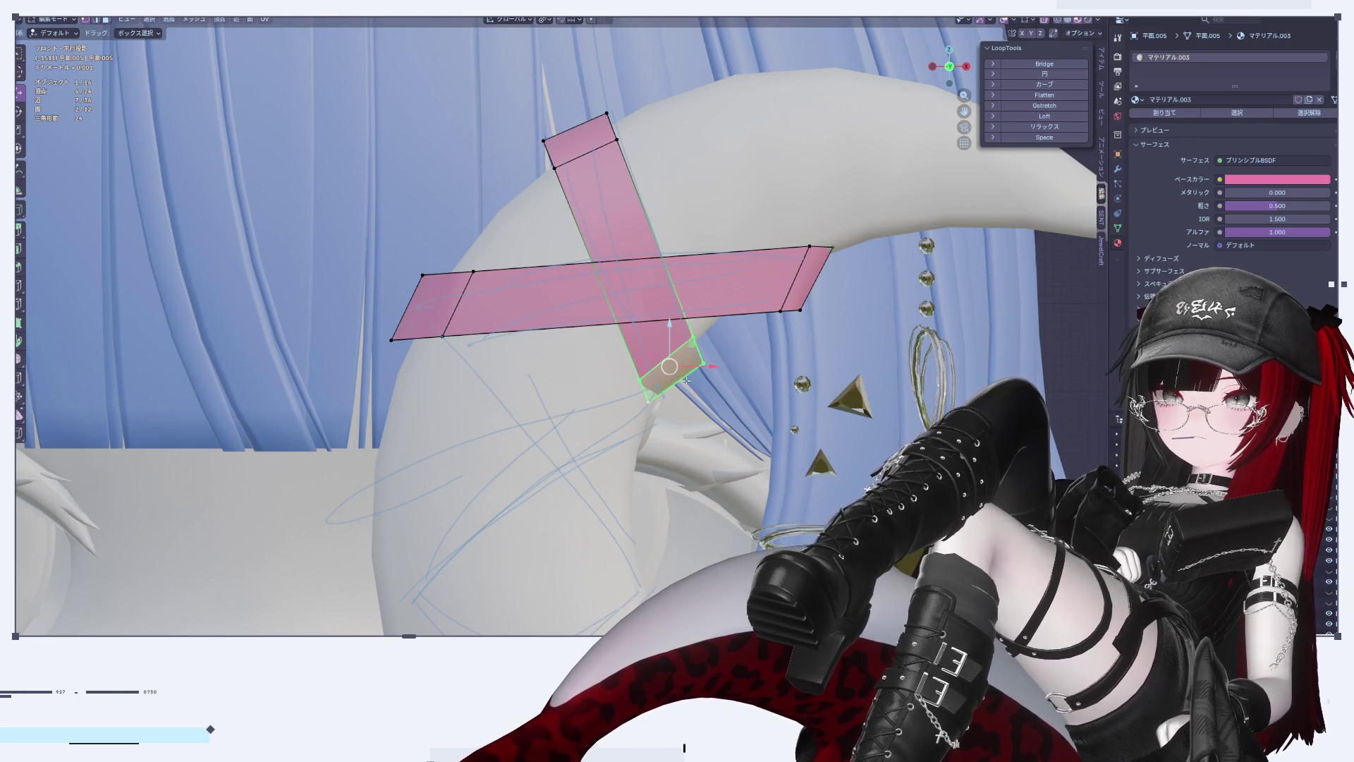
{"action": "left_click_drag", "start_coordinate": [682, 374], "coordinate": [695, 407]}
{"action": "key", "text": "r"}
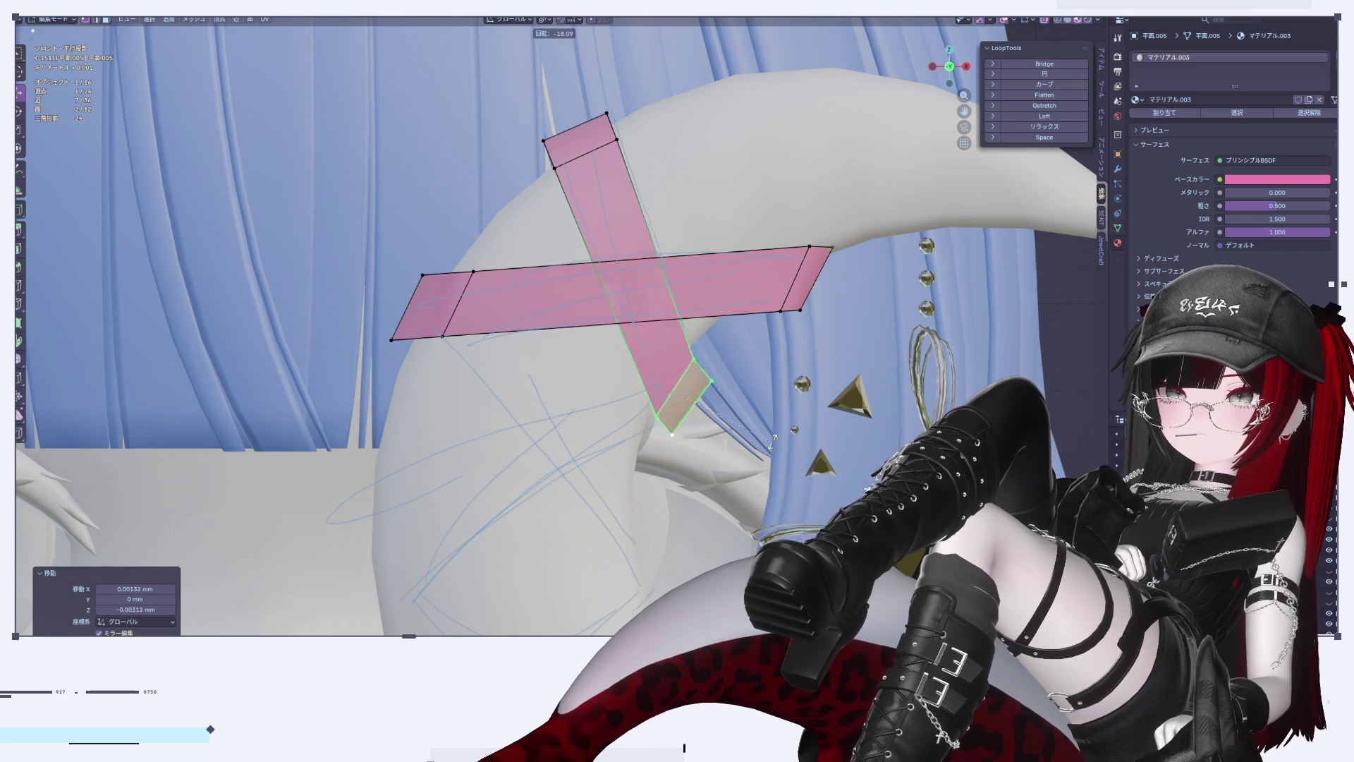
{"action": "left_click", "coordinate": [770, 464]}
{"action": "key", "text": "ctrl+z"}
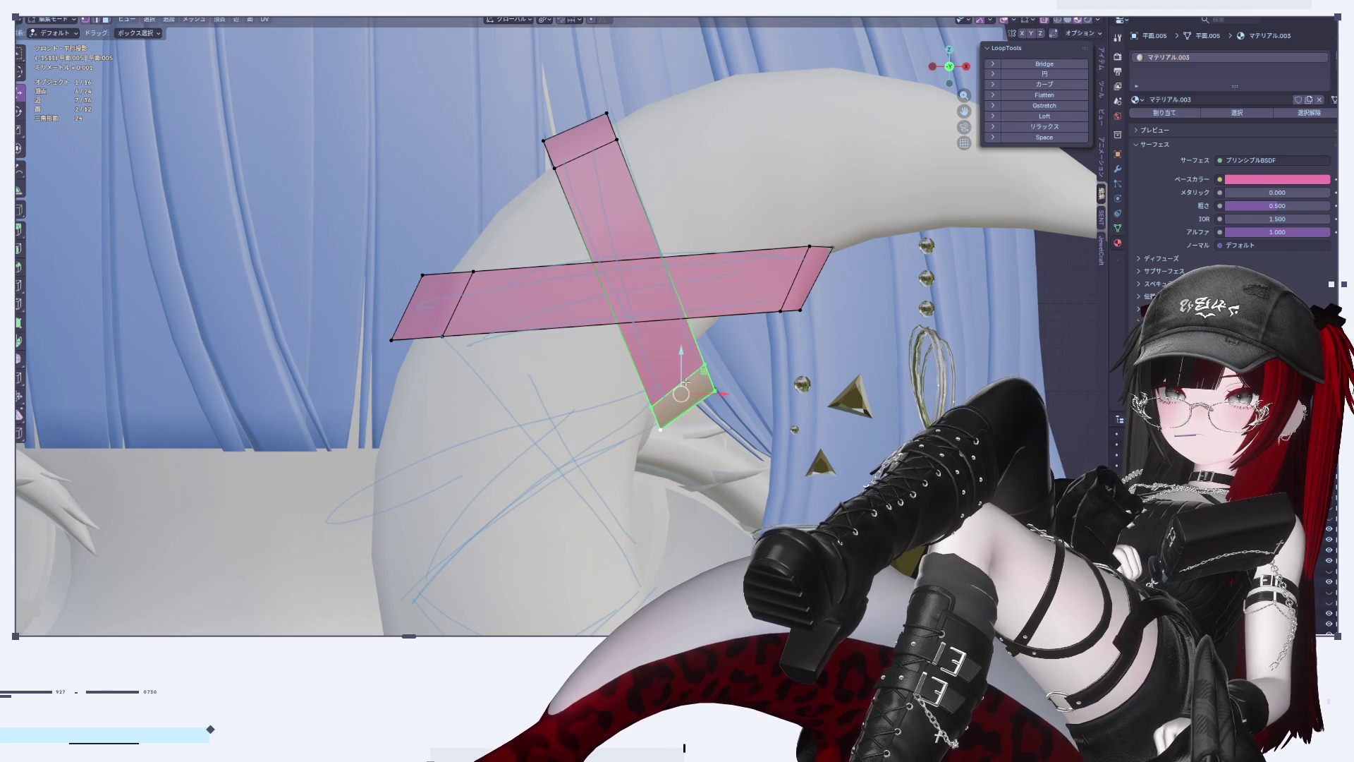
{"action": "key", "text": "ctrl+z"}
Step: Rotate the strip's lower end, then its end edge, to a new angle
{"action": "key", "text": "r"}
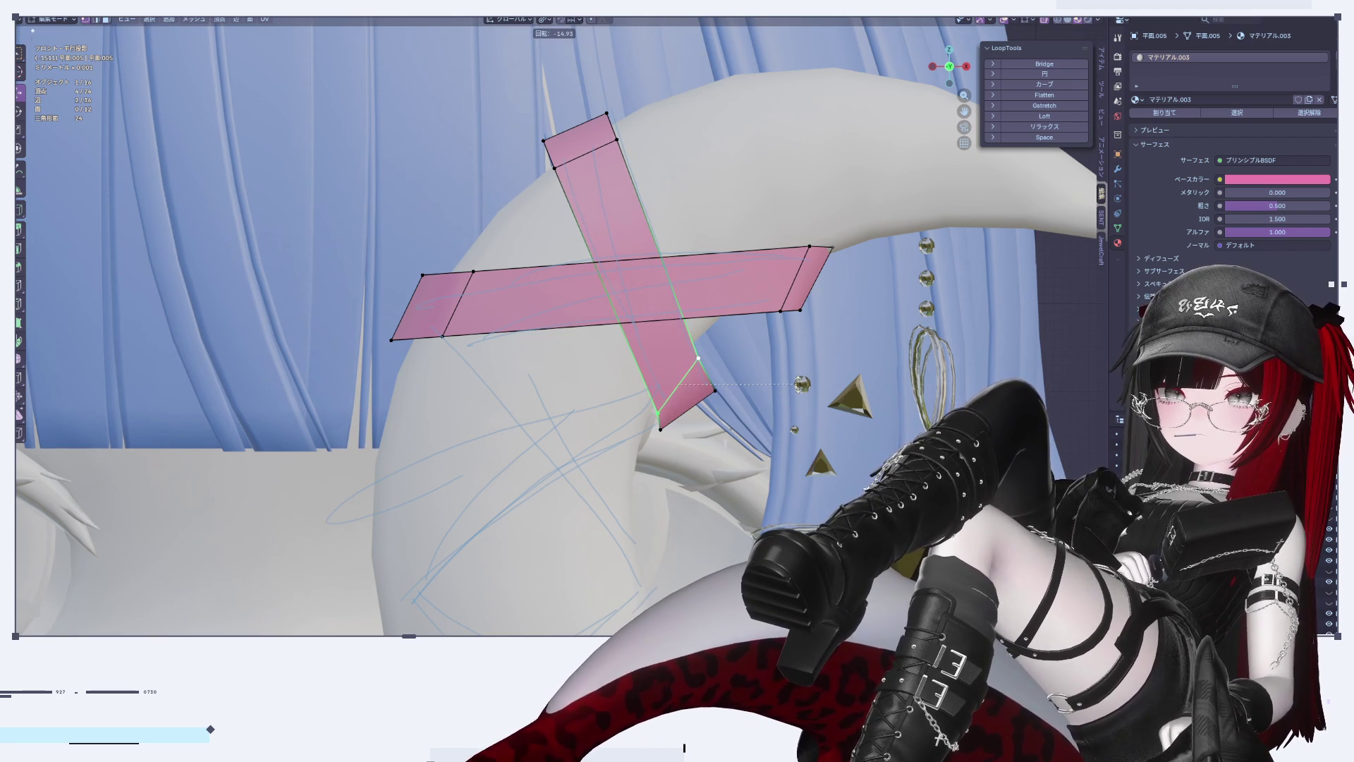
{"action": "left_click", "coordinate": [697, 417]}
{"action": "left_click", "coordinate": [697, 417]}
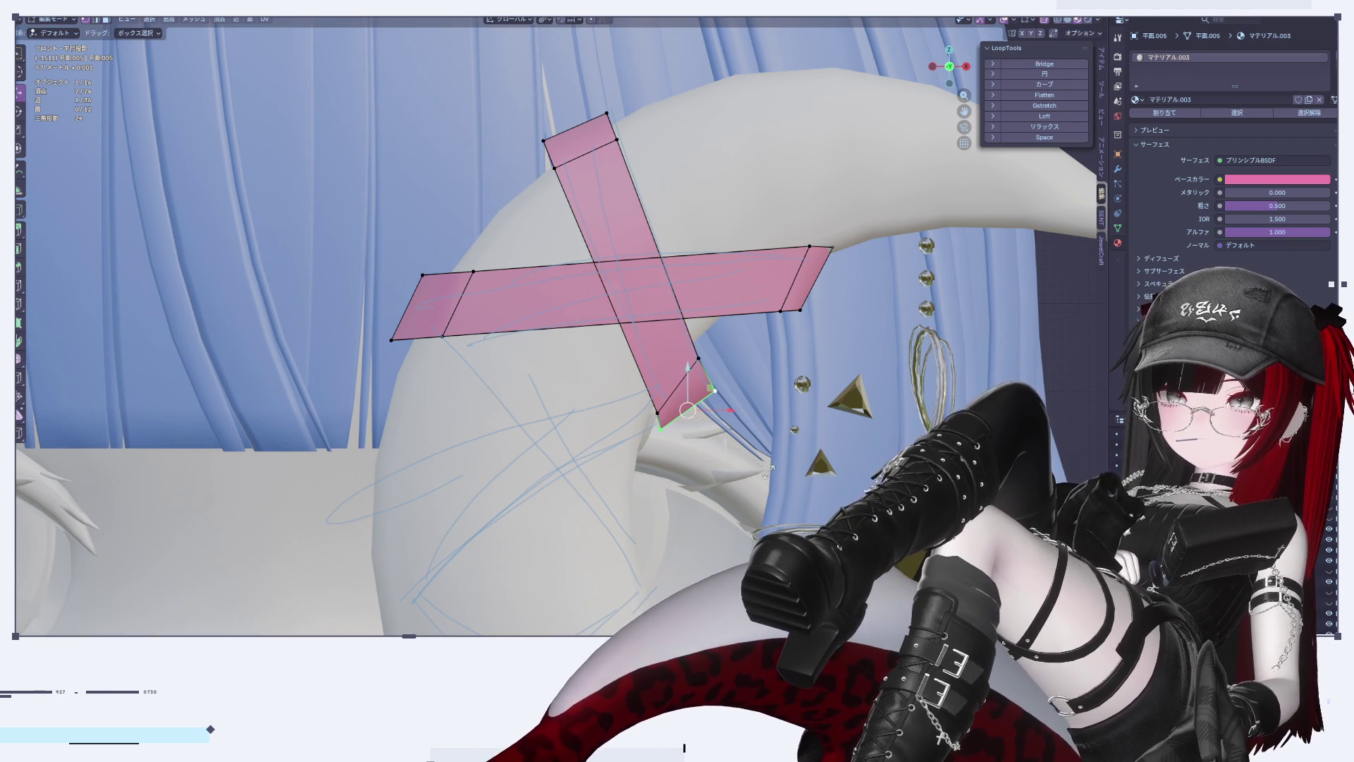
{"action": "key", "text": "r"}
{"action": "left_click", "coordinate": [788, 446]}
Step: Inspect the angled tape against the whole head from side and front, then reopen the tape for editing
{"action": "key", "text": "Tab"}
{"action": "scroll", "coordinate": [776, 437], "scroll_direction": "down", "scroll_amount": 8}
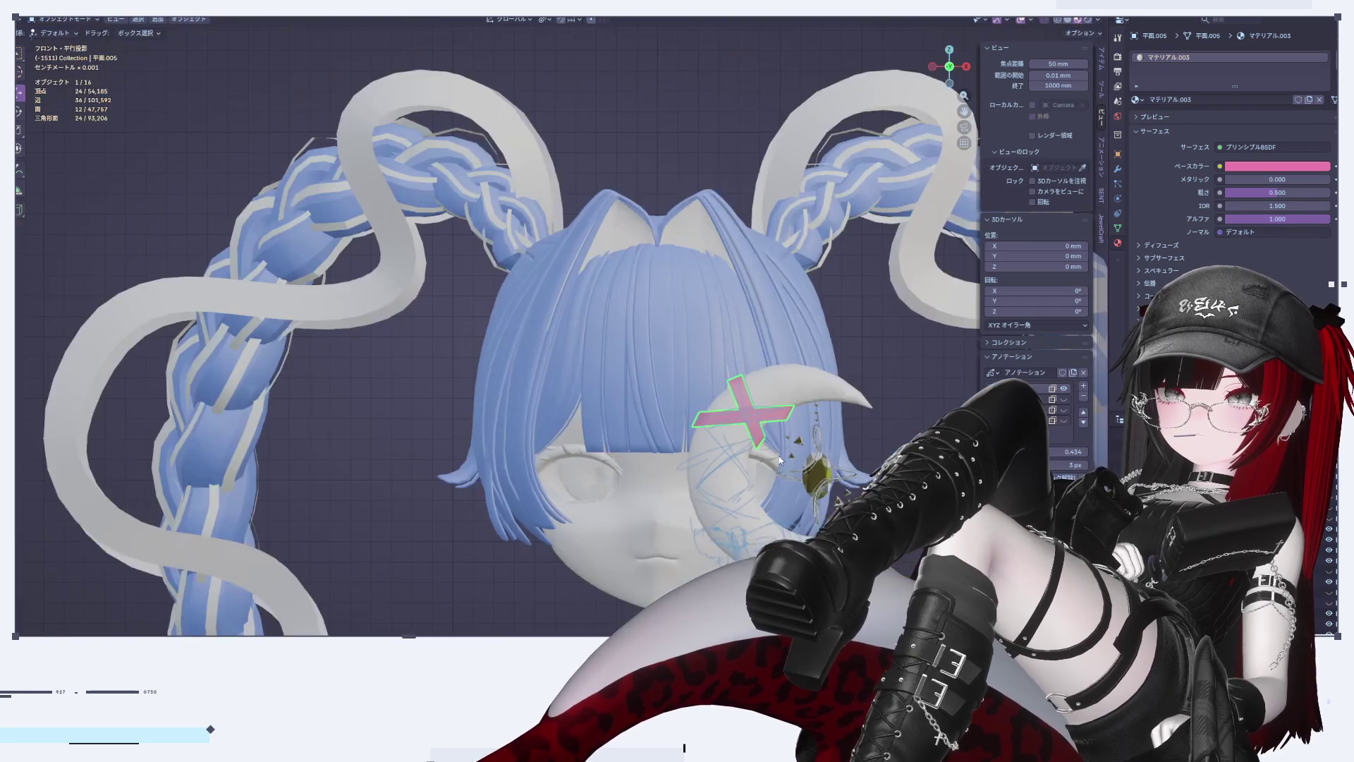
{"action": "mouse_move", "coordinate": [756, 425]}
{"action": "middle_mouse_down"}
{"action": "mouse_move", "coordinate": [555, 431]}
{"action": "mouse_move", "coordinate": [588, 459]}
{"action": "mouse_move", "coordinate": [653, 461]}
{"action": "mouse_move", "coordinate": [727, 425]}
{"action": "mouse_move", "coordinate": [508, 395]}
{"action": "mouse_move", "coordinate": [809, 312]}
{"action": "middle_mouse_up"}
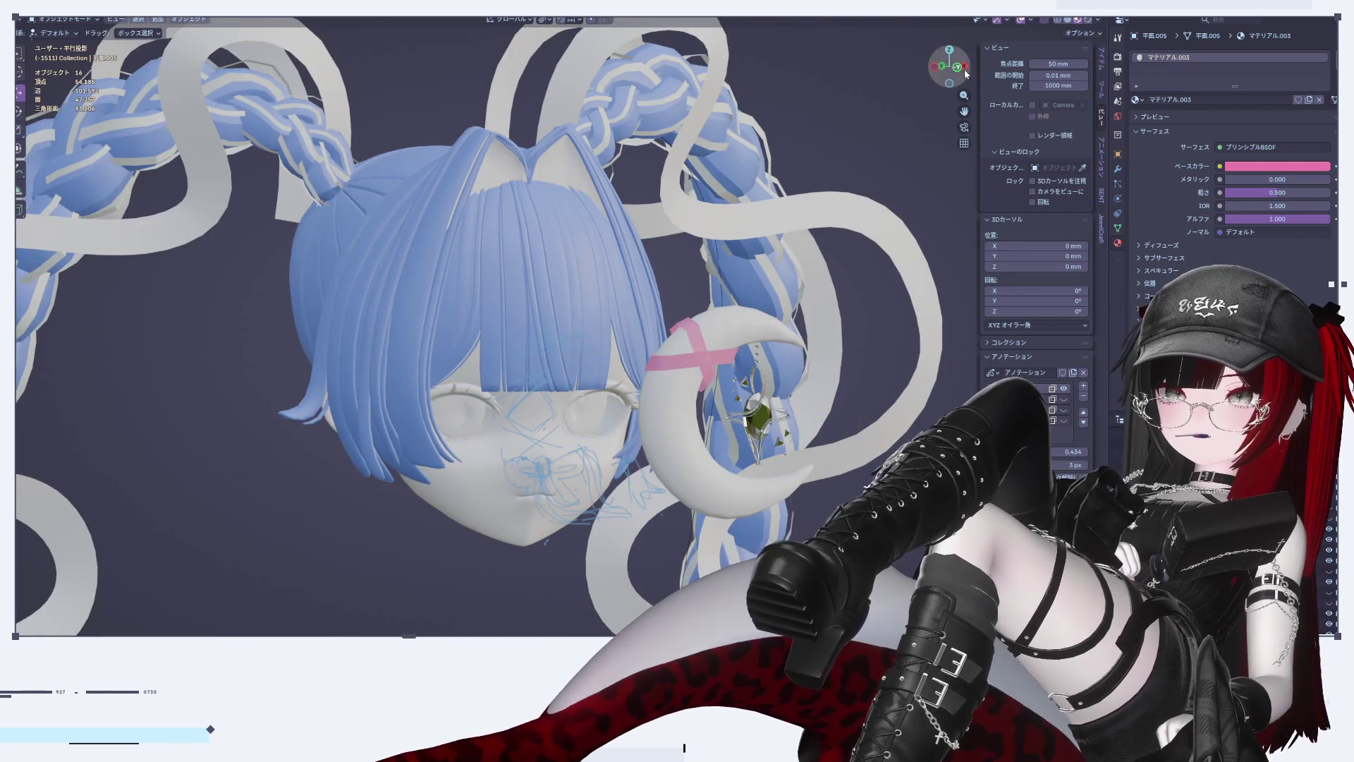
{"action": "left_click", "coordinate": [936, 66]}
{"action": "left_click", "coordinate": [934, 67]}
{"action": "scroll", "coordinate": [699, 281], "scroll_direction": "up", "scroll_amount": 6}
{"action": "scroll", "coordinate": [692, 204], "scroll_direction": "down", "scroll_amount": 2}
{"action": "scroll", "coordinate": [731, 289], "scroll_direction": "up", "scroll_amount": 3}
{"action": "middle_click_drag", "start_coordinate": [731, 289], "coordinate": [699, 289]}
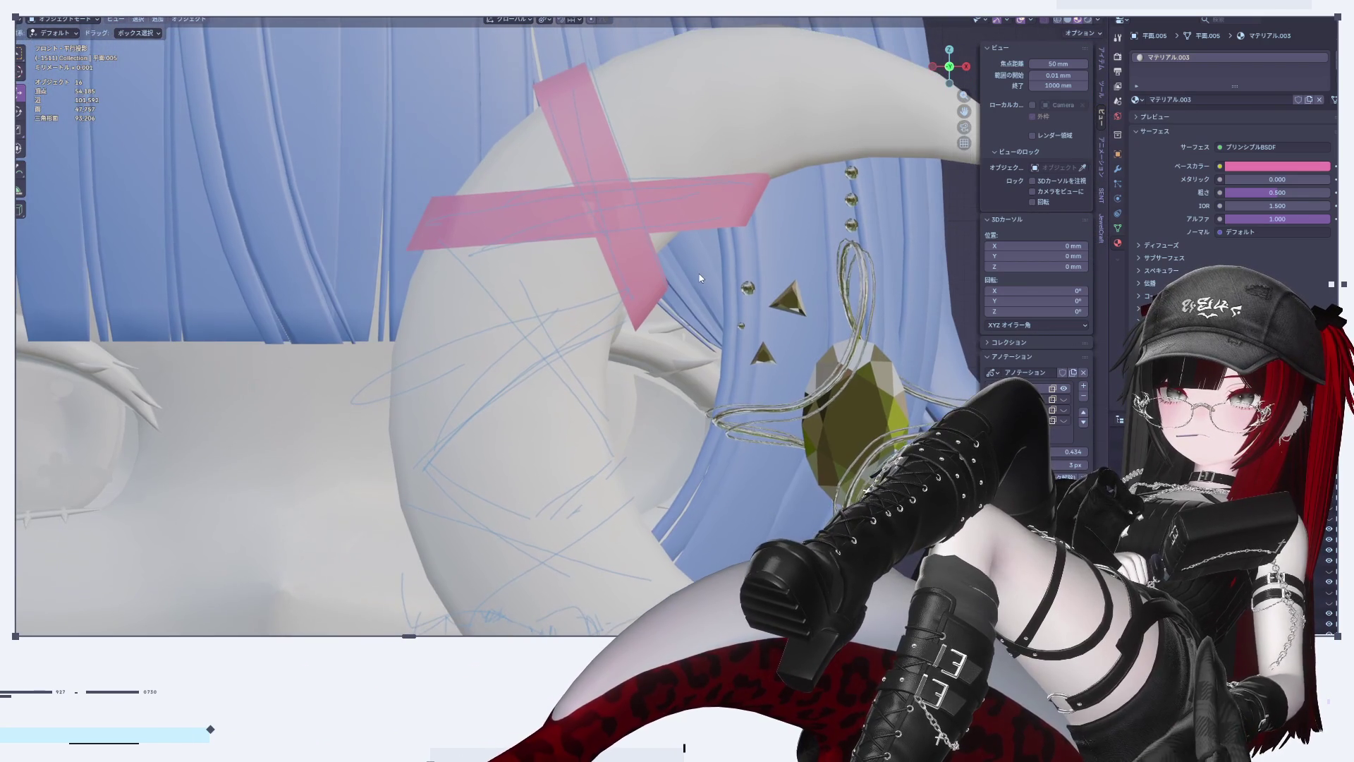
{"action": "left_click", "coordinate": [601, 202]}
{"action": "key", "text": "Tab"}
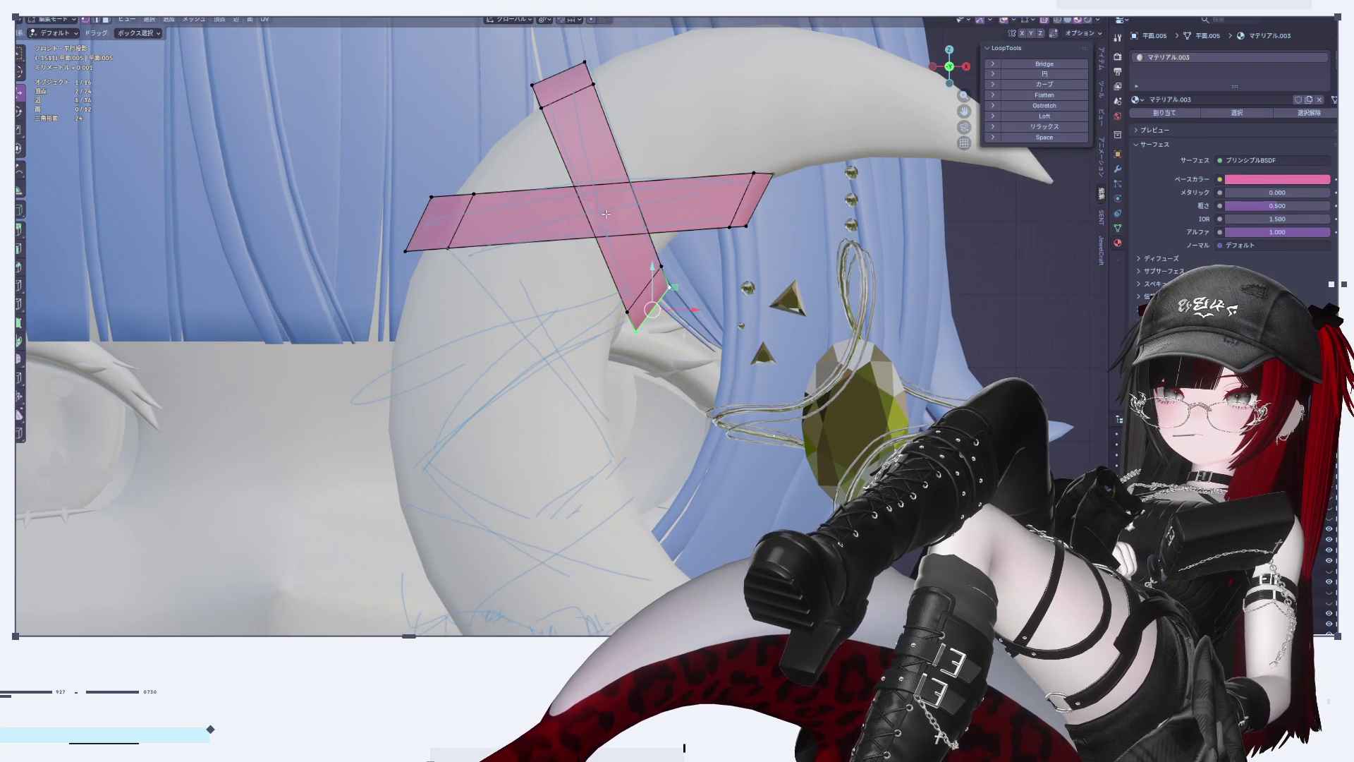
Step: Duplicate the whole pink X, move the copy down-left onto the crescent and tilt it about -30°
{"action": "key", "text": "a"}
{"action": "key", "text": "shift+d"}
{"action": "right_click", "coordinate": [605, 212]}
{"action": "mouse_move", "coordinate": [606, 213]}
{"action": "left_mouse_down"}
{"action": "mouse_move", "coordinate": [543, 459]}
{"action": "mouse_move", "coordinate": [561, 427]}
{"action": "left_mouse_up"}
{"action": "key", "text": "r"}
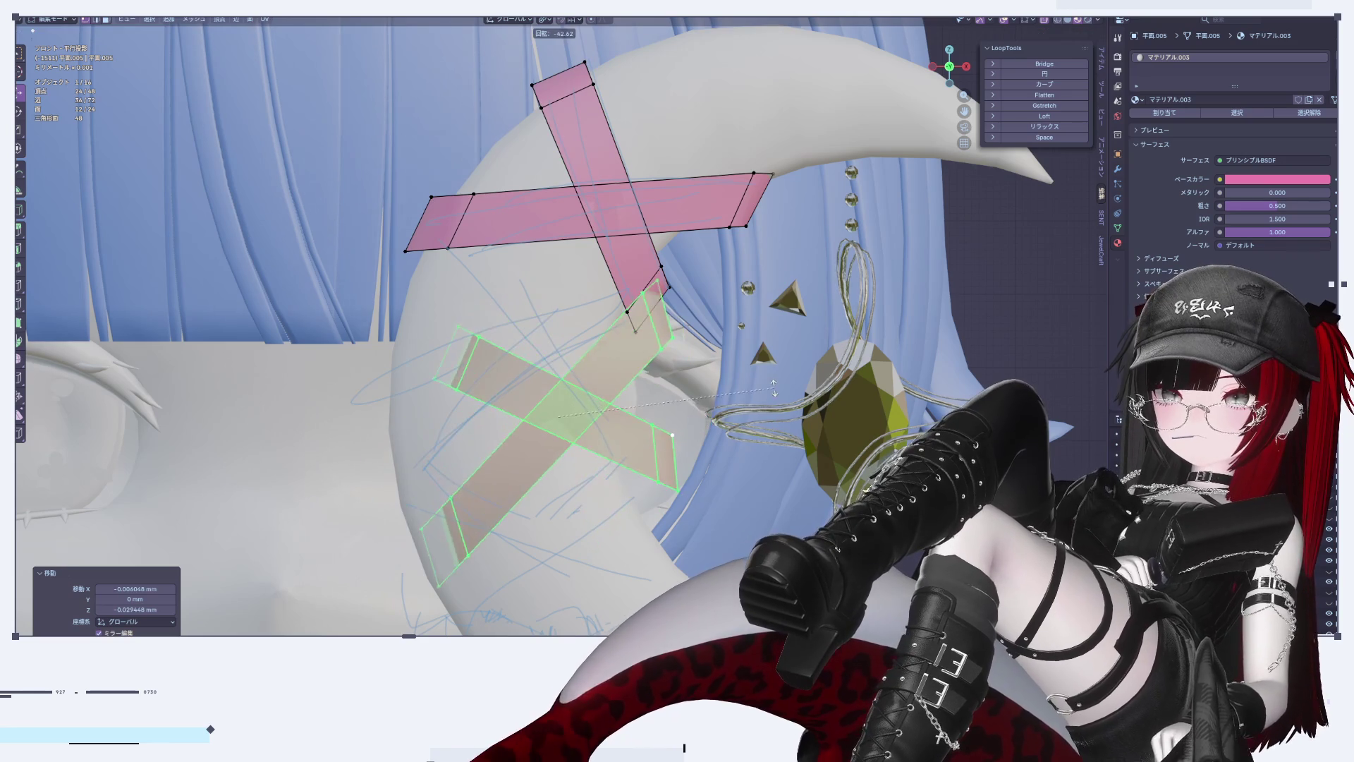
{"action": "left_click", "coordinate": [759, 436]}
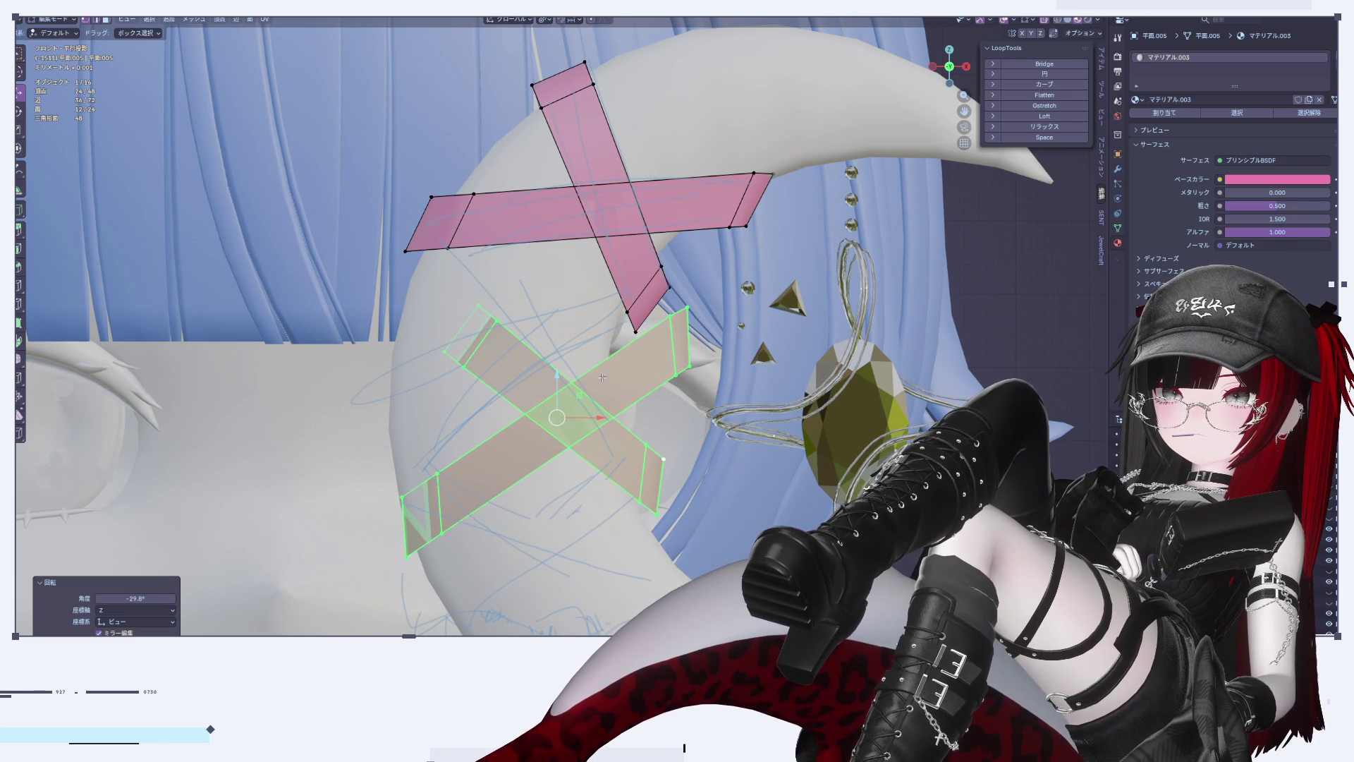
Step: Raise the copied X along Z, shift it along X, and review it in Object Mode
{"action": "key", "text": "g"}
{"action": "key", "text": "z"}
{"action": "left_click", "coordinate": [576, 360]}
{"action": "key", "text": "g"}
{"action": "key", "text": "x"}
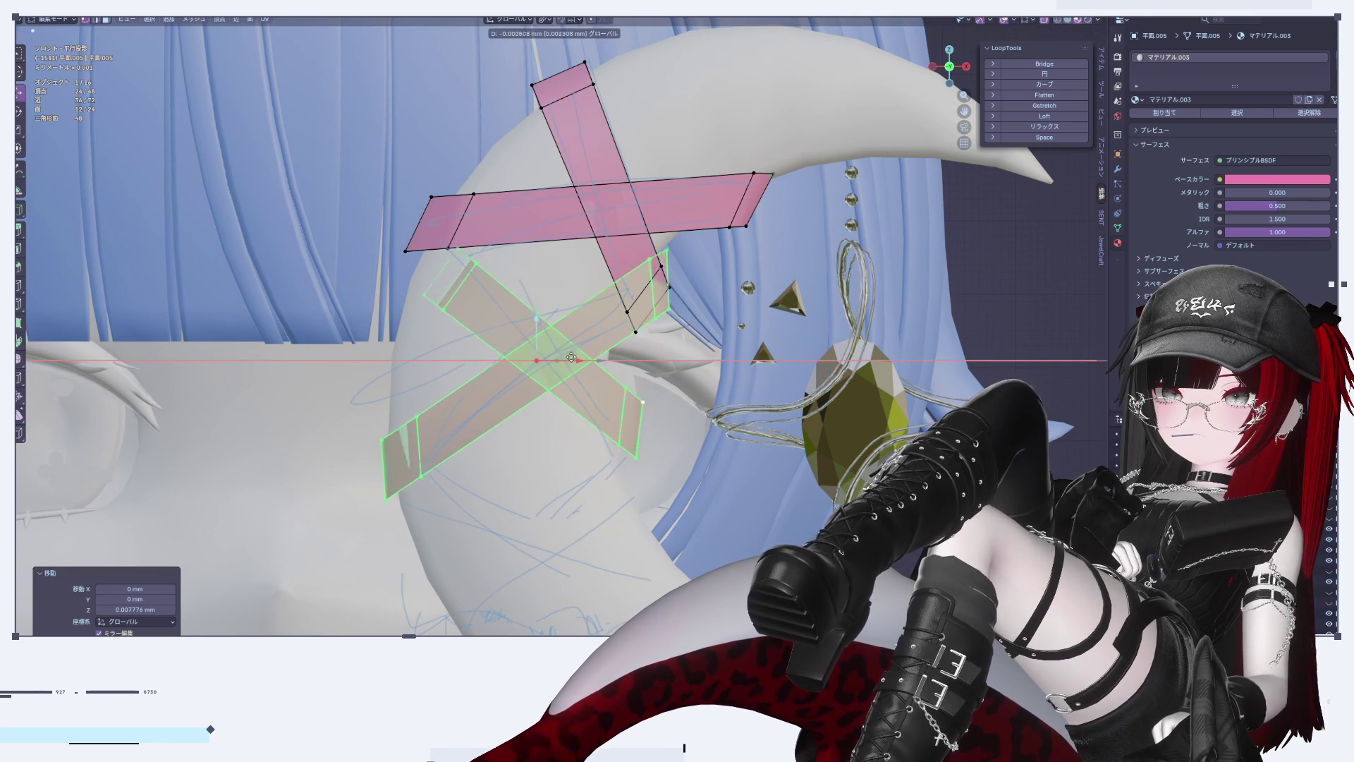
{"action": "left_click", "coordinate": [573, 357]}
{"action": "key", "text": "Tab"}
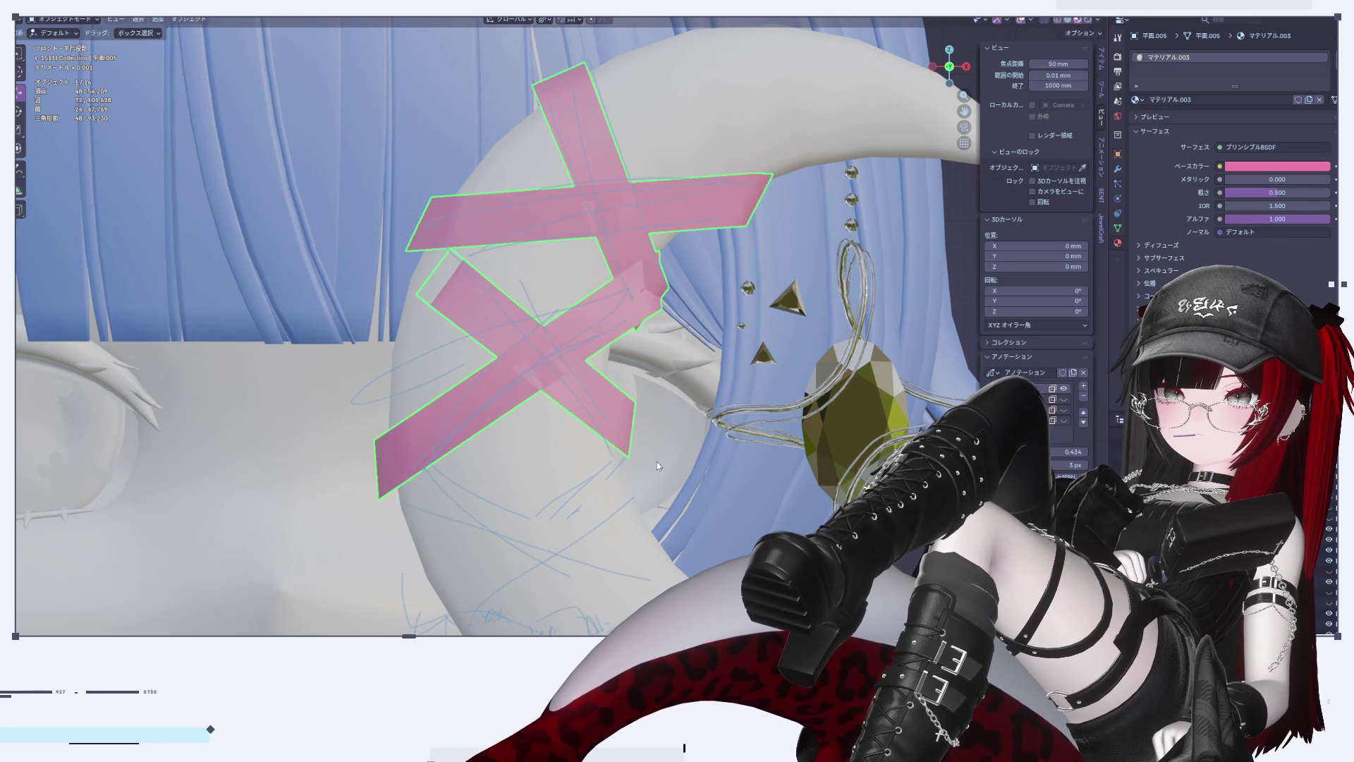
{"action": "scroll", "coordinate": [658, 462], "scroll_direction": "down", "scroll_amount": 5}
{"action": "scroll", "coordinate": [660, 491], "scroll_direction": "up", "scroll_amount": 3}
{"action": "scroll", "coordinate": [592, 331], "scroll_direction": "up", "scroll_amount": 2}
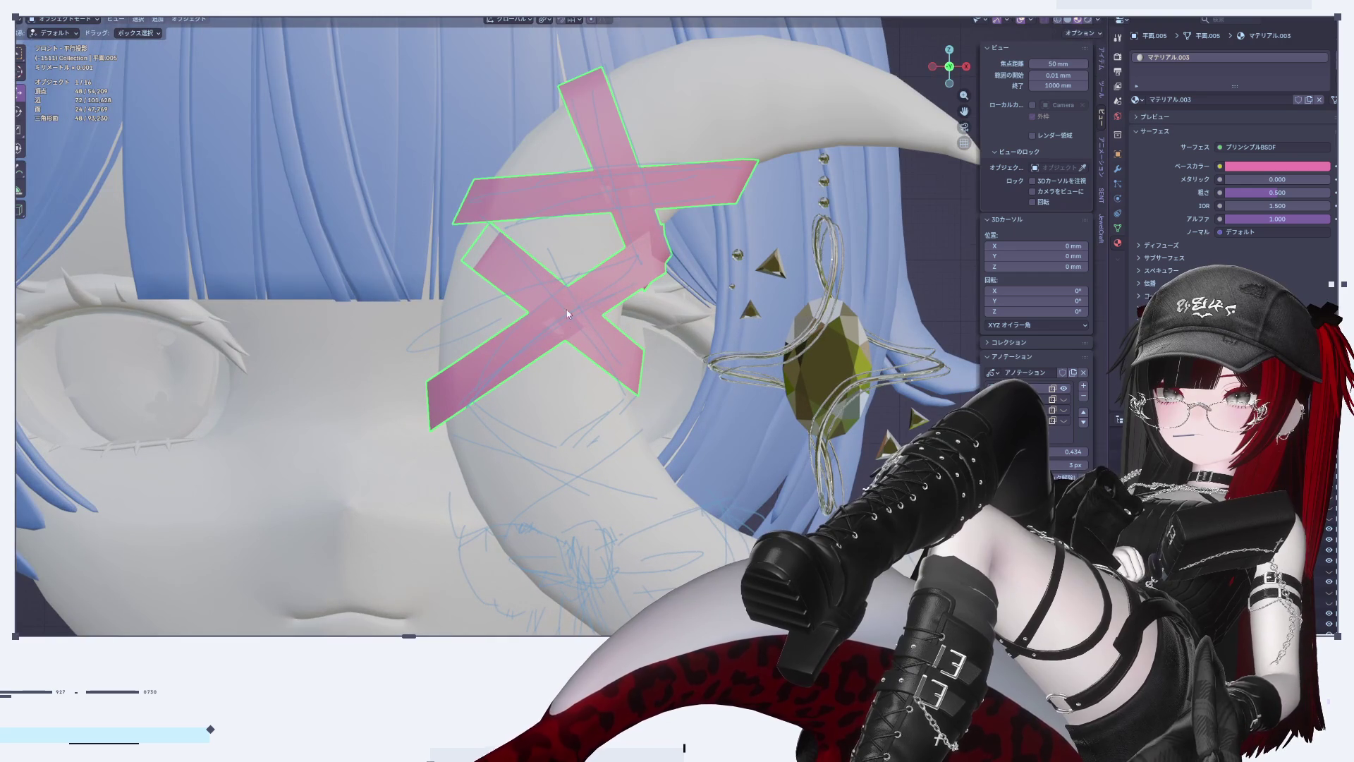
Step: Select the lower diagonal strip, enlarge it by 1.073 and move it up-left
{"action": "key", "text": "Tab"}
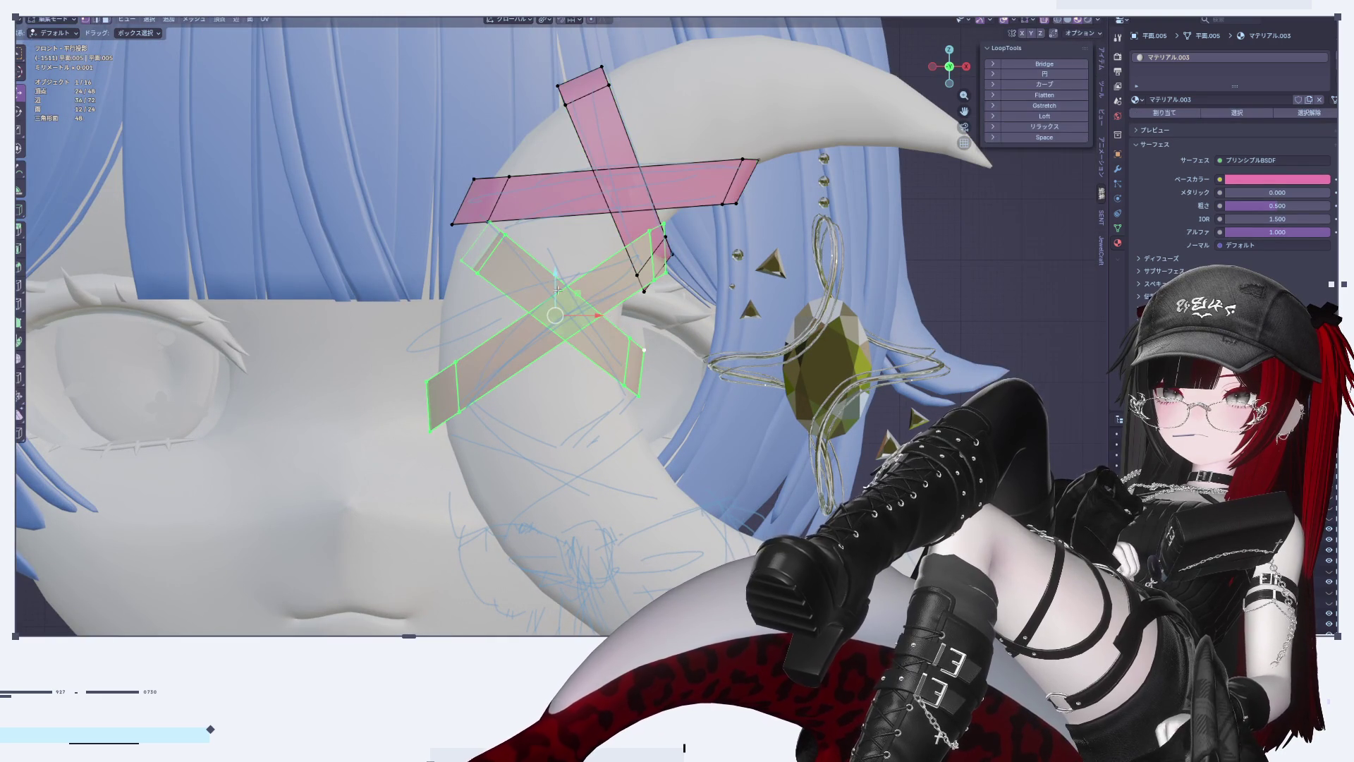
{"action": "key", "text": "alt+a"}
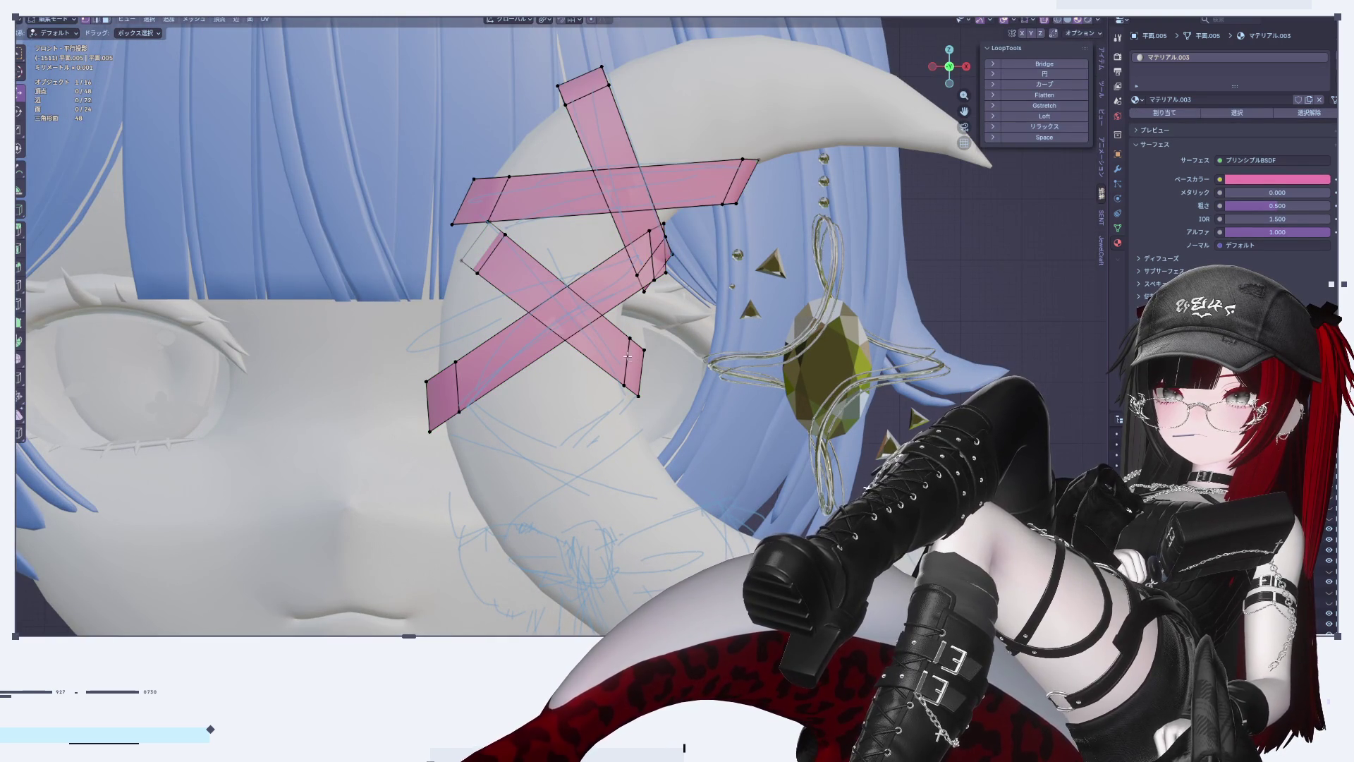
{"action": "scroll", "coordinate": [634, 360], "scroll_direction": "up", "scroll_amount": 2}
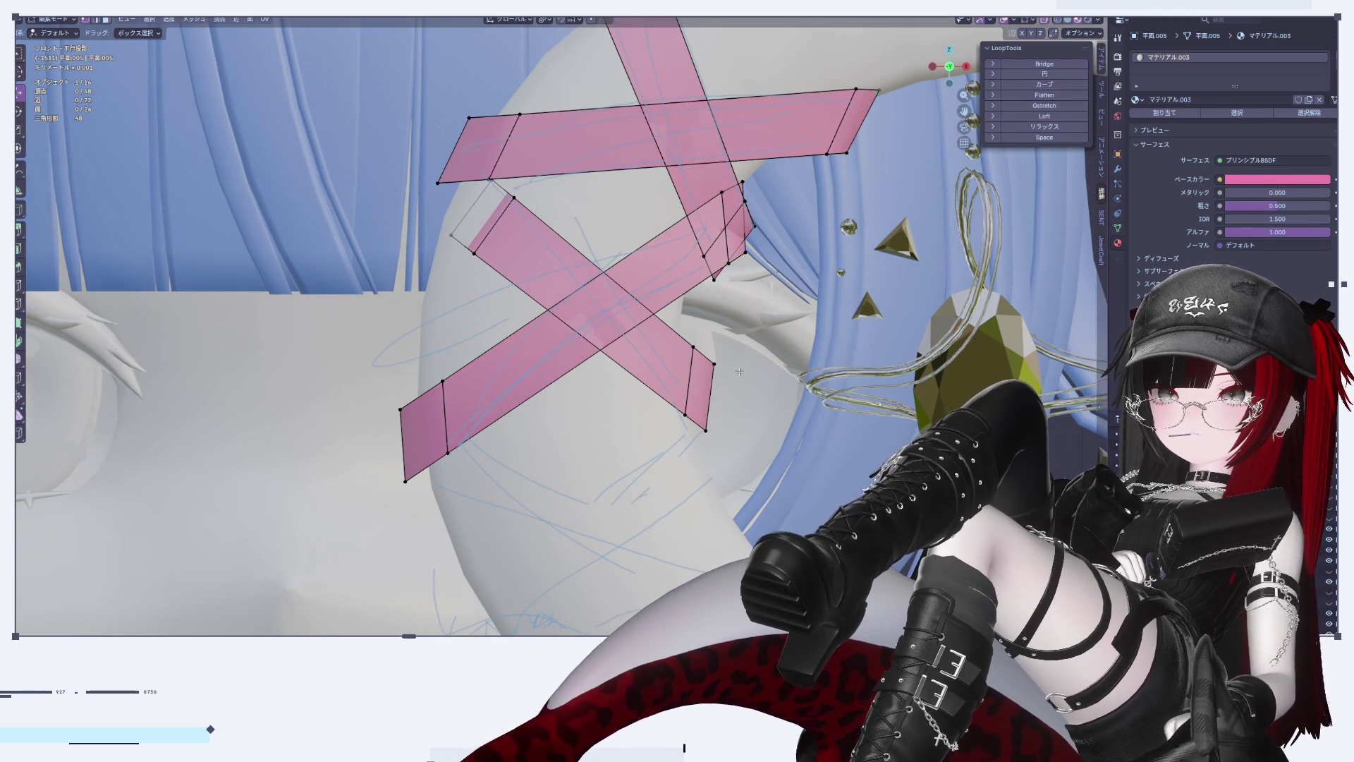
{"action": "key", "text": "l"}
{"action": "key", "text": "s"}
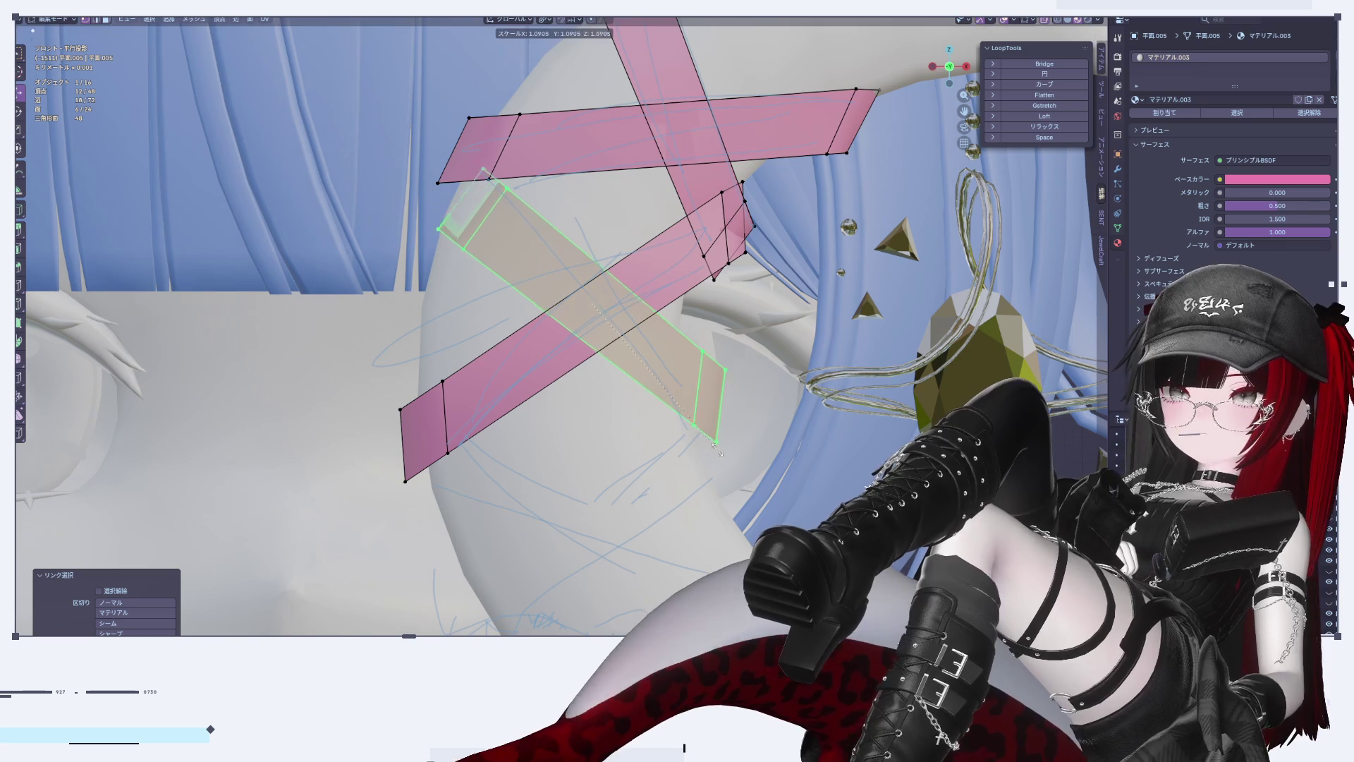
{"action": "left_click", "coordinate": [712, 448]}
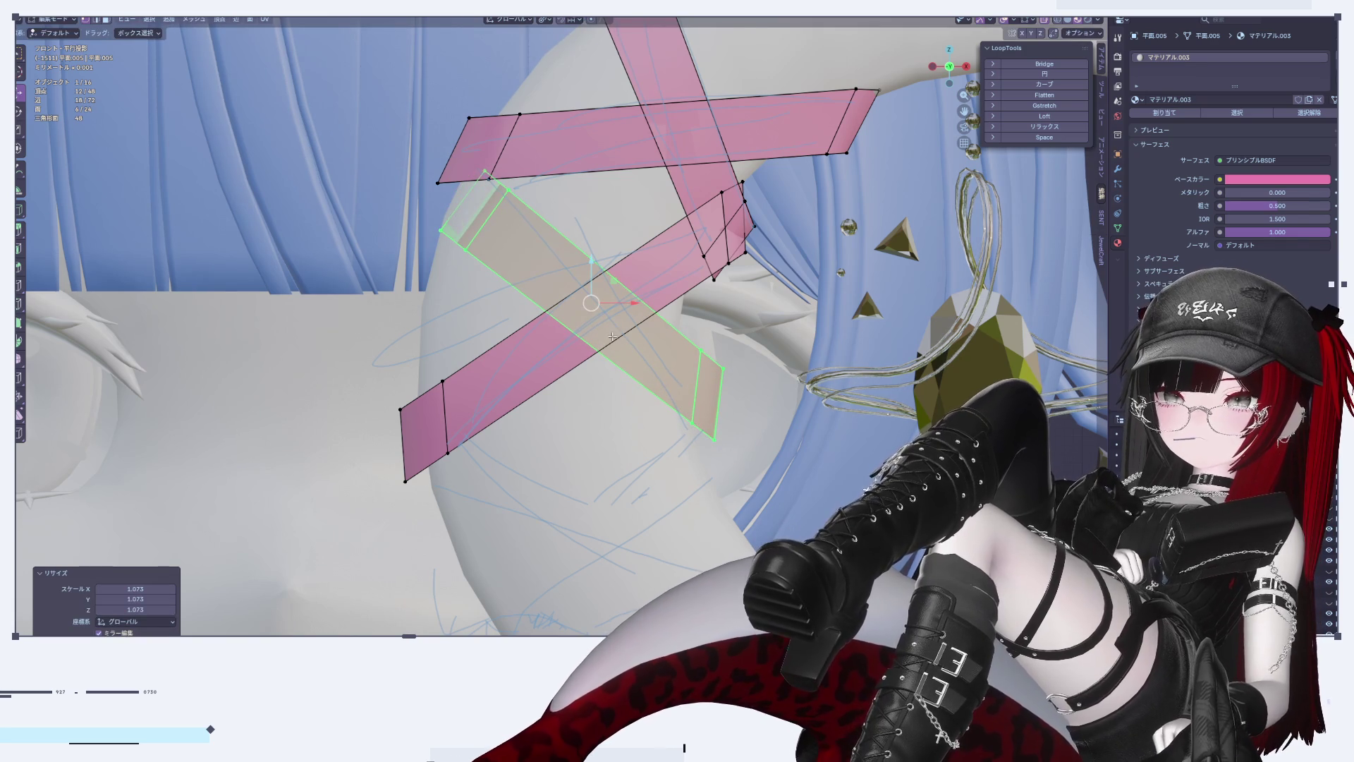
{"action": "key", "text": "g"}
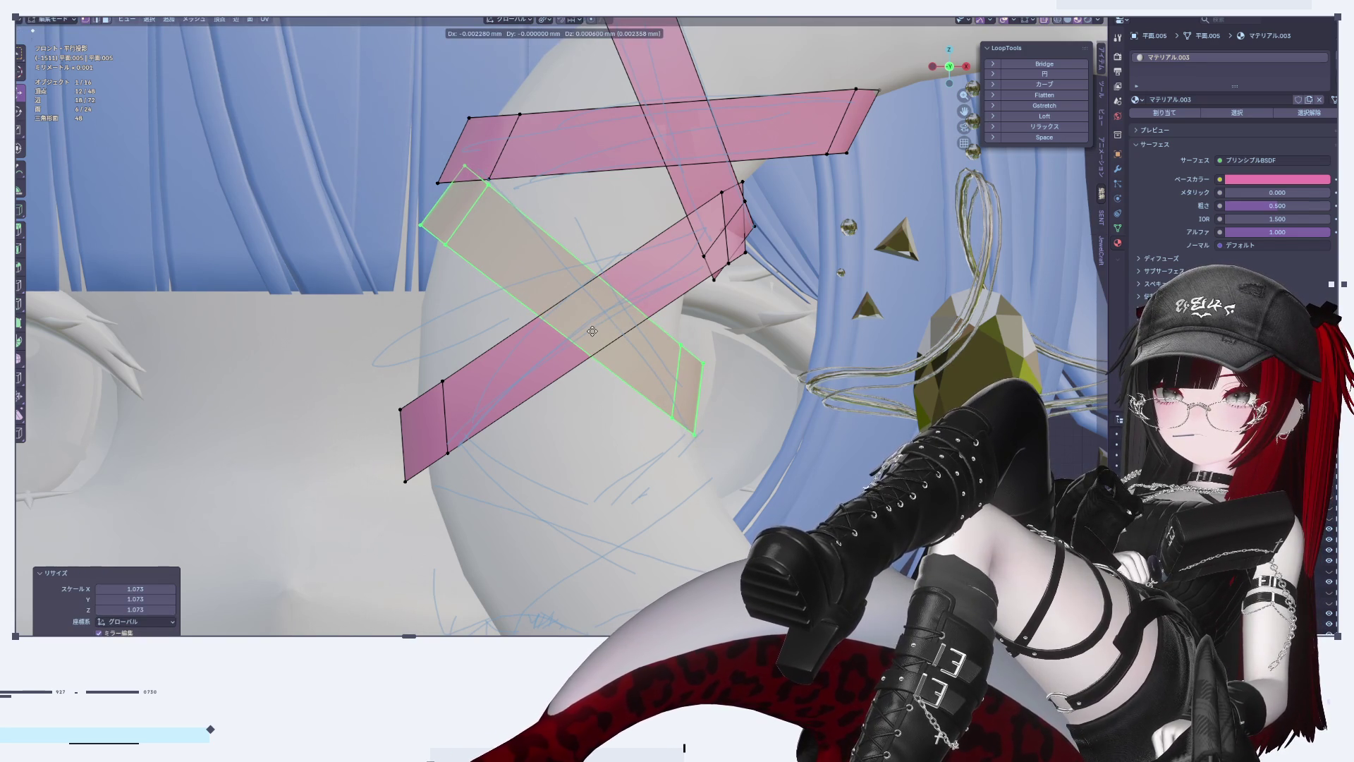
{"action": "left_click", "coordinate": [589, 329]}
{"action": "key", "text": "Tab"}
{"action": "scroll", "coordinate": [693, 412], "scroll_direction": "down", "scroll_amount": 3}
Step: Select the tape, try extruding a strip's left end edge, then undo it
{"action": "scroll", "coordinate": [693, 412], "scroll_direction": "down", "scroll_amount": 5}
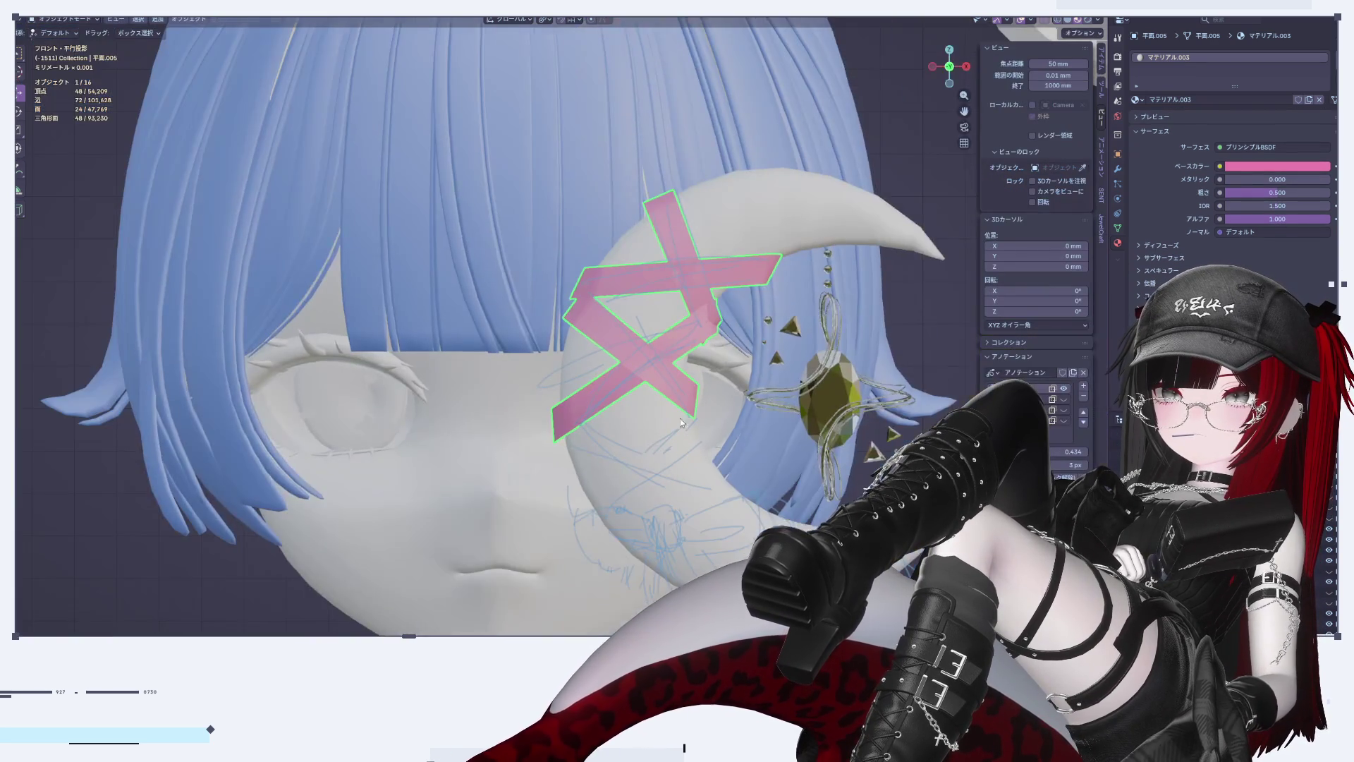
{"action": "scroll", "coordinate": [500, 421], "scroll_direction": "up", "scroll_amount": 8}
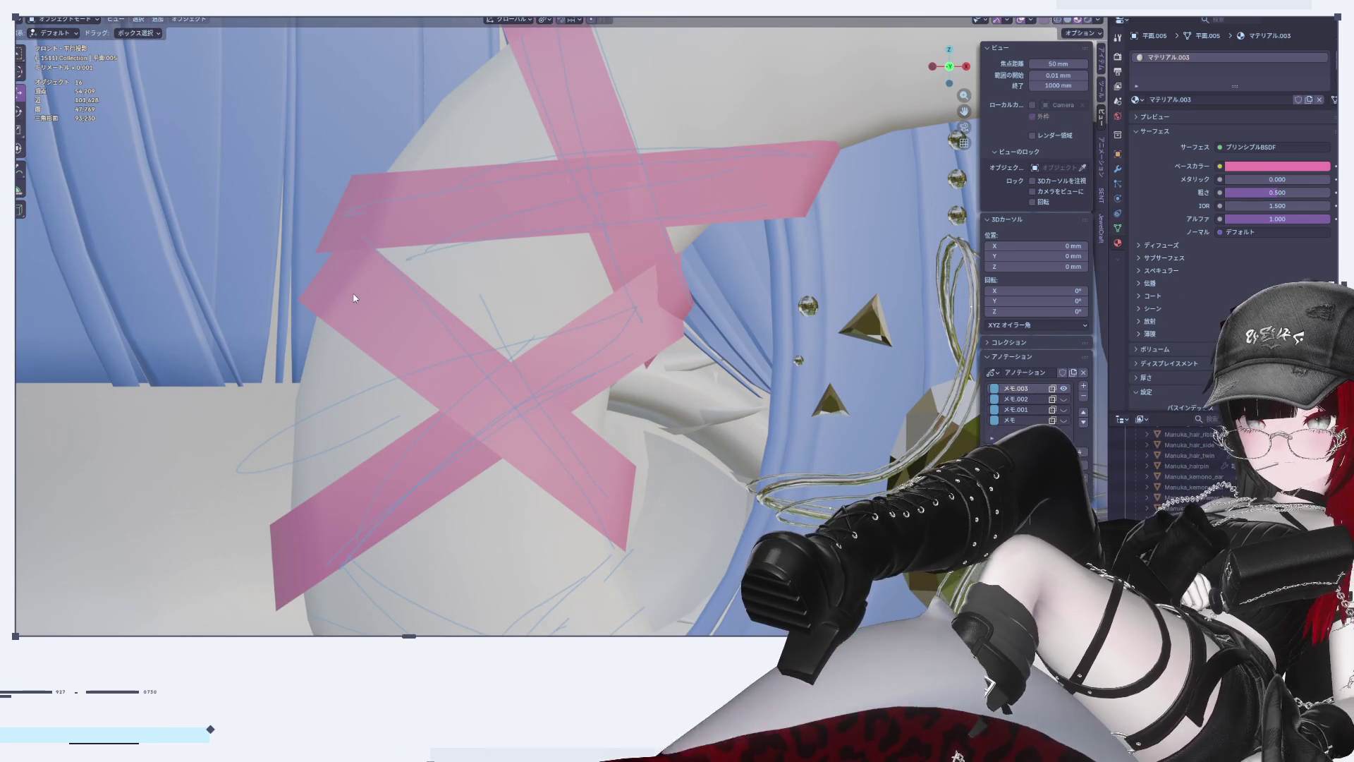
{"action": "left_click", "coordinate": [354, 298]}
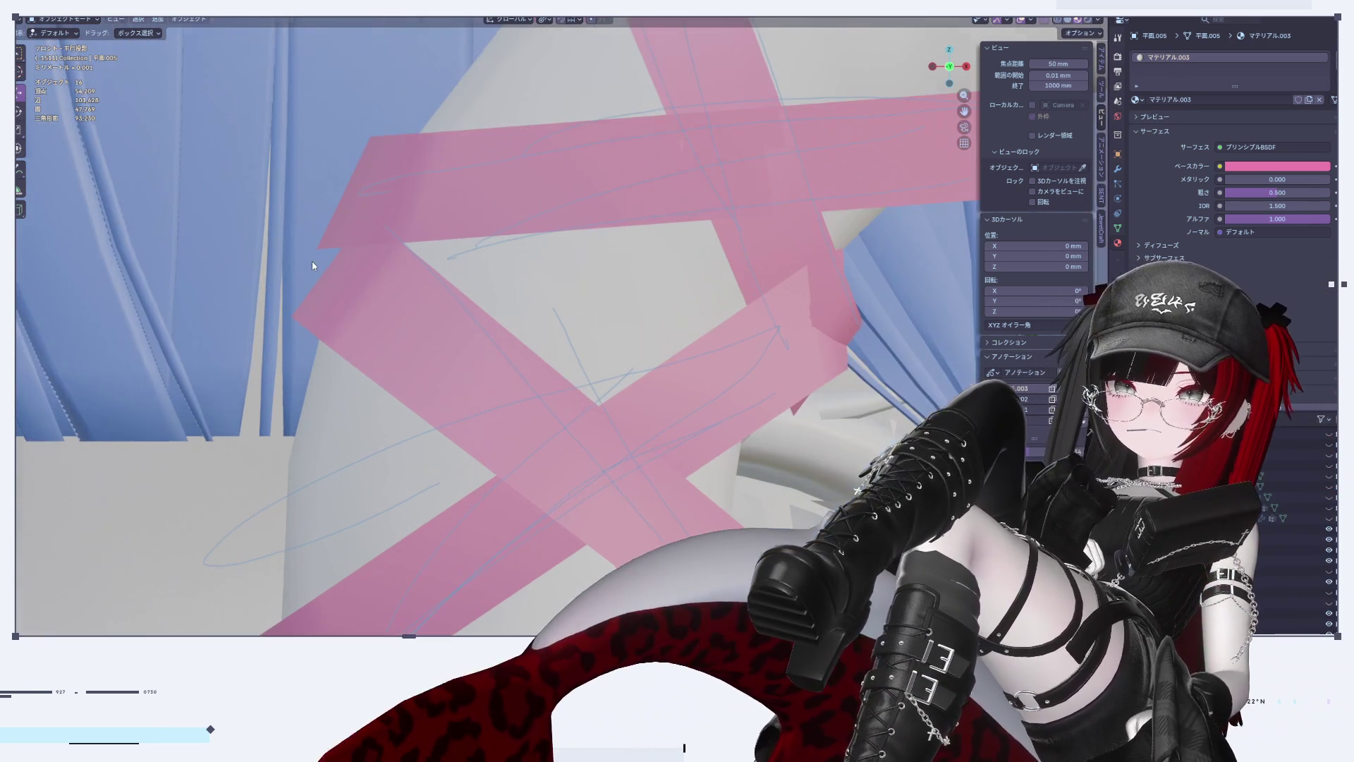
{"action": "scroll", "coordinate": [333, 293], "scroll_direction": "up", "scroll_amount": 3}
{"action": "key", "text": "Tab"}
{"action": "left_click", "coordinate": [329, 266]}
{"action": "key", "text": "e"}
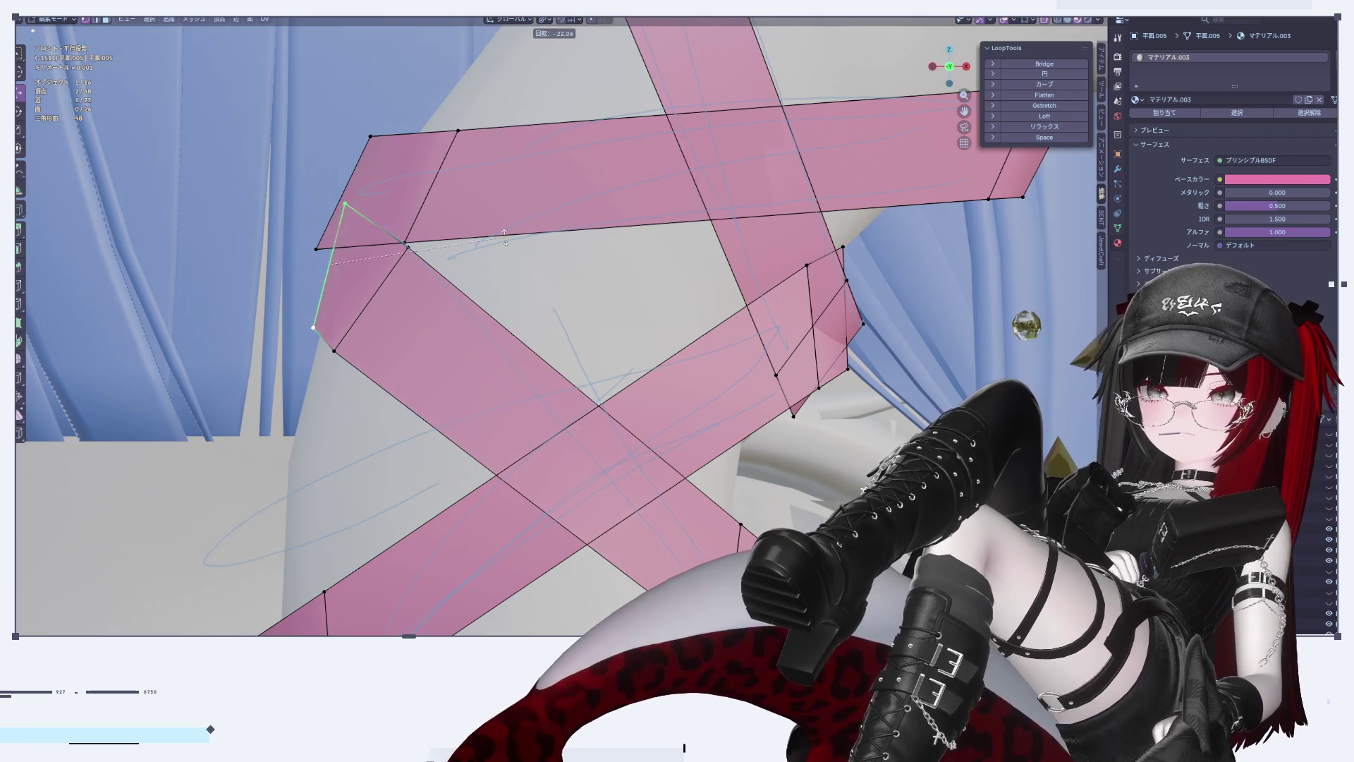
{"action": "left_click", "coordinate": [502, 308]}
{"action": "key", "text": "ctrl+z"}
{"action": "scroll", "coordinate": [499, 308], "scroll_direction": "down", "scroll_amount": 4}
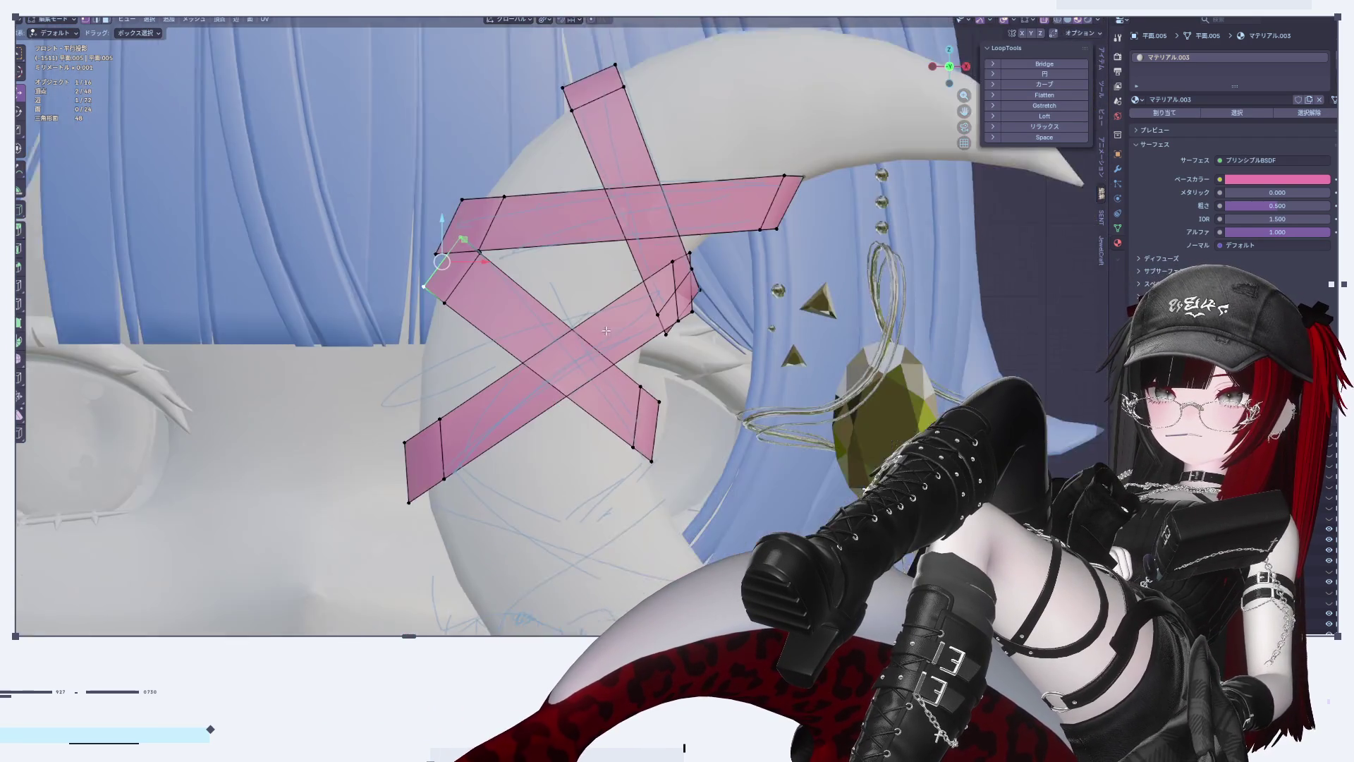
{"action": "scroll", "coordinate": [185, 417], "scroll_direction": "up", "scroll_amount": 3}
{"action": "key", "text": "alt+a"}
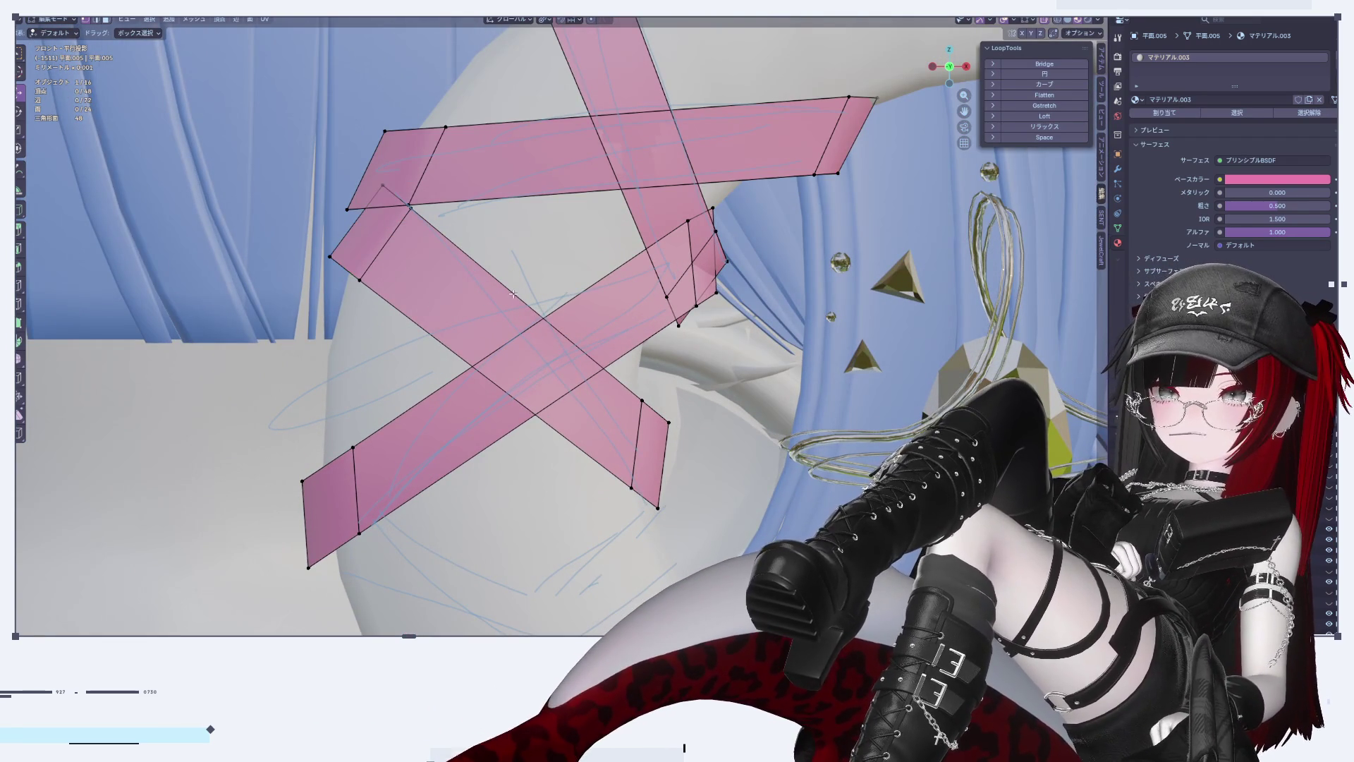
Step: Raise the upper-left diagonal strip, tilt it 2.98°, and nudge it slightly right
{"action": "key", "text": "l"}
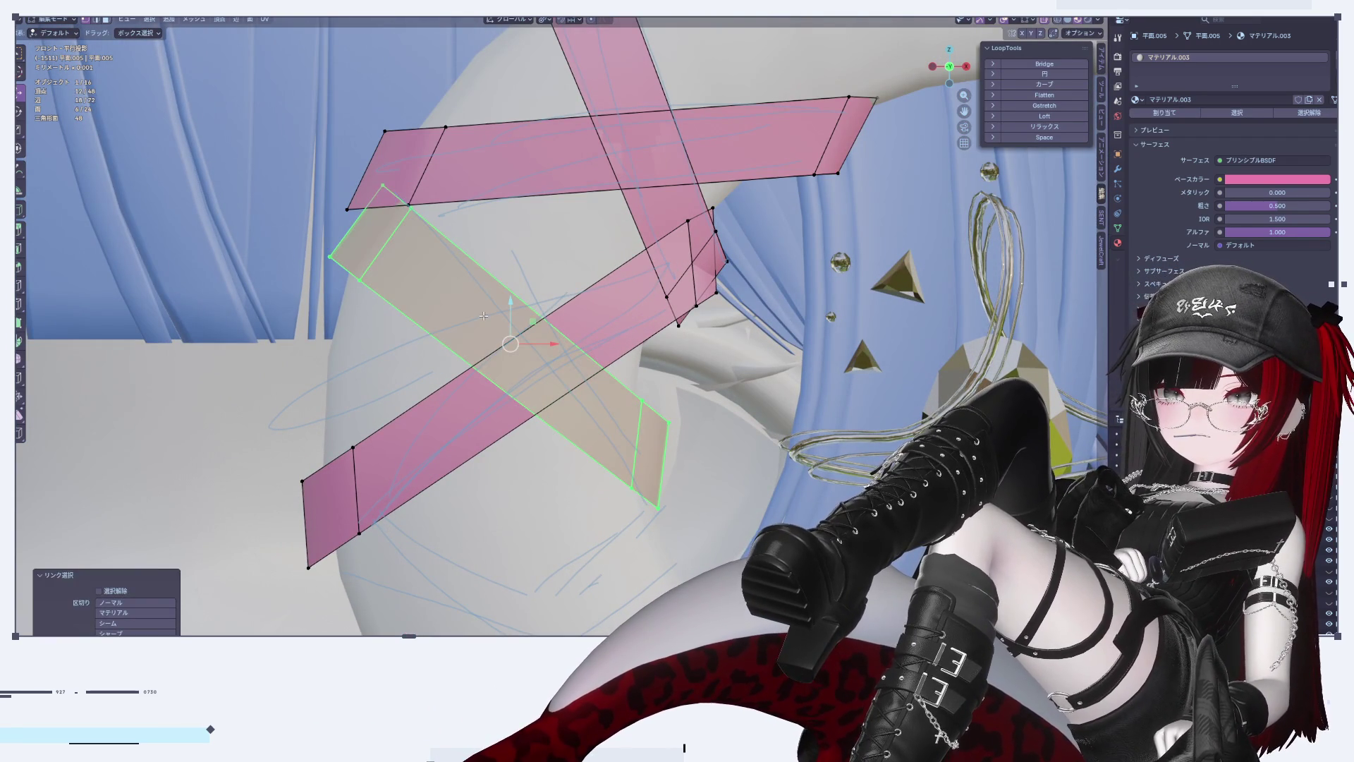
{"action": "left_click_drag", "start_coordinate": [502, 307], "coordinate": [502, 281]}
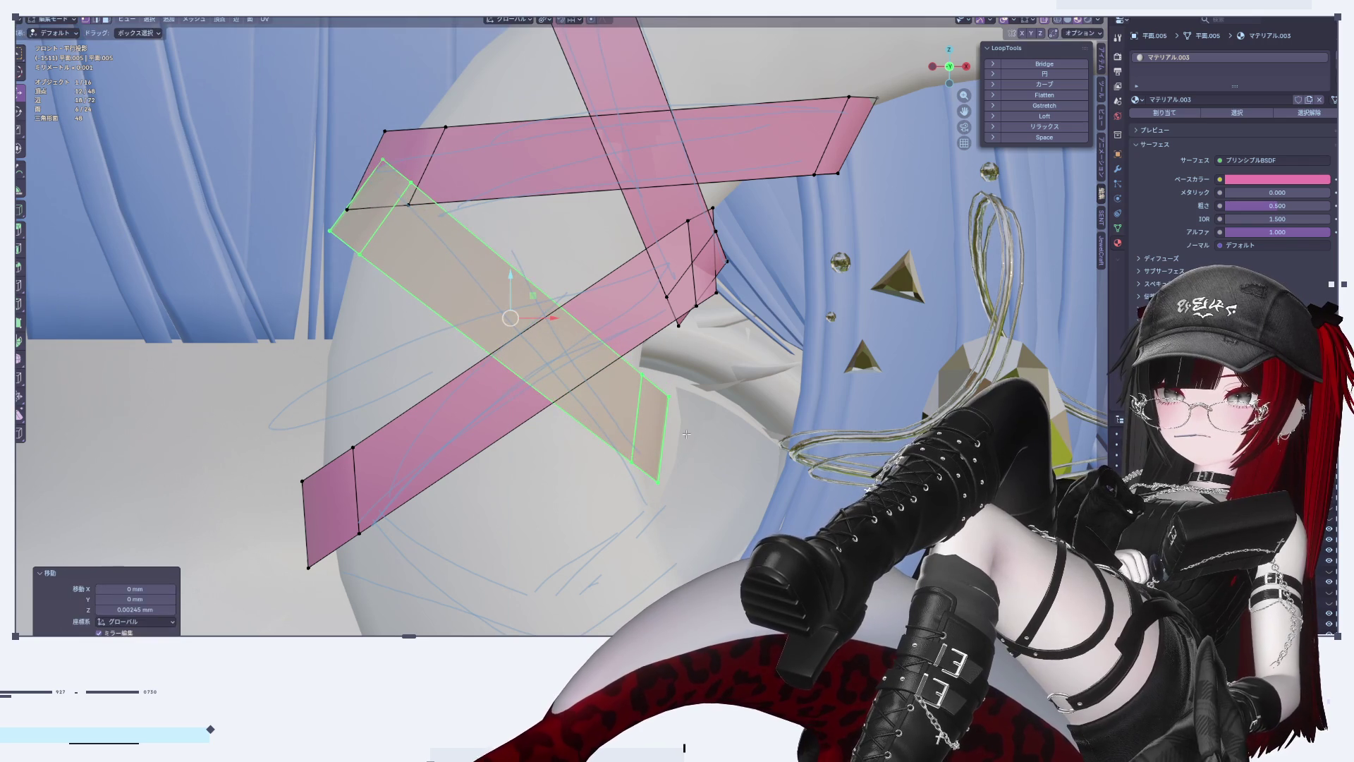
{"action": "key", "text": "r"}
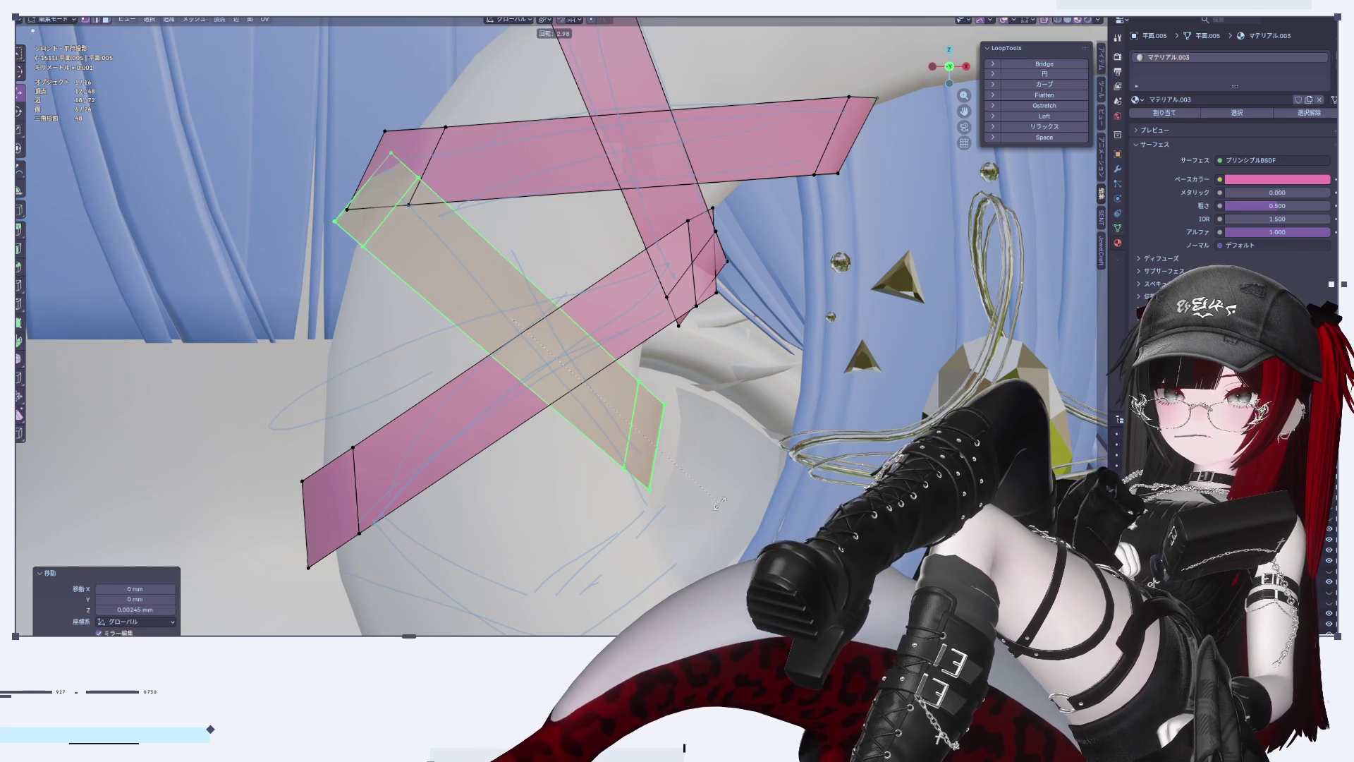
{"action": "left_click", "coordinate": [666, 466]}
{"action": "left_click_drag", "start_coordinate": [536, 325], "coordinate": [545, 321]}
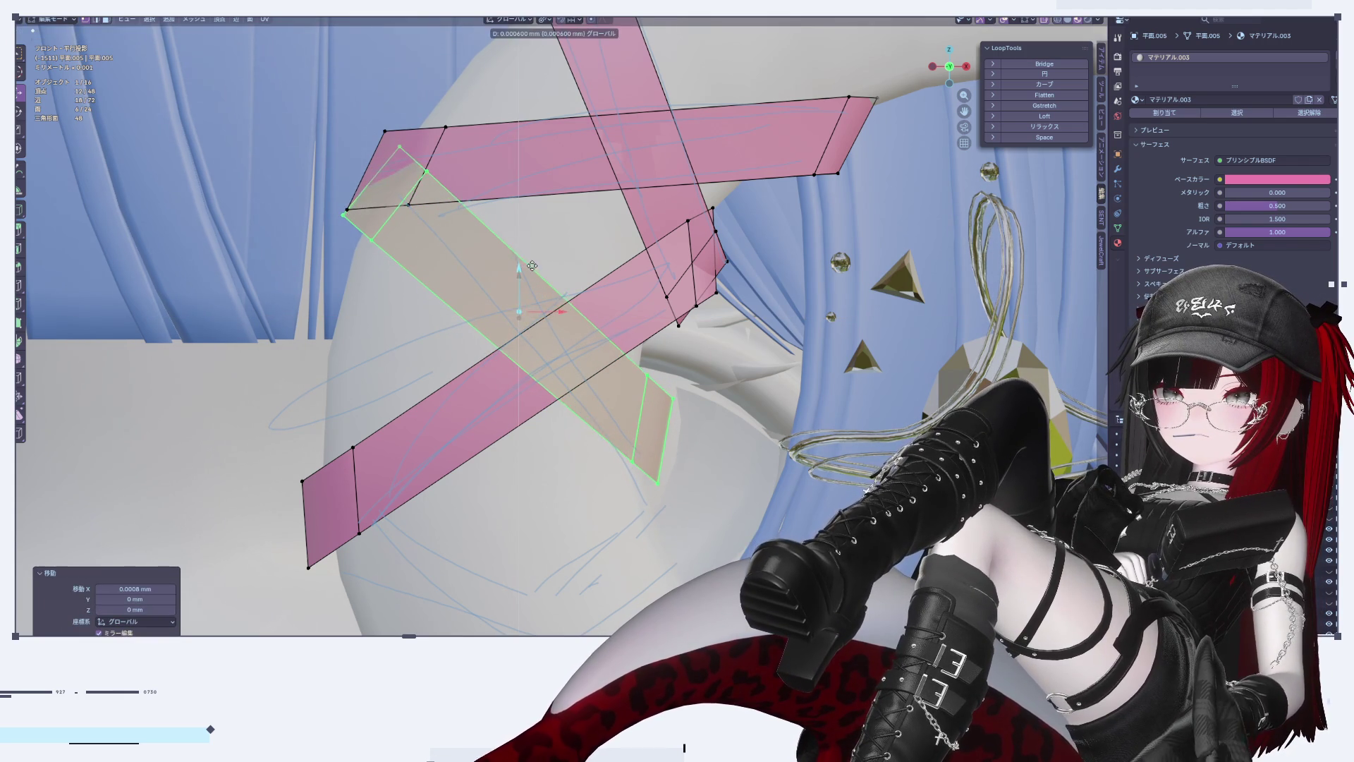
{"action": "key", "text": "Tab"}
{"action": "scroll", "coordinate": [480, 333], "scroll_direction": "down", "scroll_amount": 5}
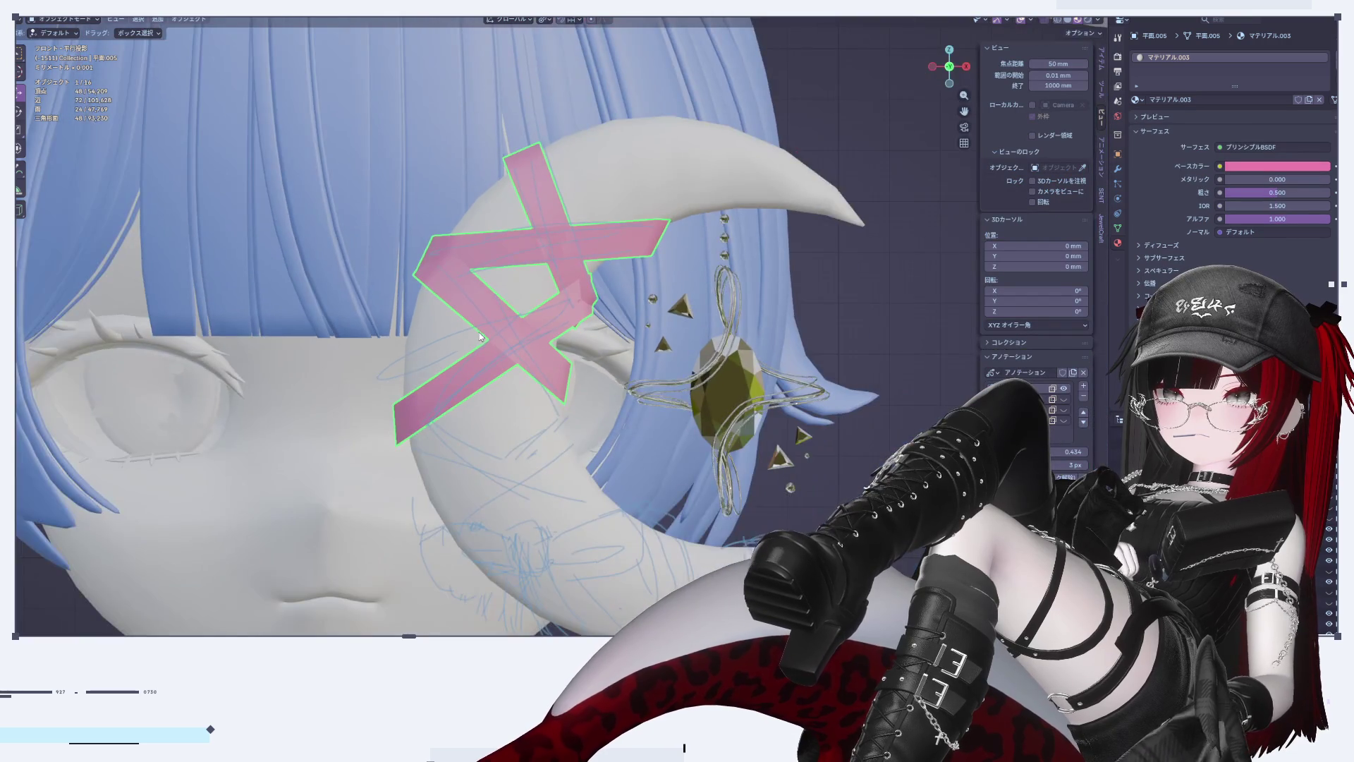
{"action": "scroll", "coordinate": [513, 370], "scroll_direction": "up", "scroll_amount": 5}
Step: Slide the tape strip slightly downward, about 0.0054 mm on Z
{"action": "key", "text": "Tab"}
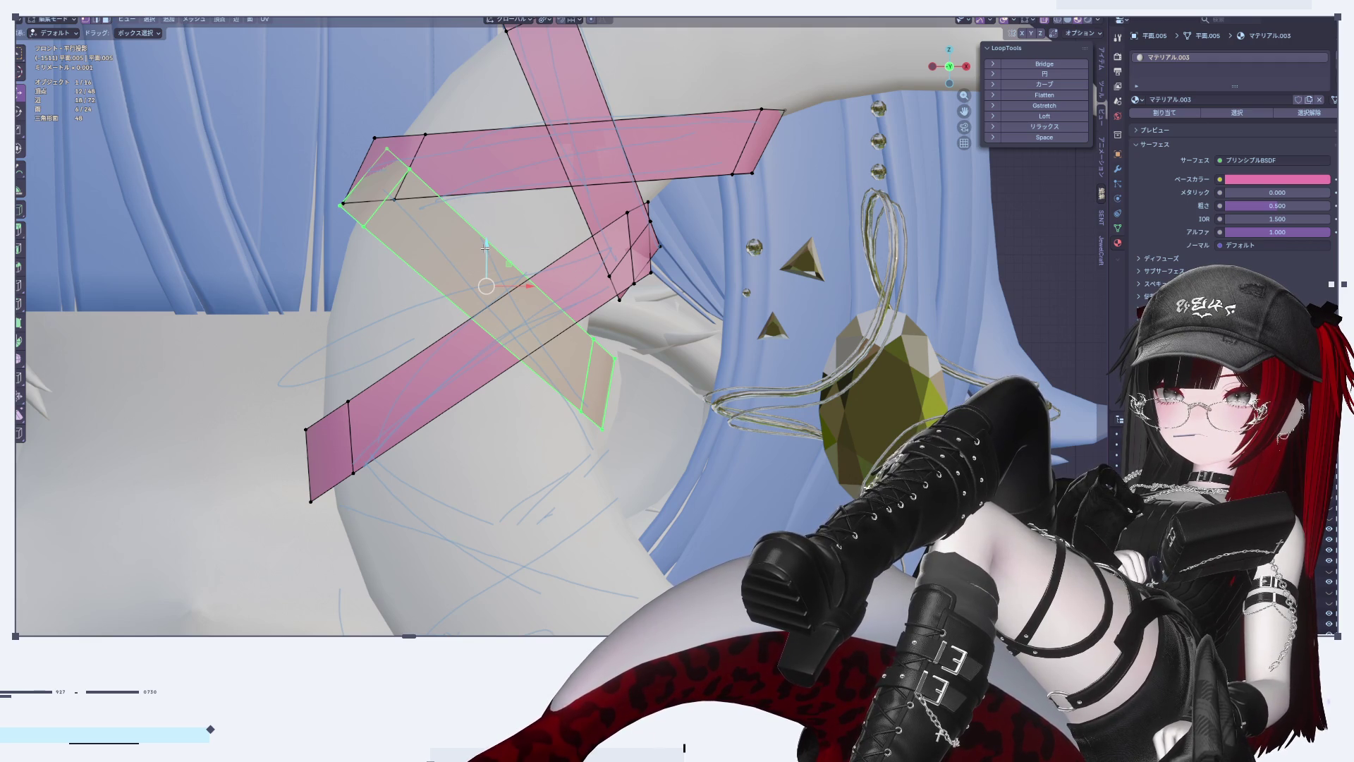
{"action": "left_click_drag", "start_coordinate": [481, 247], "coordinate": [488, 261]}
{"action": "left_click", "coordinate": [489, 260]}
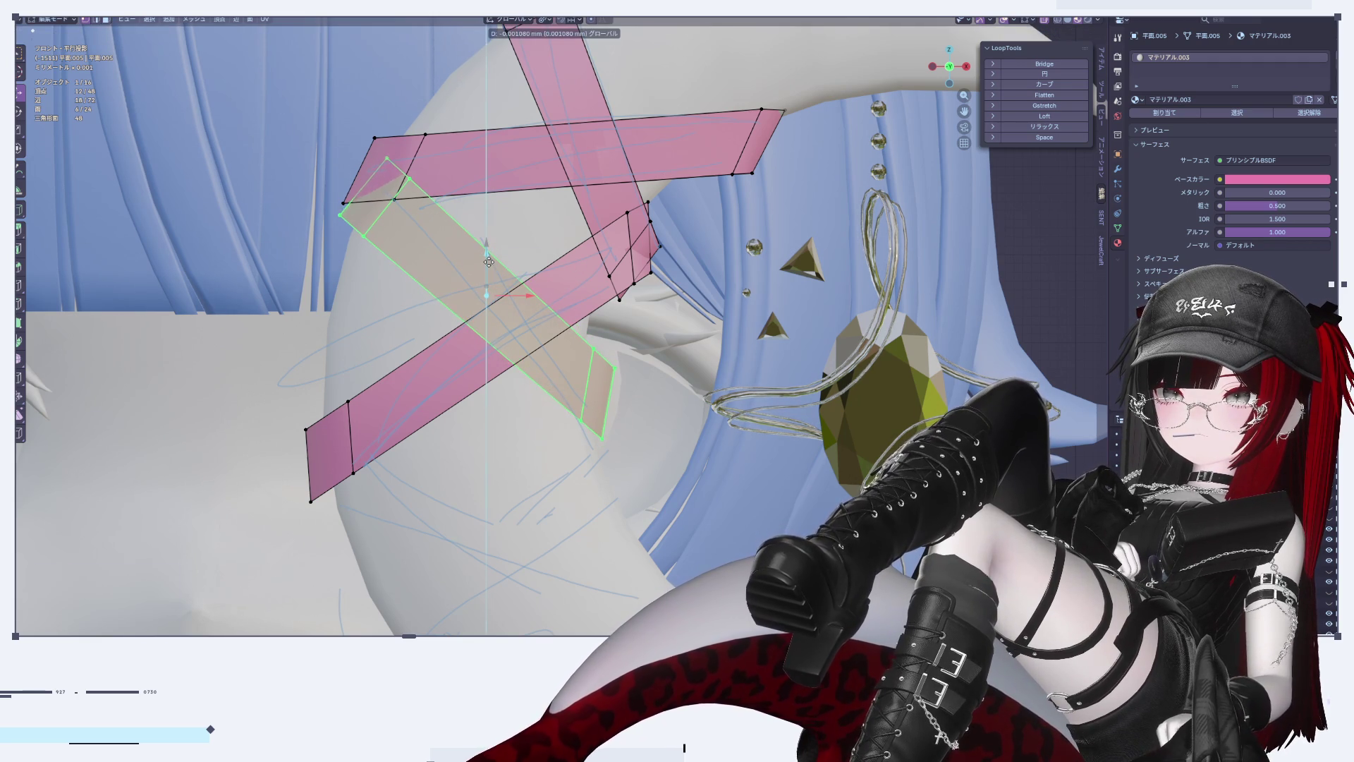
{"action": "key", "text": "Tab"}
{"action": "scroll", "coordinate": [296, 444], "scroll_direction": "down", "scroll_amount": 5}
{"action": "scroll", "coordinate": [311, 386], "scroll_direction": "up", "scroll_amount": 5}
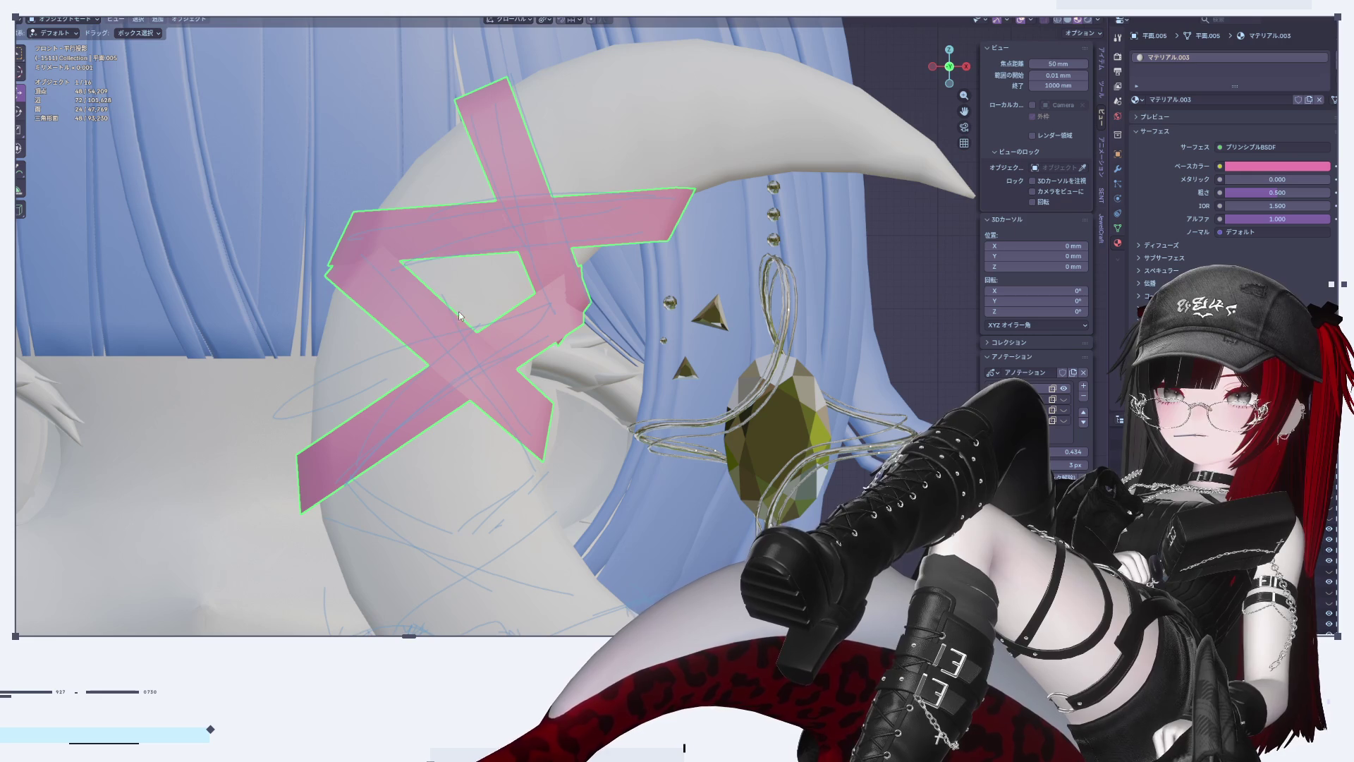
{"action": "key", "text": "Tab"}
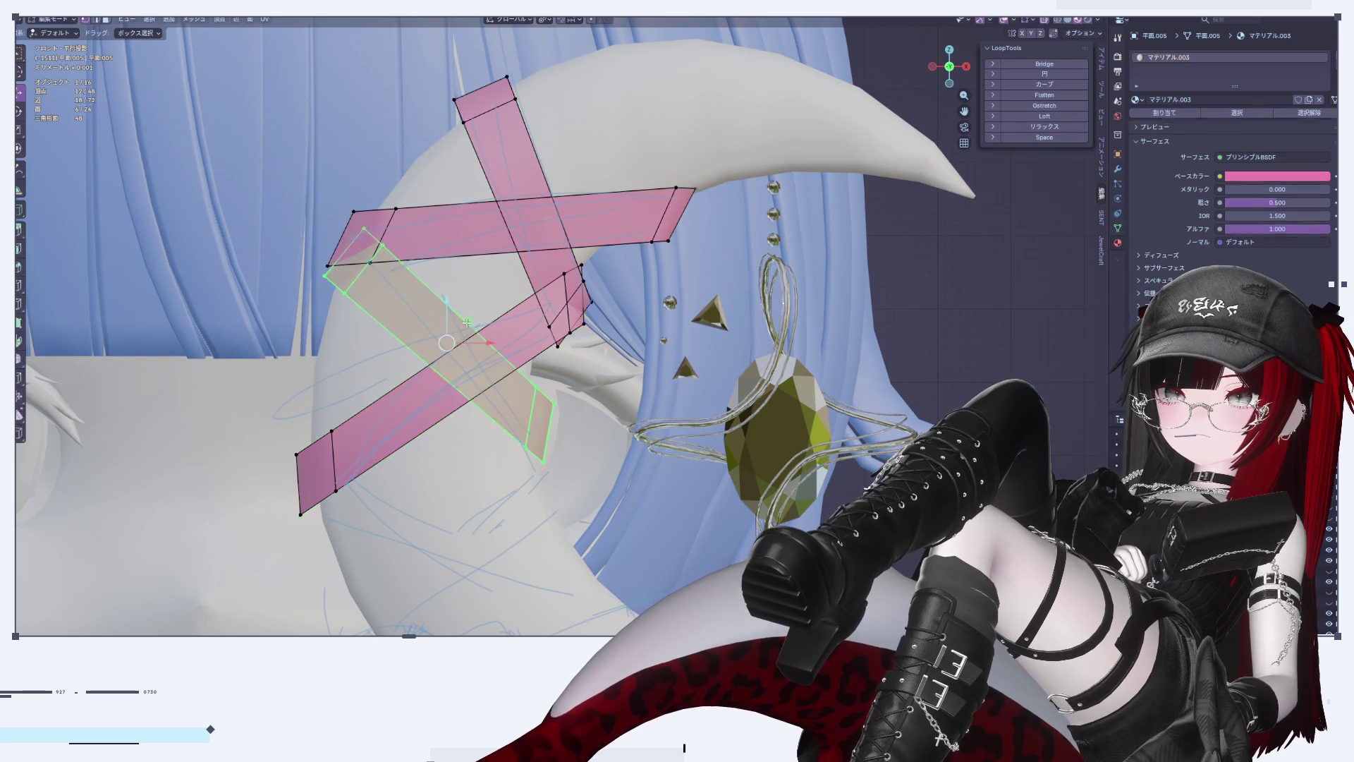
{"action": "key", "text": "g"}
{"action": "right_click", "coordinate": [523, 391]}
{"action": "key", "text": "ctrl+z"}
{"action": "key", "text": "ctrl+z"}
{"action": "key", "text": "ctrl+z"}
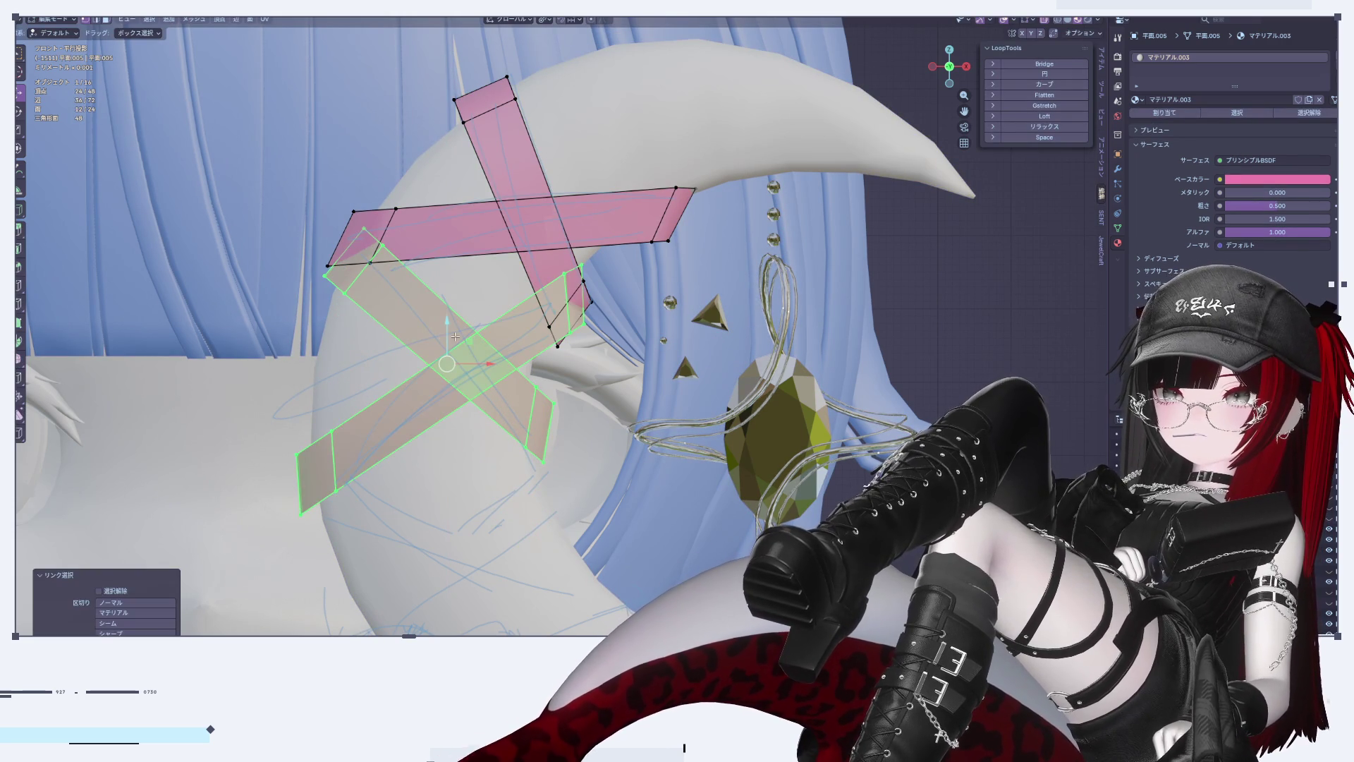
{"action": "scroll", "coordinate": [464, 409], "scroll_direction": "down", "scroll_amount": 8}
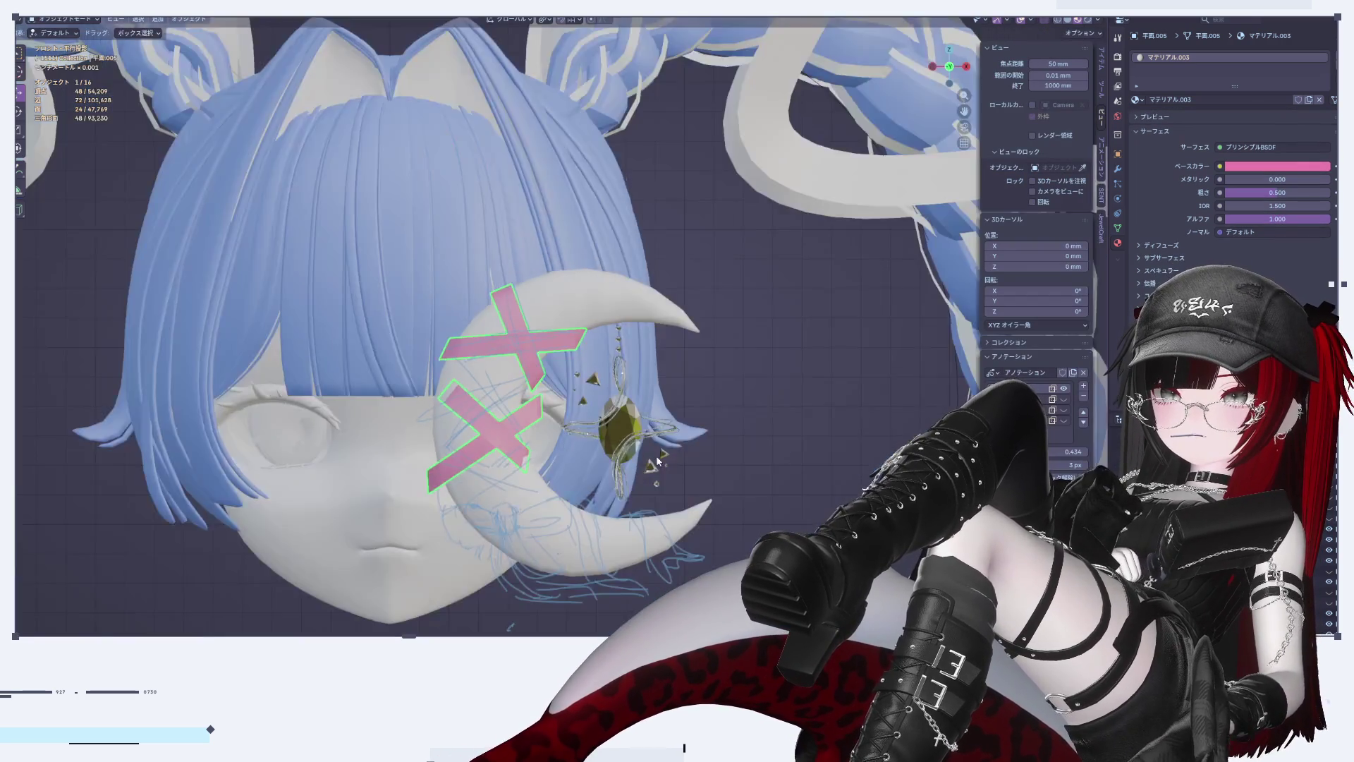
Step: Move the lower tape cross sideways along the X axis
{"action": "scroll", "coordinate": [600, 400], "scroll_direction": "up", "scroll_amount": 8}
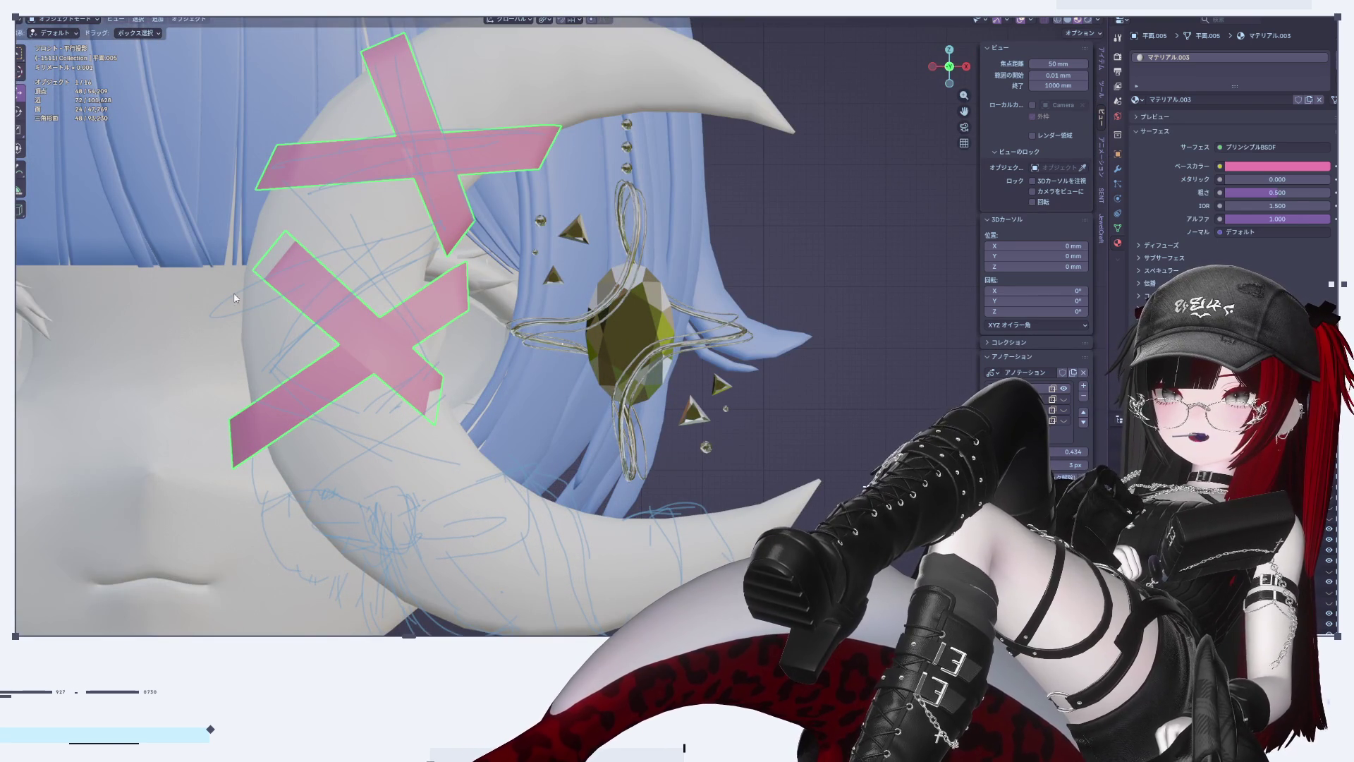
{"action": "key", "text": "Tab"}
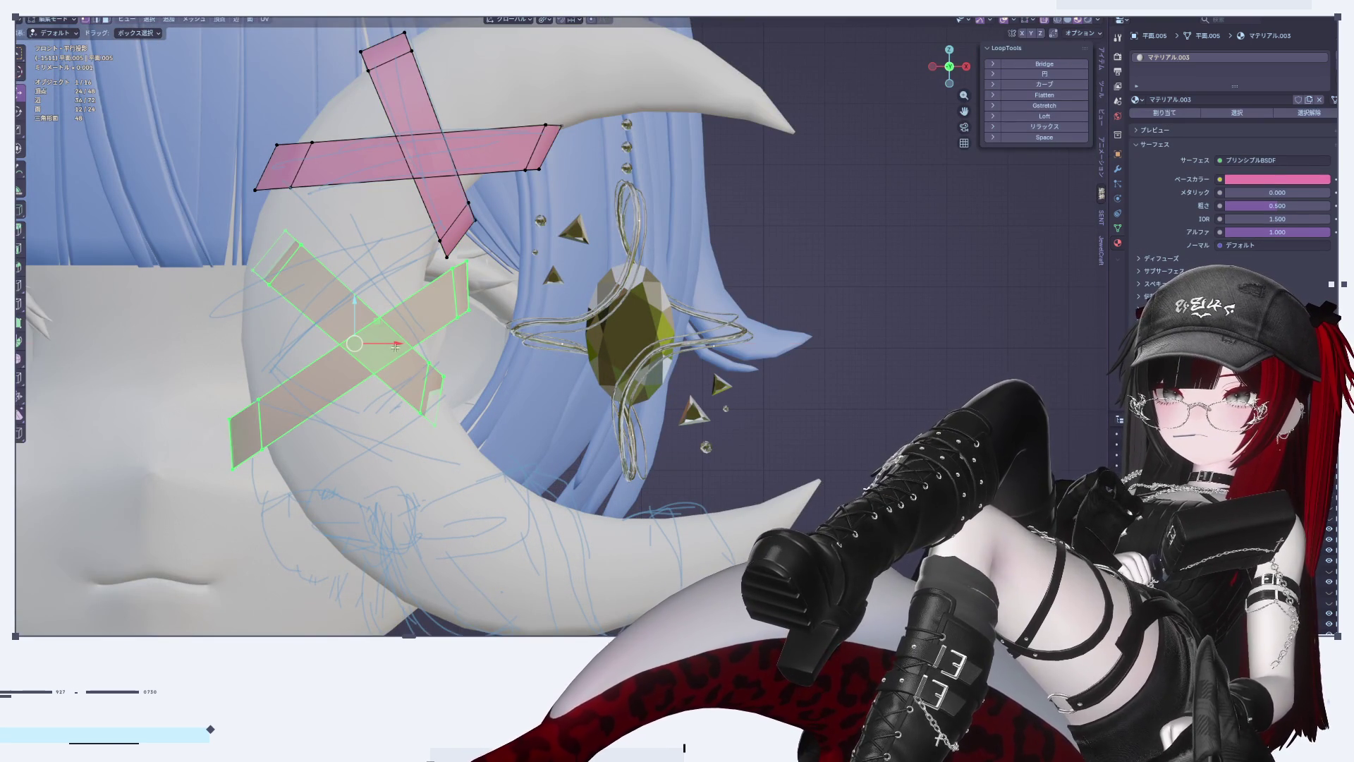
{"action": "key", "text": "g"}
{"action": "key", "text": "x"}
{"action": "key", "text": "Return"}
{"action": "key", "text": "Tab"}
Step: Select the lower pink tape cross and reopen its mesh for editing
{"action": "scroll", "coordinate": [744, 390], "scroll_direction": "down", "scroll_amount": 5}
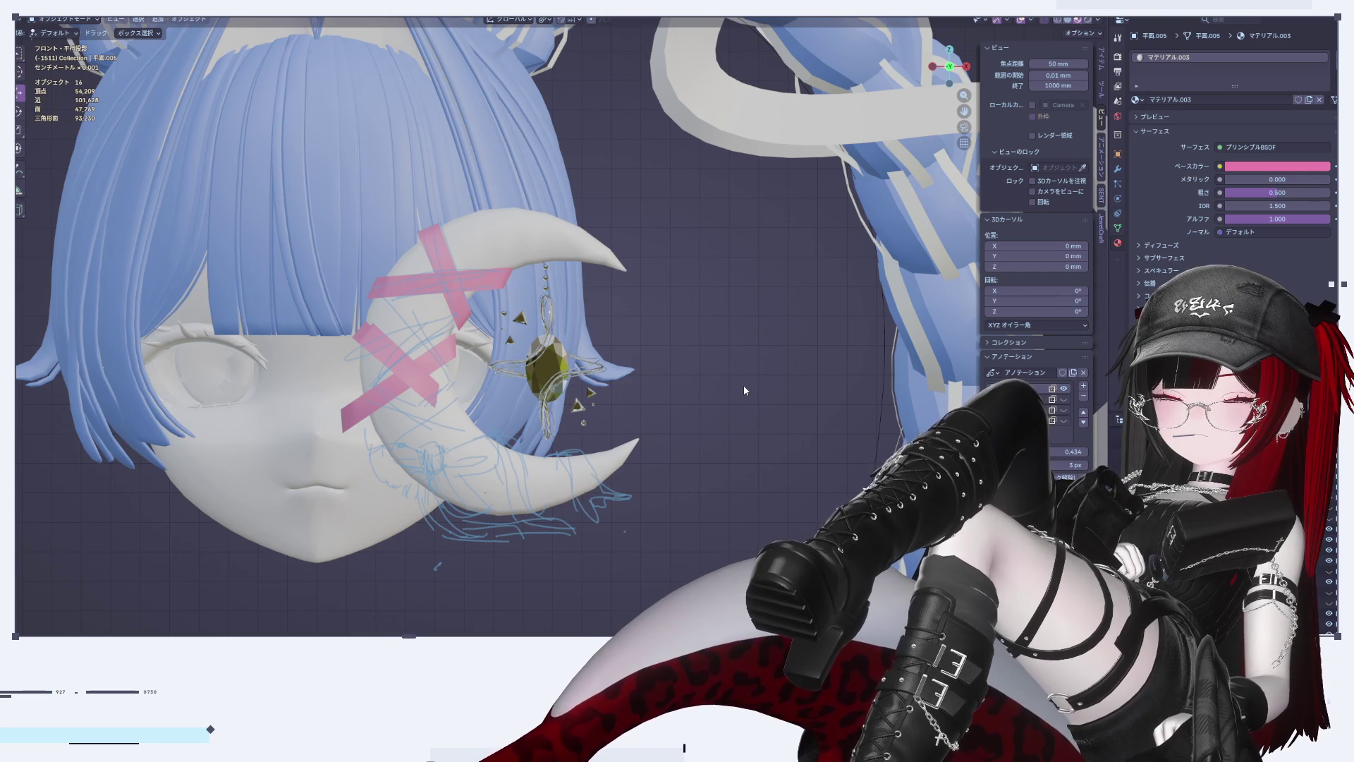
{"action": "scroll", "coordinate": [409, 441], "scroll_direction": "up", "scroll_amount": 2}
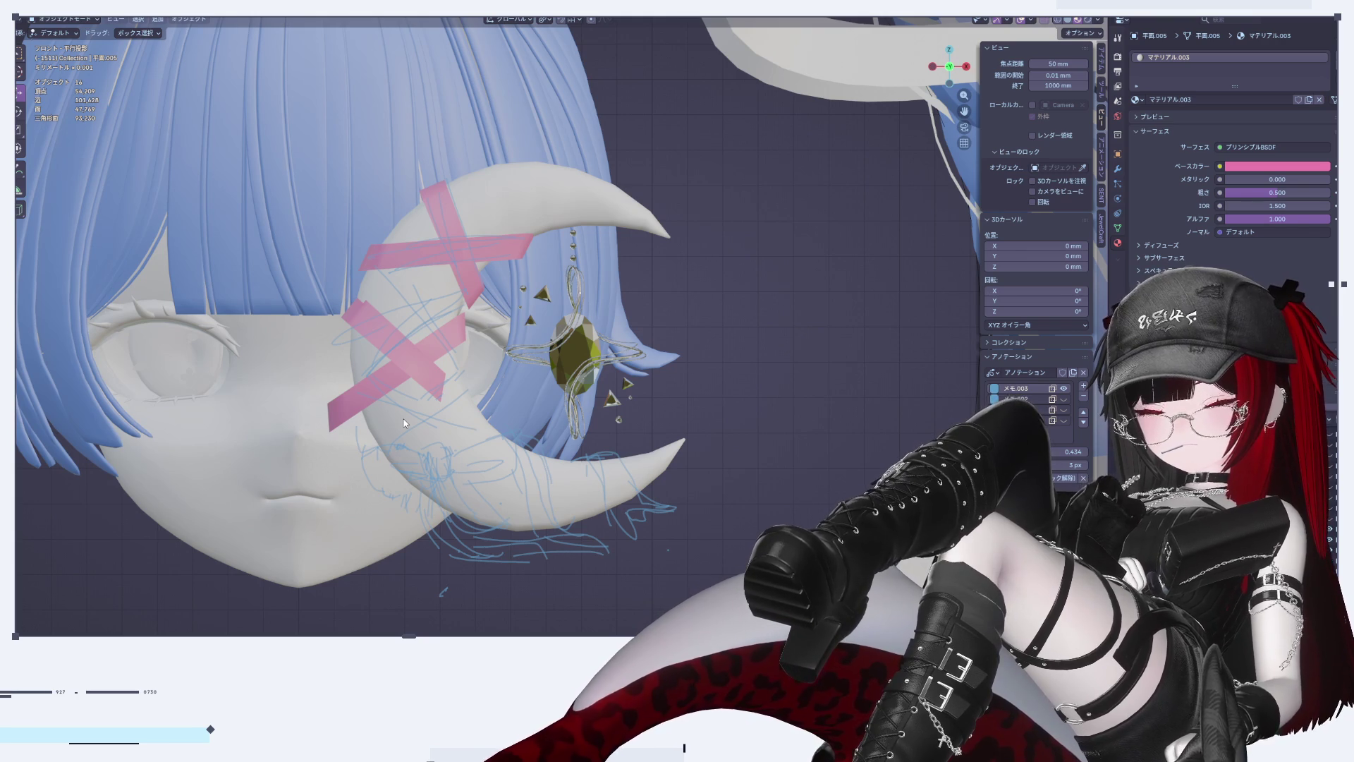
{"action": "scroll", "coordinate": [522, 395], "scroll_direction": "up", "scroll_amount": 3}
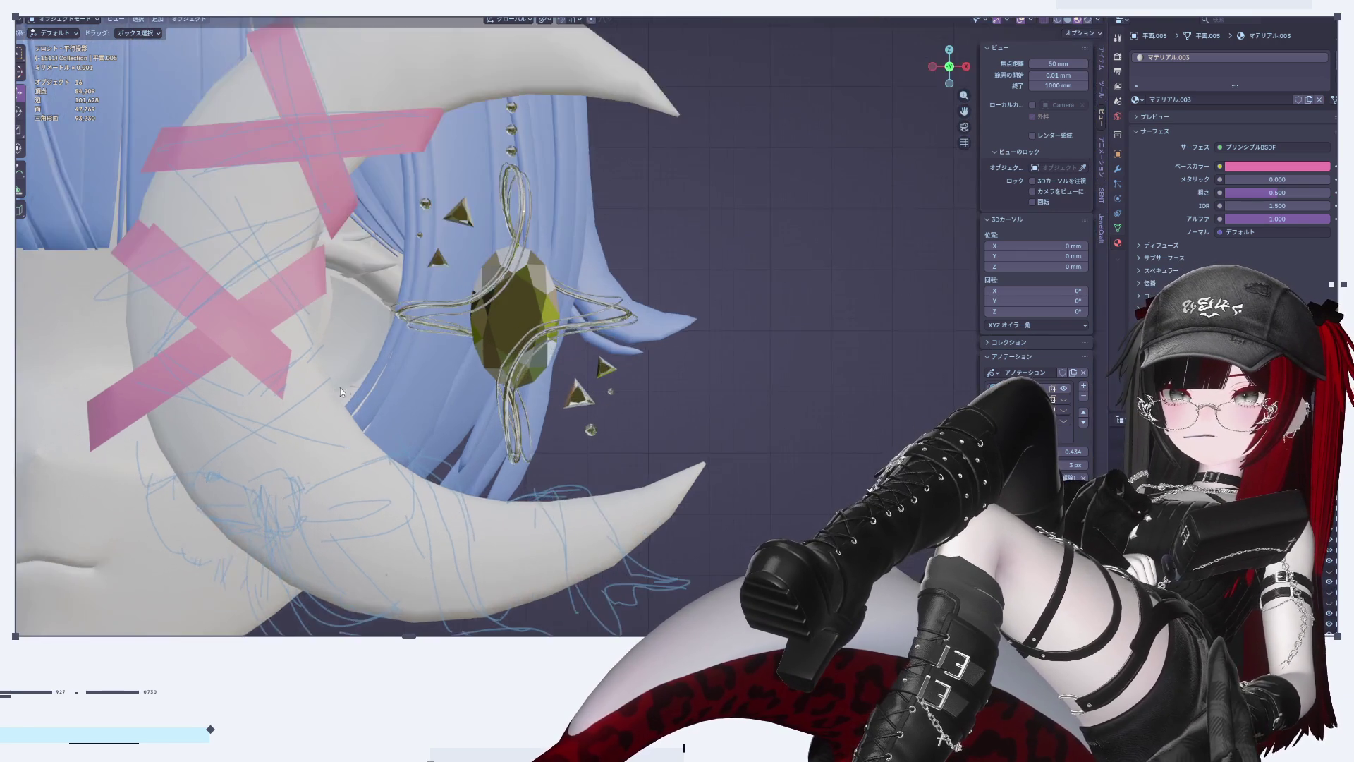
{"action": "scroll", "coordinate": [517, 385], "scroll_direction": "up", "scroll_amount": 3}
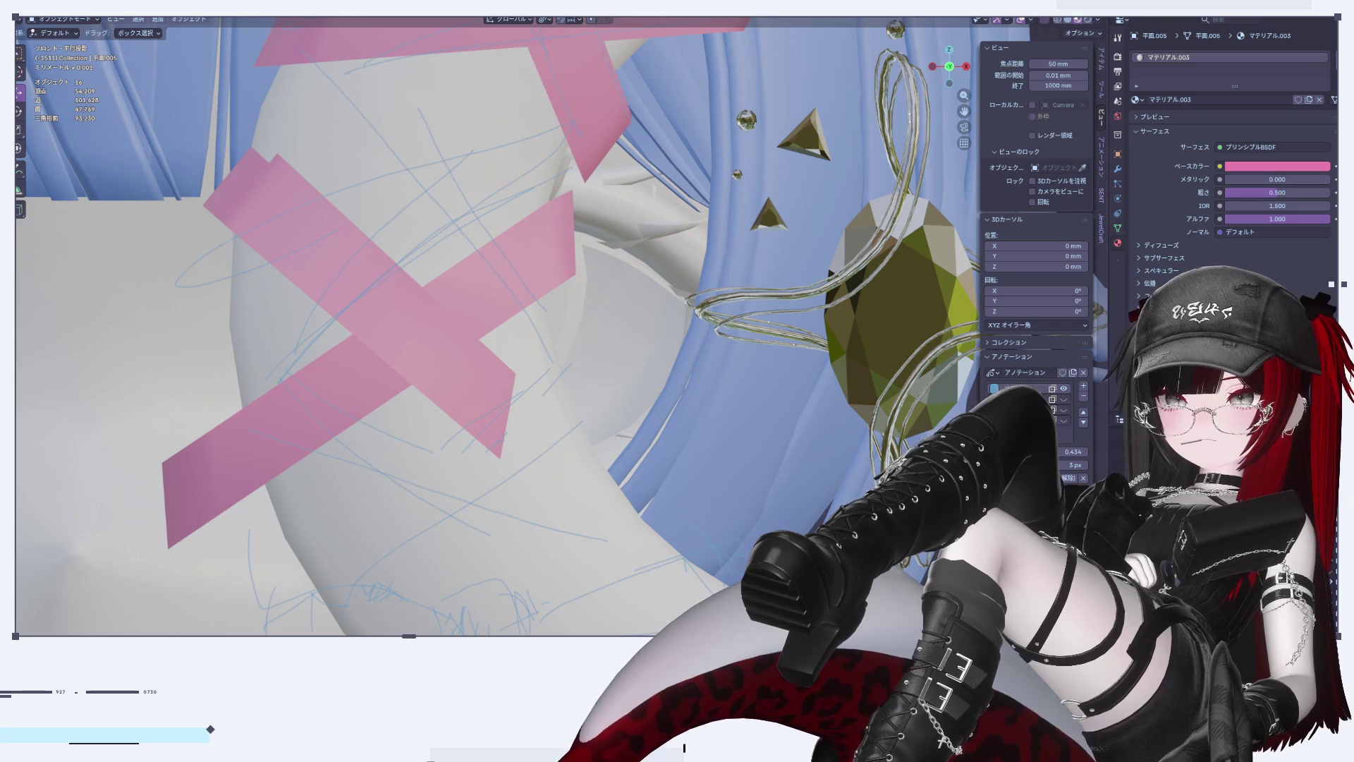
{"action": "scroll", "coordinate": [452, 199], "scroll_direction": "down", "scroll_amount": 6}
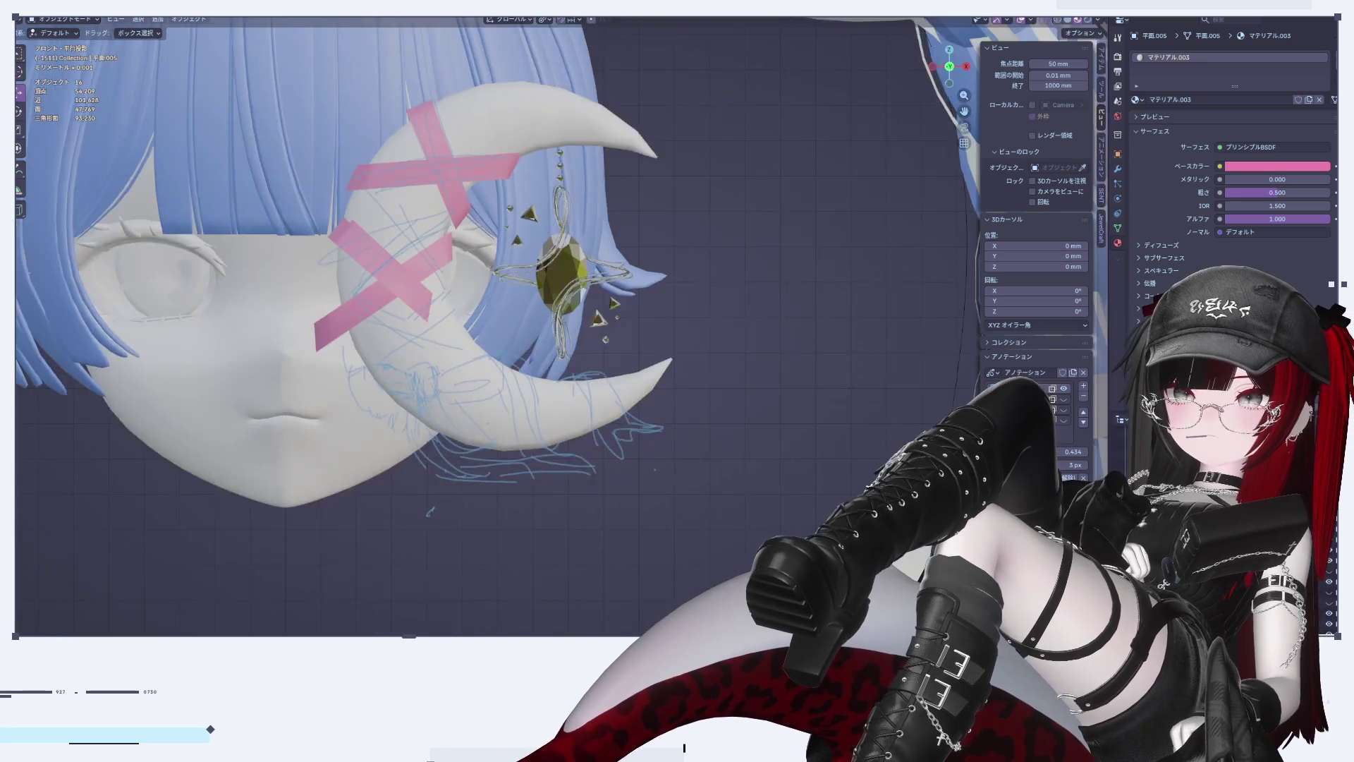
{"action": "scroll", "coordinate": [506, 218], "scroll_direction": "up", "scroll_amount": 5}
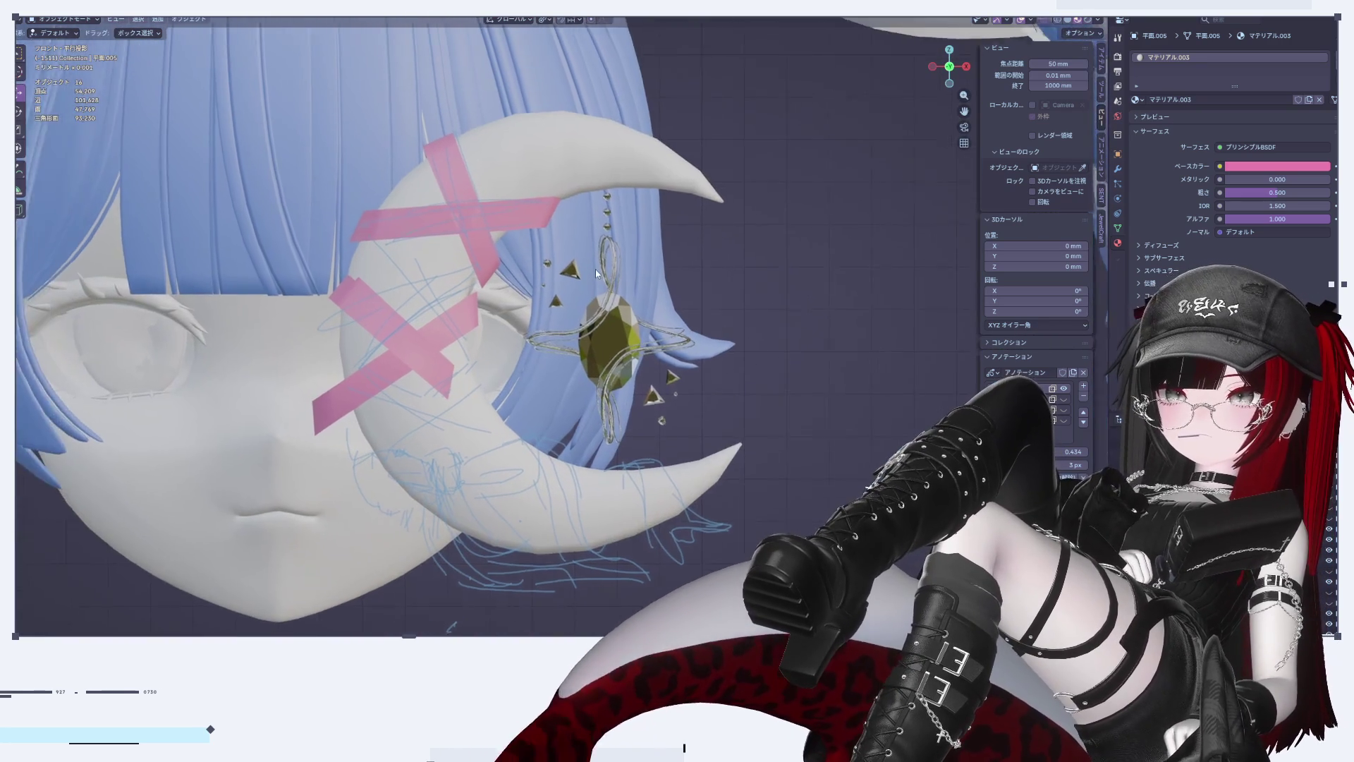
{"action": "scroll", "coordinate": [466, 386], "scroll_direction": "up", "scroll_amount": 2}
{"action": "key", "text": "a"}
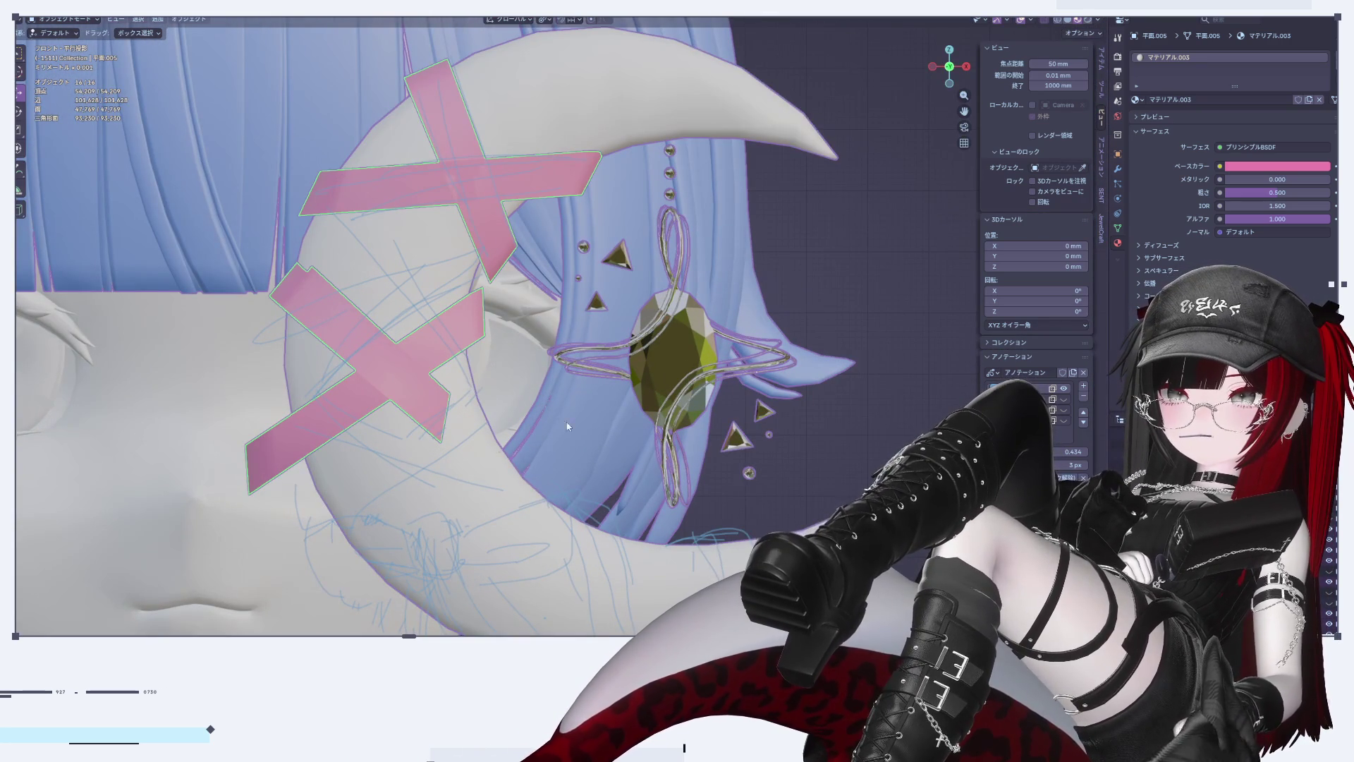
{"action": "left_click", "coordinate": [454, 471]}
{"action": "left_click", "coordinate": [421, 378]}
{"action": "key", "text": "Tab"}
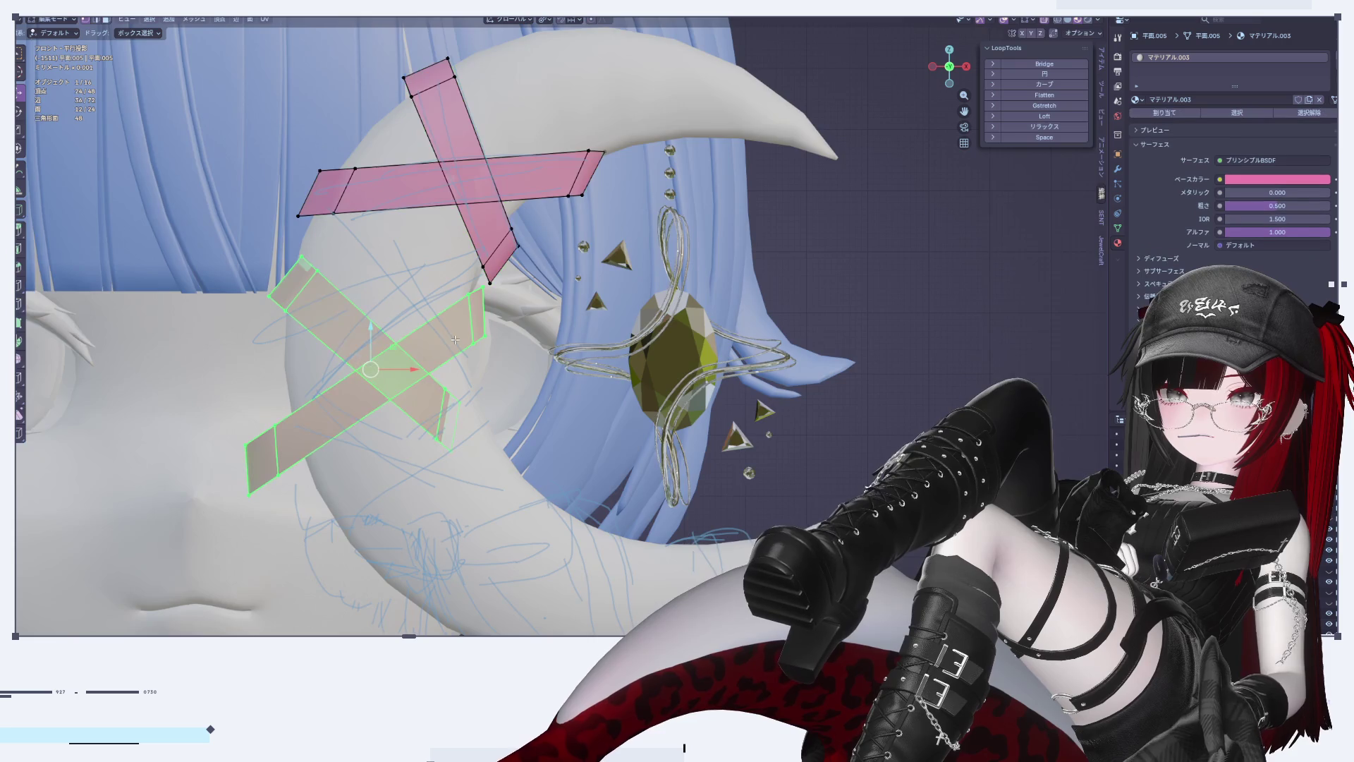
Step: Move the lower cross down and rotate it about -15°
{"action": "scroll", "coordinate": [421, 378], "scroll_direction": "down", "scroll_amount": 2}
{"action": "key", "text": "g"}
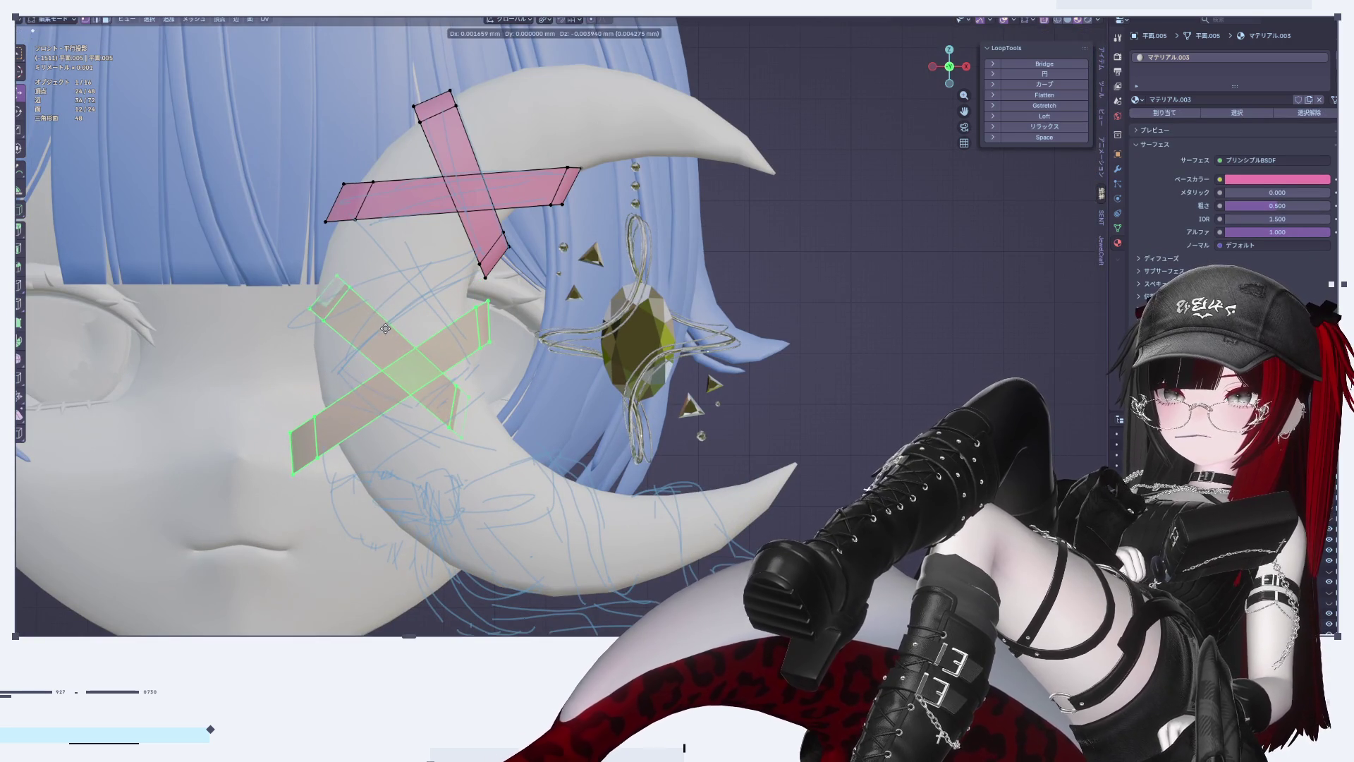
{"action": "left_click", "coordinate": [388, 342]}
{"action": "key", "text": "r"}
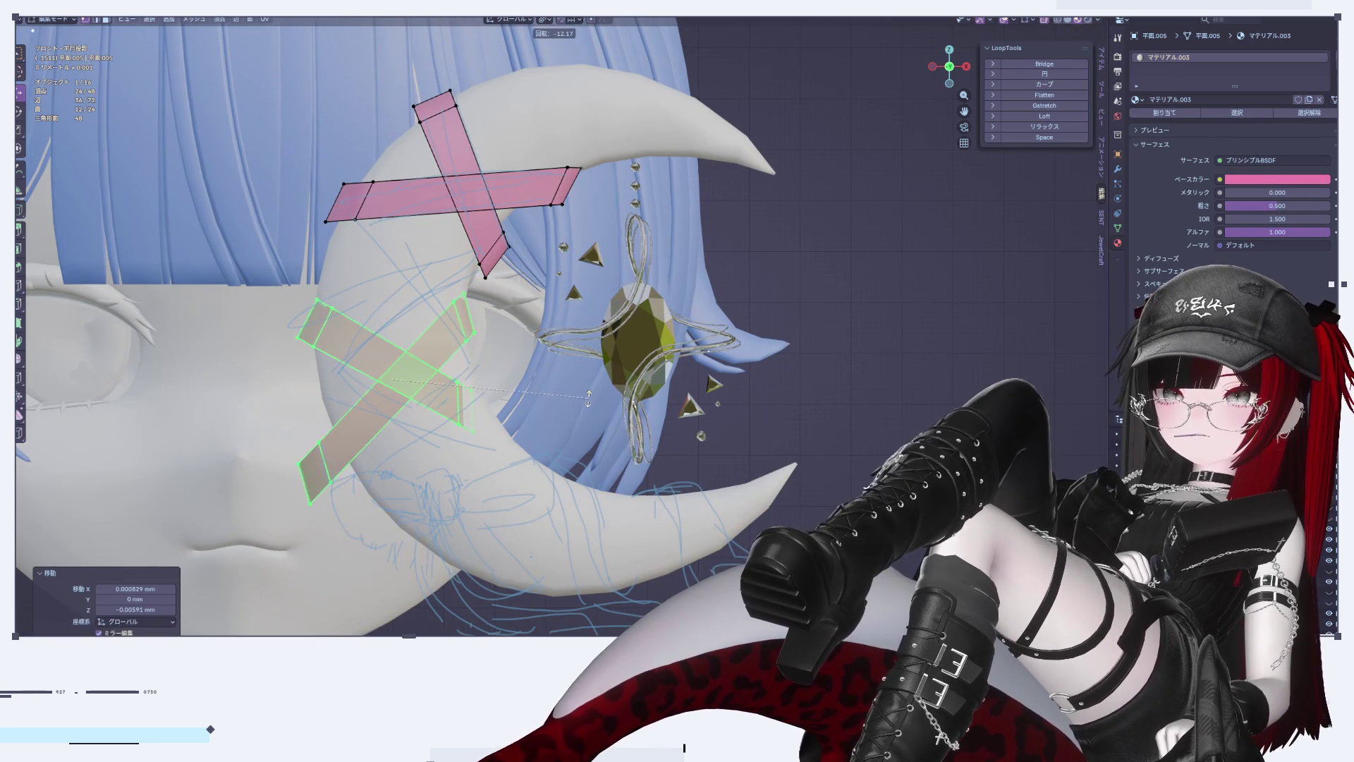
{"action": "left_click", "coordinate": [585, 386]}
{"action": "key", "text": "Tab"}
{"action": "scroll", "coordinate": [651, 400], "scroll_direction": "down", "scroll_amount": 4}
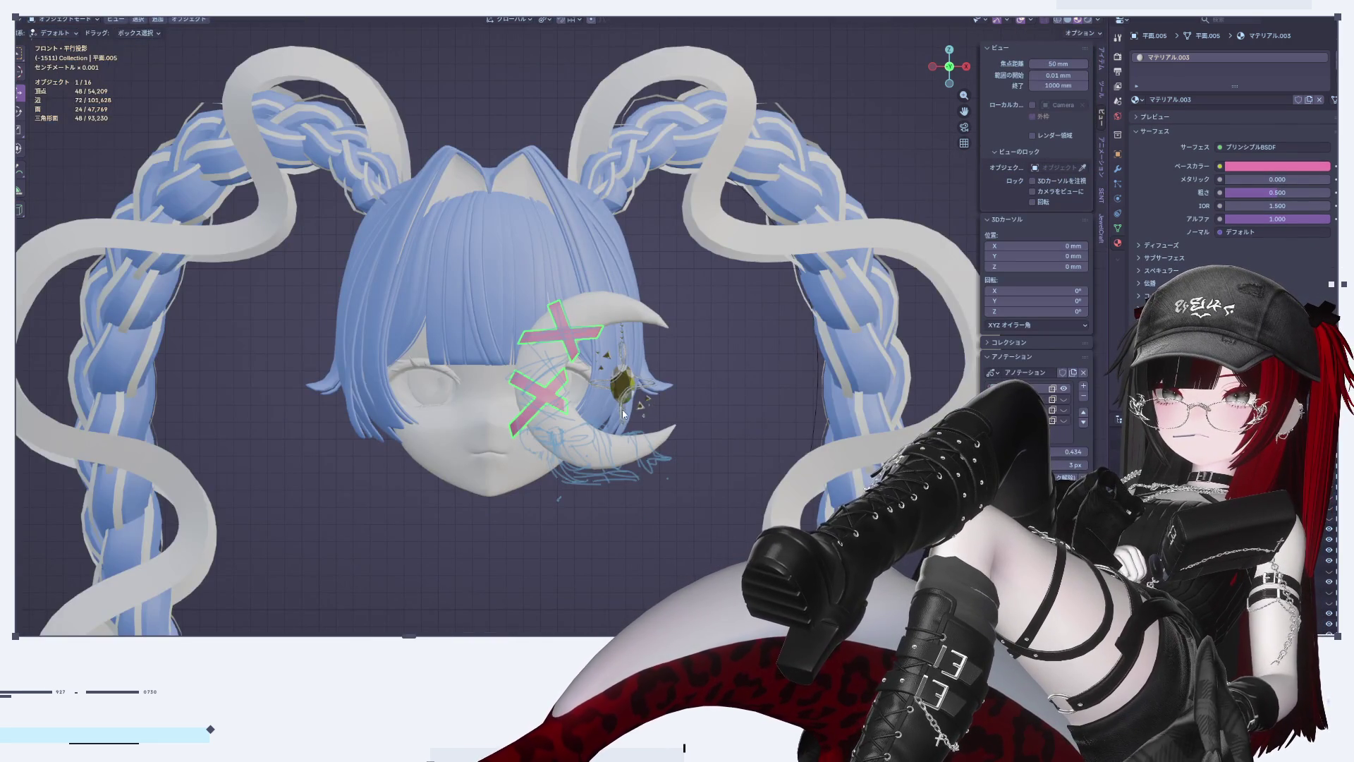
{"action": "scroll", "coordinate": [652, 400], "scroll_direction": "up", "scroll_amount": 6}
Step: Raise the lower cross slightly and check both tape patches in Object Mode
{"action": "key", "text": "Tab"}
{"action": "key", "text": "g"}
{"action": "left_click", "coordinate": [391, 339]}
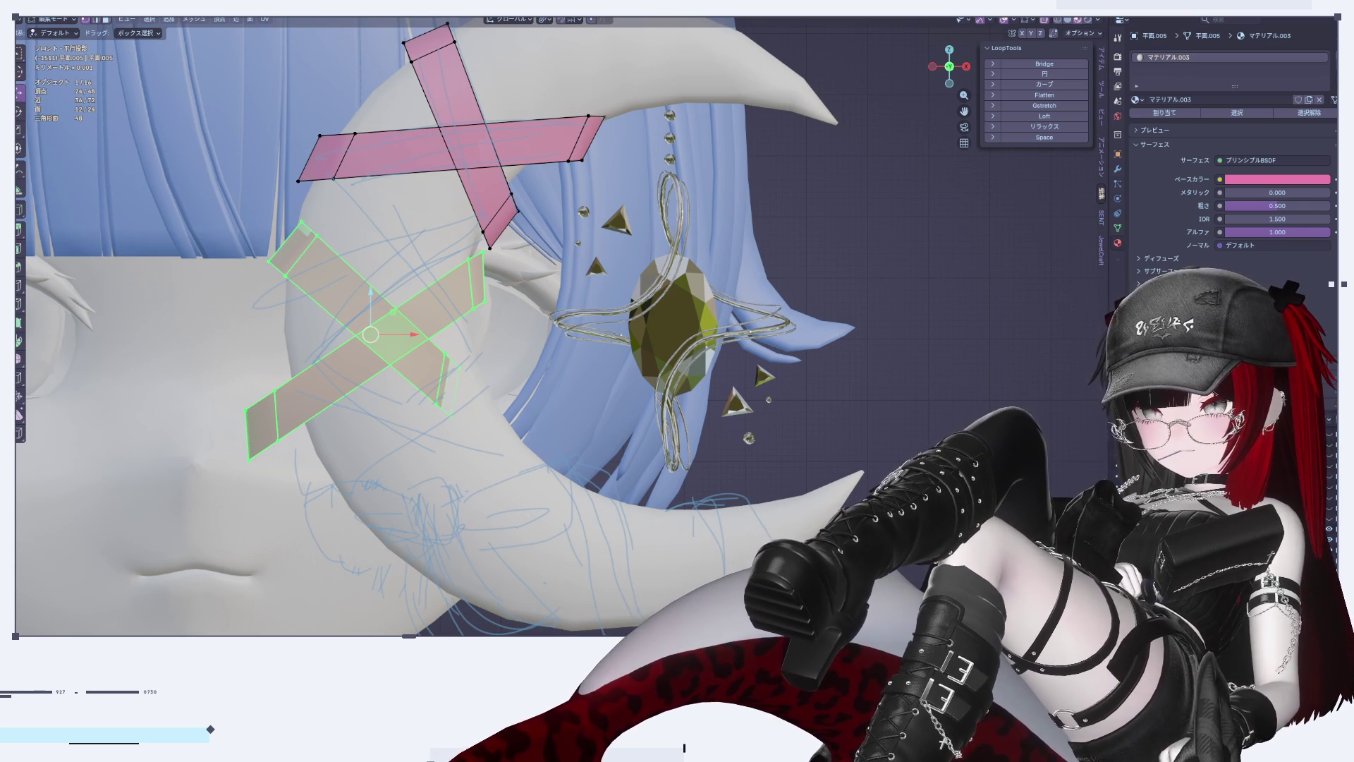
{"action": "scroll", "coordinate": [404, 365], "scroll_direction": "up", "scroll_amount": 2}
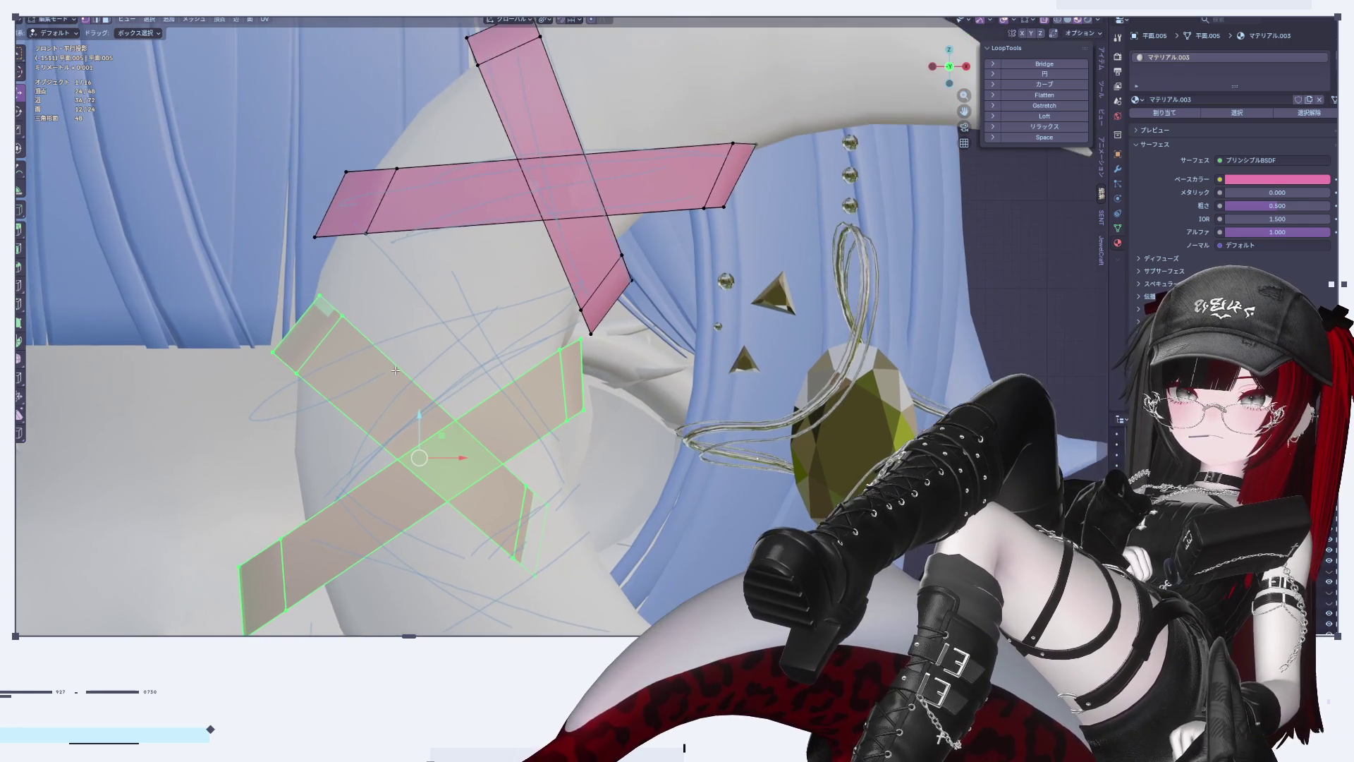
{"action": "scroll", "coordinate": [403, 365], "scroll_direction": "down", "scroll_amount": 5}
{"action": "scroll", "coordinate": [404, 365], "scroll_direction": "up", "scroll_amount": 3}
{"action": "scroll", "coordinate": [404, 364], "scroll_direction": "up", "scroll_amount": 2}
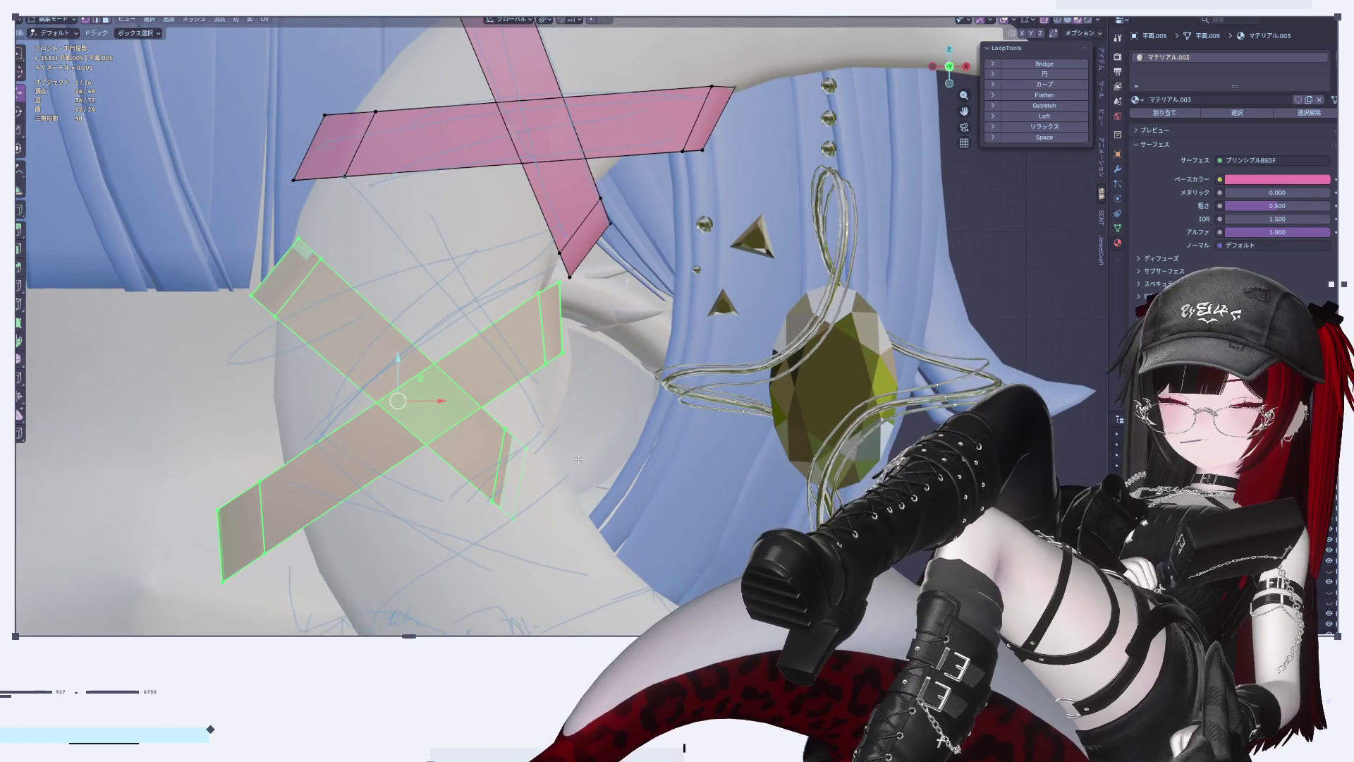
{"action": "scroll", "coordinate": [506, 426], "scroll_direction": "down", "scroll_amount": 5}
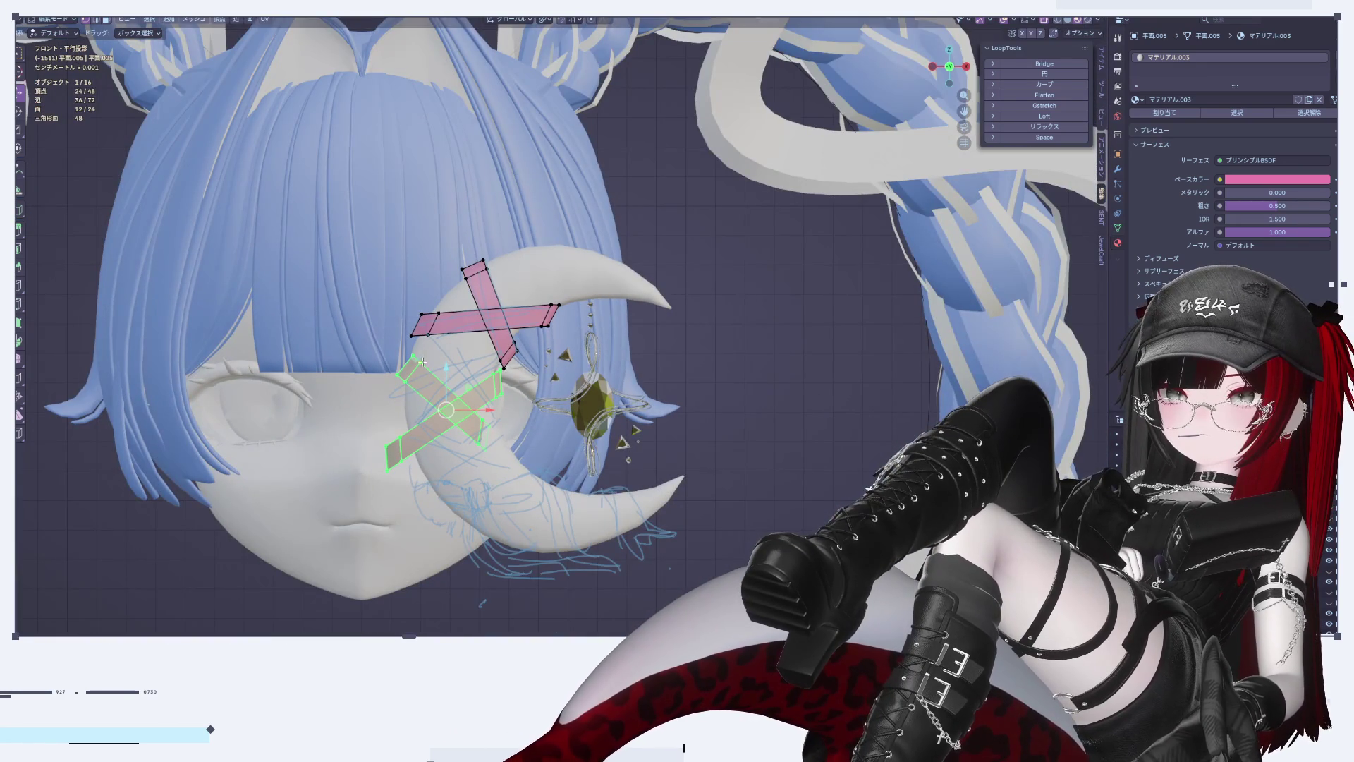
{"action": "scroll", "coordinate": [534, 446], "scroll_direction": "up", "scroll_amount": 5}
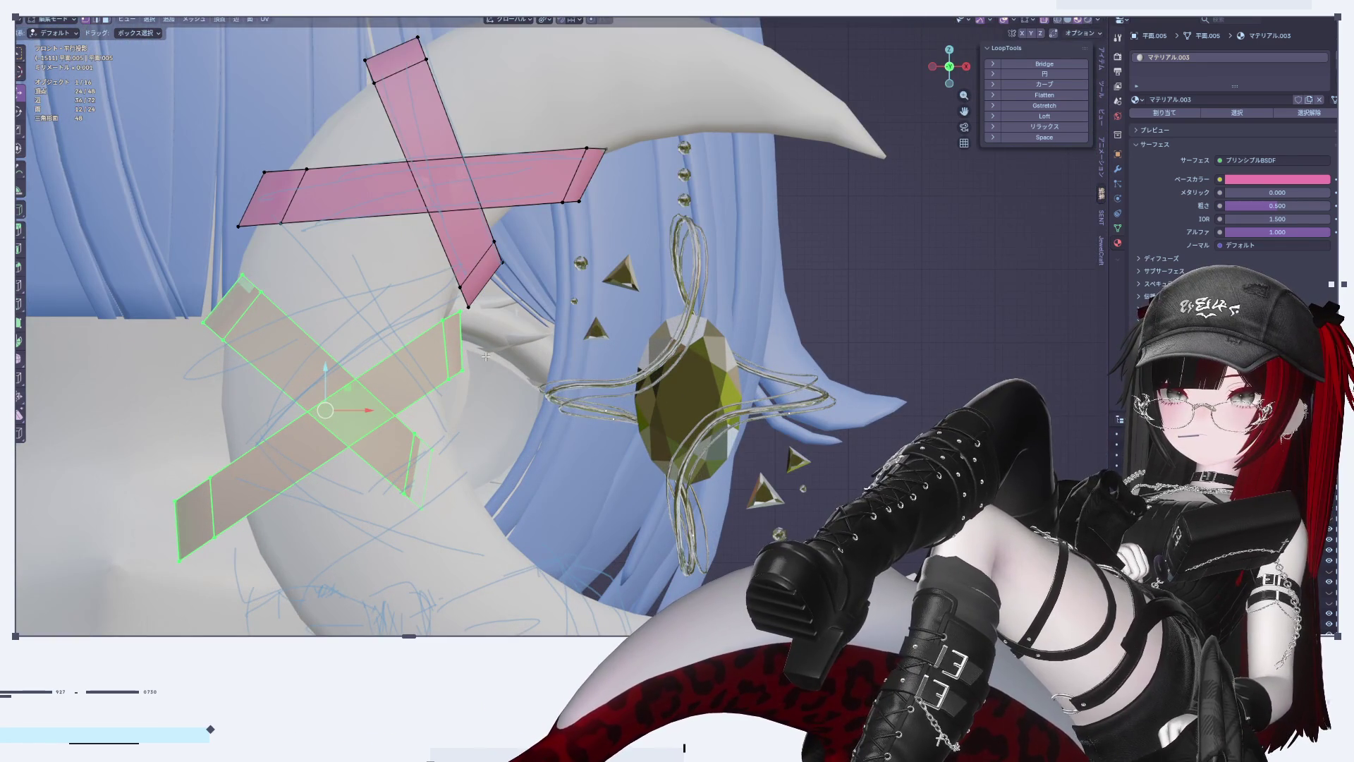
{"action": "key", "text": "Tab"}
{"action": "scroll", "coordinate": [493, 356], "scroll_direction": "down", "scroll_amount": 5}
{"action": "scroll", "coordinate": [507, 349], "scroll_direction": "up", "scroll_amount": 5}
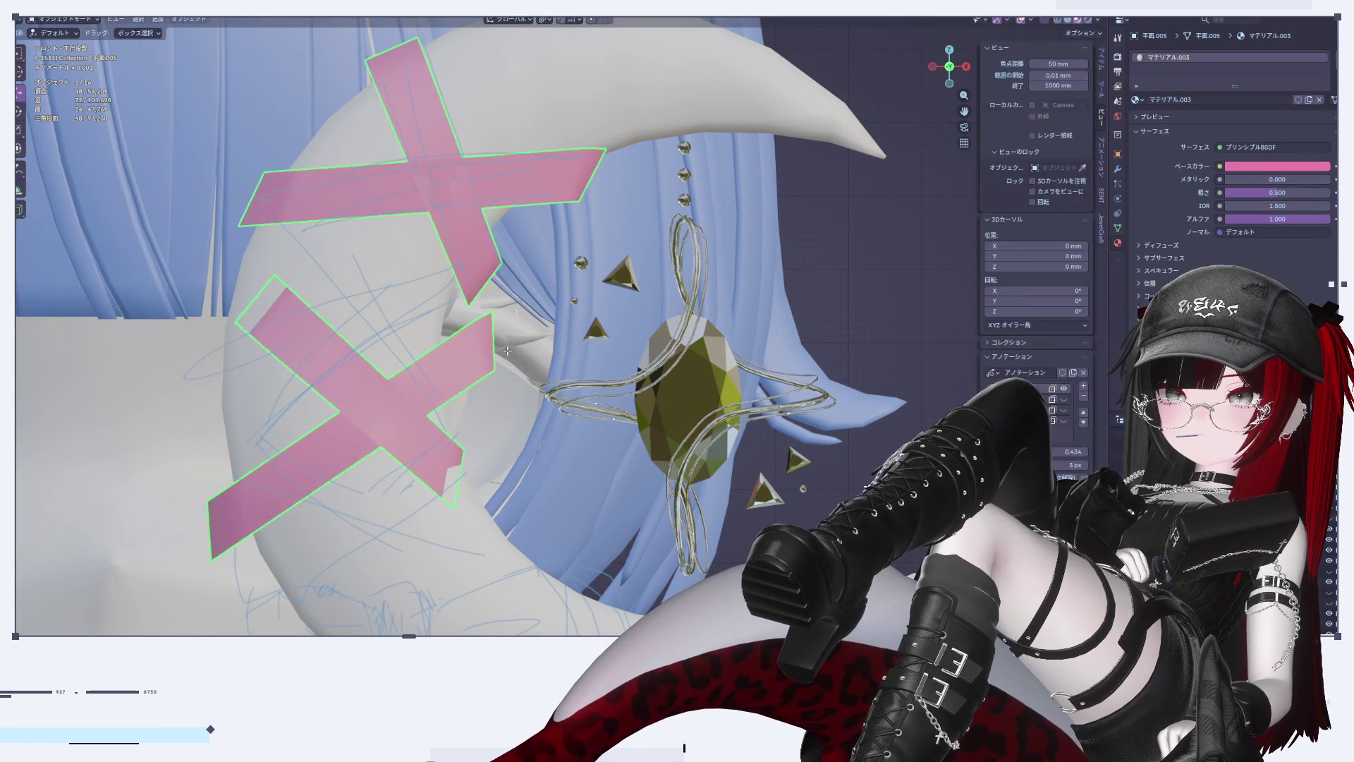
{"action": "key", "text": "Tab"}
Step: Drag the selected tape mesh slightly lower on the crescent
{"action": "key", "text": "Tab"}
{"action": "scroll", "coordinate": [472, 343], "scroll_direction": "down", "scroll_amount": 5}
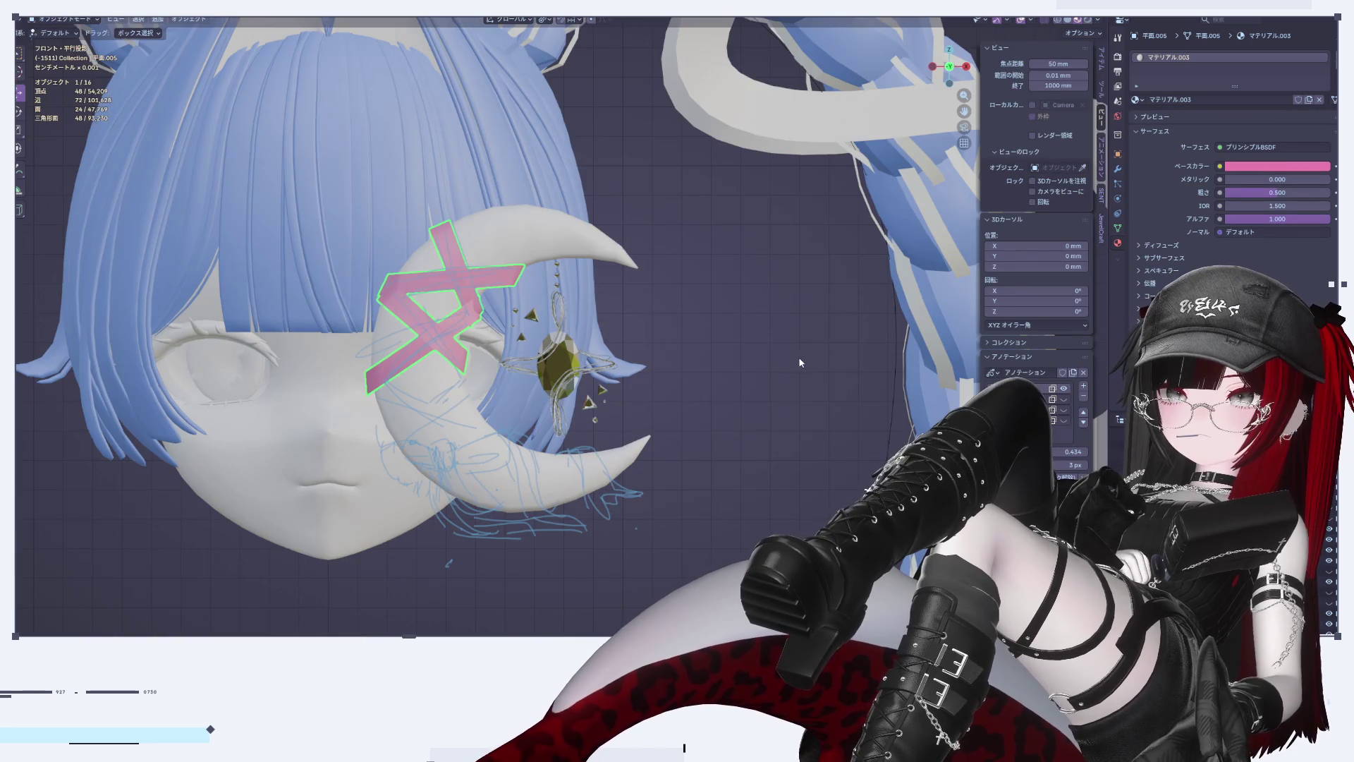
{"action": "scroll", "coordinate": [364, 323], "scroll_direction": "up", "scroll_amount": 5}
{"action": "scroll", "coordinate": [364, 323], "scroll_direction": "up", "scroll_amount": 1}
{"action": "key", "text": "Tab"}
{"action": "mouse_move", "coordinate": [543, 310]}
{"action": "left_mouse_down"}
{"action": "mouse_move", "coordinate": [533, 333]}
{"action": "mouse_move", "coordinate": [572, 367]}
{"action": "mouse_move", "coordinate": [560, 359]}
{"action": "left_mouse_up"}
{"action": "key", "text": "Tab"}
{"action": "scroll", "coordinate": [644, 397], "scroll_direction": "down", "scroll_amount": 10}
{"action": "scroll", "coordinate": [643, 397], "scroll_direction": "up", "scroll_amount": 10}
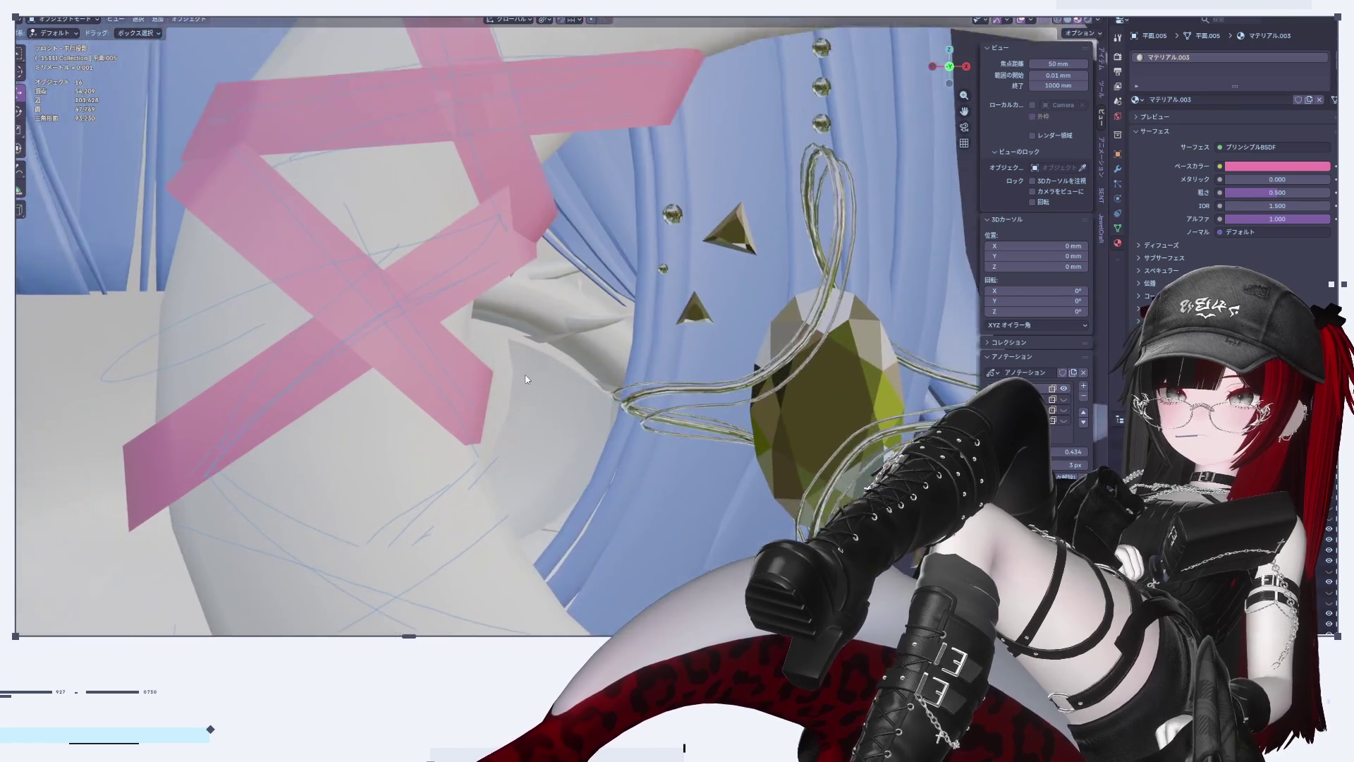
Step: Scale the X mesh narrower along the X axis
{"action": "key", "text": "Tab"}
{"action": "key", "text": "s"}
{"action": "key", "text": "x"}
{"action": "left_click", "coordinate": [578, 407]}
{"action": "key", "text": "Tab"}
{"action": "scroll", "coordinate": [580, 412], "scroll_direction": "down", "scroll_amount": 6}
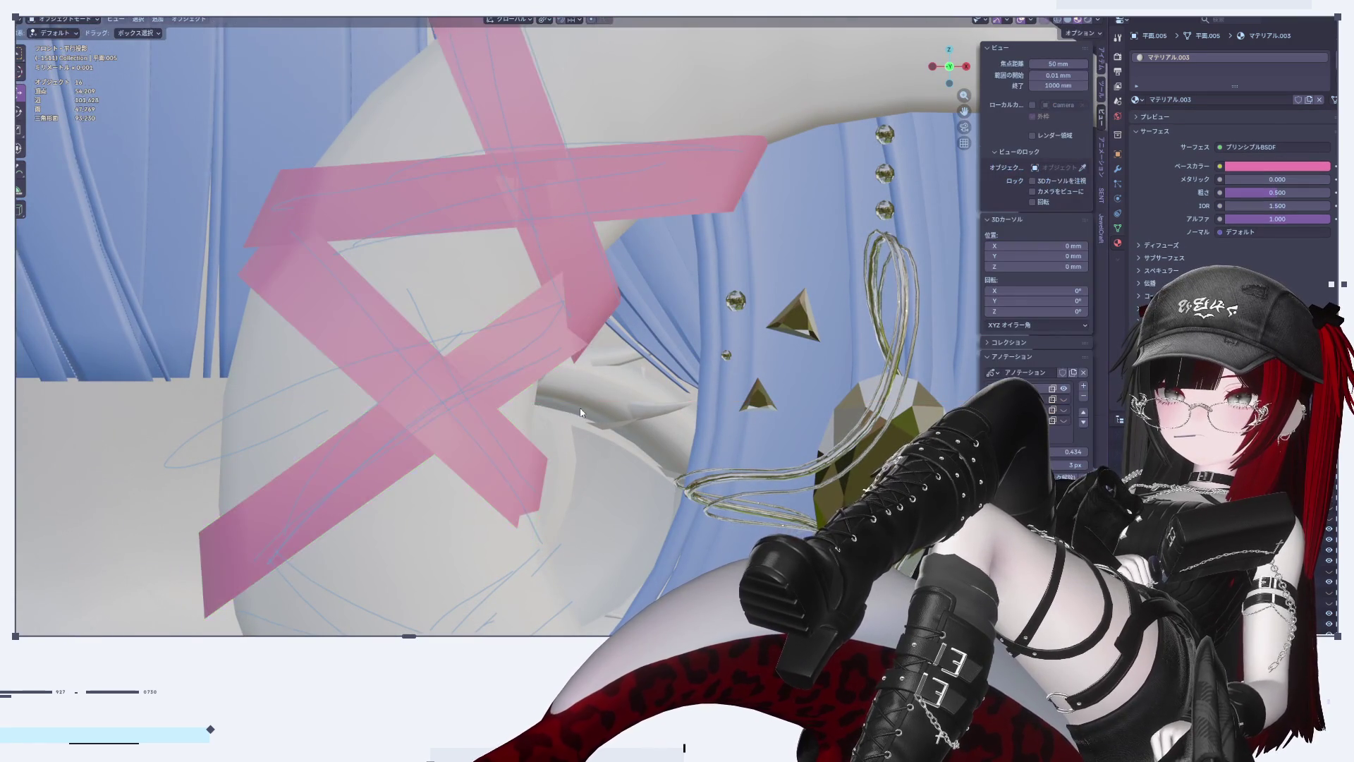
{"action": "scroll", "coordinate": [580, 412], "scroll_direction": "up", "scroll_amount": 4}
Step: Lower the tape cross slightly once more and zoom out
{"action": "key", "text": "Tab"}
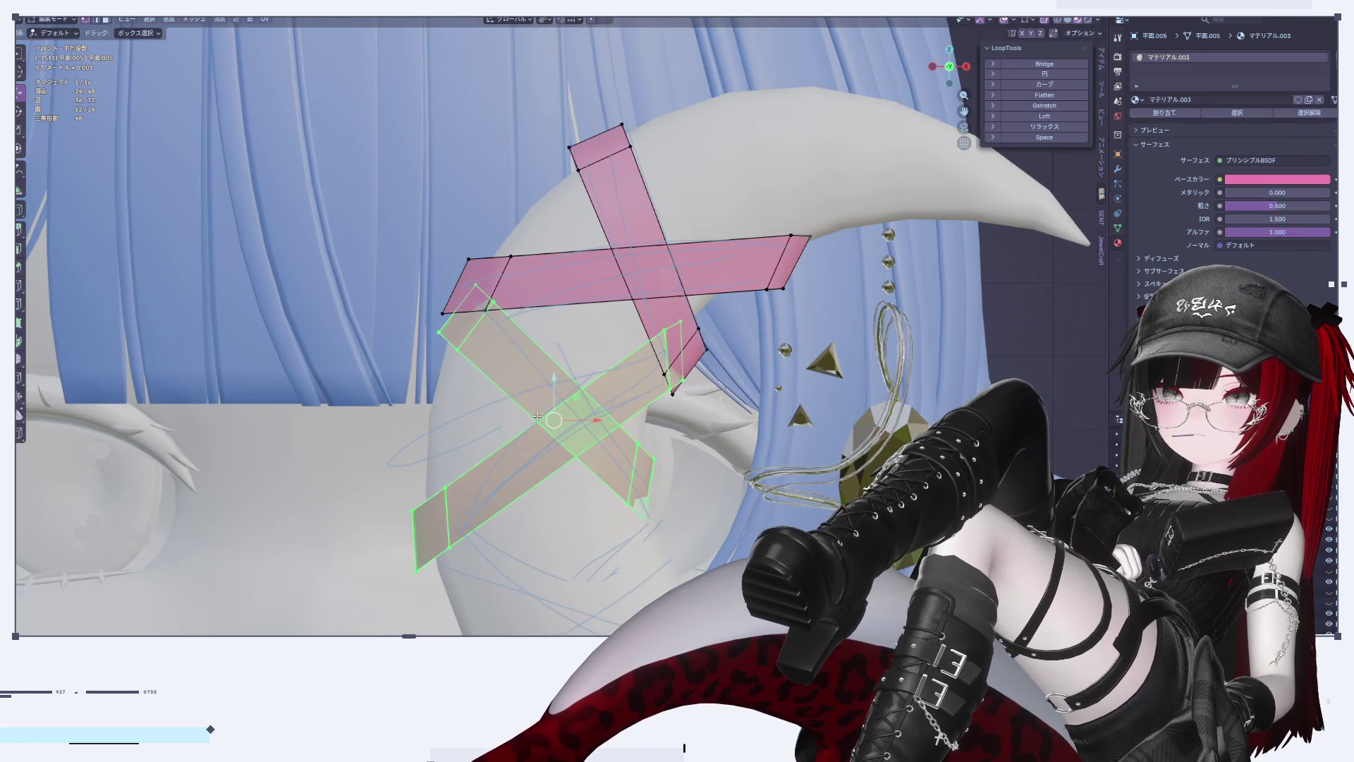
{"action": "left_click_drag", "start_coordinate": [555, 390], "coordinate": [543, 428]}
{"action": "scroll", "coordinate": [650, 471], "scroll_direction": "down", "scroll_amount": 5}
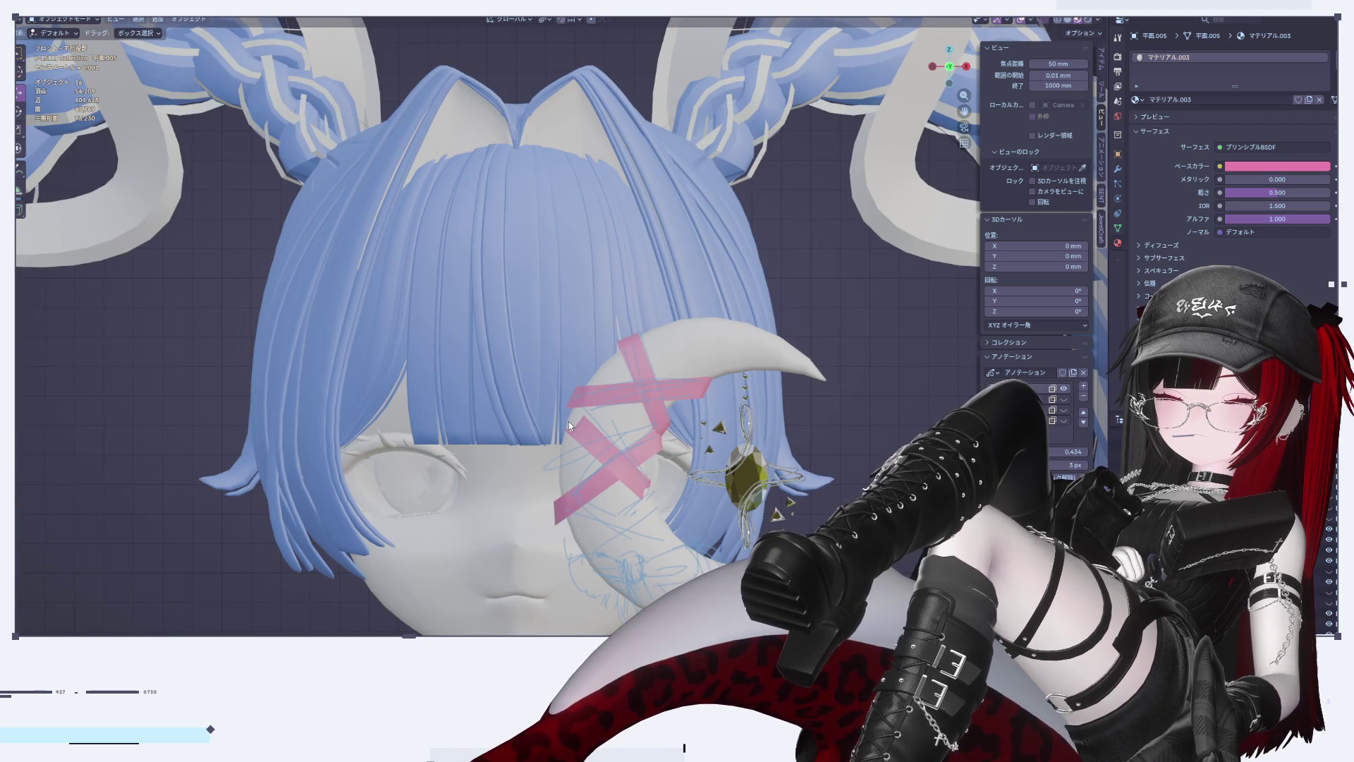
{"action": "scroll", "coordinate": [574, 476], "scroll_direction": "up", "scroll_amount": 3}
Step: Select the lower pink tape cross in Edit Mode and reposition its faces
{"action": "left_click", "coordinate": [635, 455]}
{"action": "key", "text": "Tab"}
{"action": "key", "text": "g"}
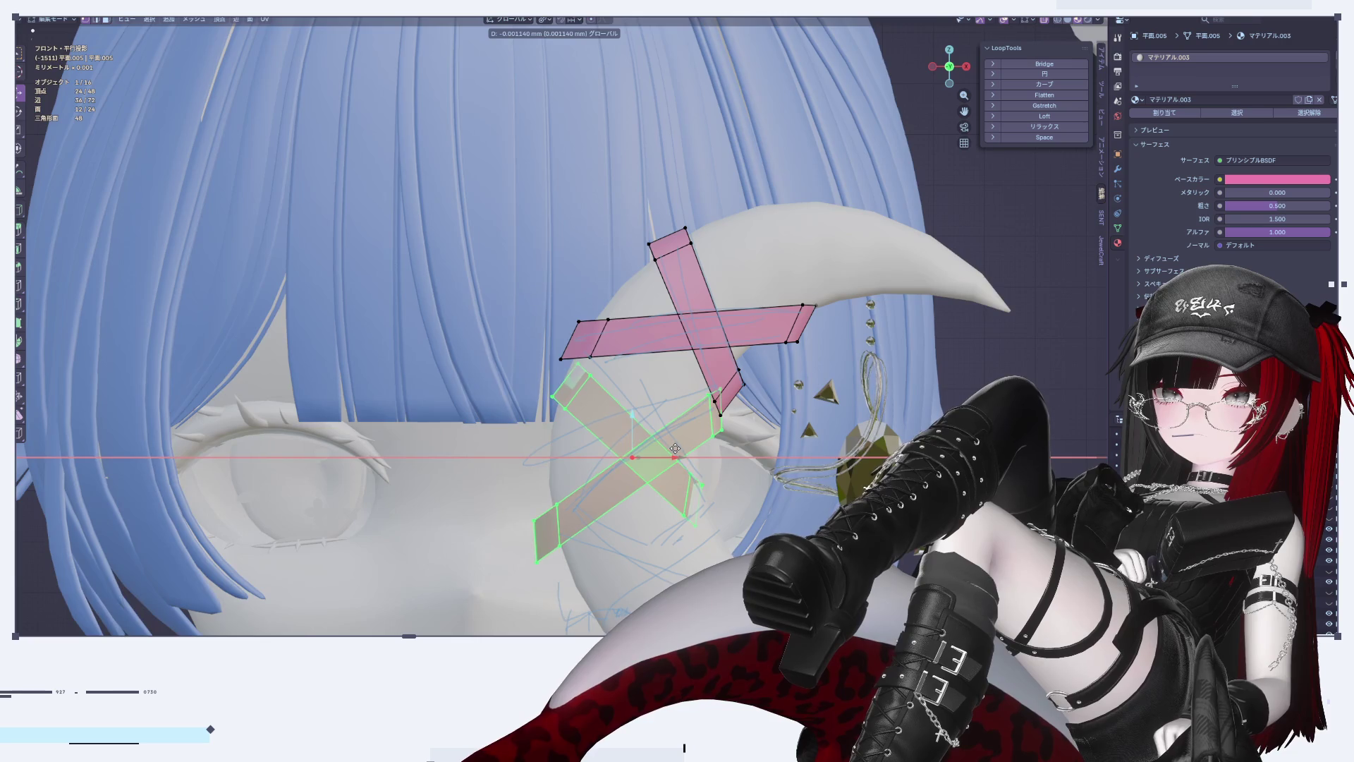
{"action": "left_click", "coordinate": [675, 448]}
{"action": "scroll", "coordinate": [444, 280], "scroll_direction": "up", "scroll_amount": 4}
Step: Shift the tape's corner face and its neighbouring end face to the left
{"action": "left_click", "coordinate": [443, 280]}
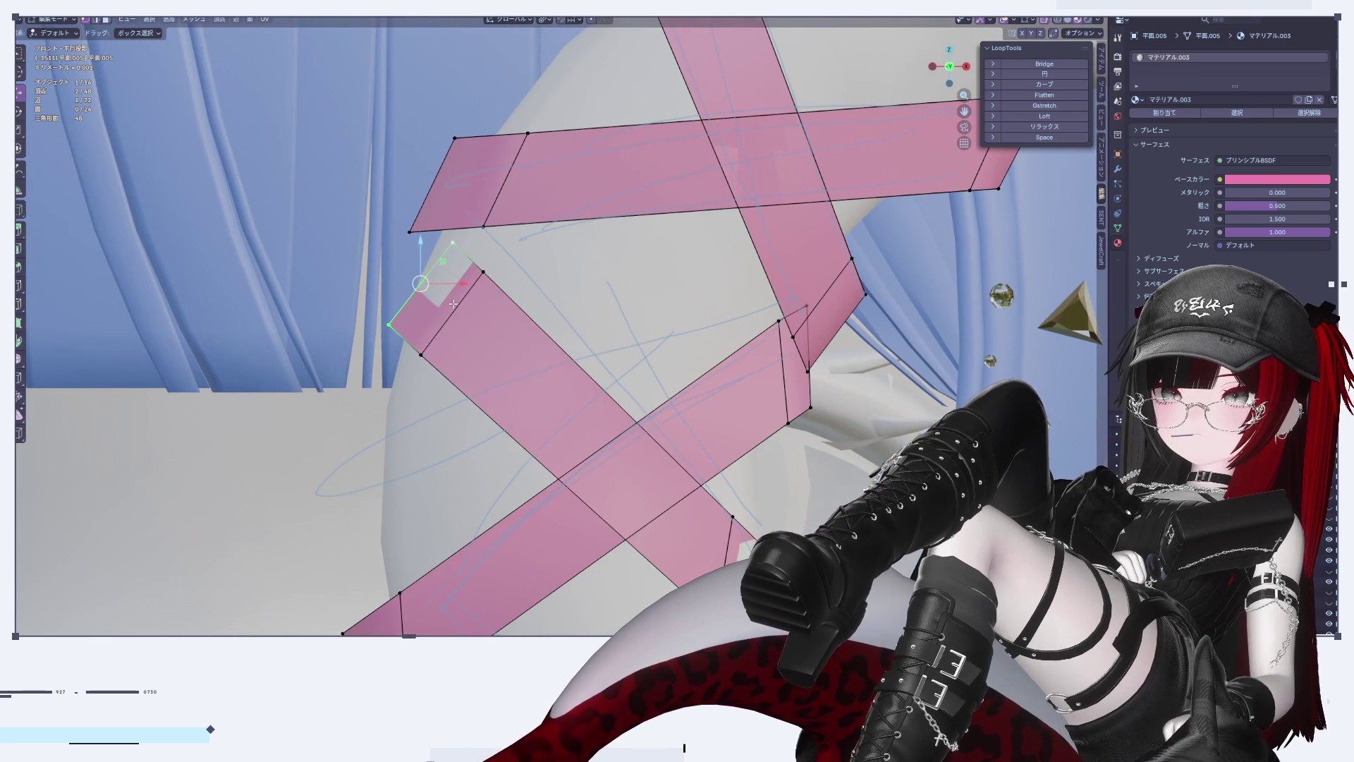
{"action": "left_click", "coordinate": [452, 322], "text": "shift"}
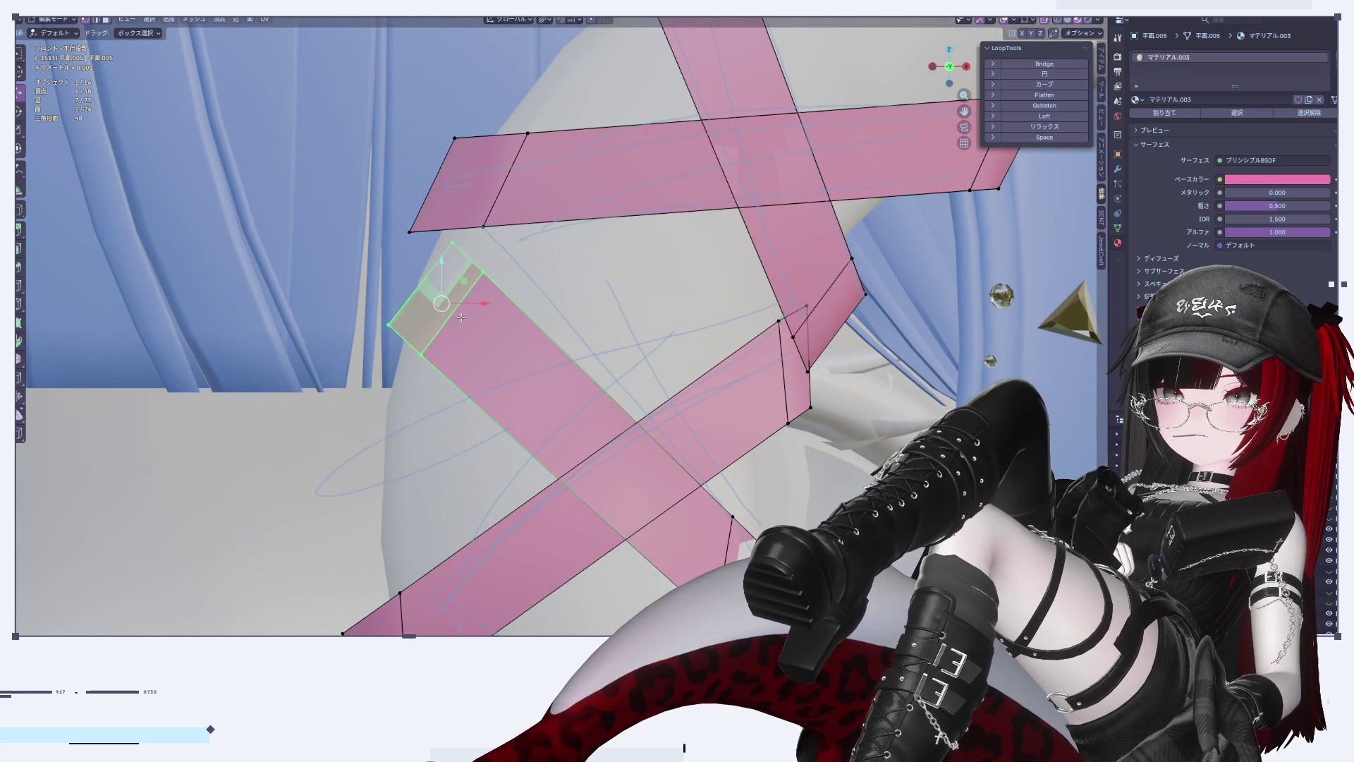
{"action": "left_click_drag", "start_coordinate": [482, 301], "coordinate": [465, 301]}
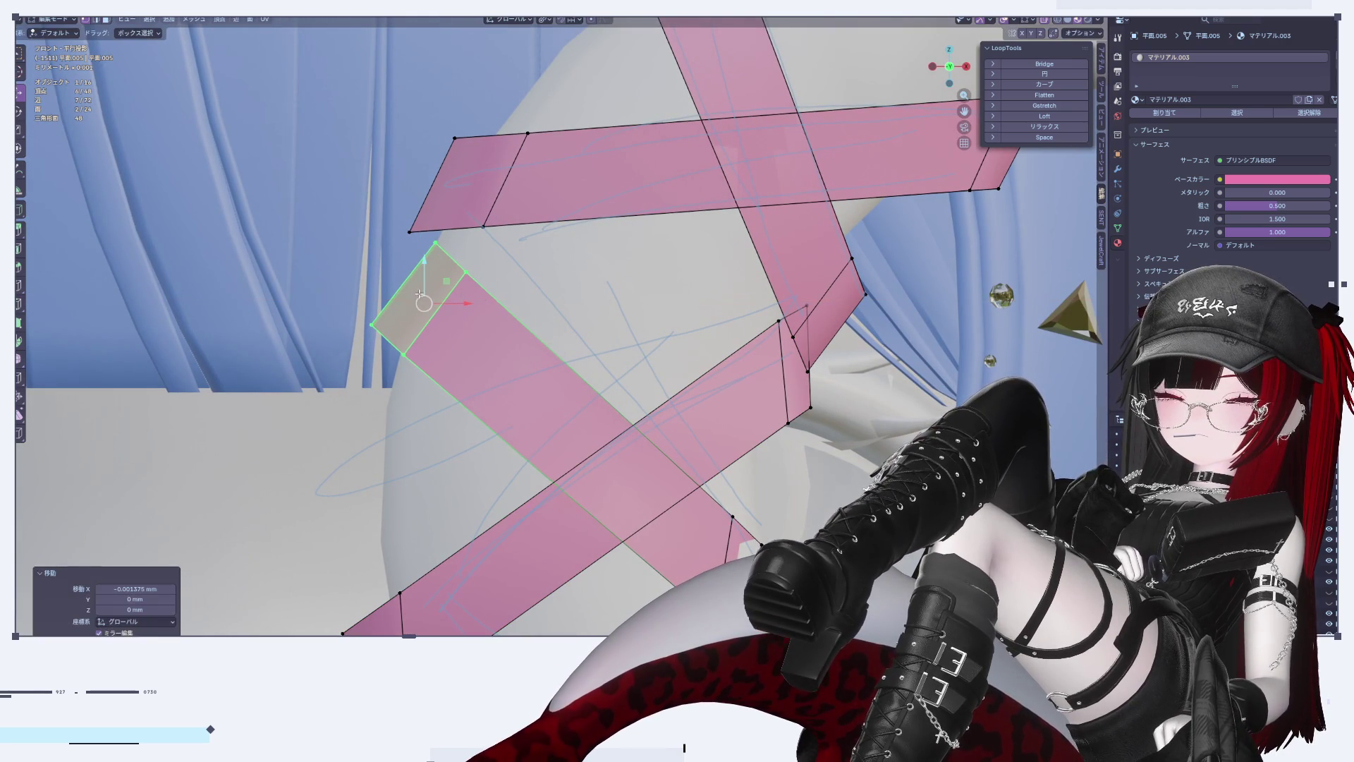
{"action": "left_click", "coordinate": [379, 282]}
Step: Tilt the tape strip's left end edge by about -7° and leave Edit Mode
{"action": "left_click", "coordinate": [409, 275]}
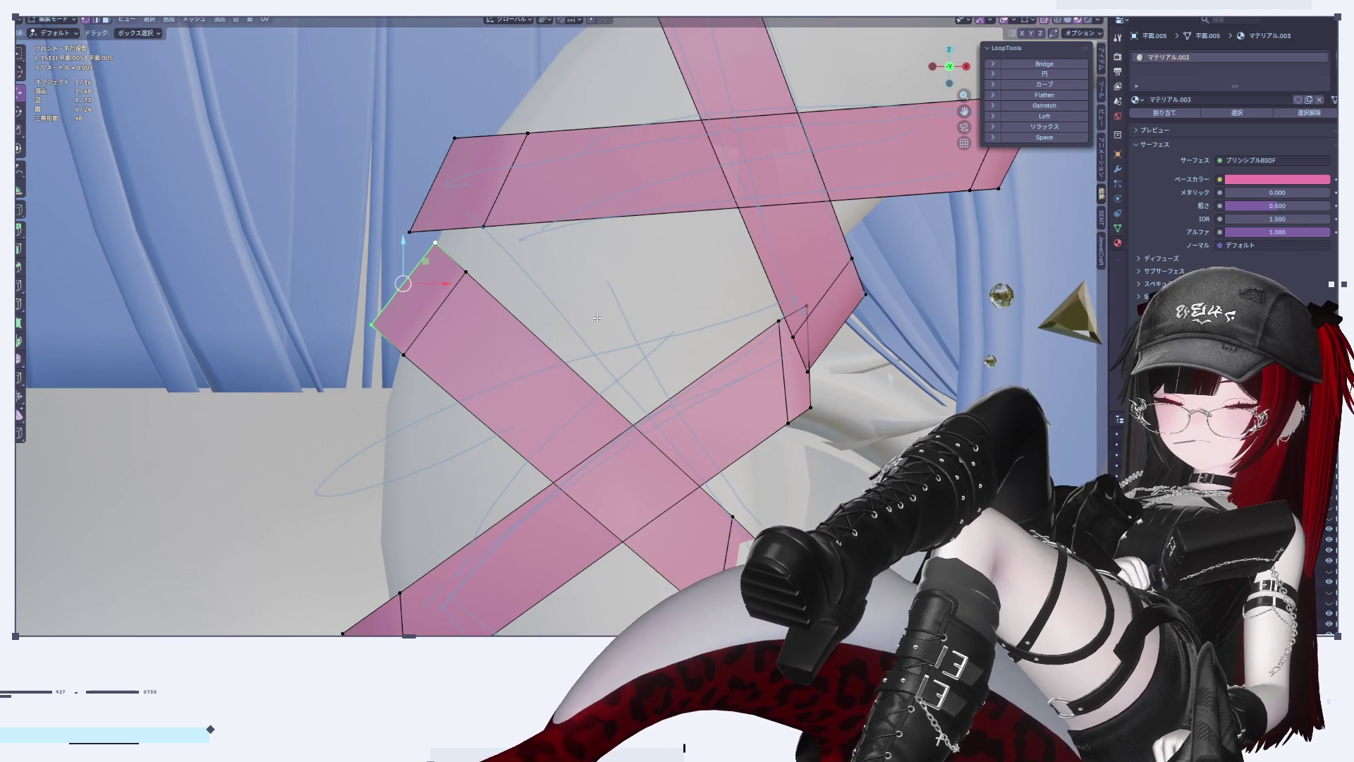
{"action": "key", "text": "r"}
{"action": "left_click", "coordinate": [593, 291]}
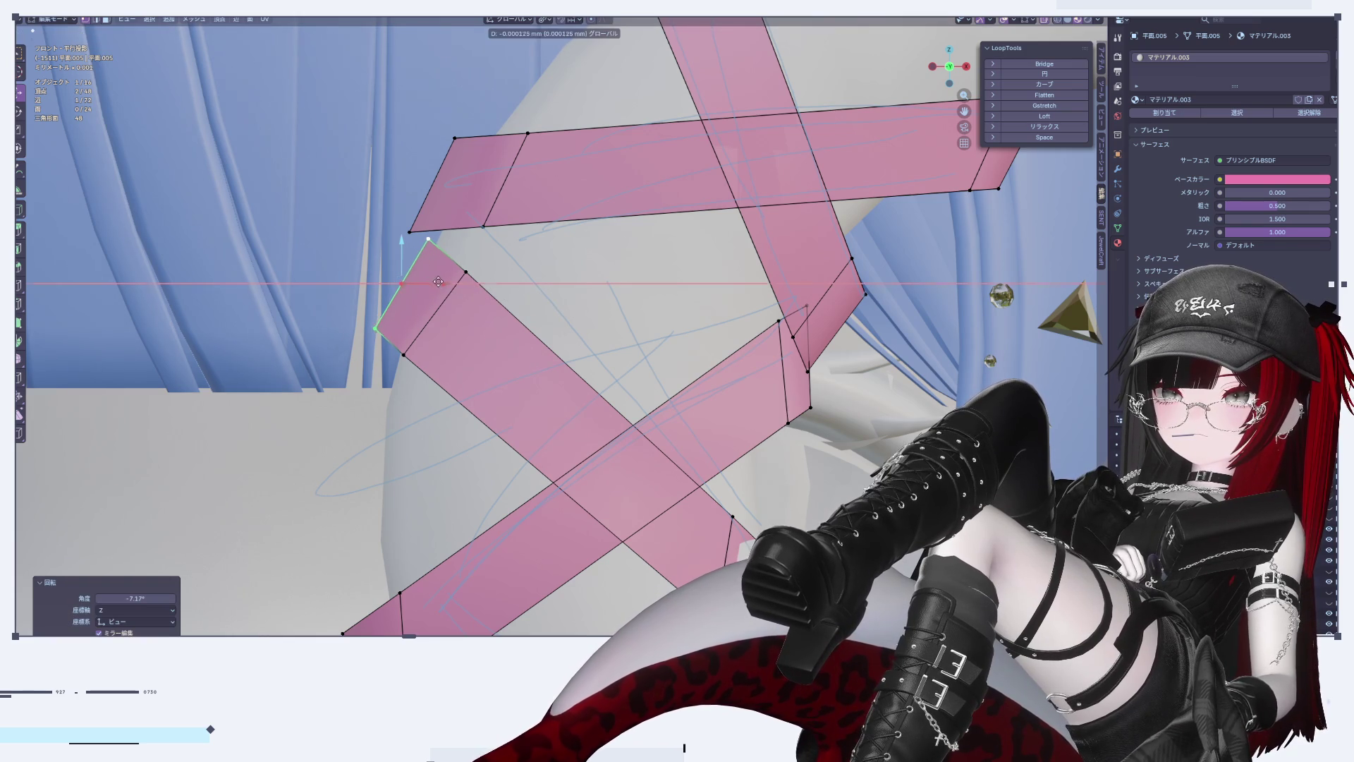
{"action": "key", "text": "Tab"}
{"action": "scroll", "coordinate": [506, 350], "scroll_direction": "down", "scroll_amount": 5}
{"action": "scroll", "coordinate": [506, 347], "scroll_direction": "up", "scroll_amount": 6}
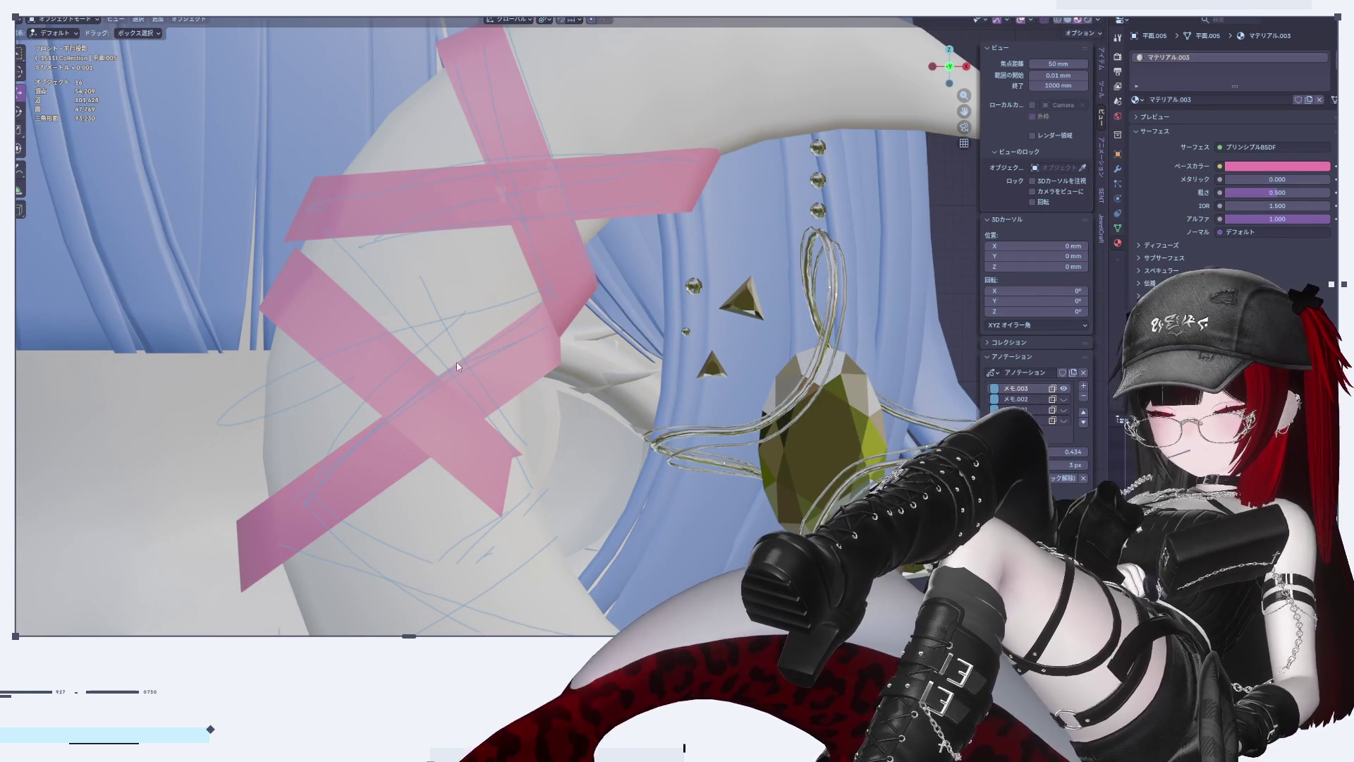
{"action": "middle_click_drag", "start_coordinate": [457, 364], "coordinate": [527, 194], "text": "shift"}
Step: Move the strip's two left end faces to a new position, then exit Edit Mode
{"action": "key", "text": "Tab"}
{"action": "scroll", "coordinate": [306, 414], "scroll_direction": "up", "scroll_amount": 2}
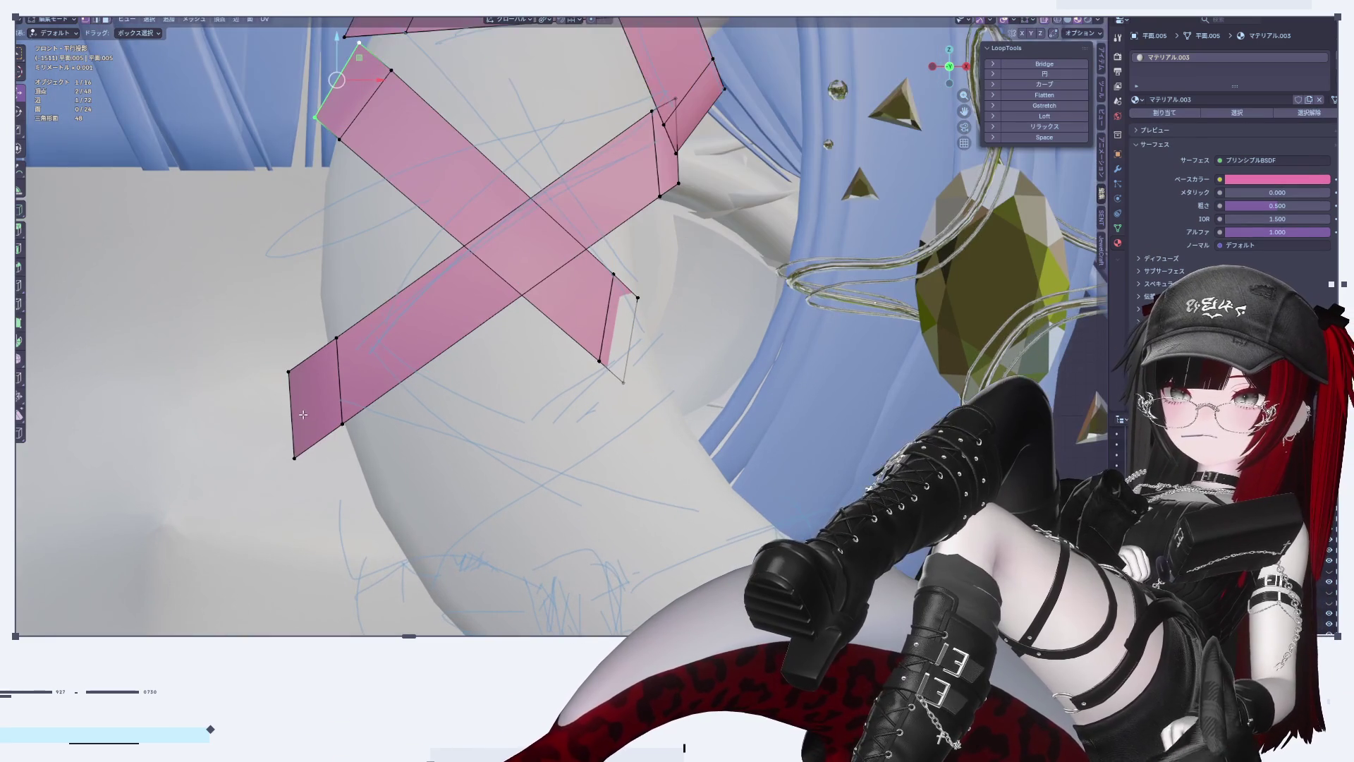
{"action": "left_click", "coordinate": [334, 382]}
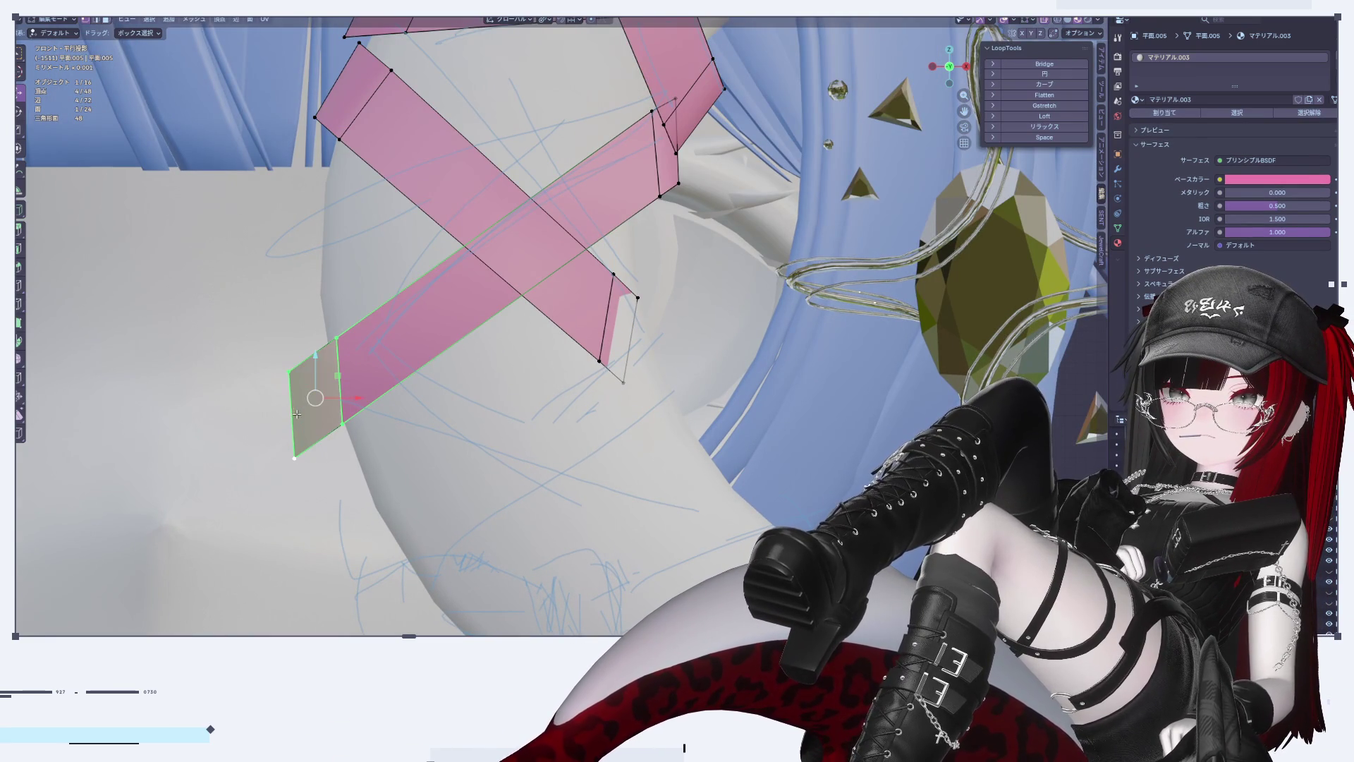
{"action": "left_click", "coordinate": [344, 389], "text": "shift"}
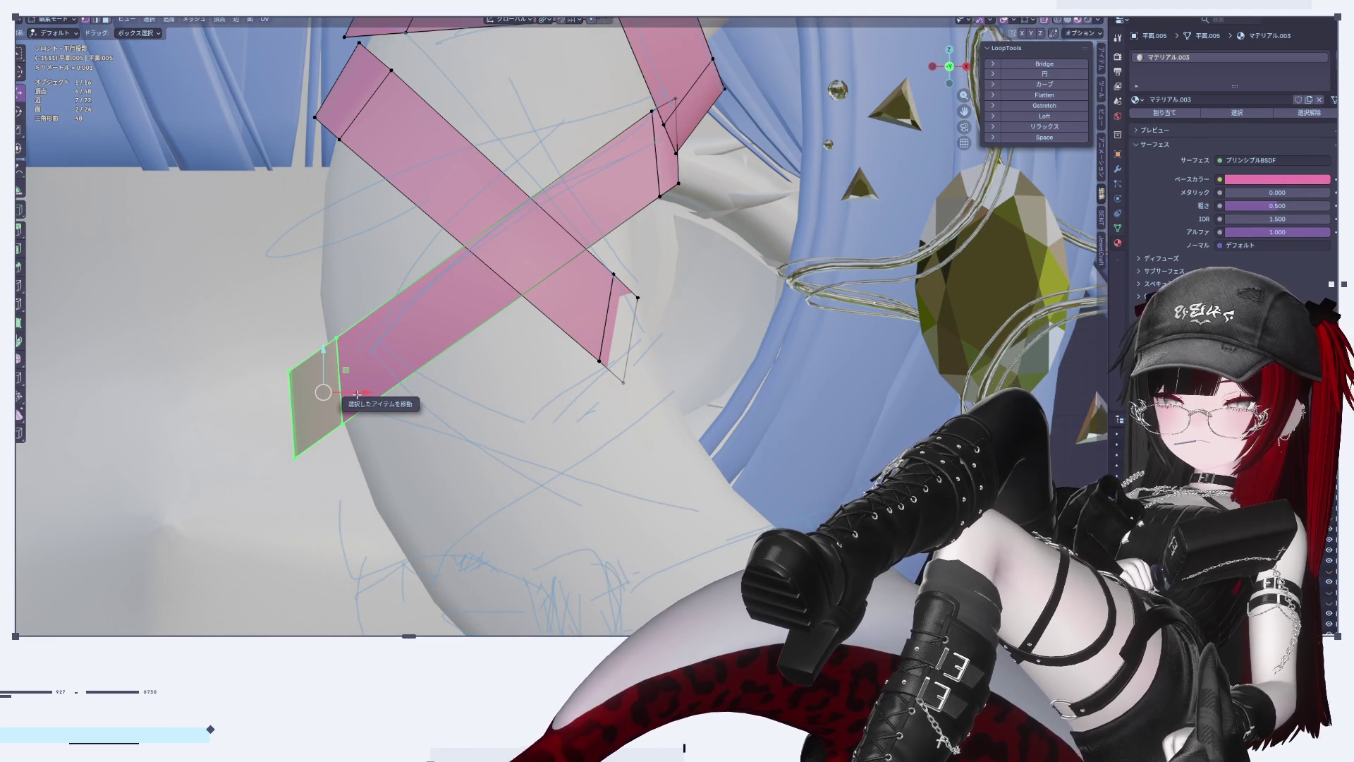
{"action": "key", "text": "g"}
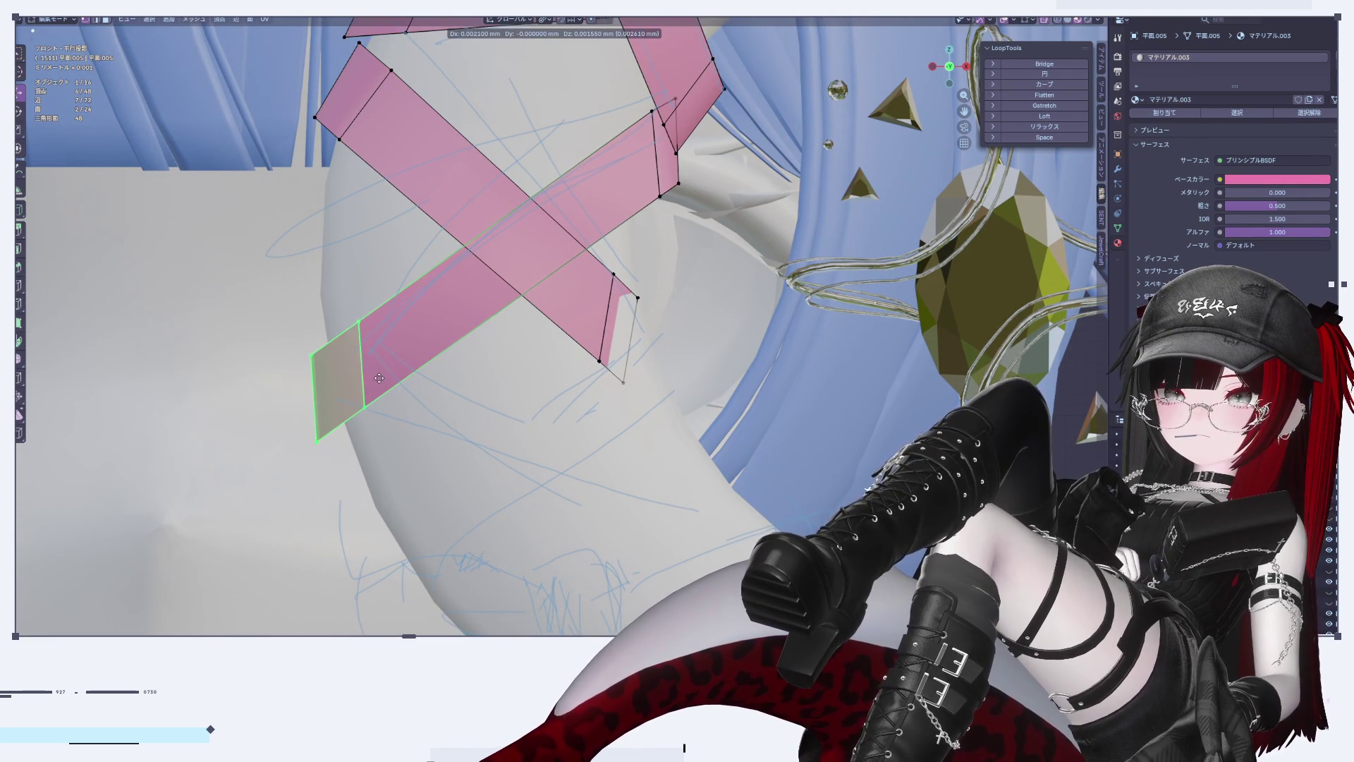
{"action": "left_click", "coordinate": [379, 378]}
{"action": "key", "text": "Tab"}
{"action": "scroll", "coordinate": [378, 378], "scroll_direction": "down", "scroll_amount": 8}
{"action": "mouse_move", "coordinate": [379, 379]}
{"action": "middle_mouse_down"}
{"action": "mouse_move", "coordinate": [318, 393]}
{"action": "mouse_move", "coordinate": [302, 421]}
{"action": "mouse_move", "coordinate": [395, 451]}
{"action": "mouse_move", "coordinate": [579, 382]}
{"action": "mouse_move", "coordinate": [621, 350]}
{"action": "mouse_move", "coordinate": [458, 366]}
{"action": "middle_mouse_up"}
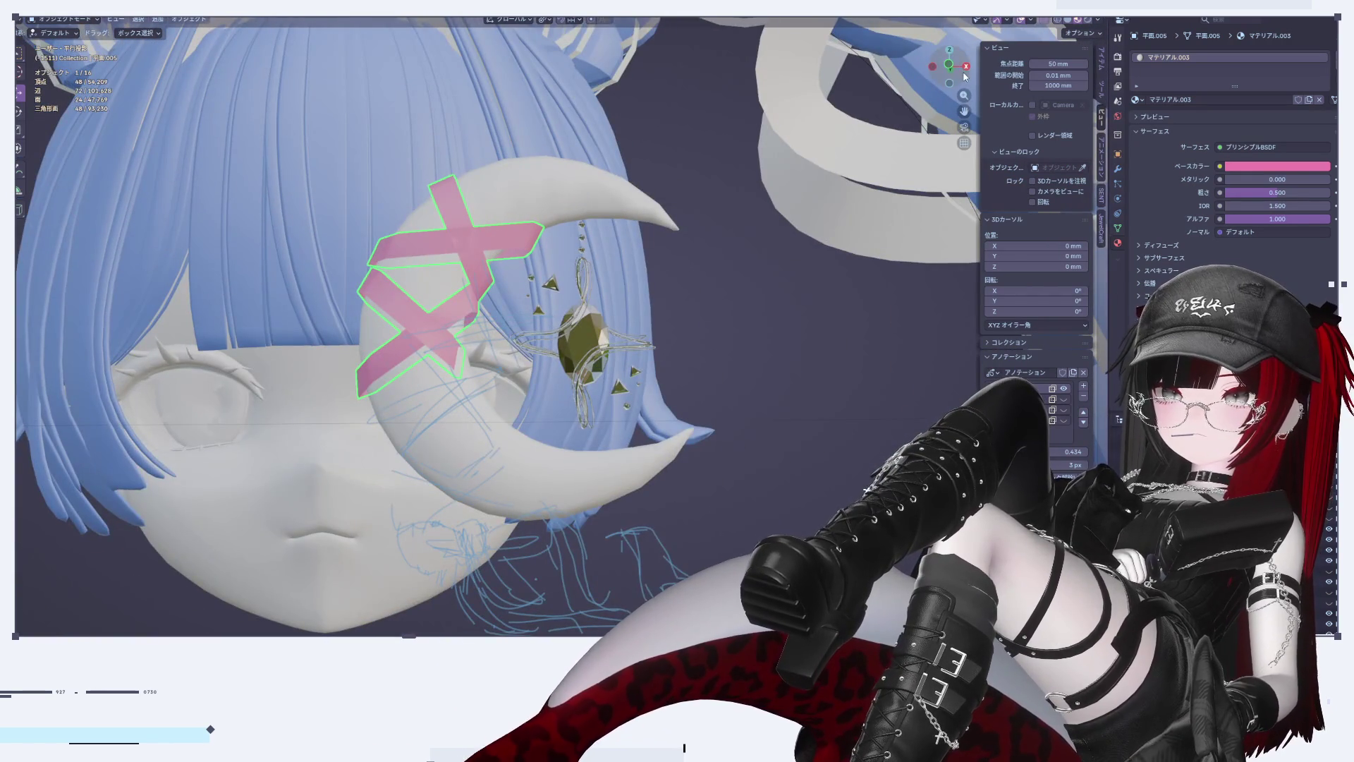
Step: Switch to Front Orthographic view and enter Edit Mode on the tape cross
{"action": "left_click", "coordinate": [965, 65]}
{"action": "left_click", "coordinate": [932, 66]}
{"action": "scroll", "coordinate": [615, 388], "scroll_direction": "up", "scroll_amount": 5}
{"action": "middle_click_drag", "start_coordinate": [615, 388], "coordinate": [411, 397], "text": "shift"}
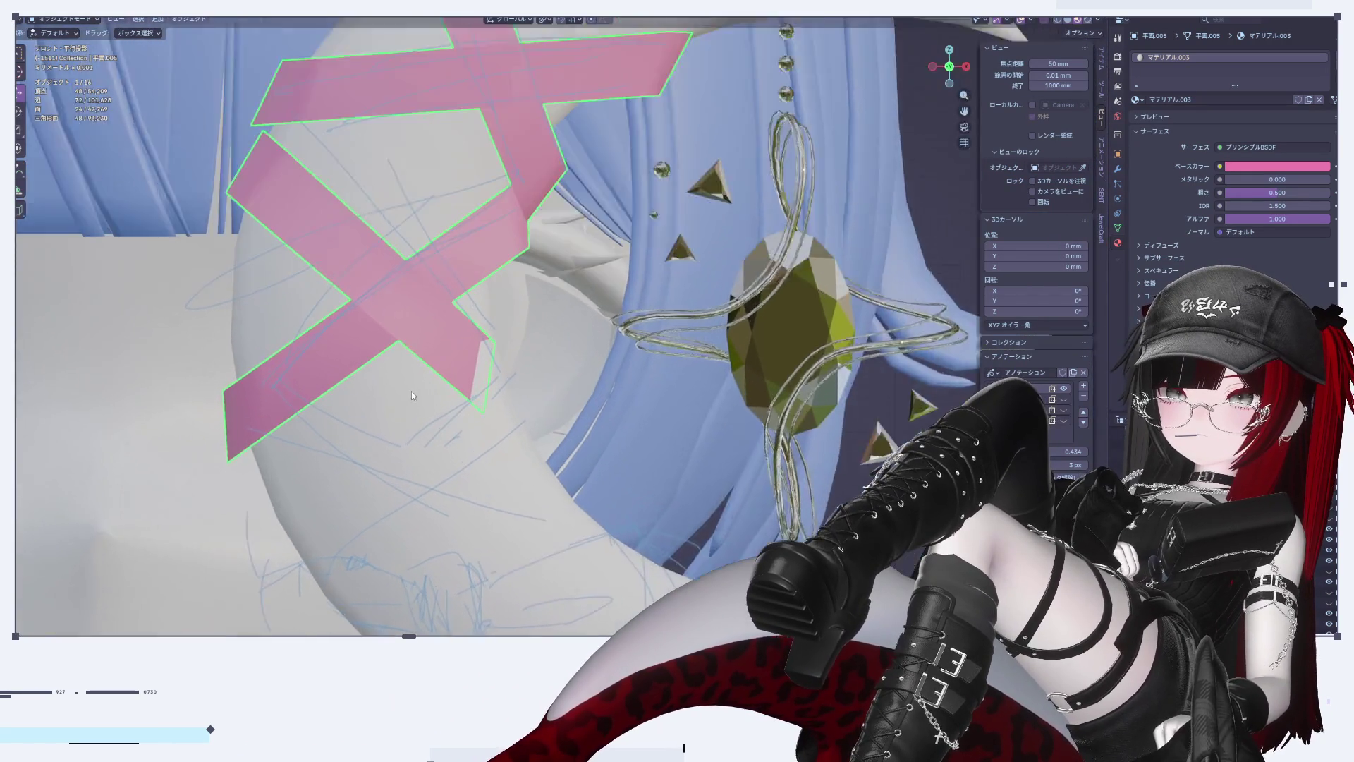
{"action": "key", "text": "Tab"}
{"action": "scroll", "coordinate": [459, 353], "scroll_direction": "down", "scroll_amount": 2}
{"action": "middle_click_drag", "start_coordinate": [459, 352], "coordinate": [494, 367], "text": "shift"}
{"action": "scroll", "coordinate": [516, 352], "scroll_direction": "up", "scroll_amount": 2}
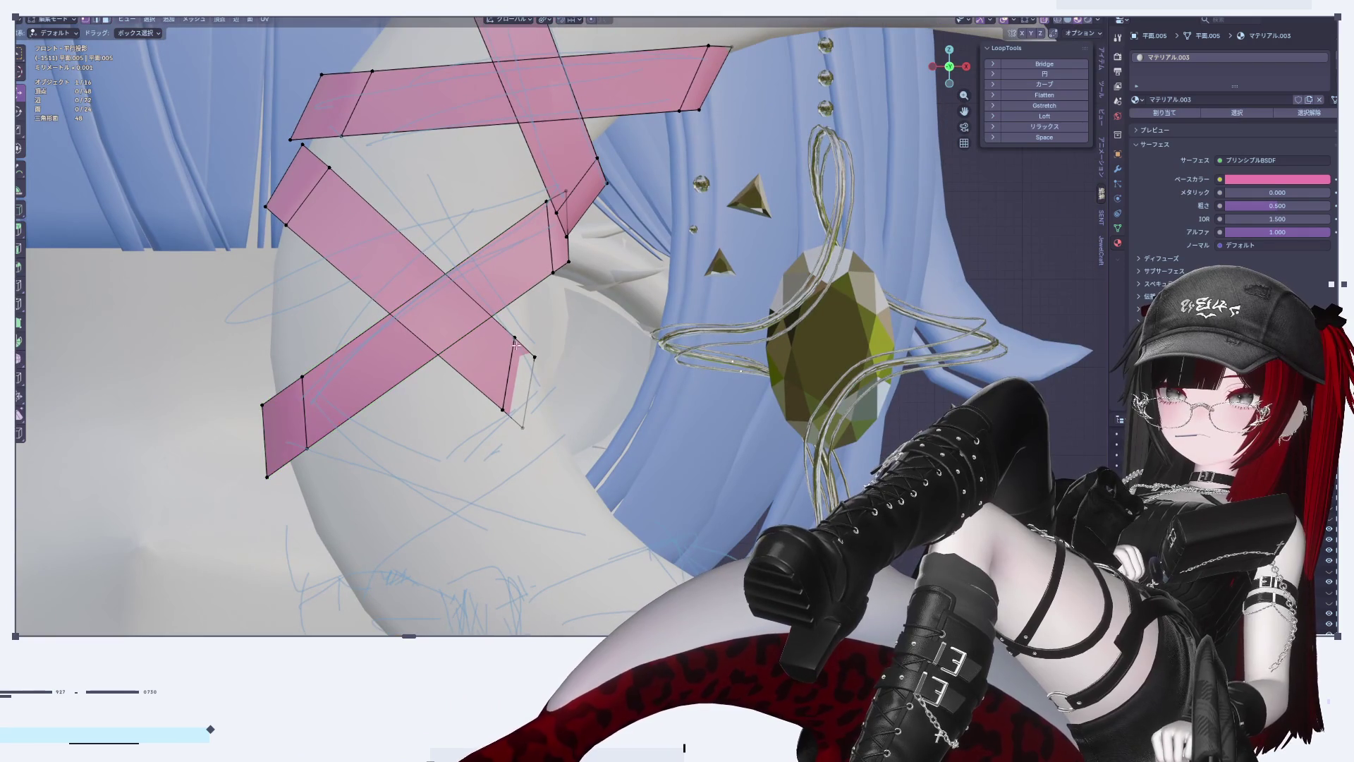
Step: Box-select the descending strip's end, grow the selection, and shift it along X
{"action": "left_click_drag", "start_coordinate": [513, 374], "coordinate": [541, 402]}
{"action": "key", "text": "ctrl+KP_Add"}
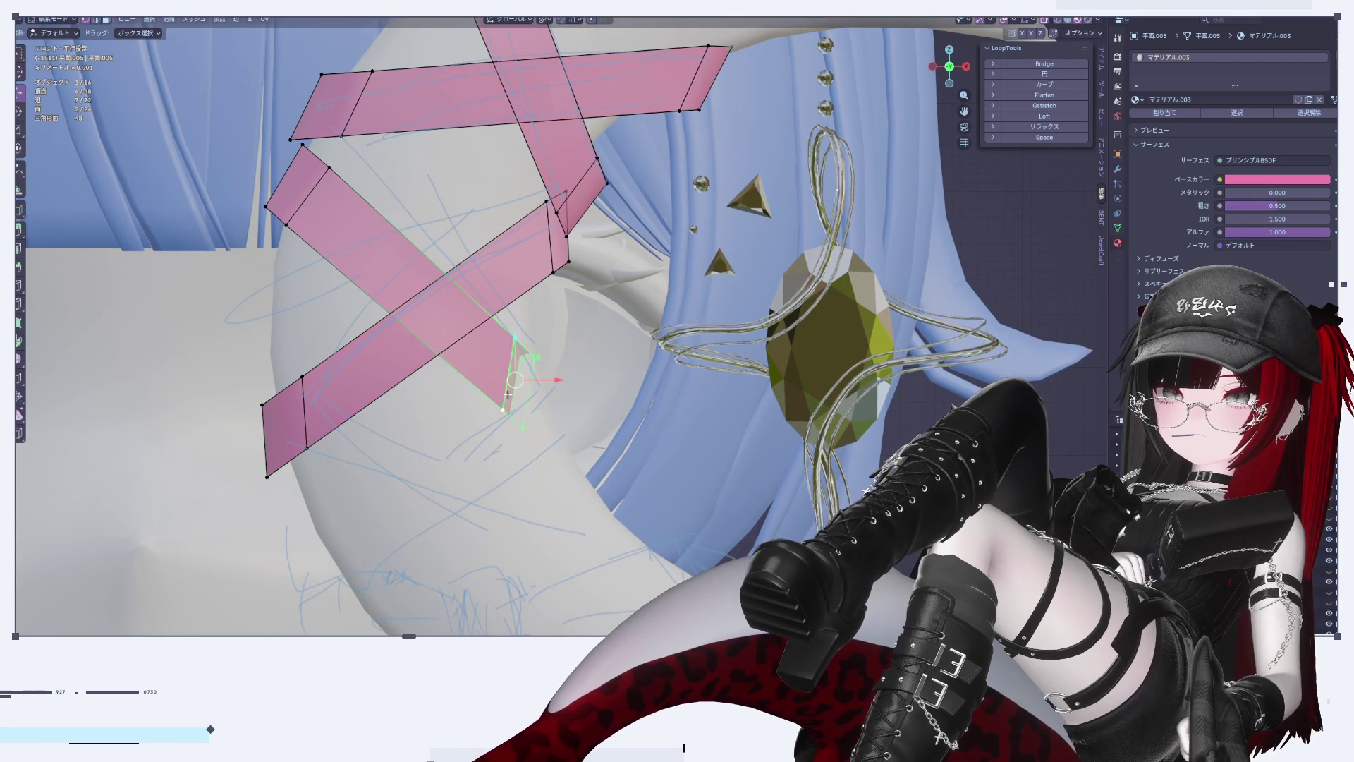
{"action": "key", "text": "ctrl+KP_Subtract"}
{"action": "key", "text": "ctrl+KP_Add"}
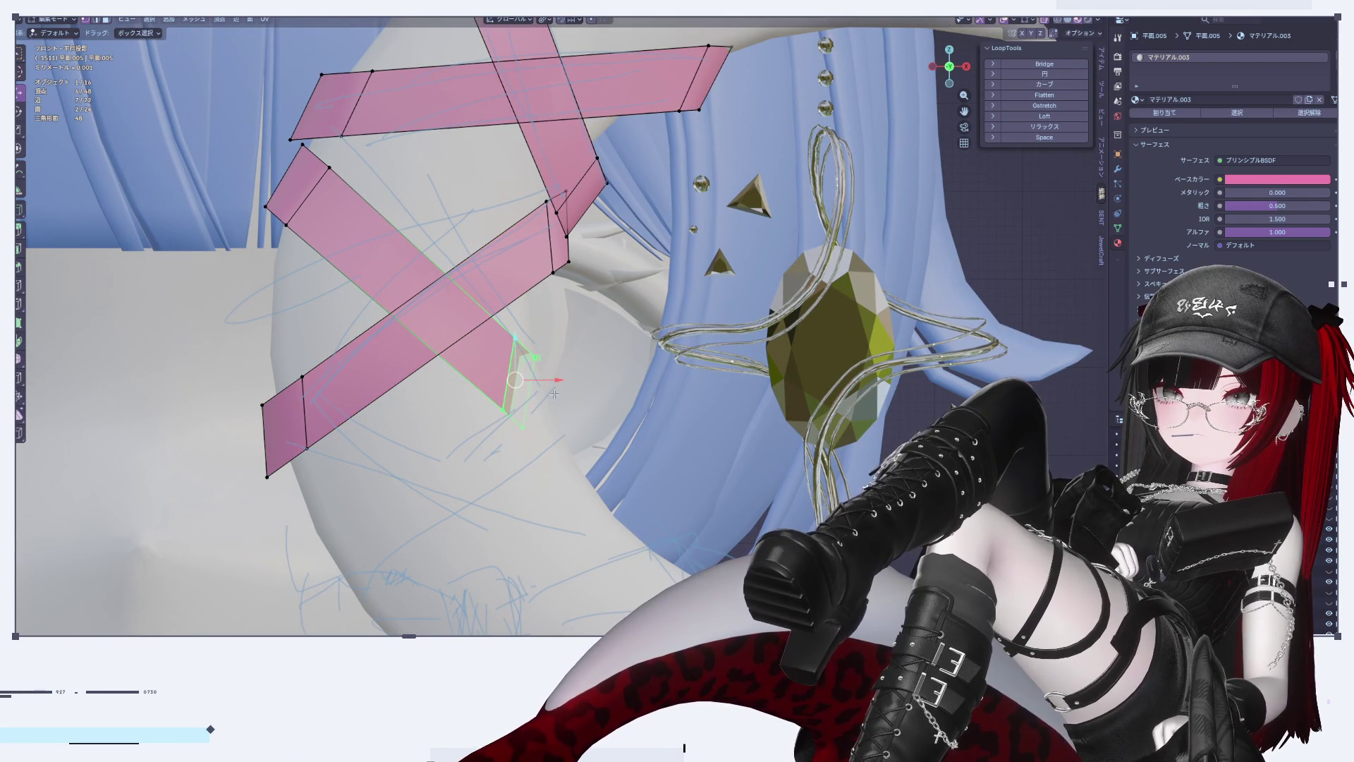
{"action": "key", "text": "g"}
{"action": "key", "text": "x"}
{"action": "left_click", "coordinate": [668, 441]}
Step: Tilt the strip end, enlarge it to 1.054, and rotate it by -11.2°
{"action": "middle_click_drag", "start_coordinate": [668, 441], "coordinate": [610, 400], "text": "shift"}
{"action": "key", "text": "r"}
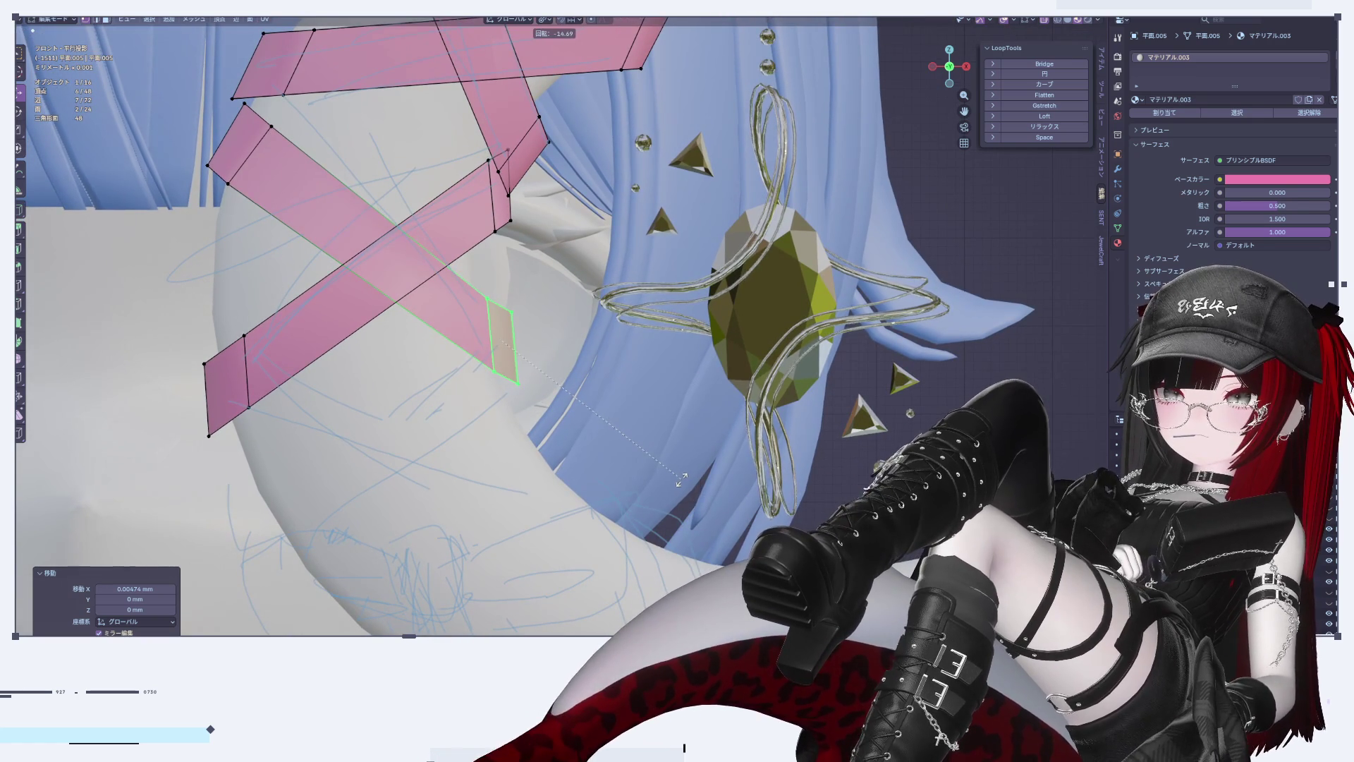
{"action": "left_click", "coordinate": [645, 487]}
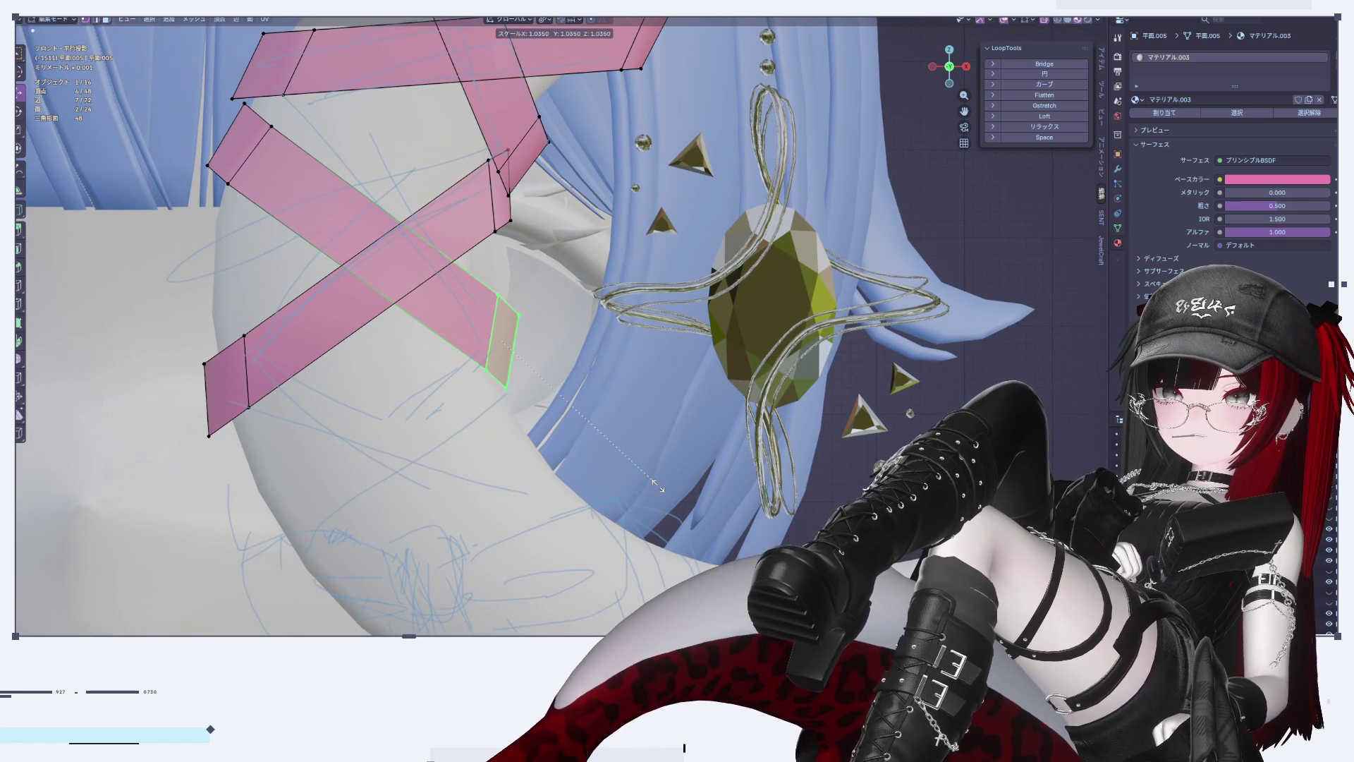
{"action": "left_click", "coordinate": [653, 493]}
{"action": "key", "text": "r"}
{"action": "left_click", "coordinate": [713, 514]}
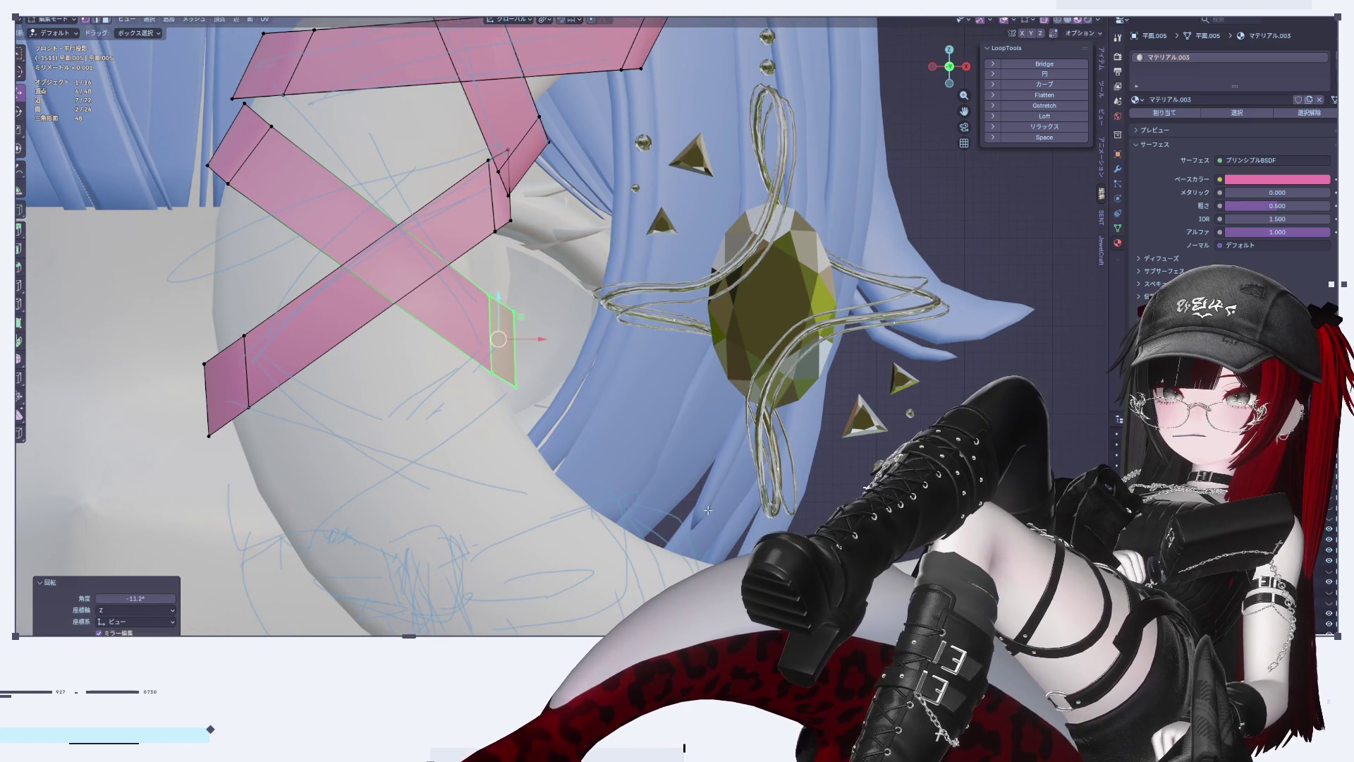
Step: Nudge the end face 0.0032 along X, lower it on Z, and leave Edit Mode
{"action": "key", "text": "g"}
{"action": "key", "text": "x"}
{"action": "left_click", "coordinate": [495, 311]}
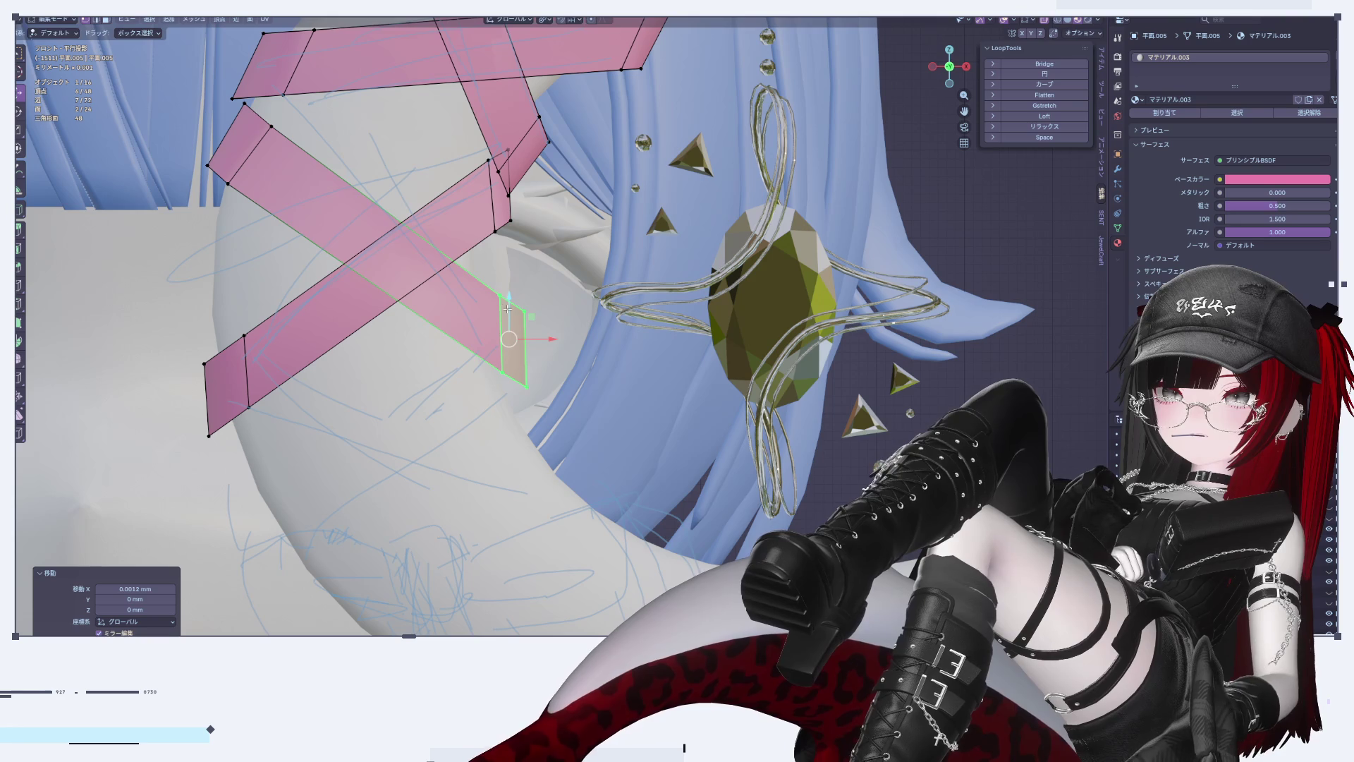
{"action": "key", "text": "g"}
{"action": "key", "text": "z"}
{"action": "left_click", "coordinate": [501, 343]}
{"action": "key", "text": "Tab"}
{"action": "scroll", "coordinate": [515, 366], "scroll_direction": "down", "scroll_amount": 5}
Step: Toggle Edit Mode on the tape and the moon ornament to inspect their meshes
{"action": "key", "text": "Tab"}
{"action": "scroll", "coordinate": [798, 387], "scroll_direction": "up", "scroll_amount": 8}
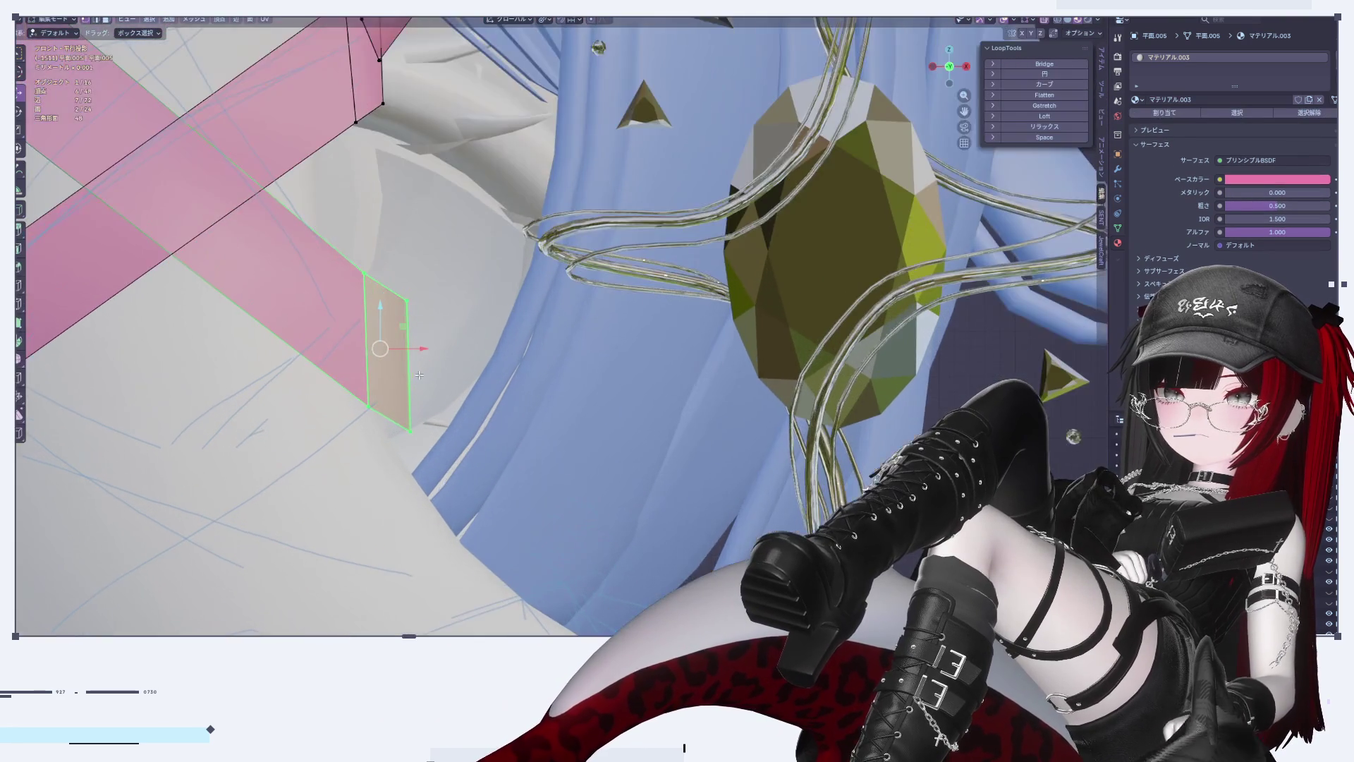
{"action": "scroll", "coordinate": [419, 375], "scroll_direction": "down", "scroll_amount": 5}
{"action": "key", "text": "Tab"}
{"action": "left_click", "coordinate": [373, 508]}
{"action": "key", "text": "Tab"}
{"action": "scroll", "coordinate": [423, 412], "scroll_direction": "up", "scroll_amount": 5}
{"action": "key", "text": "Tab"}
Step: Select the tape cross and tilt the strip's end edge about -17.4° in Edit Mode
{"action": "left_click", "coordinate": [496, 396]}
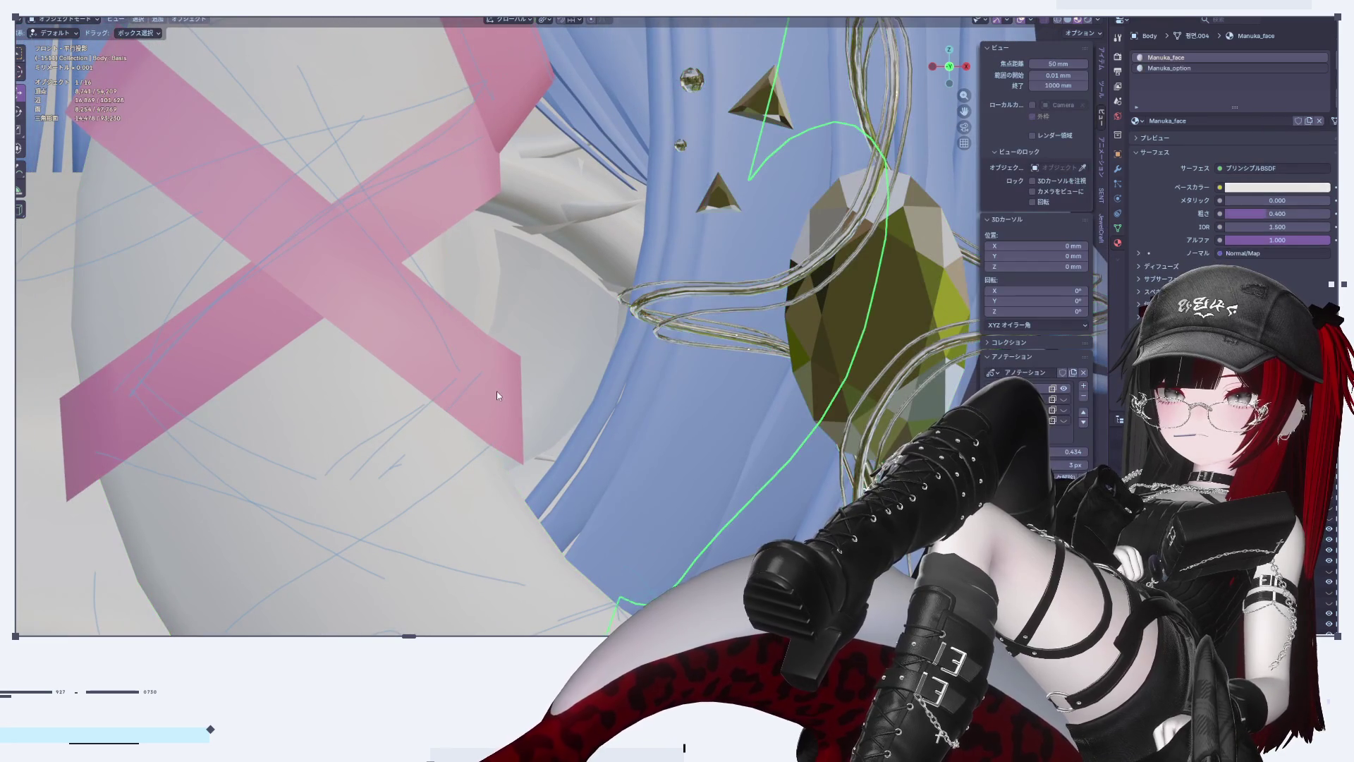
{"action": "left_click", "coordinate": [497, 396]}
{"action": "key", "text": "Tab"}
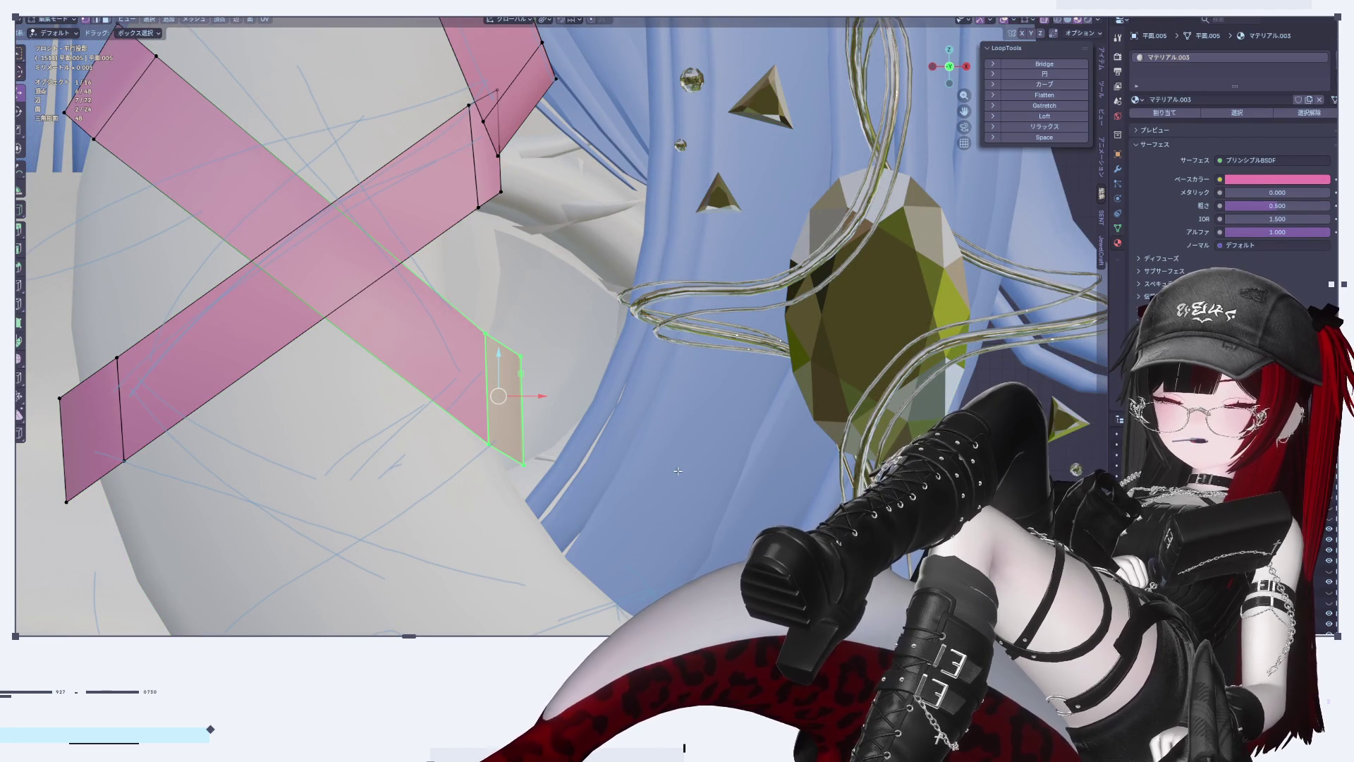
{"action": "left_click", "coordinate": [478, 369]}
{"action": "key", "text": "r"}
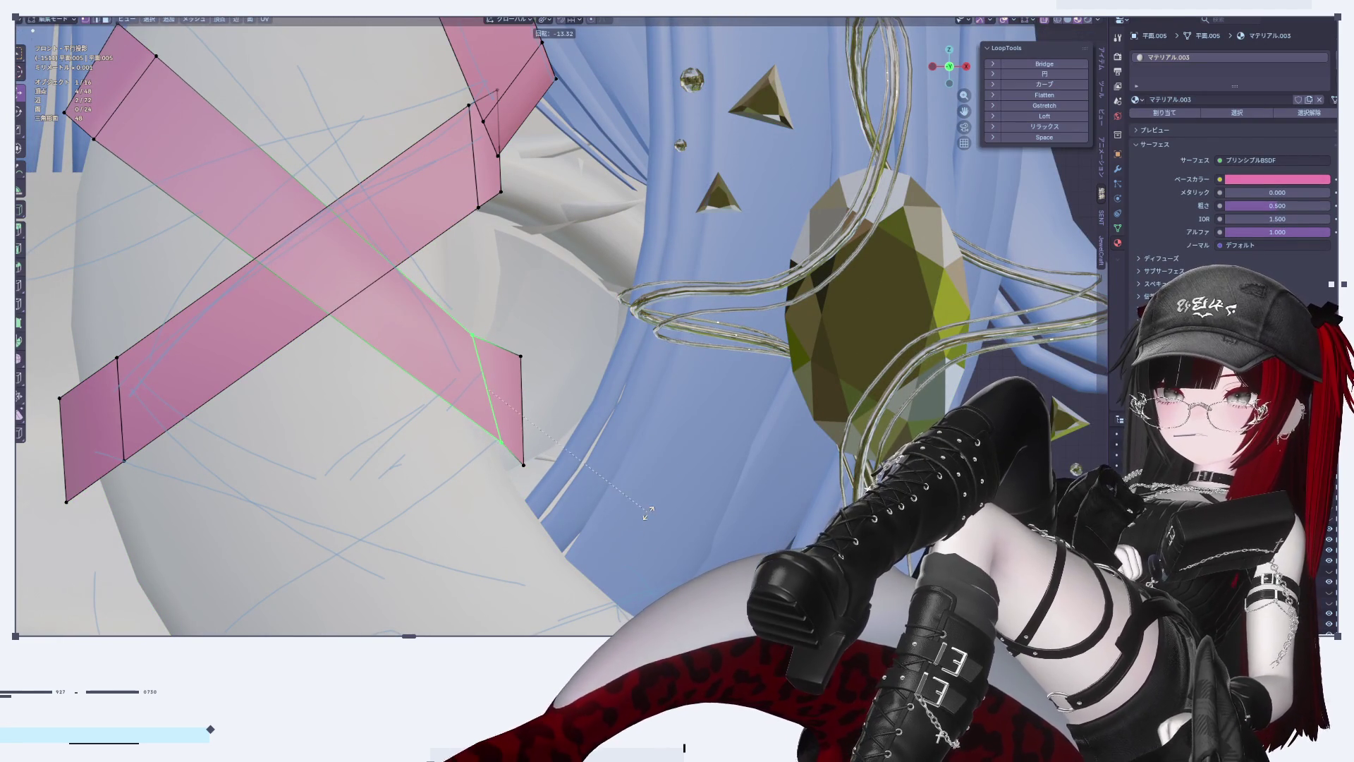
{"action": "key", "text": "Escape"}
{"action": "key", "text": "ctrl+z"}
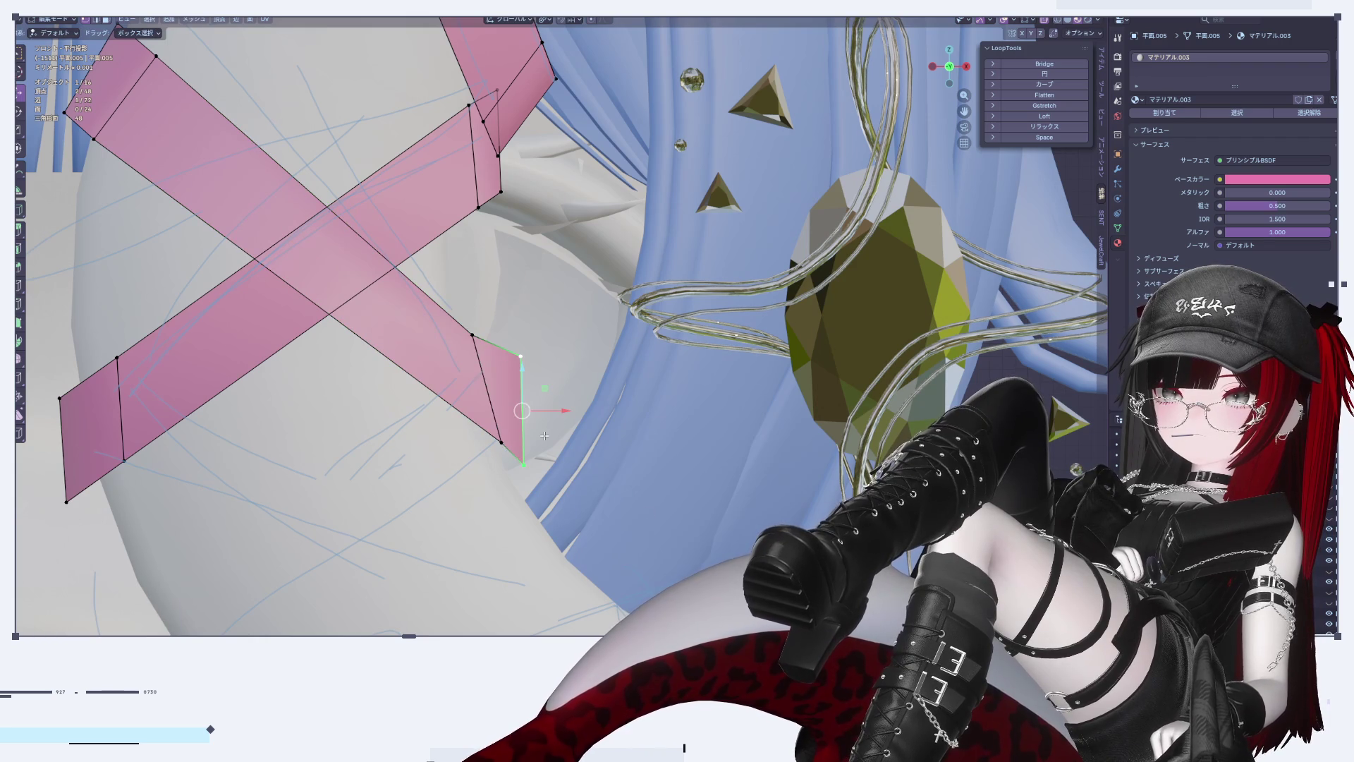
{"action": "key", "text": "r"}
{"action": "left_click", "coordinate": [542, 448]}
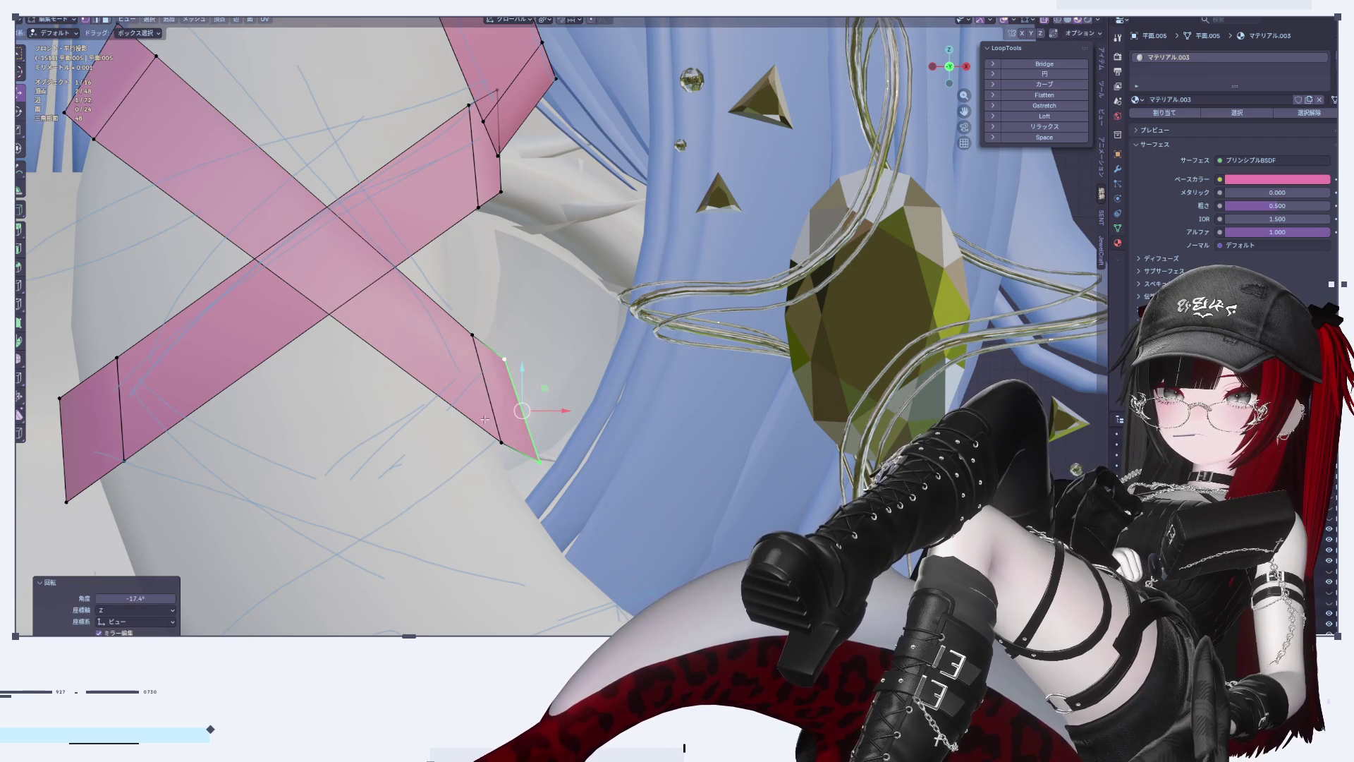
Step: Shift the strip's end face and its neighbour along X by about -0.0015, then exit Edit Mode
{"action": "left_click", "coordinate": [505, 402]}
{"action": "key", "text": "g"}
{"action": "key", "text": "x"}
{"action": "left_click", "coordinate": [516, 399]}
{"action": "left_click", "coordinate": [500, 388], "text": "shift"}
{"action": "key", "text": "g"}
{"action": "key", "text": "x"}
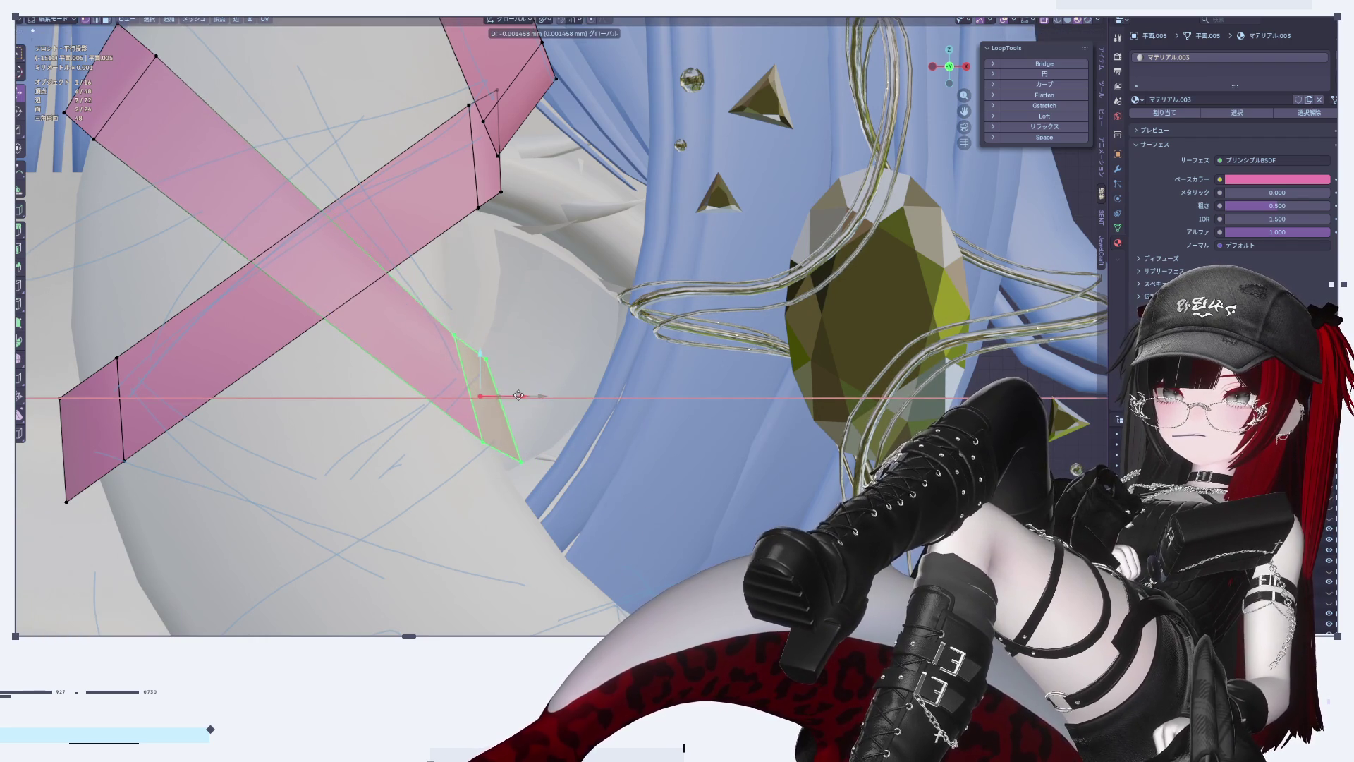
{"action": "left_click", "coordinate": [518, 417]}
{"action": "key", "text": "Tab"}
{"action": "scroll", "coordinate": [519, 417], "scroll_direction": "down", "scroll_amount": 5}
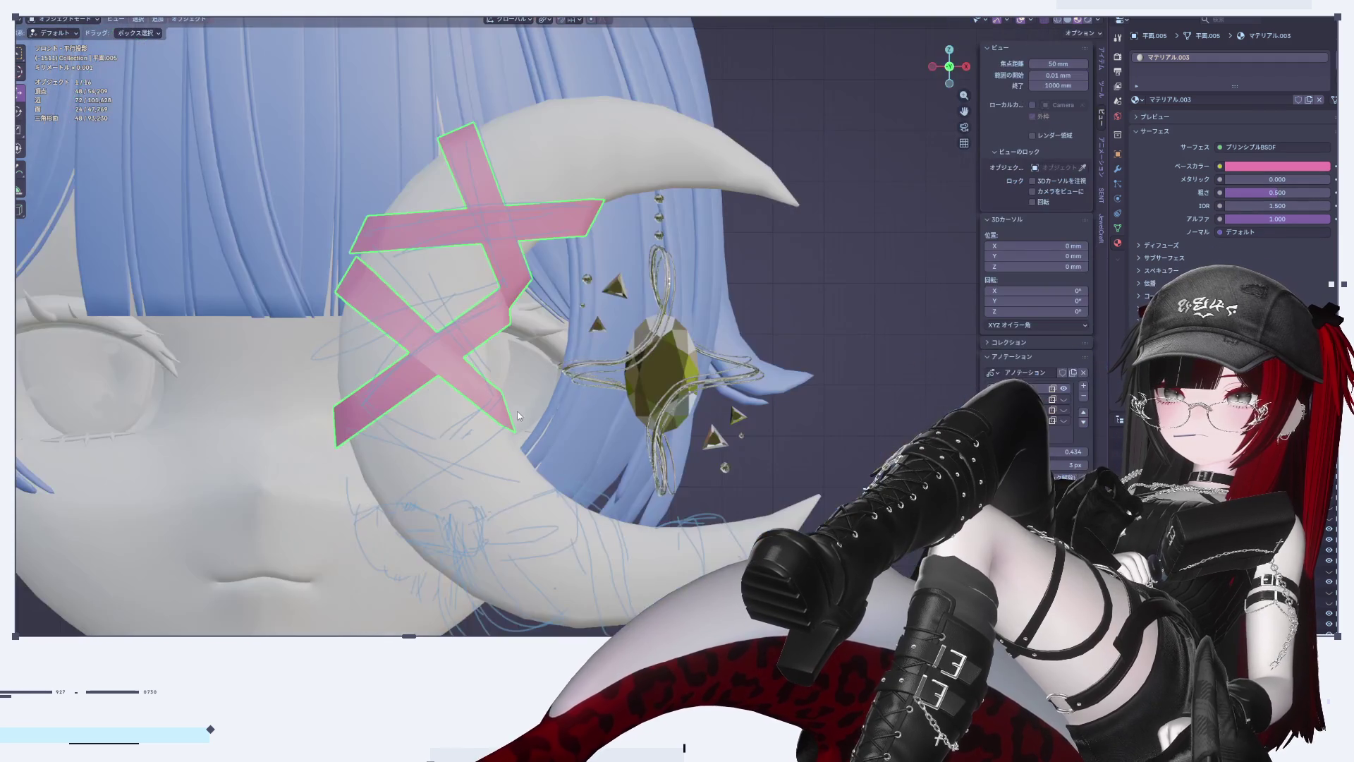
Step: Deselect, zoom in, reselect the pink X tape strips and enter Edit Mode
{"action": "left_click", "coordinate": [787, 433]}
{"action": "scroll", "coordinate": [789, 432], "scroll_direction": "down", "scroll_amount": 4}
{"action": "scroll", "coordinate": [728, 413], "scroll_direction": "up", "scroll_amount": 6}
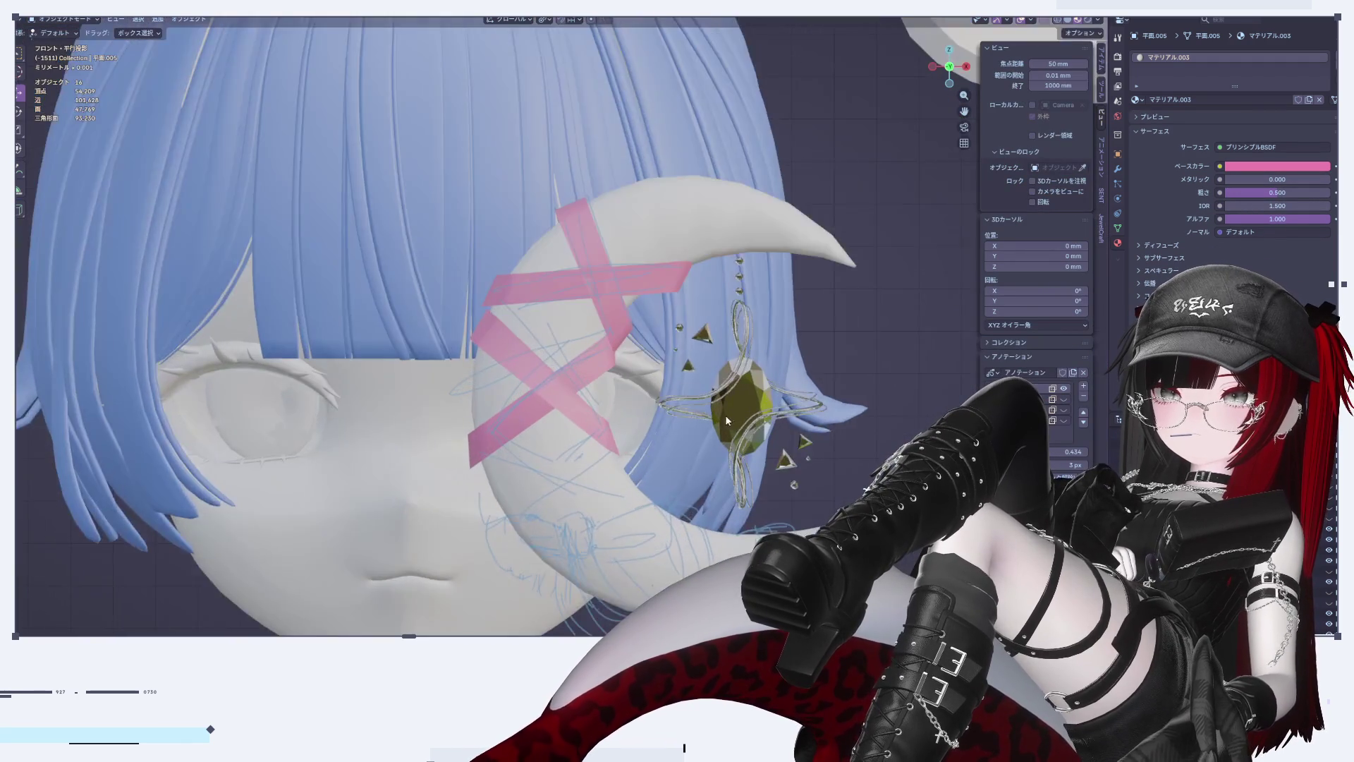
{"action": "scroll", "coordinate": [728, 413], "scroll_direction": "up", "scroll_amount": 3}
{"action": "scroll", "coordinate": [546, 318], "scroll_direction": "up", "scroll_amount": 3}
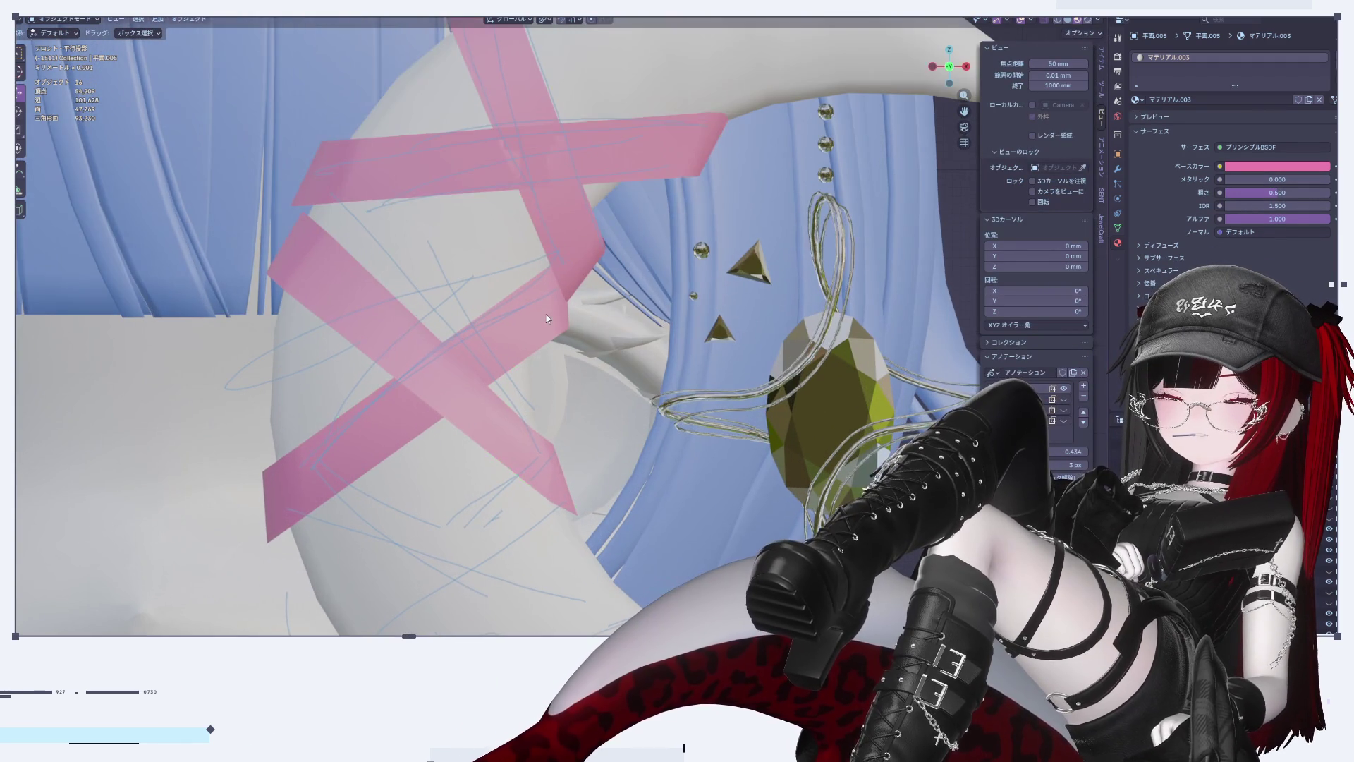
{"action": "left_click", "coordinate": [547, 318]}
{"action": "scroll", "coordinate": [480, 294], "scroll_direction": "up", "scroll_amount": 5}
{"action": "left_click", "coordinate": [552, 333]}
{"action": "key", "text": "Tab"}
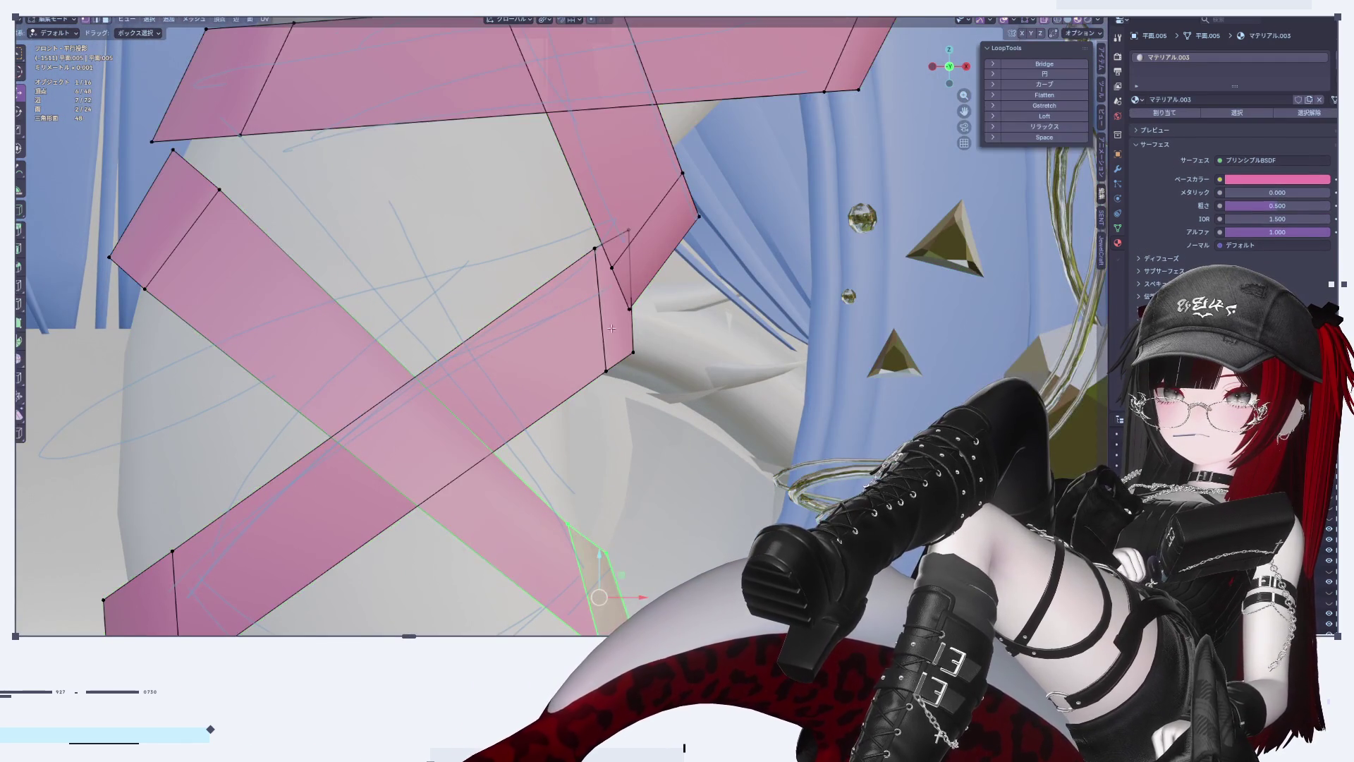
Step: Rotate the strip's two end faces 16.1° and shift them slightly left along X
{"action": "middle_click_drag", "start_coordinate": [590, 332], "coordinate": [591, 381], "text": "shift"}
{"action": "left_click", "coordinate": [604, 391]}
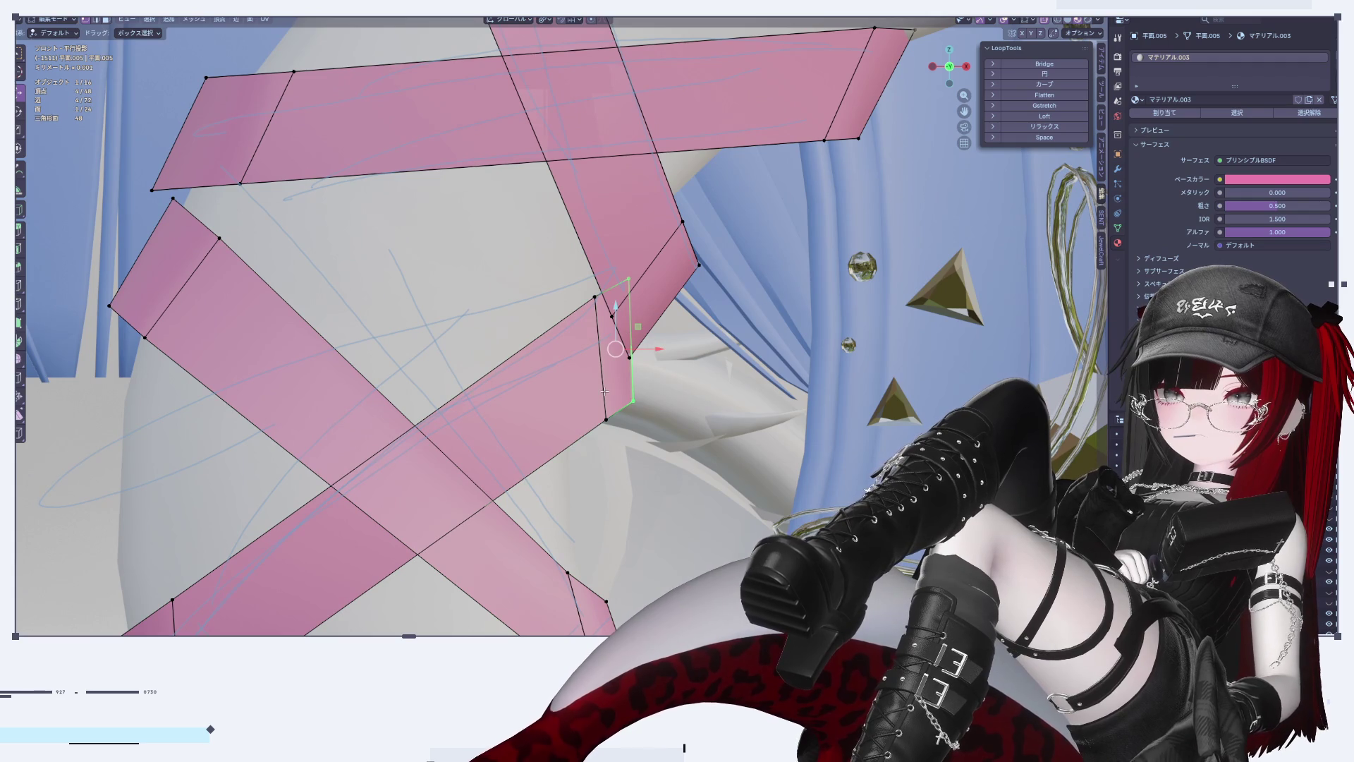
{"action": "left_click", "coordinate": [588, 381], "text": "shift"}
{"action": "key", "text": "r"}
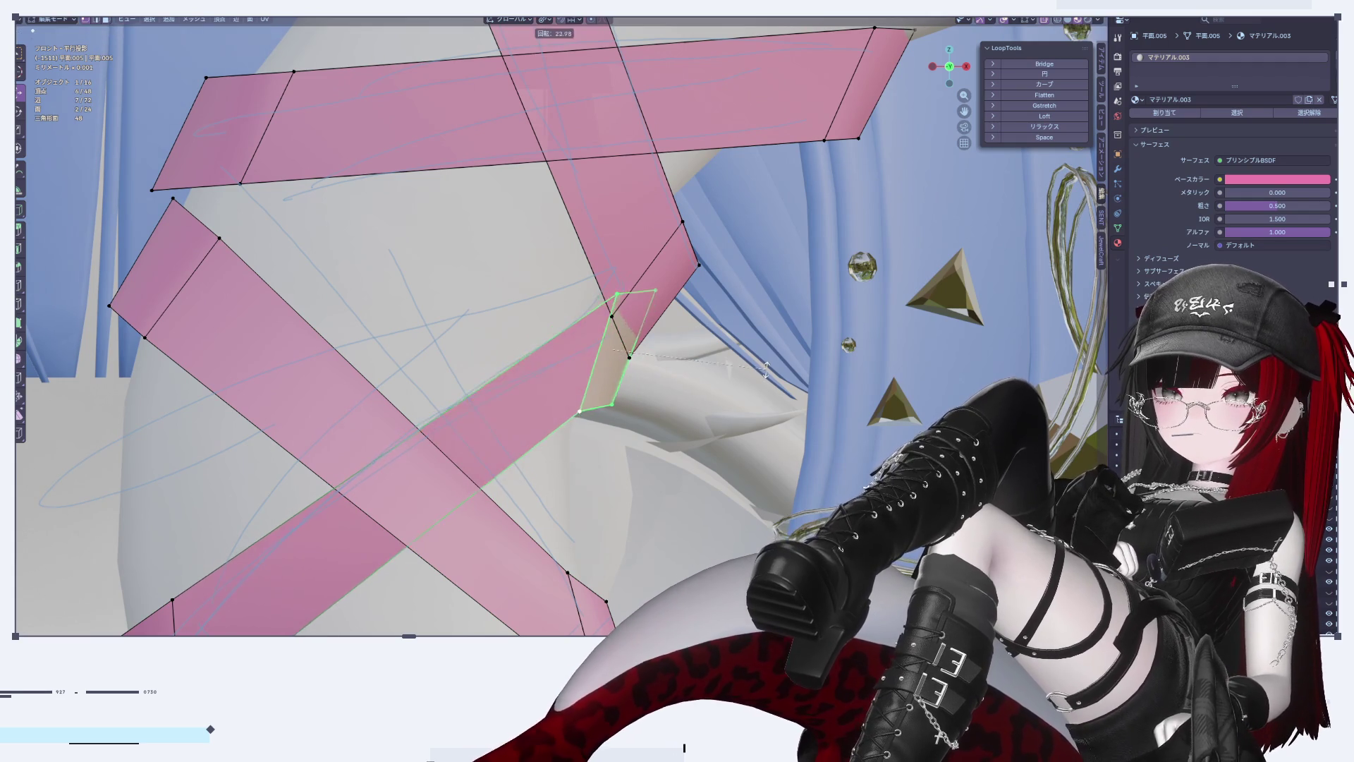
{"action": "left_click", "coordinate": [638, 353]}
{"action": "key", "text": "g"}
{"action": "key", "text": "x"}
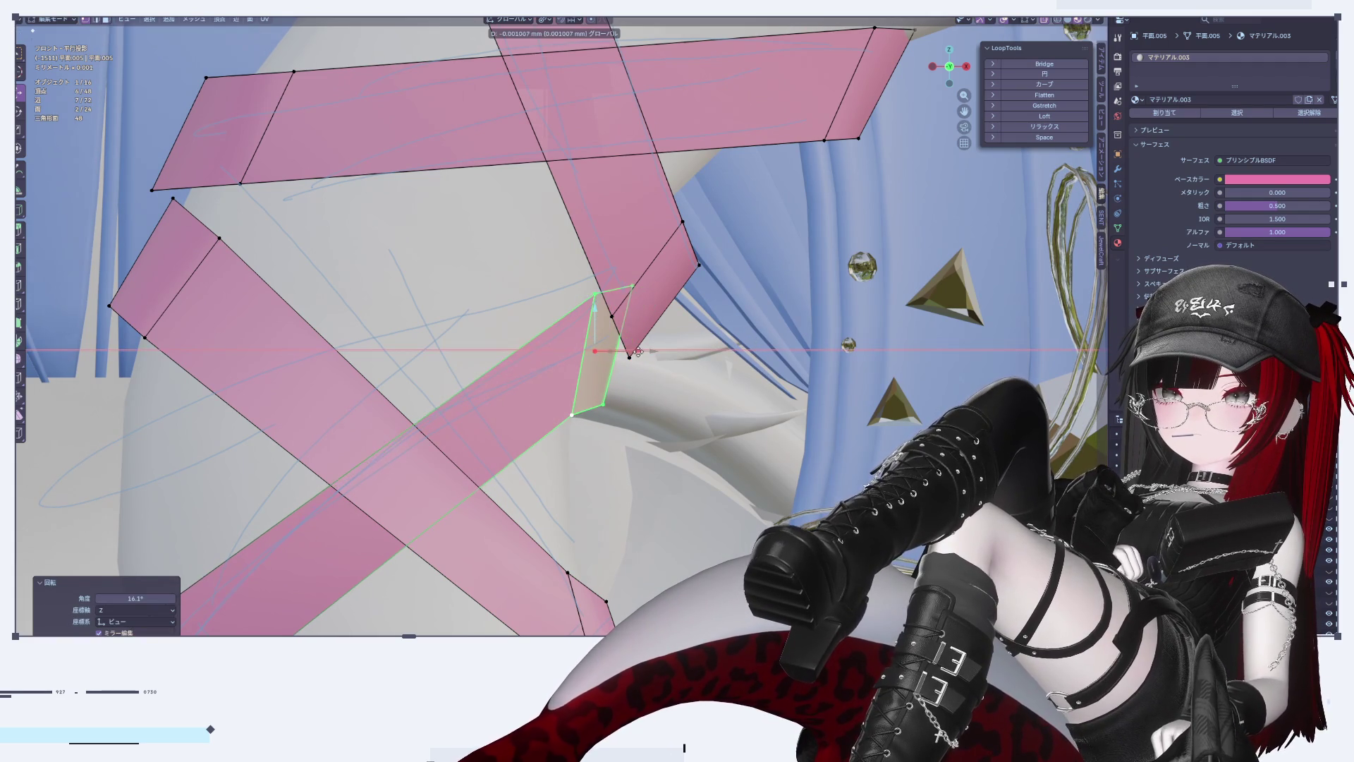
{"action": "left_click", "coordinate": [635, 353]}
Step: Rotate the strip's end edge -4.29° and shift it slightly left
{"action": "left_click", "coordinate": [608, 372]}
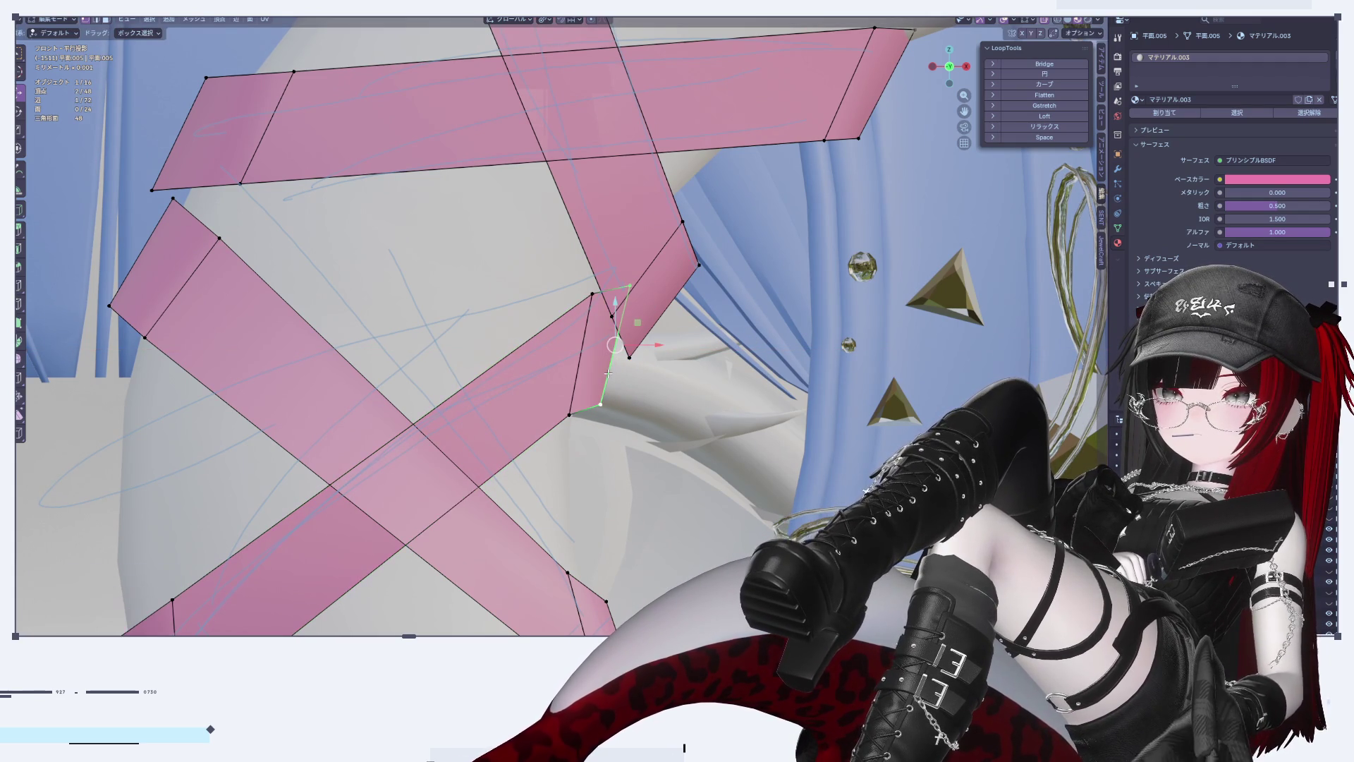
{"action": "key", "text": "r"}
{"action": "left_click", "coordinate": [686, 399]}
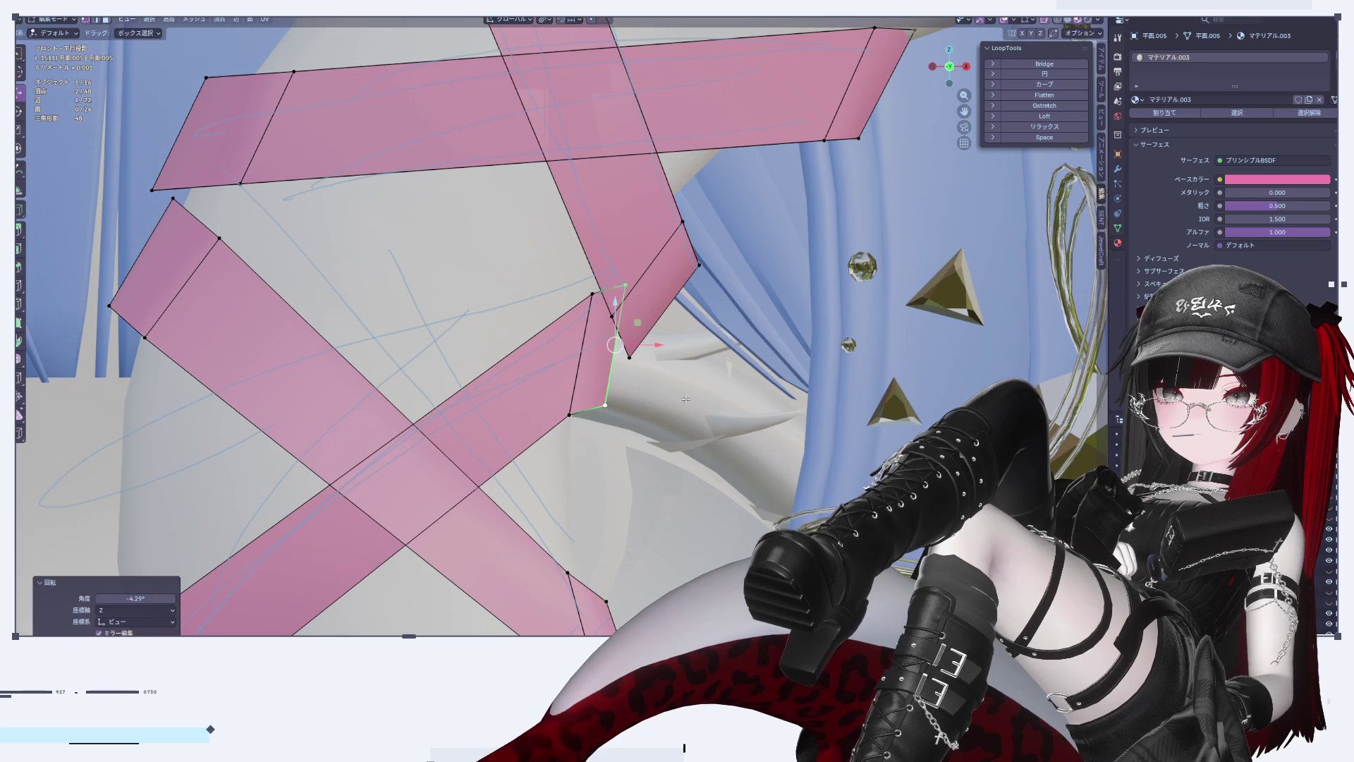
{"action": "key", "text": "g"}
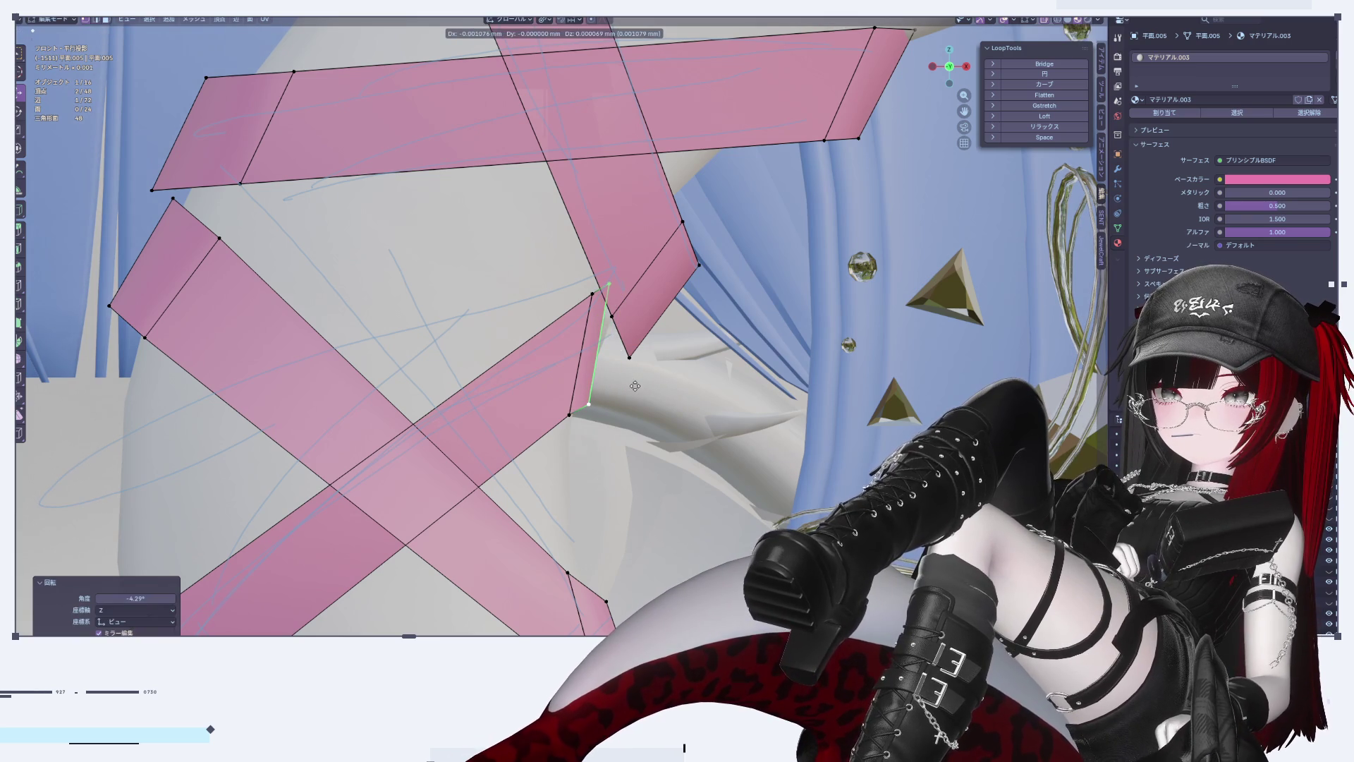
{"action": "left_click", "coordinate": [622, 385]}
Step: Rotate the two-face strip end 14.2° and stretch it 1.19 along Z
{"action": "left_click", "coordinate": [597, 363], "text": "alt"}
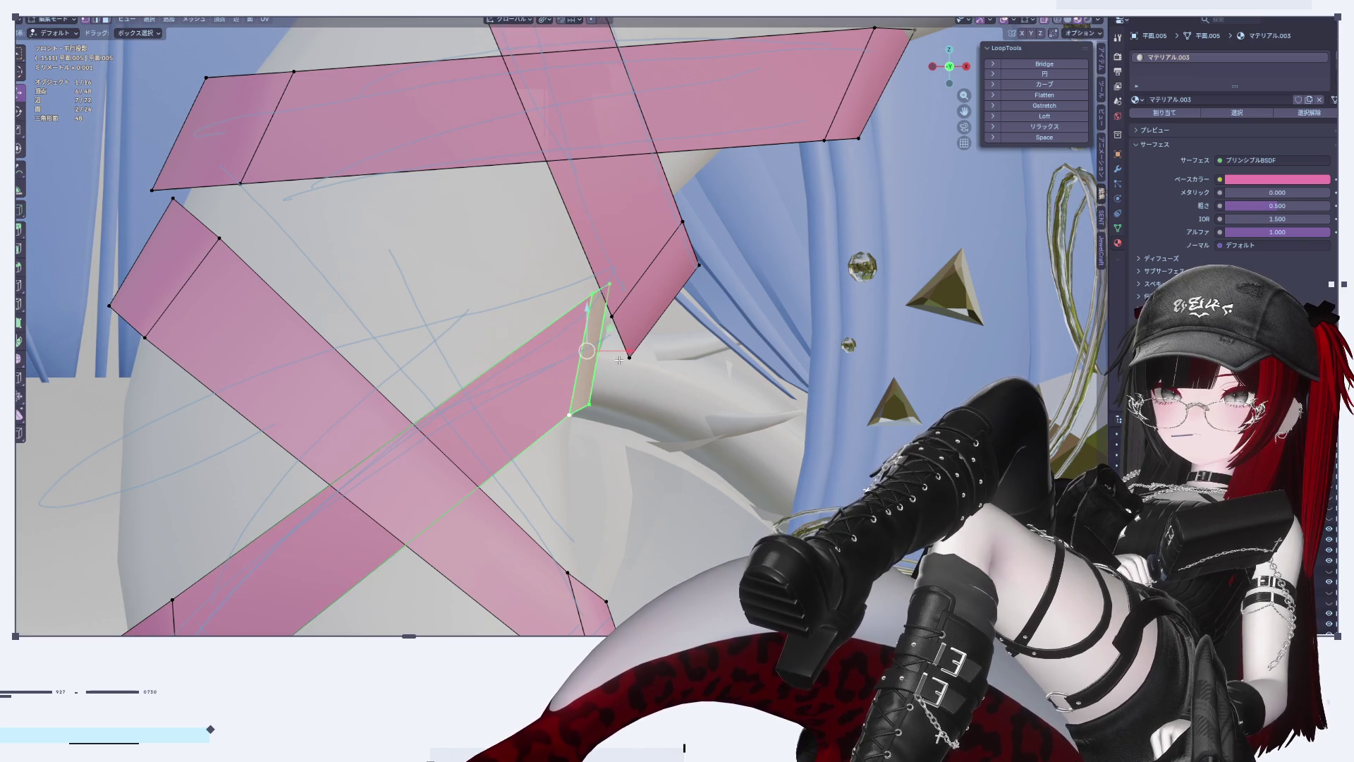
{"action": "key", "text": "r"}
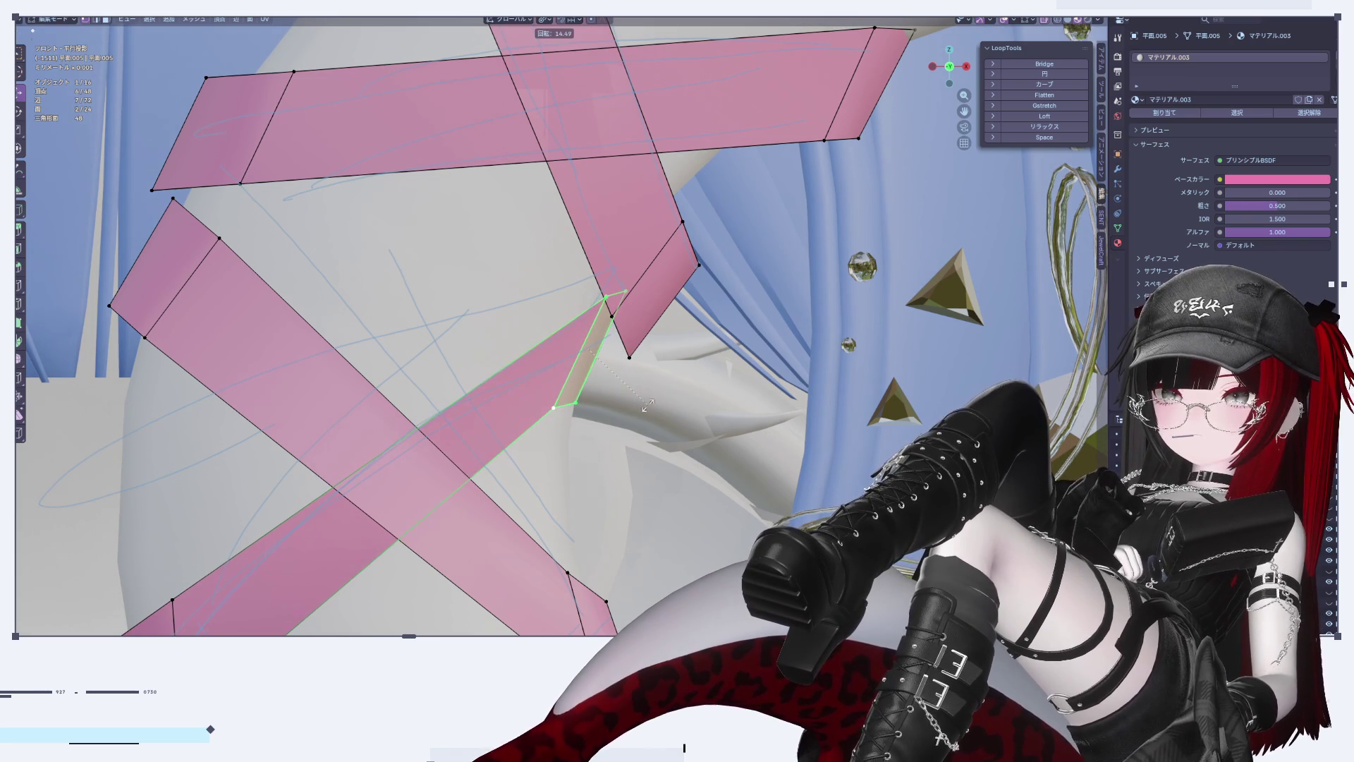
{"action": "left_click", "coordinate": [647, 404]}
{"action": "scroll", "coordinate": [584, 421], "scroll_direction": "down", "scroll_amount": 2}
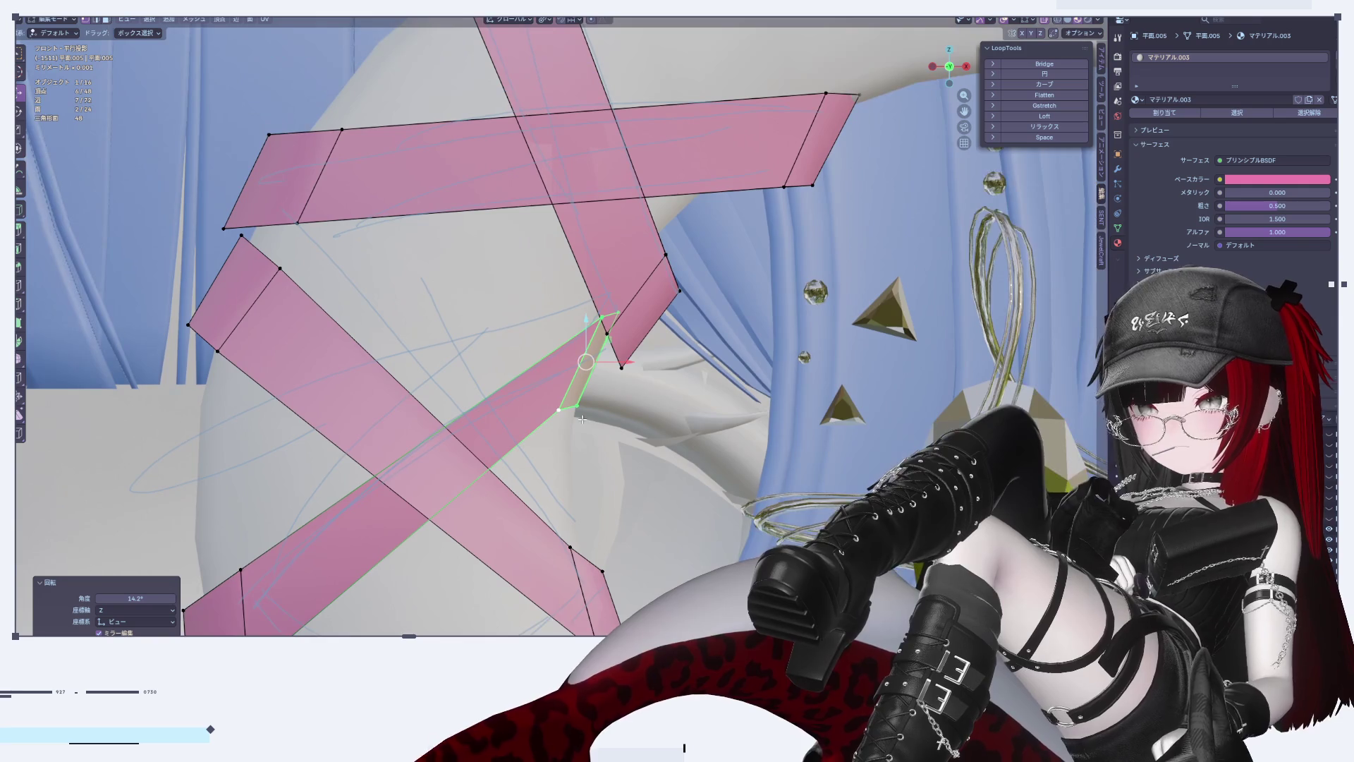
{"action": "scroll", "coordinate": [629, 381], "scroll_direction": "up", "scroll_amount": 2}
{"action": "middle_click_drag", "start_coordinate": [630, 381], "coordinate": [671, 335], "text": "shift"}
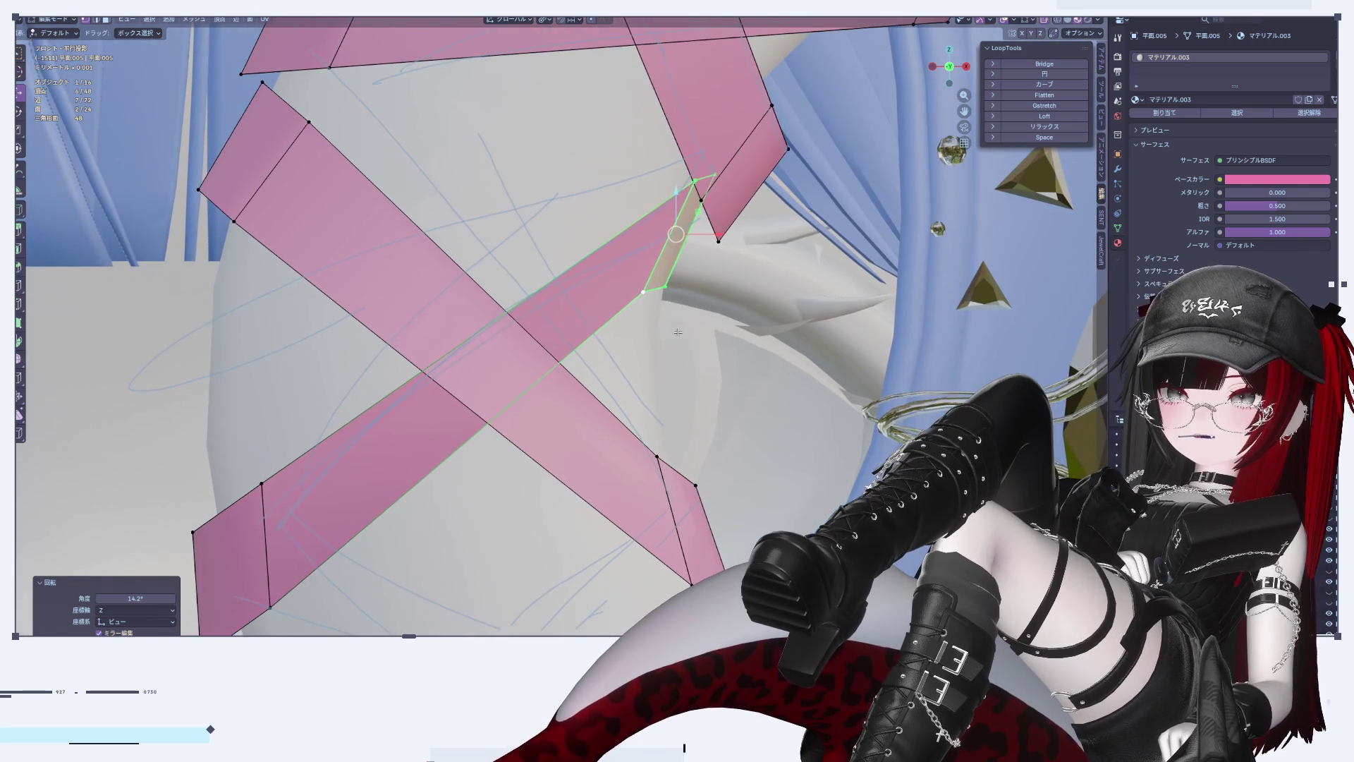
{"action": "key", "text": "s"}
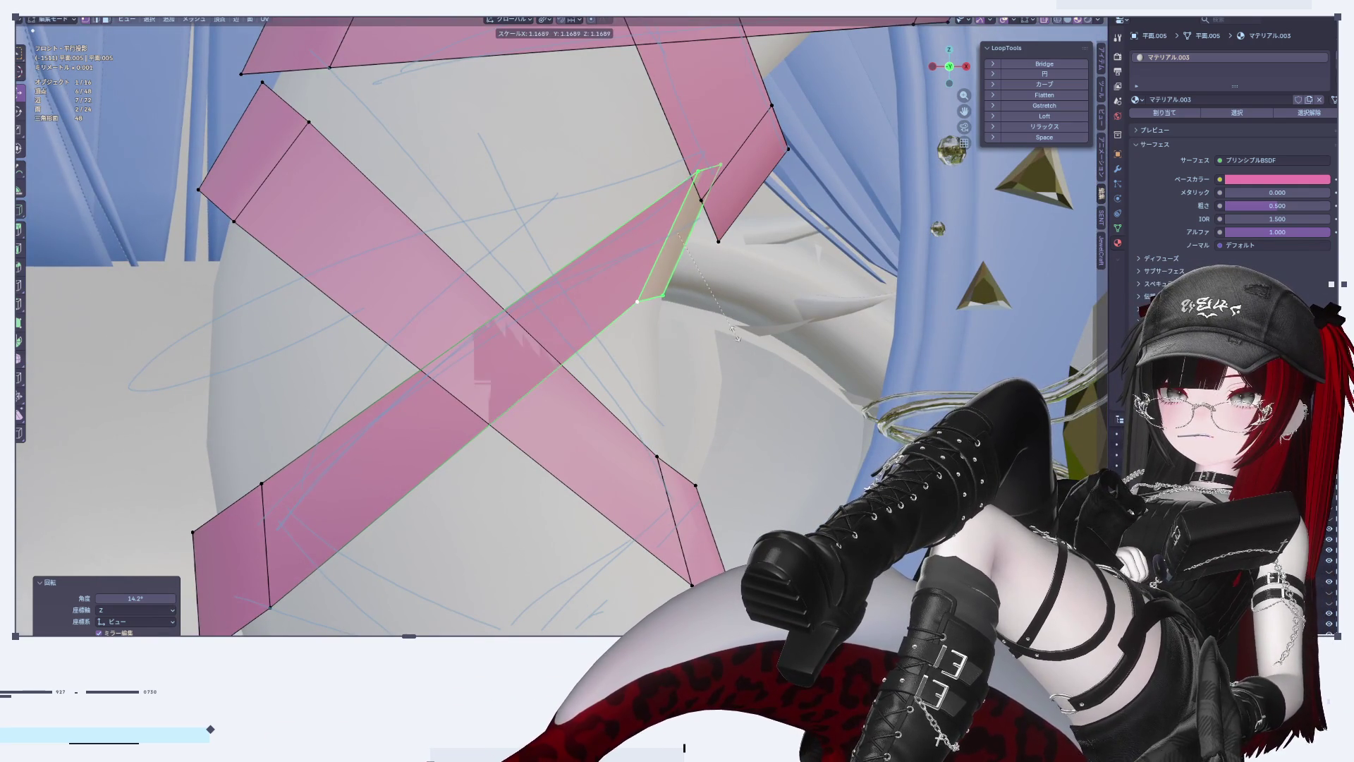
{"action": "key", "text": "z"}
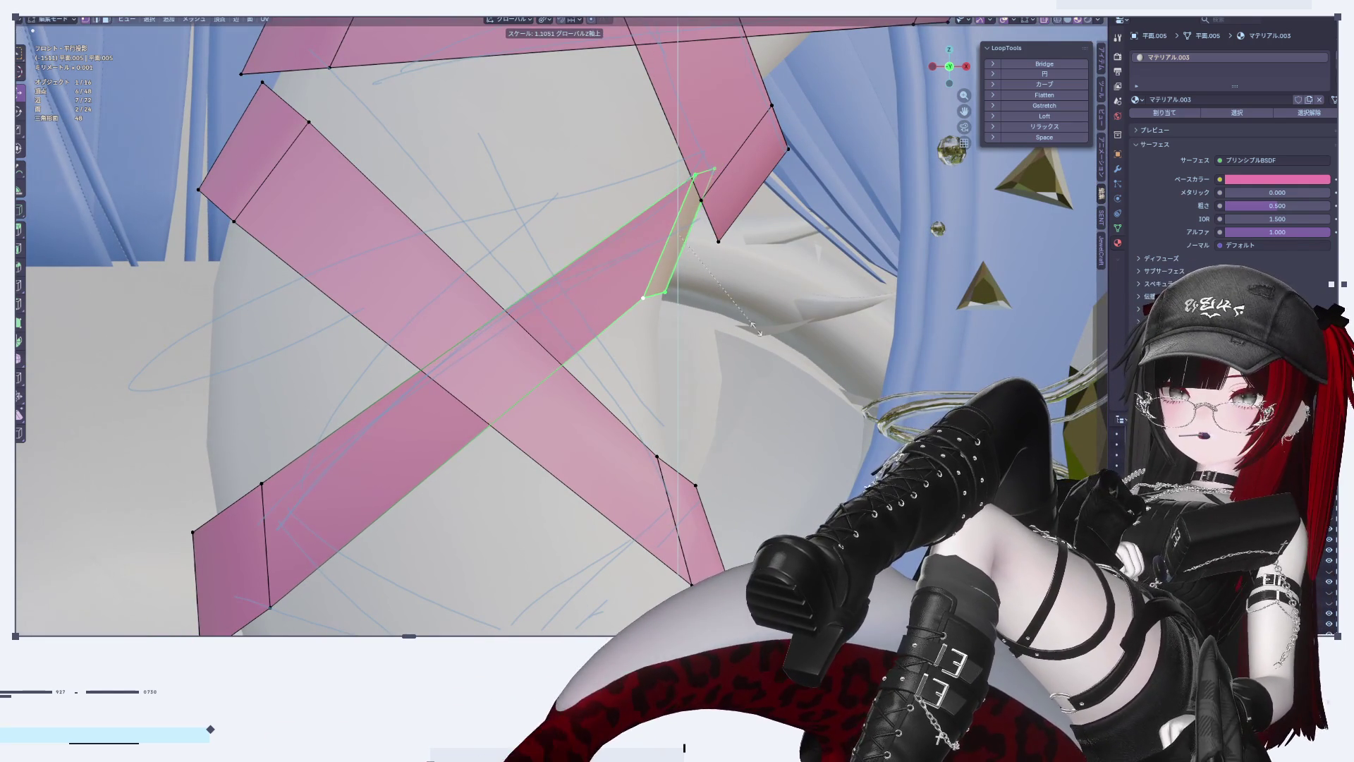
{"action": "left_click", "coordinate": [788, 308]}
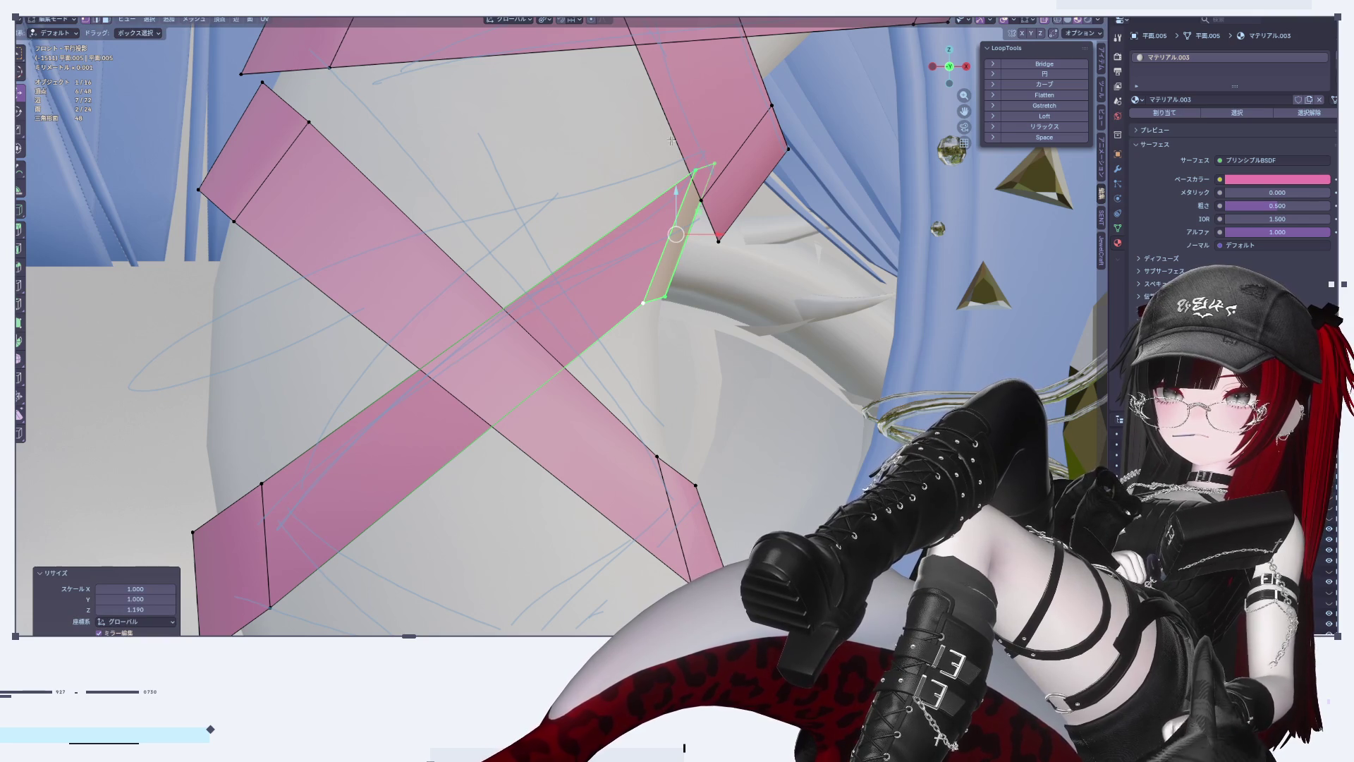
Step: Adjust the strip tip vertices, lower two end vertices slightly on Z, then exit Edit Mode
{"action": "left_click_drag", "start_coordinate": [671, 140], "coordinate": [722, 181]}
{"action": "key", "text": "g"}
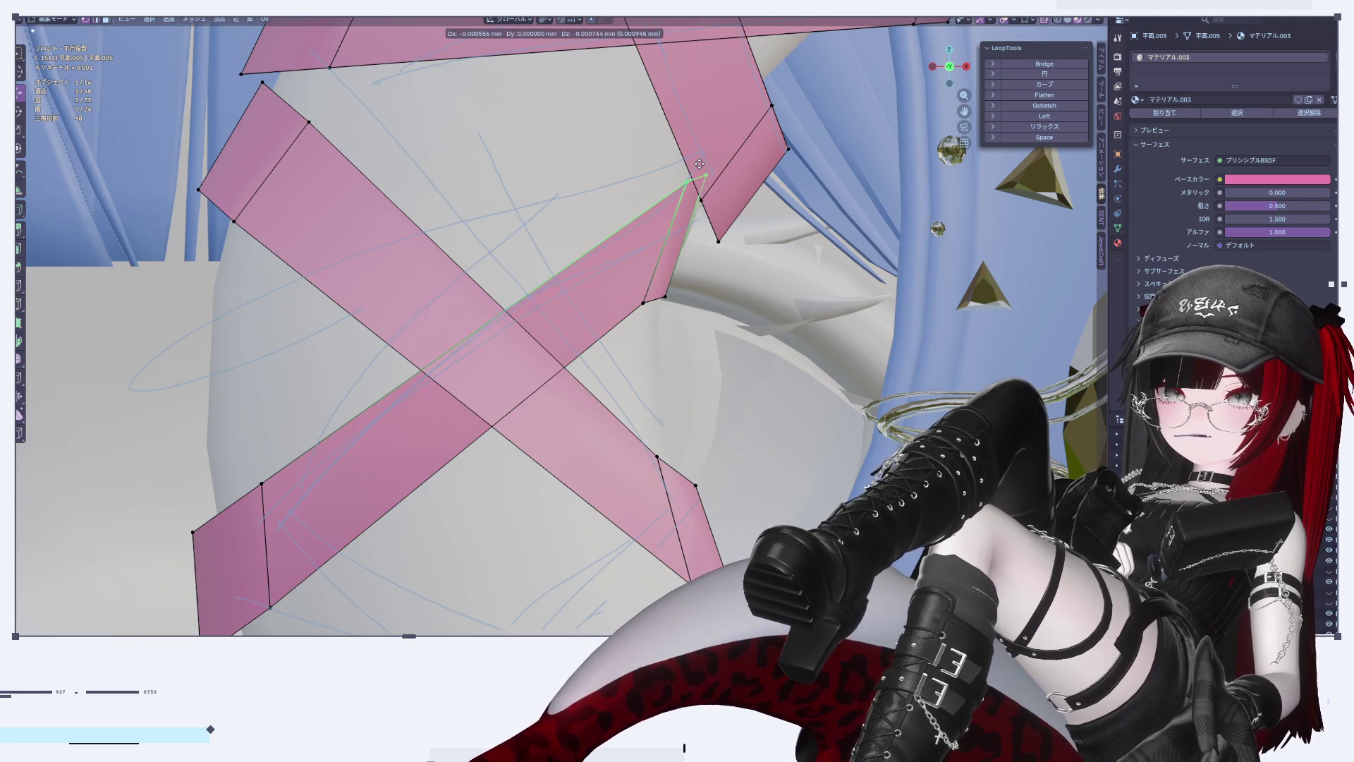
{"action": "left_click", "coordinate": [699, 163]}
{"action": "left_click", "coordinate": [640, 324]}
{"action": "left_click_drag", "start_coordinate": [646, 310], "coordinate": [647, 311]}
{"action": "key", "text": "g"}
{"action": "key", "text": "z"}
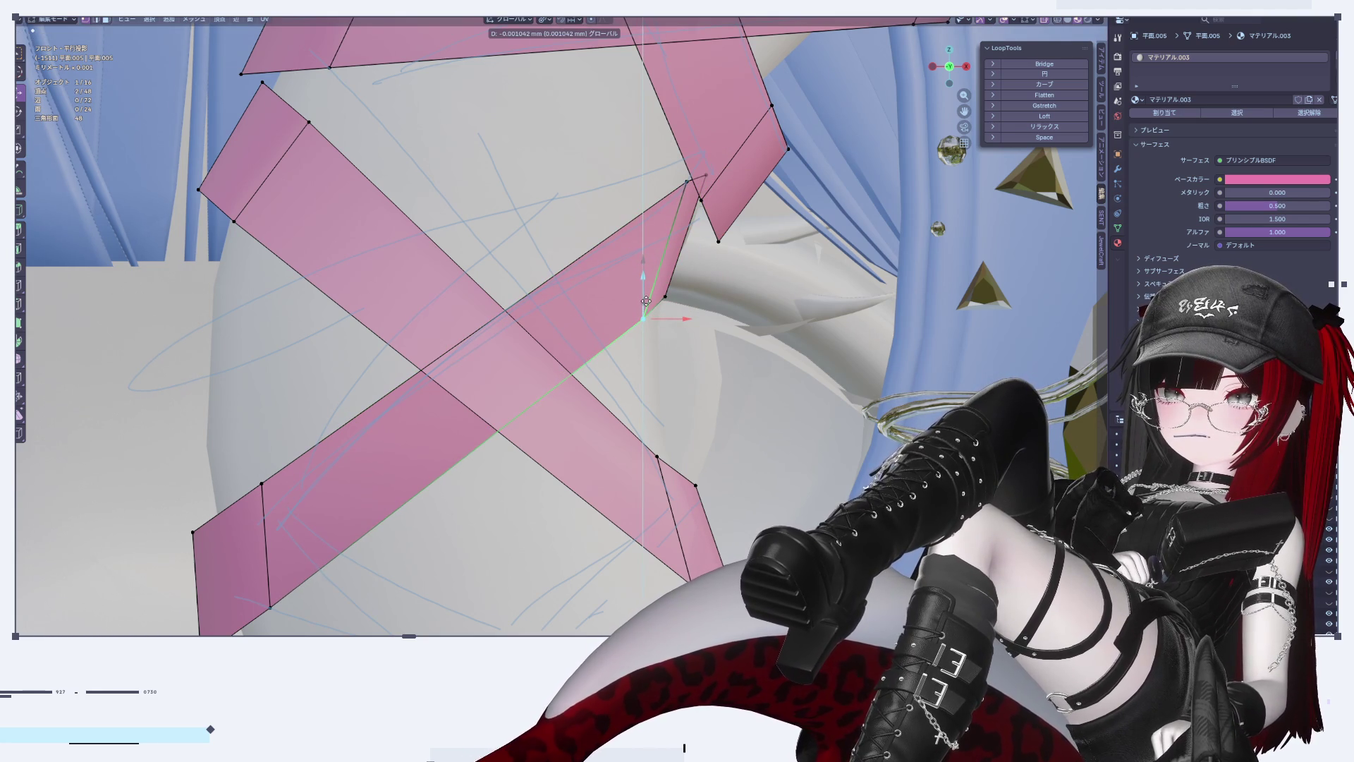
{"action": "left_click", "coordinate": [646, 301]}
{"action": "left_click", "coordinate": [685, 182]}
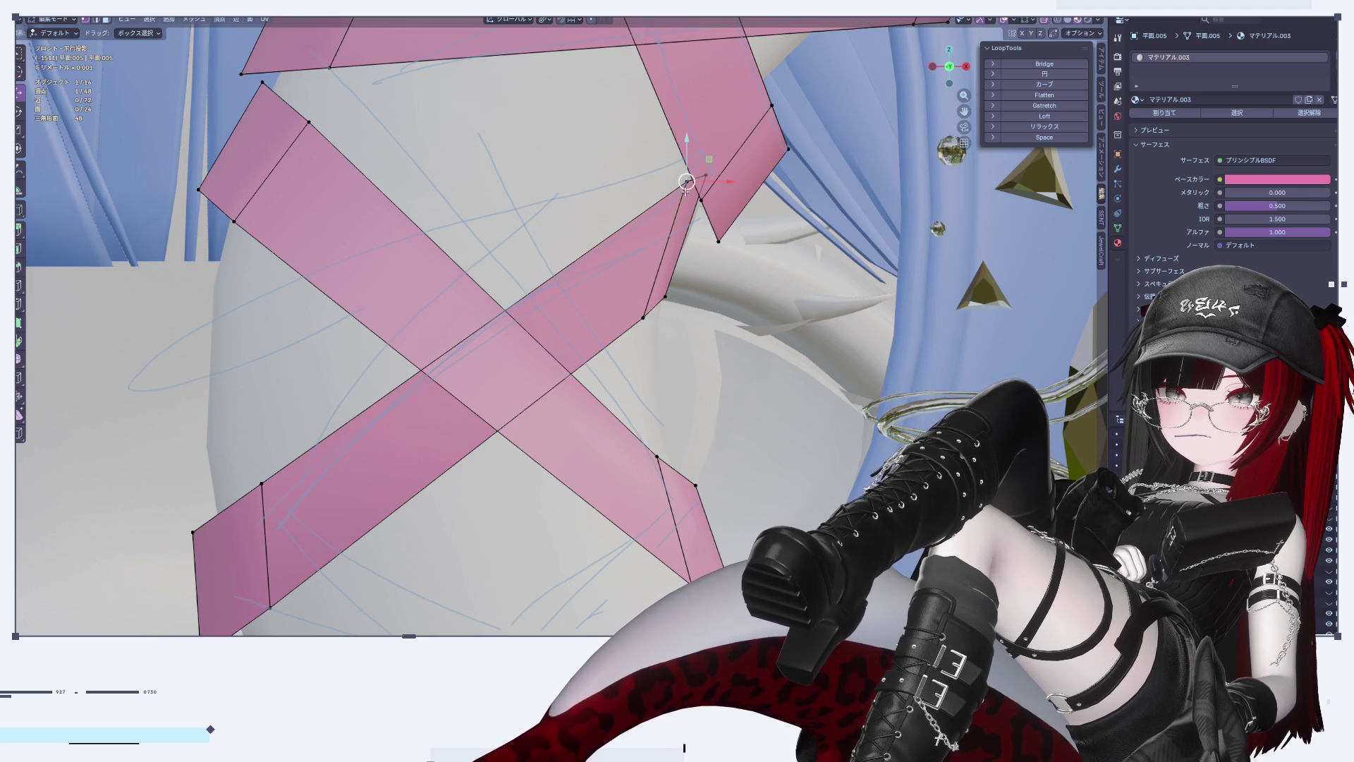
{"action": "left_click_drag", "start_coordinate": [685, 182], "coordinate": [687, 195]}
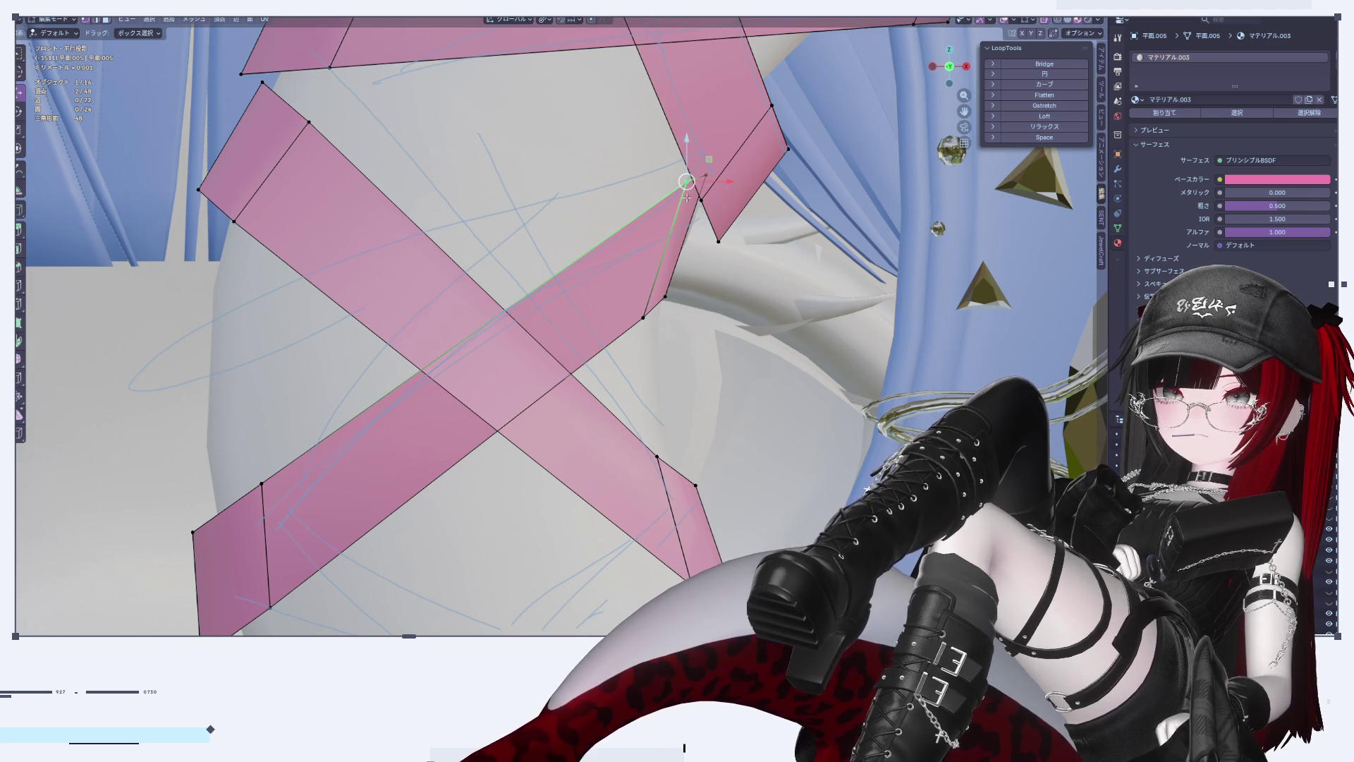
{"action": "key", "text": "Tab"}
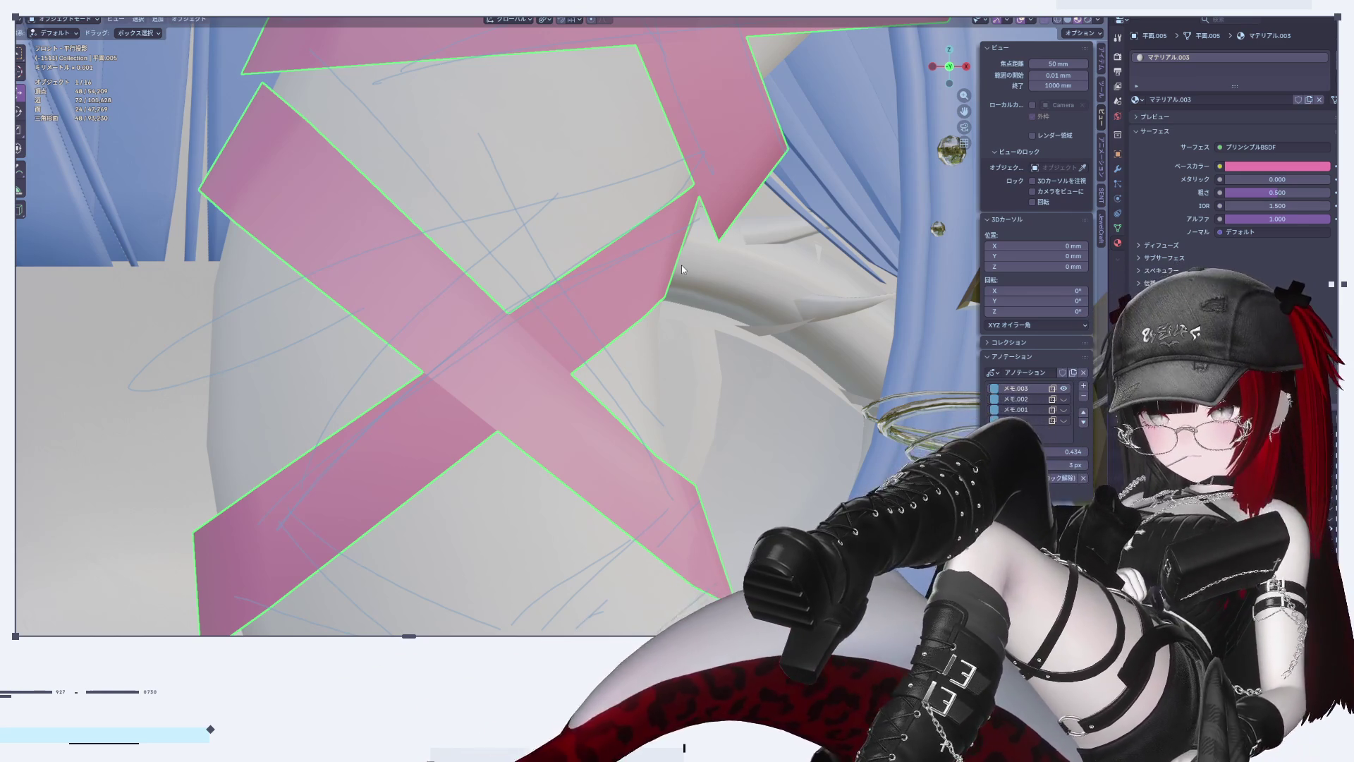
Step: Reselect the pink tape object and enter Edit Mode
{"action": "scroll", "coordinate": [405, 224], "scroll_direction": "down", "scroll_amount": 4}
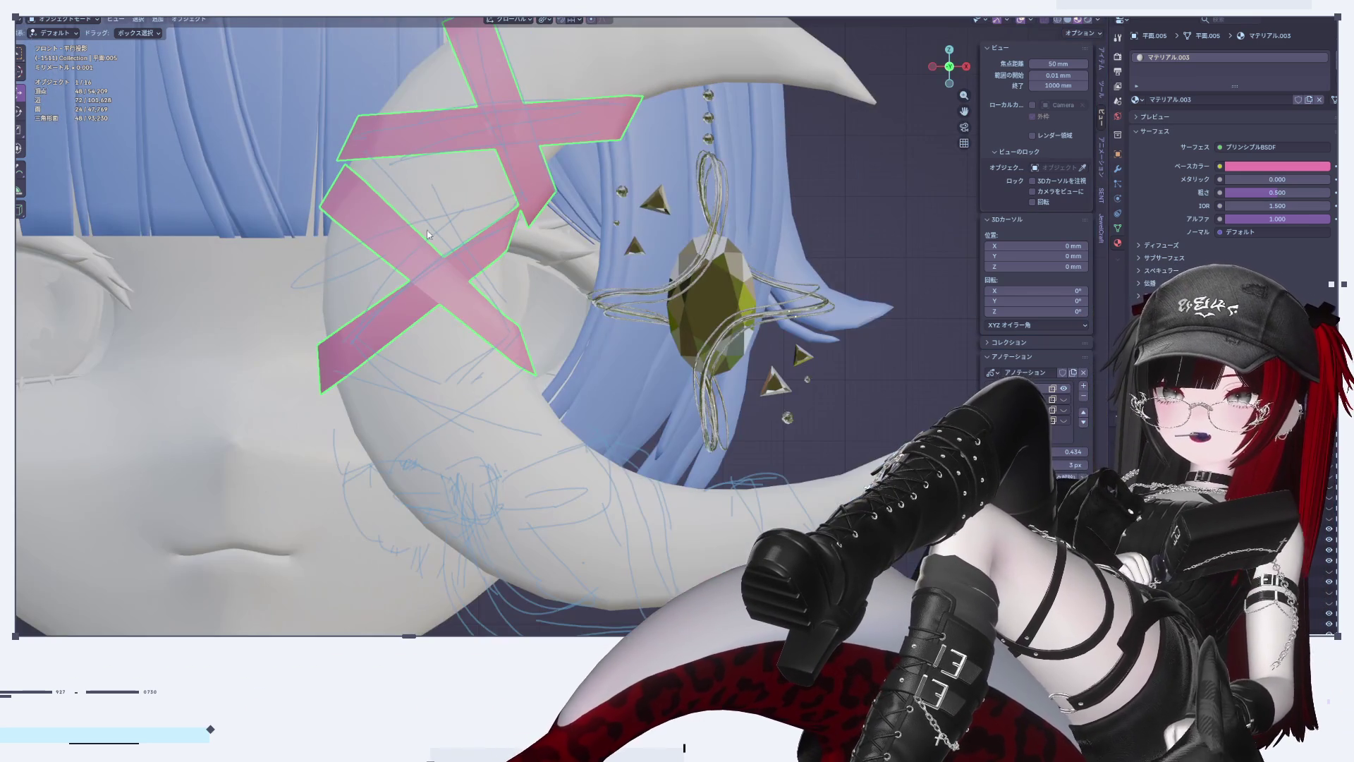
{"action": "left_click", "coordinate": [912, 249]}
{"action": "scroll", "coordinate": [394, 336], "scroll_direction": "up", "scroll_amount": 5}
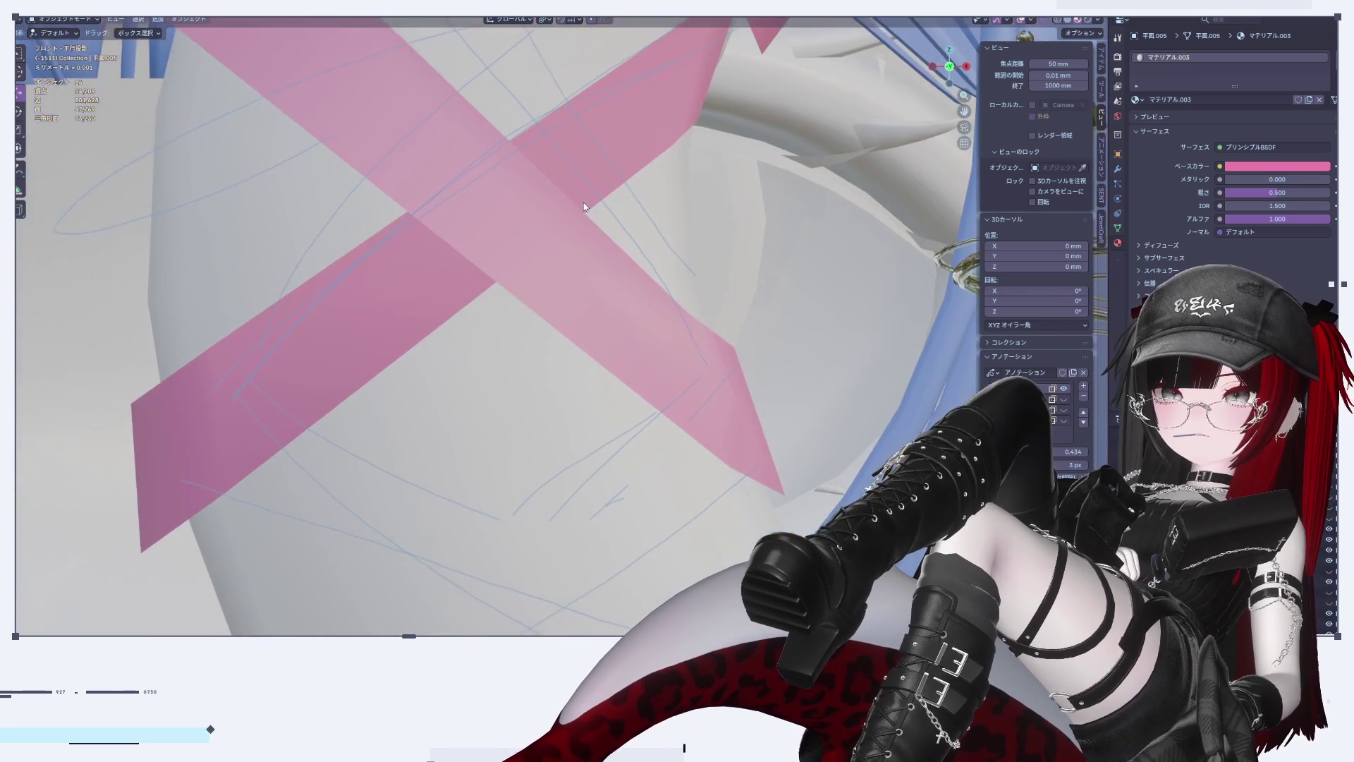
{"action": "scroll", "coordinate": [394, 336], "scroll_direction": "down", "scroll_amount": 3}
{"action": "scroll", "coordinate": [394, 336], "scroll_direction": "up", "scroll_amount": 4}
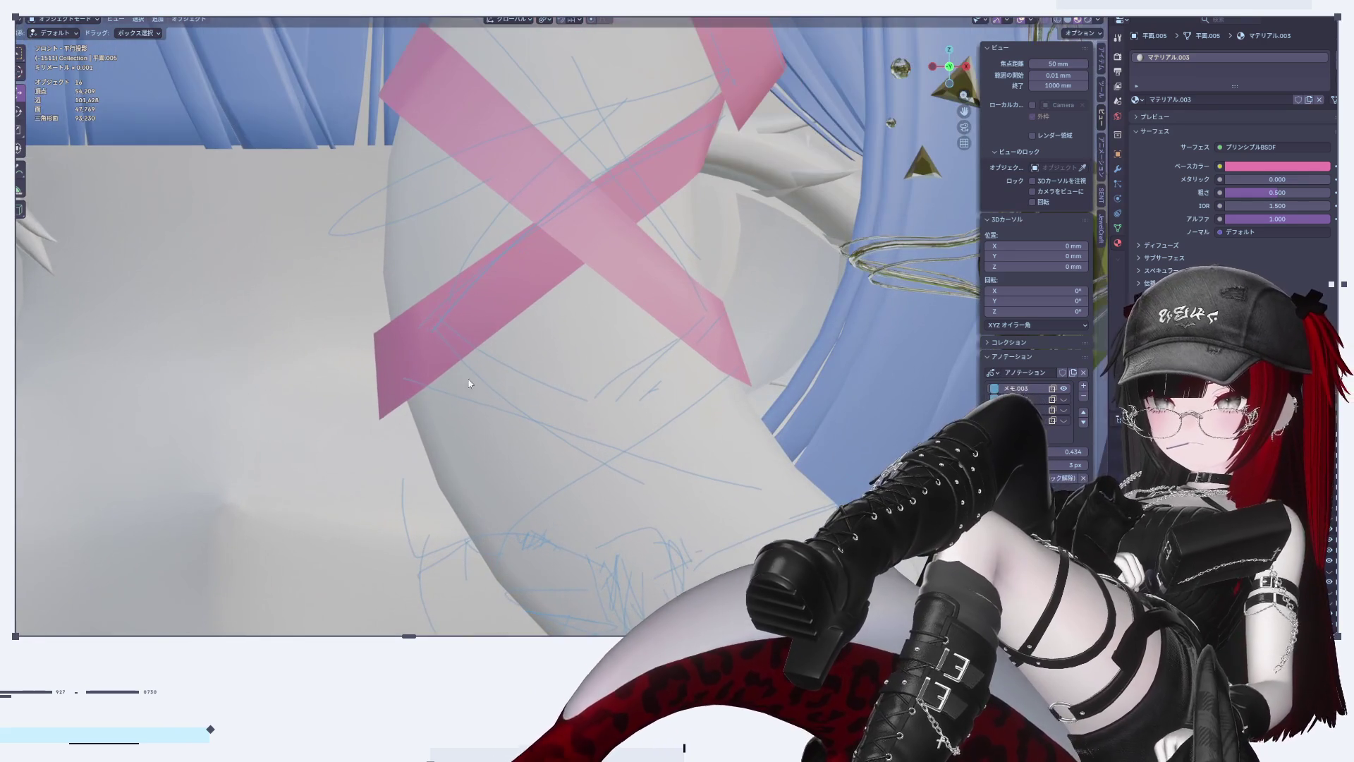
{"action": "left_click", "coordinate": [401, 382]}
{"action": "key", "text": "Tab"}
{"action": "scroll", "coordinate": [374, 393], "scroll_direction": "up", "scroll_amount": 3}
Step: Rotate the lower-left strip end edge -5.05° and move it slightly right
{"action": "left_click", "coordinate": [386, 424]}
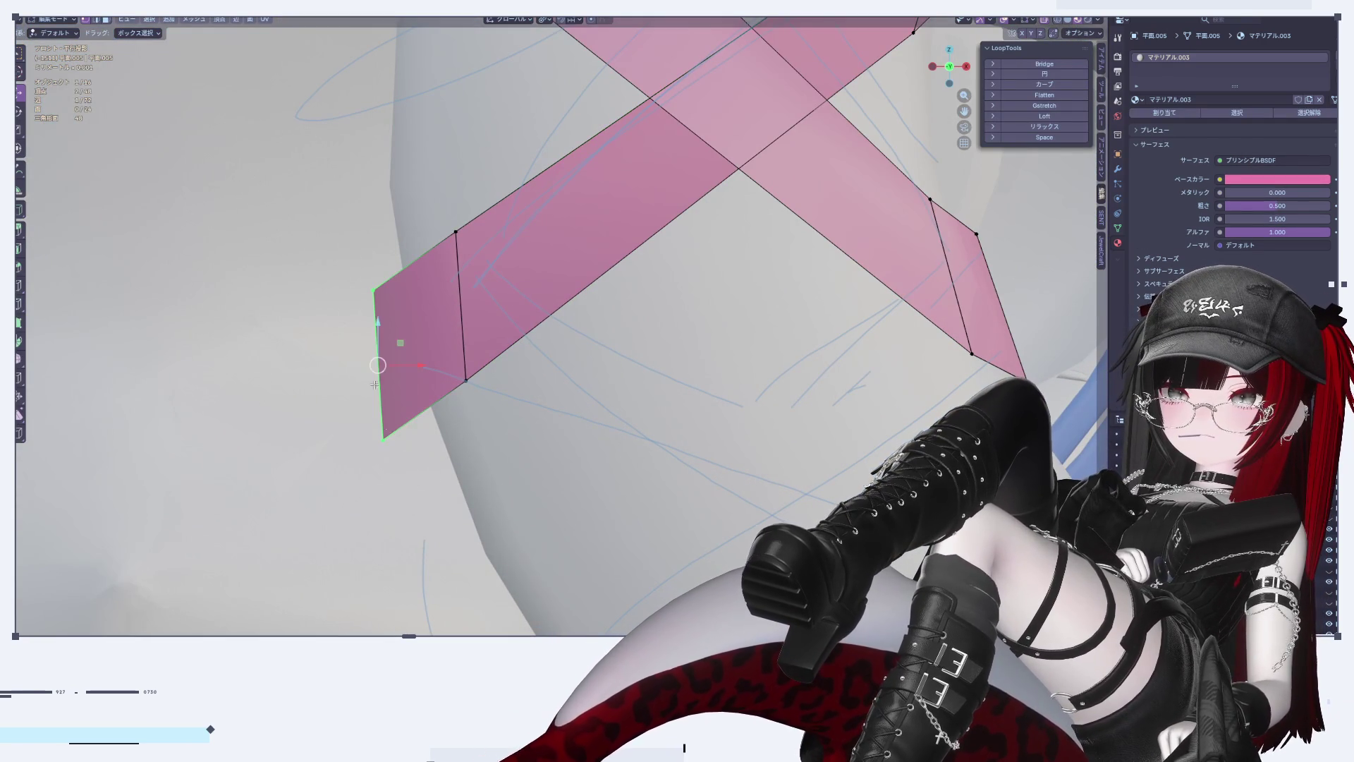
{"action": "key", "text": "r"}
{"action": "left_click", "coordinate": [516, 532]}
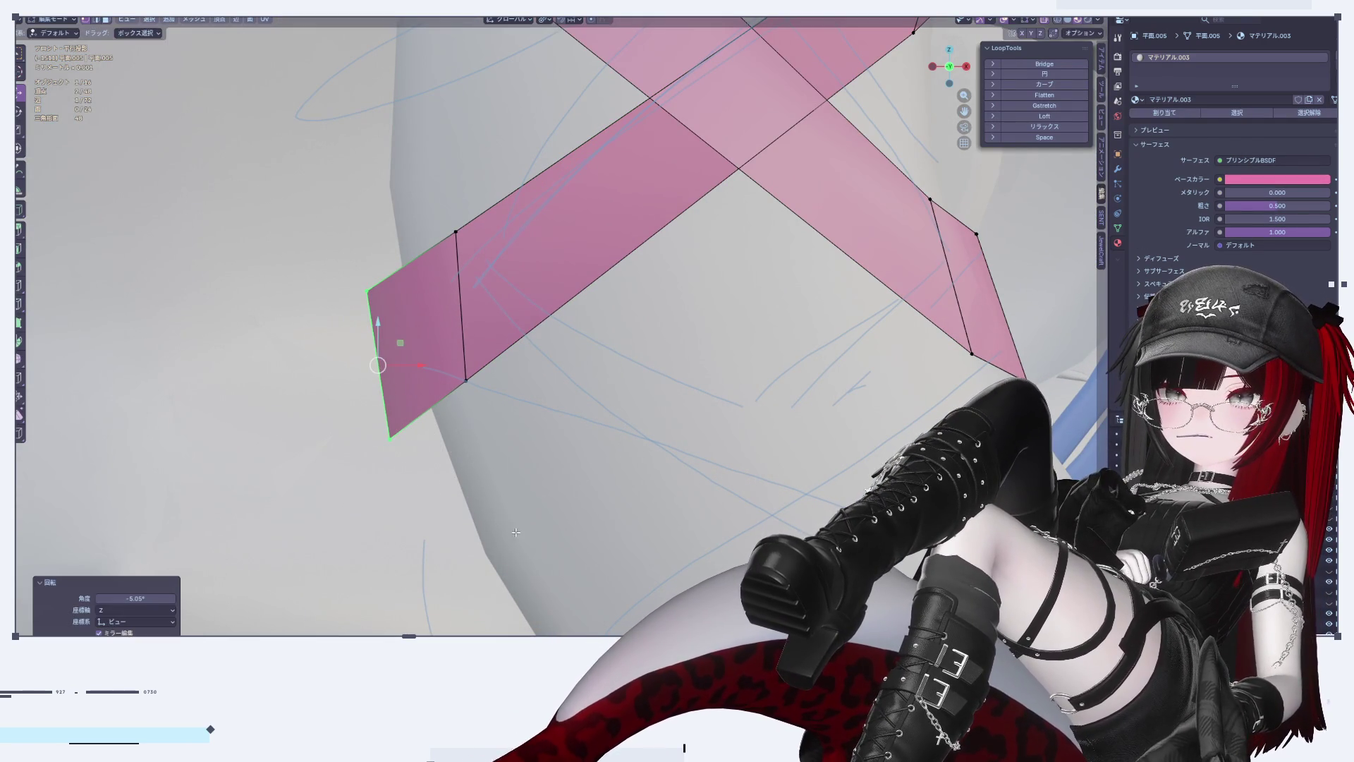
{"action": "key", "text": "g"}
{"action": "left_click", "coordinate": [515, 513]}
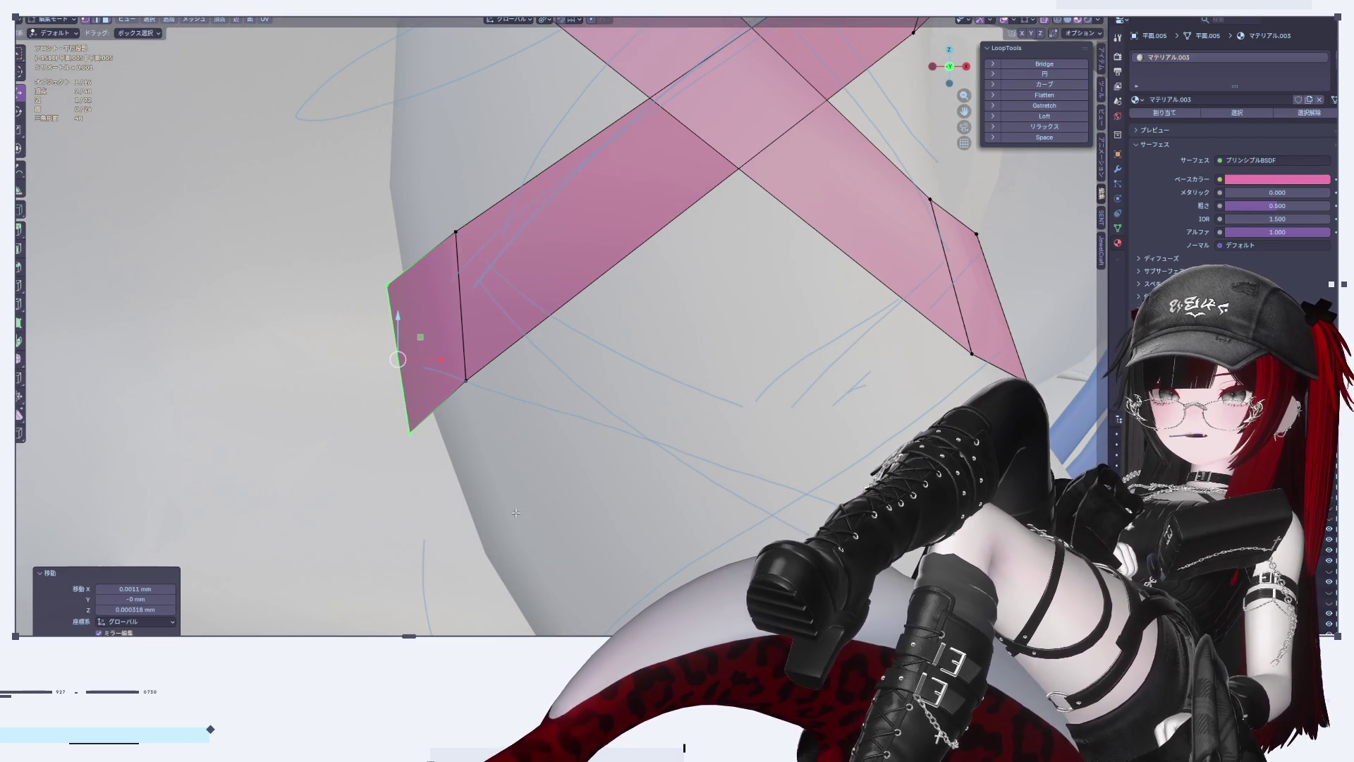
{"action": "scroll", "coordinate": [516, 513], "scroll_direction": "down", "scroll_amount": 4}
{"action": "mouse_move", "coordinate": [531, 472]}
{"action": "middle_mouse_down", "text": "shift"}
{"action": "mouse_move", "coordinate": [490, 502]}
{"action": "mouse_move", "coordinate": [351, 515]}
{"action": "middle_mouse_up", "text": "shift"}
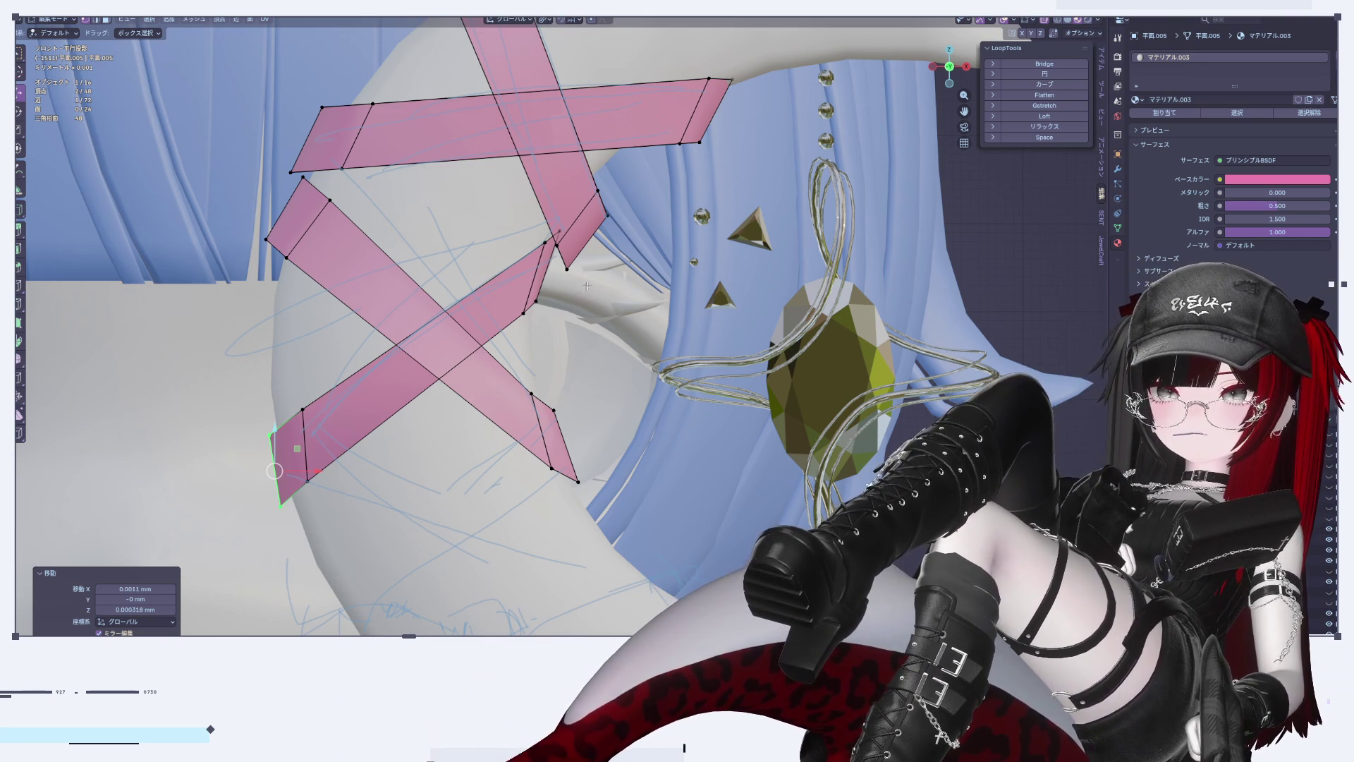
Step: Return to Object Mode and zoom in and out to review the pink tape X's on the crescent
{"action": "key", "text": "Tab"}
{"action": "scroll", "coordinate": [738, 371], "scroll_direction": "down", "scroll_amount": 6}
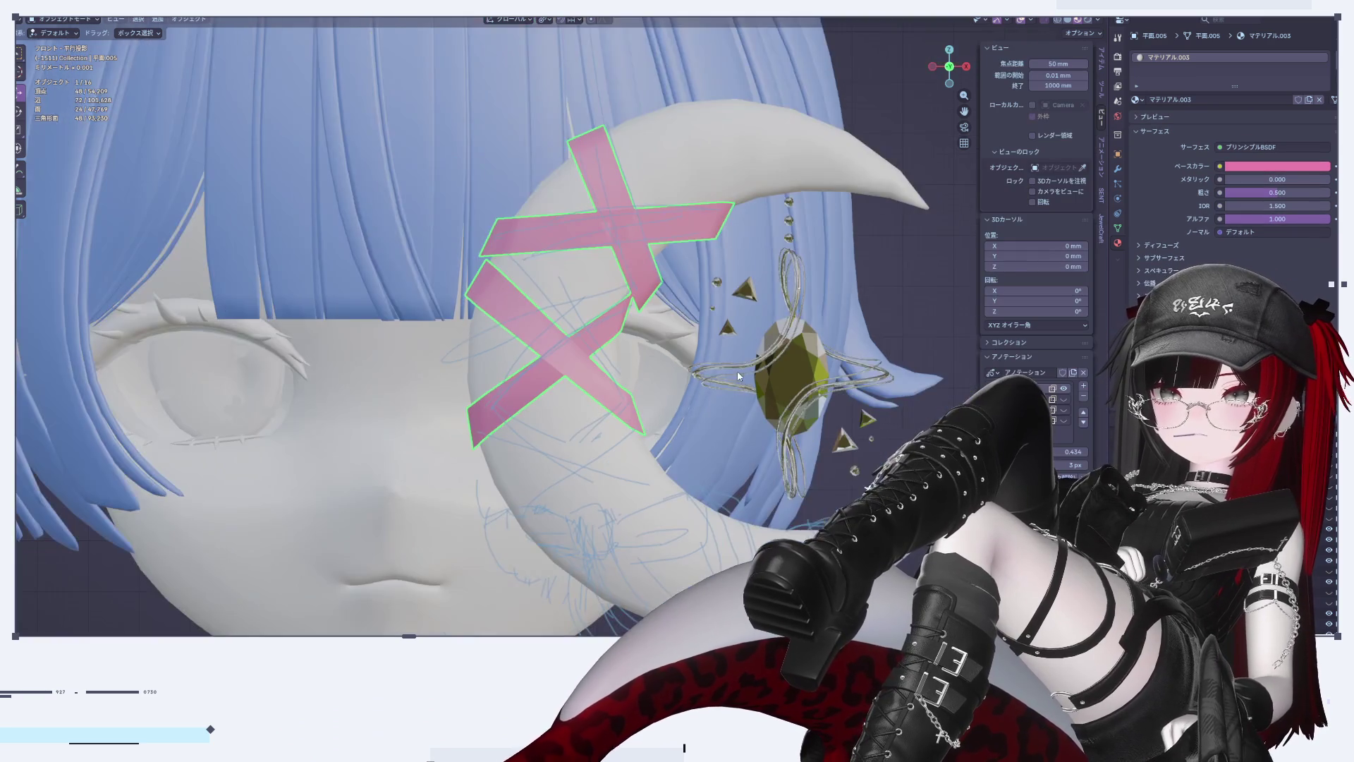
{"action": "scroll", "coordinate": [719, 349], "scroll_direction": "up", "scroll_amount": 4}
{"action": "scroll", "coordinate": [707, 333], "scroll_direction": "up", "scroll_amount": 2}
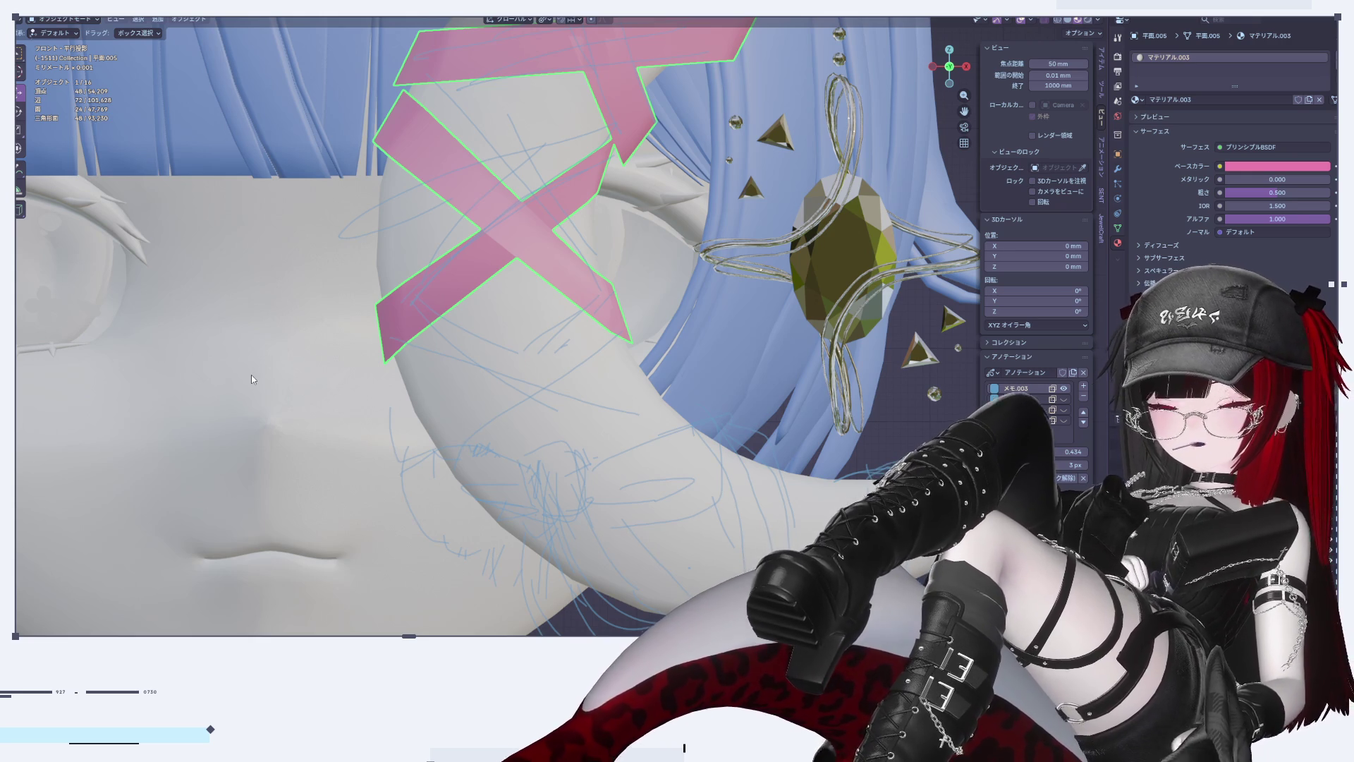
{"action": "scroll", "coordinate": [400, 316], "scroll_direction": "up", "scroll_amount": 3}
{"action": "scroll", "coordinate": [457, 477], "scroll_direction": "down", "scroll_amount": 2}
{"action": "scroll", "coordinate": [505, 432], "scroll_direction": "up", "scroll_amount": 3}
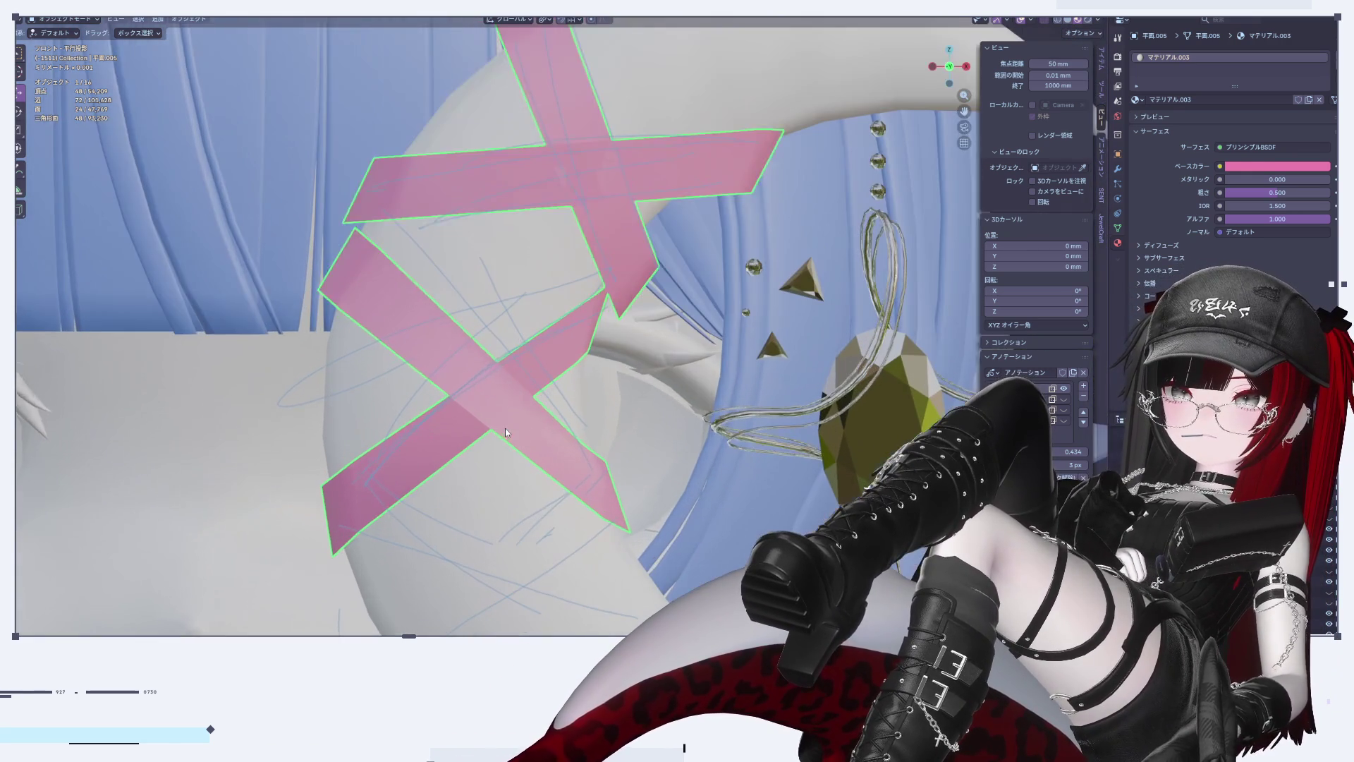
Step: Duplicate the lower pink tape X, move it down and rotate it about -33° along the crescent
{"action": "key", "text": "Tab"}
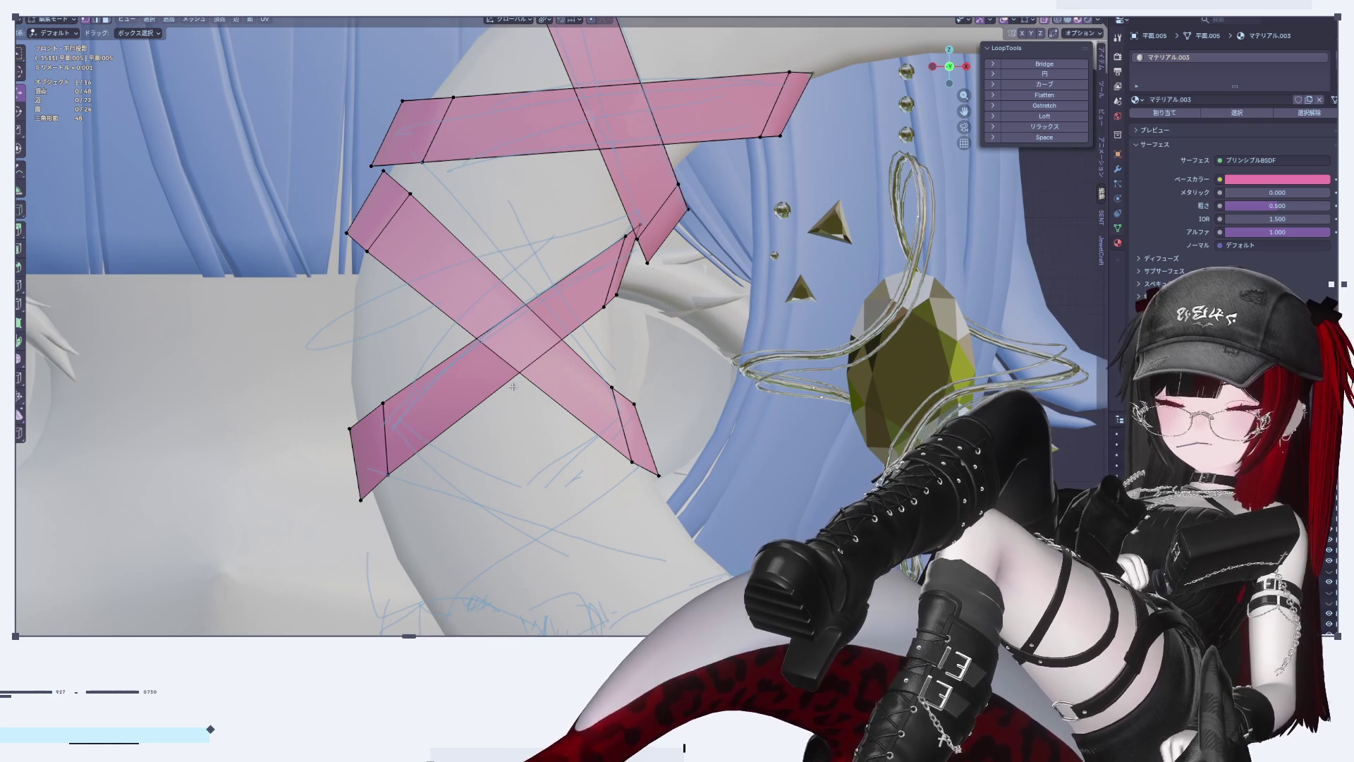
{"action": "key", "text": "l"}
{"action": "scroll", "coordinate": [592, 438], "scroll_direction": "down", "scroll_amount": 3}
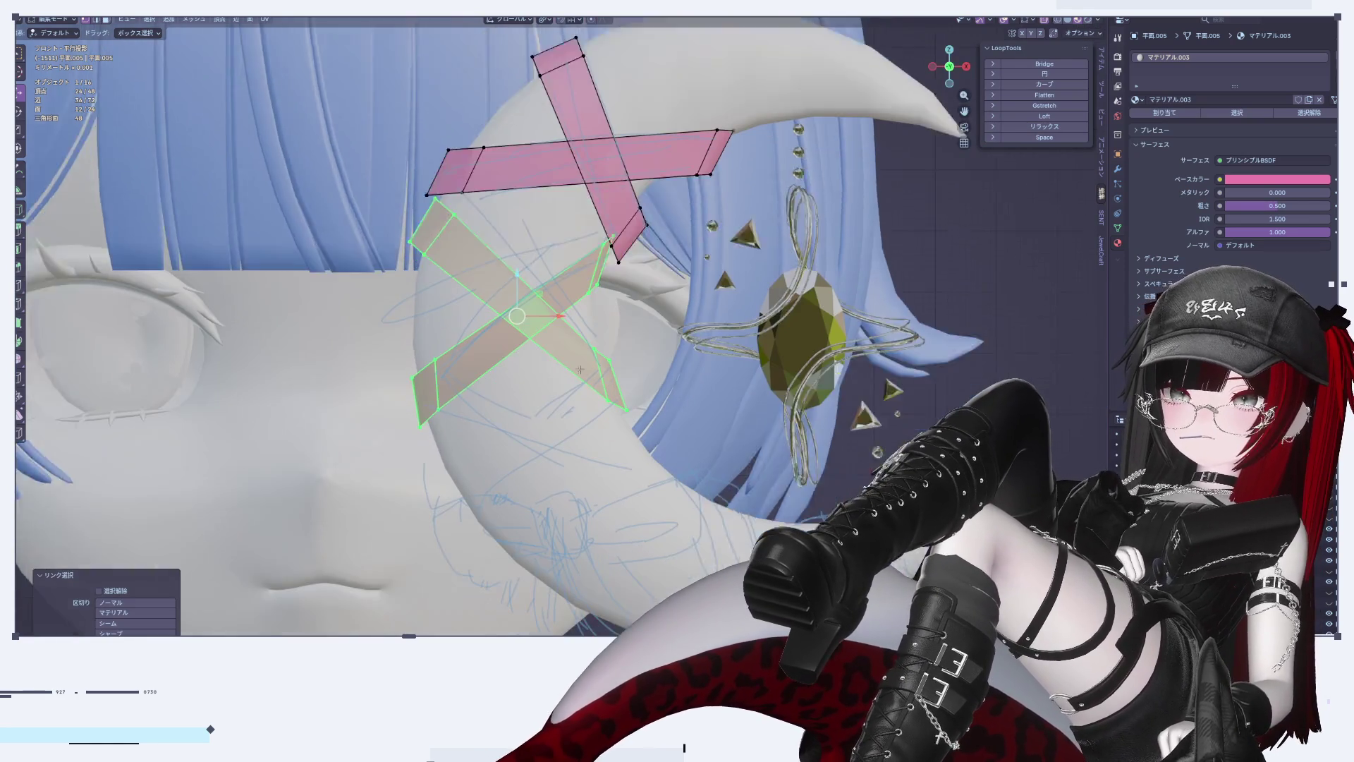
{"action": "key", "text": "shift+d"}
{"action": "left_click", "coordinate": [588, 440]}
{"action": "scroll", "coordinate": [588, 440], "scroll_direction": "up", "scroll_amount": 3}
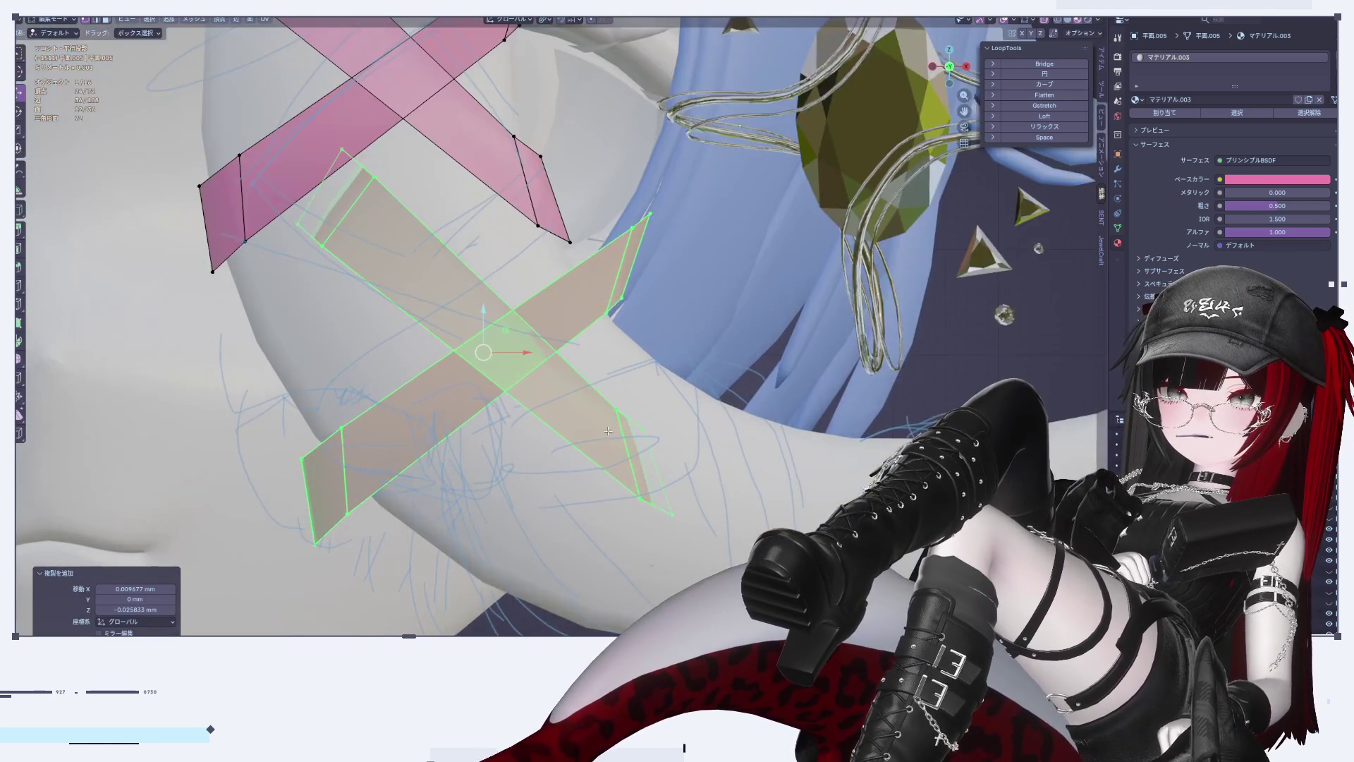
{"action": "key", "text": "r"}
{"action": "left_click", "coordinate": [810, 422]}
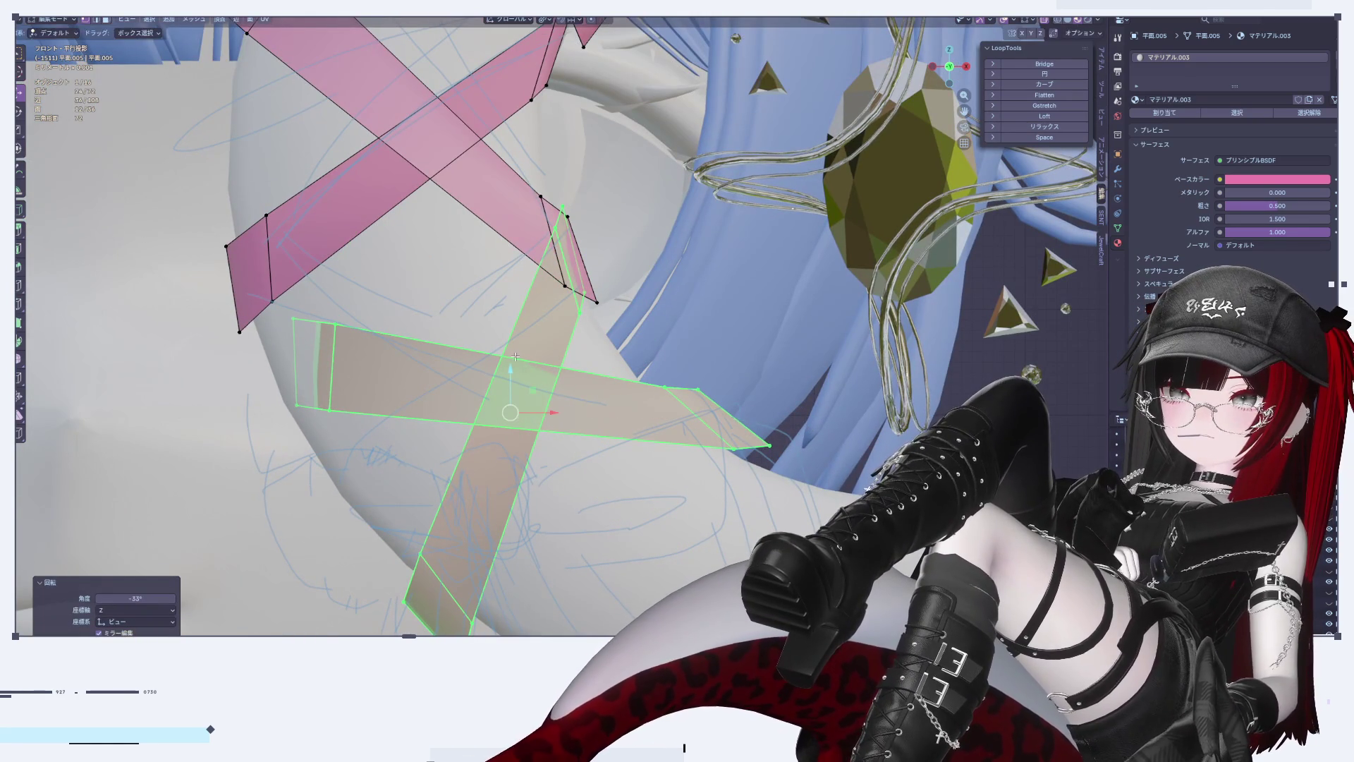
{"action": "key", "text": "g"}
{"action": "key", "text": "z"}
{"action": "left_click", "coordinate": [753, 381]}
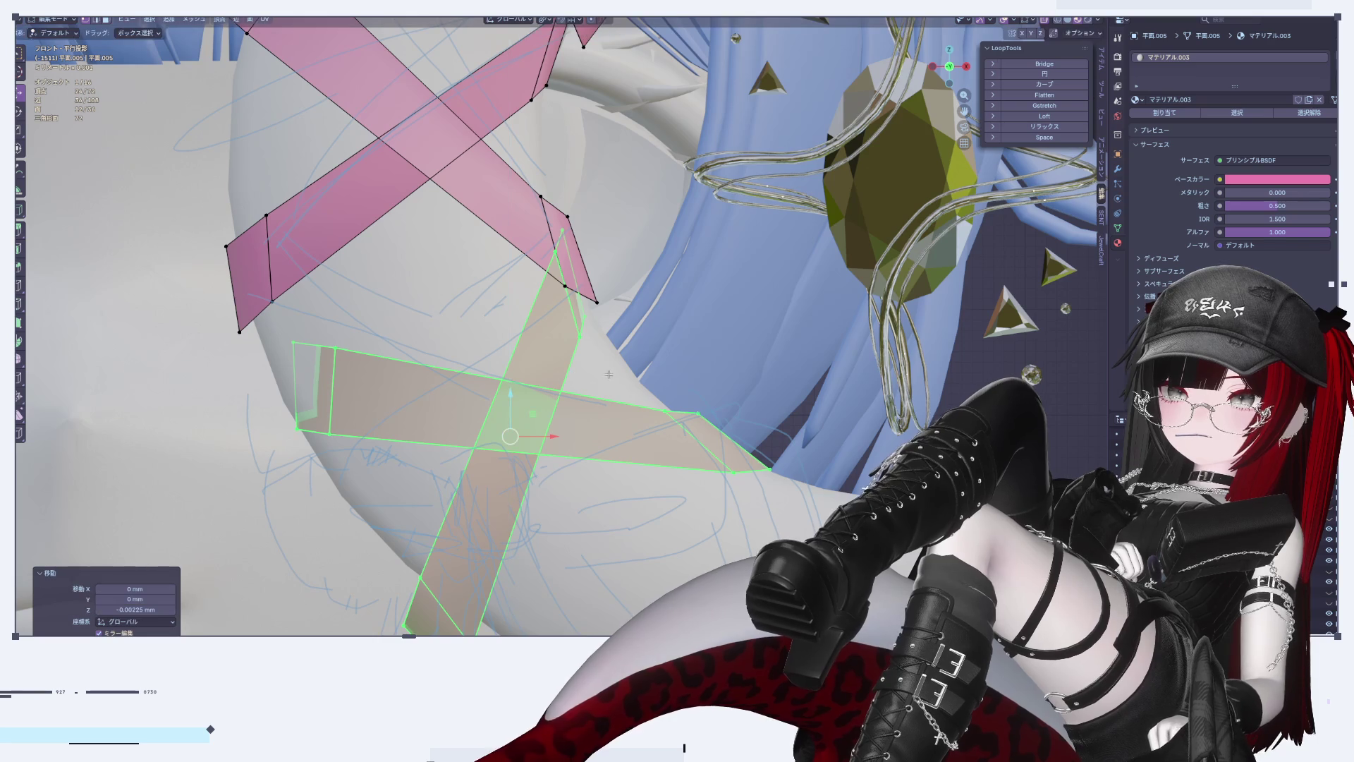
Step: Extend the left end of the new X's horizontal strip further left
{"action": "middle_click_drag", "start_coordinate": [754, 380], "coordinate": [766, 379], "text": "shift"}
{"action": "middle_click_drag", "start_coordinate": [295, 374], "coordinate": [362, 355], "text": "shift"}
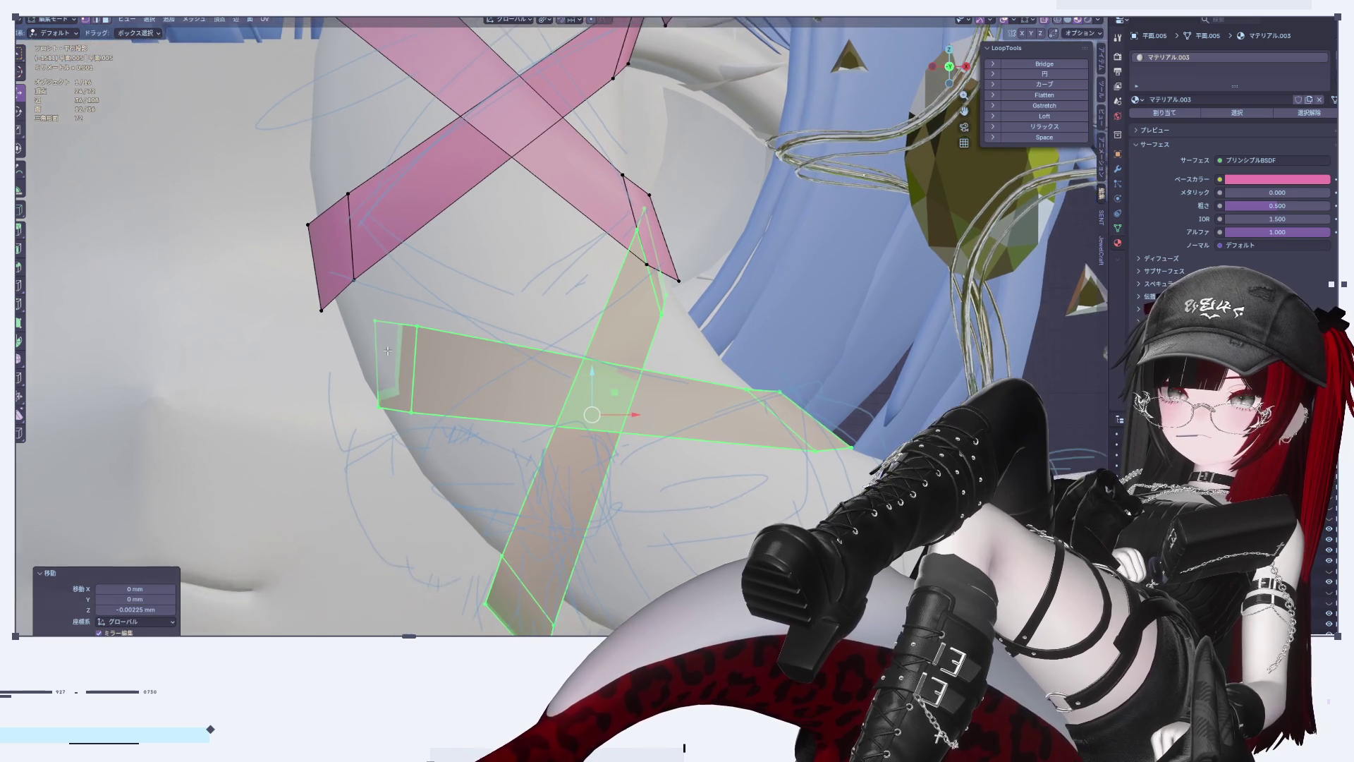
{"action": "scroll", "coordinate": [387, 352], "scroll_direction": "up", "scroll_amount": 1}
{"action": "left_click", "coordinate": [387, 352]}
{"action": "left_click", "coordinate": [412, 356], "text": "shift"}
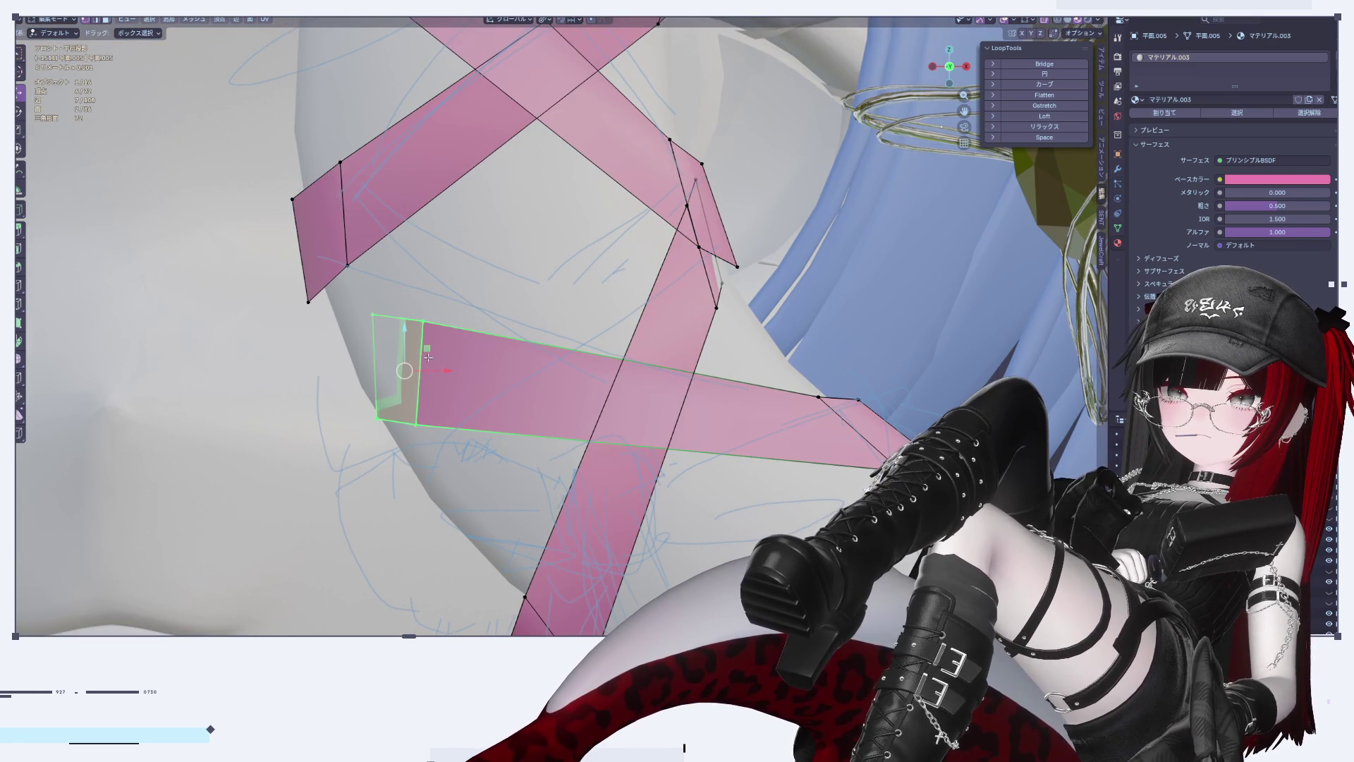
{"action": "left_click_drag", "start_coordinate": [435, 370], "coordinate": [387, 360]}
{"action": "scroll", "coordinate": [393, 354], "scroll_direction": "down", "scroll_amount": 6}
{"action": "scroll", "coordinate": [416, 356], "scroll_direction": "up", "scroll_amount": 5}
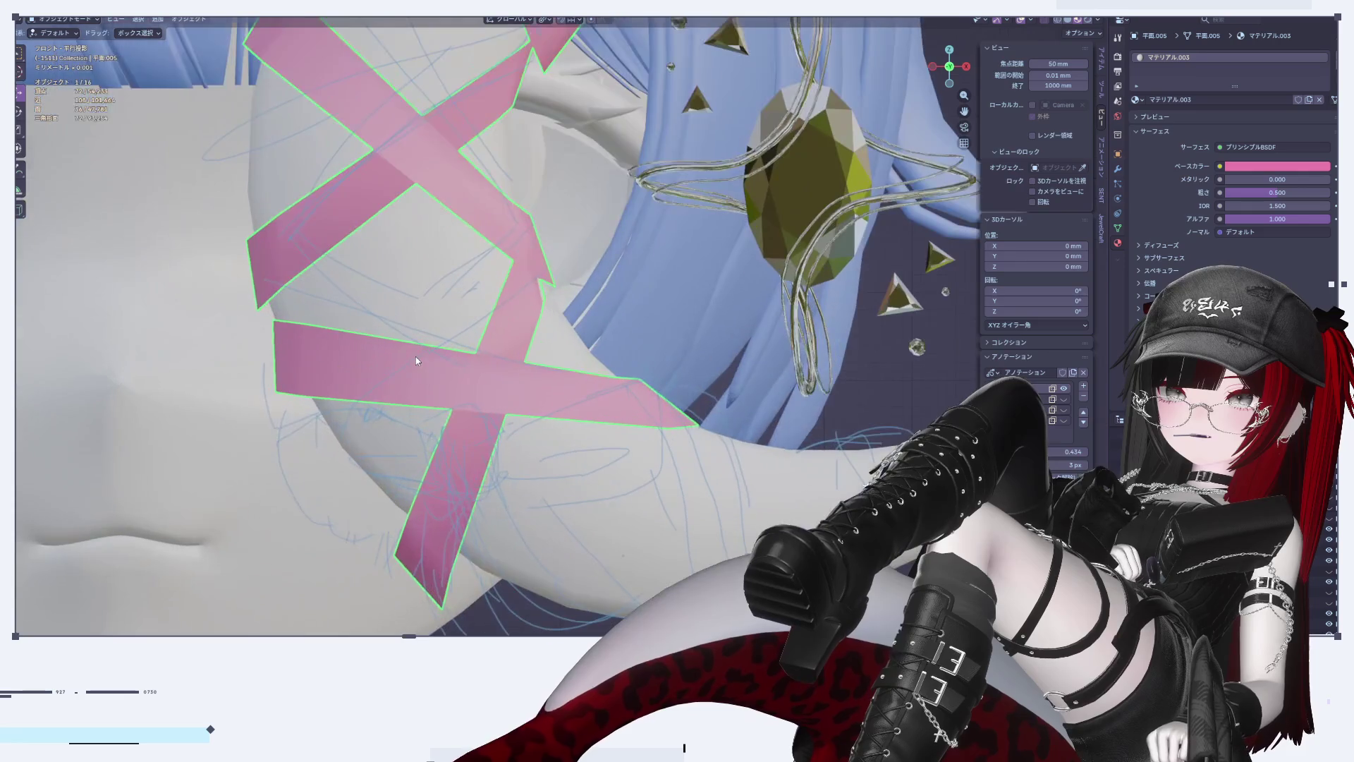
{"action": "scroll", "coordinate": [495, 347], "scroll_direction": "up", "scroll_amount": 2}
Step: Select the upright strip's top end, nudge it slightly and tilt it
{"action": "left_click", "coordinate": [550, 262]}
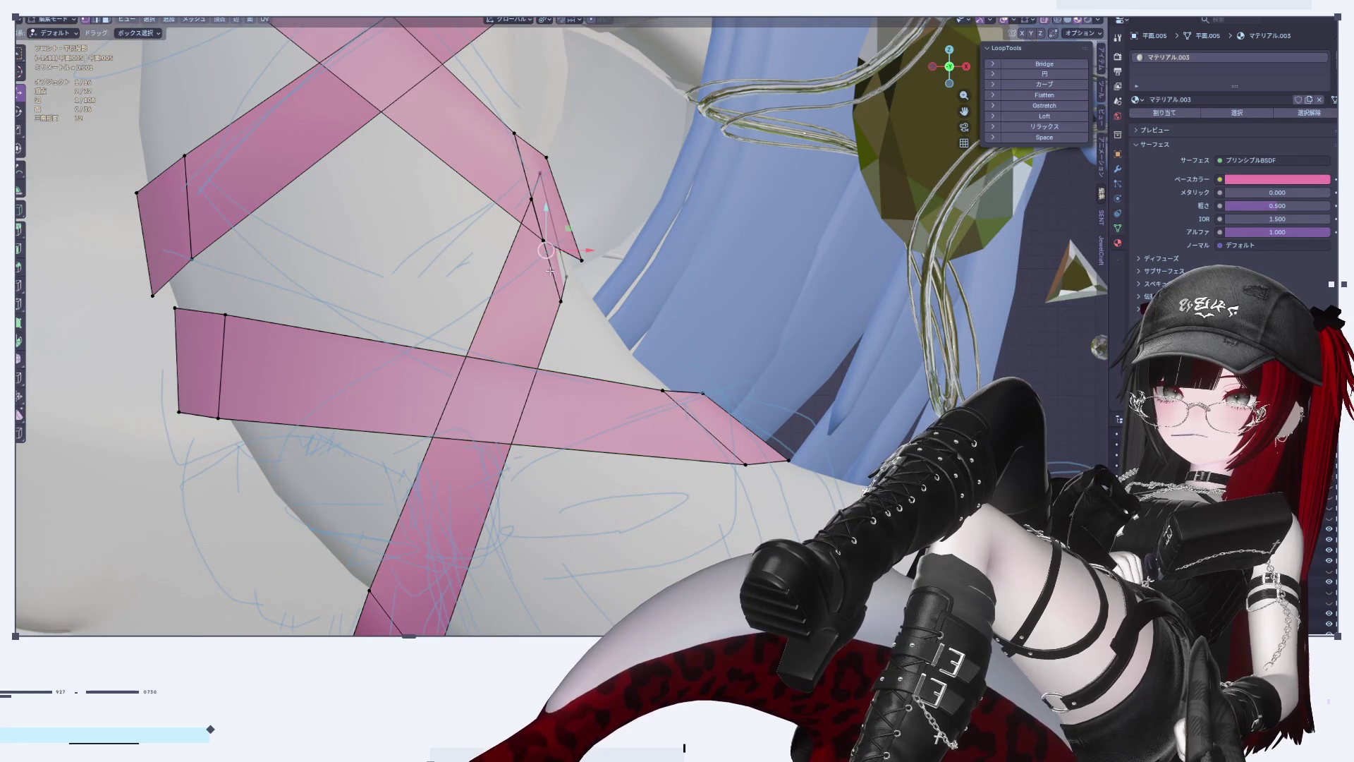
{"action": "left_click", "coordinate": [574, 274]}
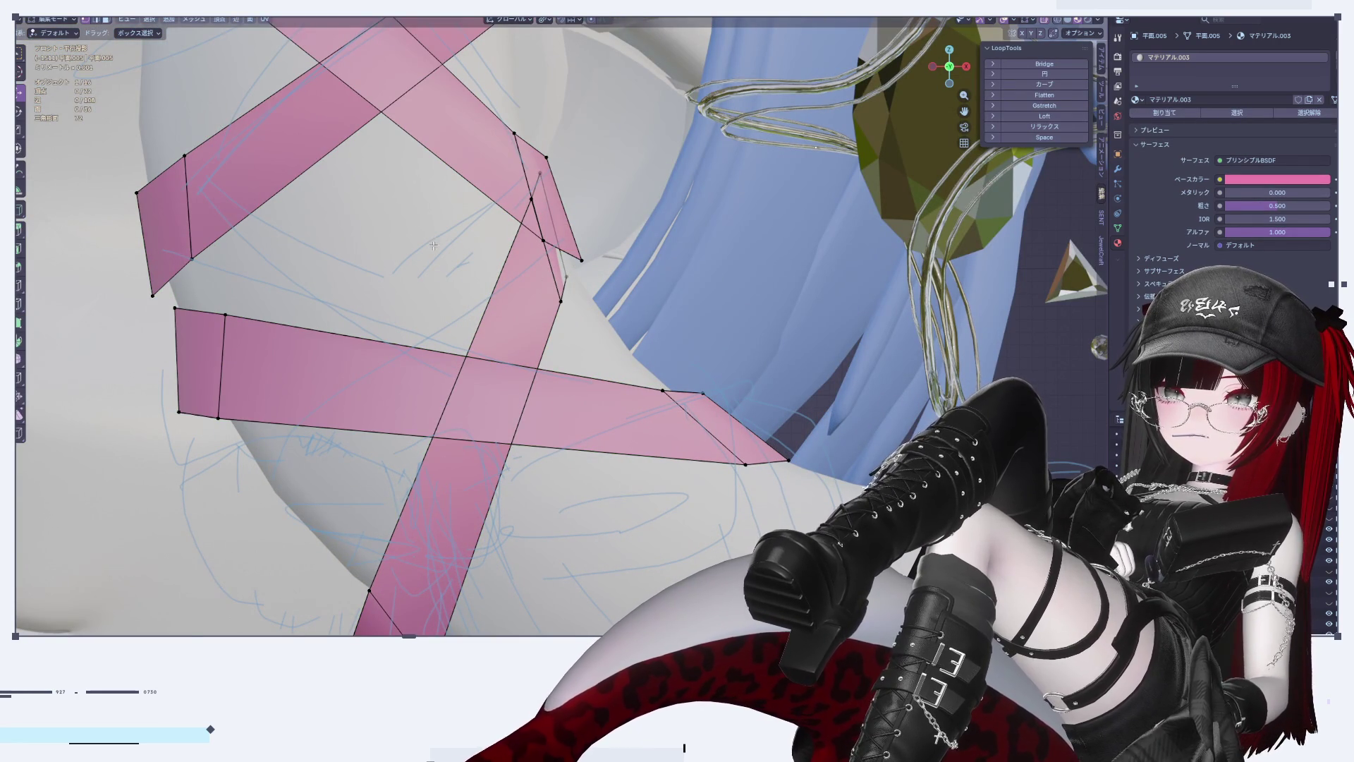
{"action": "left_click", "coordinate": [550, 233]}
{"action": "left_click", "coordinate": [554, 250], "text": "shift"}
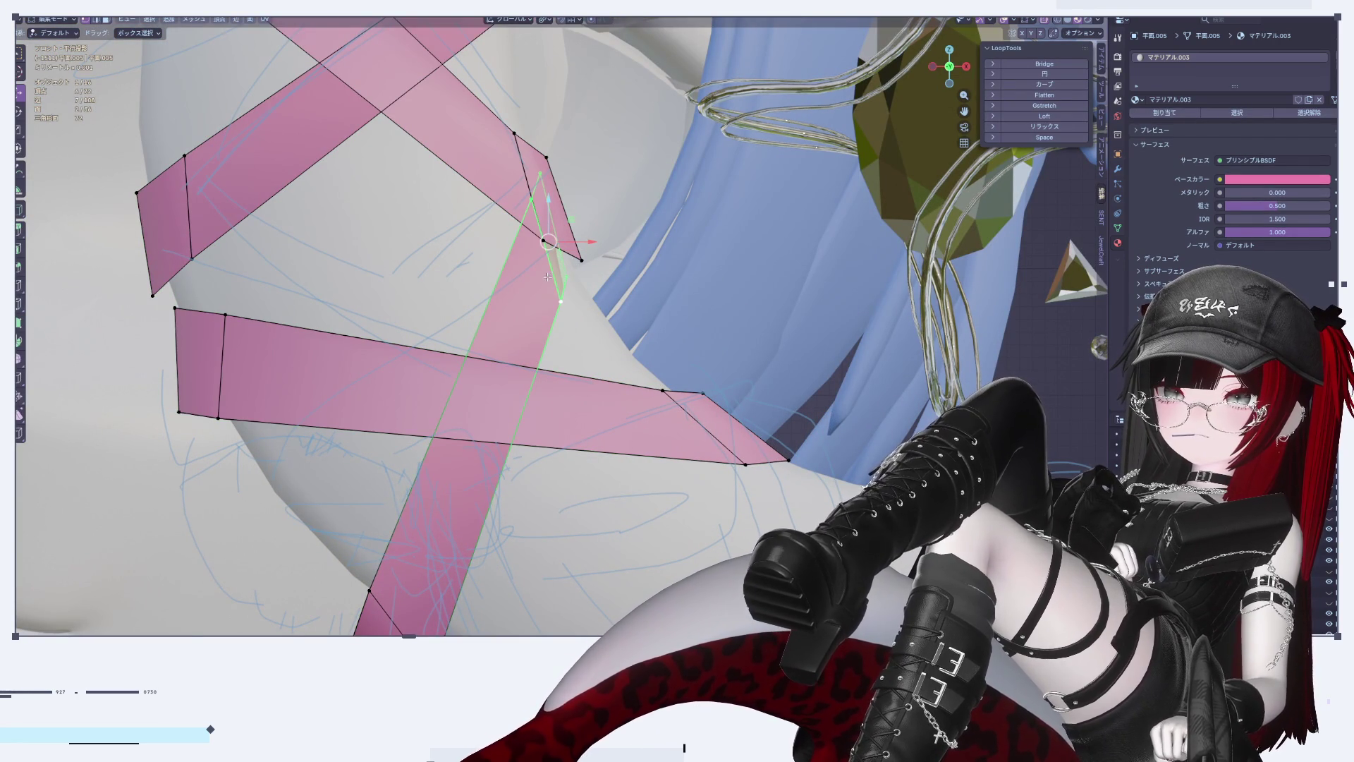
{"action": "left_click_drag", "start_coordinate": [588, 245], "coordinate": [590, 247]}
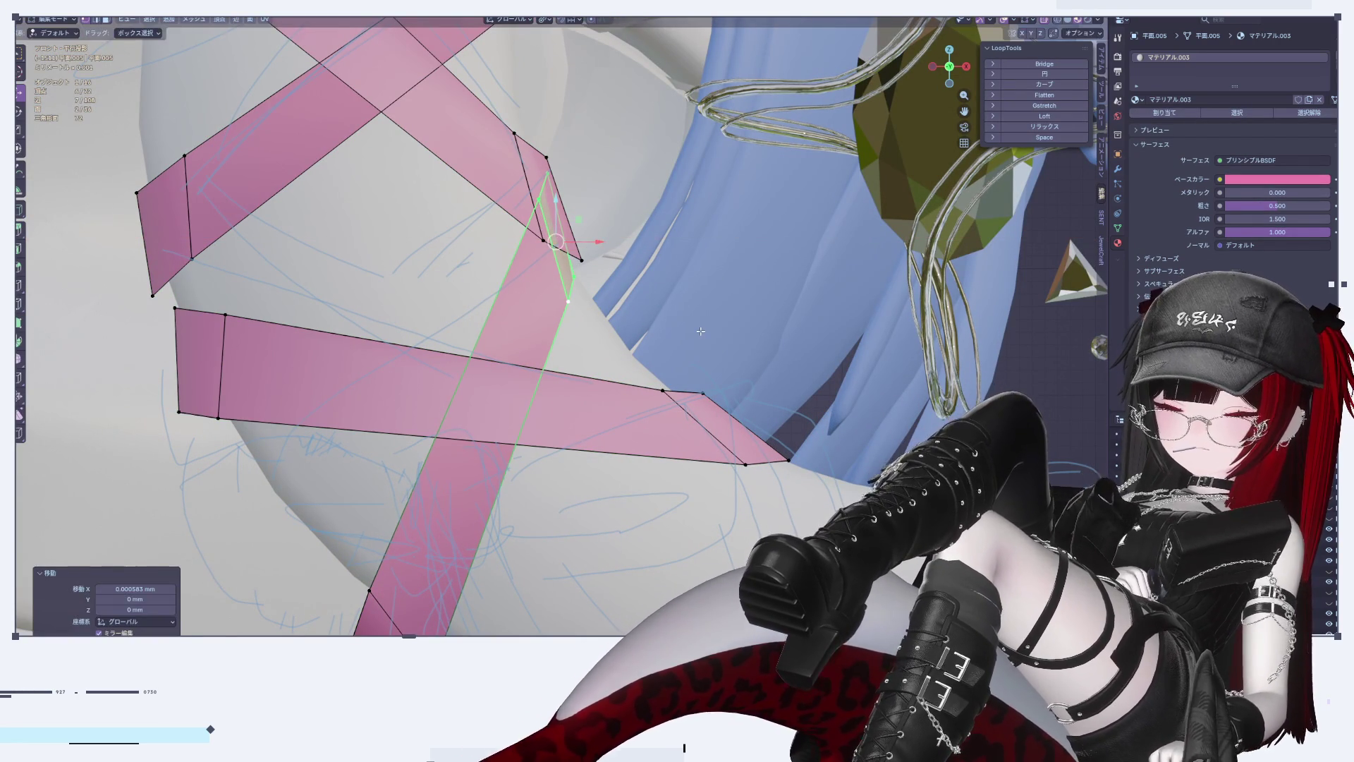
{"action": "key", "text": "r"}
{"action": "left_click", "coordinate": [717, 300]}
Step: Angle the horizontal strip's left end piece by -18.5° and resize it
{"action": "key", "text": "Tab"}
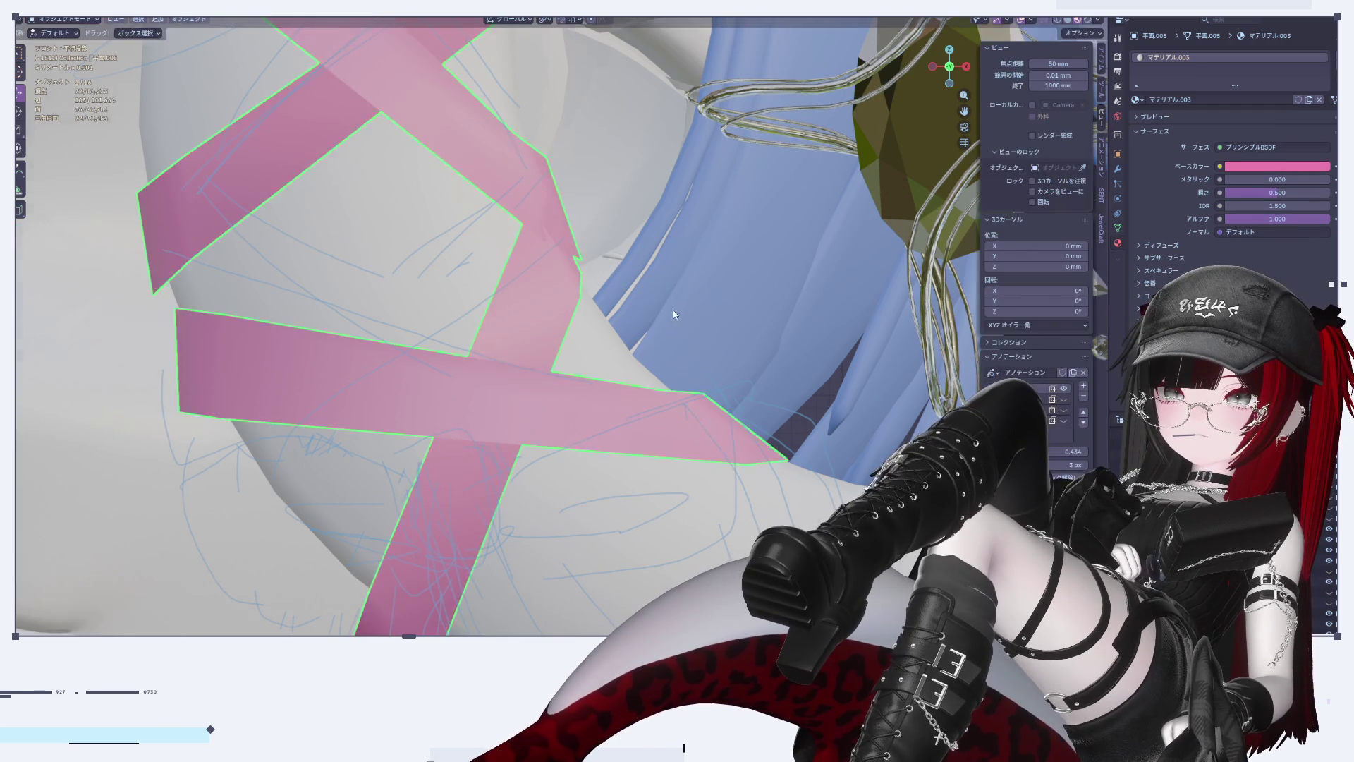
{"action": "scroll", "coordinate": [671, 310], "scroll_direction": "down", "scroll_amount": 8}
{"action": "scroll", "coordinate": [641, 326], "scroll_direction": "up", "scroll_amount": 5}
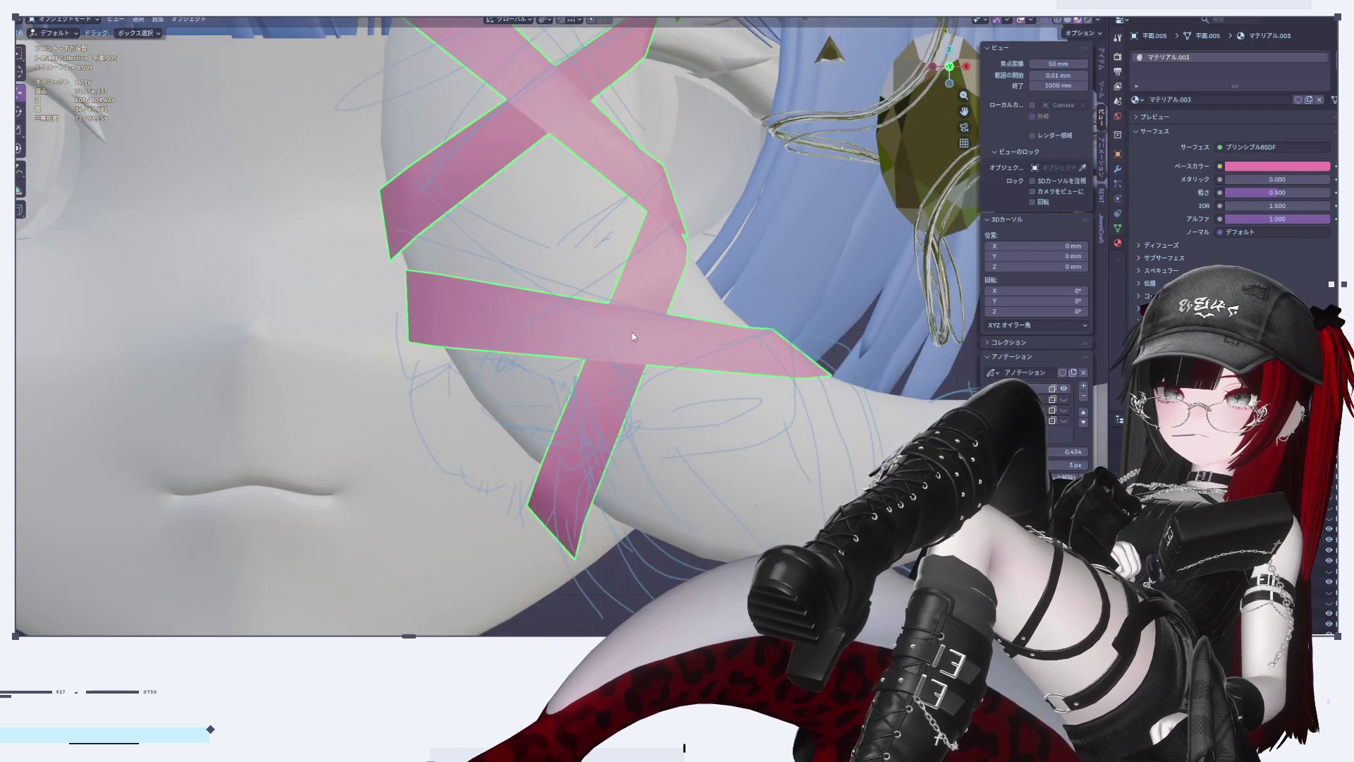
{"action": "key", "text": "Tab"}
{"action": "scroll", "coordinate": [415, 300], "scroll_direction": "up", "scroll_amount": 3}
{"action": "left_click", "coordinate": [462, 297]}
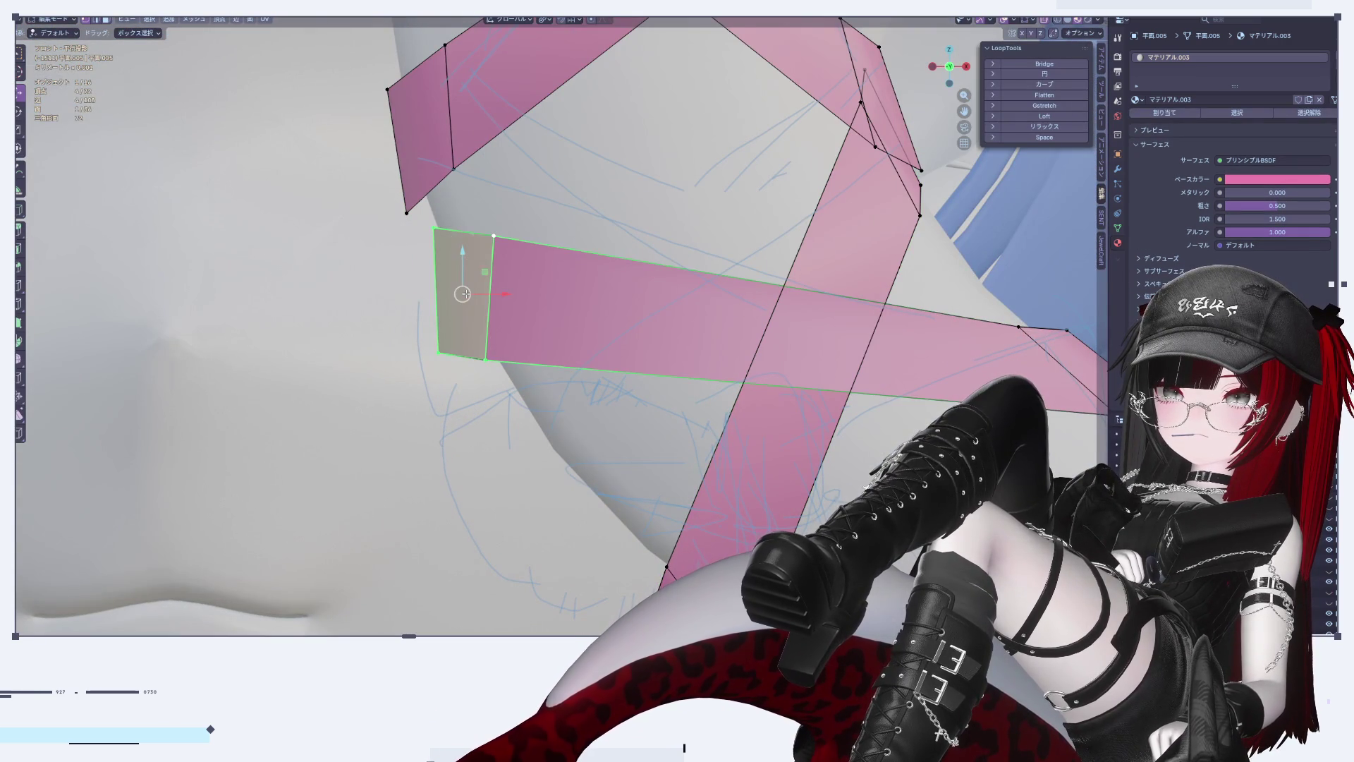
{"action": "key", "text": "r"}
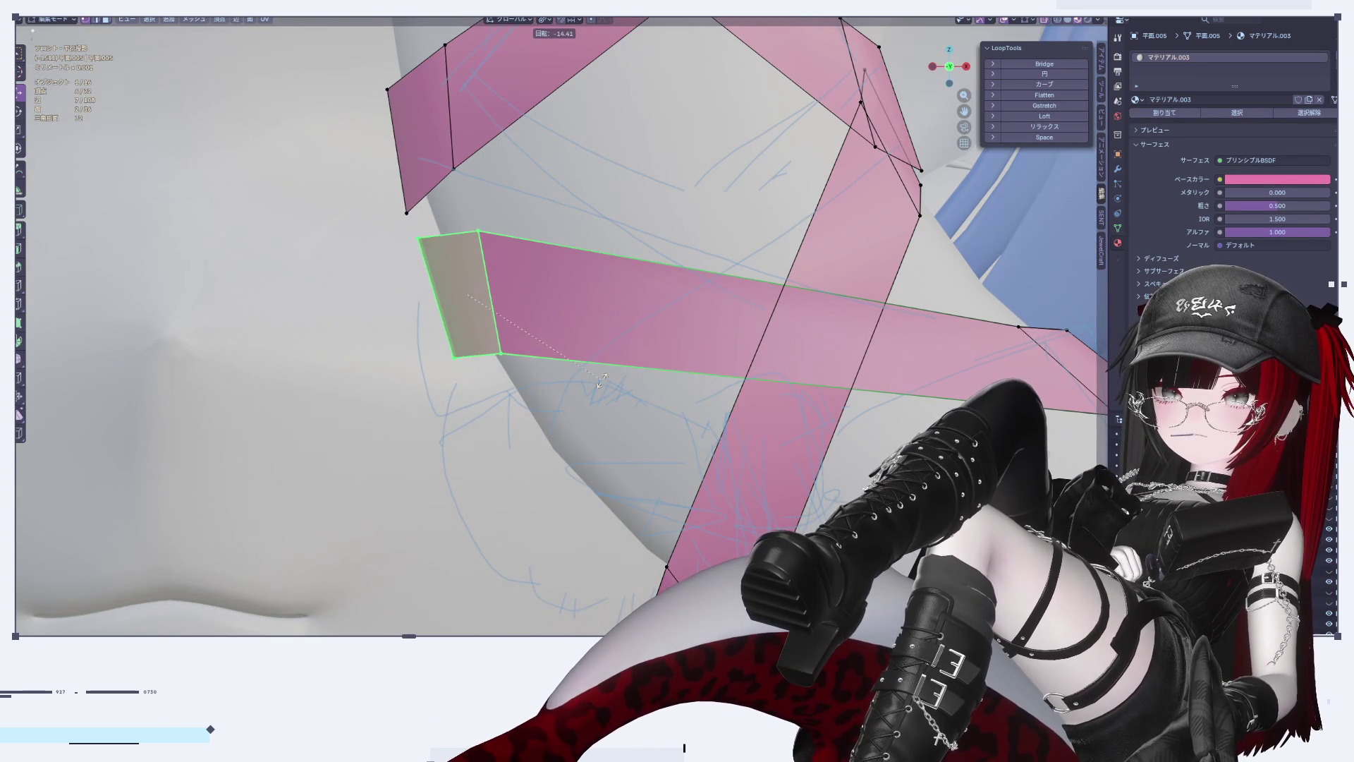
{"action": "left_click", "coordinate": [611, 374]}
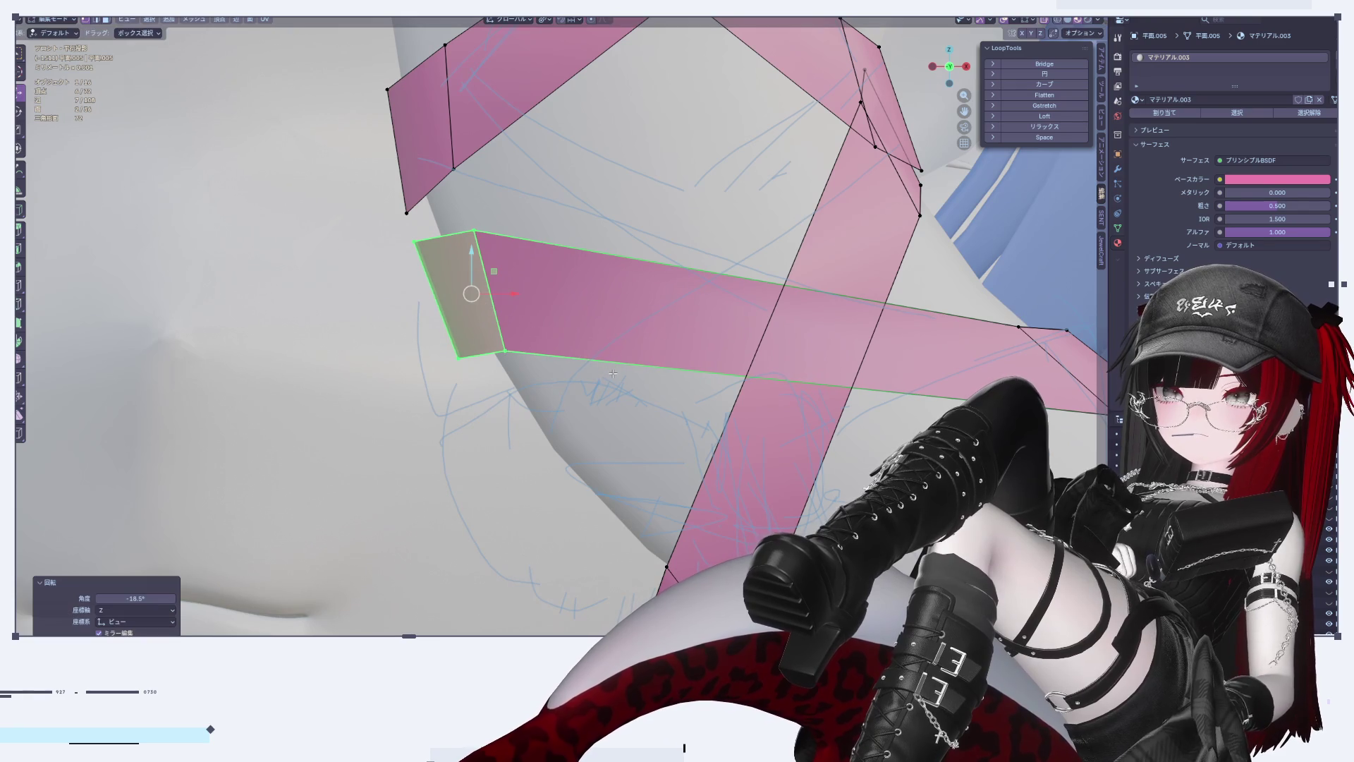
{"action": "key", "text": "s"}
{"action": "left_click", "coordinate": [564, 344]}
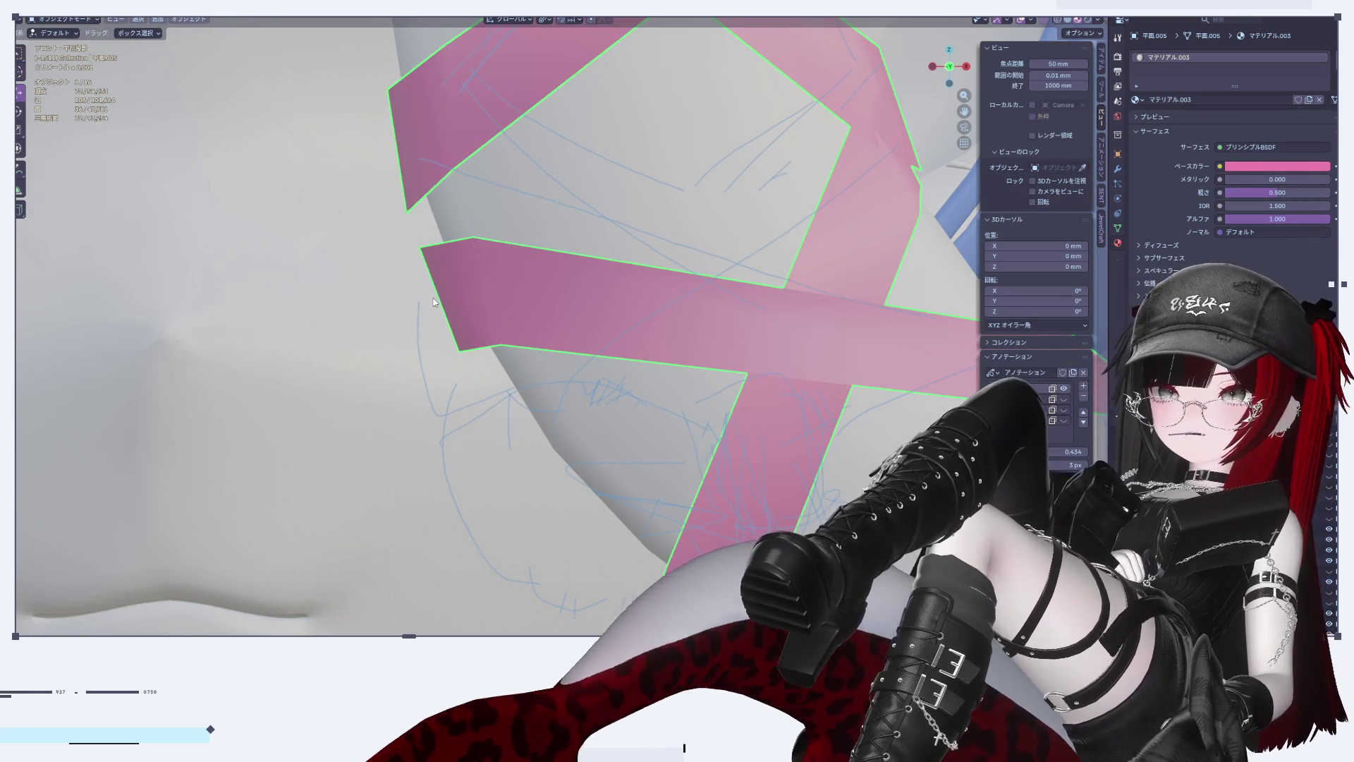
Step: Tilt, raise and slightly shrink the strip's outermost end edge, then leave Edit Mode
{"action": "left_click", "coordinate": [439, 298]}
{"action": "key", "text": "r"}
{"action": "left_click", "coordinate": [583, 319]}
{"action": "key", "text": "g"}
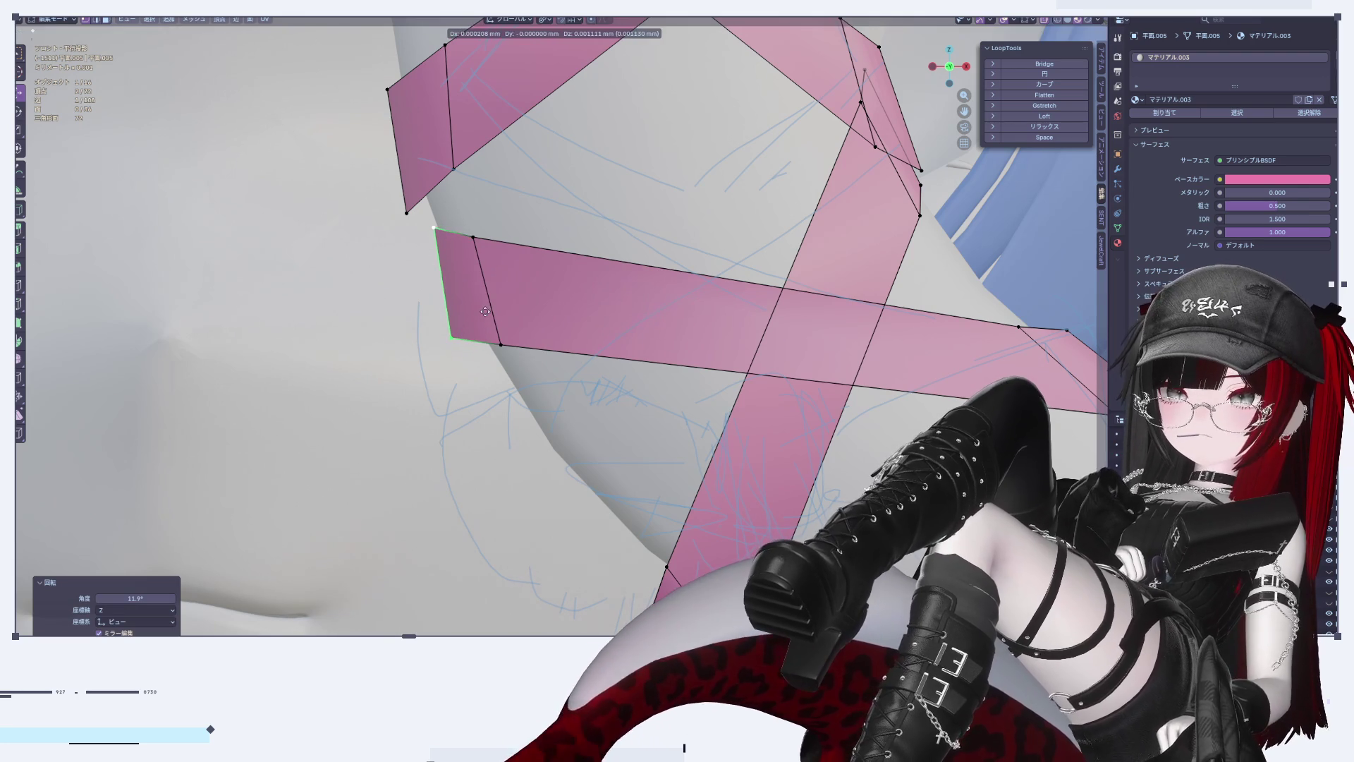
{"action": "left_click", "coordinate": [496, 314]}
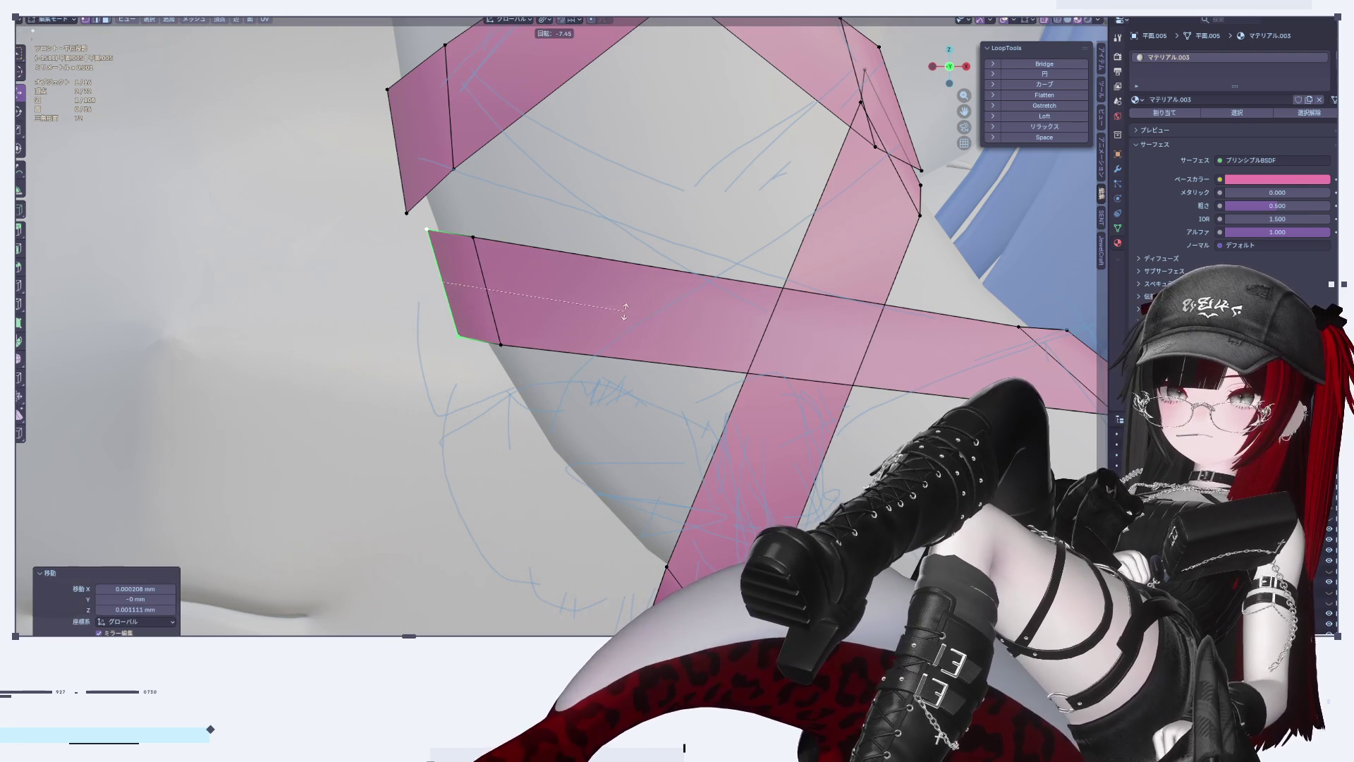
{"action": "left_click", "coordinate": [619, 321]}
{"action": "key", "text": "s"}
{"action": "left_click", "coordinate": [623, 310]}
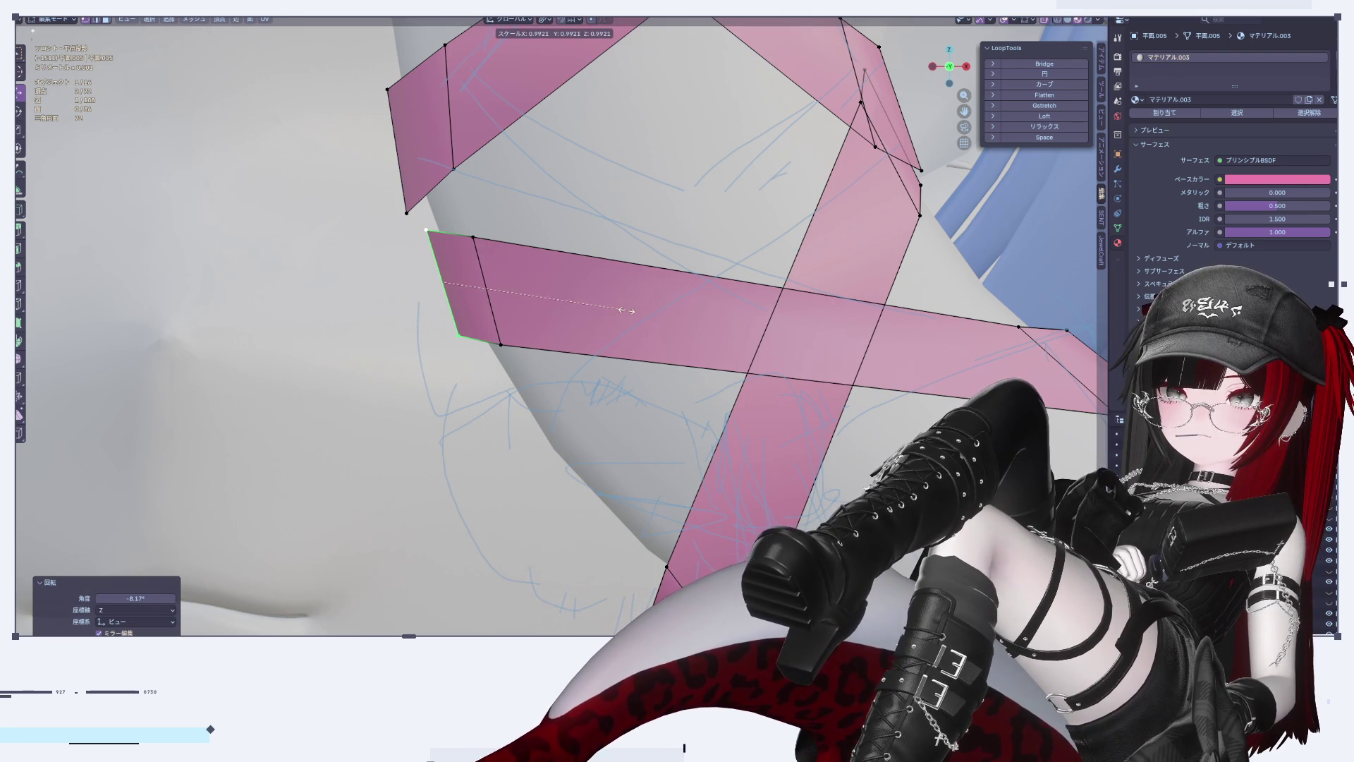
{"action": "key", "text": "Tab"}
{"action": "scroll", "coordinate": [595, 310], "scroll_direction": "down", "scroll_amount": 10}
{"action": "scroll", "coordinate": [750, 408], "scroll_direction": "up", "scroll_amount": 5}
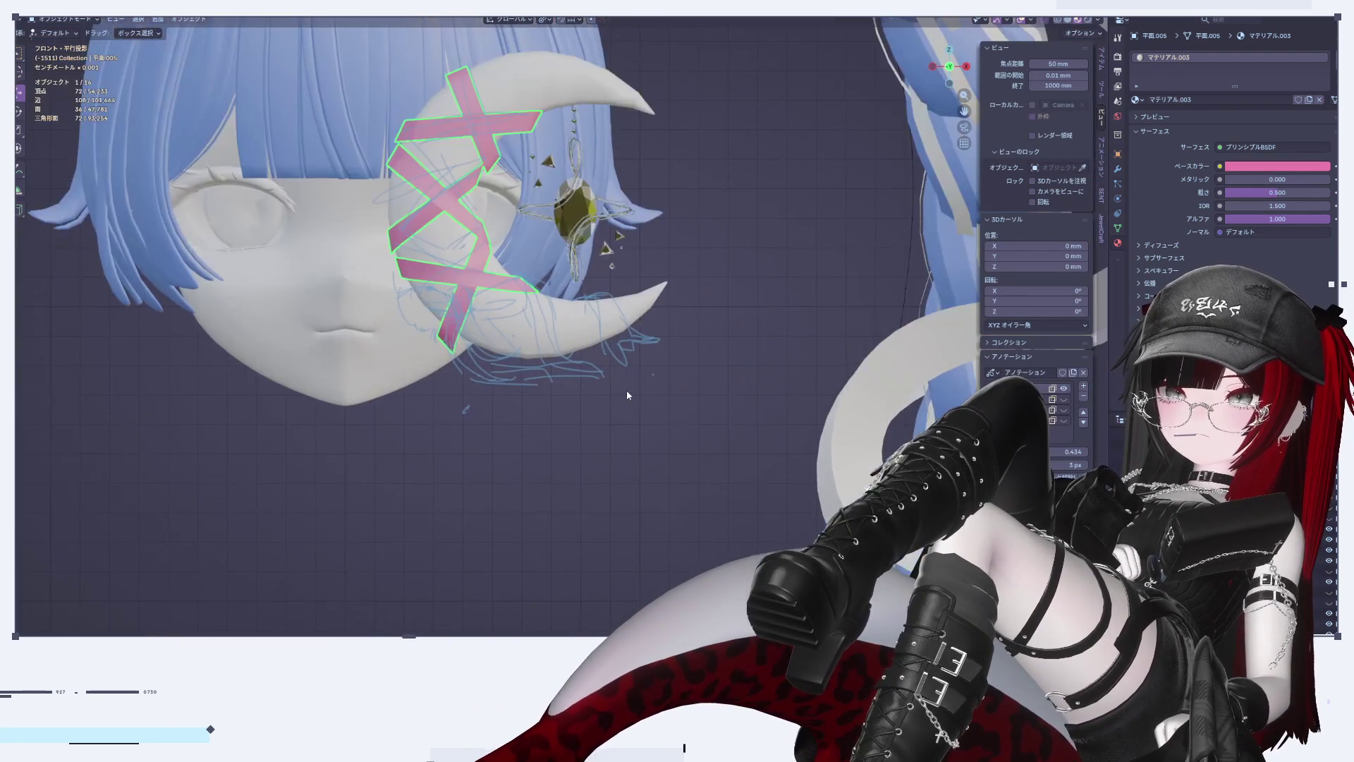
Step: Move the diagonal tape strip's bottom end piece up and to the right
{"action": "mouse_move", "coordinate": [482, 227]}
{"action": "middle_mouse_down", "text": "shift"}
{"action": "mouse_move", "coordinate": [584, 264]}
{"action": "mouse_move", "coordinate": [574, 283]}
{"action": "middle_mouse_up", "text": "shift"}
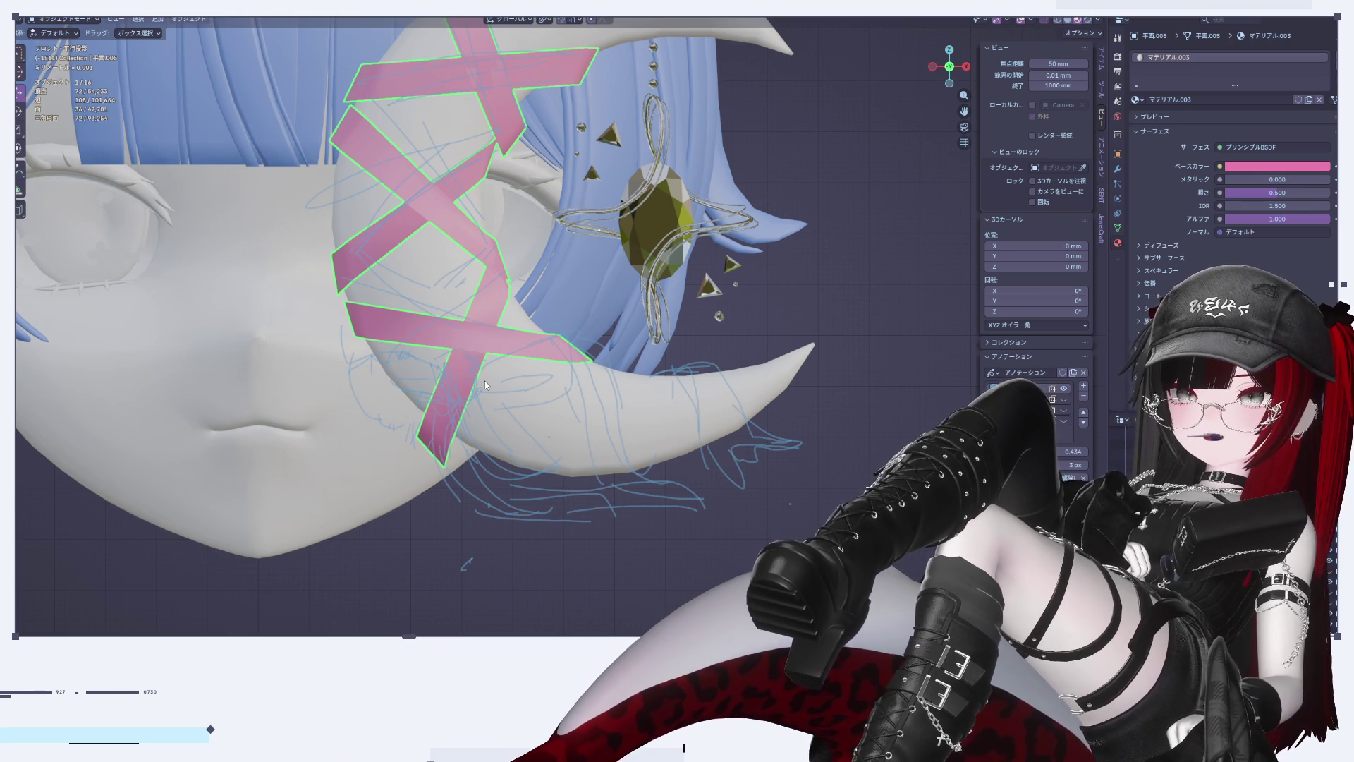
{"action": "scroll", "coordinate": [484, 399], "scroll_direction": "up", "scroll_amount": 5}
{"action": "key", "text": "Tab"}
{"action": "middle_click_drag", "start_coordinate": [501, 417], "coordinate": [572, 417], "text": "shift"}
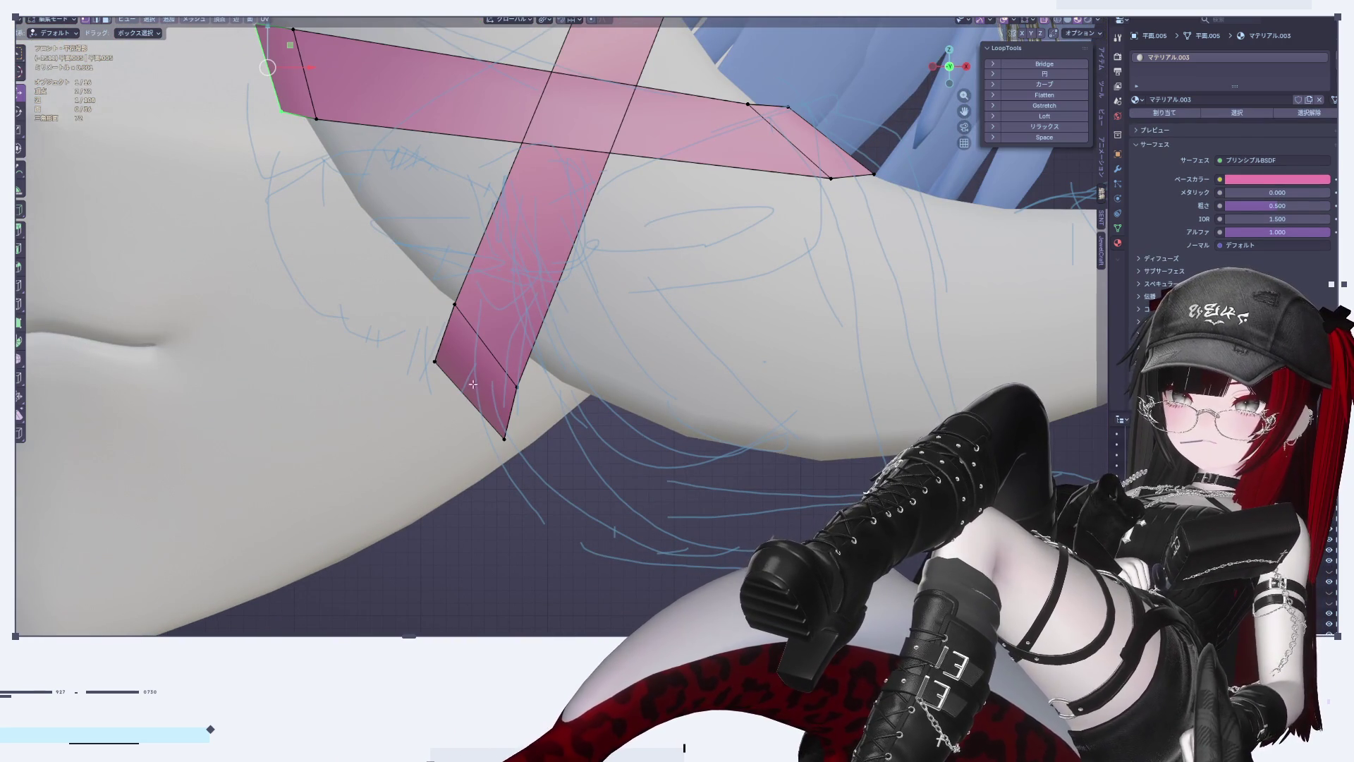
{"action": "left_click", "coordinate": [484, 328]}
{"action": "left_click", "coordinate": [468, 357], "text": "shift"}
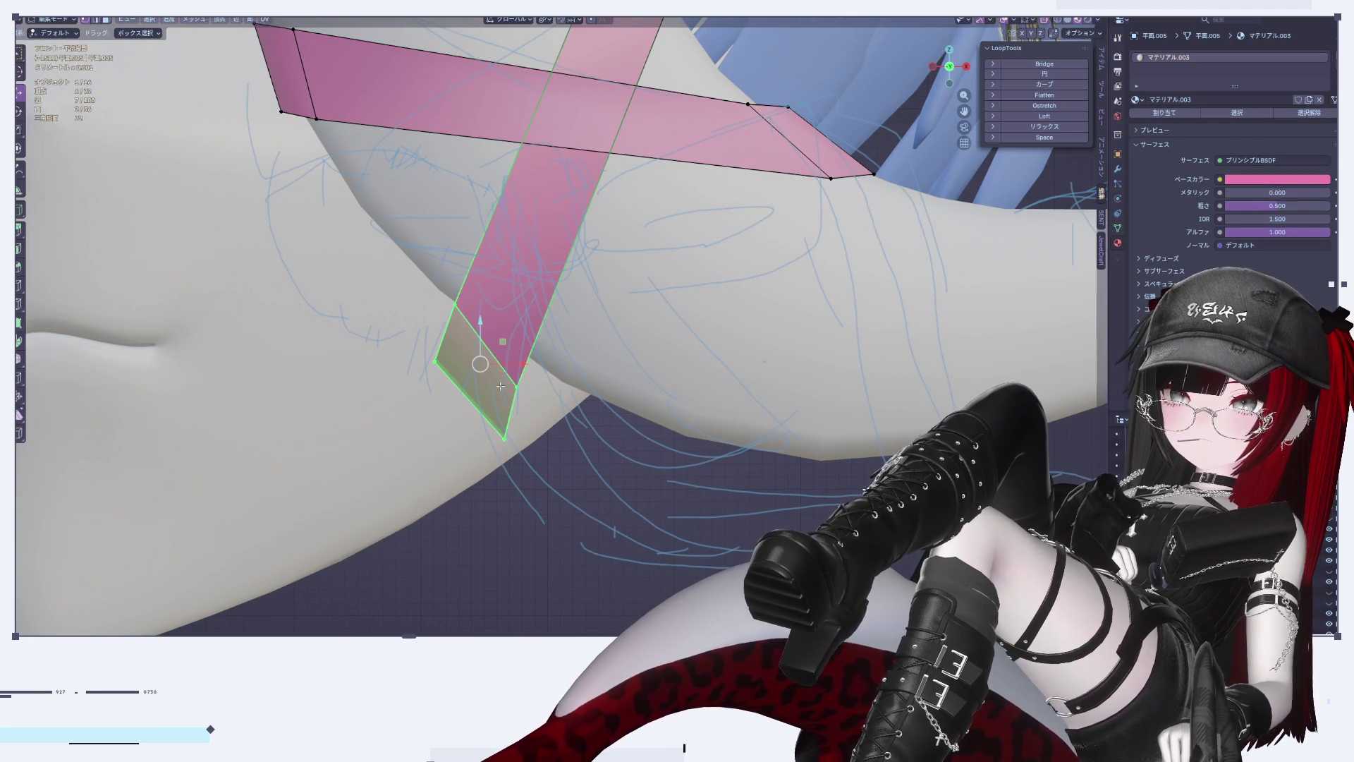
{"action": "key", "text": "g"}
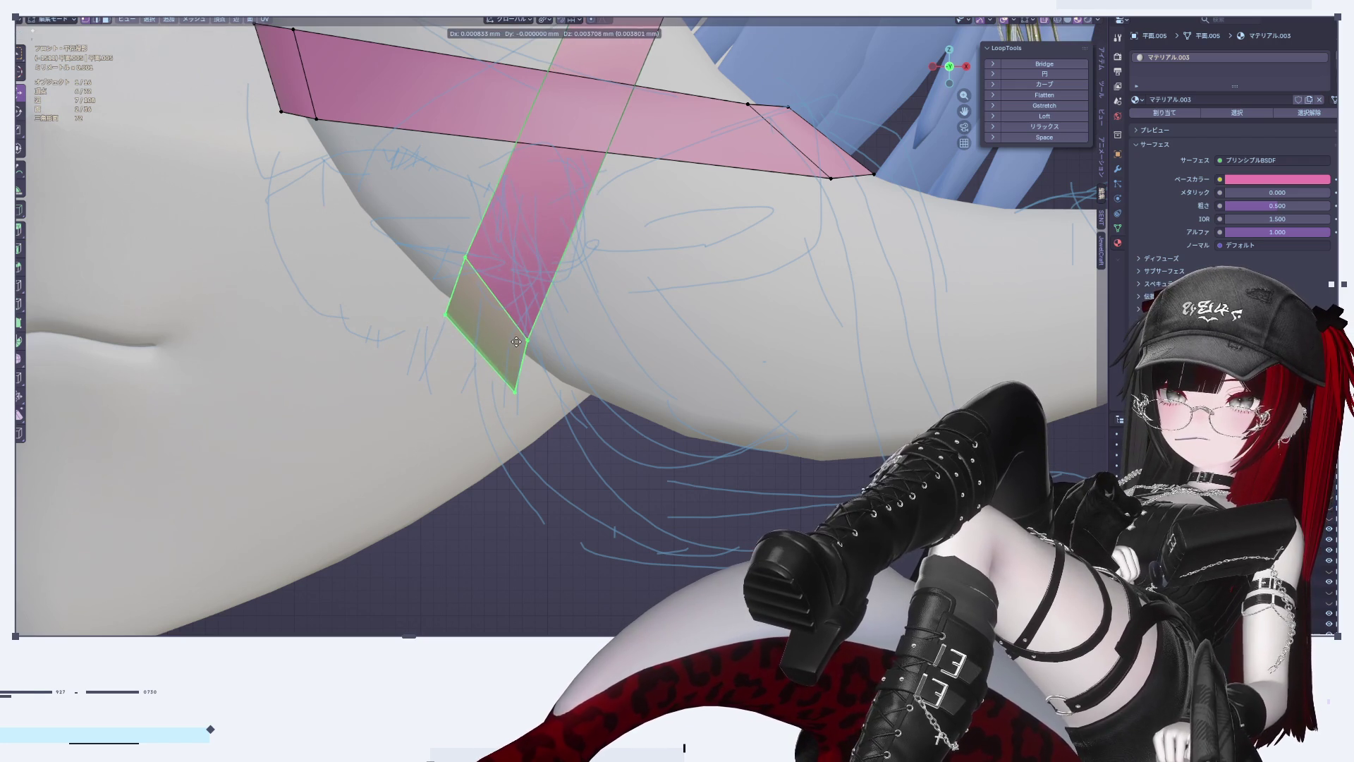
{"action": "left_click", "coordinate": [522, 325]}
{"action": "key", "text": "Tab"}
{"action": "scroll", "coordinate": [522, 423], "scroll_direction": "down", "scroll_amount": 5}
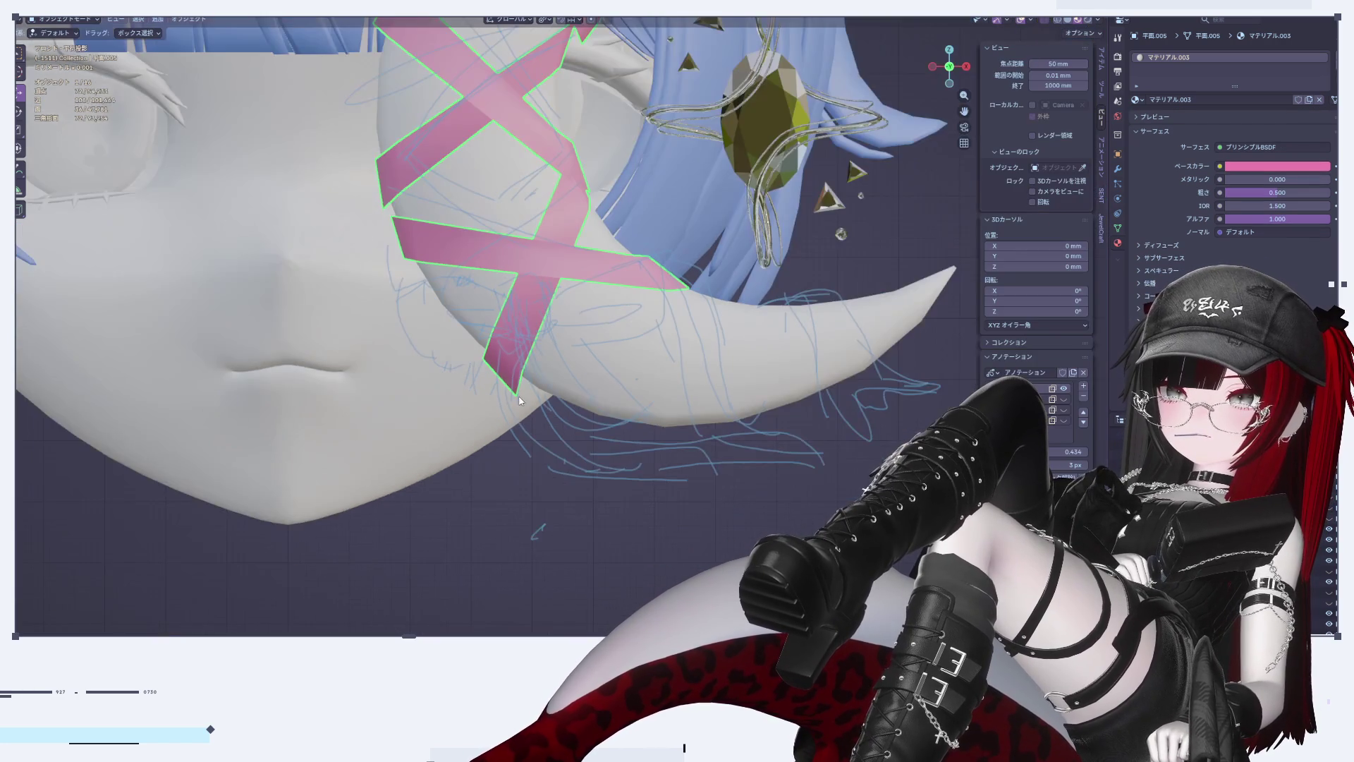
{"action": "scroll", "coordinate": [522, 466], "scroll_direction": "up", "scroll_amount": 8}
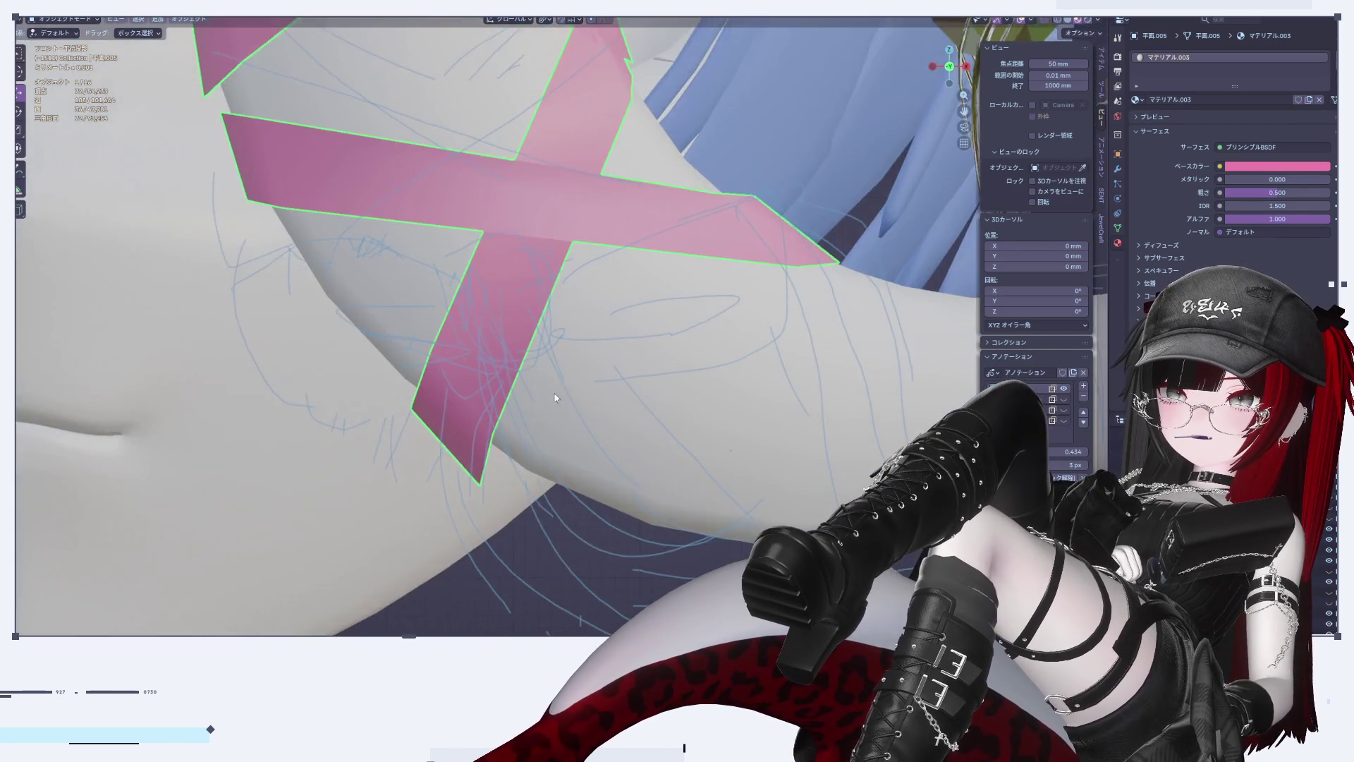
Step: Tilt the strip's bottom end face about -11.8° and shift its bottom edge up-left
{"action": "key", "text": "Tab"}
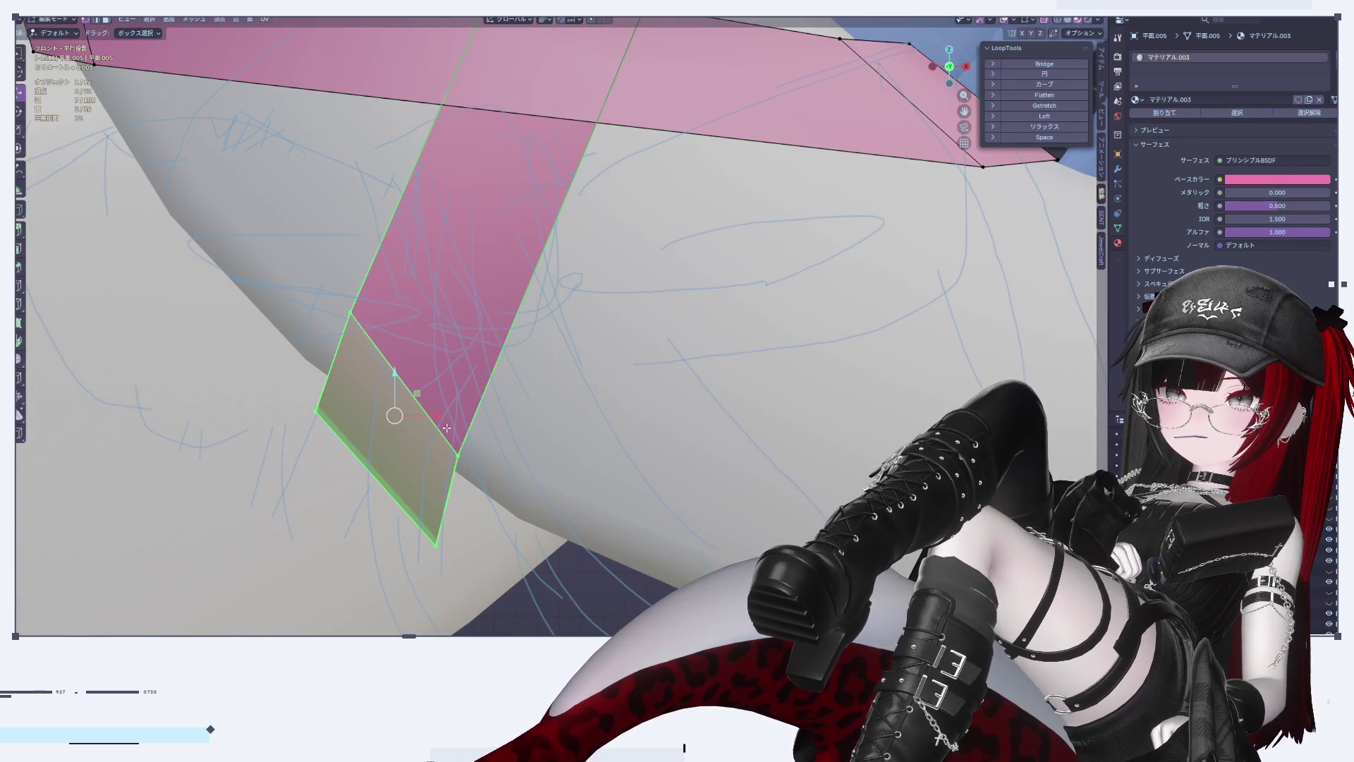
{"action": "key", "text": "r"}
{"action": "left_click", "coordinate": [403, 490]}
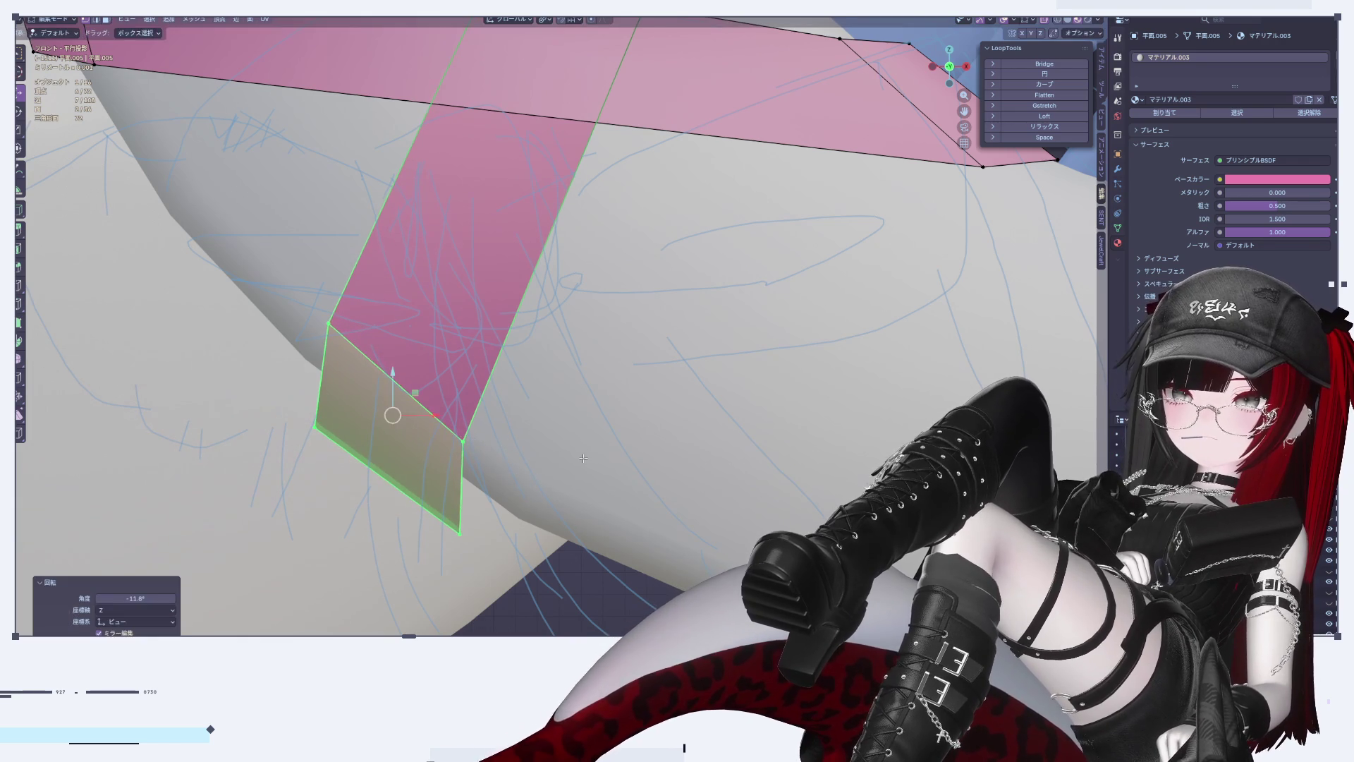
{"action": "left_click", "coordinate": [403, 489]}
{"action": "key", "text": "g"}
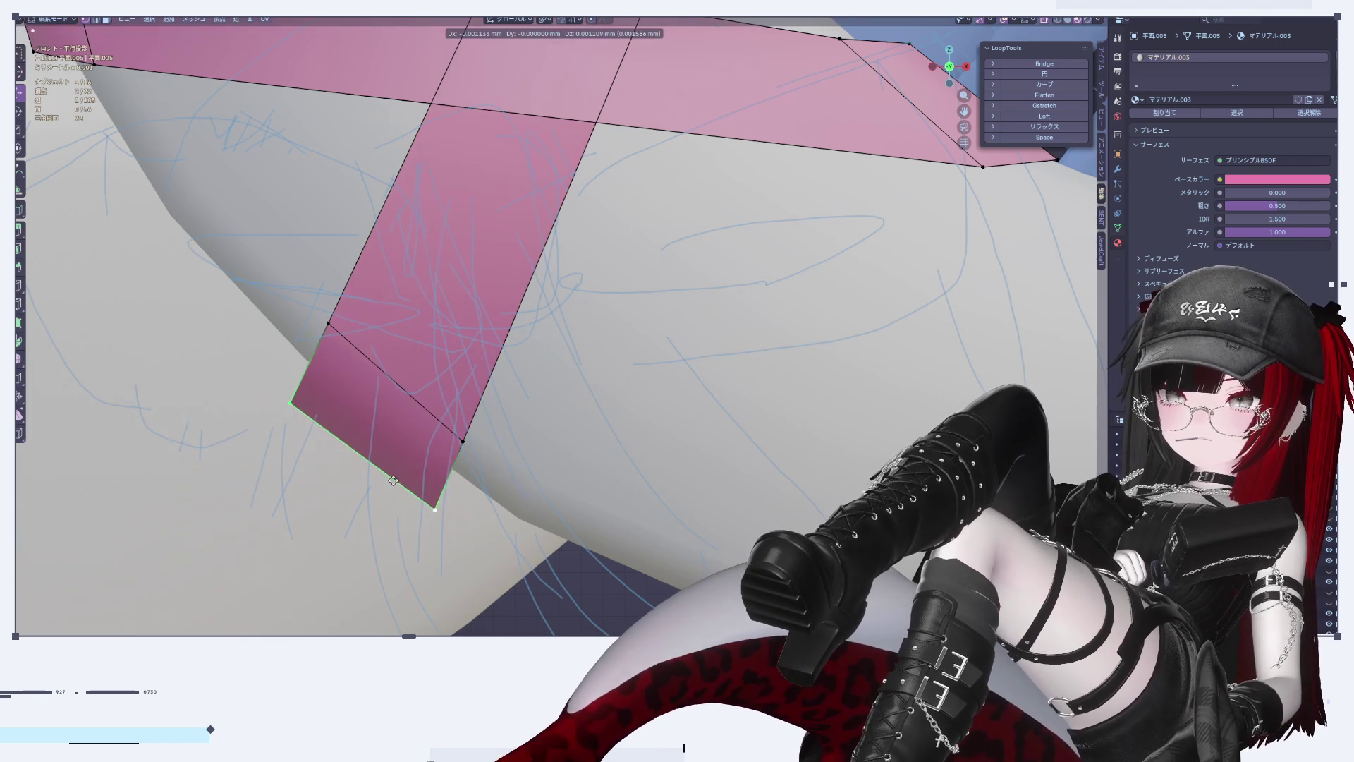
{"action": "left_click", "coordinate": [396, 479]}
{"action": "key", "text": "Tab"}
{"action": "scroll", "coordinate": [426, 454], "scroll_direction": "down", "scroll_amount": 8}
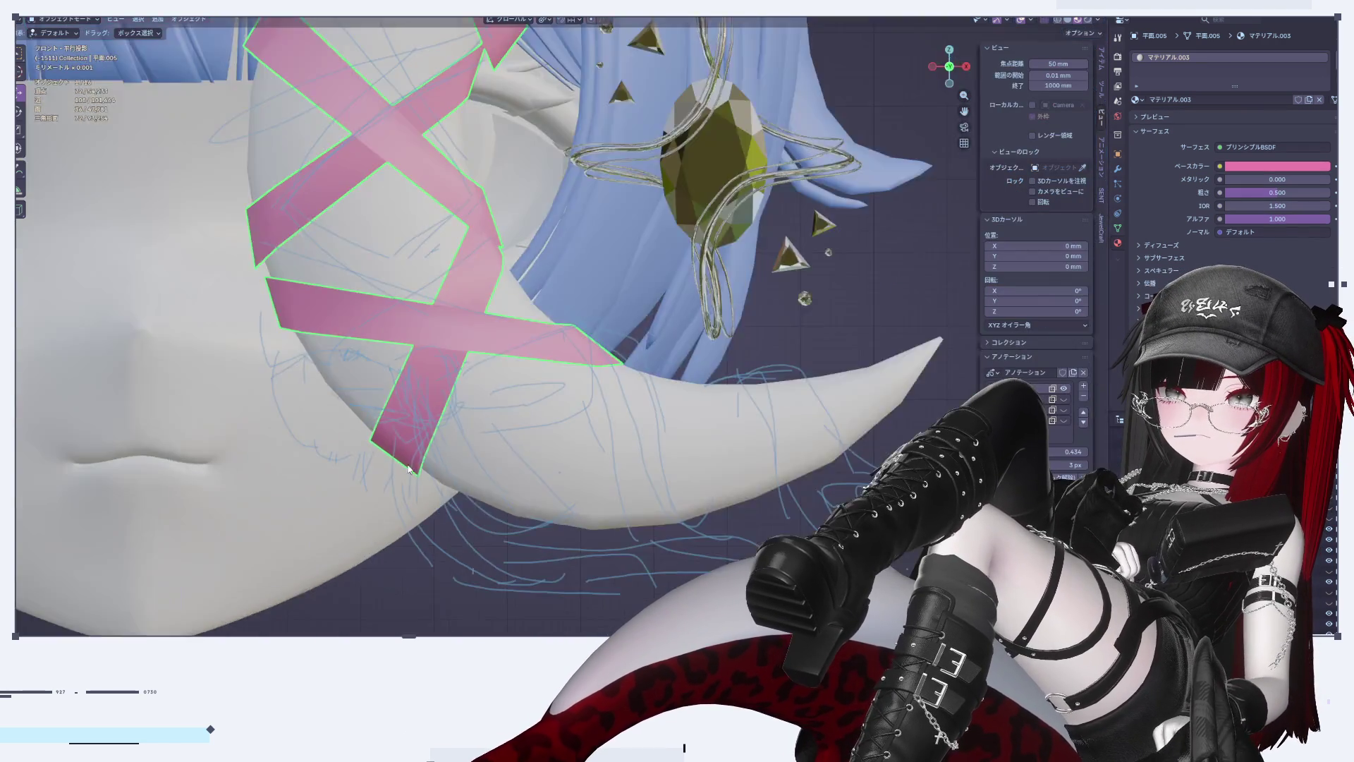
{"action": "scroll", "coordinate": [426, 453], "scroll_direction": "down", "scroll_amount": 6}
{"action": "middle_click_drag", "start_coordinate": [508, 423], "coordinate": [616, 320], "text": "shift"}
{"action": "scroll", "coordinate": [615, 320], "scroll_direction": "up", "scroll_amount": 5}
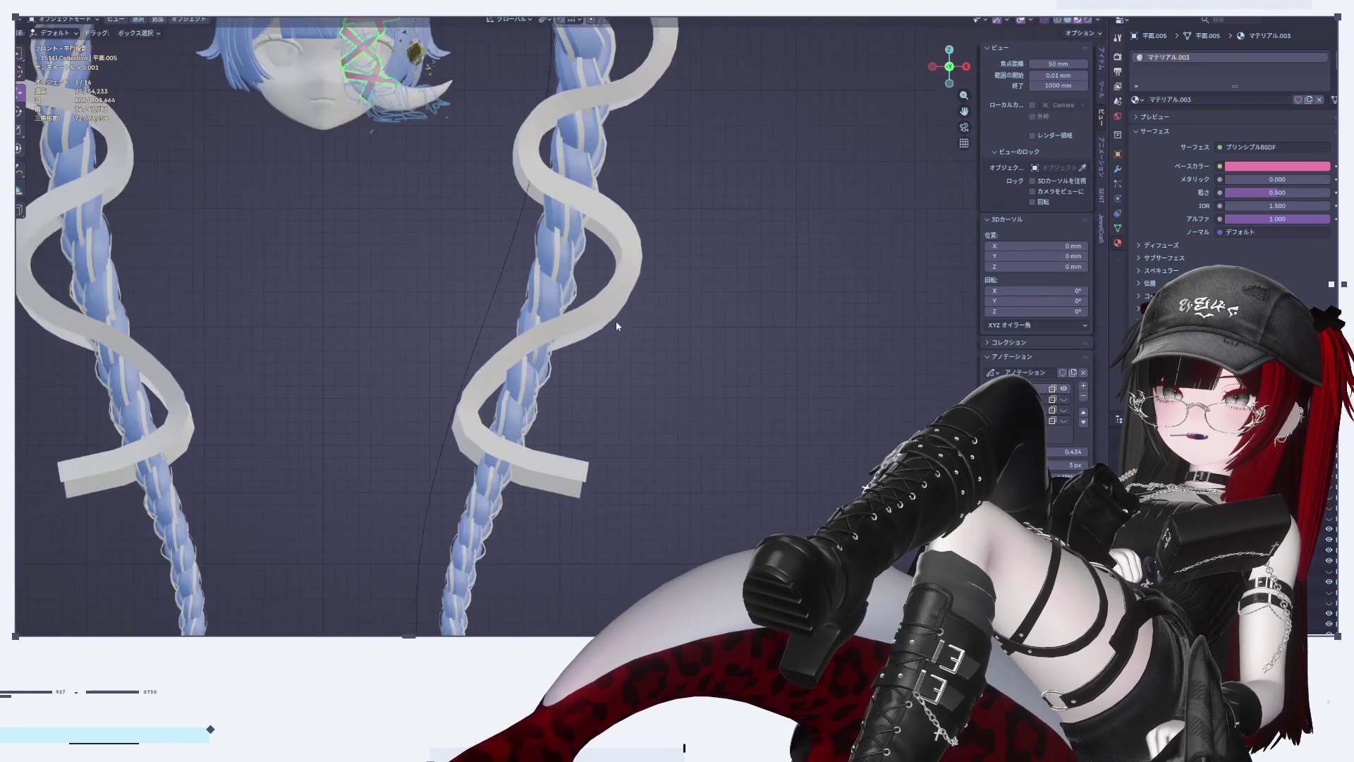
Step: Orbit around the head, then snap to front view and frame the pink tape straps
{"action": "scroll", "coordinate": [658, 169], "scroll_direction": "down", "scroll_amount": 2}
{"action": "mouse_move", "coordinate": [705, 218]}
{"action": "middle_mouse_down"}
{"action": "mouse_move", "coordinate": [651, 257]}
{"action": "mouse_move", "coordinate": [577, 255]}
{"action": "mouse_move", "coordinate": [729, 426]}
{"action": "mouse_move", "coordinate": [787, 401]}
{"action": "middle_mouse_up"}
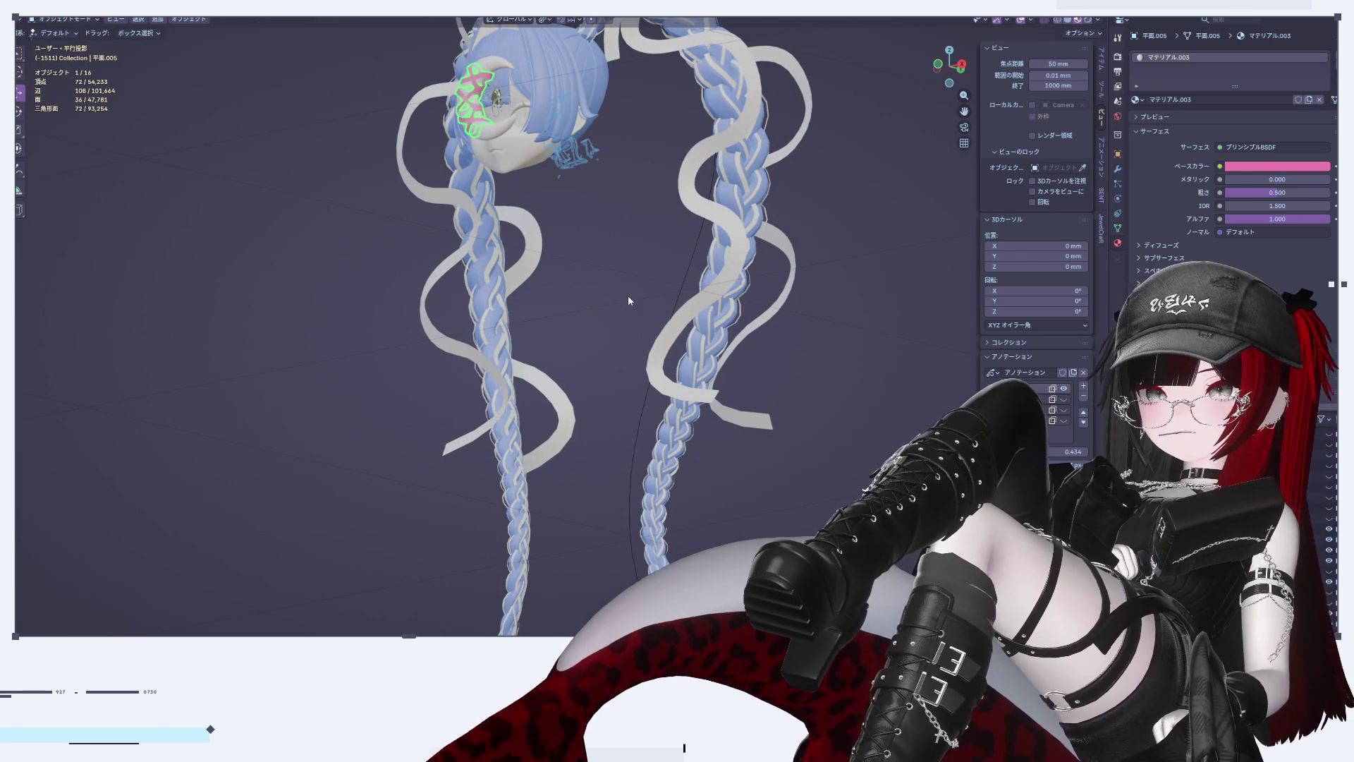
{"action": "middle_click_drag", "start_coordinate": [627, 295], "coordinate": [560, 386]}
{"action": "left_click", "coordinate": [926, 67]}
{"action": "left_click", "coordinate": [933, 67]}
{"action": "key", "text": "KP_1"}
{"action": "key", "text": "KP_Decimal"}
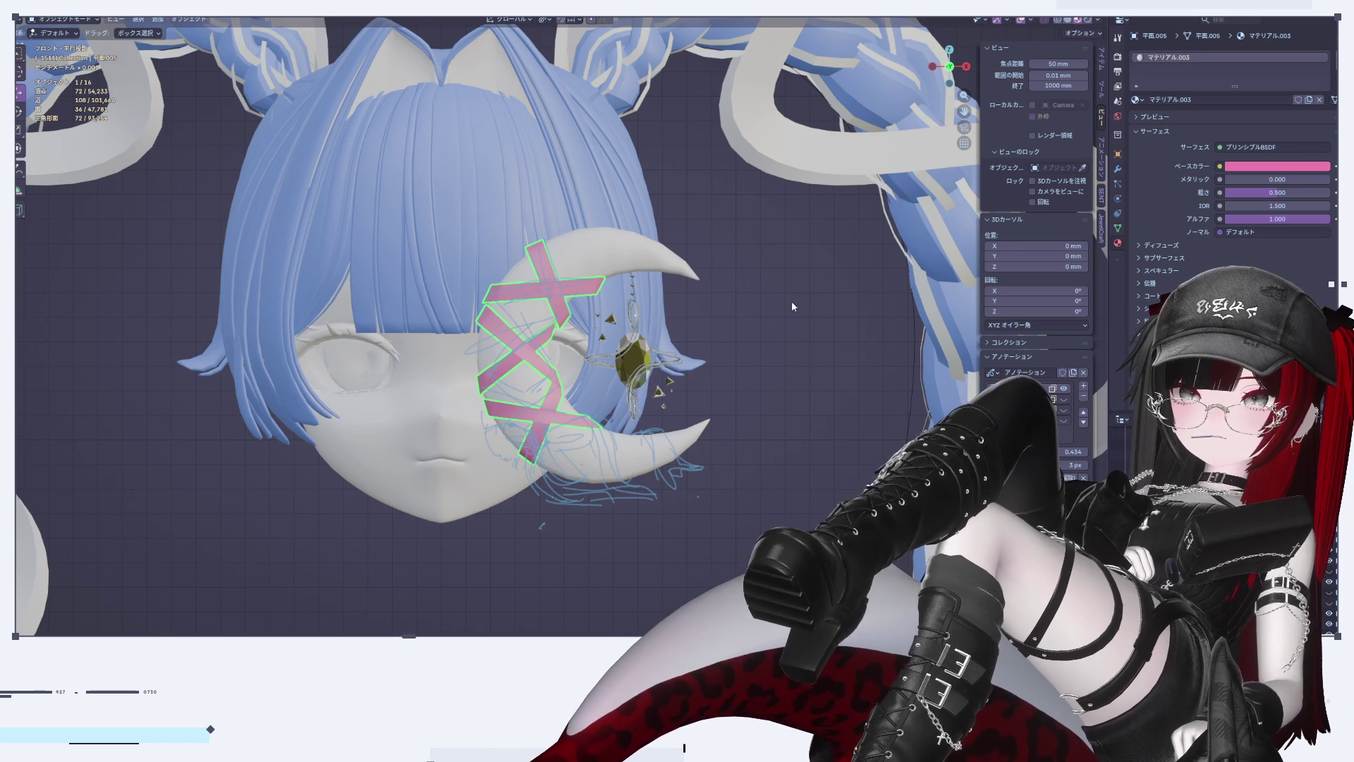
{"action": "left_click", "coordinate": [967, 66]}
{"action": "left_click", "coordinate": [935, 69]}
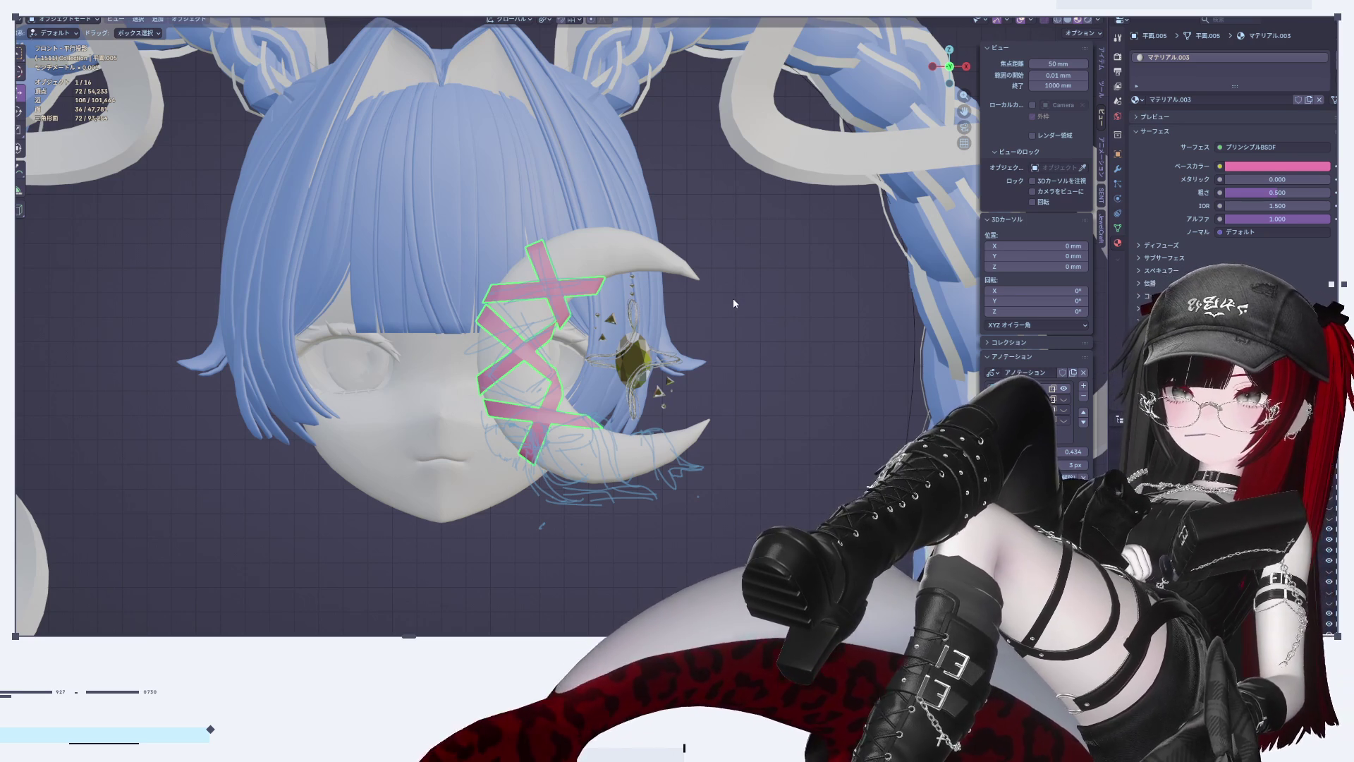
Step: Zoom and pan onto the straps and crescent, then enter Edit Mode on the tape mesh
{"action": "scroll", "coordinate": [733, 297], "scroll_direction": "up", "scroll_amount": 4}
{"action": "scroll", "coordinate": [734, 301], "scroll_direction": "up", "scroll_amount": 4}
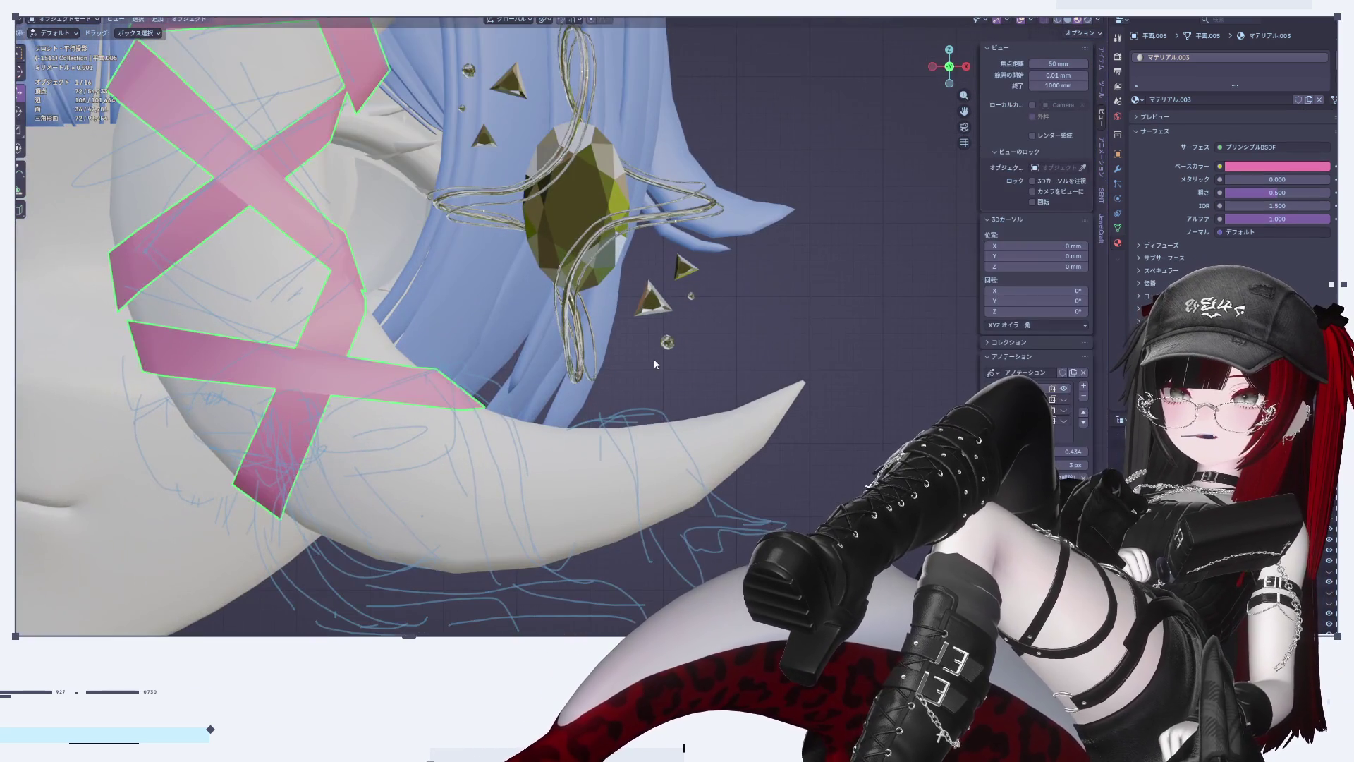
{"action": "middle_click_drag", "start_coordinate": [655, 360], "coordinate": [809, 354], "text": "shift"}
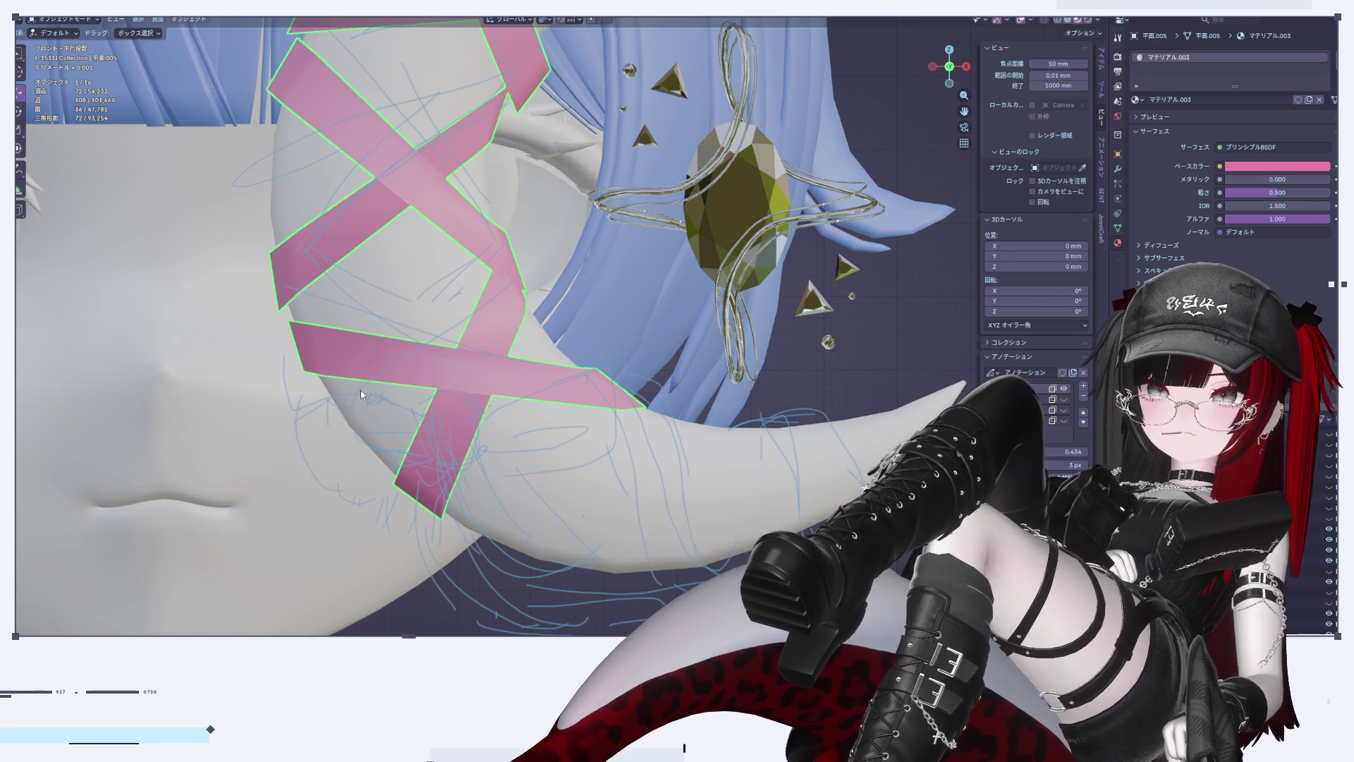
{"action": "scroll", "coordinate": [361, 389], "scroll_direction": "up", "scroll_amount": 3}
{"action": "key", "text": "Tab"}
{"action": "middle_click_drag", "start_coordinate": [355, 380], "coordinate": [376, 399], "text": "shift"}
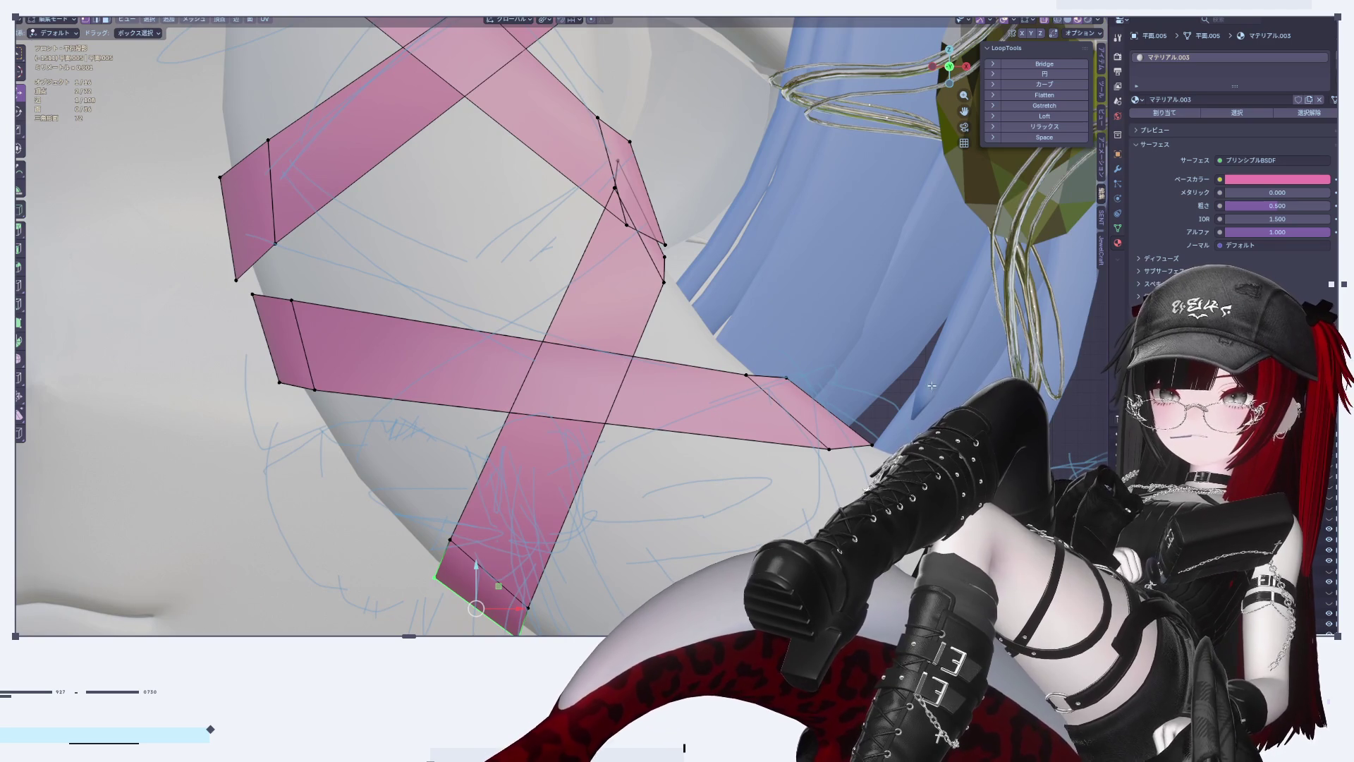
Step: Nudge the horizontal strip's single end edge, then zoom around in Object Mode to review it
{"action": "left_click", "coordinate": [782, 415], "text": "alt"}
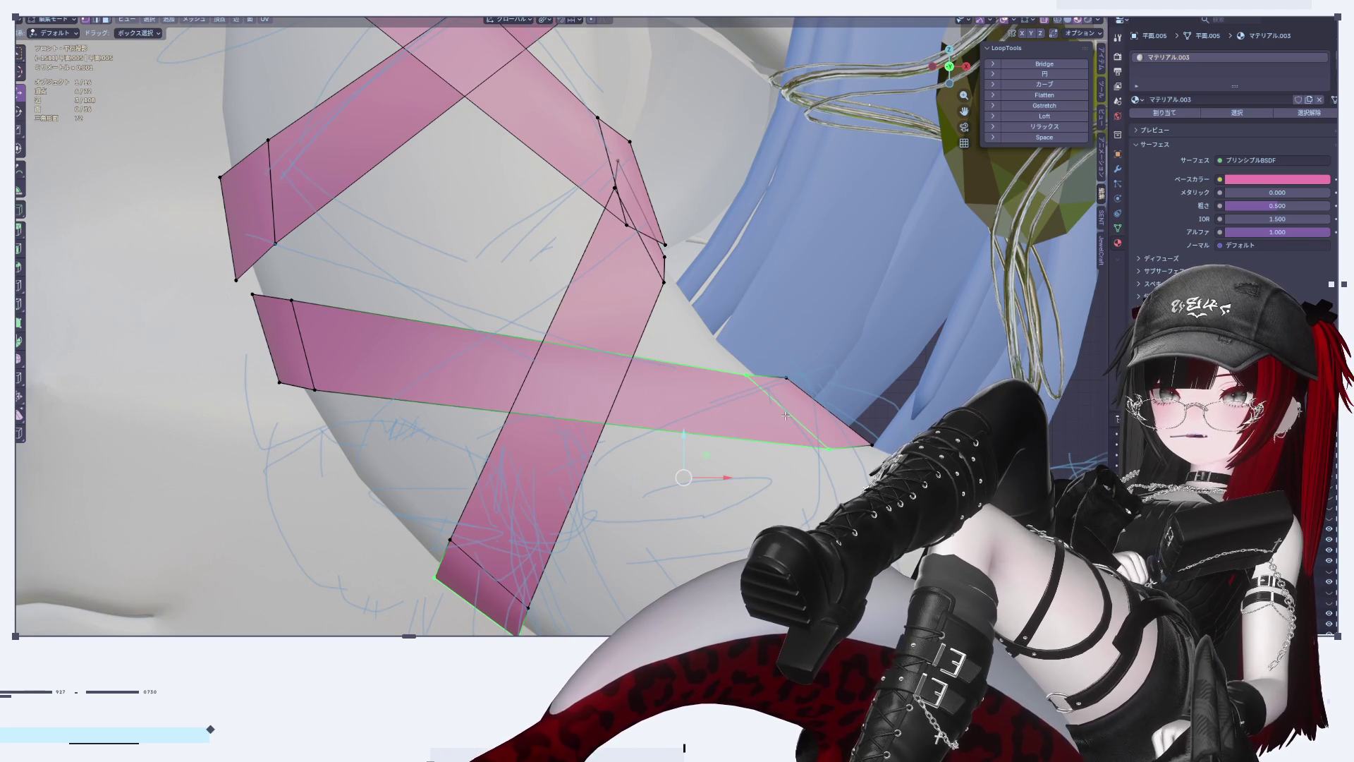
{"action": "key", "text": "alt+a"}
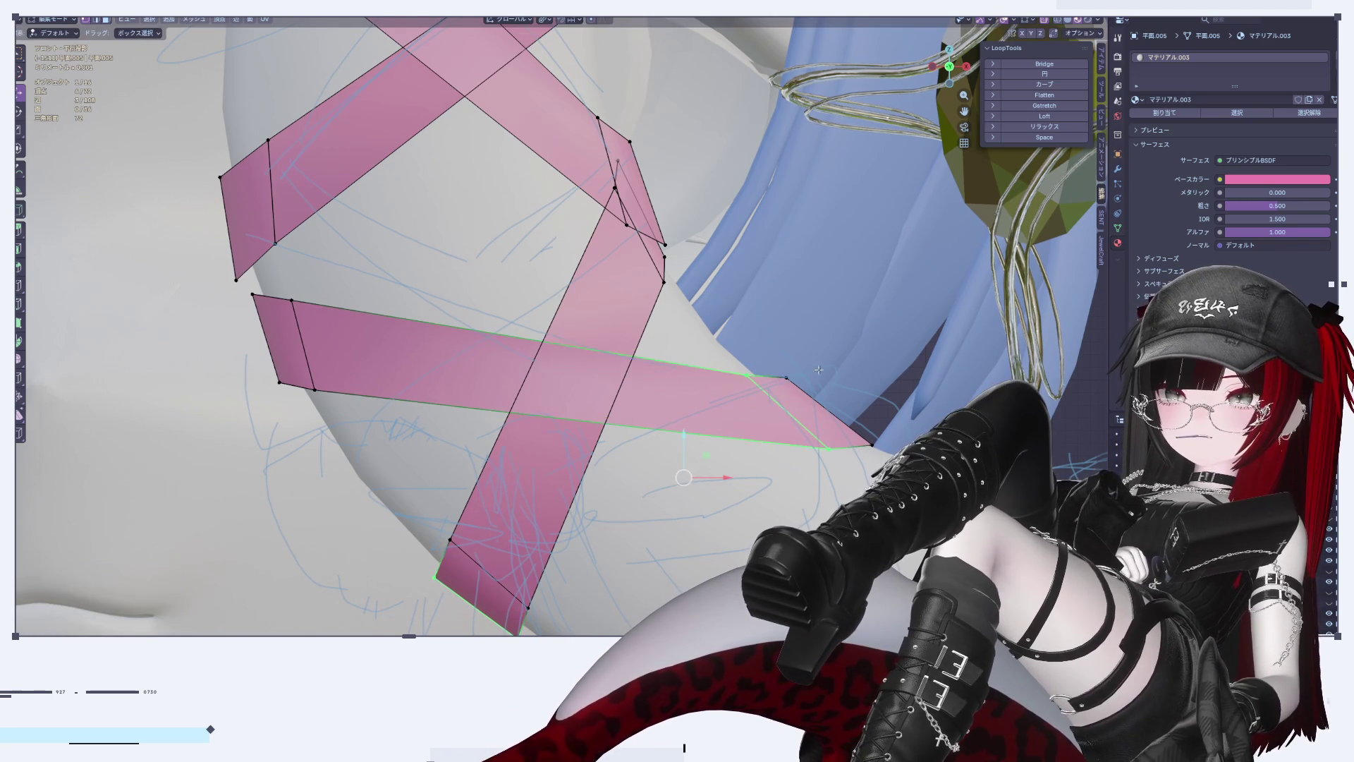
{"action": "left_click", "coordinate": [781, 403]}
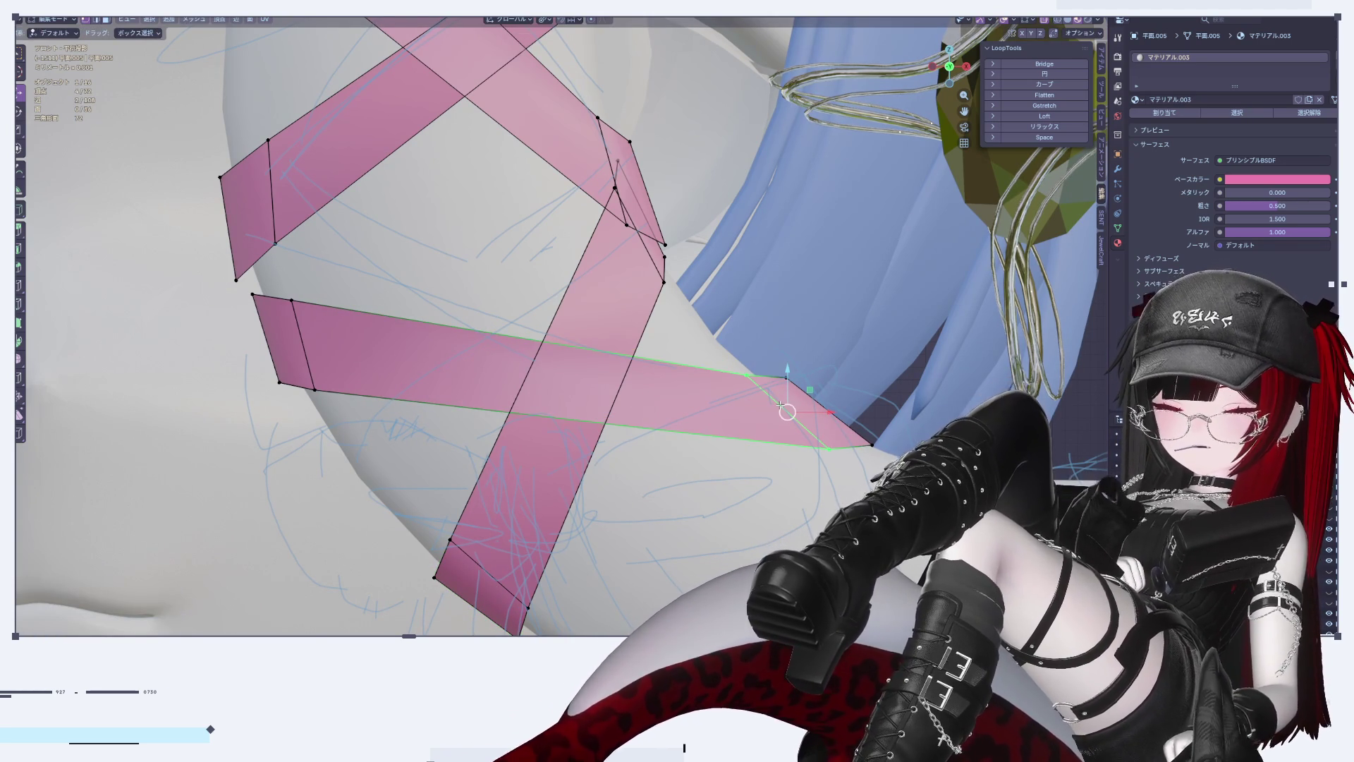
{"action": "key", "text": "g"}
{"action": "key", "text": "Tab"}
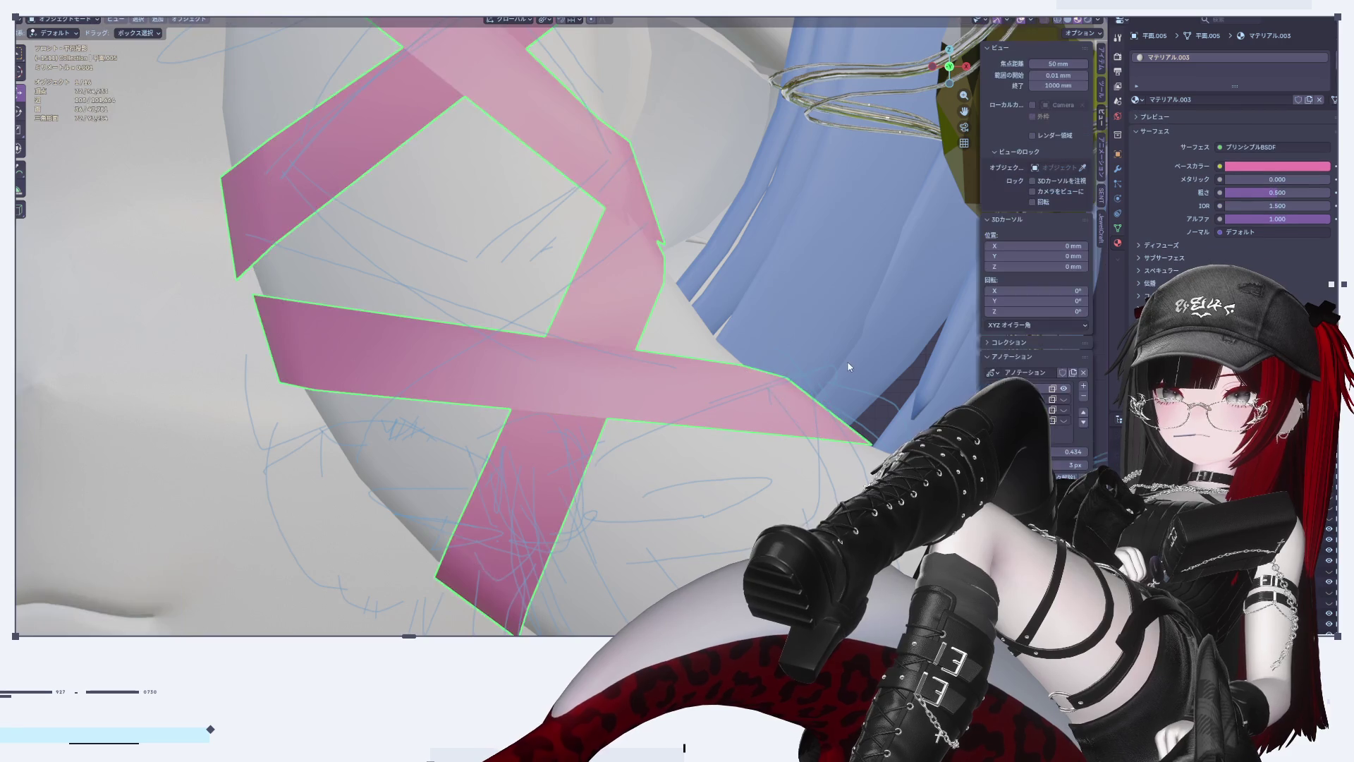
{"action": "scroll", "coordinate": [849, 361], "scroll_direction": "down", "scroll_amount": 6}
{"action": "scroll", "coordinate": [654, 428], "scroll_direction": "up", "scroll_amount": 6}
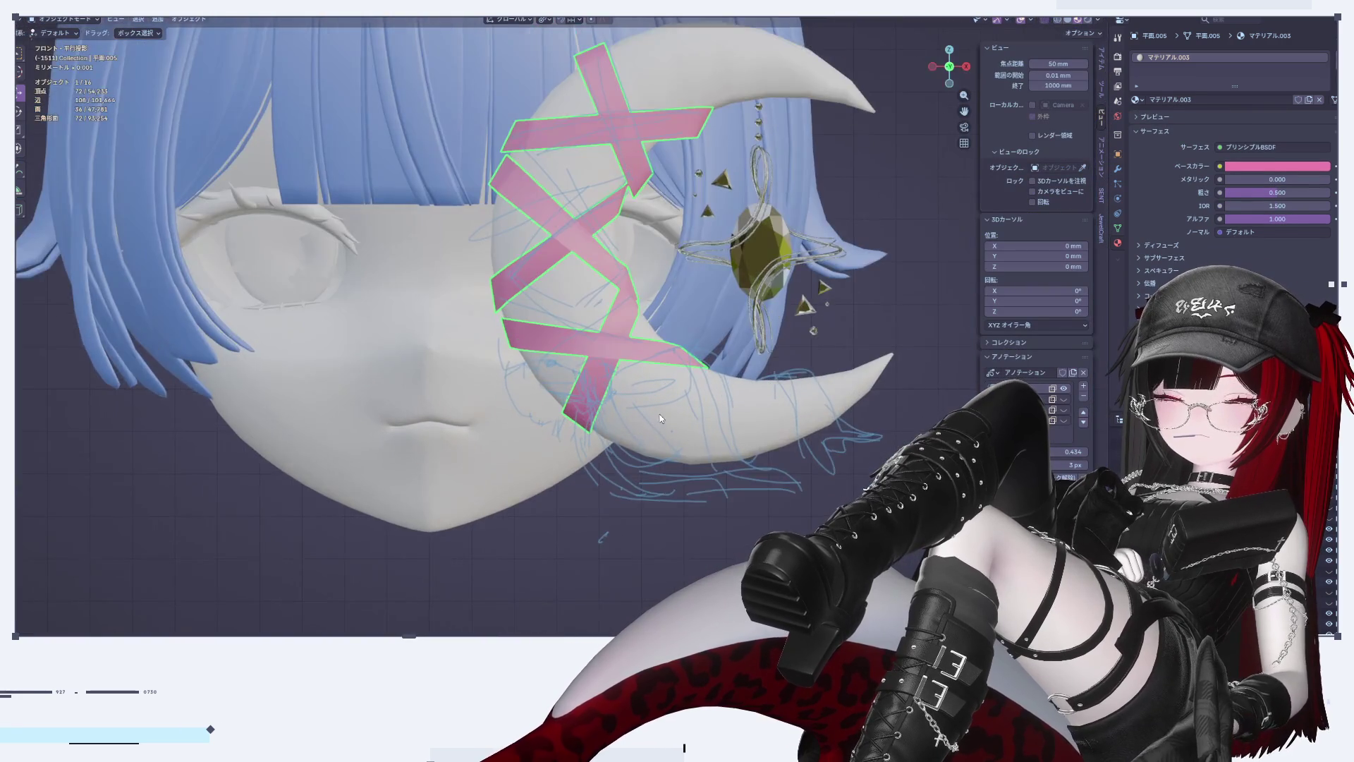
{"action": "scroll", "coordinate": [526, 432], "scroll_direction": "down", "scroll_amount": 5}
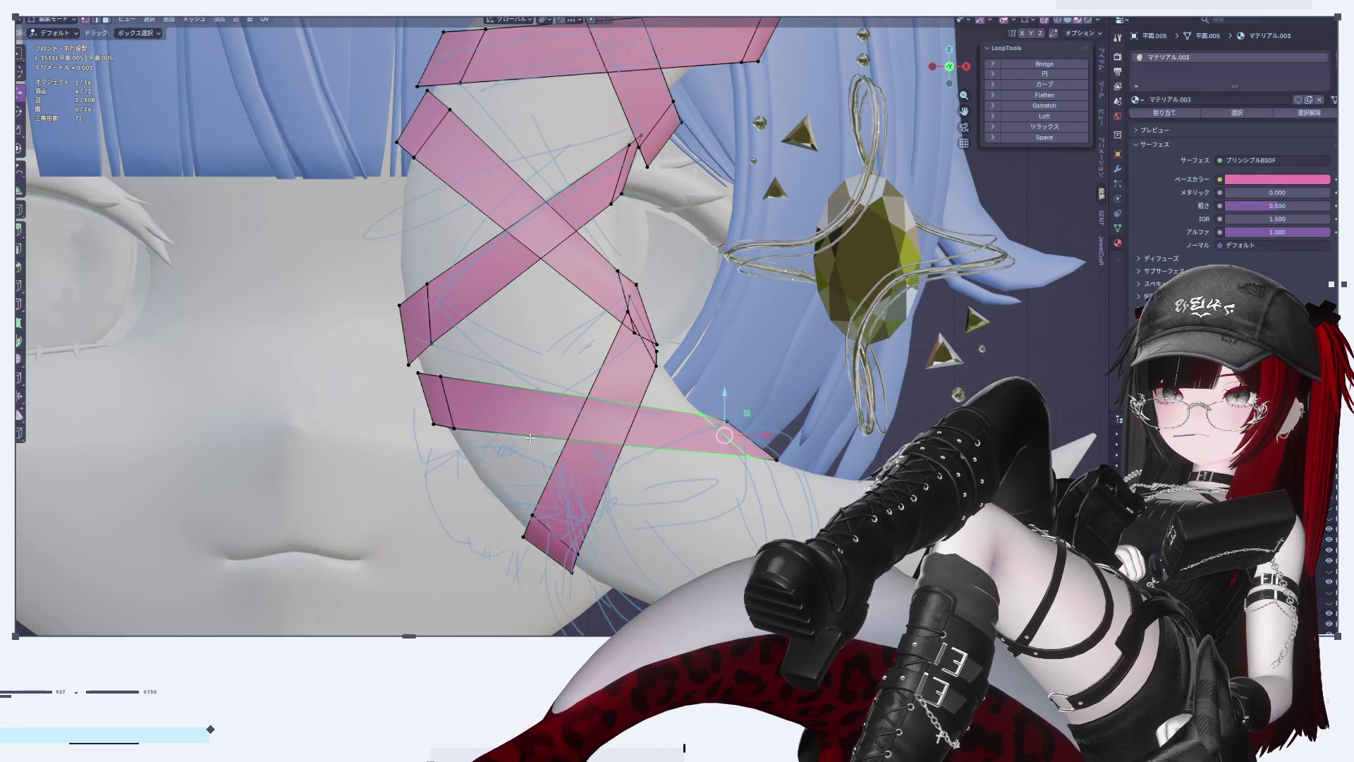
{"action": "scroll", "coordinate": [568, 391], "scroll_direction": "down", "scroll_amount": 6}
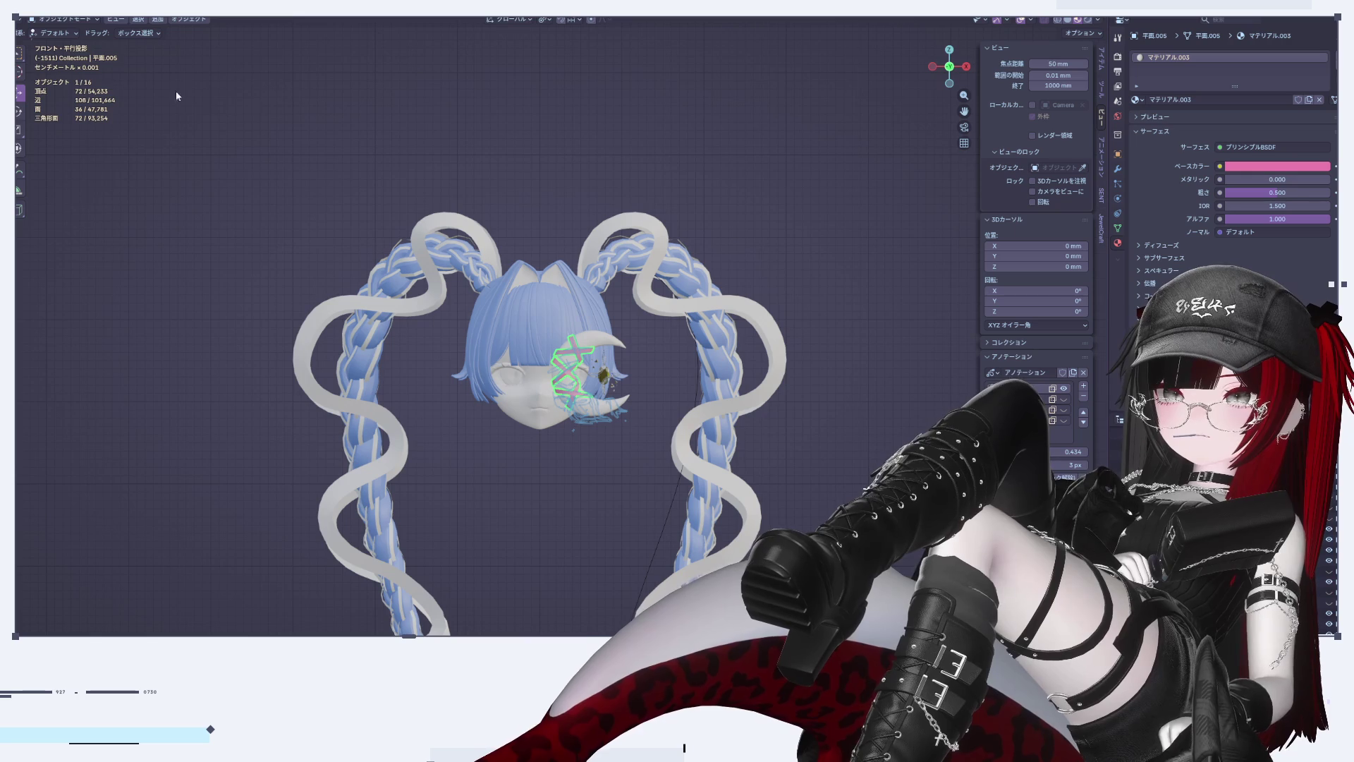
{"action": "scroll", "coordinate": [642, 328], "scroll_direction": "up", "scroll_amount": 6}
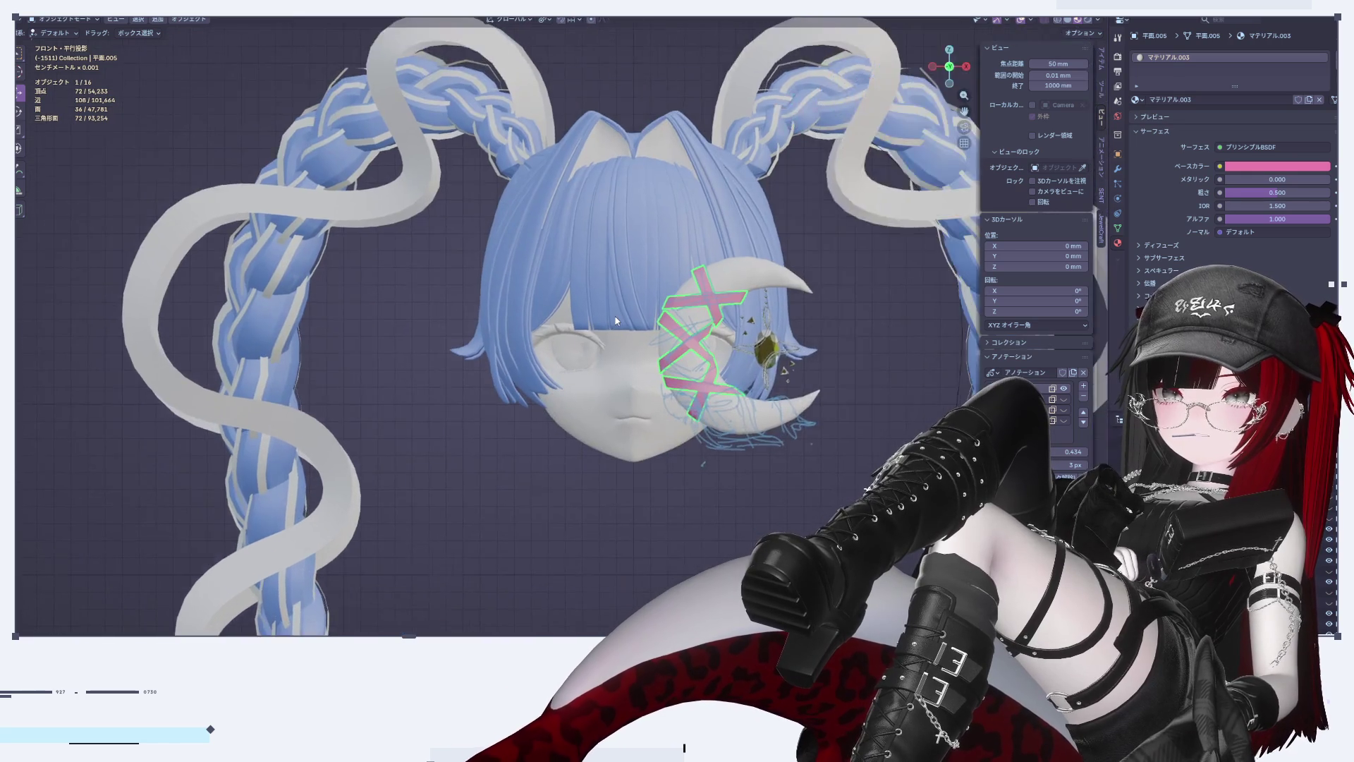
{"action": "scroll", "coordinate": [642, 328], "scroll_direction": "down", "scroll_amount": 1}
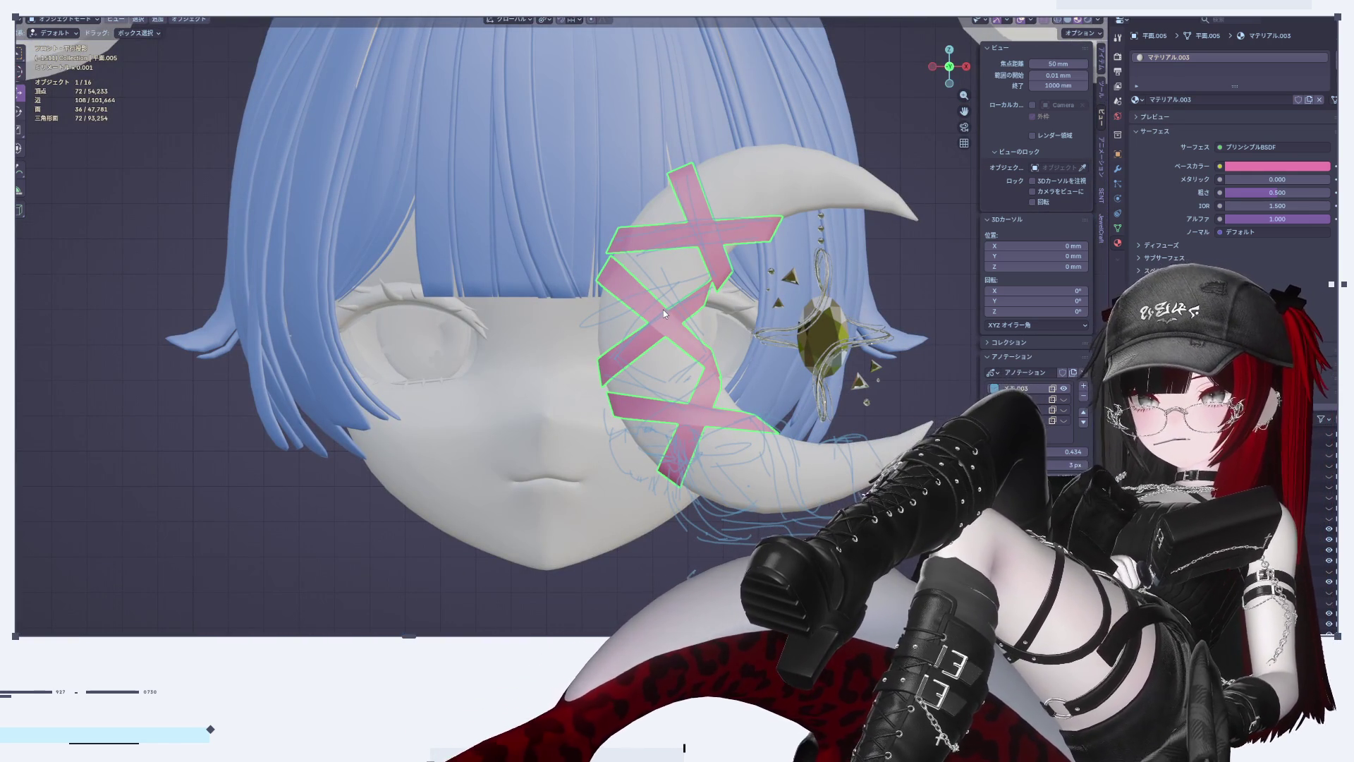
{"action": "scroll", "coordinate": [773, 362], "scroll_direction": "up", "scroll_amount": 5}
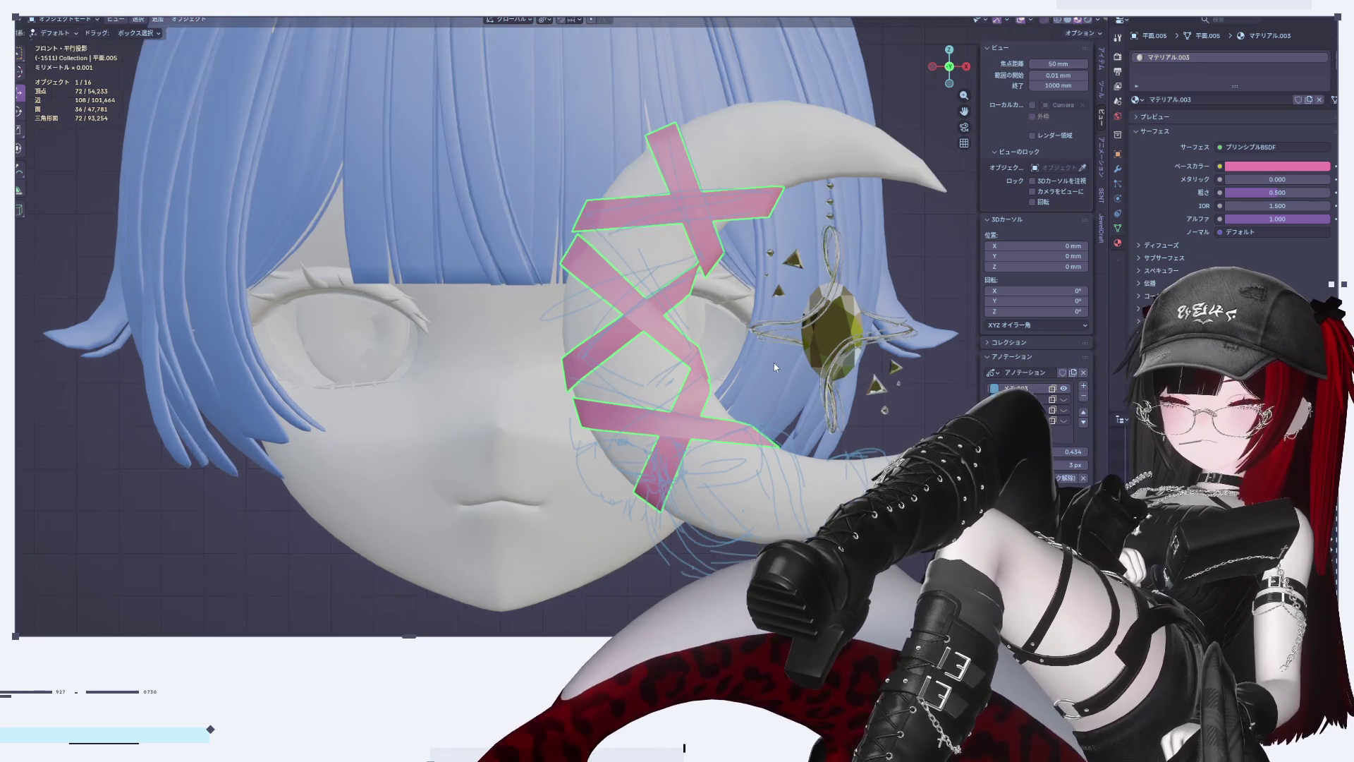
{"action": "scroll", "coordinate": [607, 273], "scroll_direction": "down", "scroll_amount": 5}
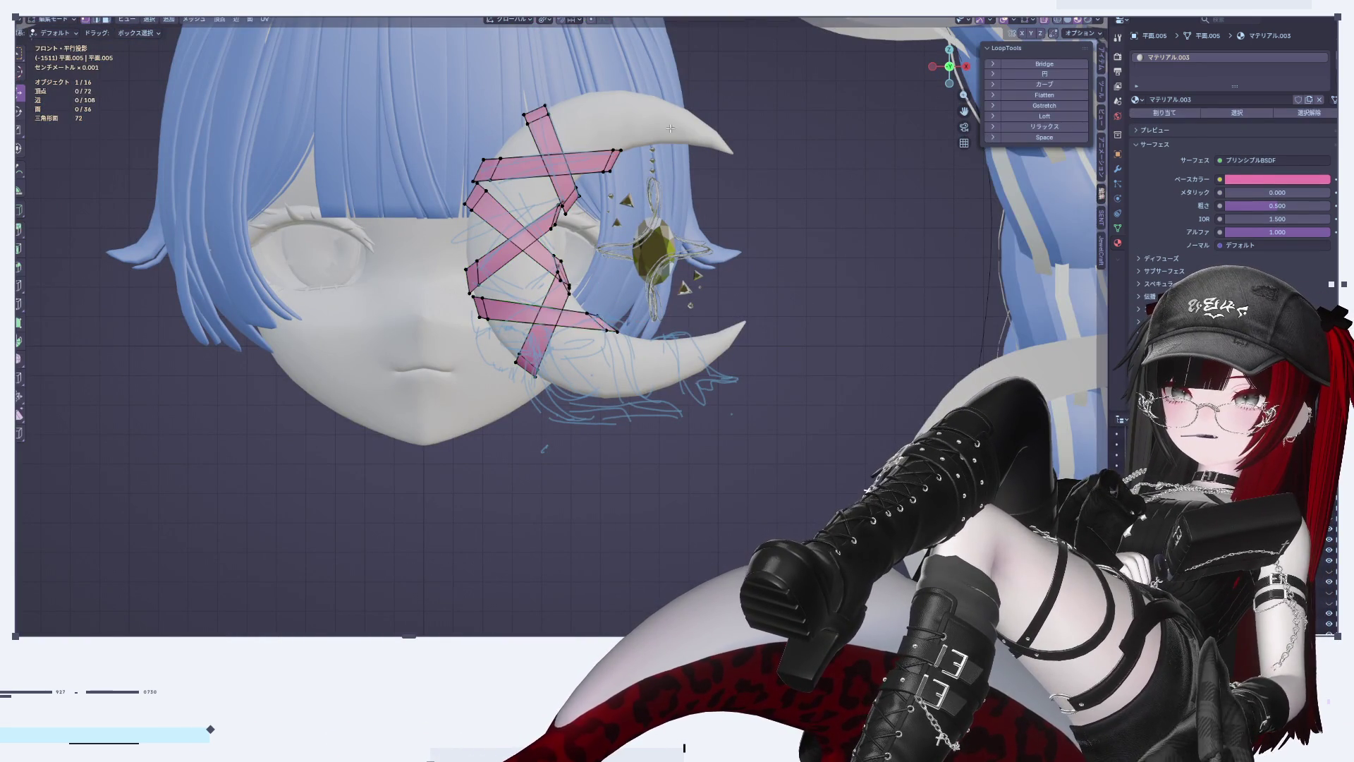
Step: Select the crescent ornament and tape straps together and select all their vertices in Edit Mode
{"action": "left_click", "coordinate": [668, 249]}
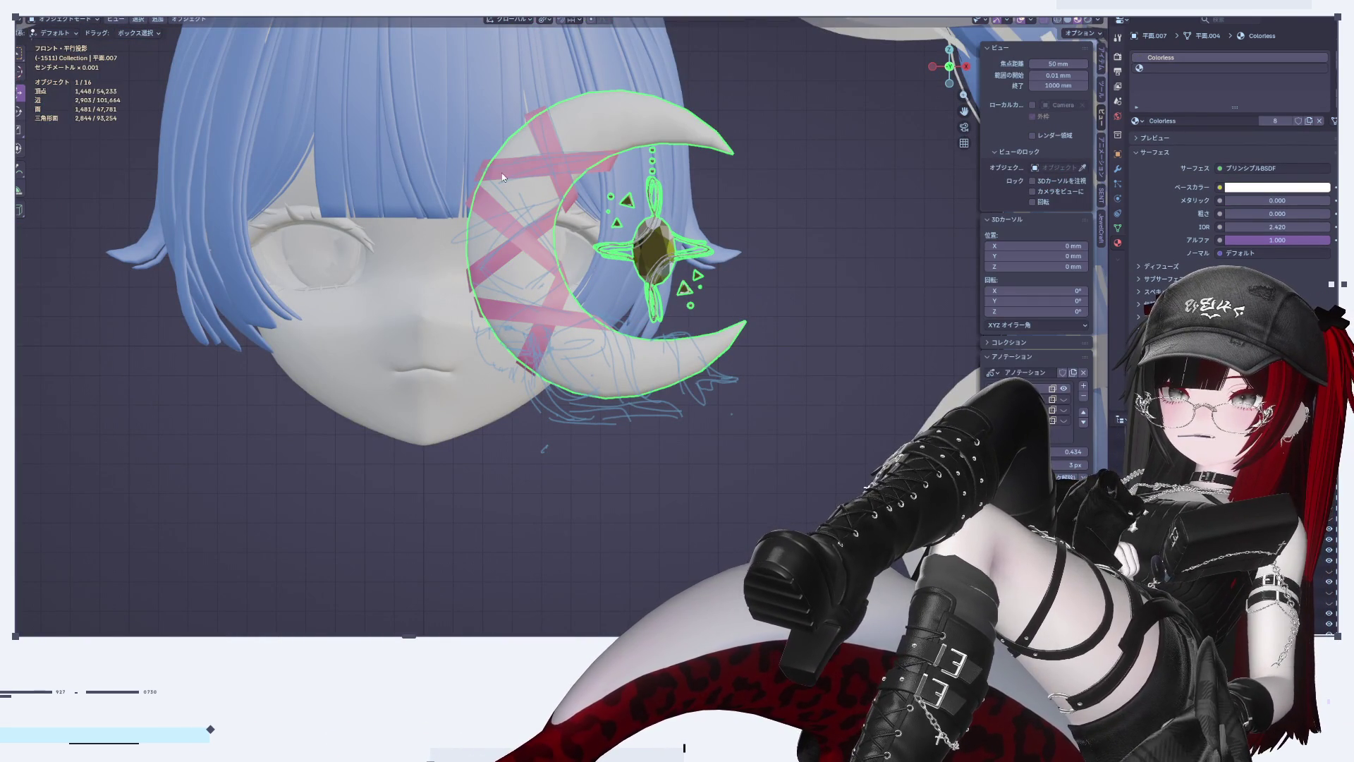
{"action": "left_click", "coordinate": [527, 171], "text": "shift"}
{"action": "key", "text": "Tab"}
{"action": "key", "text": "a"}
{"action": "key", "text": "s"}
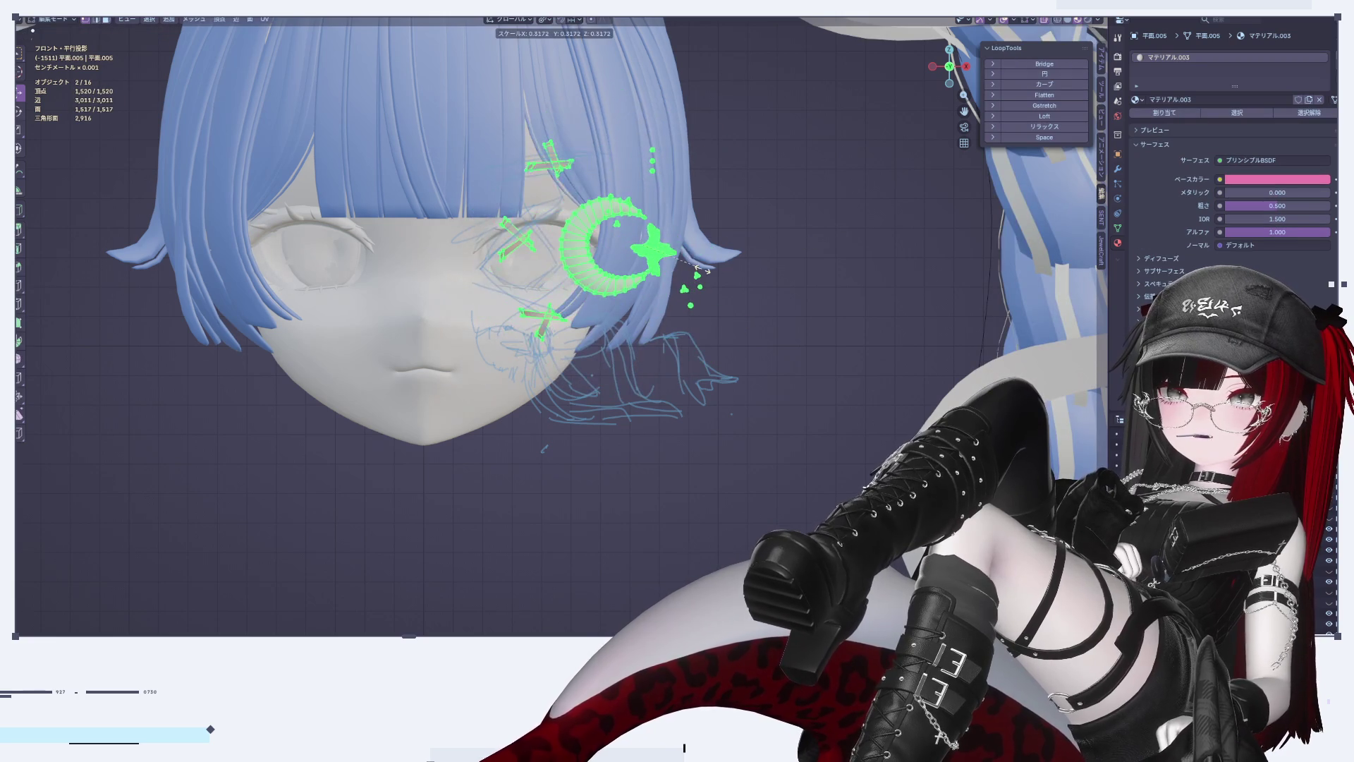
{"action": "key", "text": "Escape"}
Step: Set the pivot to Median Point and scale the ornament and tape down to about 0.2
{"action": "left_click", "coordinate": [542, 21]}
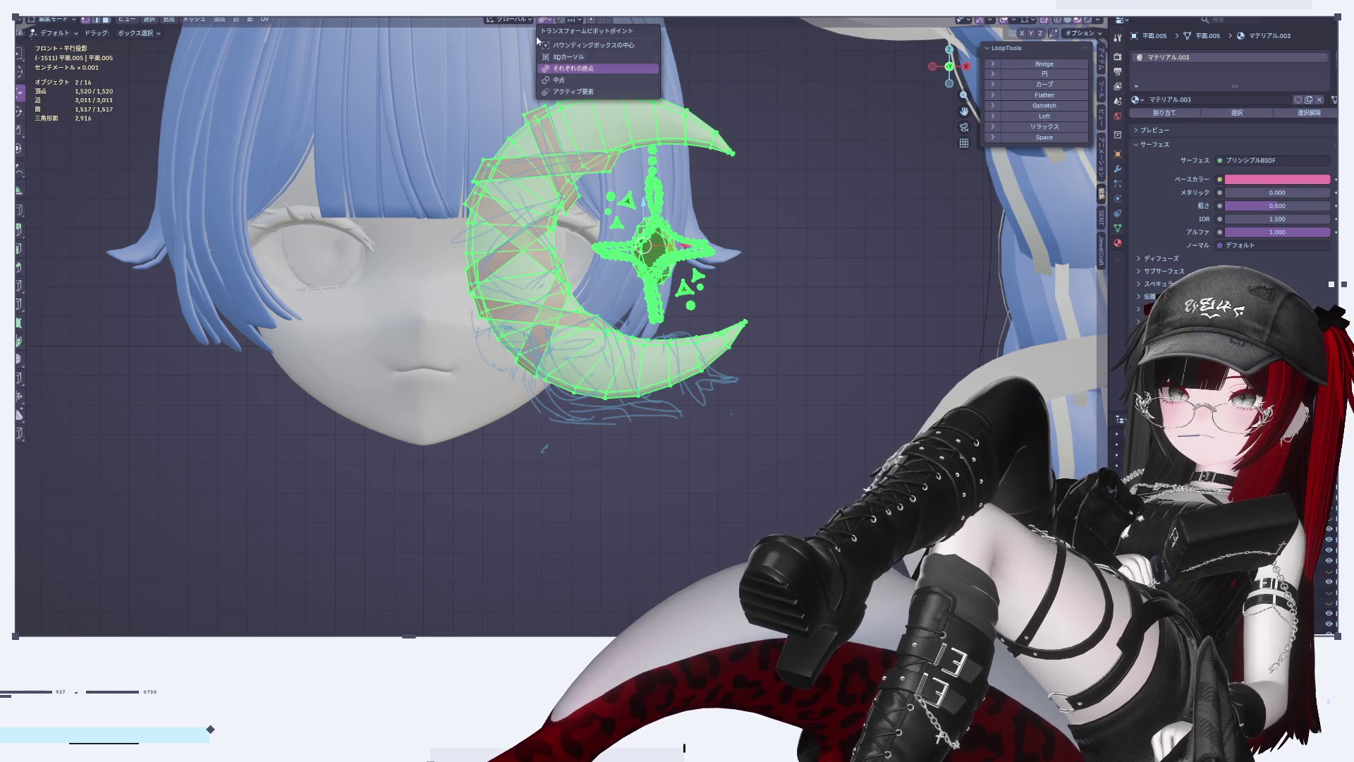
{"action": "left_click", "coordinate": [559, 82]}
{"action": "key", "text": "s"}
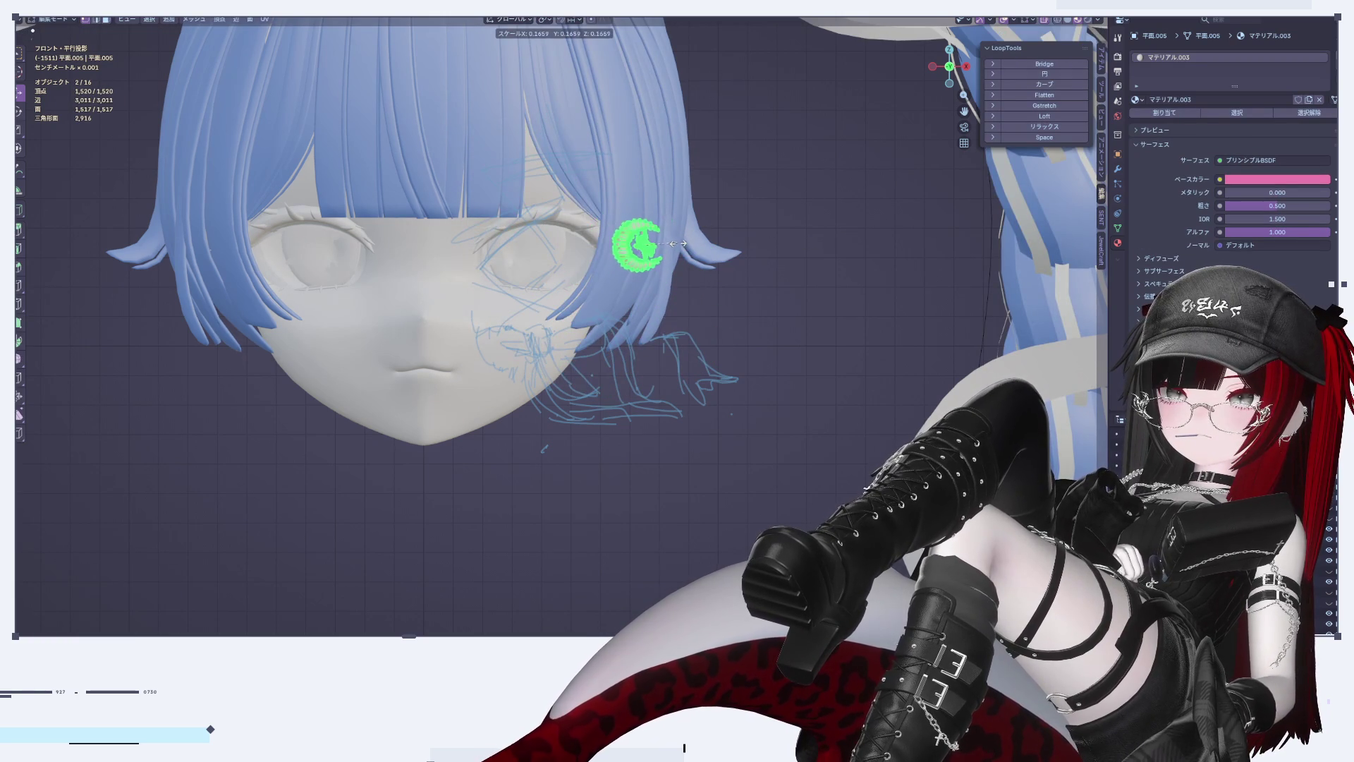
{"action": "left_click", "coordinate": [682, 254]}
{"action": "key", "text": "Tab"}
{"action": "left_click", "coordinate": [730, 317]}
{"action": "middle_click_drag", "start_coordinate": [726, 321], "coordinate": [738, 441], "text": "shift"}
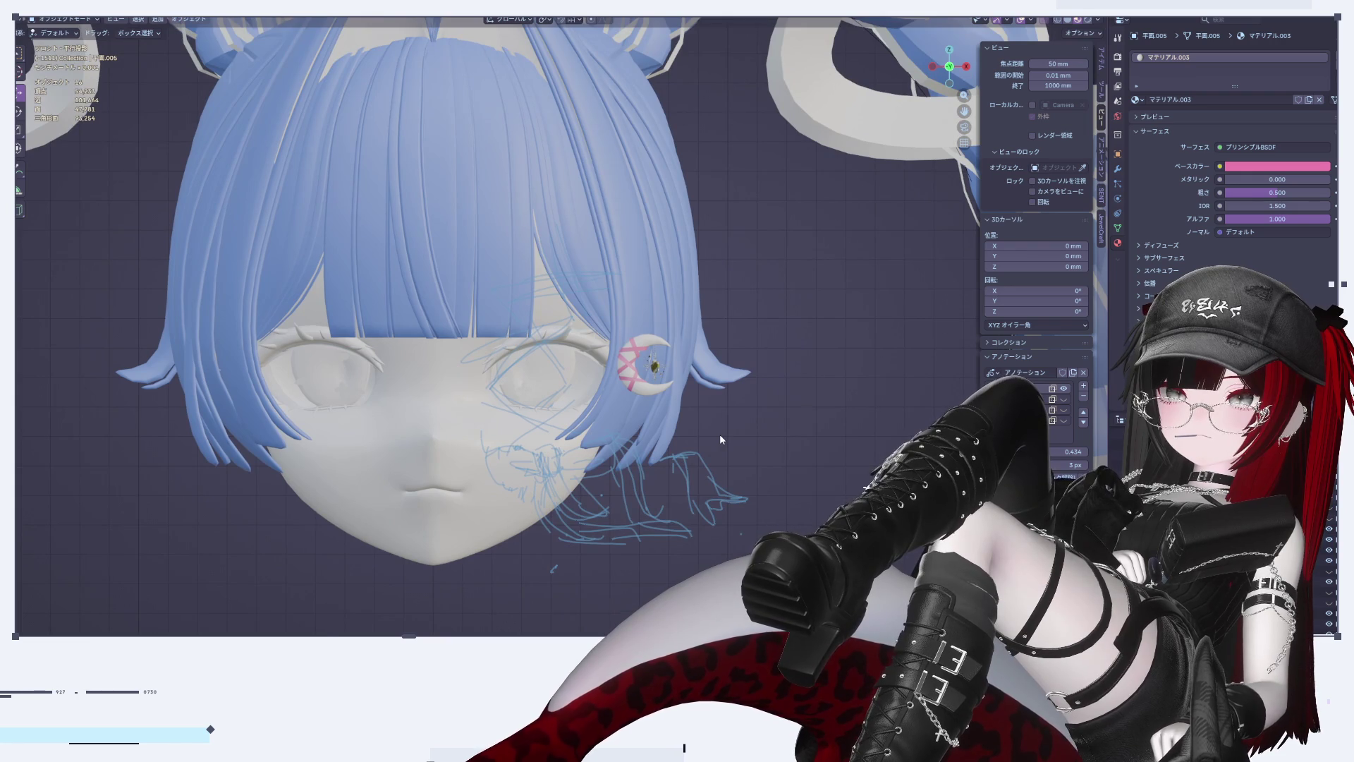
{"action": "scroll", "coordinate": [720, 433], "scroll_direction": "down", "scroll_amount": 4}
{"action": "scroll", "coordinate": [720, 434], "scroll_direction": "up", "scroll_amount": 5}
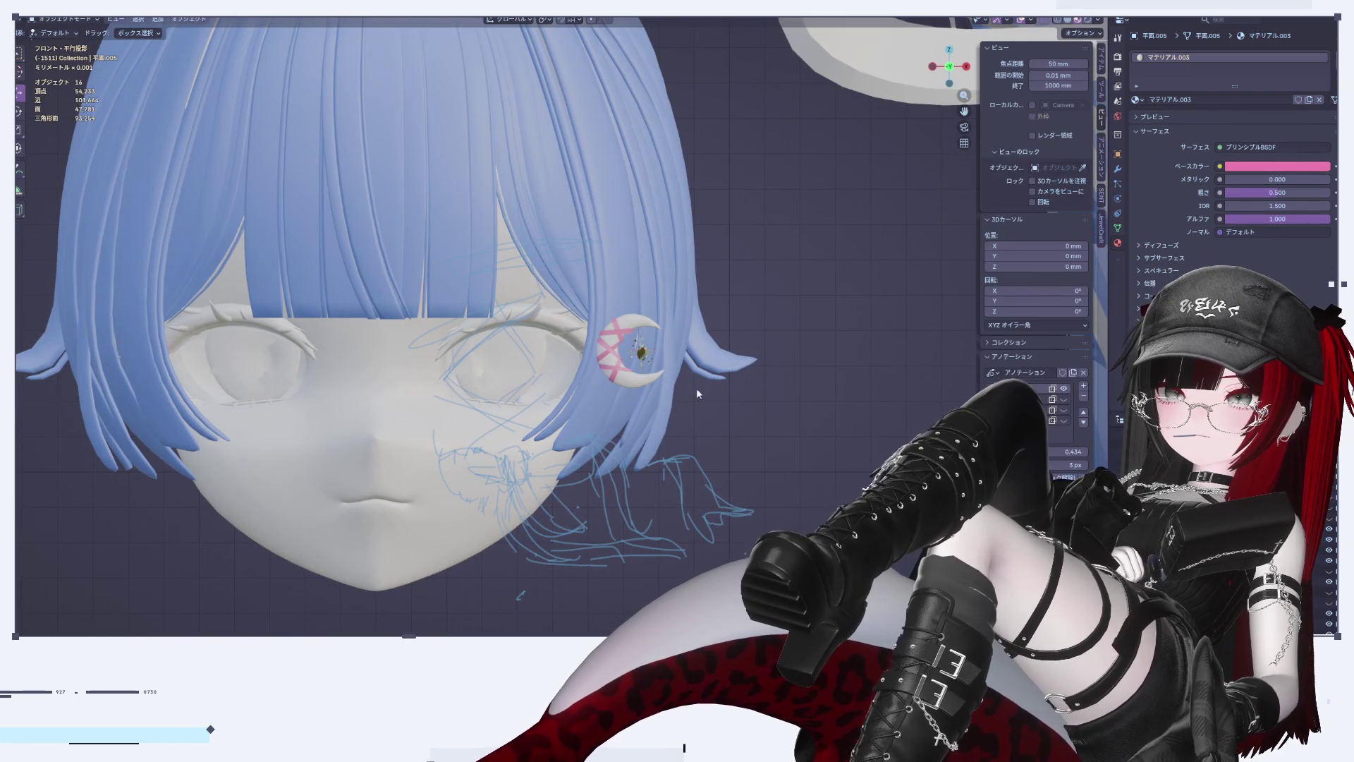
Step: Check the crescent hairpin, then return to front view centred on the face
{"action": "left_click", "coordinate": [612, 358]}
{"action": "key", "text": "Tab"}
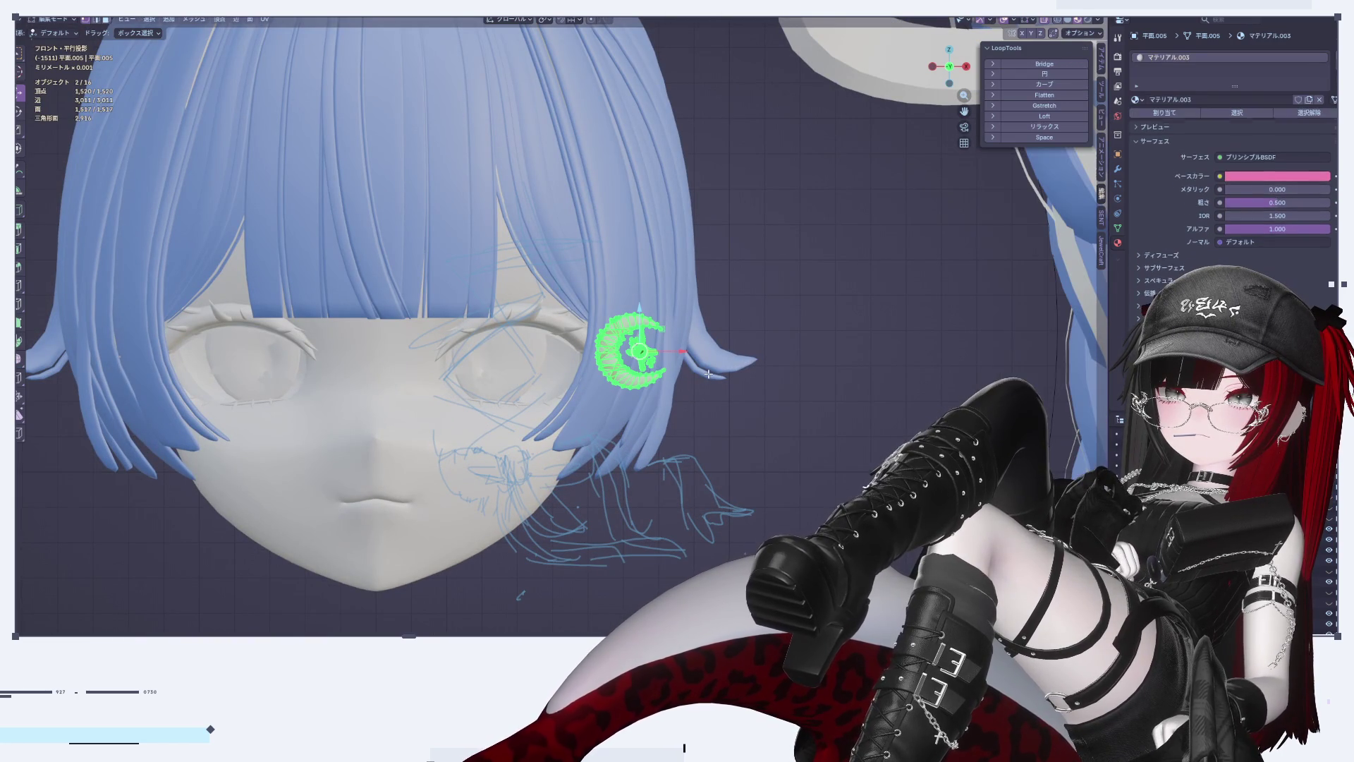
{"action": "key", "text": "Tab"}
{"action": "scroll", "coordinate": [794, 405], "scroll_direction": "down", "scroll_amount": 4}
{"action": "left_click", "coordinate": [792, 404]}
{"action": "scroll", "coordinate": [784, 404], "scroll_direction": "up", "scroll_amount": 4}
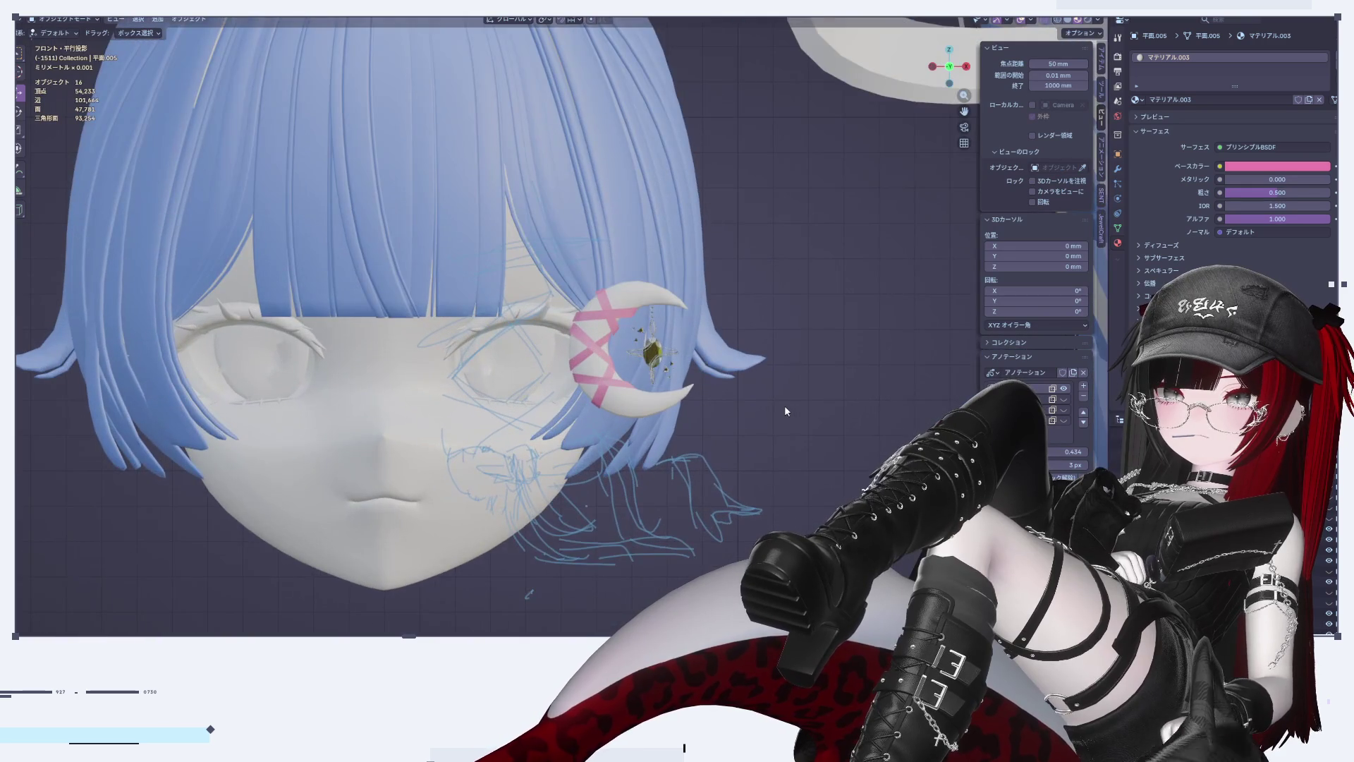
{"action": "scroll", "coordinate": [718, 395], "scroll_direction": "up", "scroll_amount": 1}
{"action": "mouse_move", "coordinate": [756, 431]}
{"action": "middle_mouse_down"}
{"action": "mouse_move", "coordinate": [618, 417]}
{"action": "mouse_move", "coordinate": [613, 535]}
{"action": "mouse_move", "coordinate": [695, 404]}
{"action": "mouse_move", "coordinate": [773, 383]}
{"action": "mouse_move", "coordinate": [823, 408]}
{"action": "middle_mouse_up"}
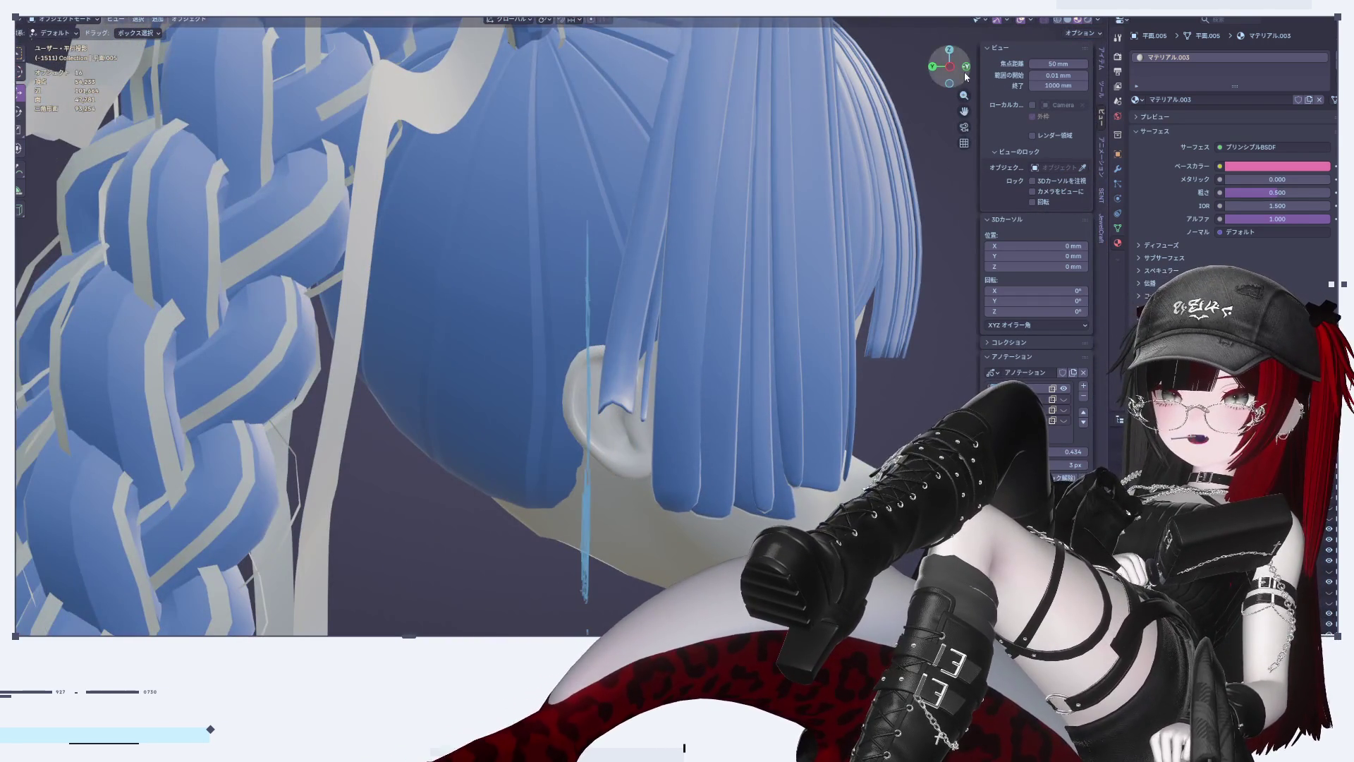
{"action": "left_click", "coordinate": [967, 66]}
{"action": "middle_click_drag", "start_coordinate": [618, 416], "coordinate": [808, 376], "text": "shift"}
Step: Frame the hairpin and select the crescent moon, jewel charm and pink tape strips together
{"action": "key", "text": "Tab"}
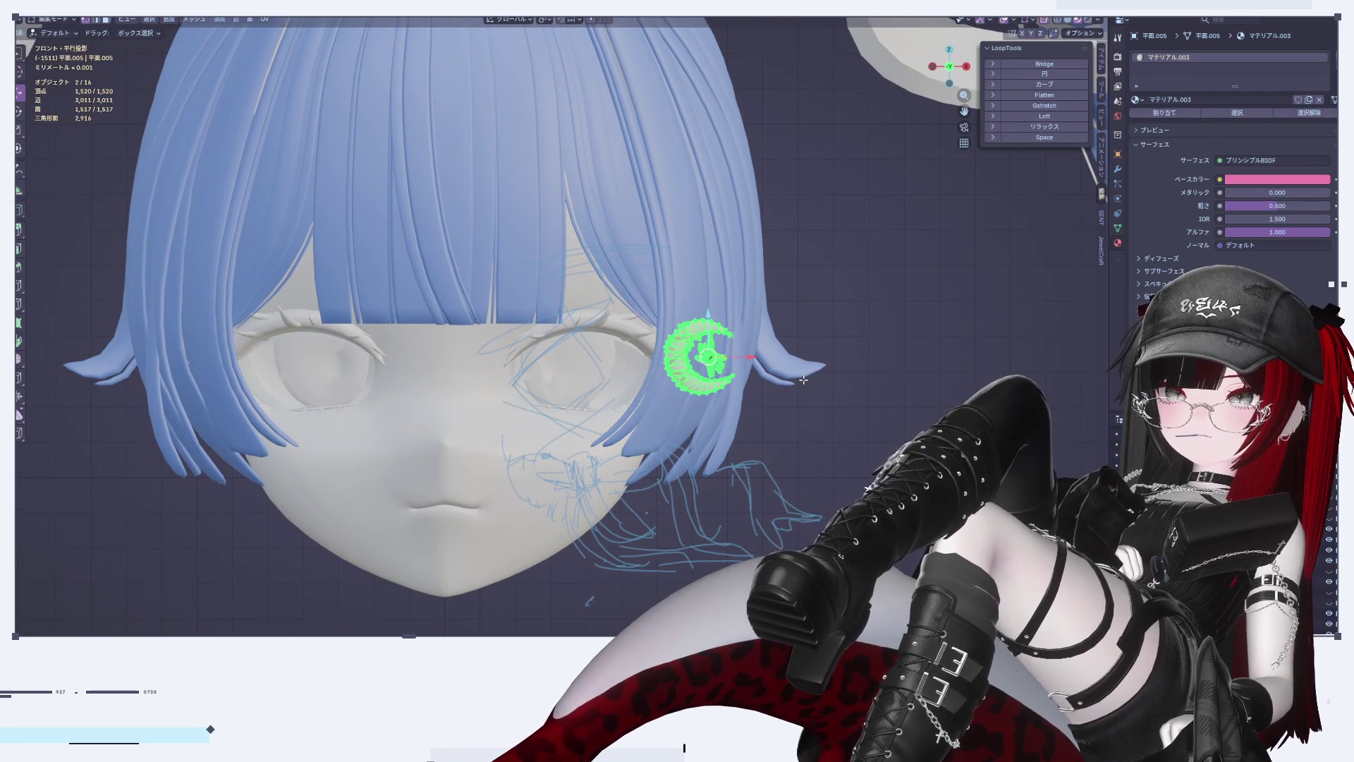
{"action": "key", "text": "Tab"}
{"action": "key", "text": "Tab"}
{"action": "key", "text": "Tab"}
{"action": "key", "text": "Tab"}
{"action": "key", "text": "KP_Decimal"}
{"action": "key", "text": "Tab"}
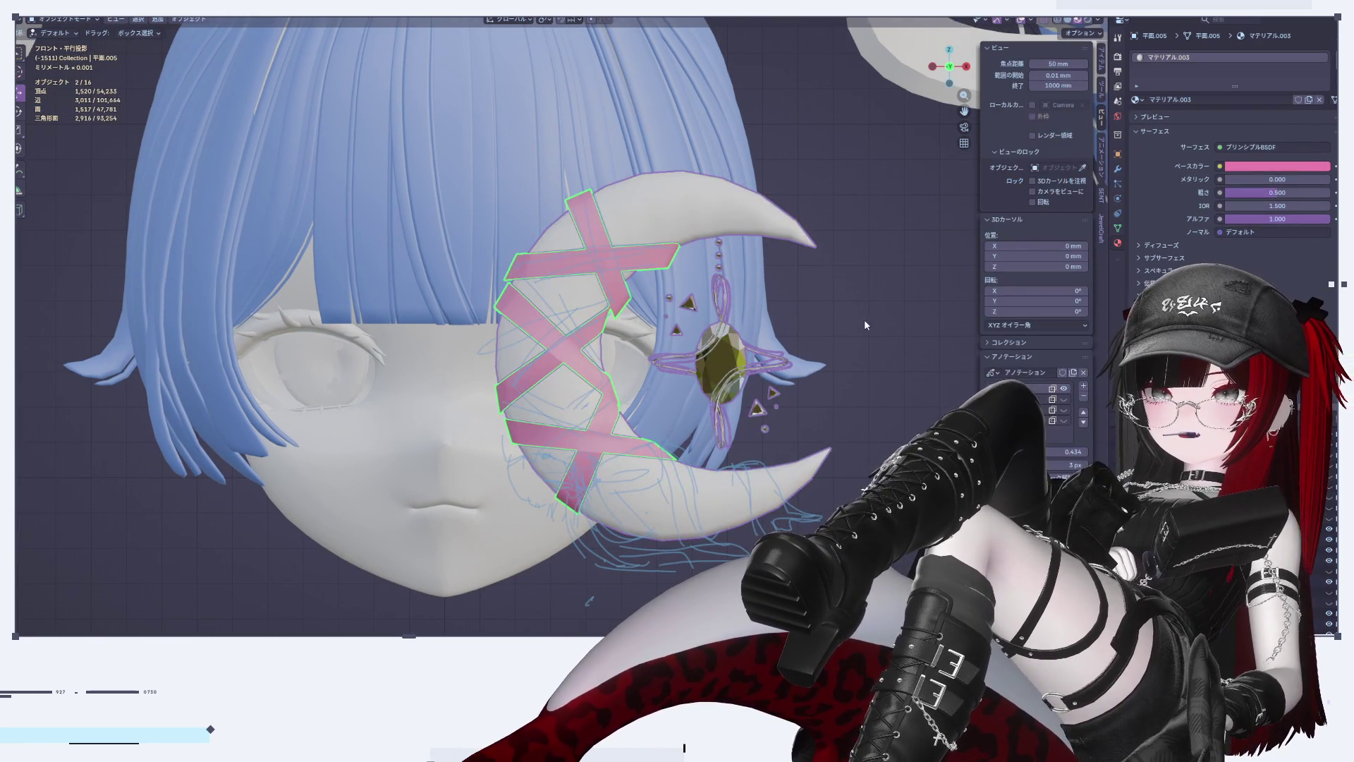
{"action": "key", "text": "alt+a"}
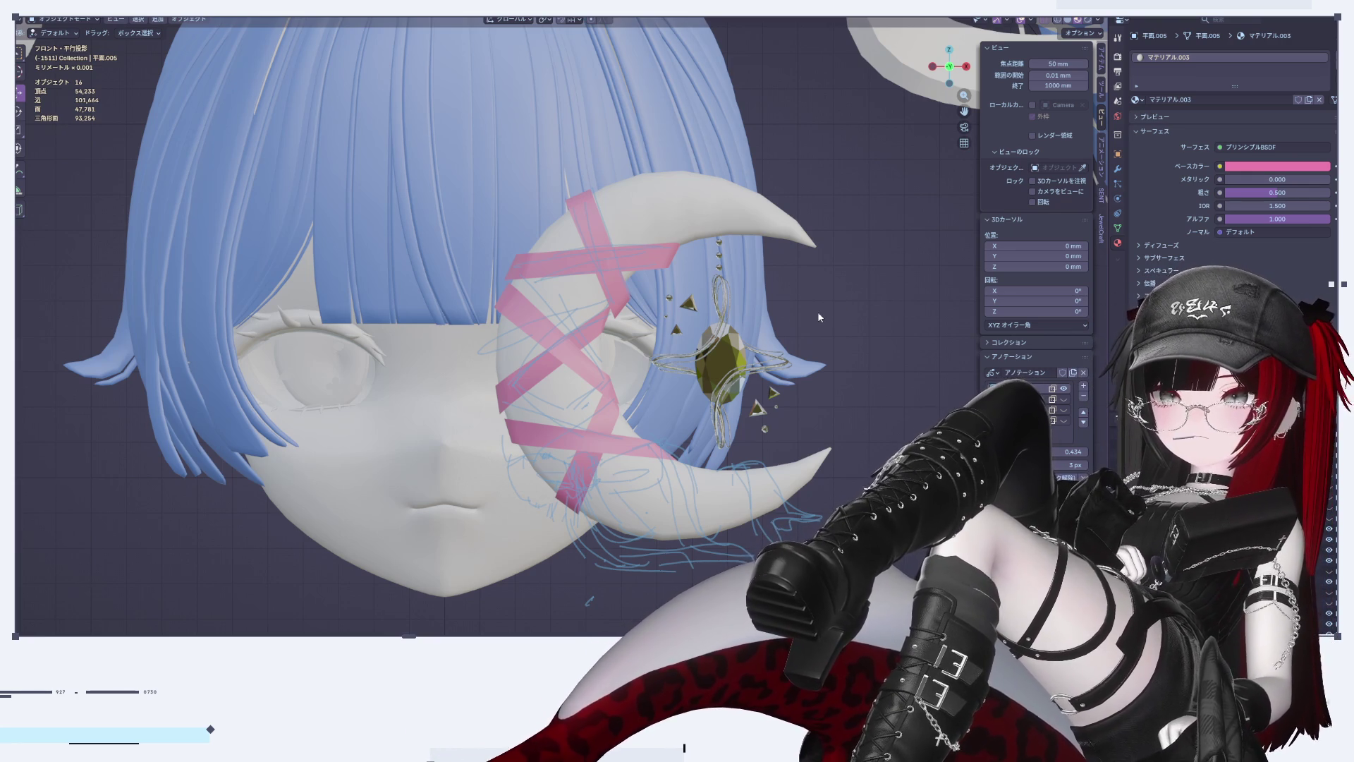
{"action": "left_click", "coordinate": [804, 237]}
{"action": "scroll", "coordinate": [827, 386], "scroll_direction": "up", "scroll_amount": 4}
{"action": "left_click", "coordinate": [505, 130], "text": "shift"}
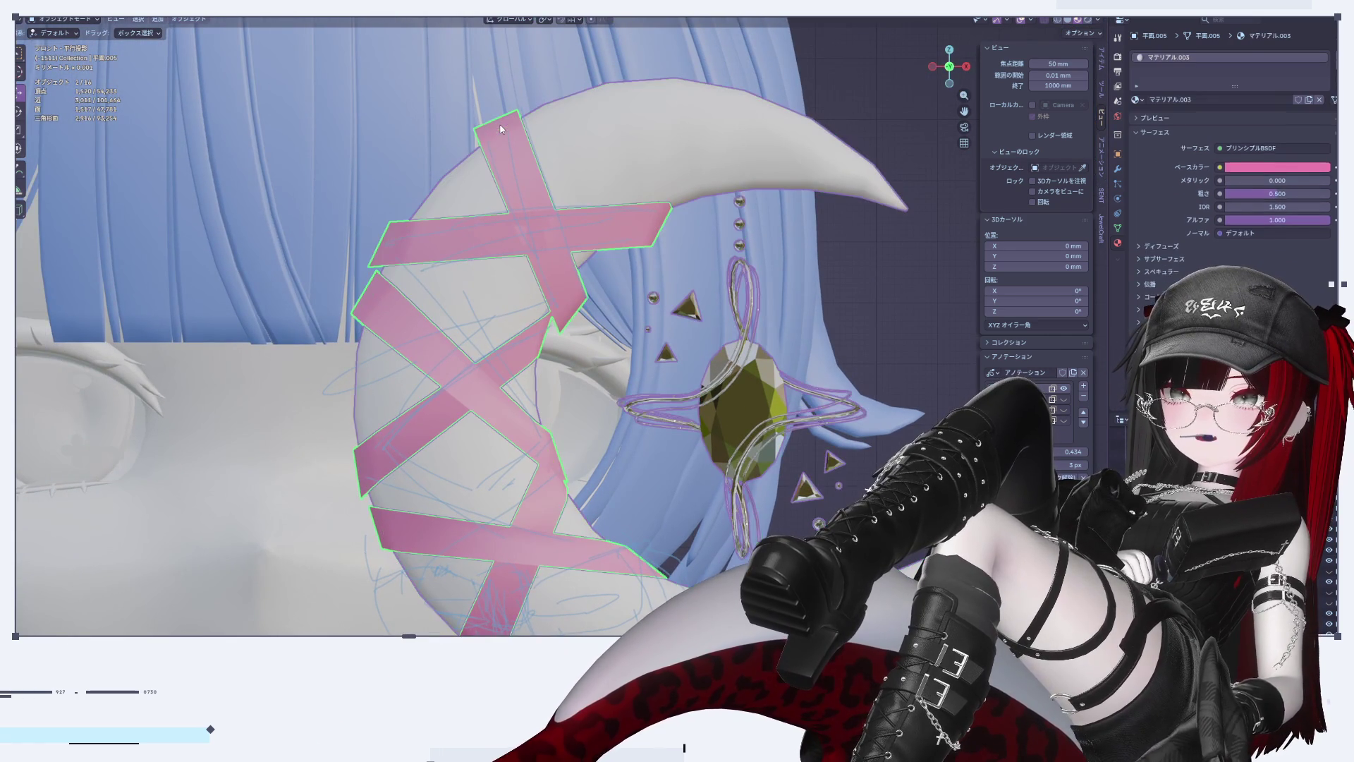
Step: Raise the moon and tape higher on the hair and scale them down by 0.561
{"action": "key", "text": "Tab"}
{"action": "scroll", "coordinate": [677, 336], "scroll_direction": "down", "scroll_amount": 3}
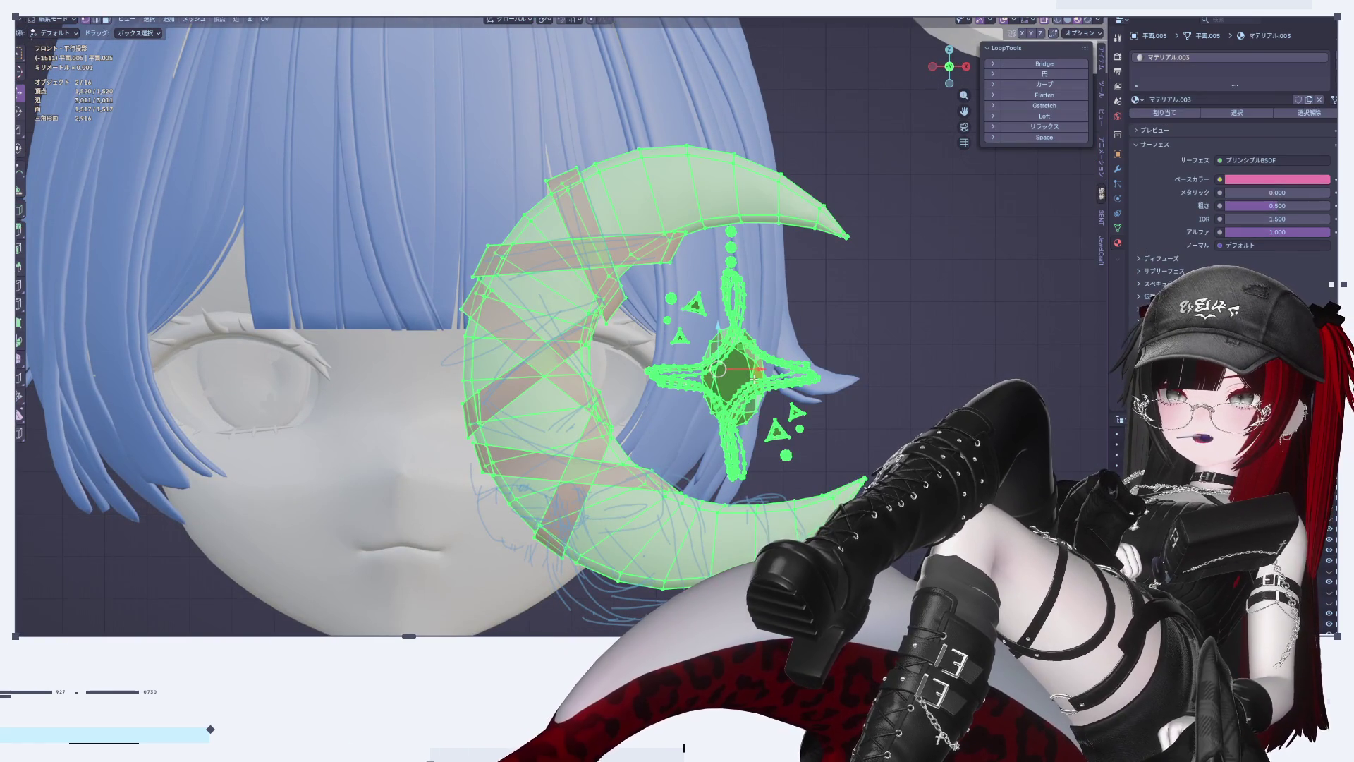
{"action": "left_click_drag", "start_coordinate": [753, 416], "coordinate": [744, 310]}
{"action": "middle_click_drag", "start_coordinate": [744, 311], "coordinate": [736, 374], "text": "shift"}
{"action": "key", "text": "s"}
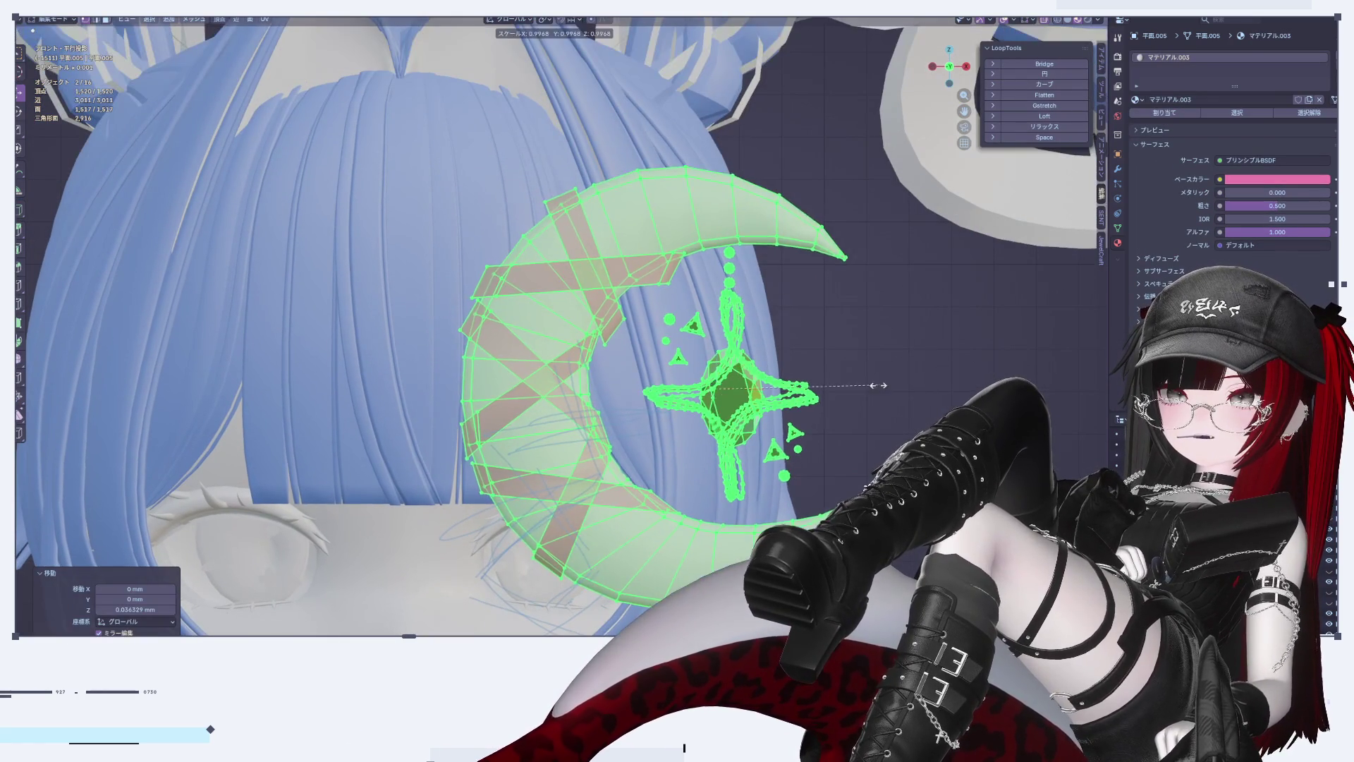
{"action": "left_click", "coordinate": [753, 388]}
{"action": "key", "text": "Tab"}
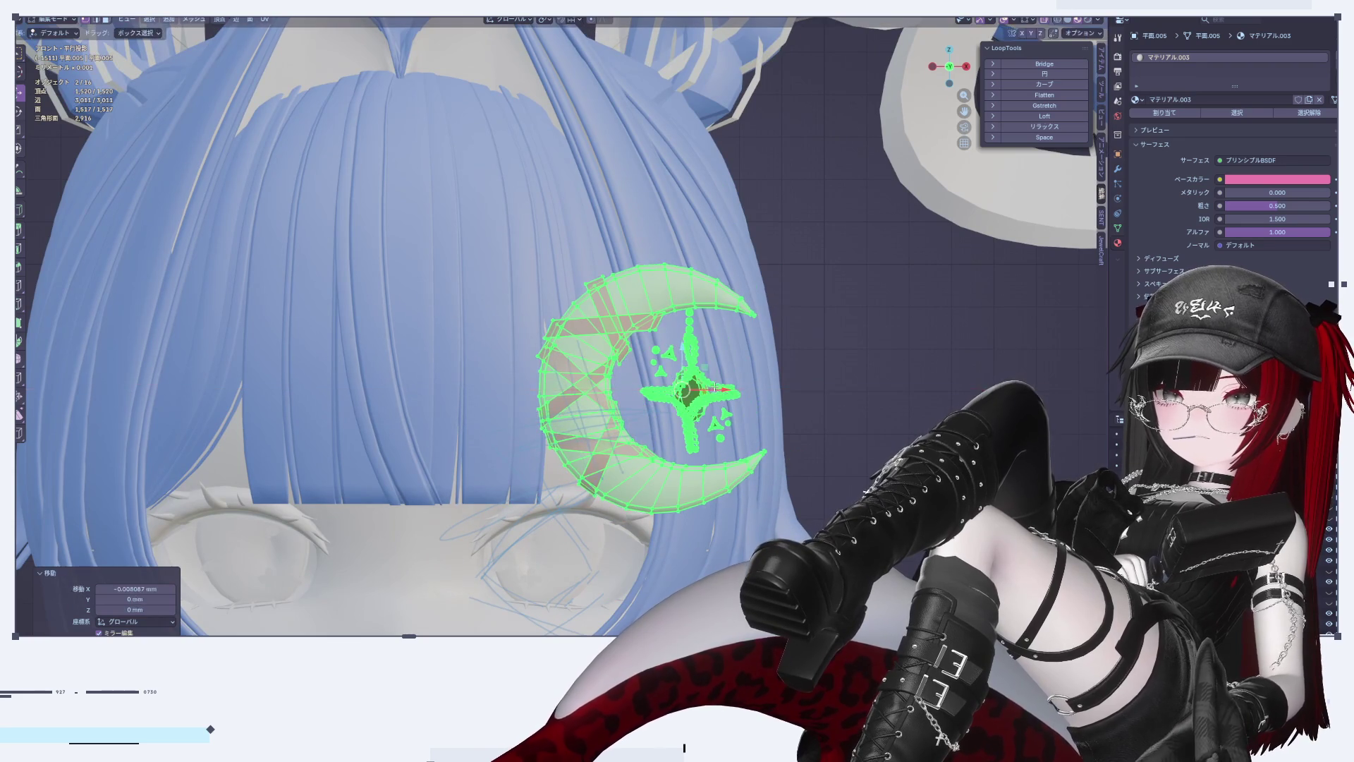
{"action": "scroll", "coordinate": [840, 425], "scroll_direction": "down", "scroll_amount": 3}
{"action": "middle_click_drag", "start_coordinate": [890, 416], "coordinate": [625, 323], "text": "shift"}
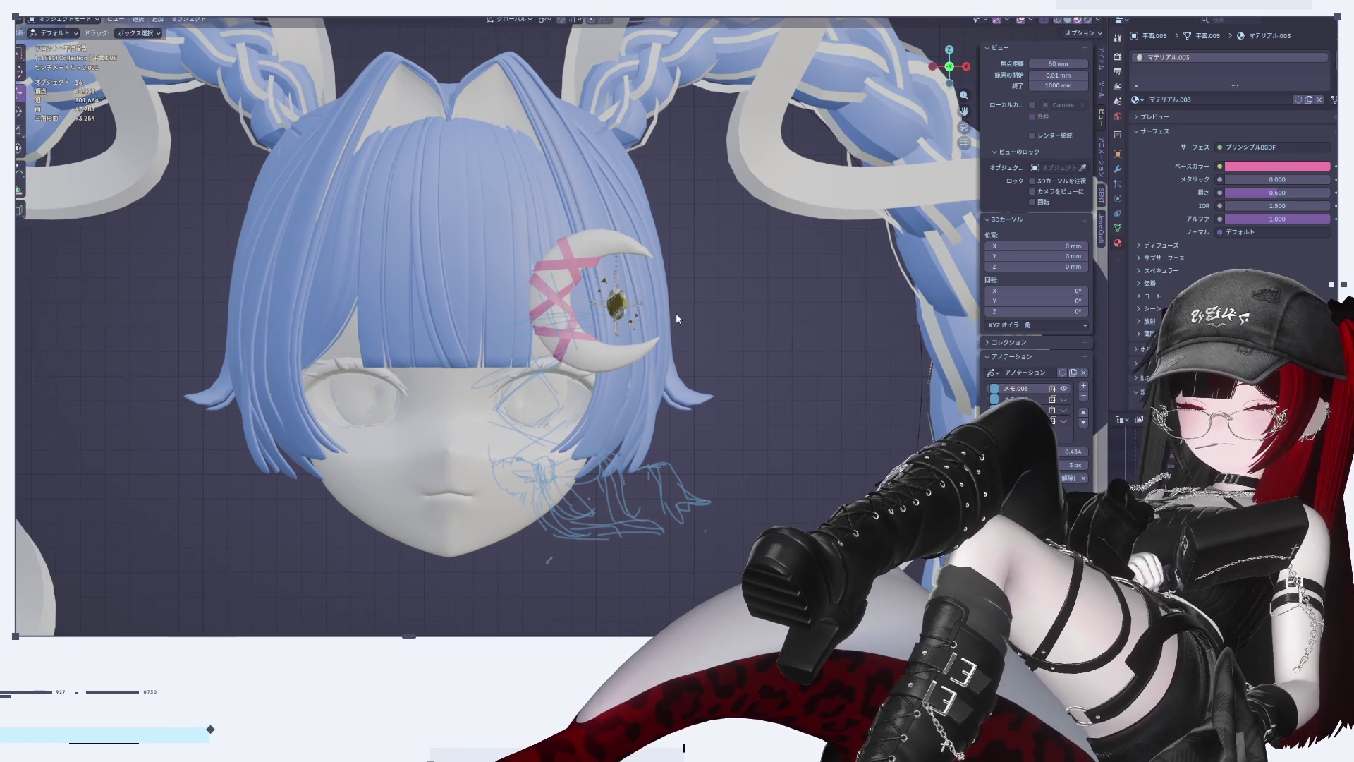
{"action": "scroll", "coordinate": [673, 314], "scroll_direction": "up", "scroll_amount": 5}
{"action": "mouse_move", "coordinate": [645, 302]}
{"action": "middle_mouse_down", "text": "shift"}
{"action": "mouse_move", "coordinate": [697, 310]}
{"action": "mouse_move", "coordinate": [701, 340]}
{"action": "mouse_move", "coordinate": [764, 366]}
{"action": "mouse_move", "coordinate": [645, 341]}
{"action": "mouse_move", "coordinate": [572, 359]}
{"action": "mouse_move", "coordinate": [614, 402]}
{"action": "mouse_move", "coordinate": [600, 421]}
{"action": "mouse_move", "coordinate": [521, 349]}
{"action": "mouse_move", "coordinate": [635, 366]}
{"action": "mouse_move", "coordinate": [707, 227]}
{"action": "mouse_move", "coordinate": [808, 260]}
{"action": "middle_mouse_up", "text": "shift"}
{"action": "left_click", "coordinate": [966, 67]}
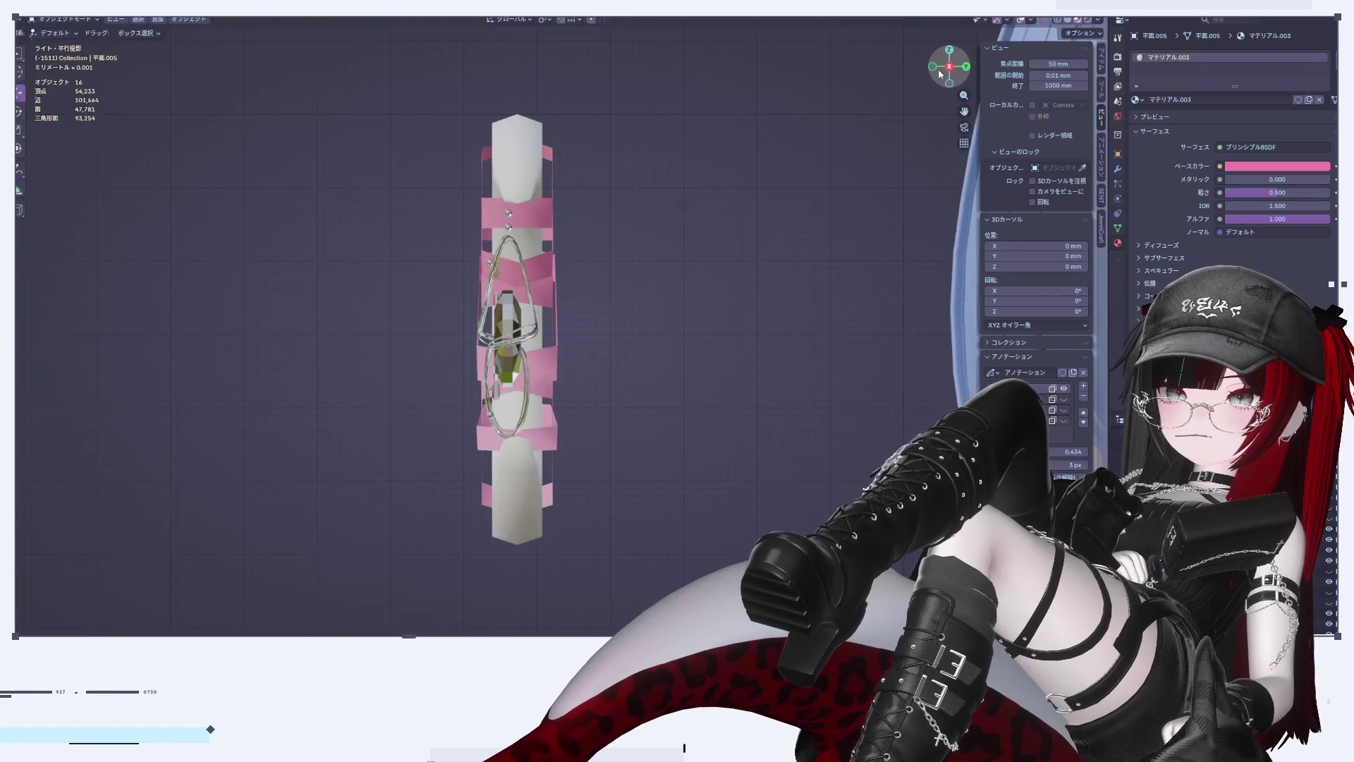
{"action": "left_click", "coordinate": [935, 69]}
{"action": "scroll", "coordinate": [574, 196], "scroll_direction": "up", "scroll_amount": 5}
{"action": "scroll", "coordinate": [574, 196], "scroll_direction": "down", "scroll_amount": 5}
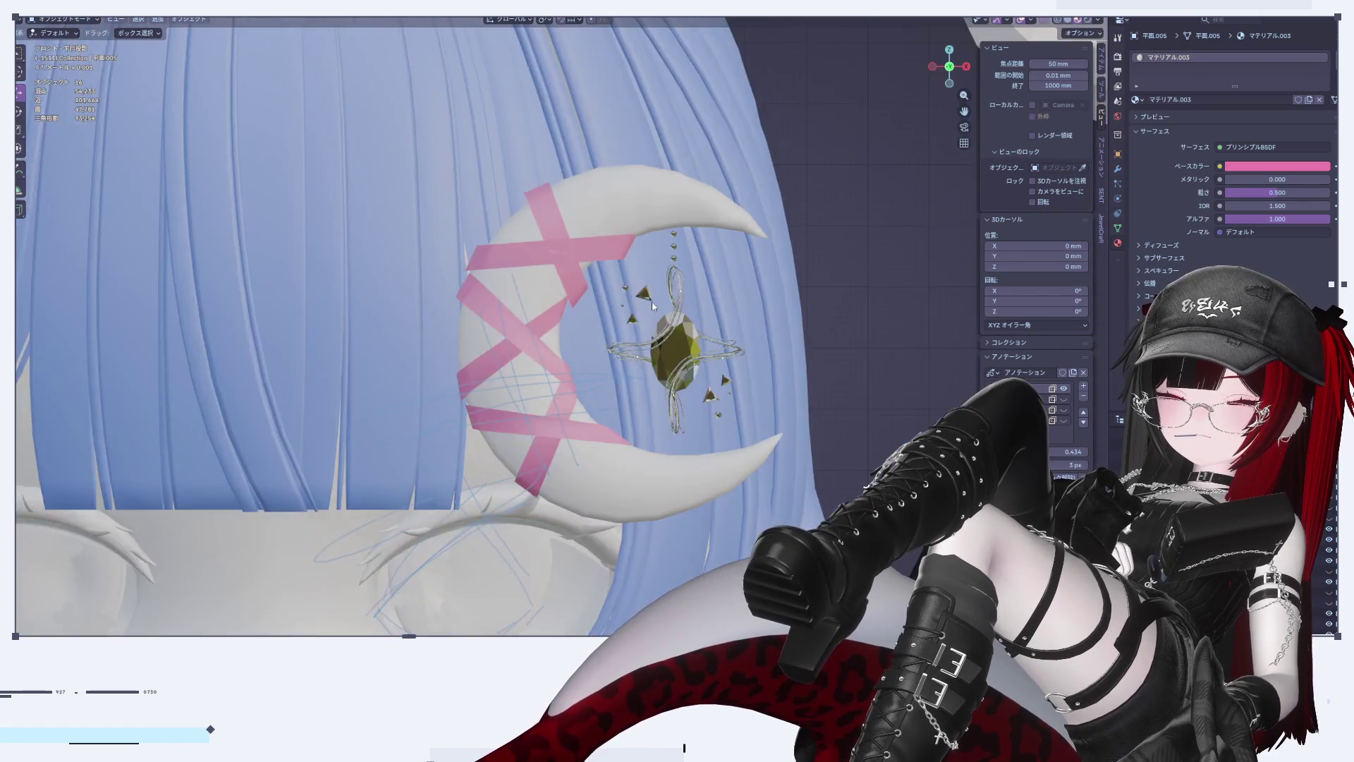
{"action": "scroll", "coordinate": [667, 320], "scroll_direction": "up", "scroll_amount": 5}
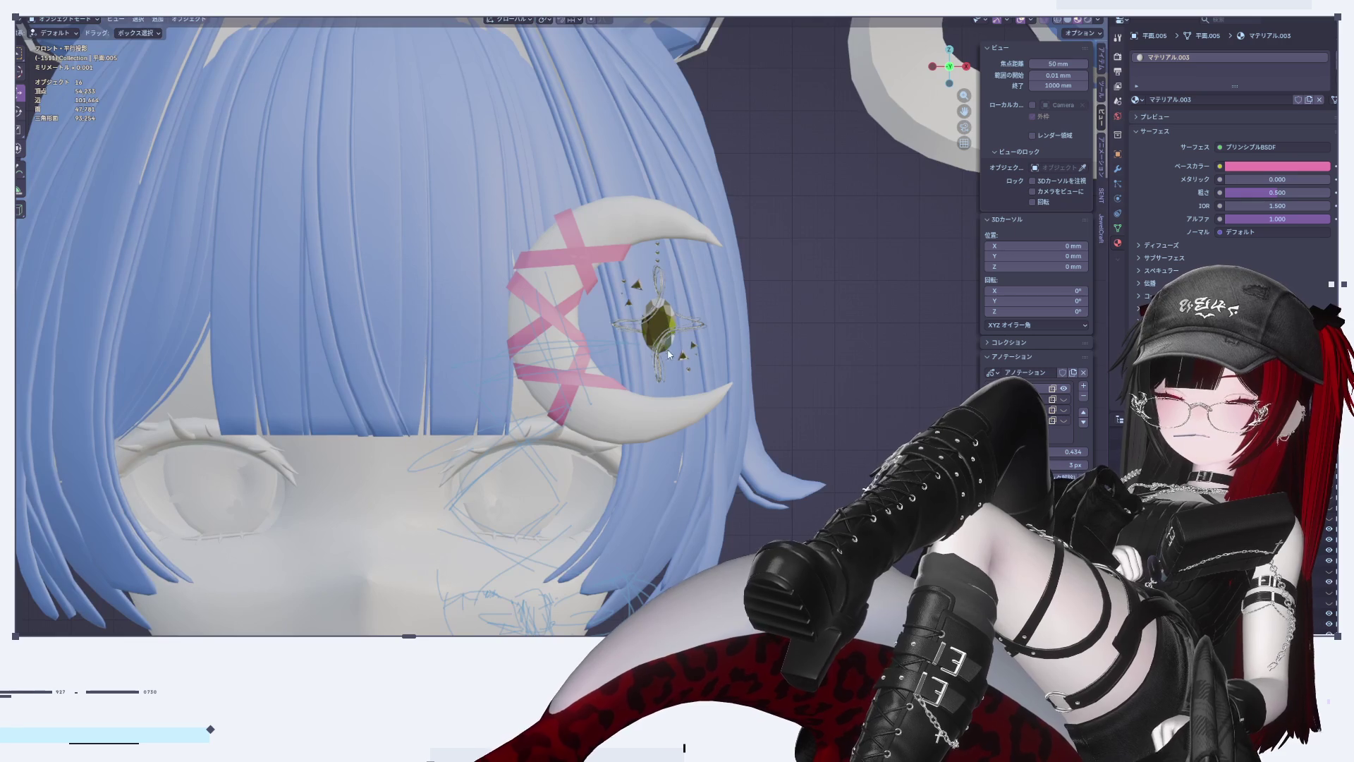
{"action": "middle_click_drag", "start_coordinate": [663, 356], "coordinate": [692, 376], "text": "shift"}
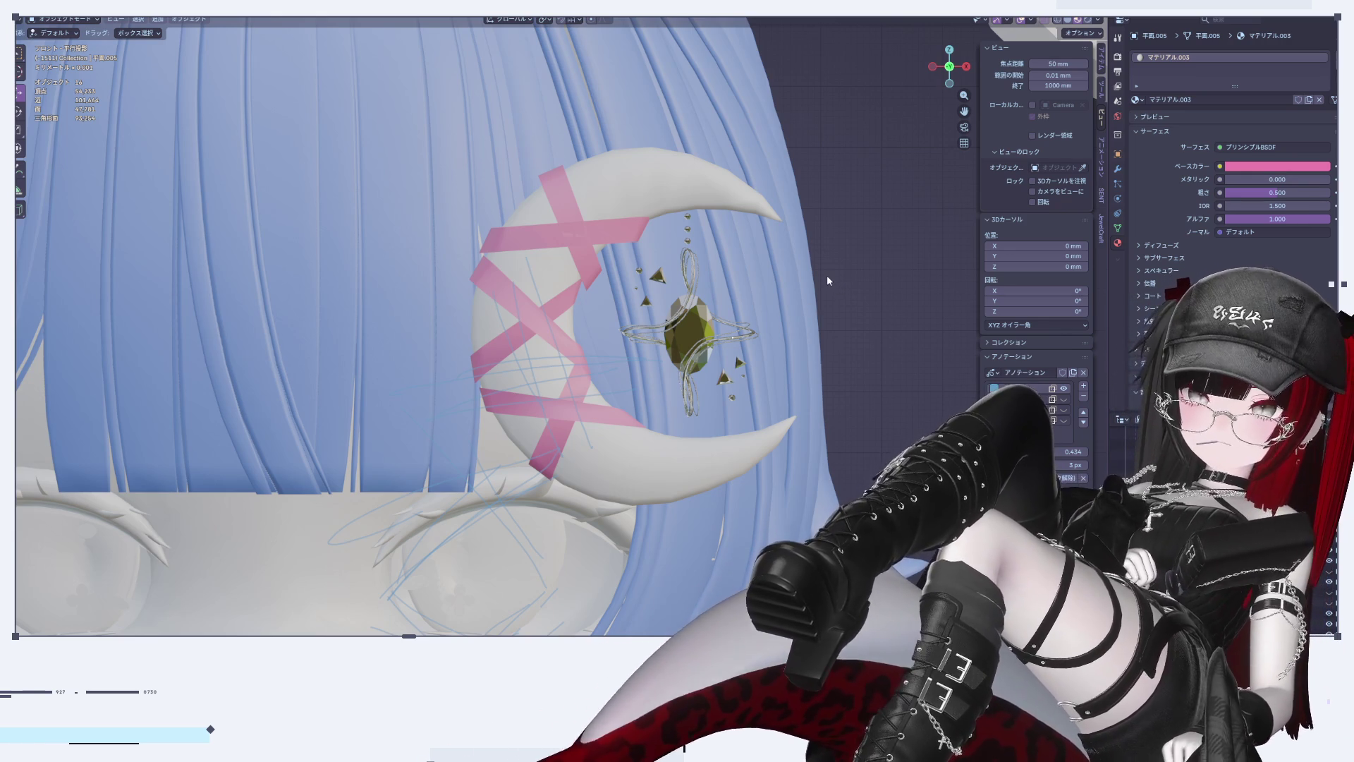
{"action": "scroll", "coordinate": [595, 295], "scroll_direction": "up", "scroll_amount": 8}
{"action": "key", "text": "Tab"}
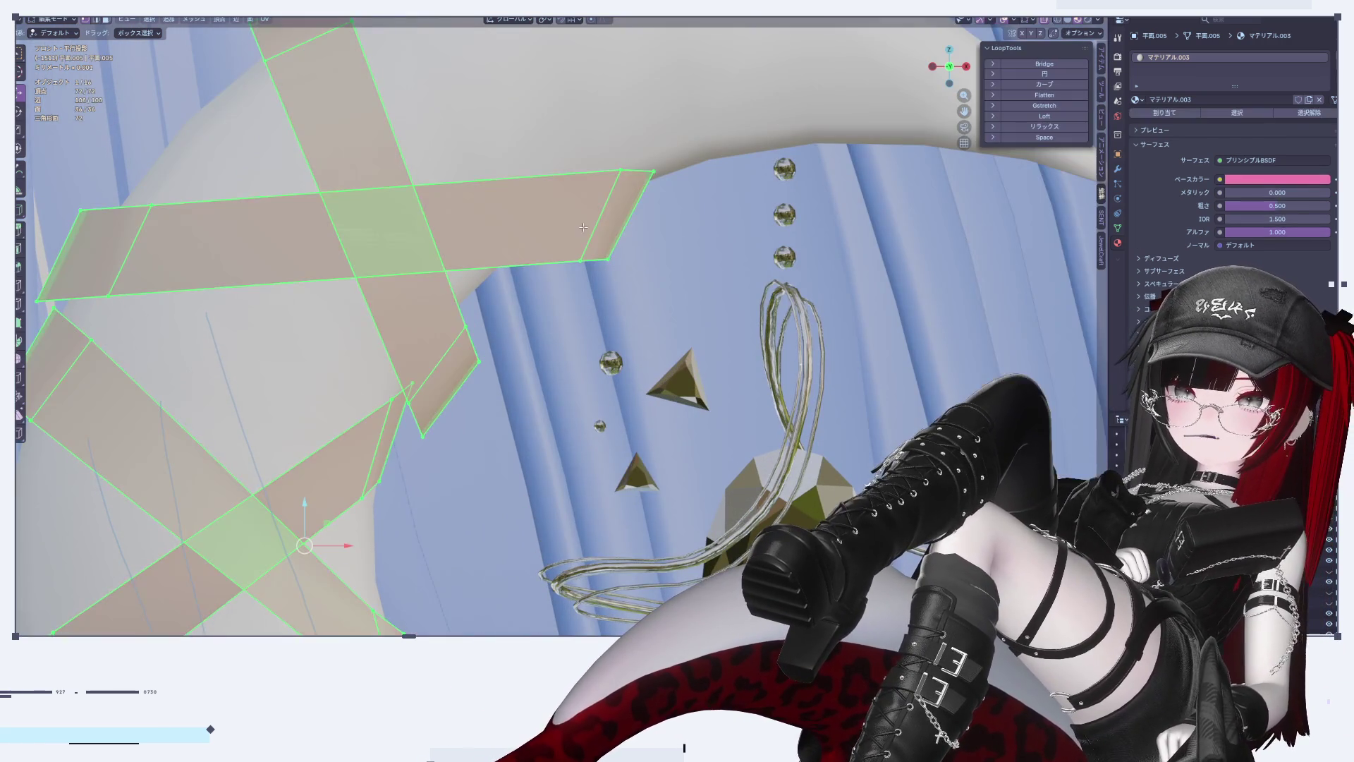
Step: Rotate the upper horizontal tape strip's end section by 21.3°
{"action": "left_click", "coordinate": [670, 295]}
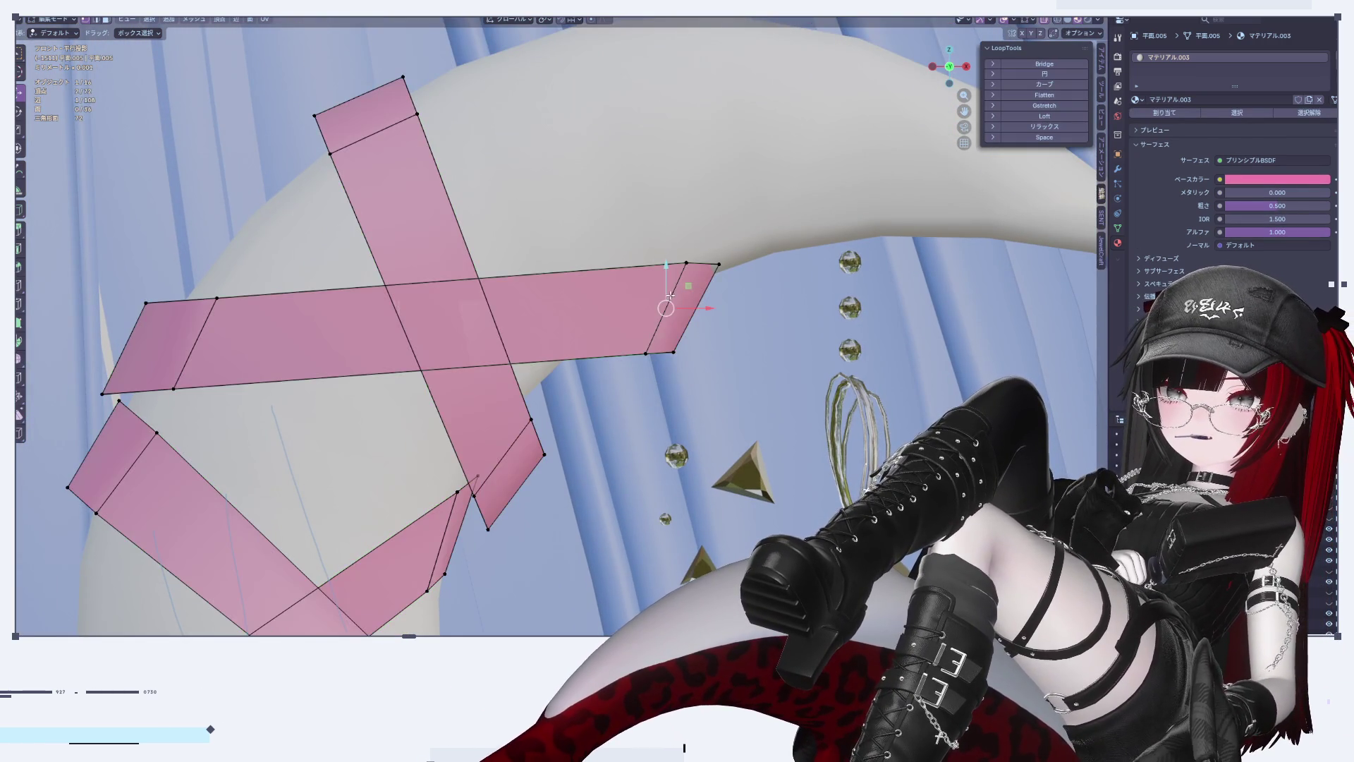
{"action": "key", "text": "ctrl+KP_Add"}
{"action": "key", "text": "ctrl+KP_Add"}
{"action": "key", "text": "r"}
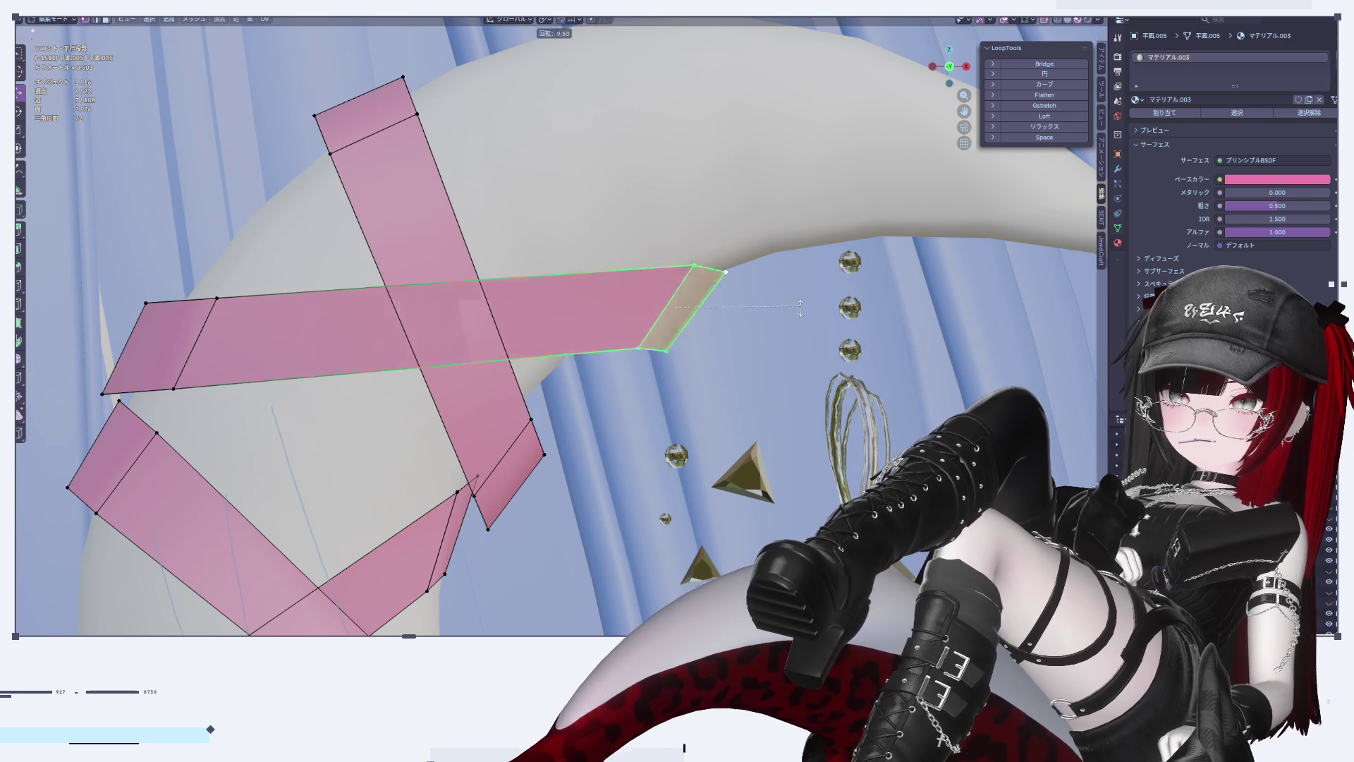
{"action": "left_click", "coordinate": [766, 330]}
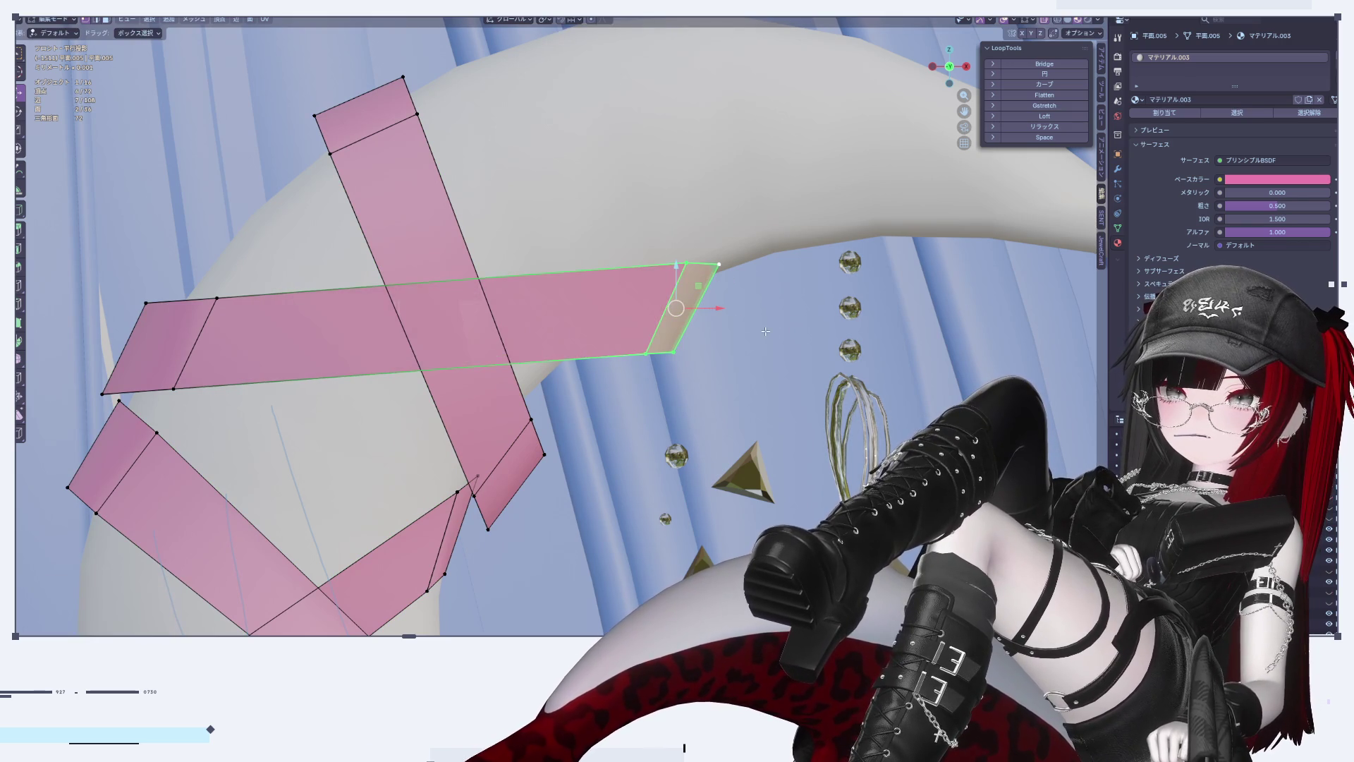
{"action": "key", "text": "r"}
{"action": "left_click", "coordinate": [774, 370]}
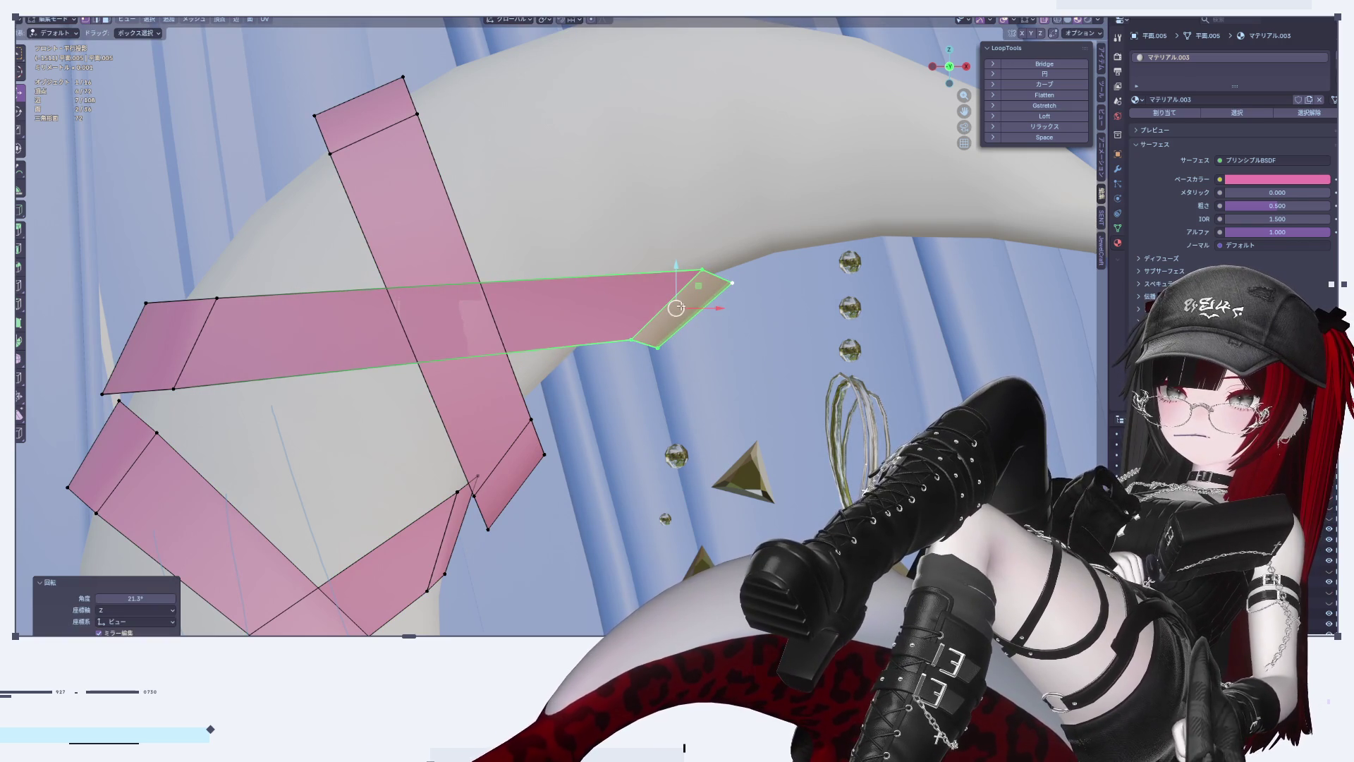
Step: Slide the strip end's diagonal edge and scale its end face along Z
{"action": "left_click", "coordinate": [670, 306]}
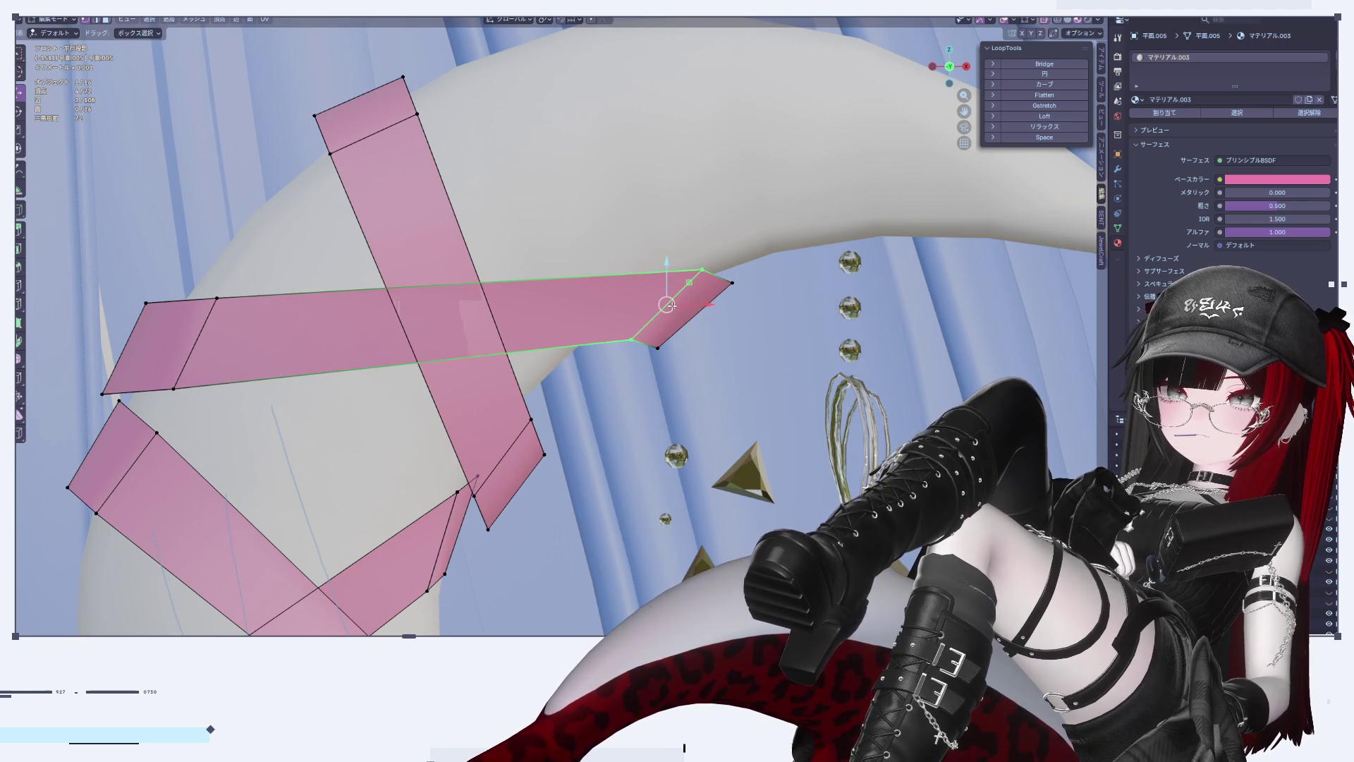
{"action": "key", "text": "g"}
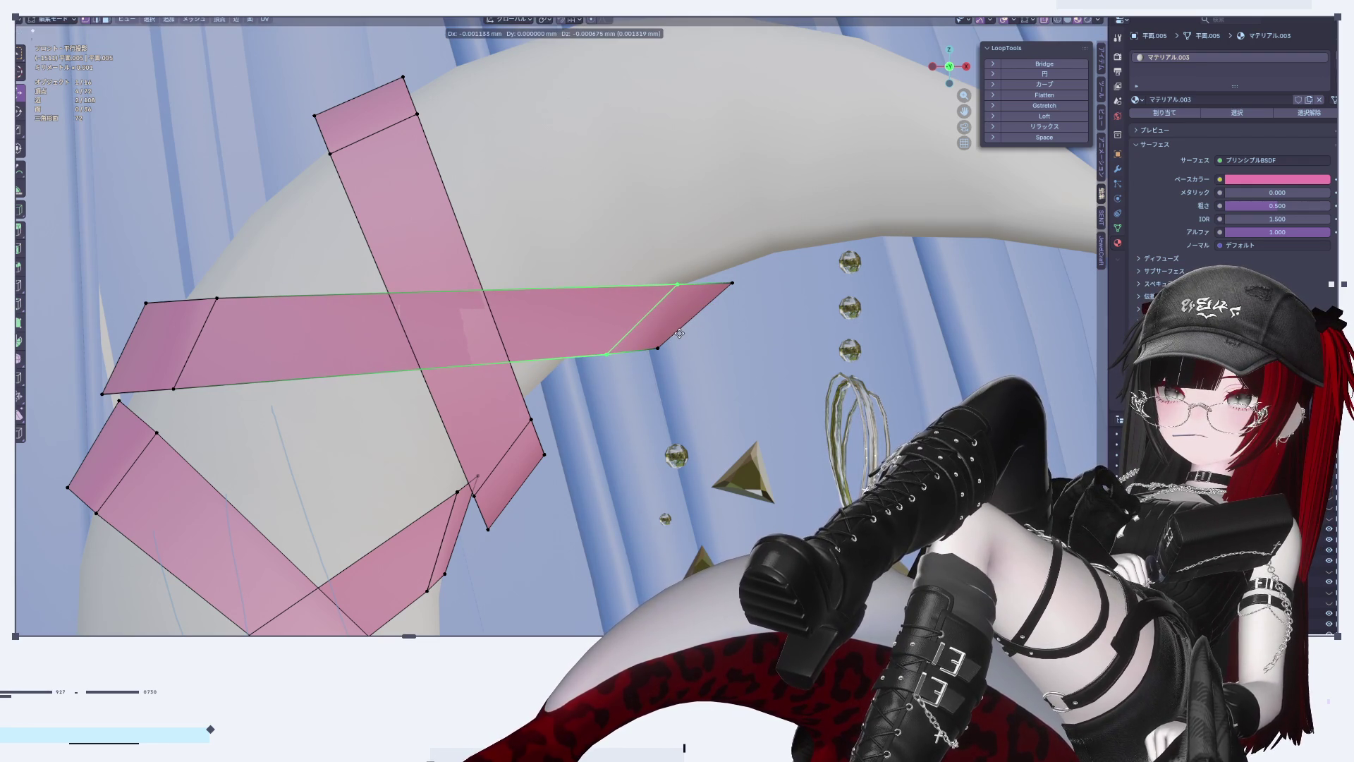
{"action": "left_click", "coordinate": [679, 333]}
{"action": "left_click", "coordinate": [683, 327], "text": "shift"}
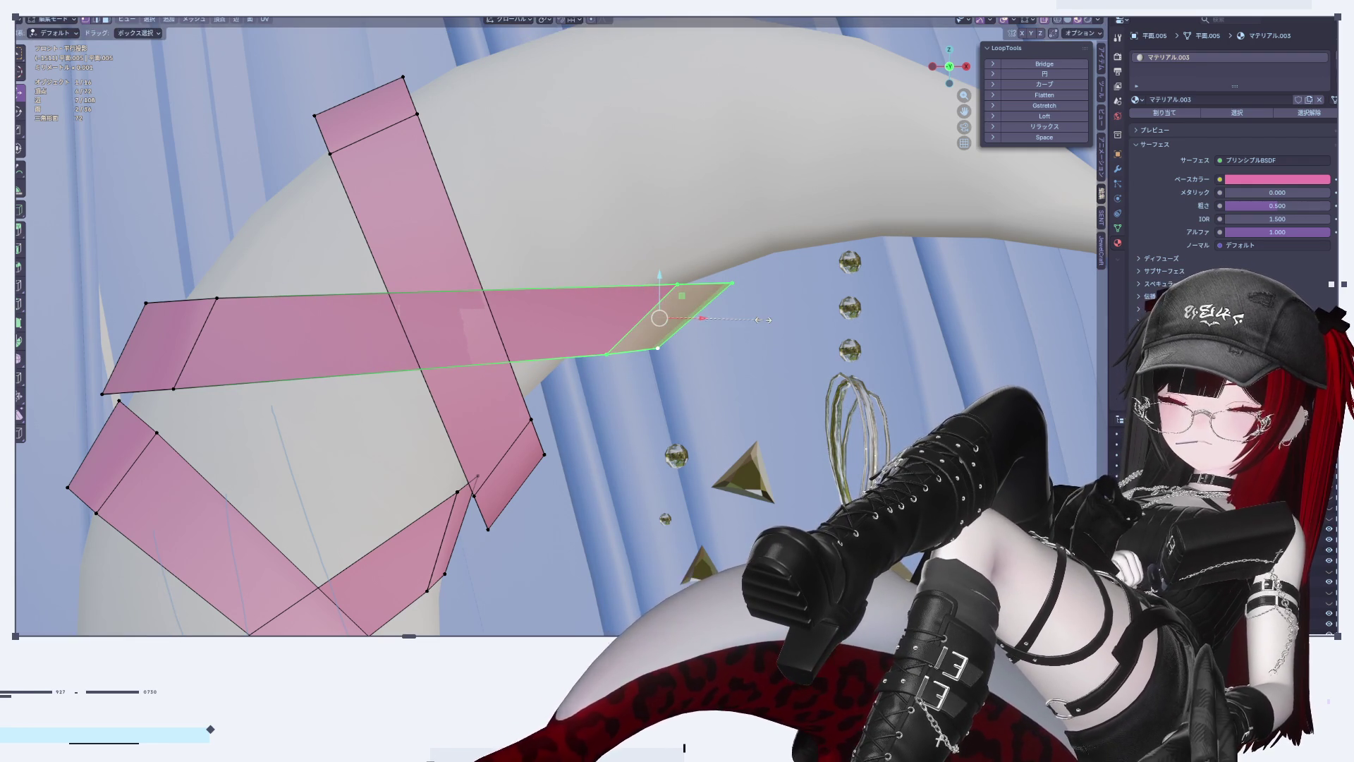
{"action": "key", "text": "z"}
{"action": "left_click", "coordinate": [770, 319]}
{"action": "key", "text": "Tab"}
{"action": "scroll", "coordinate": [726, 345], "scroll_direction": "down", "scroll_amount": 10}
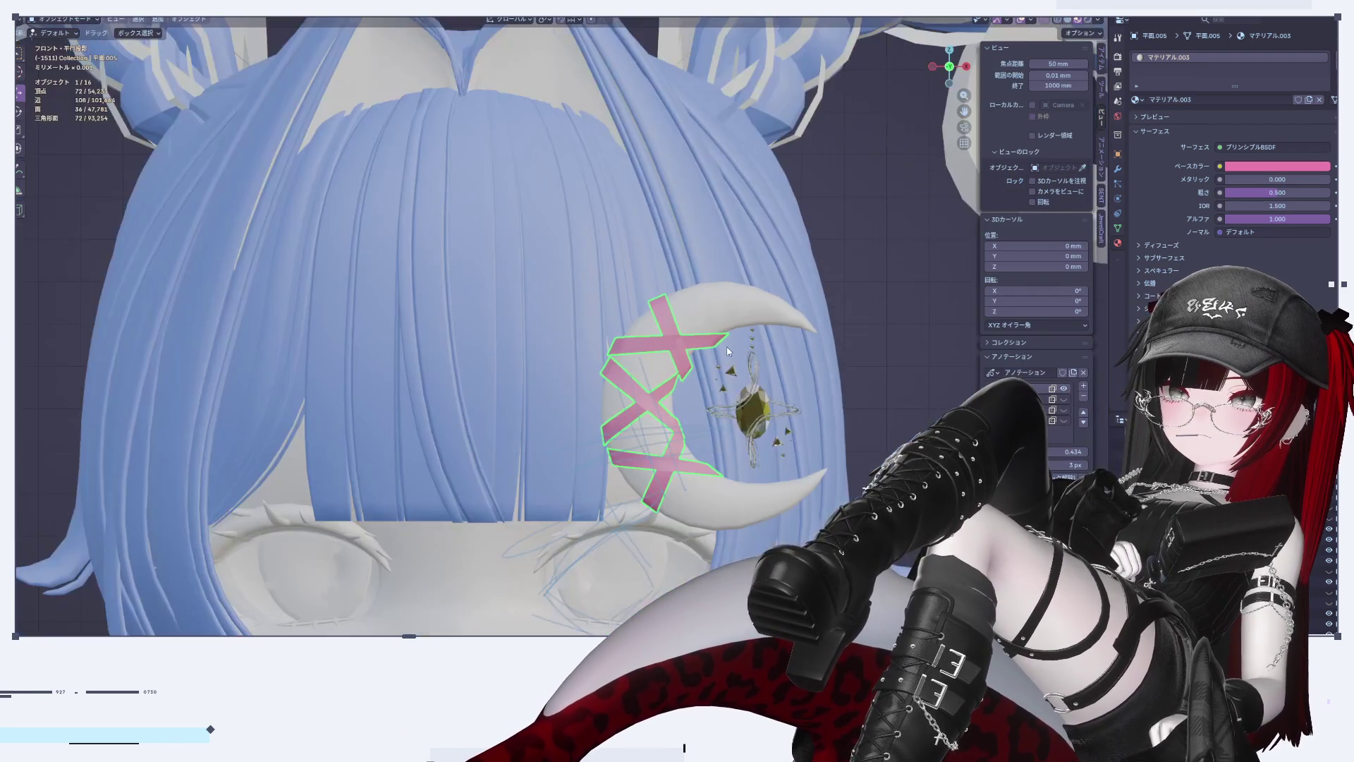
Step: Undo an accidental combined moon-and-tape mesh edit and return to Object Mode
{"action": "scroll", "coordinate": [850, 345], "scroll_direction": "down", "scroll_amount": 6}
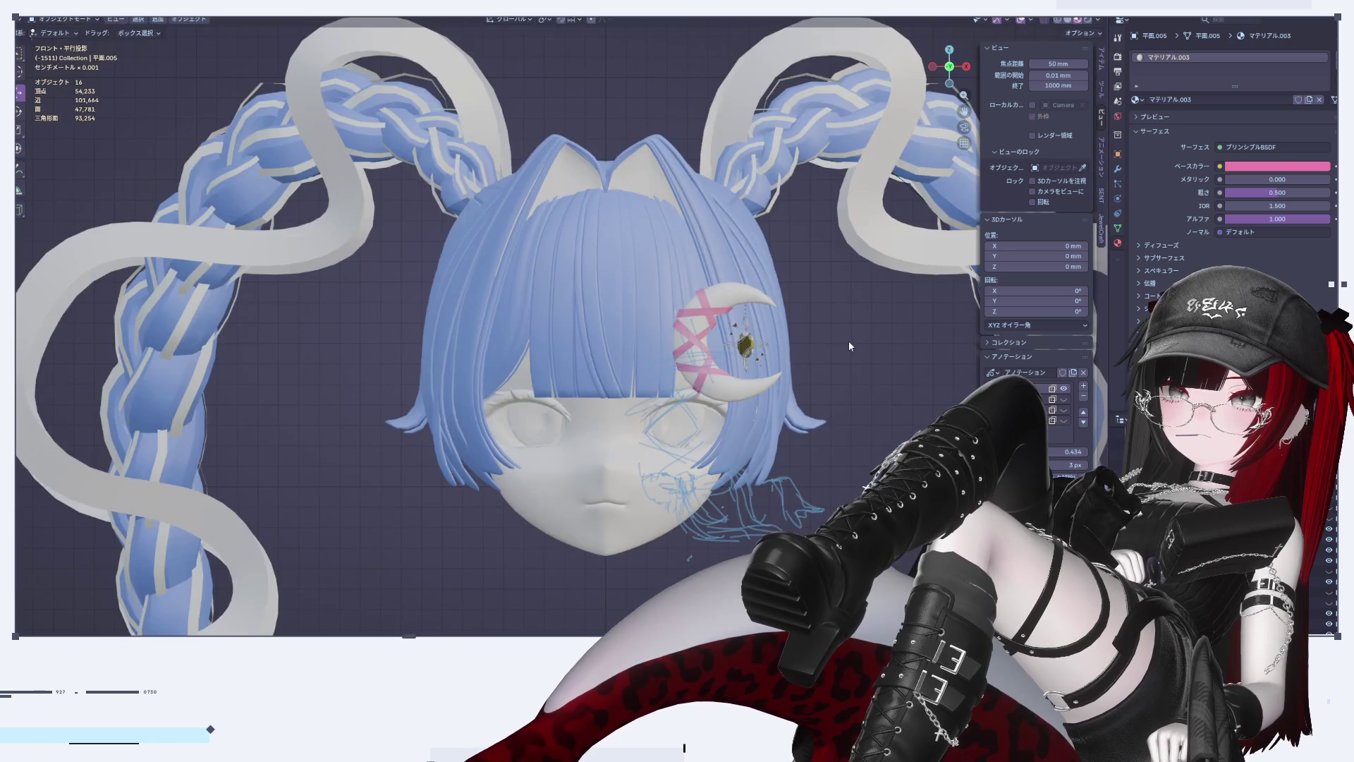
{"action": "scroll", "coordinate": [721, 407], "scroll_direction": "up", "scroll_amount": 9}
{"action": "scroll", "coordinate": [679, 367], "scroll_direction": "down", "scroll_amount": 8}
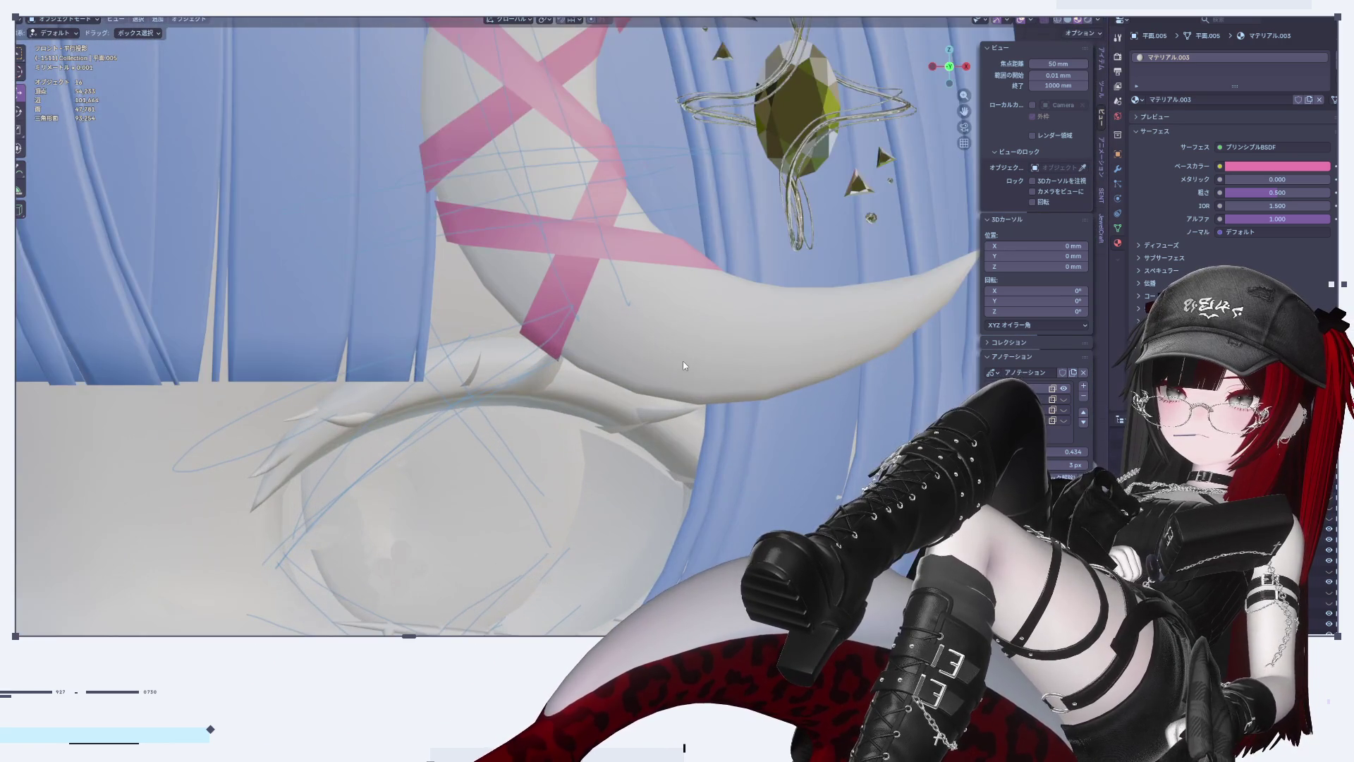
{"action": "scroll", "coordinate": [656, 409], "scroll_direction": "up", "scroll_amount": 2}
{"action": "key", "text": "Tab"}
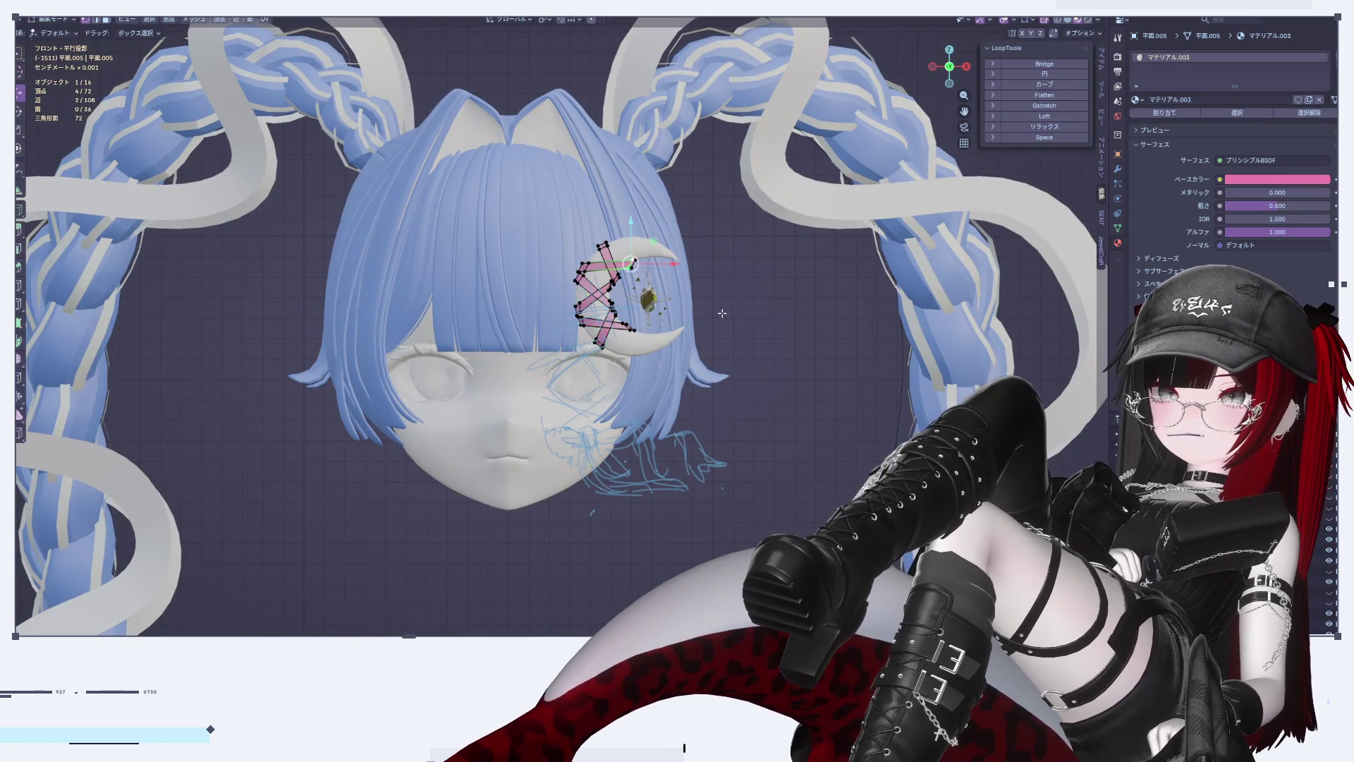
{"action": "key", "text": "ctrl+z"}
{"action": "scroll", "coordinate": [723, 311], "scroll_direction": "up", "scroll_amount": 4}
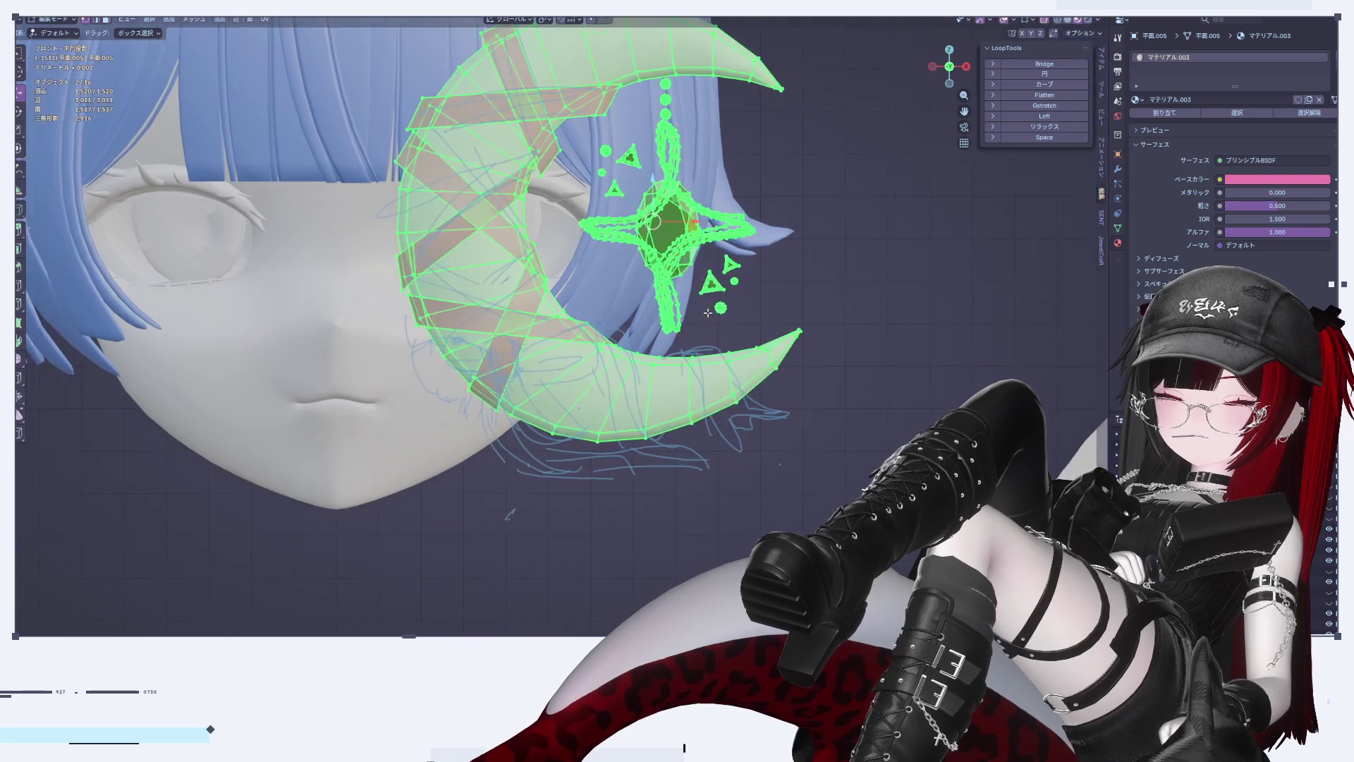
{"action": "key", "text": "Tab"}
{"action": "scroll", "coordinate": [671, 230], "scroll_direction": "up", "scroll_amount": 6}
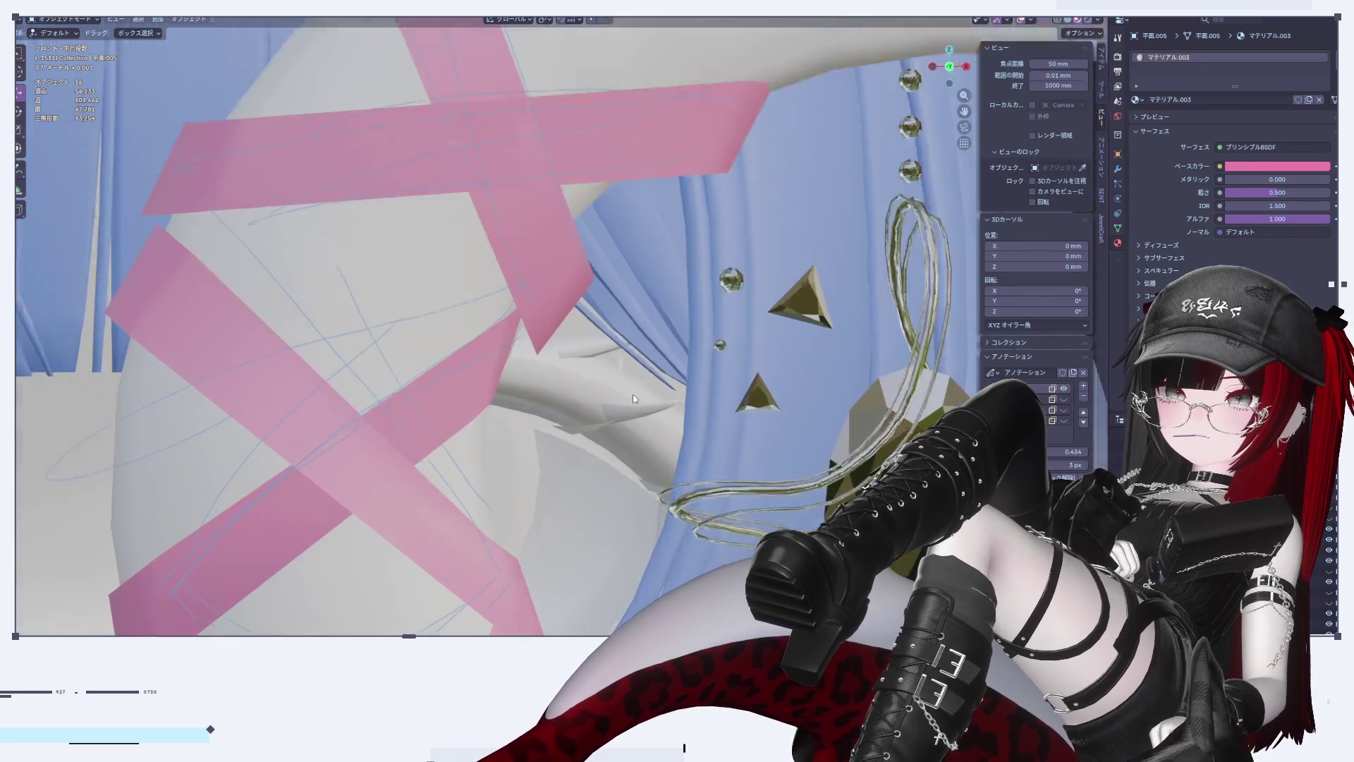
Step: Select the pink tape strips and move a lower strip end and the upper strip's end face
{"action": "left_click", "coordinate": [541, 259]}
{"action": "key", "text": "Tab"}
{"action": "scroll", "coordinate": [541, 258], "scroll_direction": "down", "scroll_amount": 2}
{"action": "scroll", "coordinate": [613, 375], "scroll_direction": "up", "scroll_amount": 3}
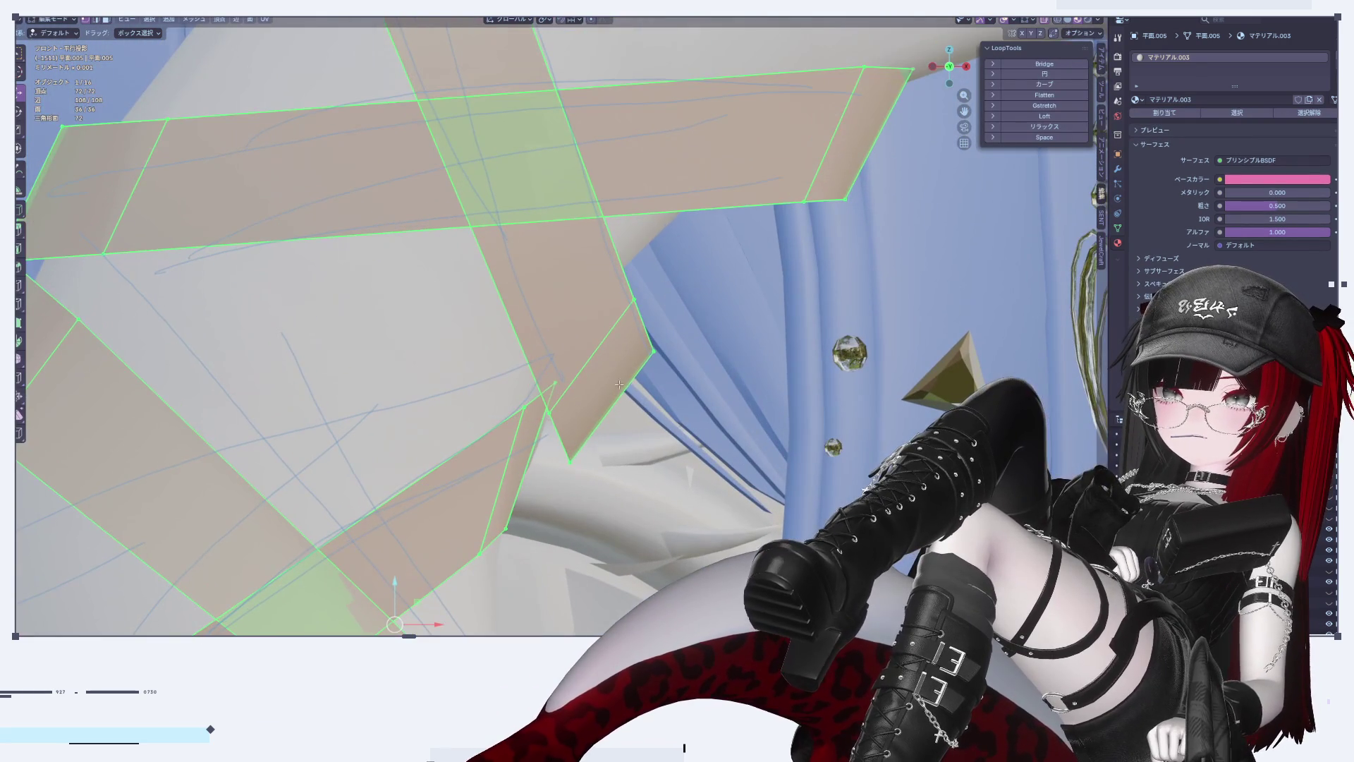
{"action": "left_click", "coordinate": [591, 356]}
{"action": "left_click", "coordinate": [536, 232], "text": "shift"}
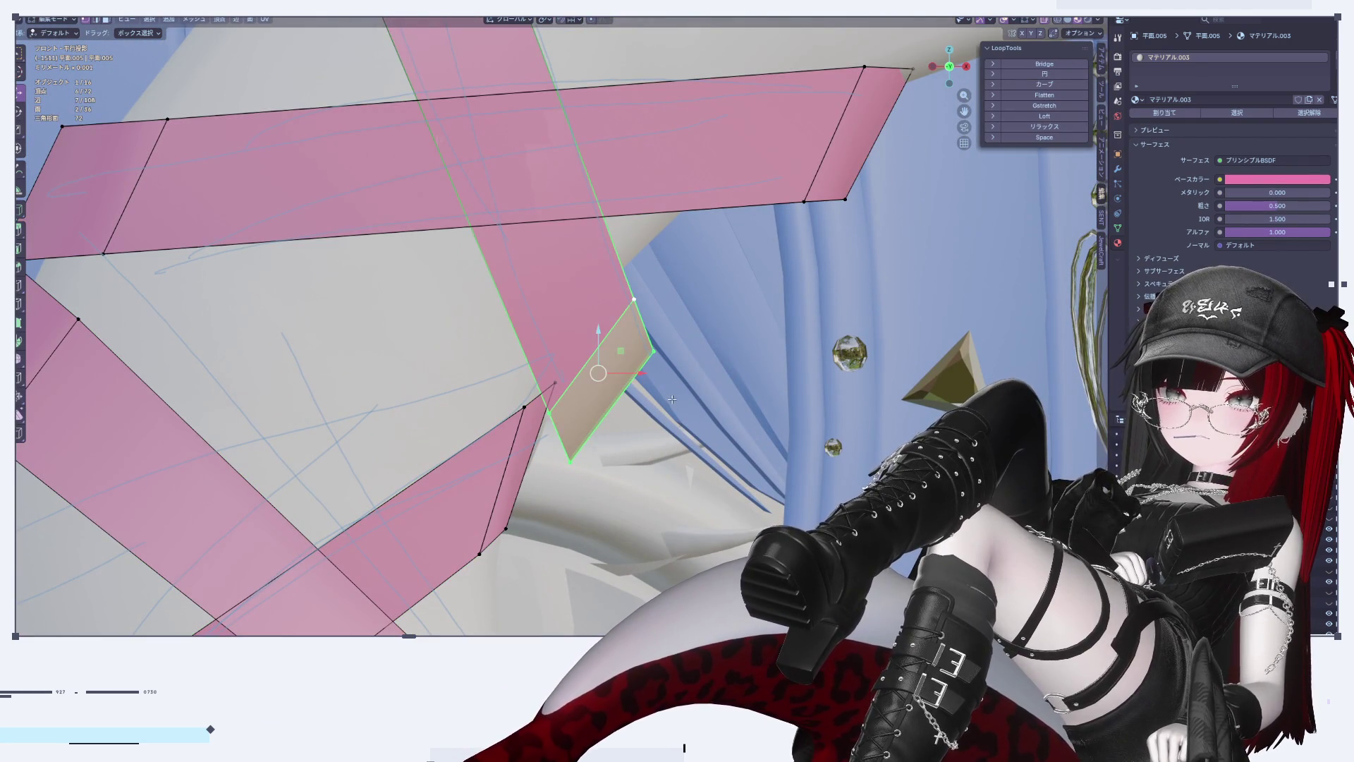
{"action": "key", "text": "g"}
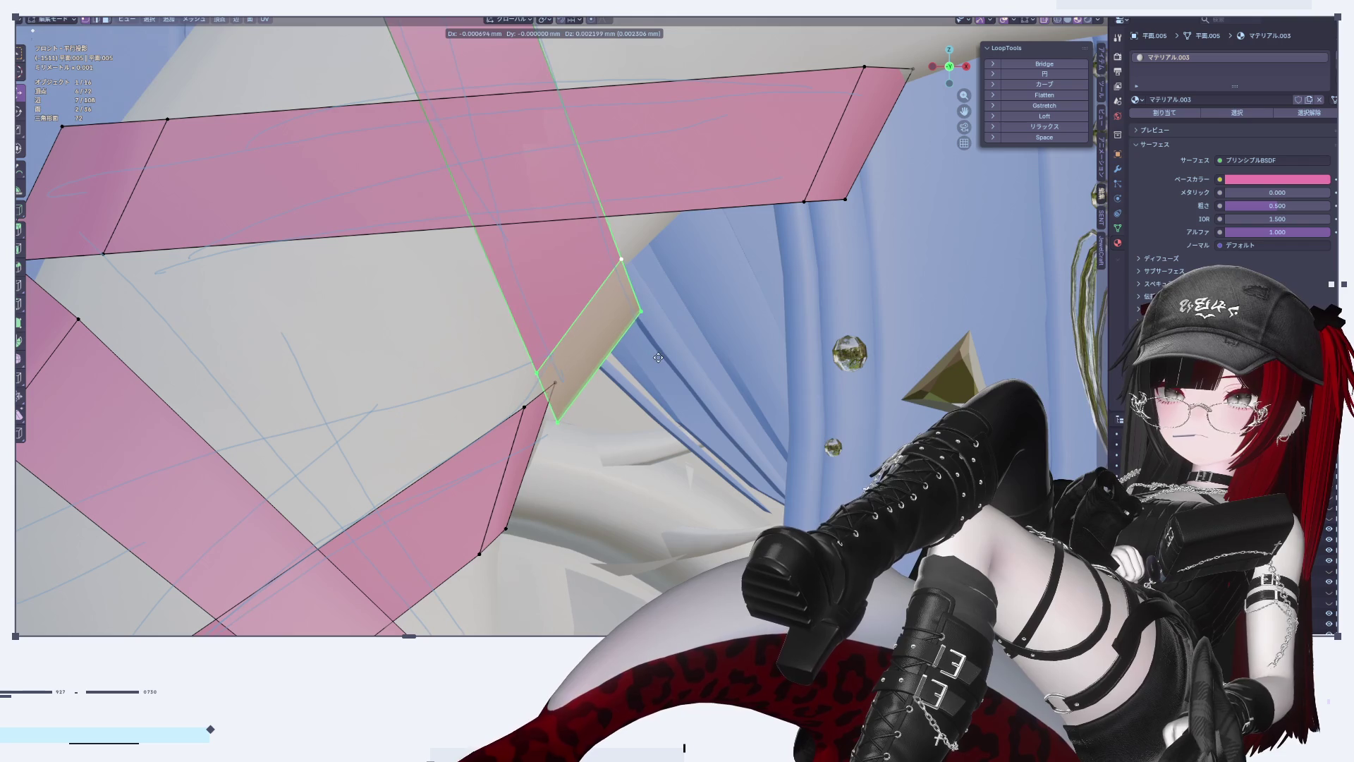
{"action": "left_click", "coordinate": [654, 350]}
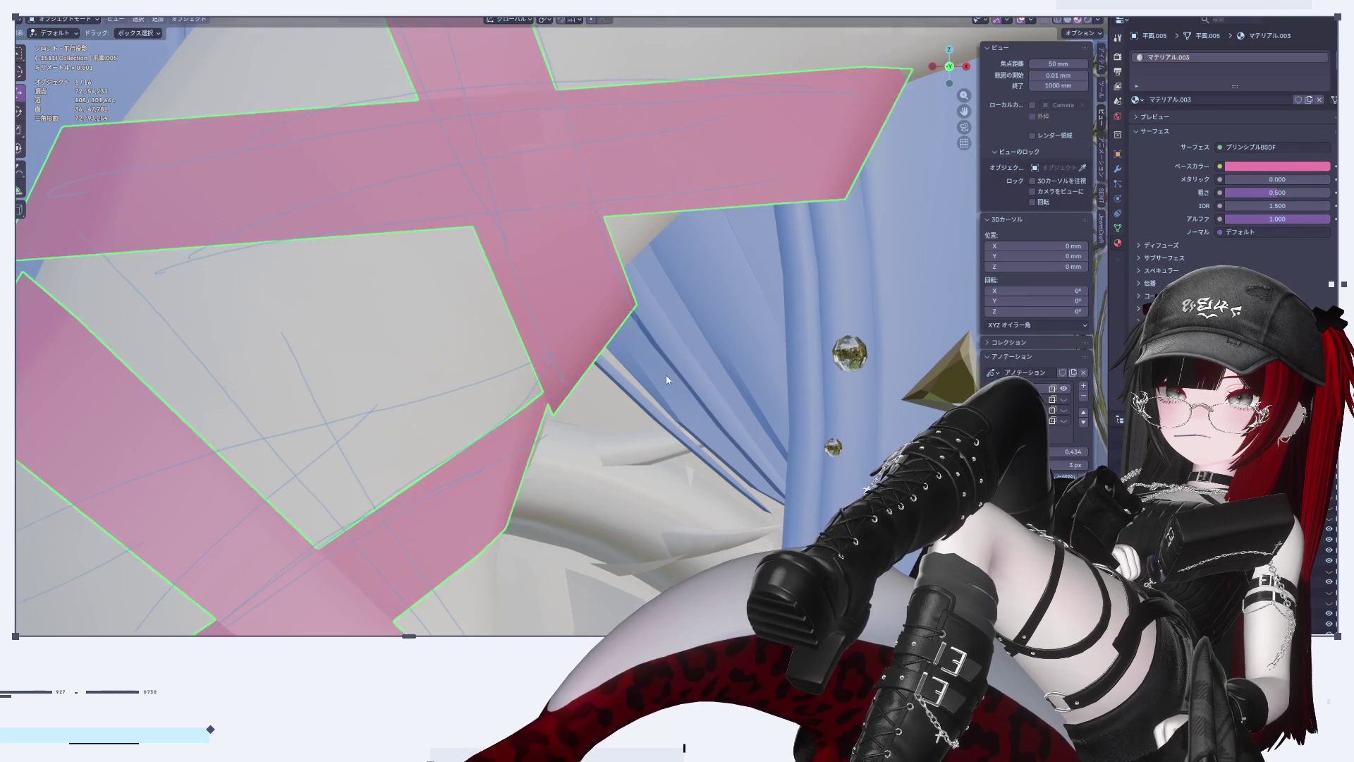
{"action": "key", "text": "Tab"}
{"action": "scroll", "coordinate": [665, 373], "scroll_direction": "down", "scroll_amount": 5}
{"action": "scroll", "coordinate": [679, 458], "scroll_direction": "up", "scroll_amount": 10}
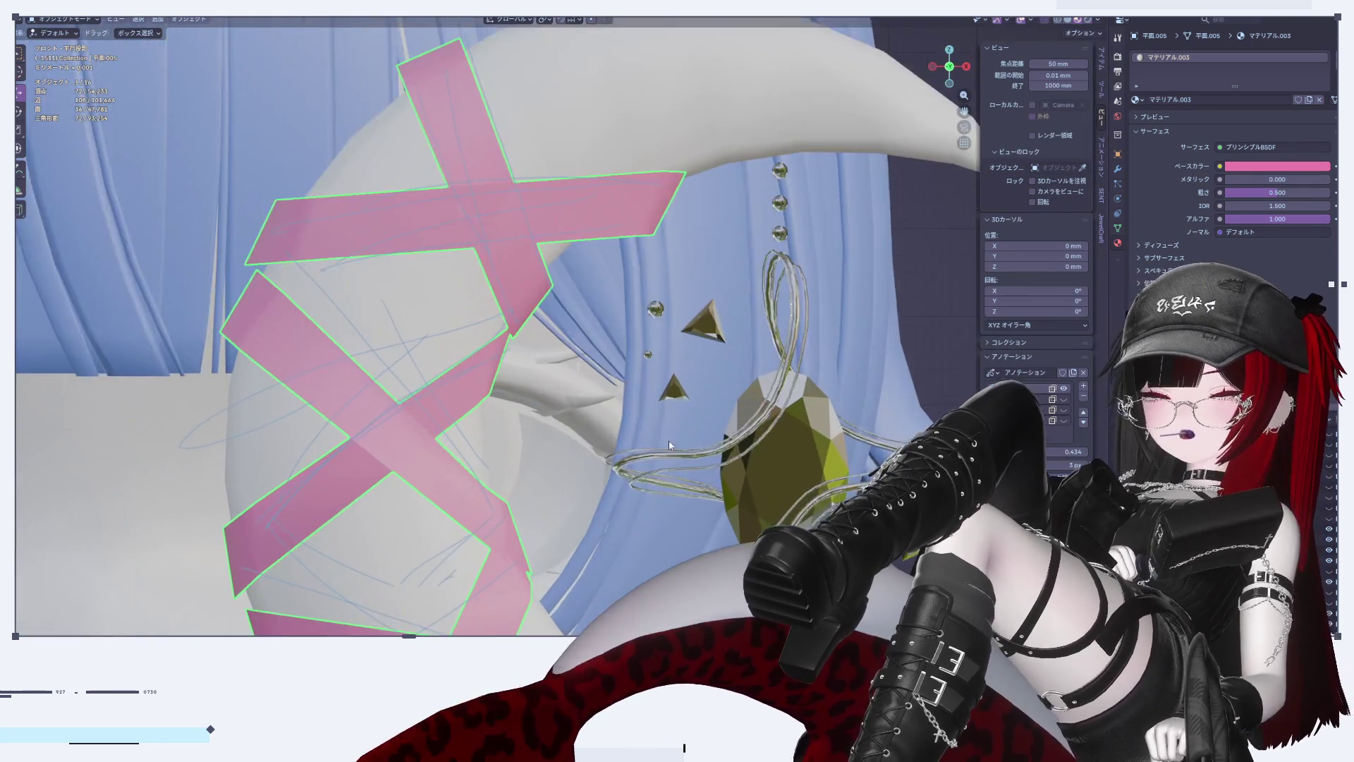
Step: Rotate the horizontal strip's end face about 19.7° and slide it along X
{"action": "key", "text": "Tab"}
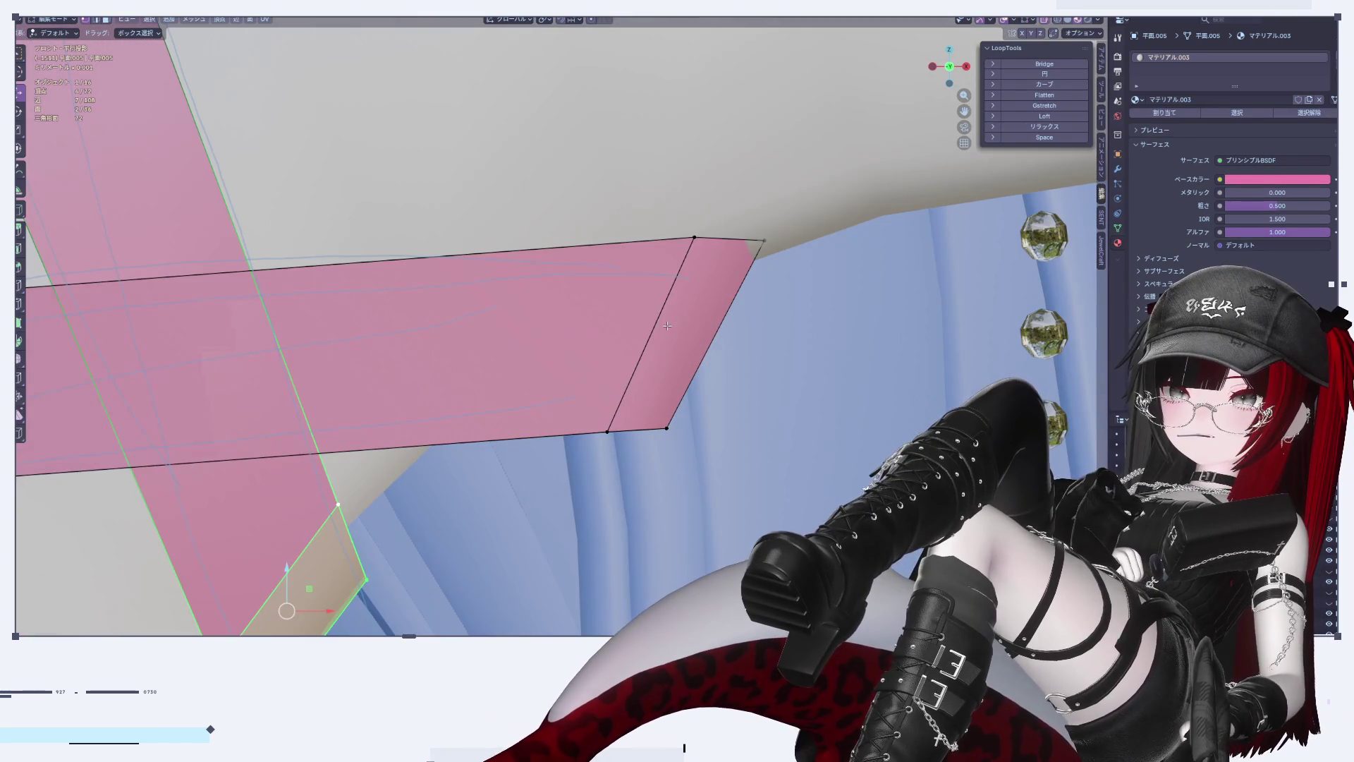
{"action": "left_click", "coordinate": [749, 285]}
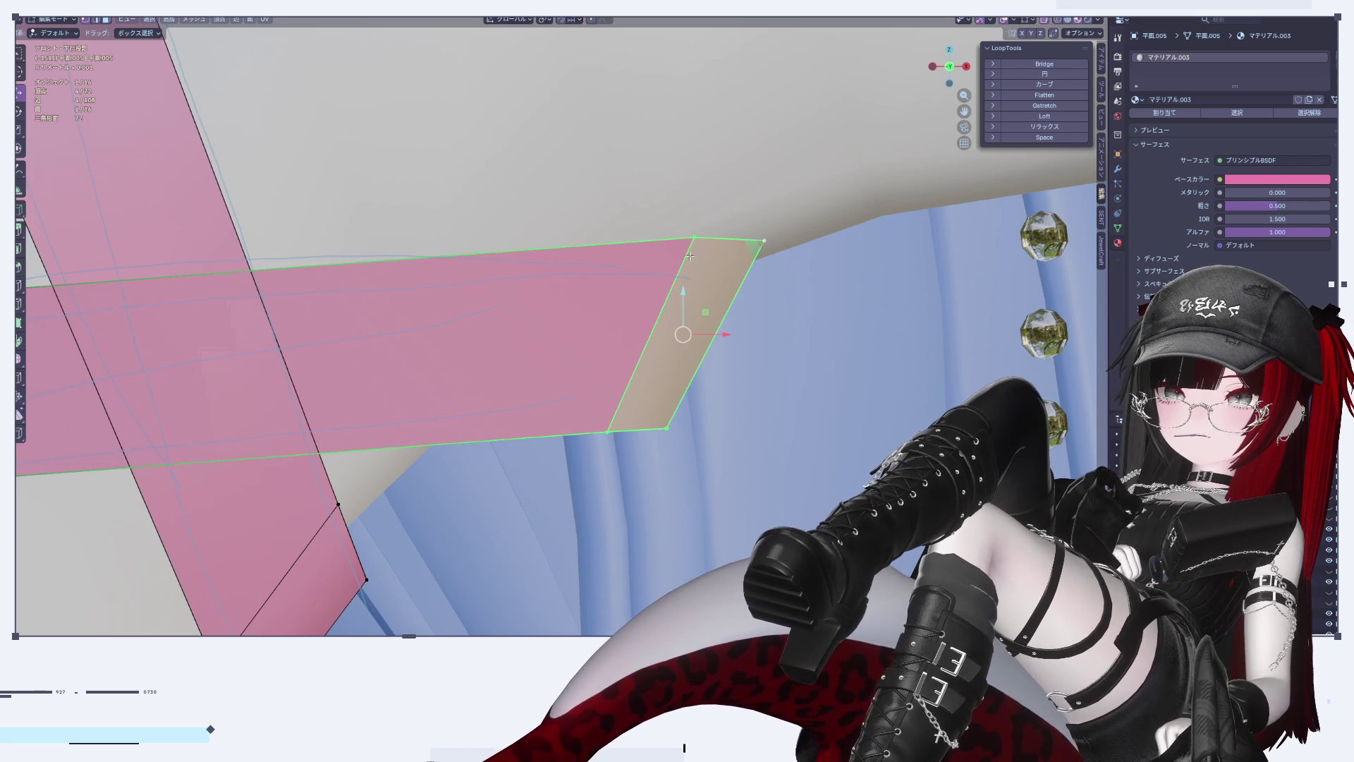
{"action": "key", "text": "r"}
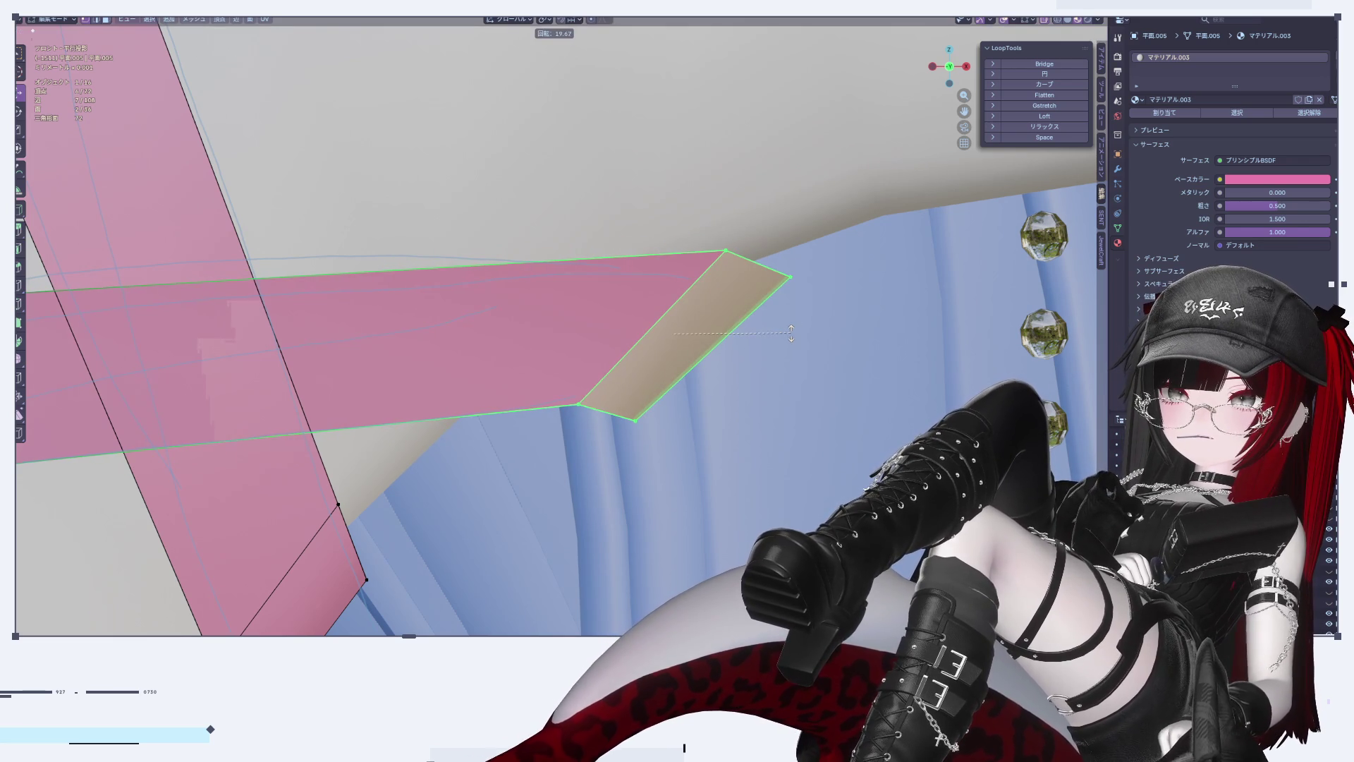
{"action": "left_click", "coordinate": [694, 343]}
{"action": "middle_click_drag", "start_coordinate": [694, 343], "coordinate": [839, 394]}
{"action": "key", "text": "g"}
{"action": "key", "text": "x"}
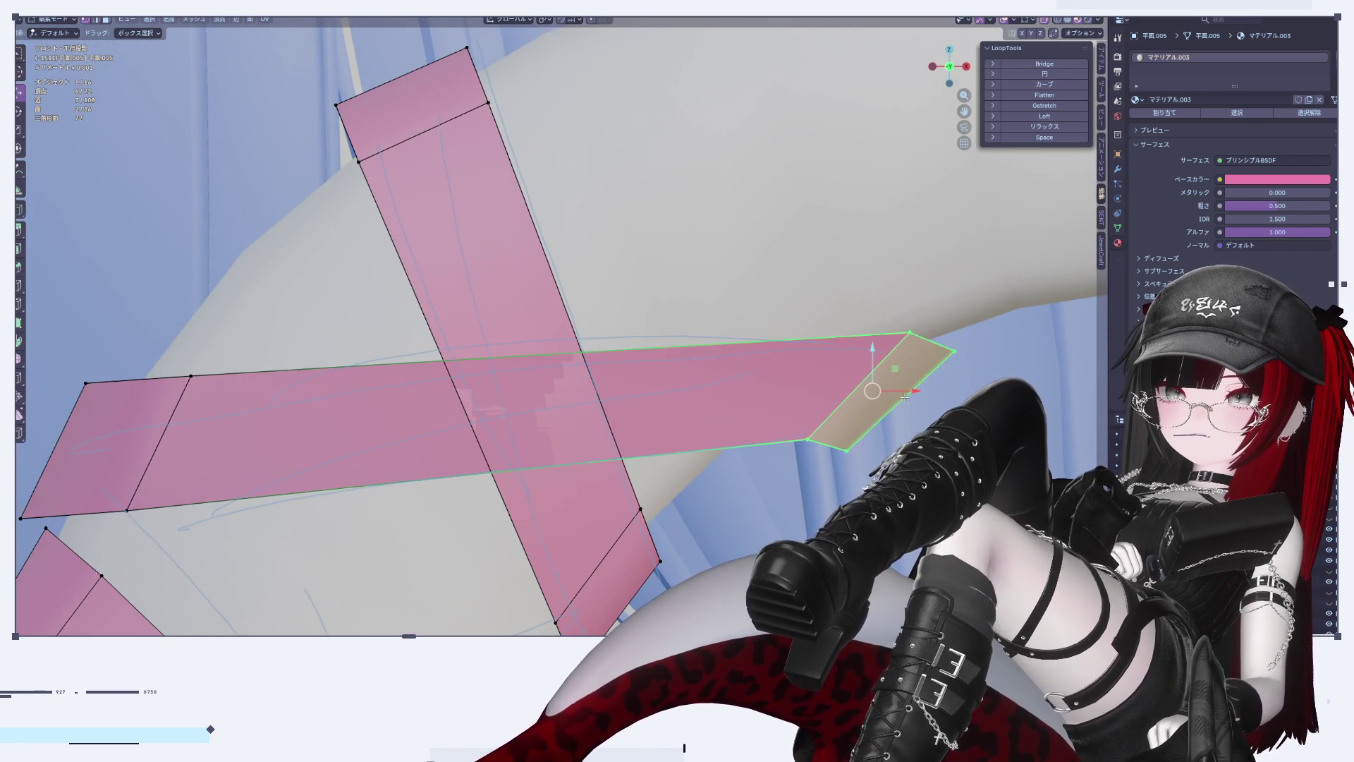
{"action": "left_click", "coordinate": [862, 381]}
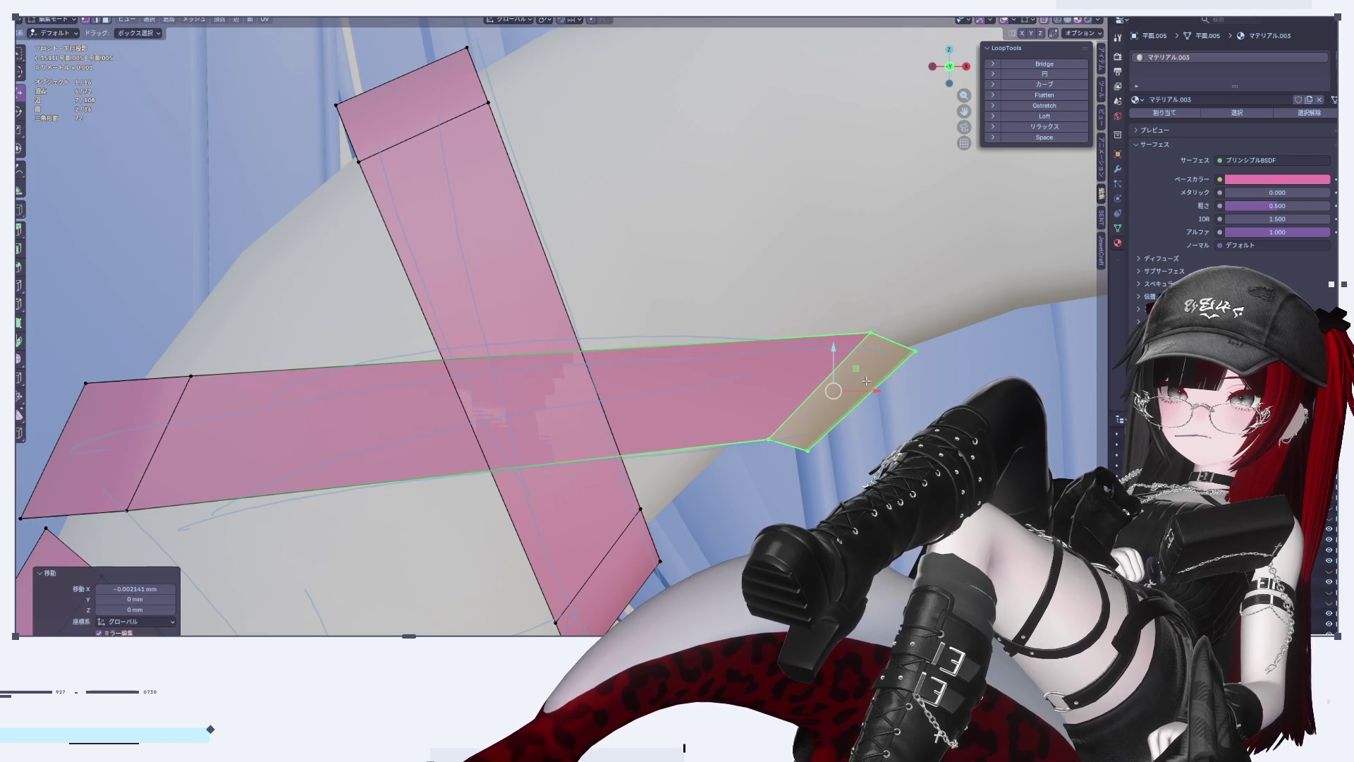
Step: Move the strip tip's diagonal edge and lower-edge vertices down to form a slanted cut
{"action": "left_click", "coordinate": [841, 363]}
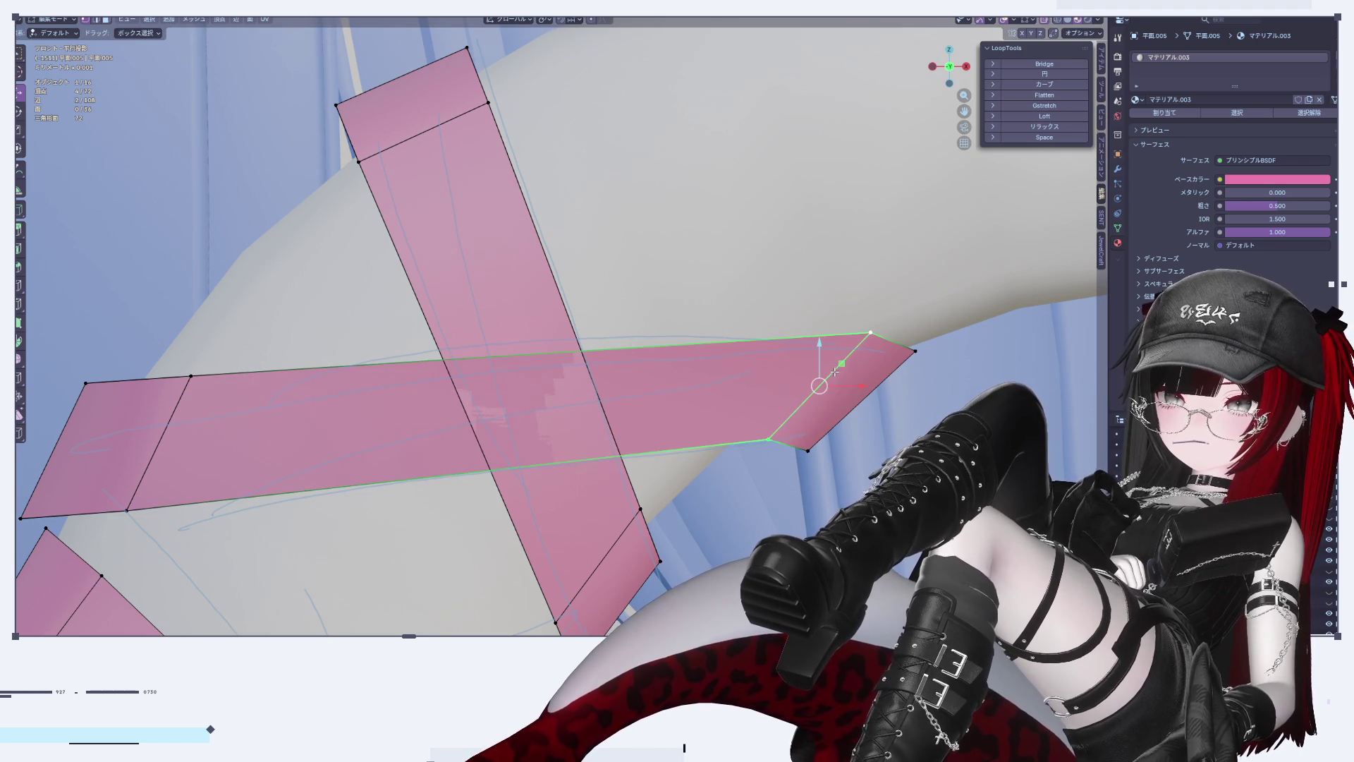
{"action": "key", "text": "g"}
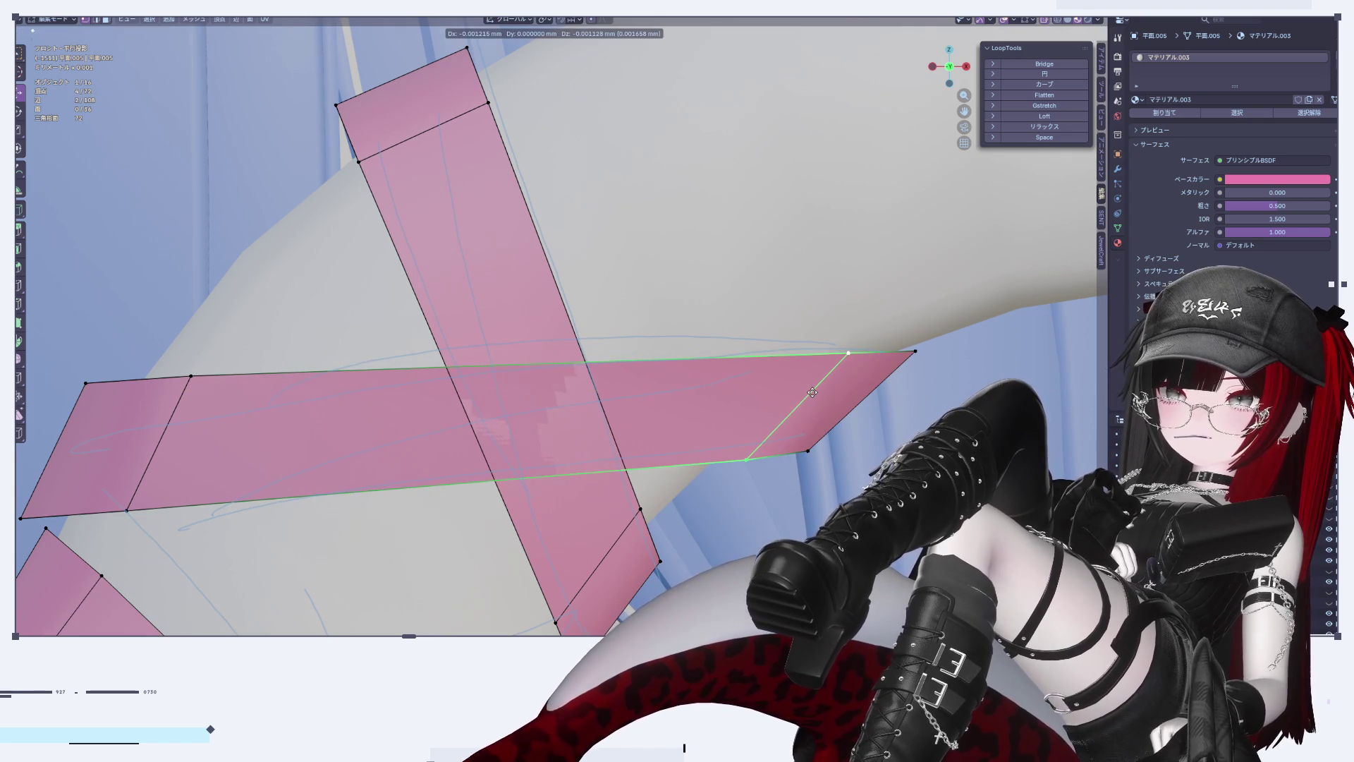
{"action": "left_click", "coordinate": [840, 427]}
{"action": "key", "text": "Tab"}
{"action": "key", "text": "Tab"}
{"action": "left_click", "coordinate": [776, 451], "text": "shift"}
{"action": "key", "text": "g"}
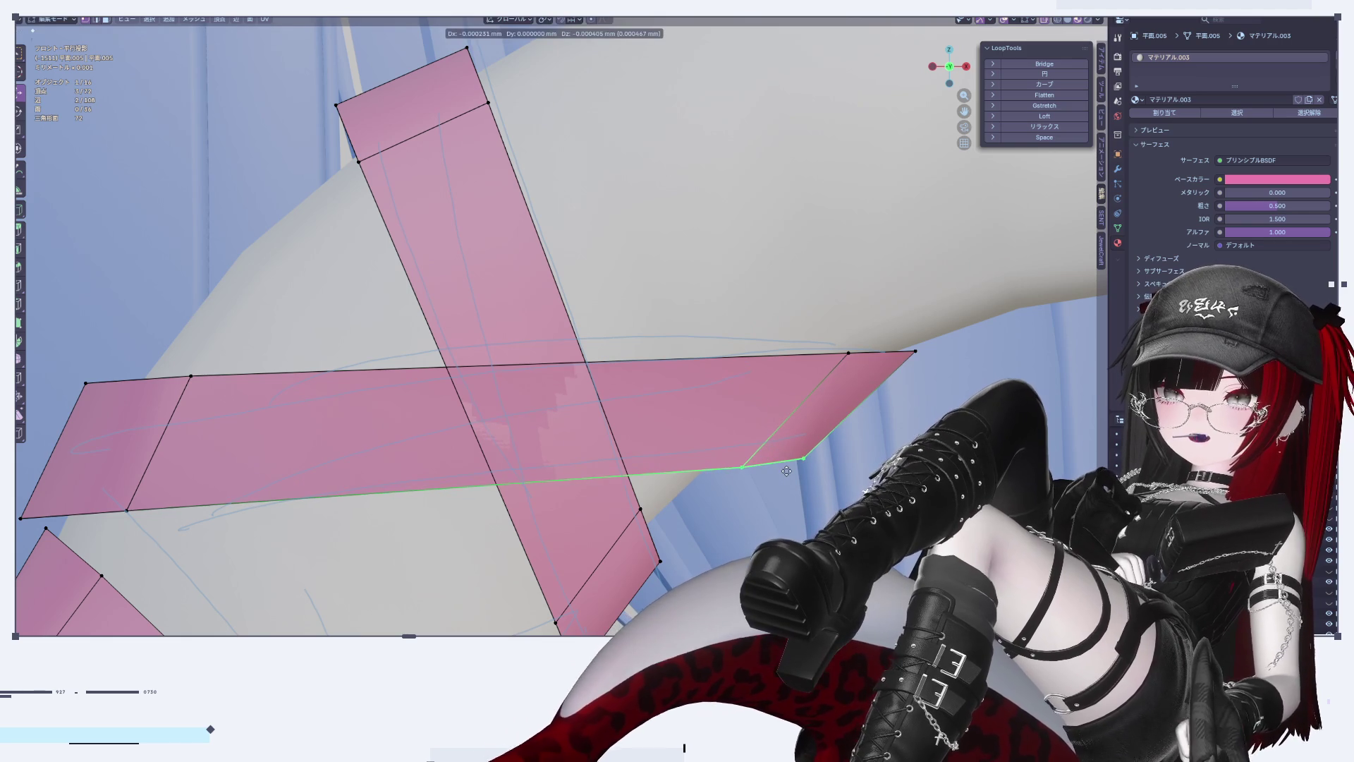
{"action": "left_click", "coordinate": [786, 473]}
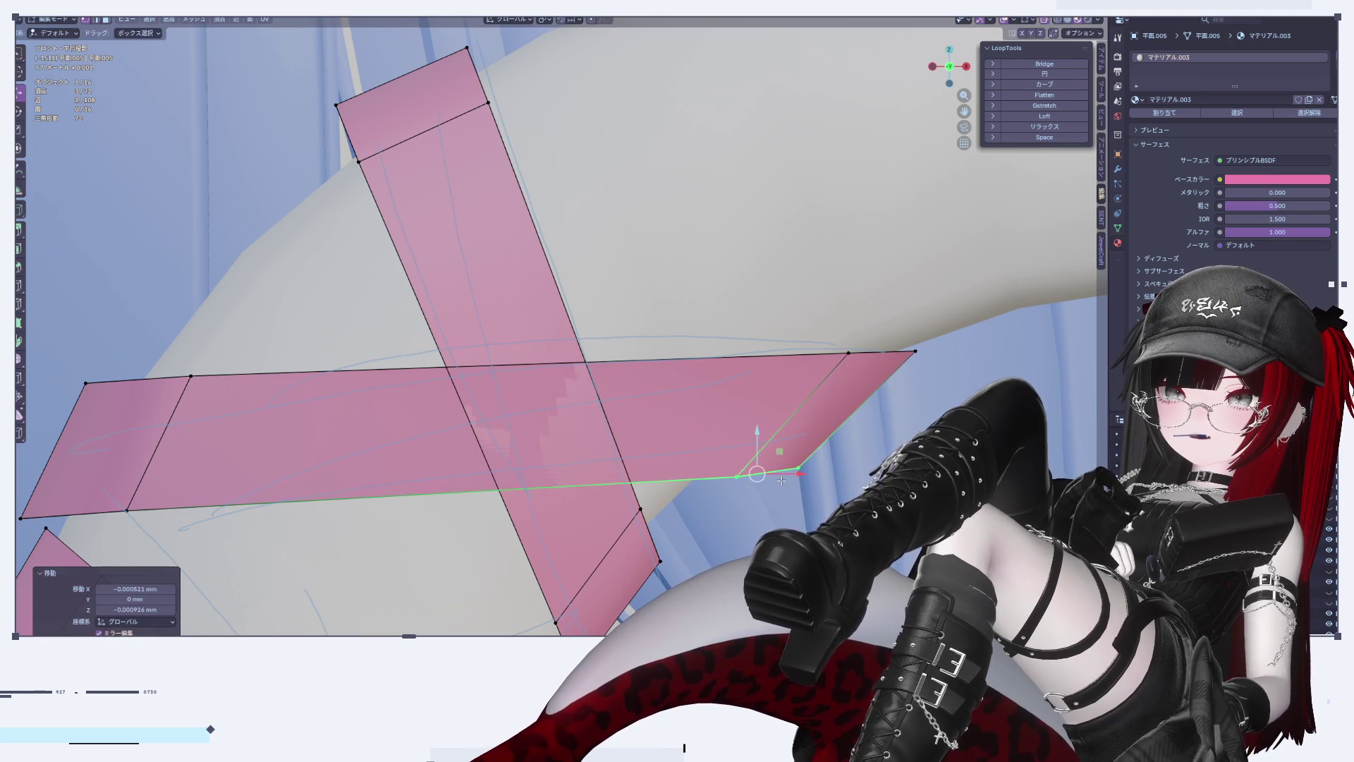
{"action": "key", "text": "Tab"}
Step: Zoom in and out around the reshaped strip tip to inspect the result
{"action": "scroll", "coordinate": [832, 480], "scroll_direction": "down", "scroll_amount": 5}
{"action": "scroll", "coordinate": [833, 480], "scroll_direction": "down", "scroll_amount": 3}
{"action": "key", "text": "Tab"}
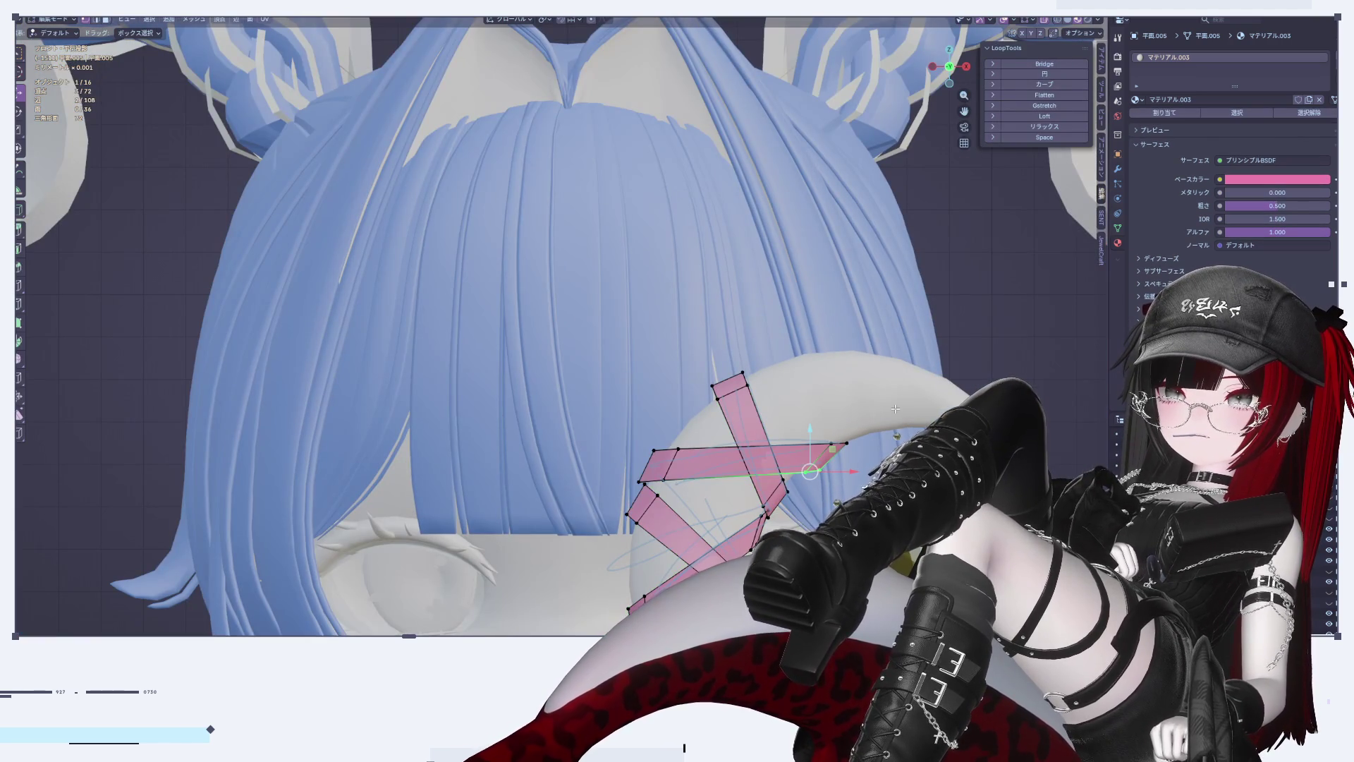
{"action": "scroll", "coordinate": [917, 416], "scroll_direction": "up", "scroll_amount": 5}
{"action": "scroll", "coordinate": [925, 410], "scroll_direction": "up", "scroll_amount": 6}
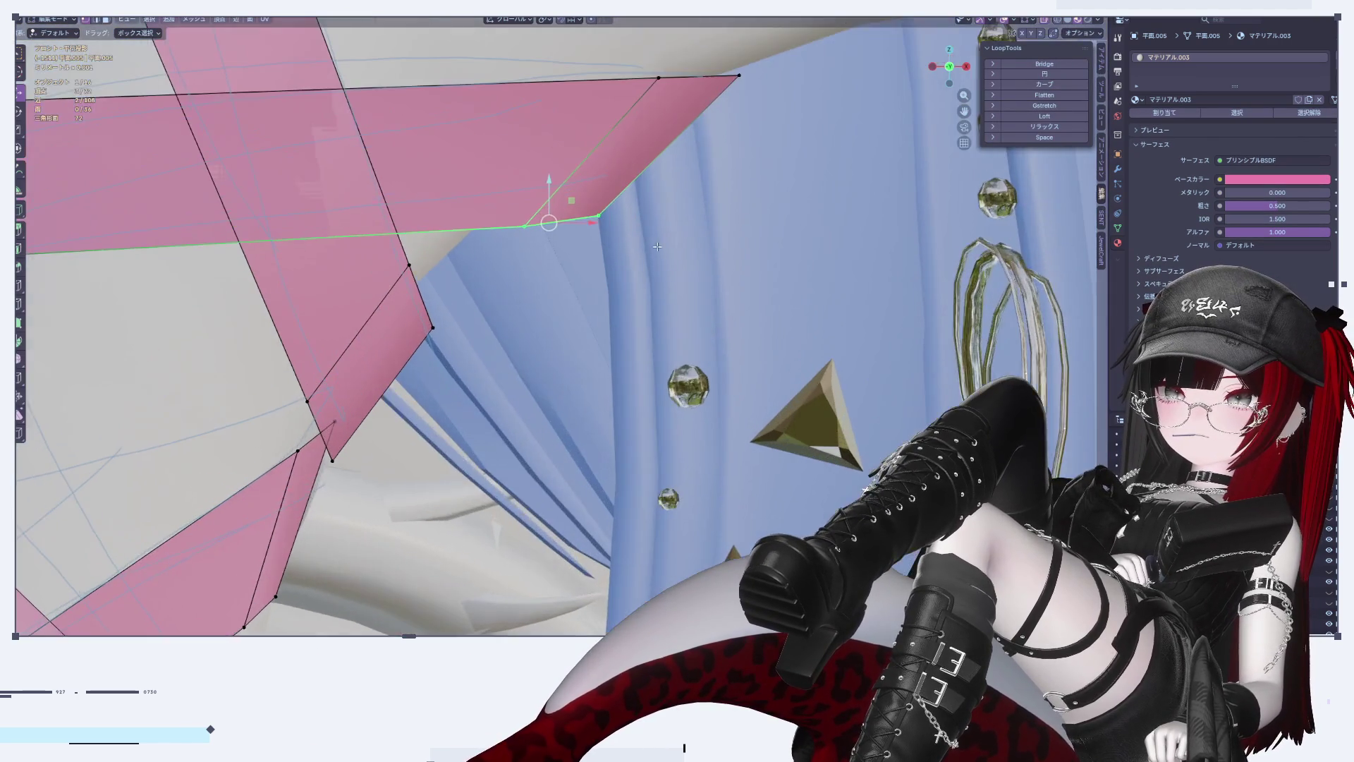
{"action": "scroll", "coordinate": [759, 444], "scroll_direction": "down", "scroll_amount": 4}
{"action": "key", "text": "Tab"}
{"action": "scroll", "coordinate": [759, 444], "scroll_direction": "down", "scroll_amount": 5}
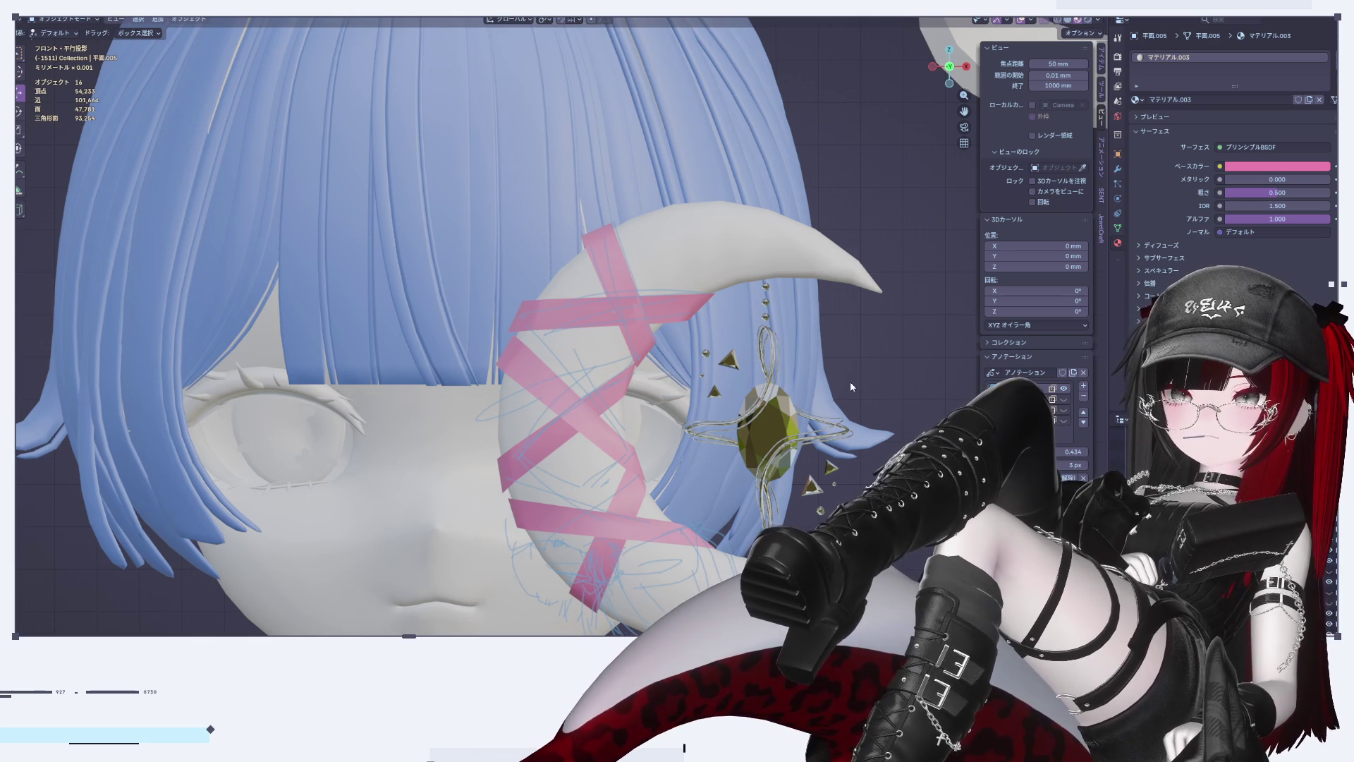
Step: Zoom in on the ribbons and move the three vertices at the ribbon's left end
{"action": "scroll", "coordinate": [836, 387], "scroll_direction": "up", "scroll_amount": 5}
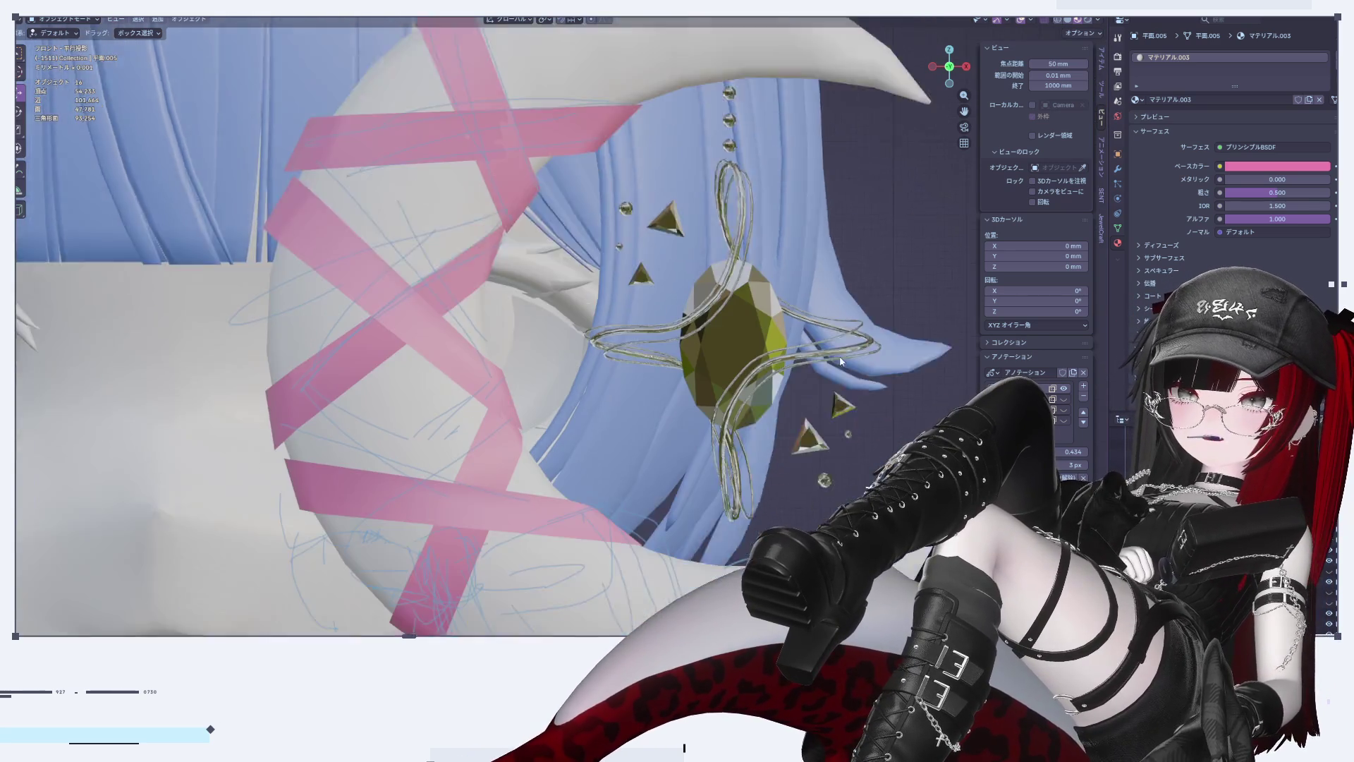
{"action": "scroll", "coordinate": [648, 298], "scroll_direction": "up", "scroll_amount": 2}
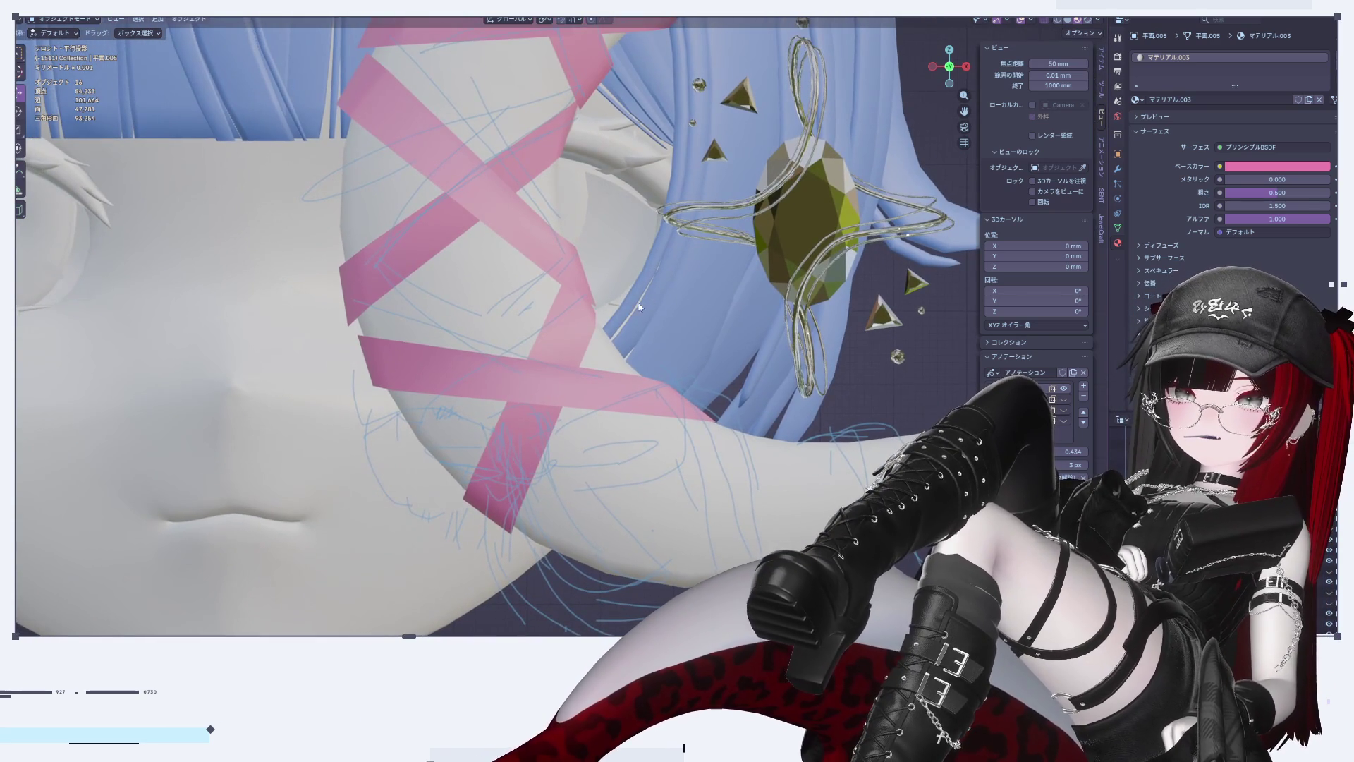
{"action": "scroll", "coordinate": [452, 330], "scroll_direction": "up", "scroll_amount": 1}
{"action": "scroll", "coordinate": [534, 369], "scroll_direction": "down", "scroll_amount": 4}
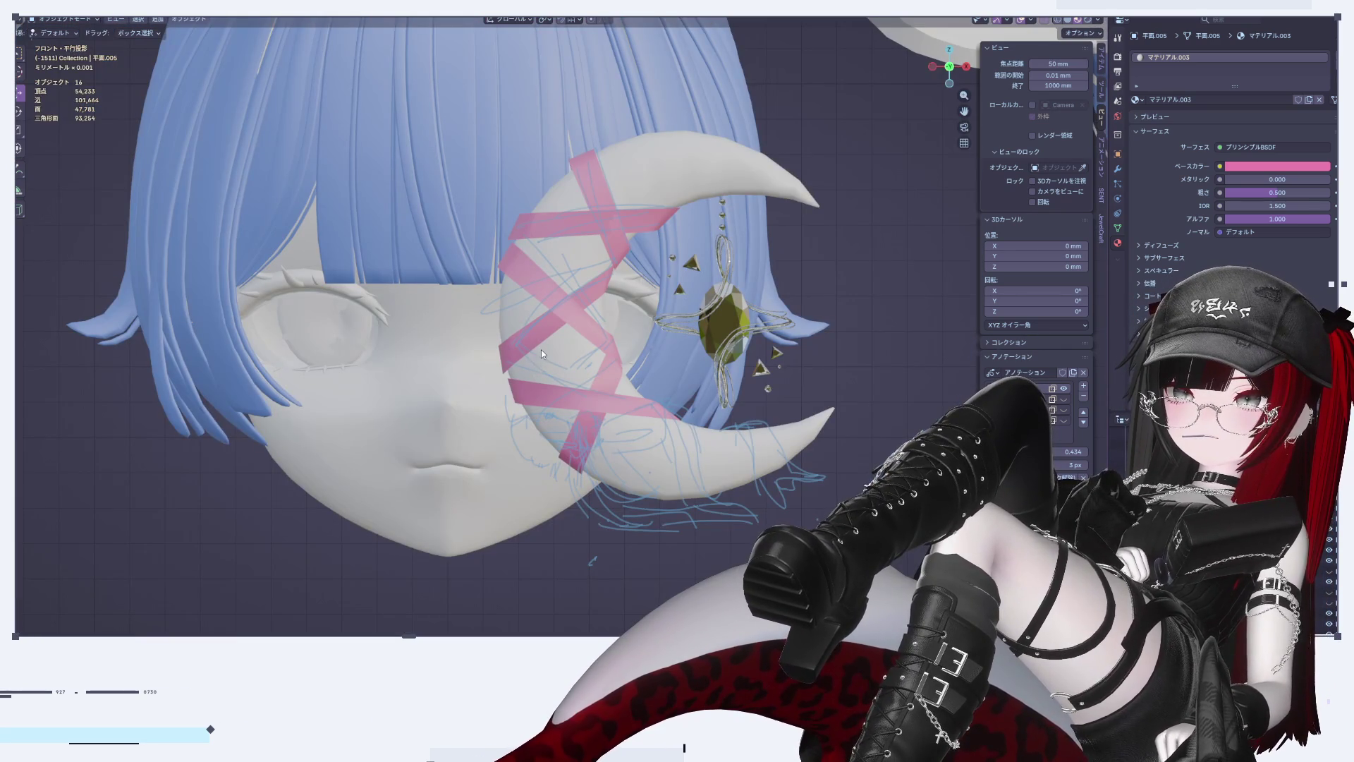
{"action": "scroll", "coordinate": [540, 349], "scroll_direction": "up", "scroll_amount": 5}
{"action": "key", "text": "Tab"}
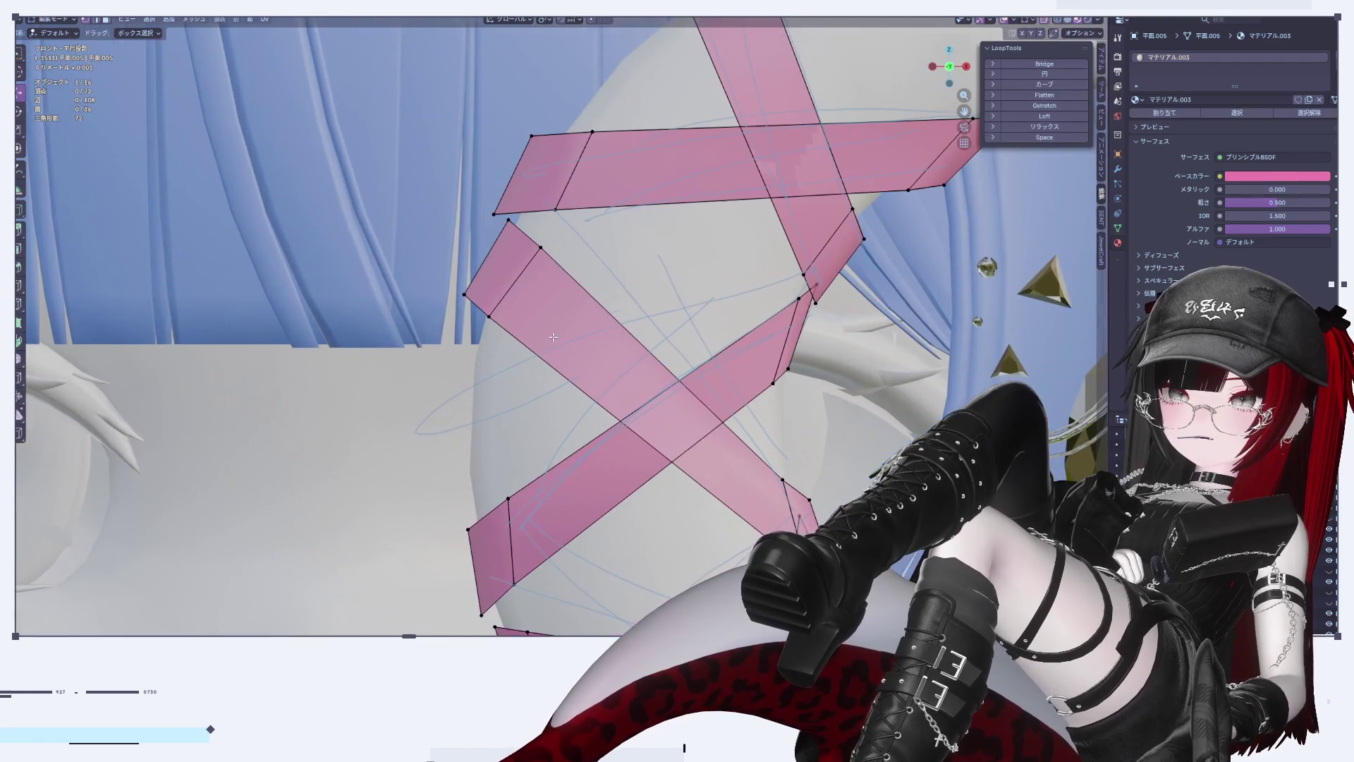
{"action": "left_click_drag", "start_coordinate": [510, 341], "coordinate": [510, 341]}
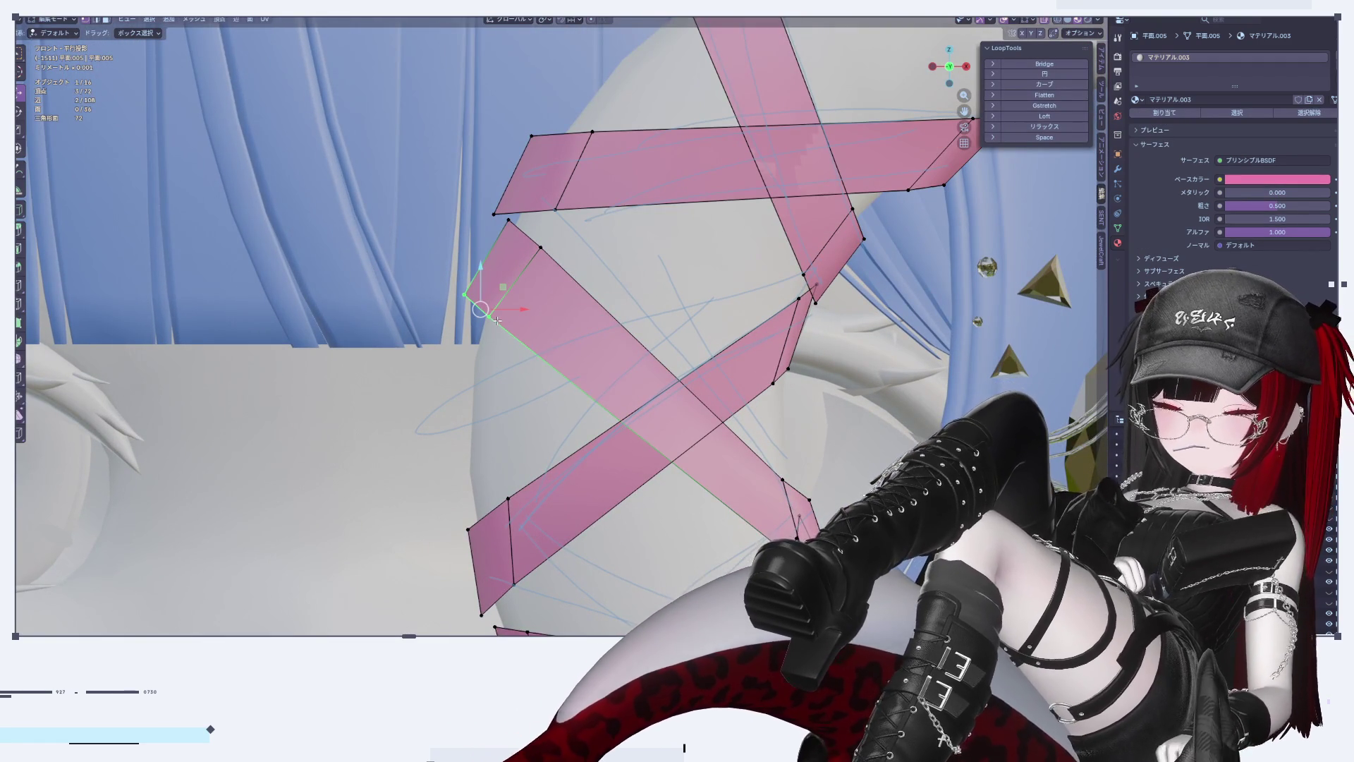
{"action": "key", "text": "g"}
{"action": "left_click", "coordinate": [501, 315]}
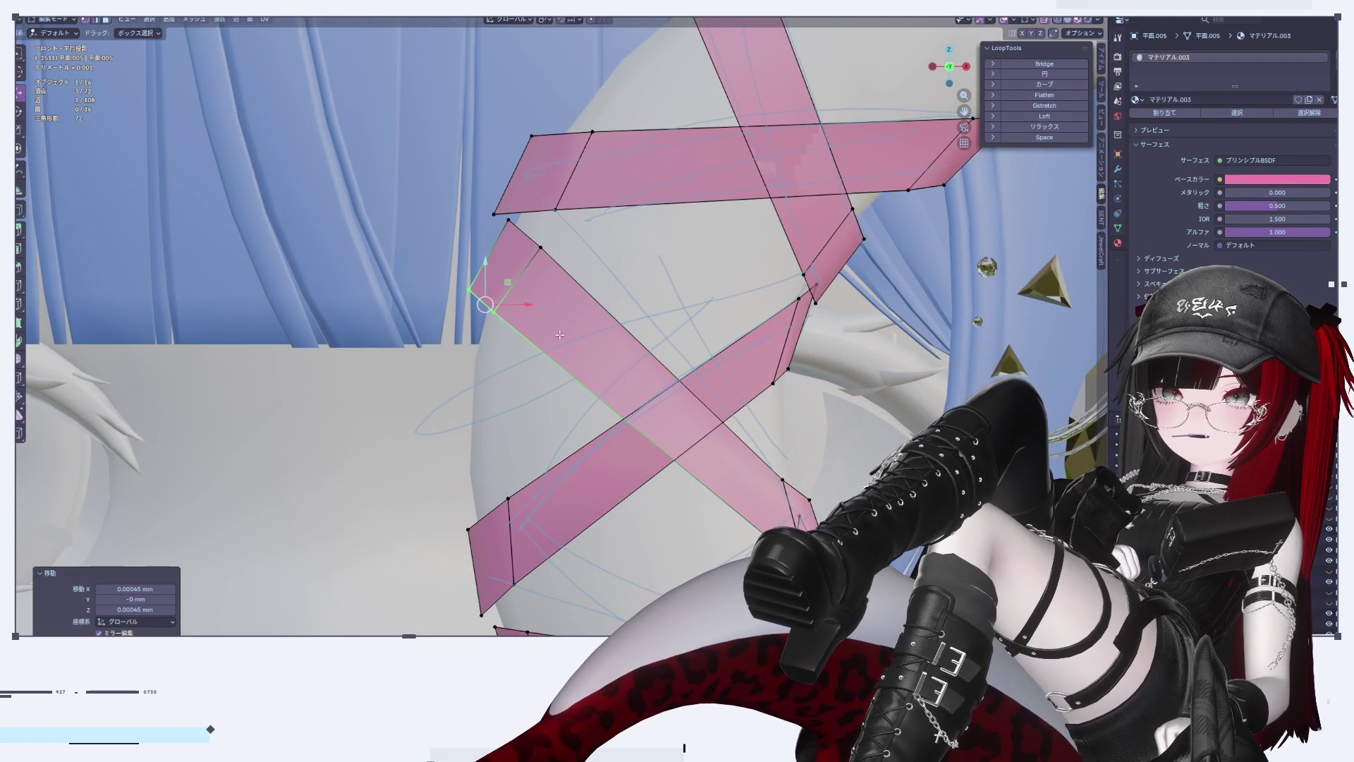
Step: Adjust two individual vertices at the lower ribbon tip
{"action": "middle_click_drag", "start_coordinate": [784, 564], "coordinate": [762, 518], "text": "shift"}
{"action": "left_click", "coordinate": [783, 526]}
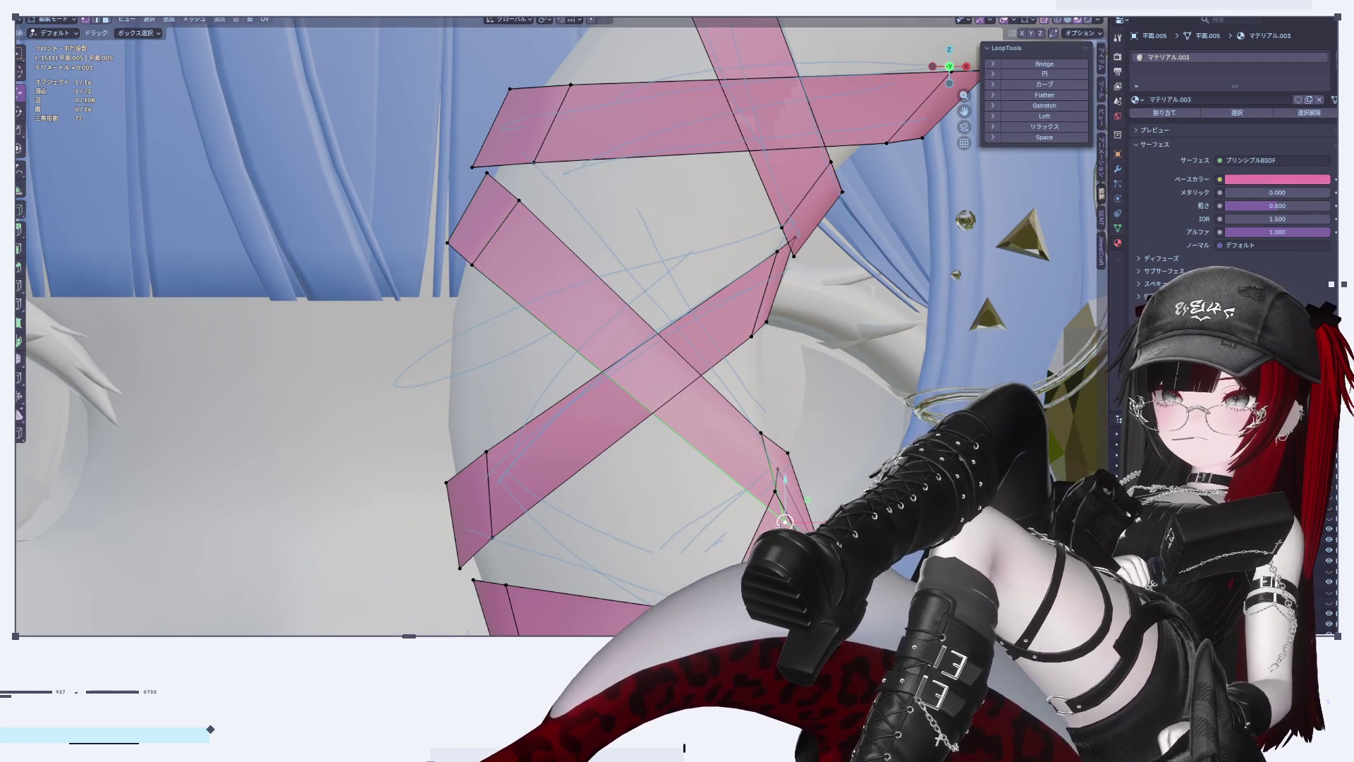
{"action": "key", "text": "g"}
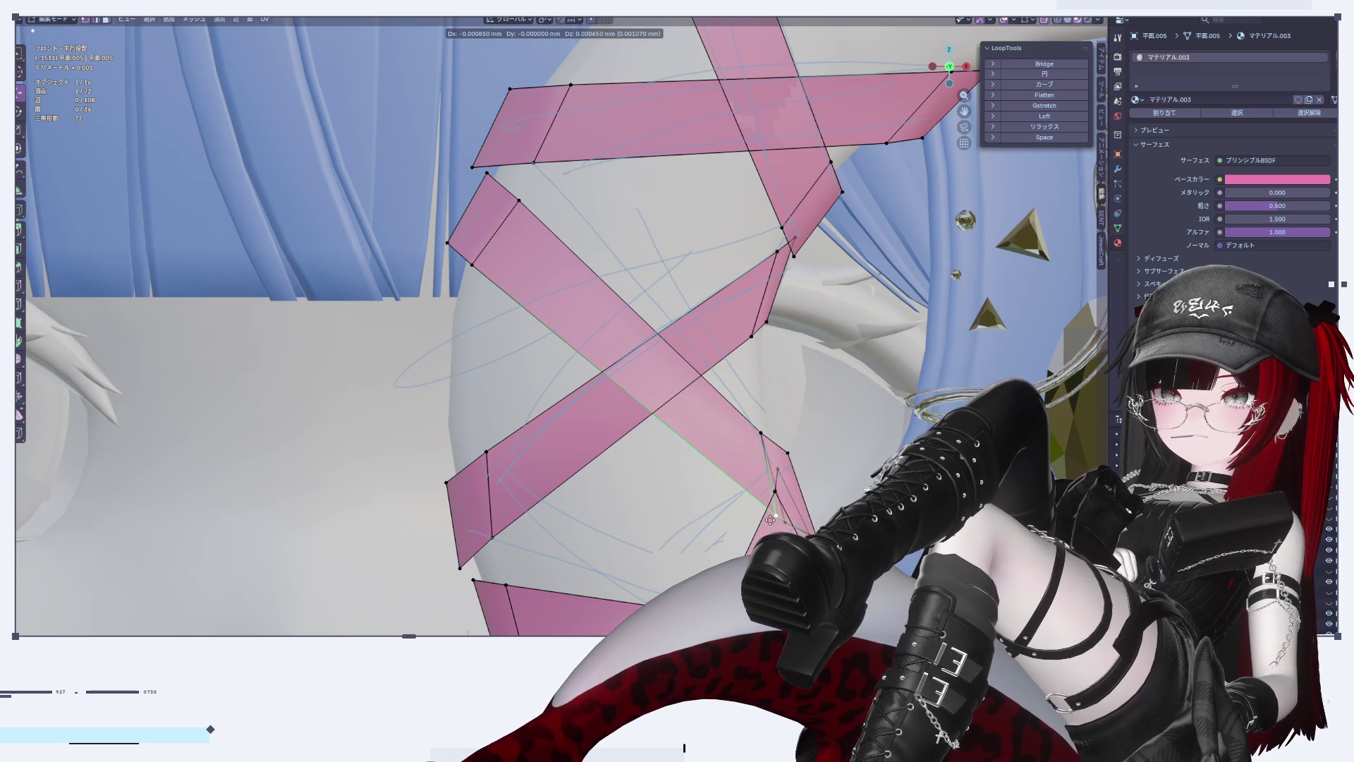
{"action": "left_click", "coordinate": [770, 519]}
{"action": "left_click", "coordinate": [784, 522]}
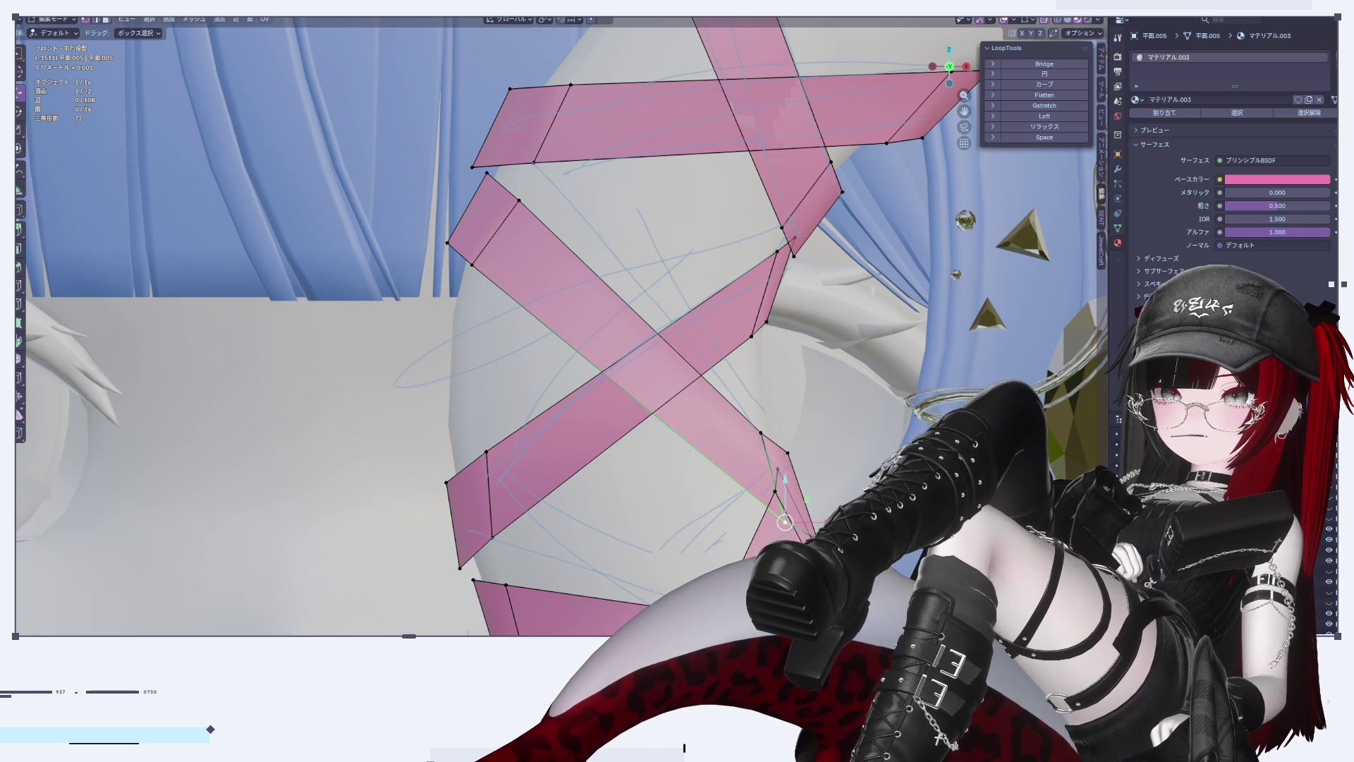
{"action": "key", "text": "g"}
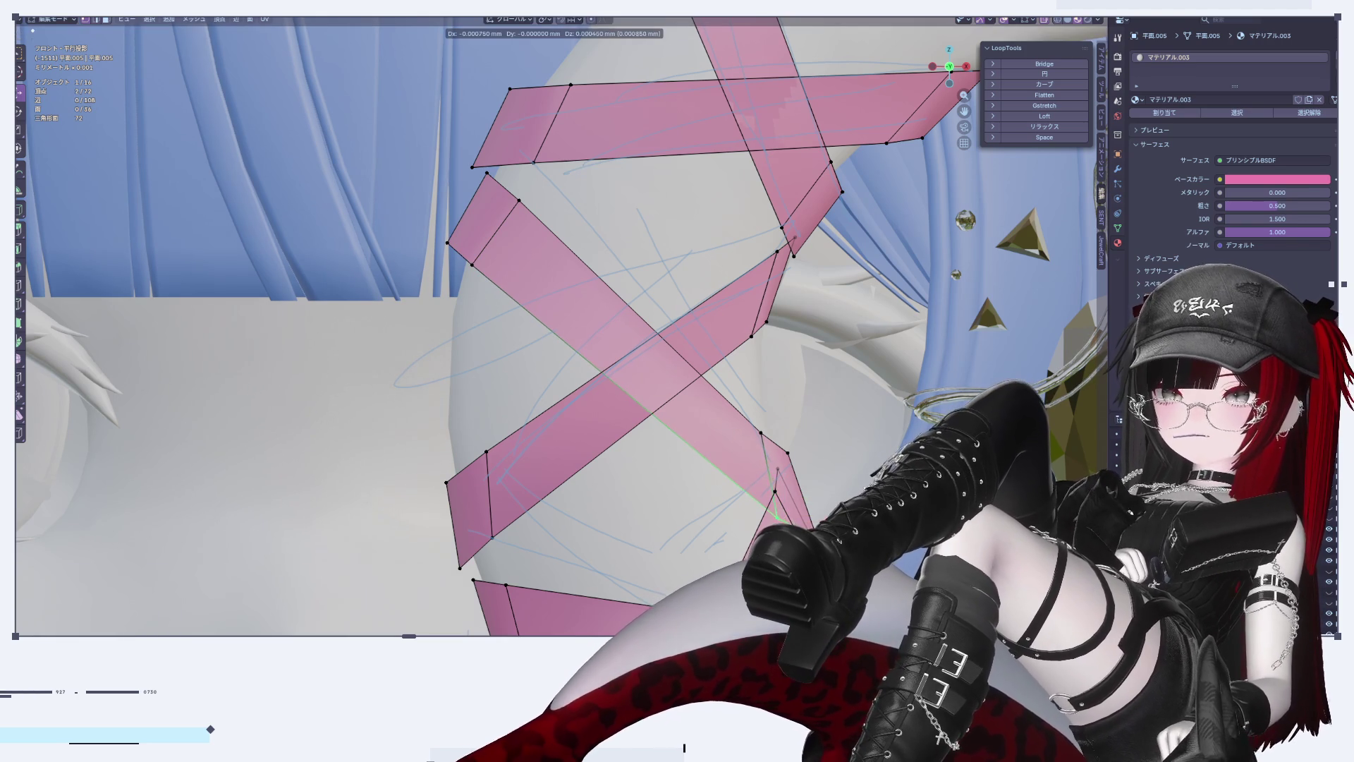
{"action": "left_click", "coordinate": [774, 521]}
{"action": "key", "text": "Tab"}
Step: Inspect the ribbons, then reposition the vertices at the left ribbon end
{"action": "scroll", "coordinate": [674, 338], "scroll_direction": "down", "scroll_amount": 5}
{"action": "middle_click_drag", "start_coordinate": [674, 338], "coordinate": [674, 338]}
{"action": "scroll", "coordinate": [674, 339], "scroll_direction": "up", "scroll_amount": 5}
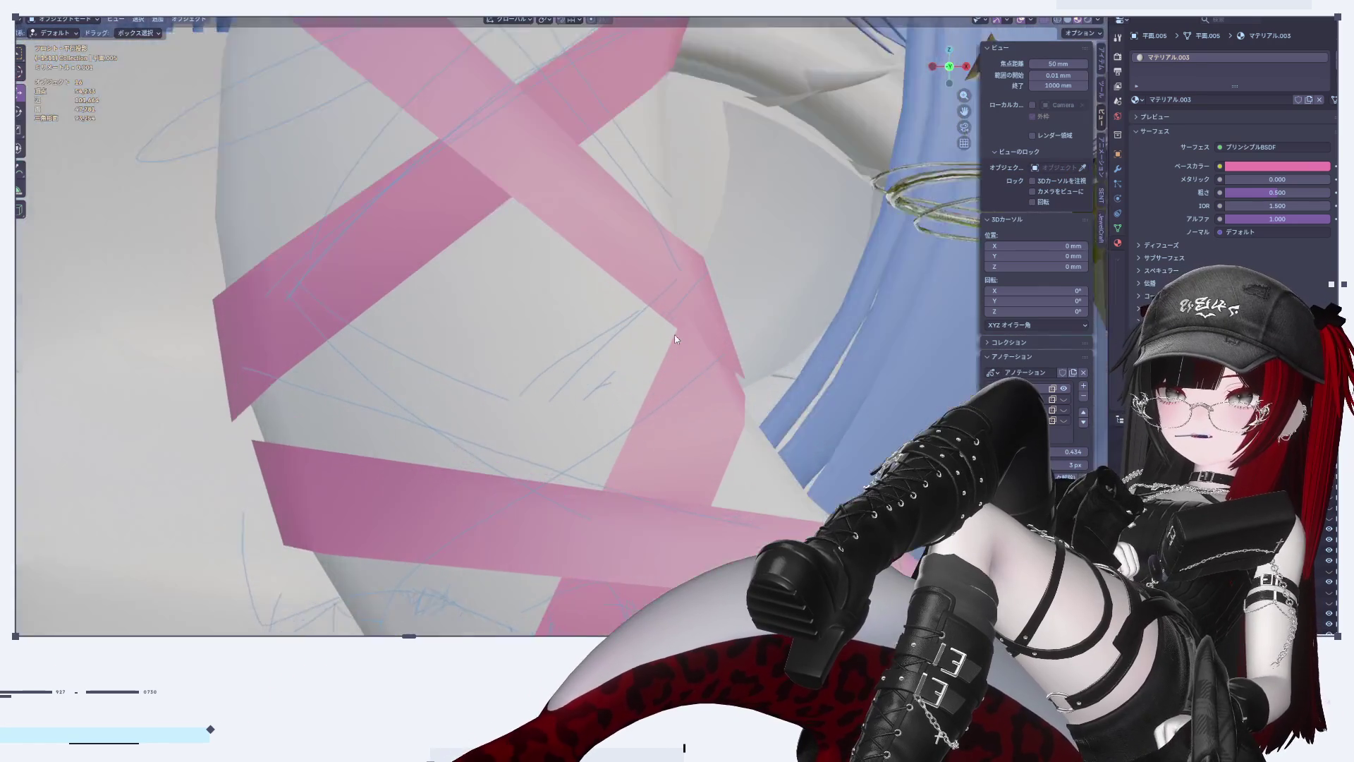
{"action": "key", "text": "Tab"}
{"action": "scroll", "coordinate": [472, 311], "scroll_direction": "down", "scroll_amount": 2}
{"action": "scroll", "coordinate": [471, 312], "scroll_direction": "up", "scroll_amount": 1}
{"action": "left_click_drag", "start_coordinate": [463, 398], "coordinate": [467, 444]}
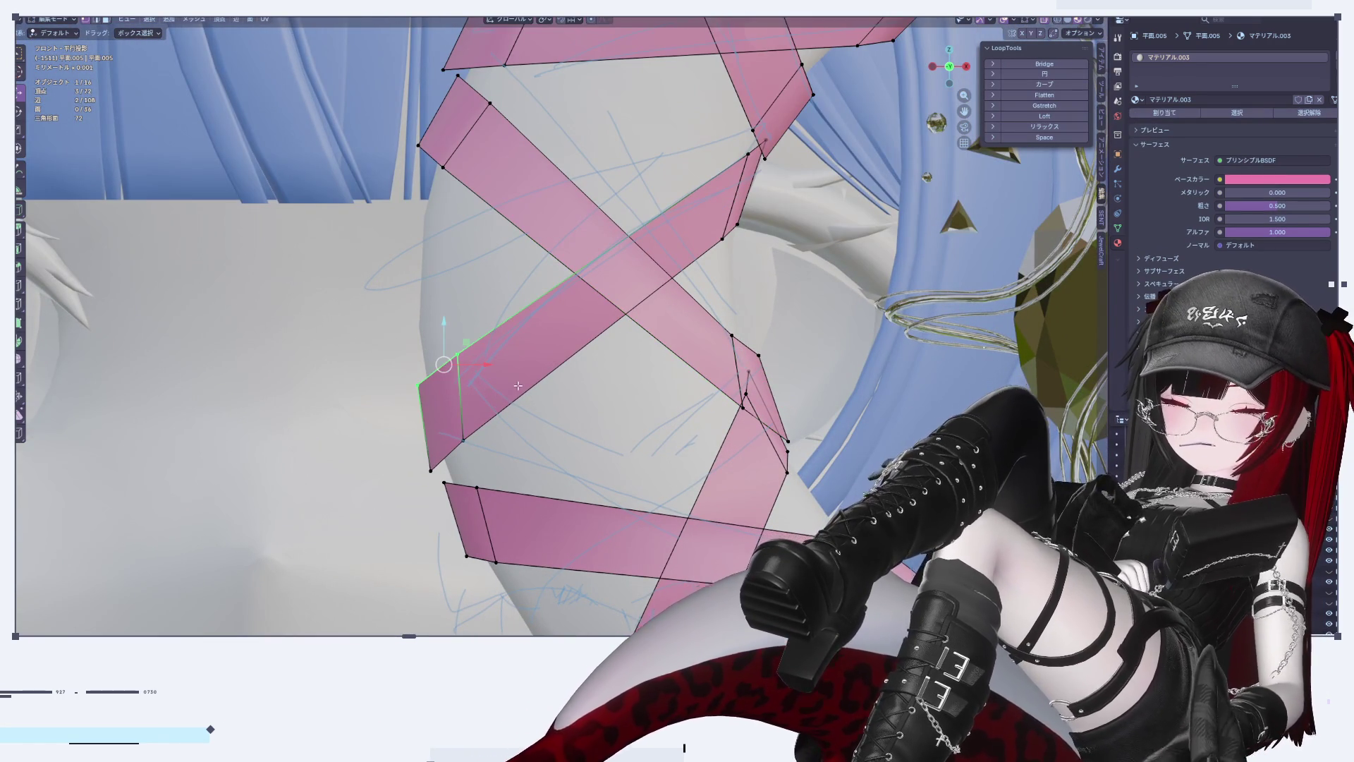
{"action": "key", "text": "g"}
{"action": "left_click", "coordinate": [517, 400]}
{"action": "key", "text": "Tab"}
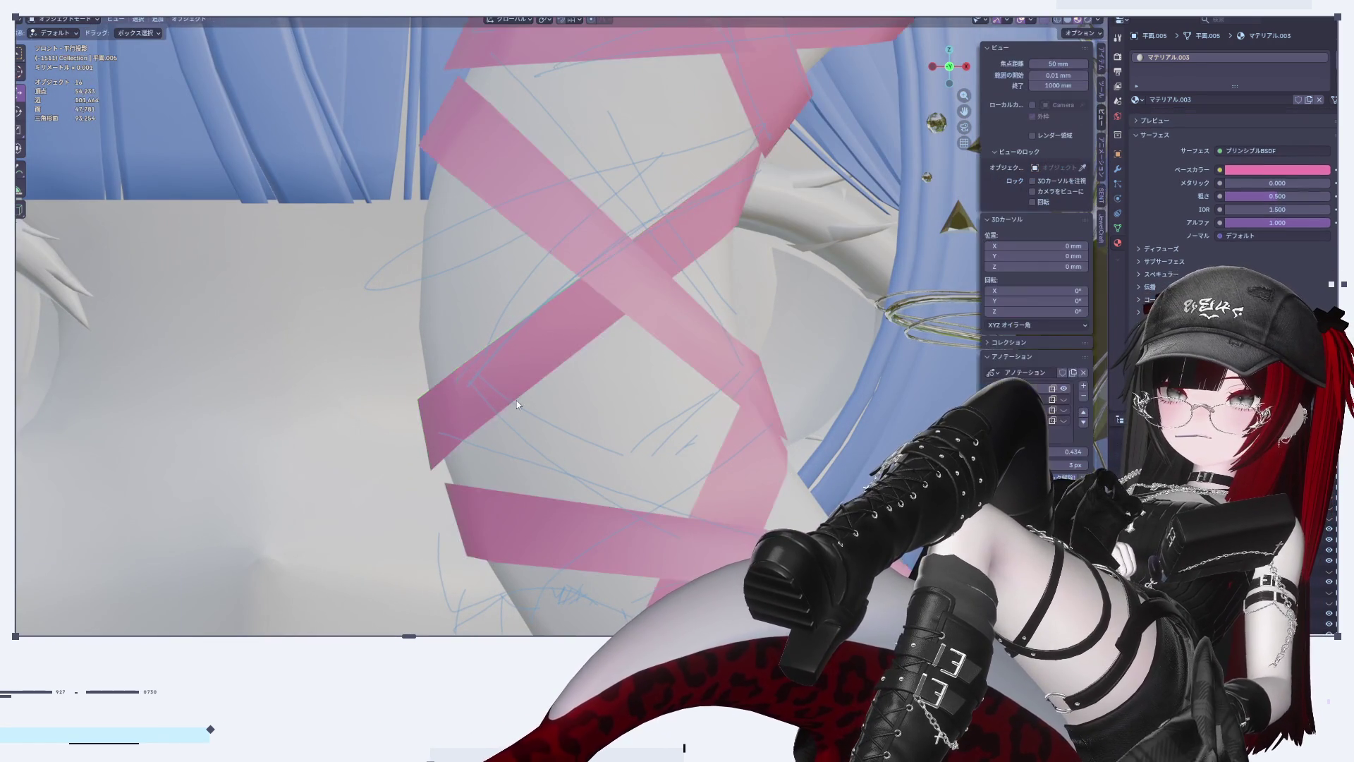
Step: Zoom out to show the whole head and bring up the Shift+A Add Mesh menu
{"action": "scroll", "coordinate": [514, 412], "scroll_direction": "down", "scroll_amount": 7}
{"action": "scroll", "coordinate": [544, 364], "scroll_direction": "up", "scroll_amount": 3}
{"action": "scroll", "coordinate": [544, 364], "scroll_direction": "up", "scroll_amount": 6}
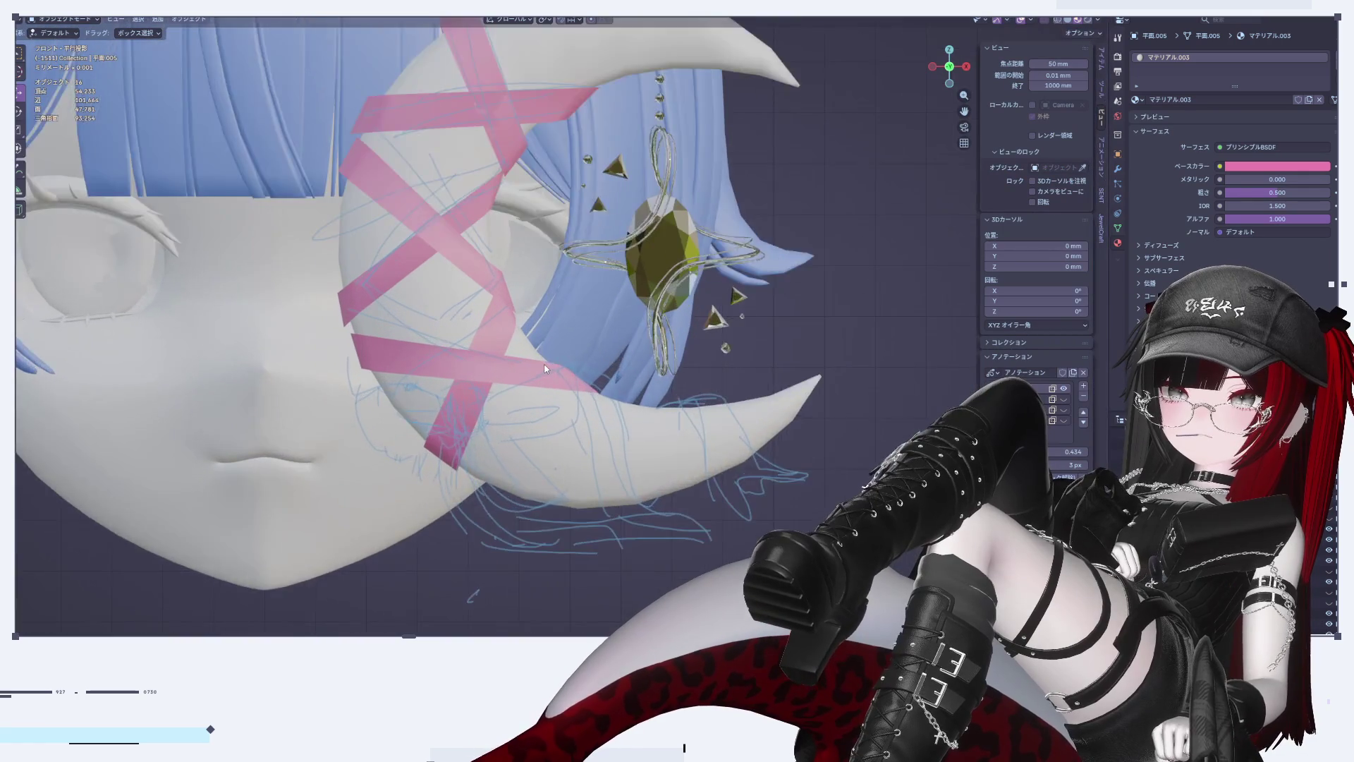
{"action": "key", "text": "Tab"}
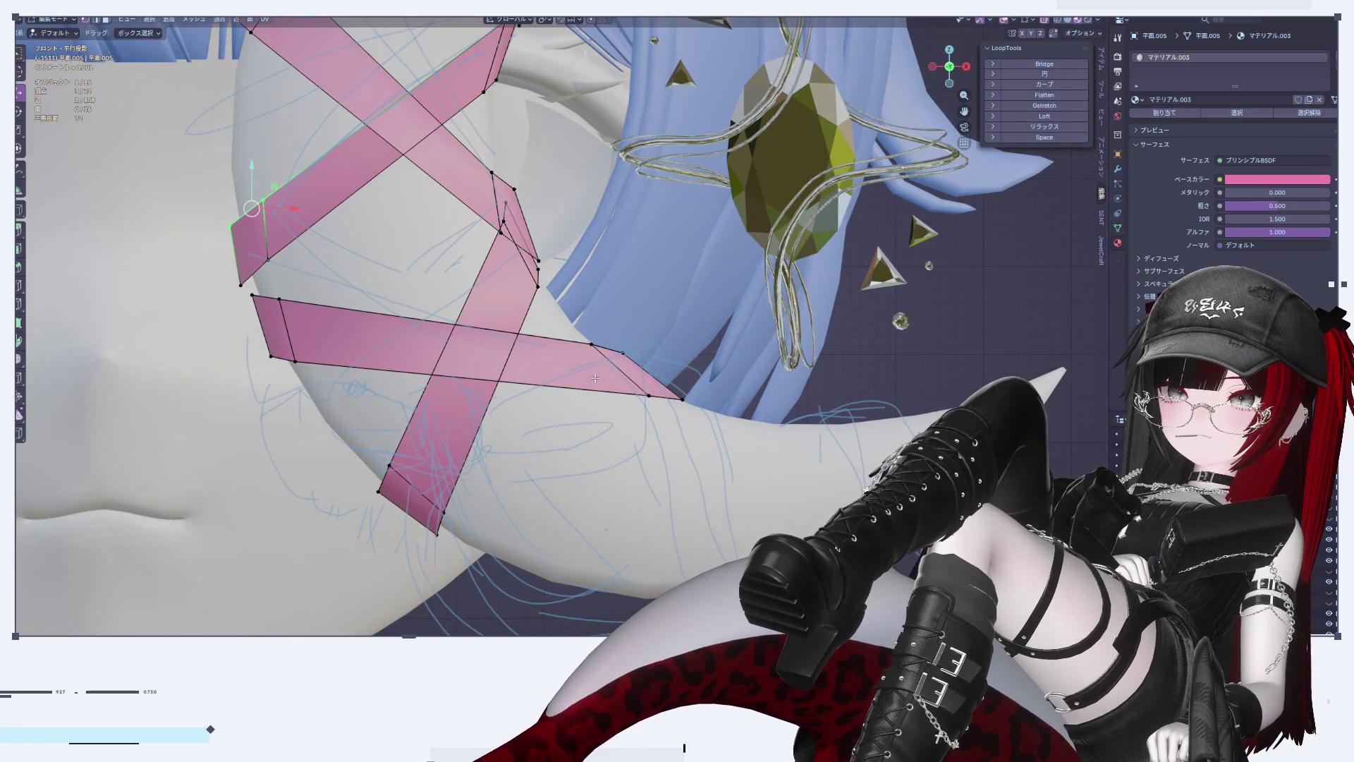
{"action": "scroll", "coordinate": [595, 378], "scroll_direction": "down", "scroll_amount": 3}
{"action": "scroll", "coordinate": [597, 396], "scroll_direction": "up", "scroll_amount": 3}
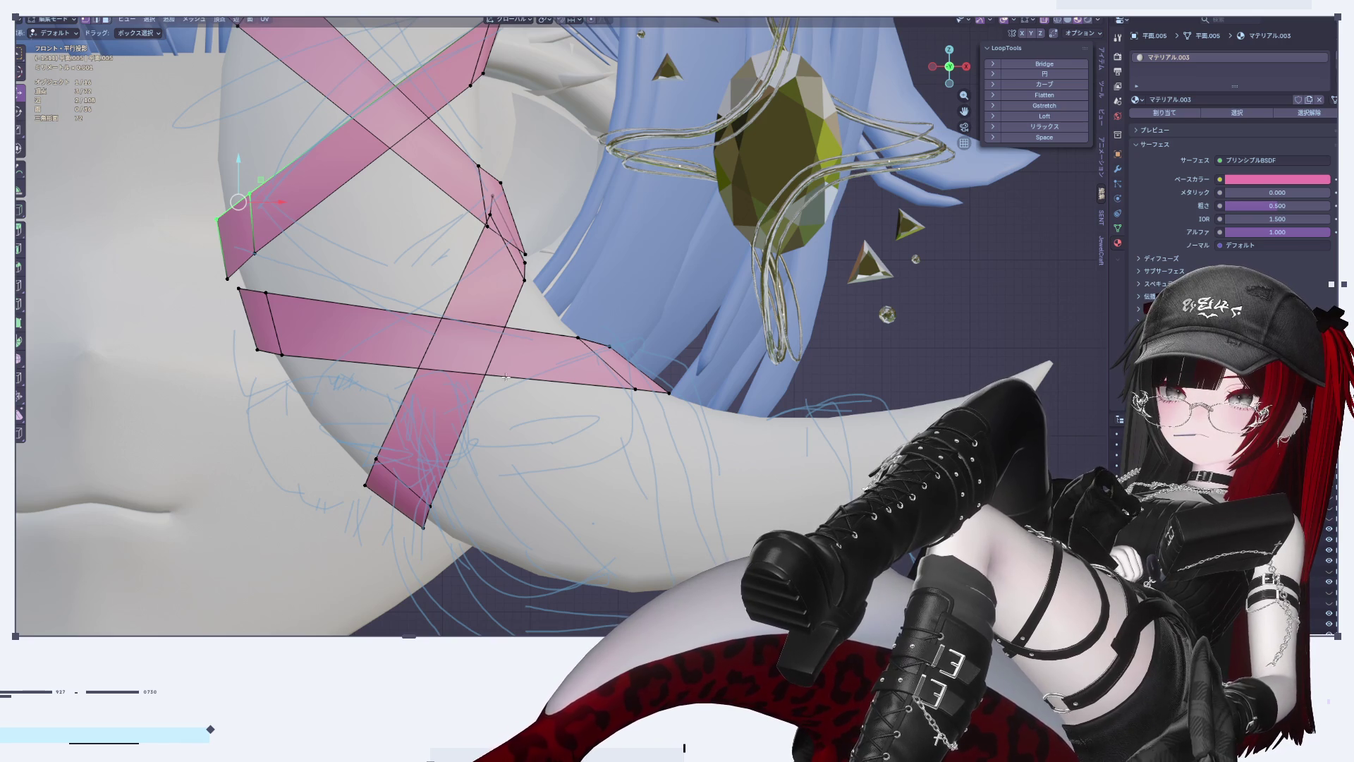
{"action": "scroll", "coordinate": [444, 342], "scroll_direction": "down", "scroll_amount": 4}
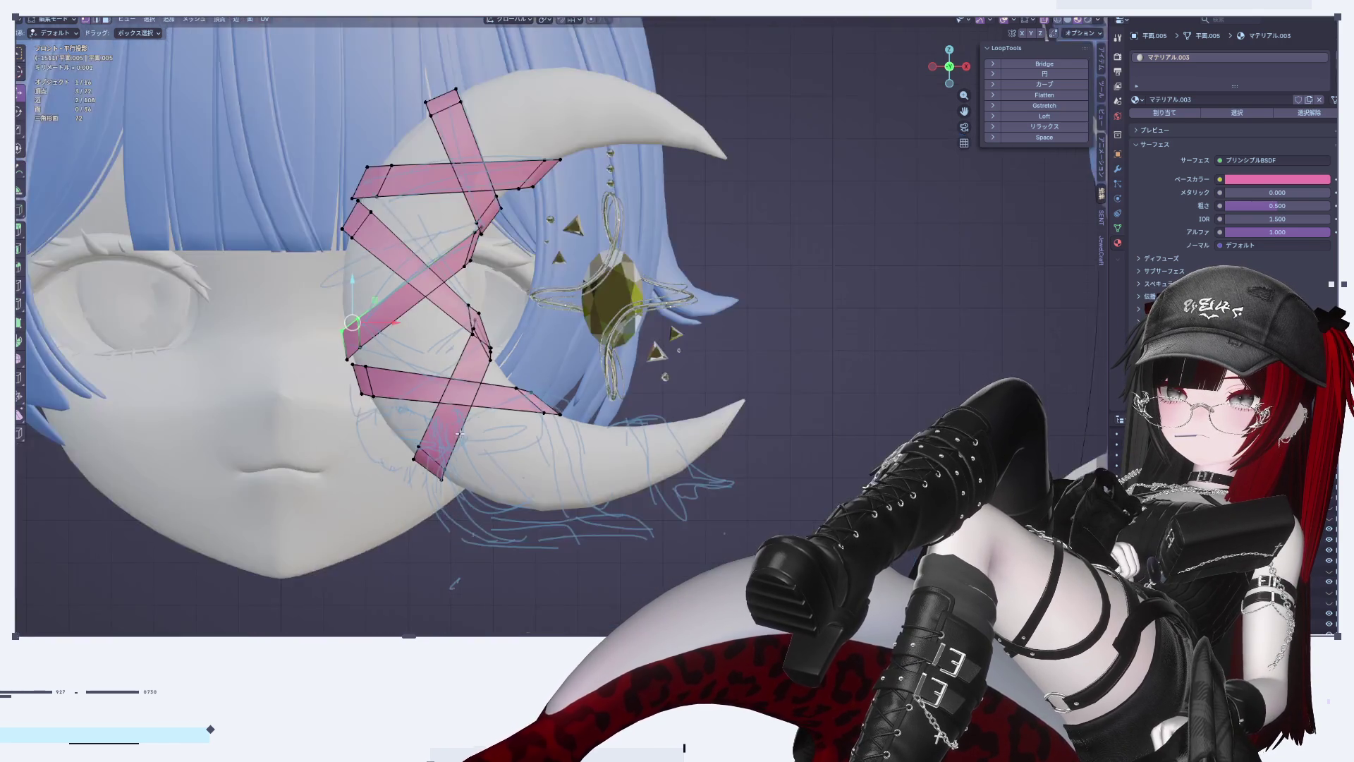
{"action": "scroll", "coordinate": [510, 429], "scroll_direction": "up", "scroll_amount": 4}
{"action": "scroll", "coordinate": [511, 429], "scroll_direction": "up", "scroll_amount": 3}
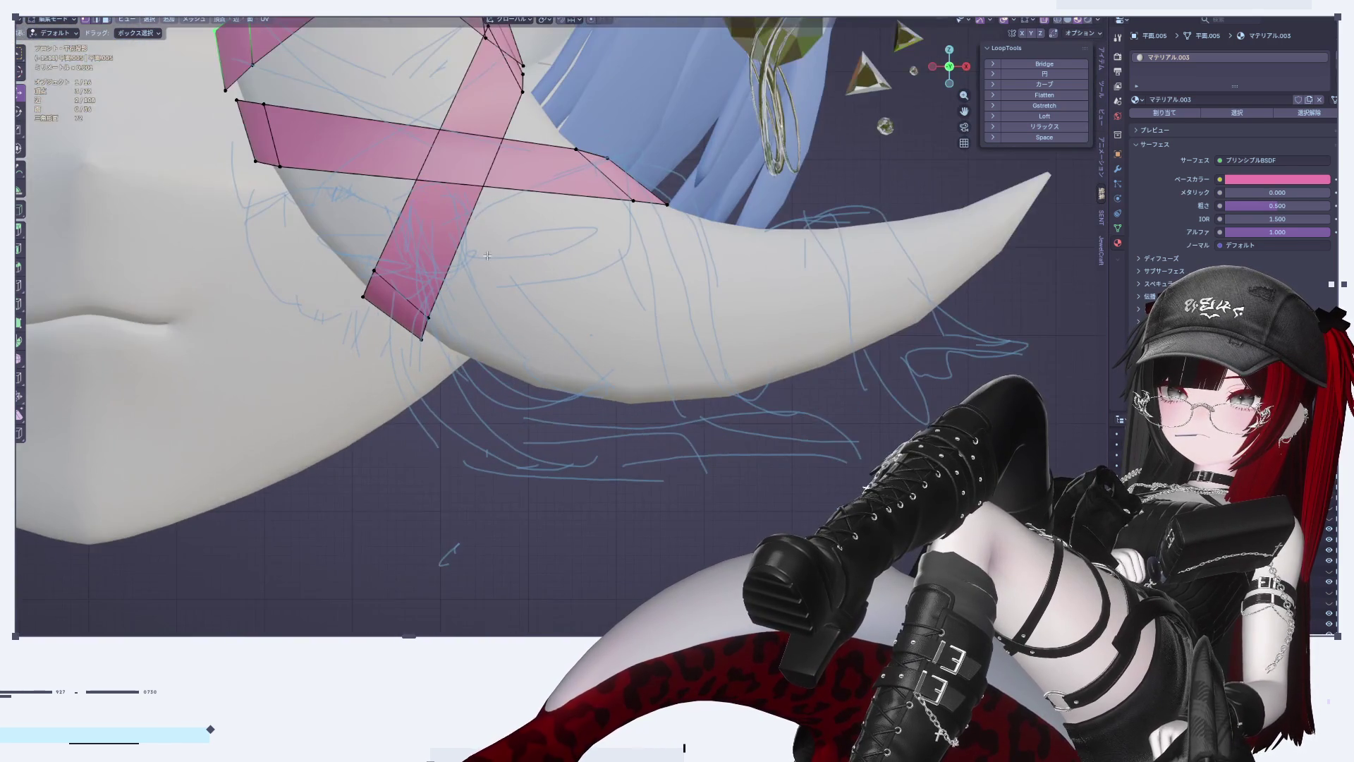
{"action": "scroll", "coordinate": [533, 447], "scroll_direction": "down", "scroll_amount": 6}
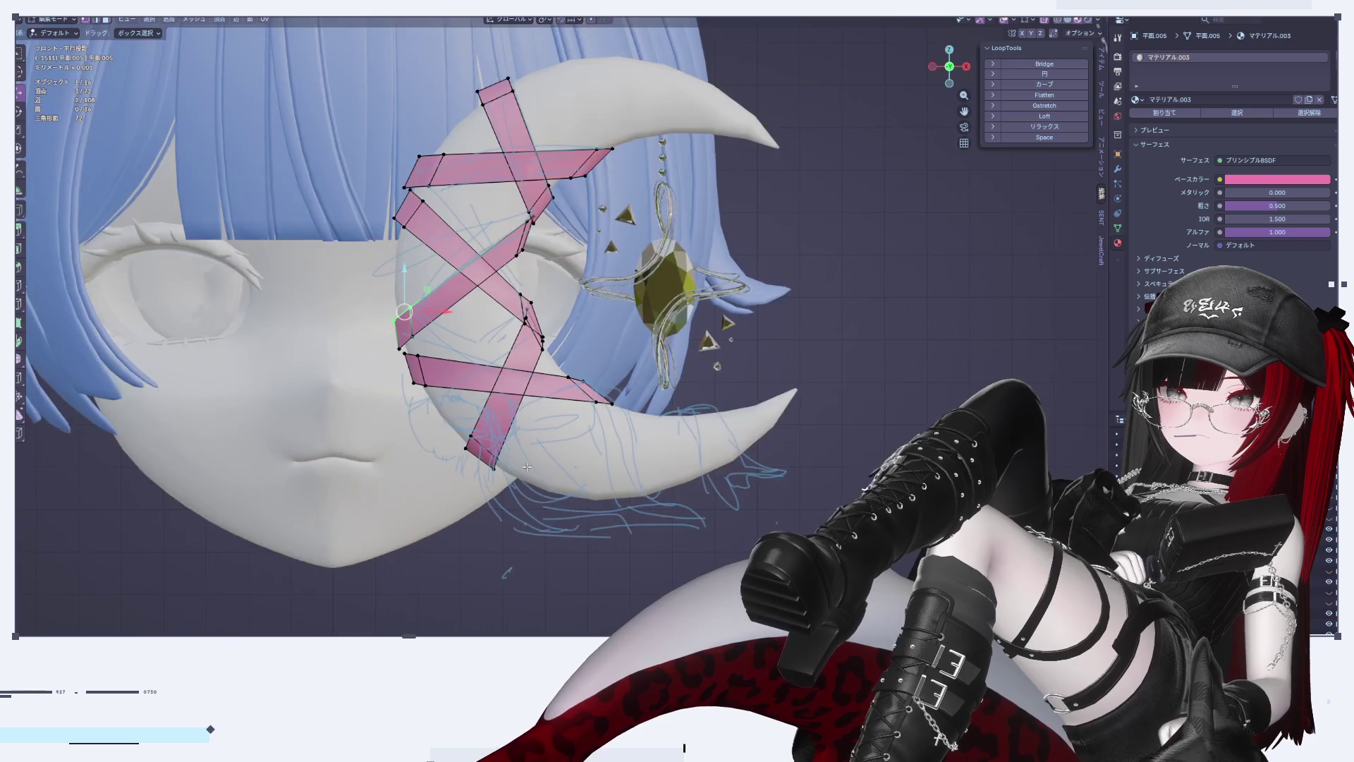
{"action": "scroll", "coordinate": [551, 398], "scroll_direction": "up", "scroll_amount": 2}
{"action": "key", "text": "shift+a"}
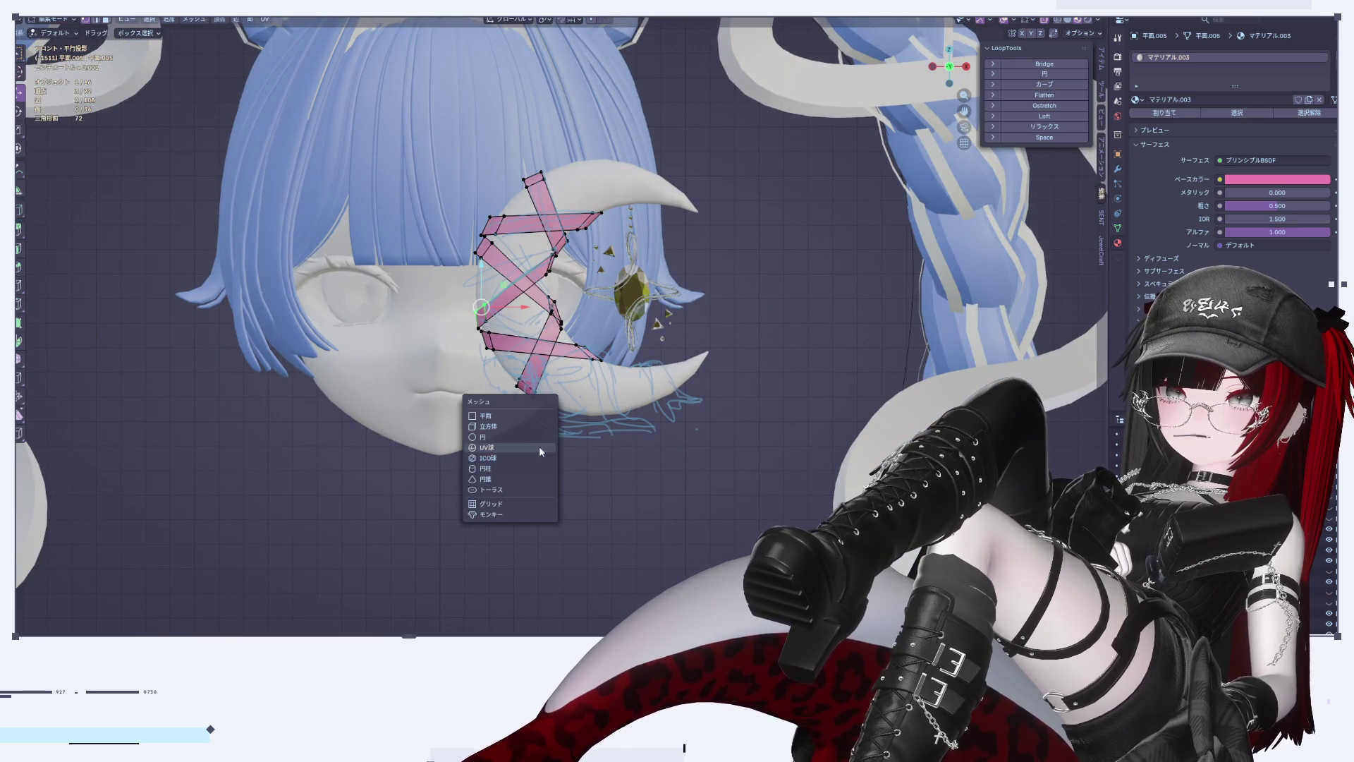
Step: Add a plane and stand it upright by rotating it 90° around X
{"action": "left_click", "coordinate": [508, 412]}
{"action": "scroll", "coordinate": [509, 412], "scroll_direction": "down", "scroll_amount": 8}
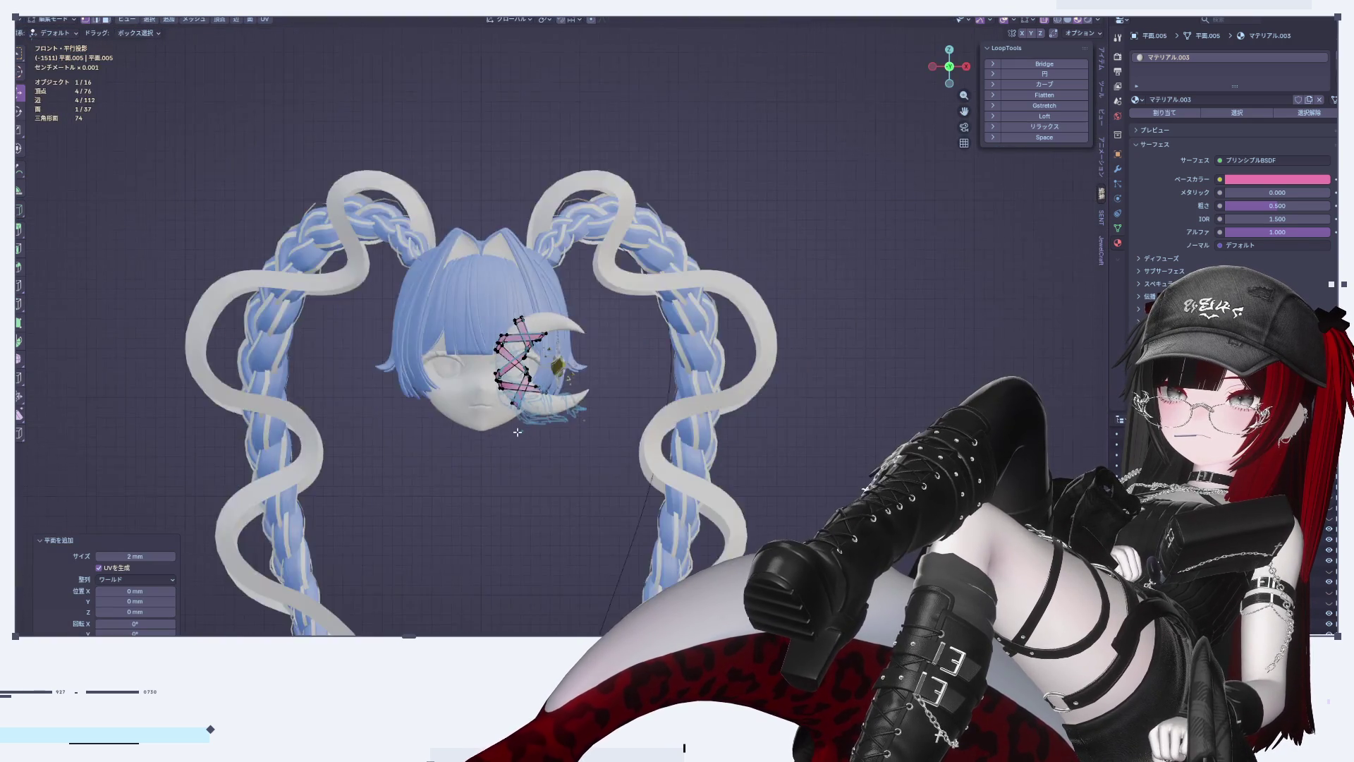
{"action": "left_click", "coordinate": [679, 374]}
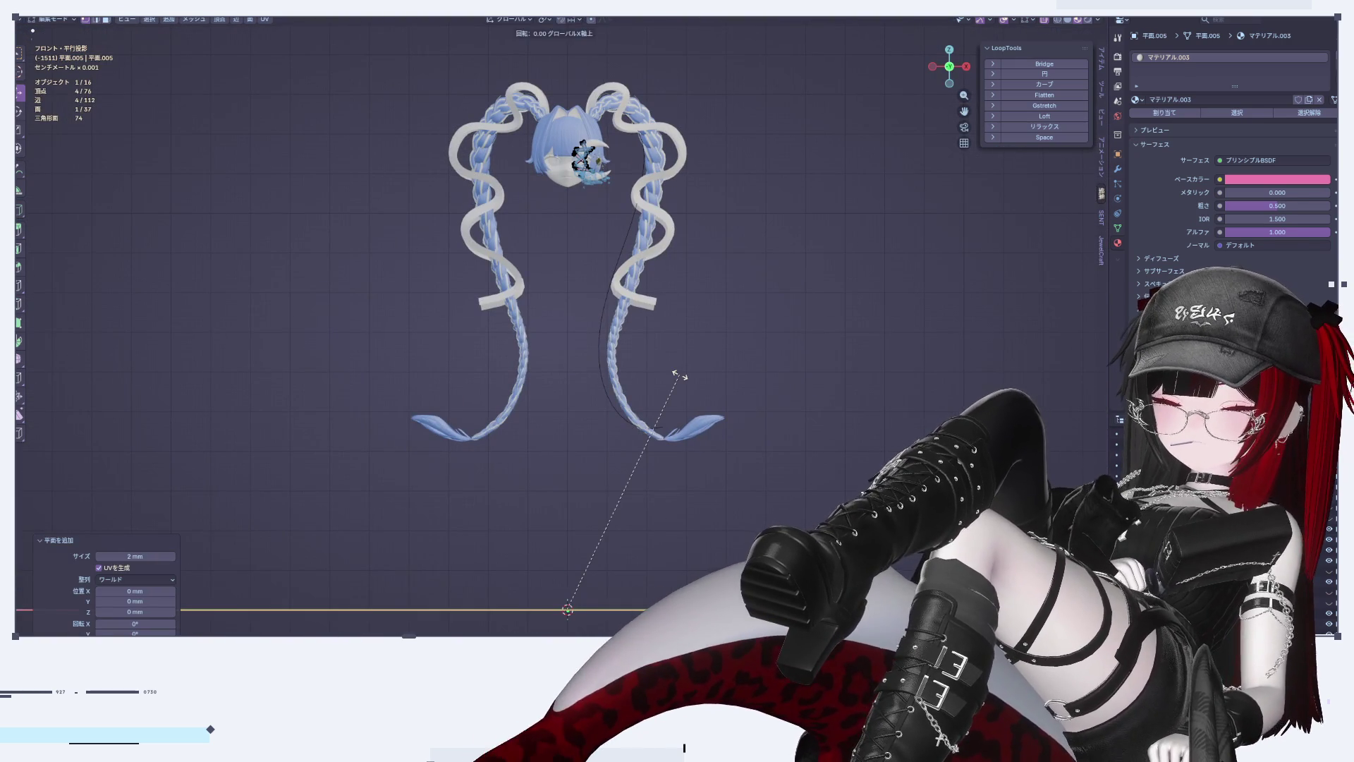
{"action": "key", "text": "r"}
{"action": "key", "text": "x"}
{"action": "key", "text": "9"}
{"action": "key", "text": "0"}
{"action": "key", "text": "Return"}
Step: Shrink the plane considerably and raise it vertically toward the head
{"action": "scroll", "coordinate": [678, 373], "scroll_direction": "down", "scroll_amount": 3}
{"action": "key", "text": "s"}
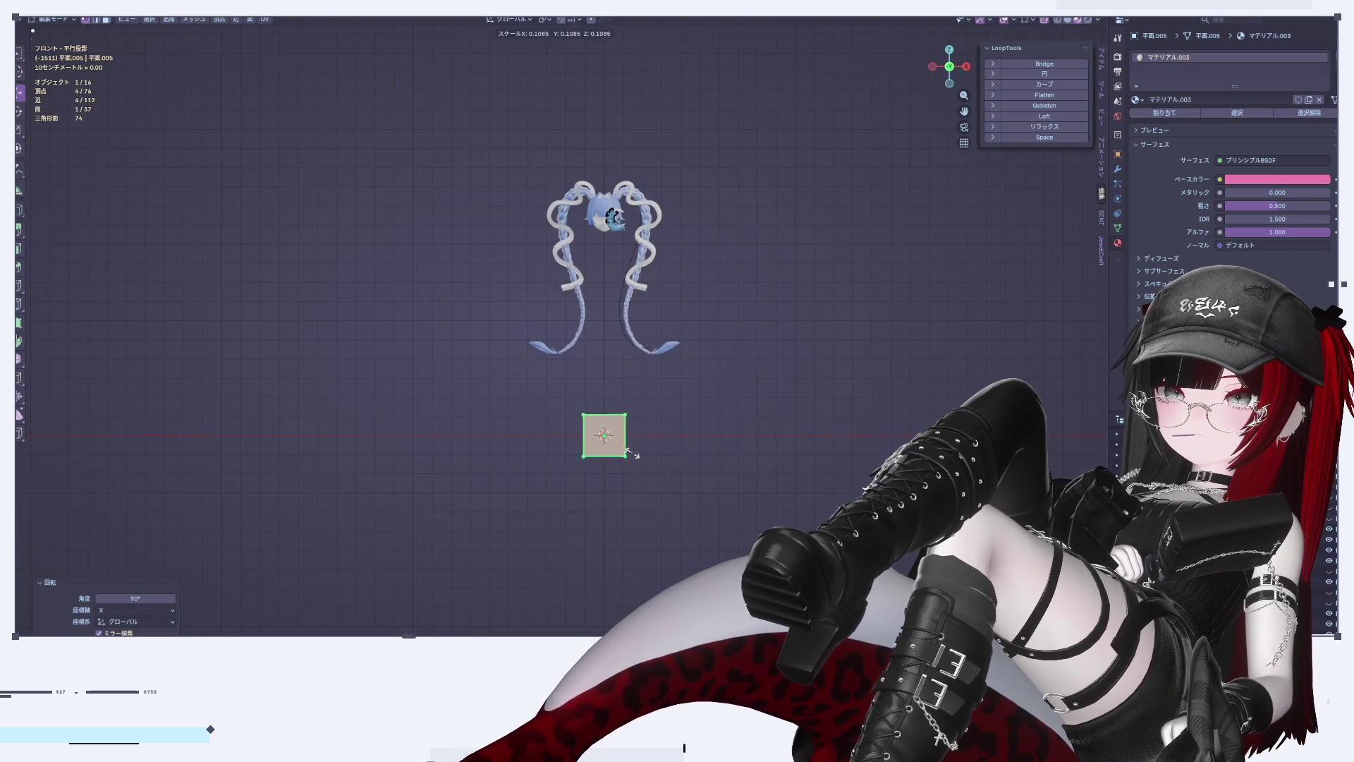
{"action": "left_click", "coordinate": [607, 421]}
{"action": "scroll", "coordinate": [603, 432], "scroll_direction": "up", "scroll_amount": 3}
{"action": "key", "text": "g"}
{"action": "key", "text": "z"}
{"action": "left_click", "coordinate": [601, 119]}
Step: Move the plane vertically to sit under the chin and shrink it further
{"action": "scroll", "coordinate": [611, 428], "scroll_direction": "up", "scroll_amount": 5}
{"action": "key", "text": "g"}
{"action": "key", "text": "z"}
{"action": "left_click", "coordinate": [537, 113]}
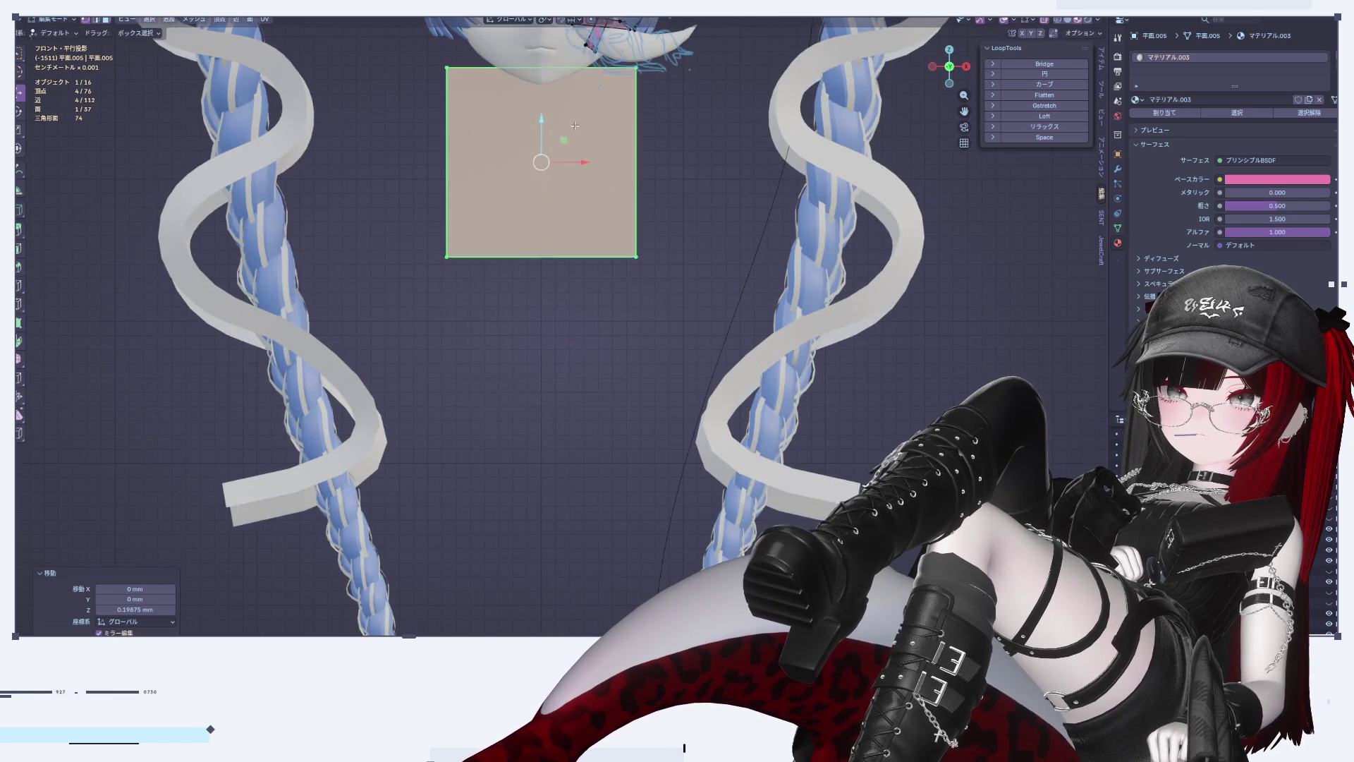
{"action": "scroll", "coordinate": [564, 282], "scroll_direction": "down", "scroll_amount": 3}
{"action": "scroll", "coordinate": [564, 282], "scroll_direction": "up", "scroll_amount": 4}
{"action": "key", "text": "s"}
{"action": "left_click", "coordinate": [558, 424]}
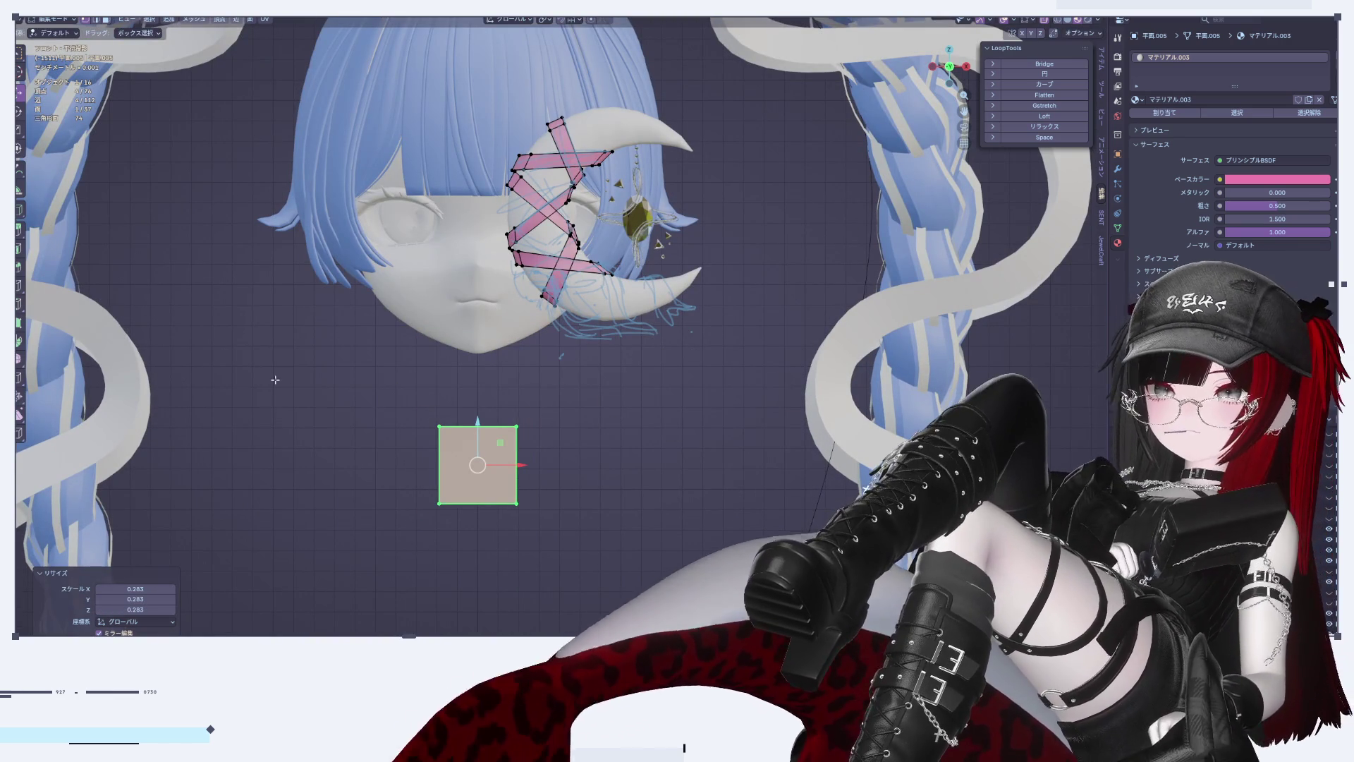
Step: Raise the plane to chin height, then push it along Y in front of the face from the side view
{"action": "middle_click_drag", "start_coordinate": [210, 362], "coordinate": [289, 407], "text": "shift"}
{"action": "left_click_drag", "start_coordinate": [576, 337], "coordinate": [575, 336]}
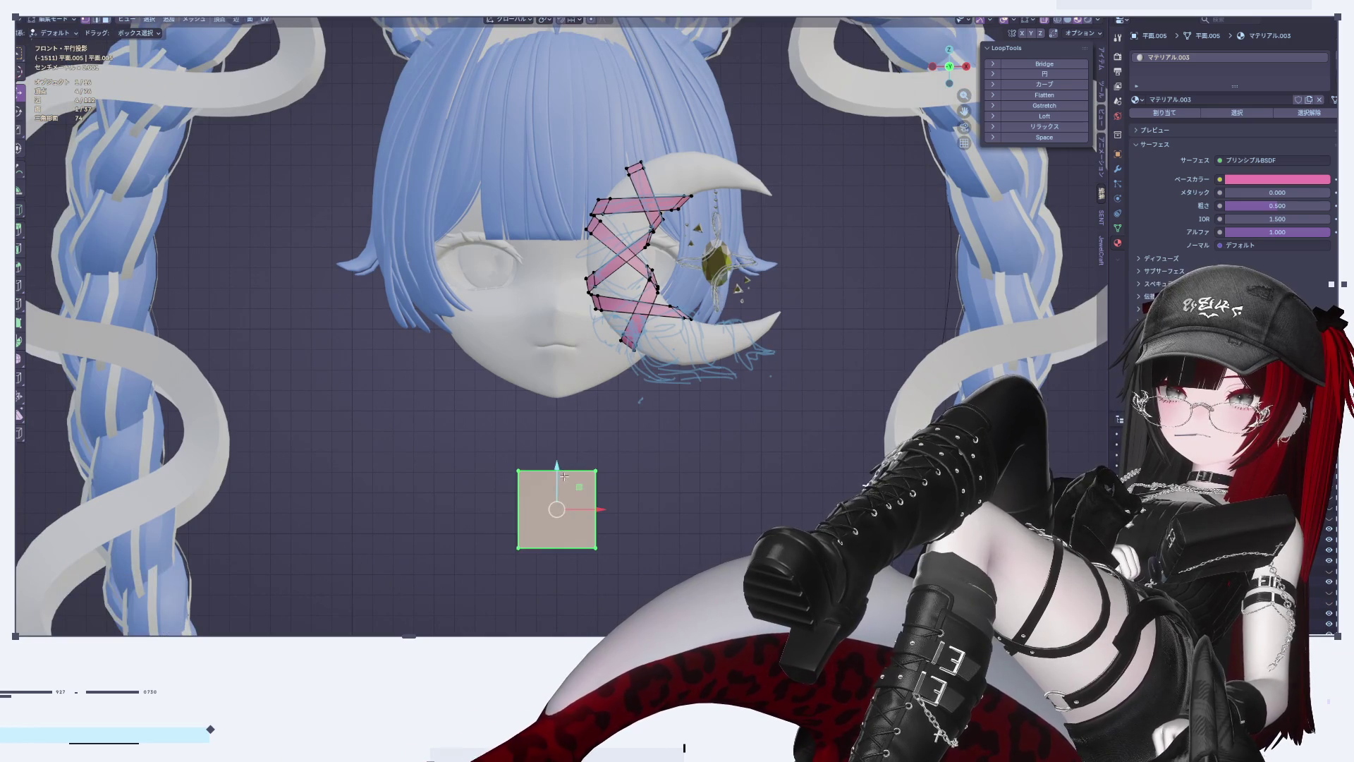
{"action": "key", "text": "g"}
{"action": "key", "text": "z"}
{"action": "left_click", "coordinate": [748, 344]}
{"action": "left_click", "coordinate": [967, 66]}
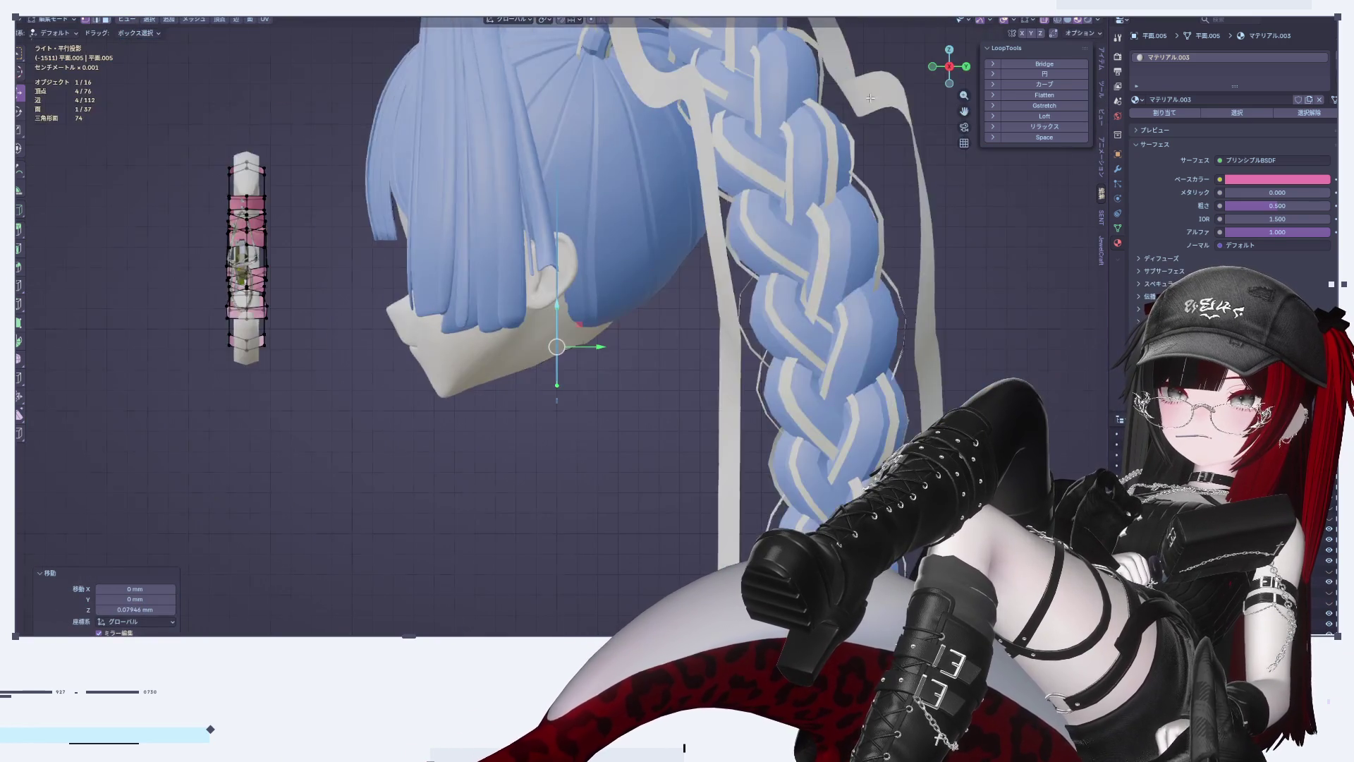
{"action": "key", "text": "g"}
{"action": "key", "text": "y"}
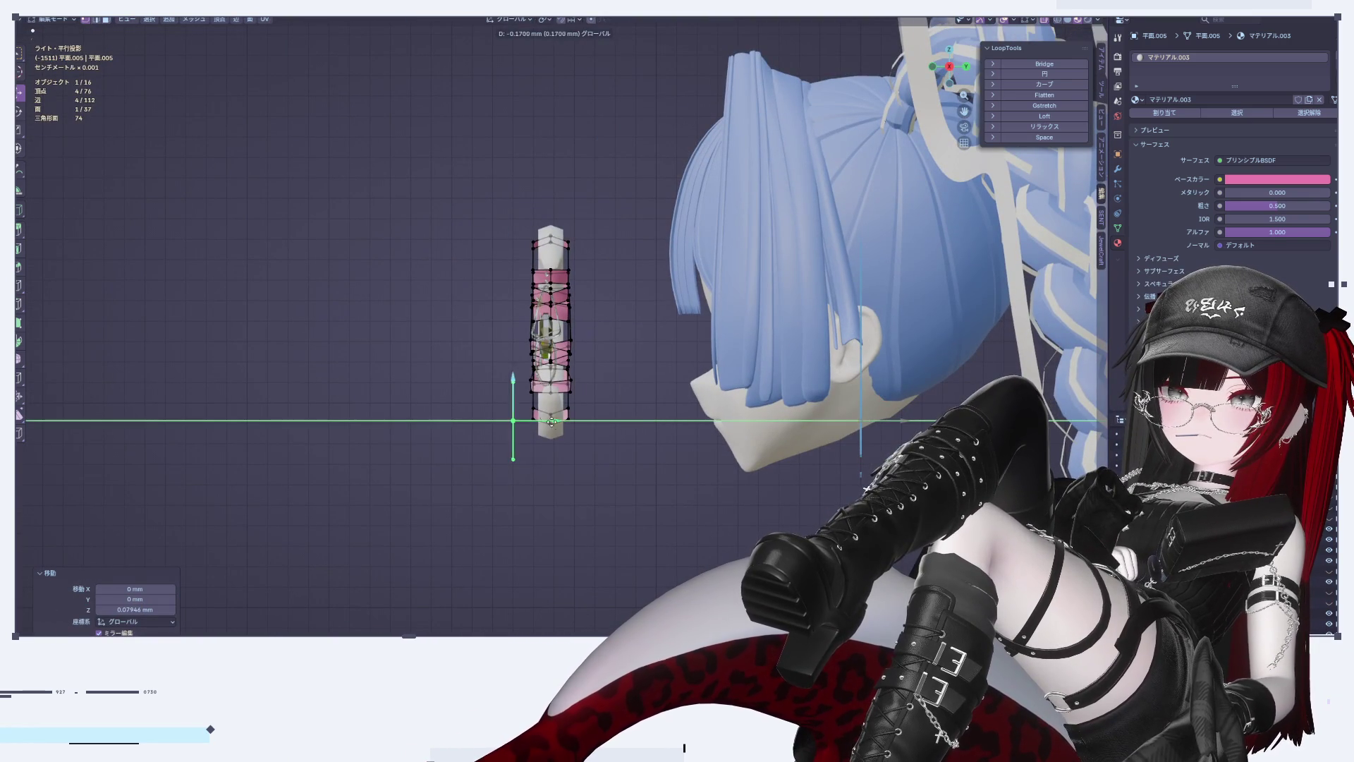
{"action": "left_click", "coordinate": [546, 419]}
Step: In front view, scale the plane to 0.325 and slide it along X beside the lower tape end
{"action": "left_click", "coordinate": [933, 66]}
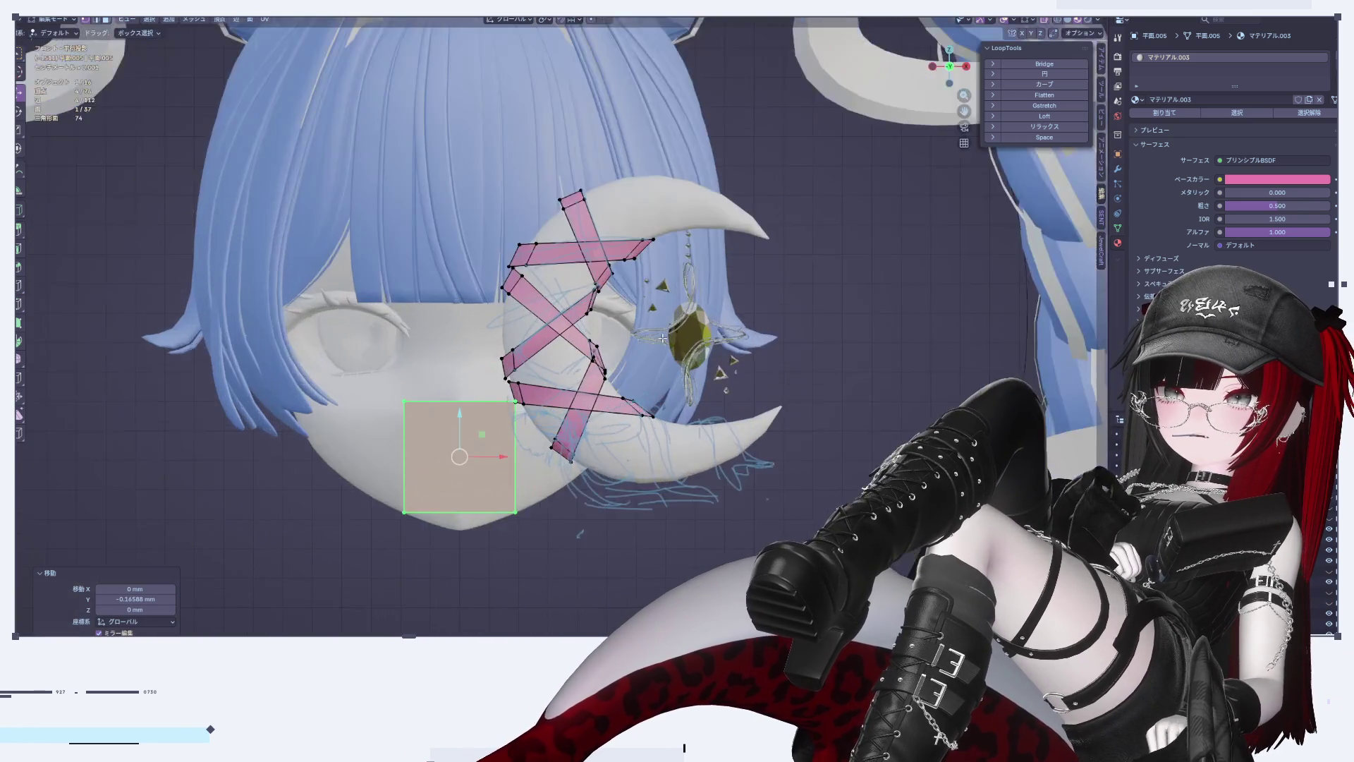
{"action": "scroll", "coordinate": [716, 312], "scroll_direction": "up", "scroll_amount": 5}
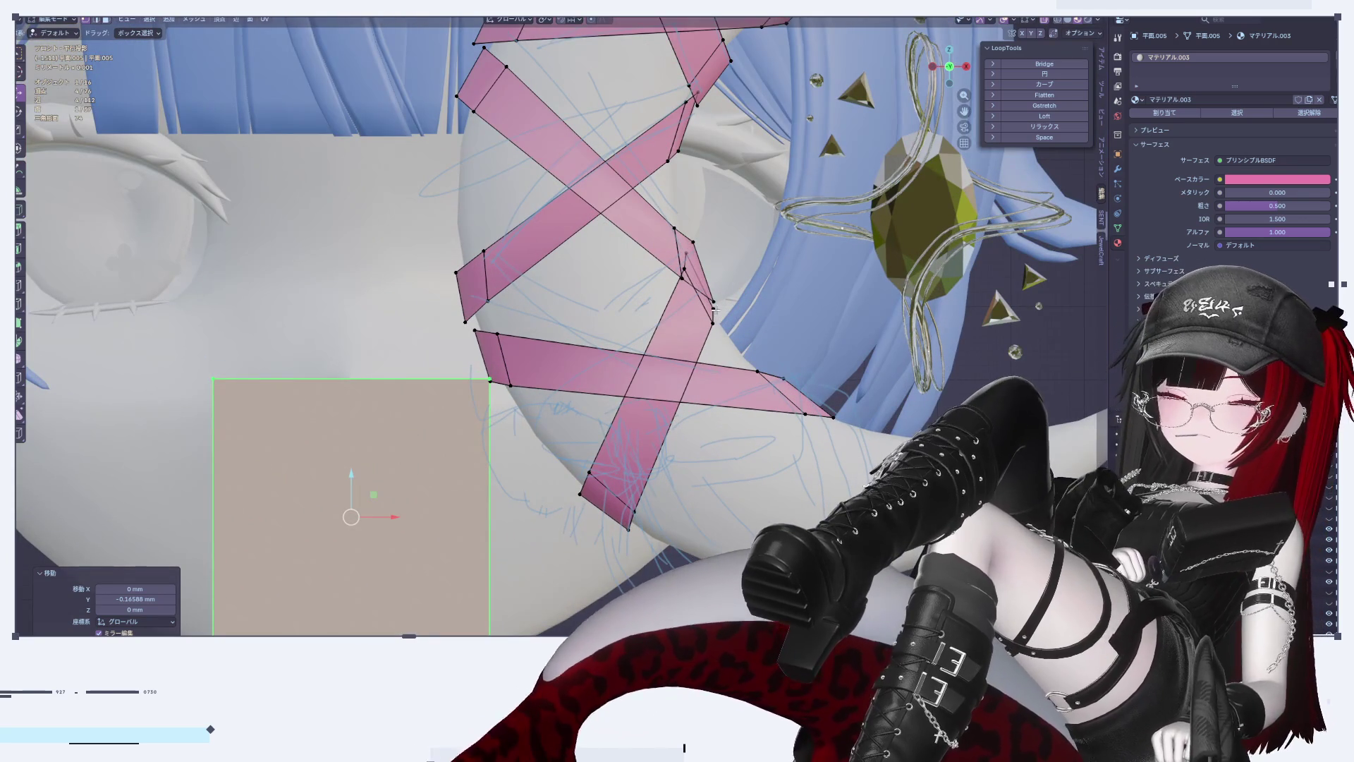
{"action": "mouse_move", "coordinate": [715, 308]}
{"action": "middle_mouse_down", "text": "shift"}
{"action": "mouse_move", "coordinate": [850, 241]}
{"action": "mouse_move", "coordinate": [840, 284]}
{"action": "middle_mouse_up", "text": "shift"}
{"action": "key", "text": "s"}
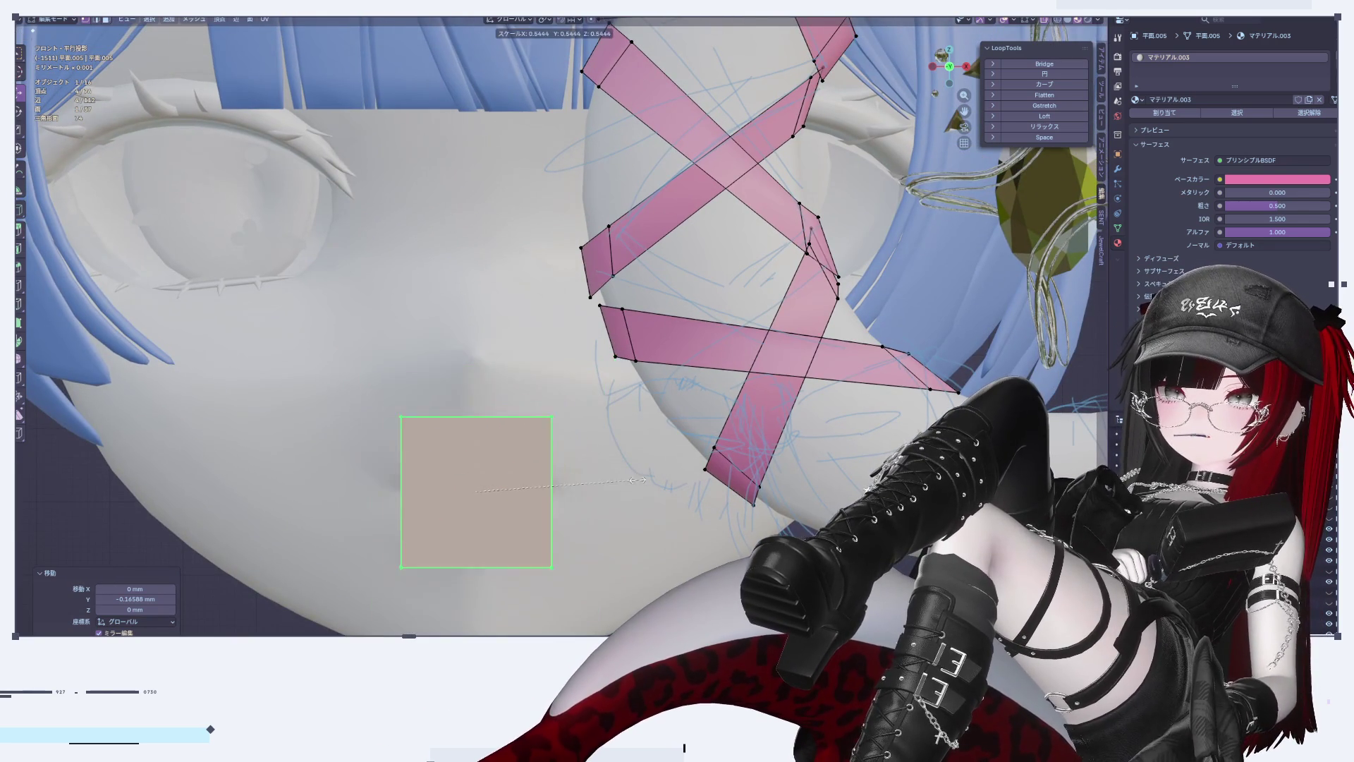
{"action": "left_click", "coordinate": [575, 491]}
{"action": "key", "text": "g"}
{"action": "key", "text": "x"}
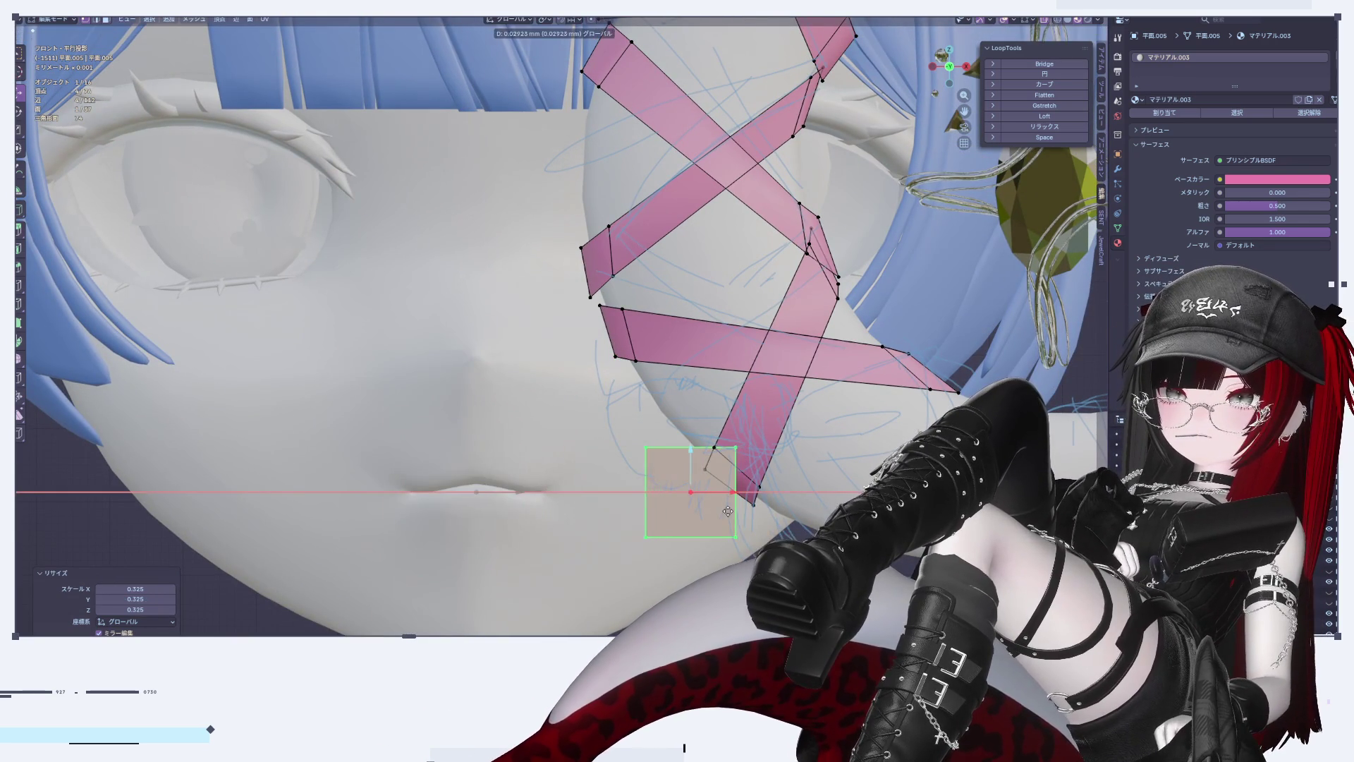
{"action": "left_click", "coordinate": [668, 461]}
Step: Raise the plane along Z, check its depth, and enter Edit Mode in front view
{"action": "key", "text": "g"}
{"action": "key", "text": "z"}
{"action": "left_click", "coordinate": [702, 303]}
{"action": "mouse_move", "coordinate": [703, 304]}
{"action": "middle_mouse_down"}
{"action": "mouse_move", "coordinate": [839, 428]}
{"action": "mouse_move", "coordinate": [910, 423]}
{"action": "middle_mouse_up"}
{"action": "key", "text": "Tab"}
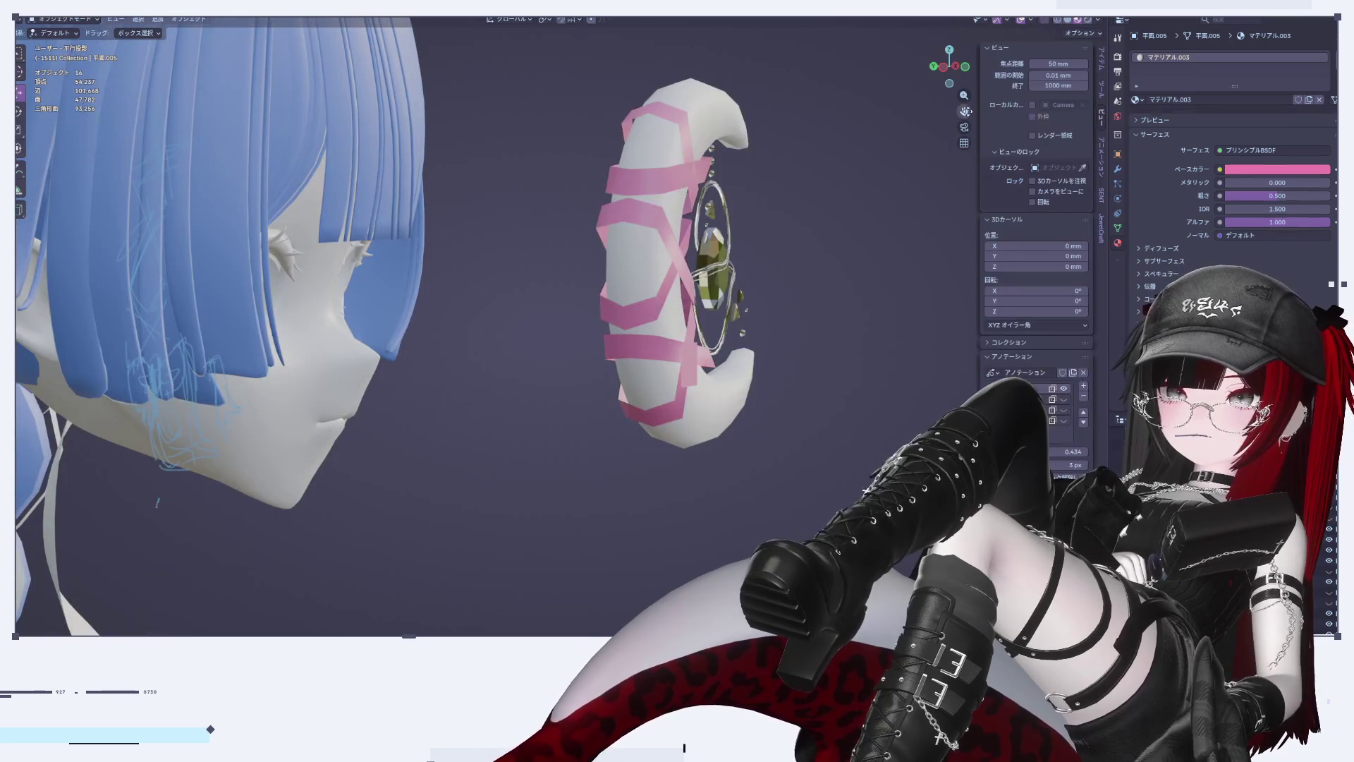
{"action": "left_click", "coordinate": [963, 71]}
{"action": "scroll", "coordinate": [730, 460], "scroll_direction": "up", "scroll_amount": 6}
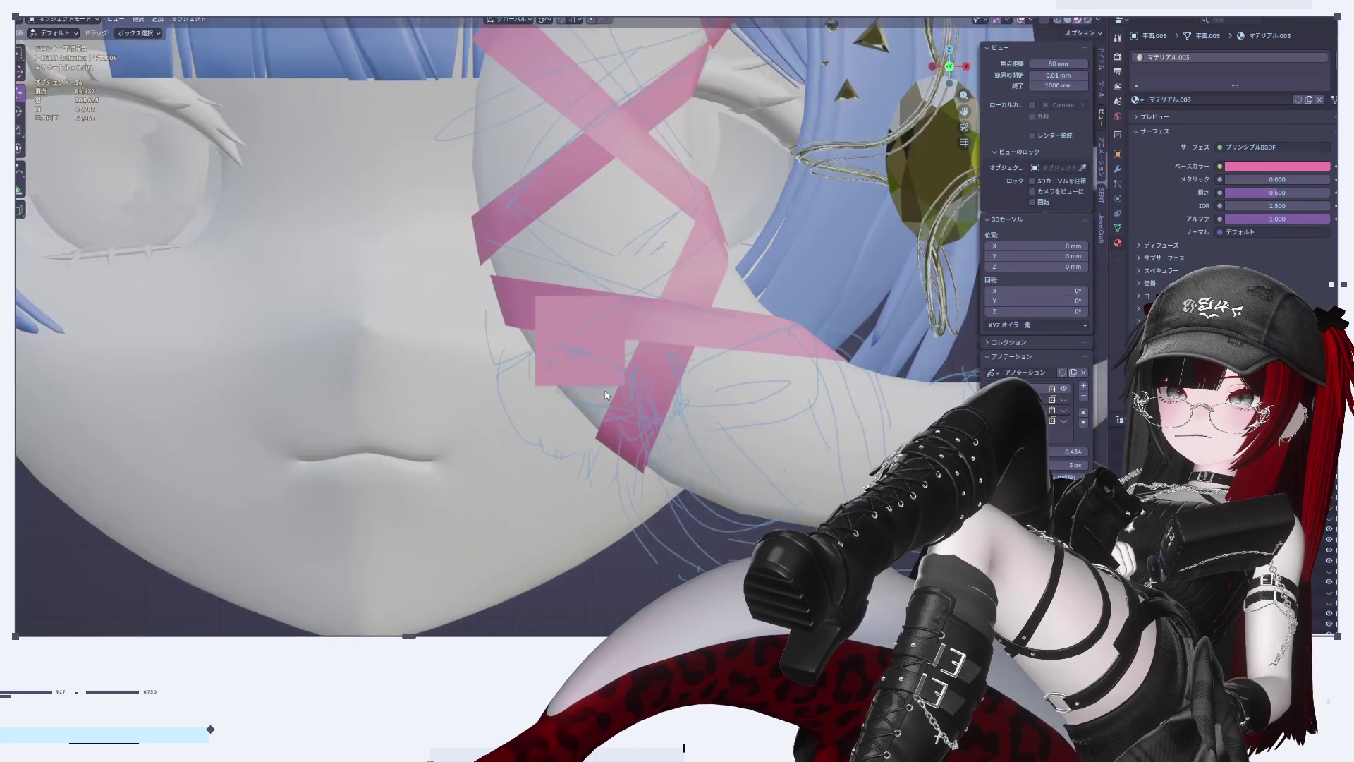
{"action": "key", "text": "Tab"}
{"action": "scroll", "coordinate": [730, 459], "scroll_direction": "up", "scroll_amount": 1}
Step: Flatten the patch by scaling it to 0.506 along Z
{"action": "key", "text": "s"}
{"action": "key", "text": "z"}
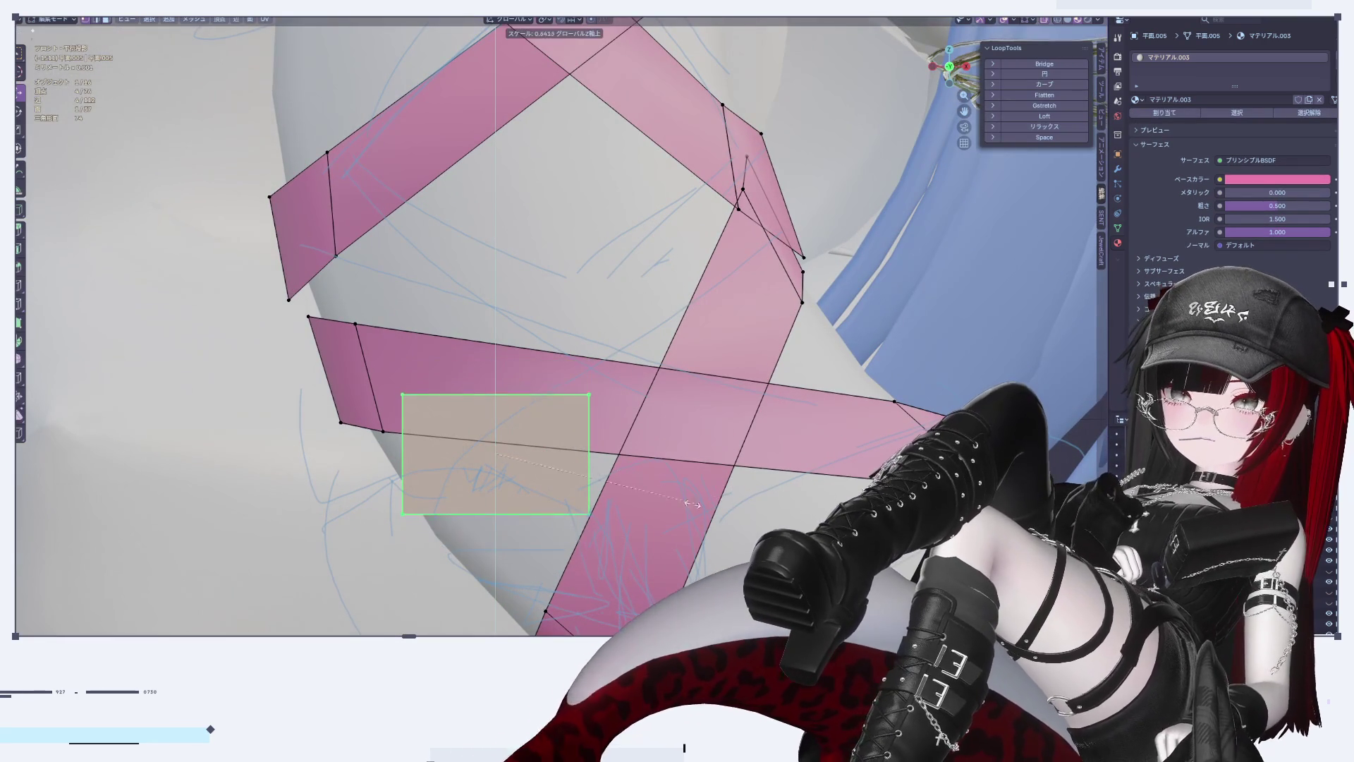
{"action": "left_click", "coordinate": [647, 508]}
{"action": "scroll", "coordinate": [647, 508], "scroll_direction": "down", "scroll_amount": 4}
{"action": "scroll", "coordinate": [647, 508], "scroll_direction": "up", "scroll_amount": 3}
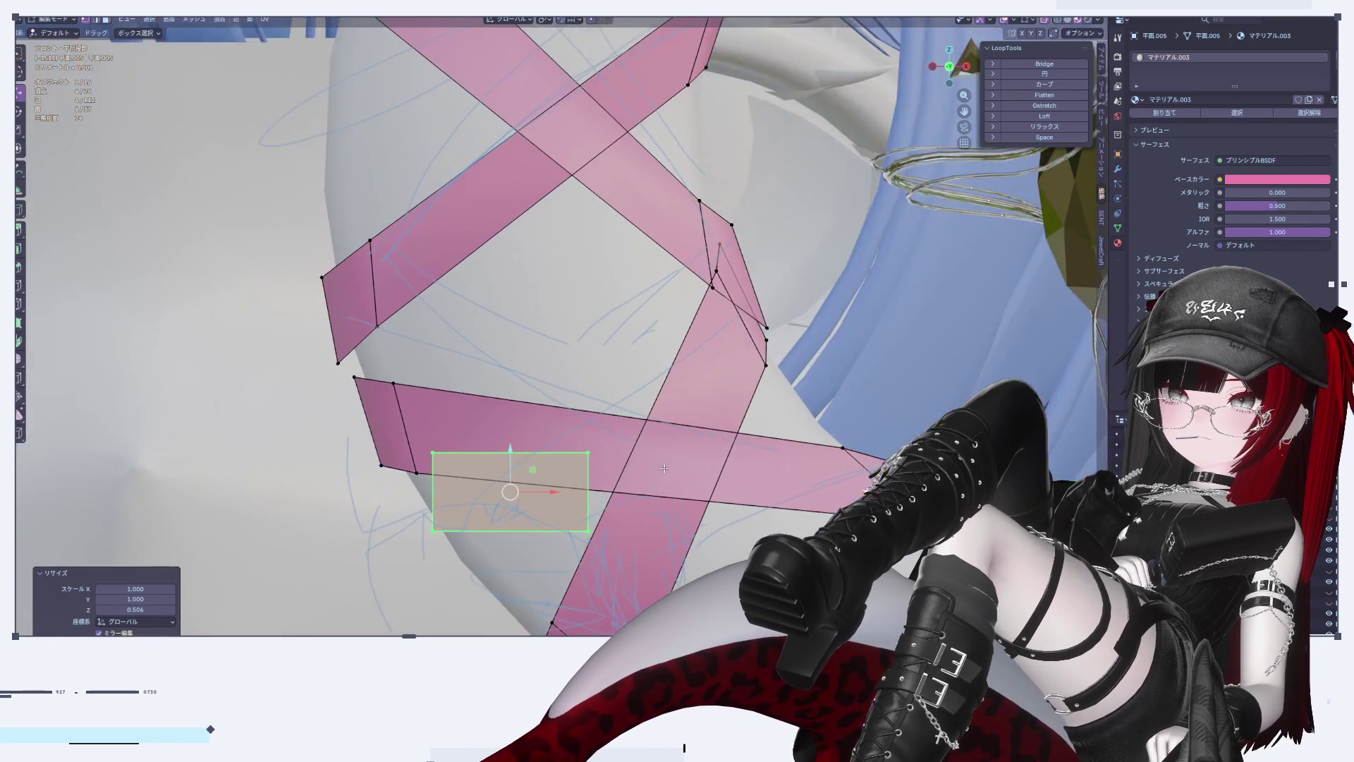
{"action": "middle_click_drag", "start_coordinate": [712, 395], "coordinate": [748, 282], "text": "shift"}
Step: Tilt the patch to -10.5°, adjust its height over the lower strip, and return to Object Mode
{"action": "key", "text": "r"}
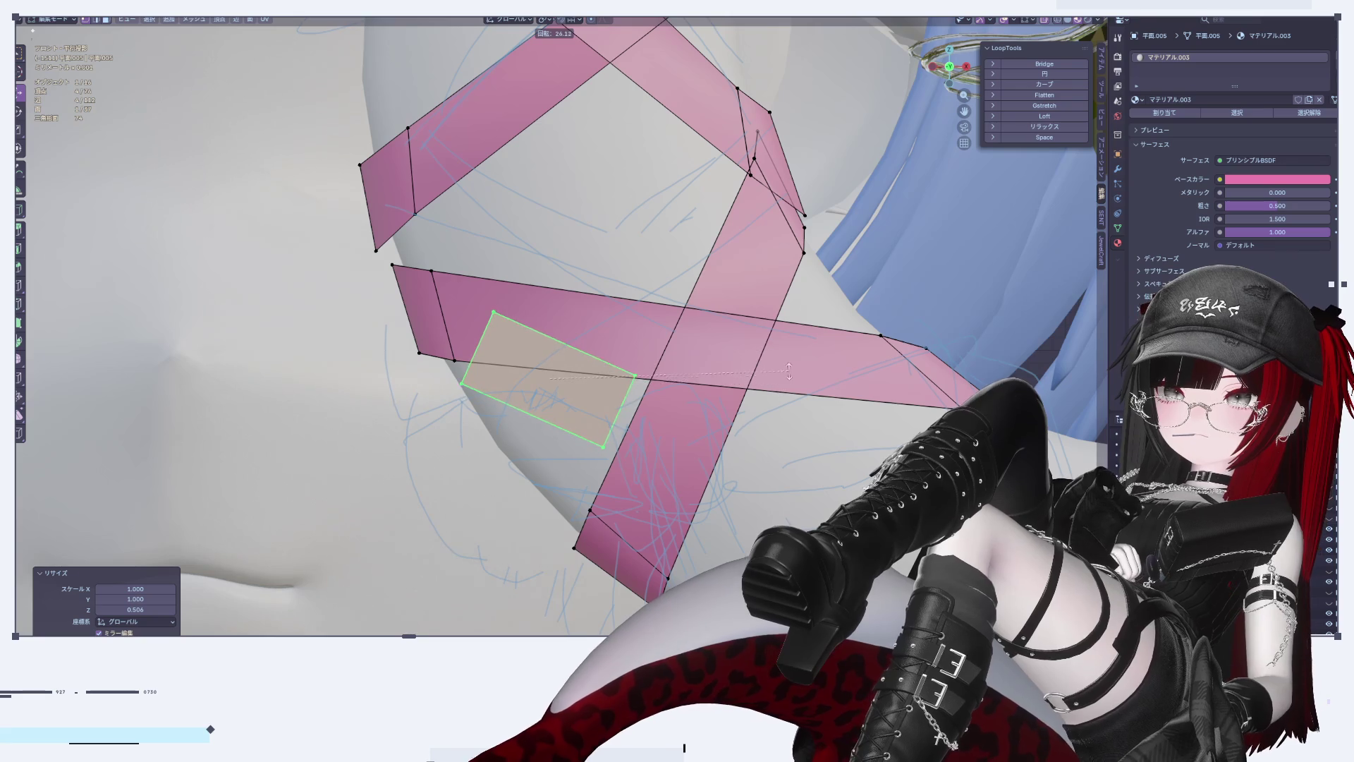
{"action": "left_click", "coordinate": [793, 347]}
{"action": "key", "text": "g"}
{"action": "key", "text": "z"}
{"action": "left_click", "coordinate": [723, 536]}
{"action": "key", "text": "r"}
{"action": "left_click", "coordinate": [729, 516]}
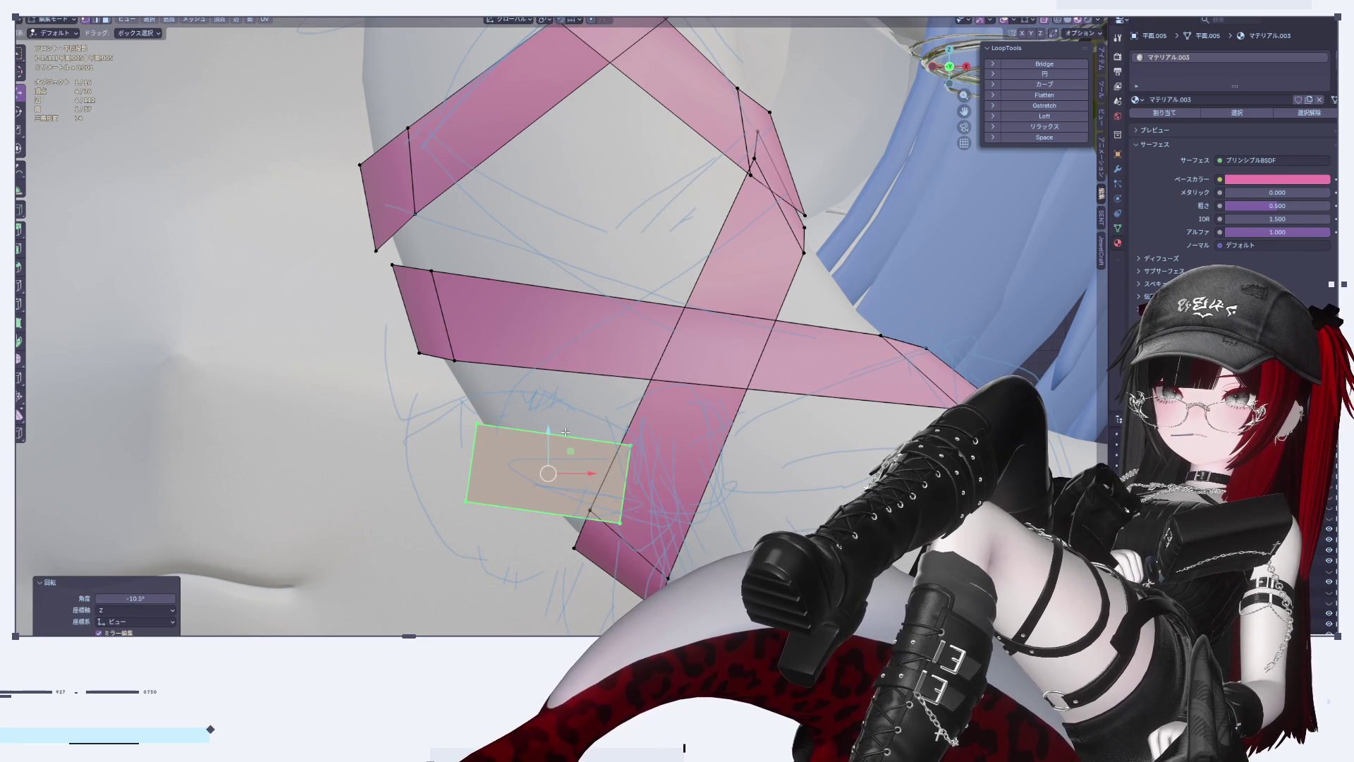
{"action": "key", "text": "g"}
{"action": "key", "text": "z"}
{"action": "left_click", "coordinate": [735, 471]}
{"action": "scroll", "coordinate": [735, 471], "scroll_direction": "down", "scroll_amount": 3}
{"action": "key", "text": "Tab"}
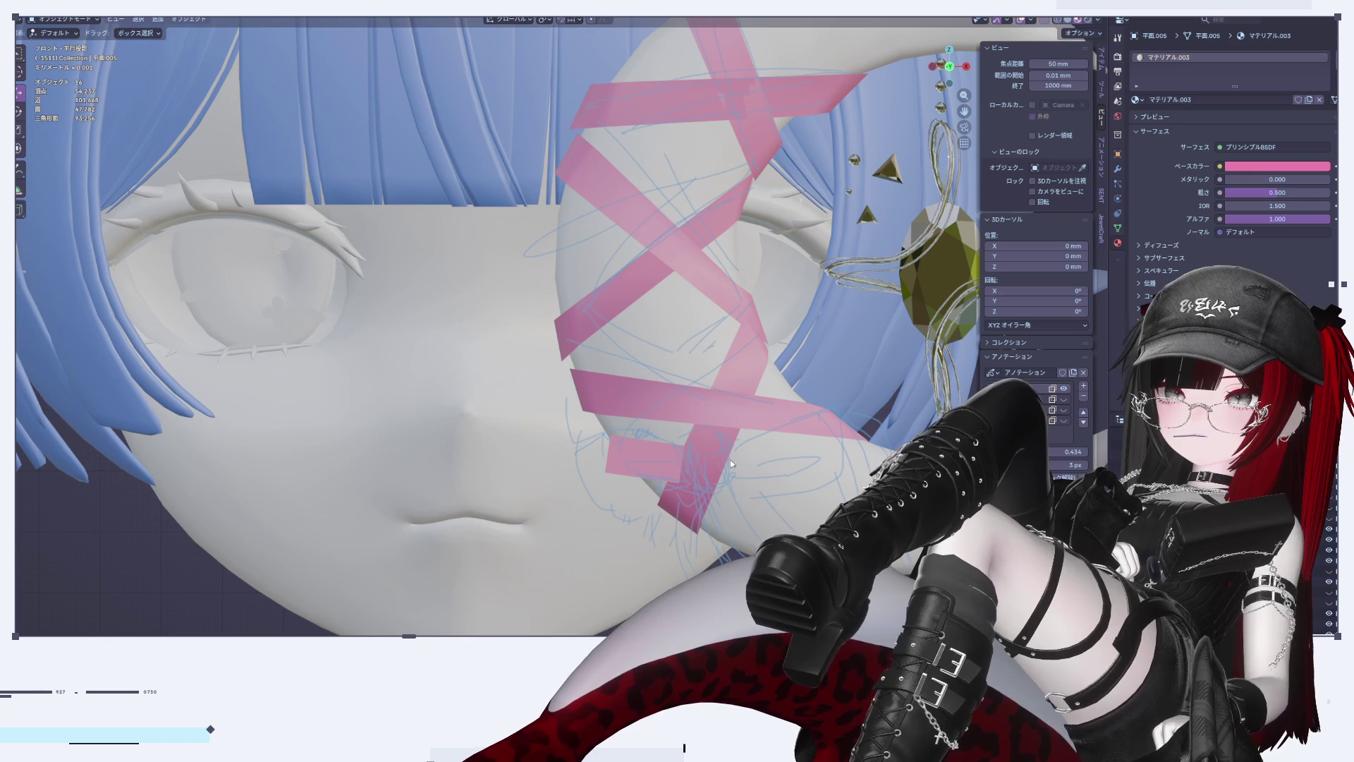
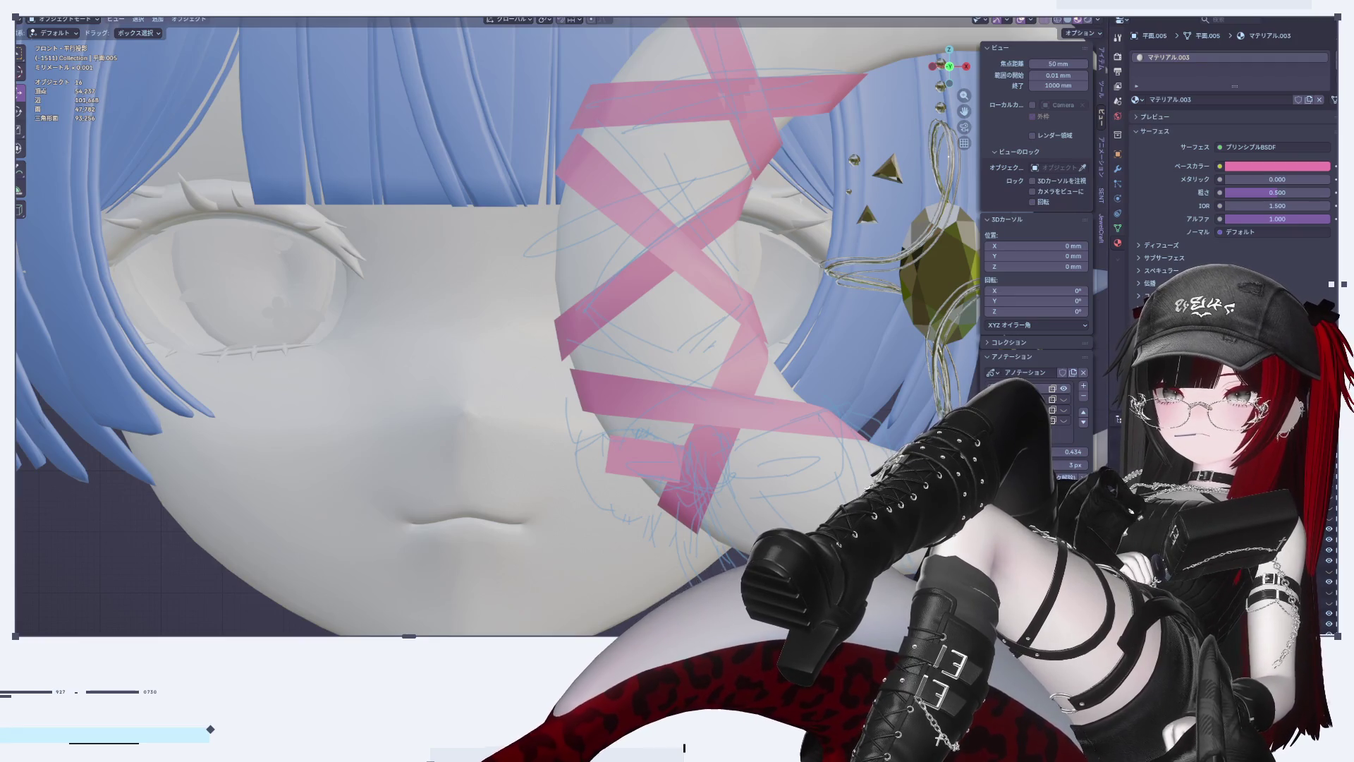
Step: In Edit Mode, tilt the small rectangle face about X and rotate the whole piece slightly
{"action": "scroll", "coordinate": [585, 425], "scroll_direction": "up", "scroll_amount": 3}
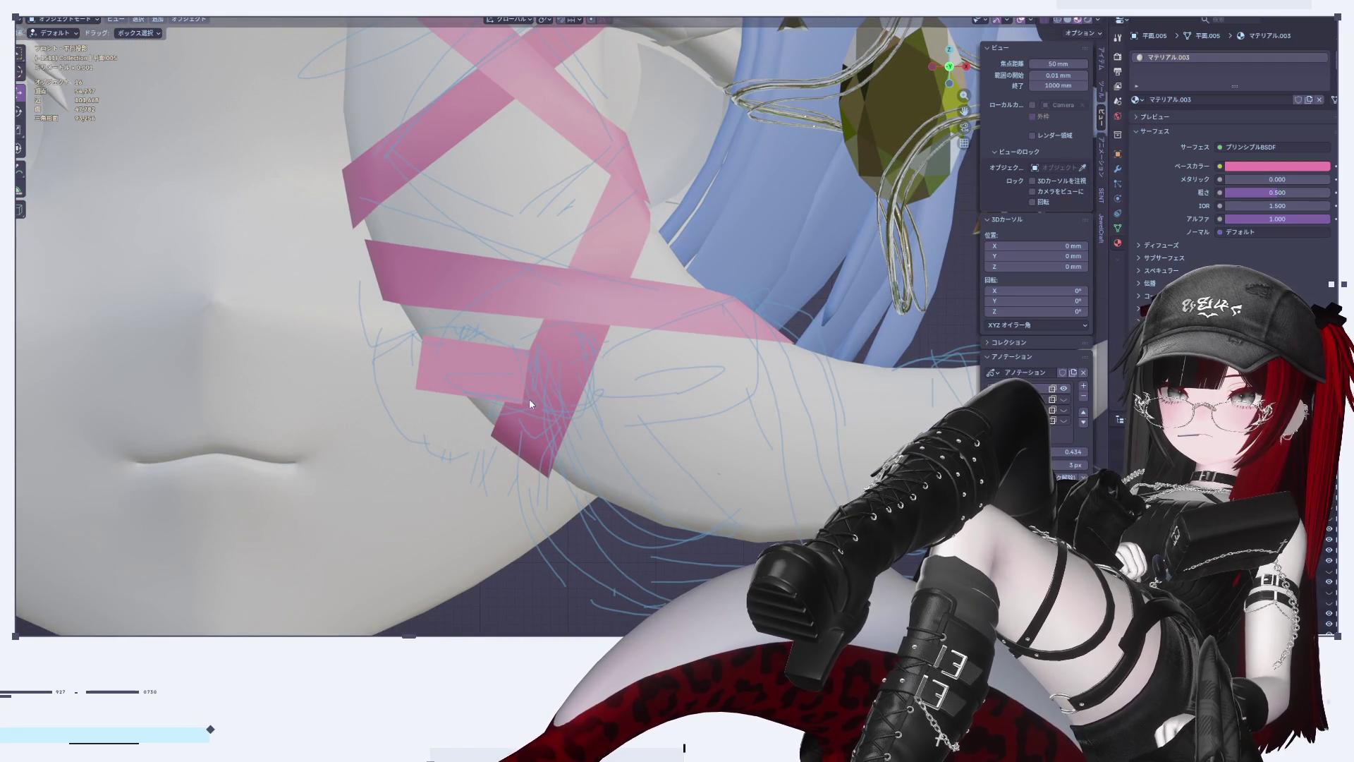
{"action": "scroll", "coordinate": [552, 384], "scroll_direction": "up", "scroll_amount": 1}
{"action": "key", "text": "Tab"}
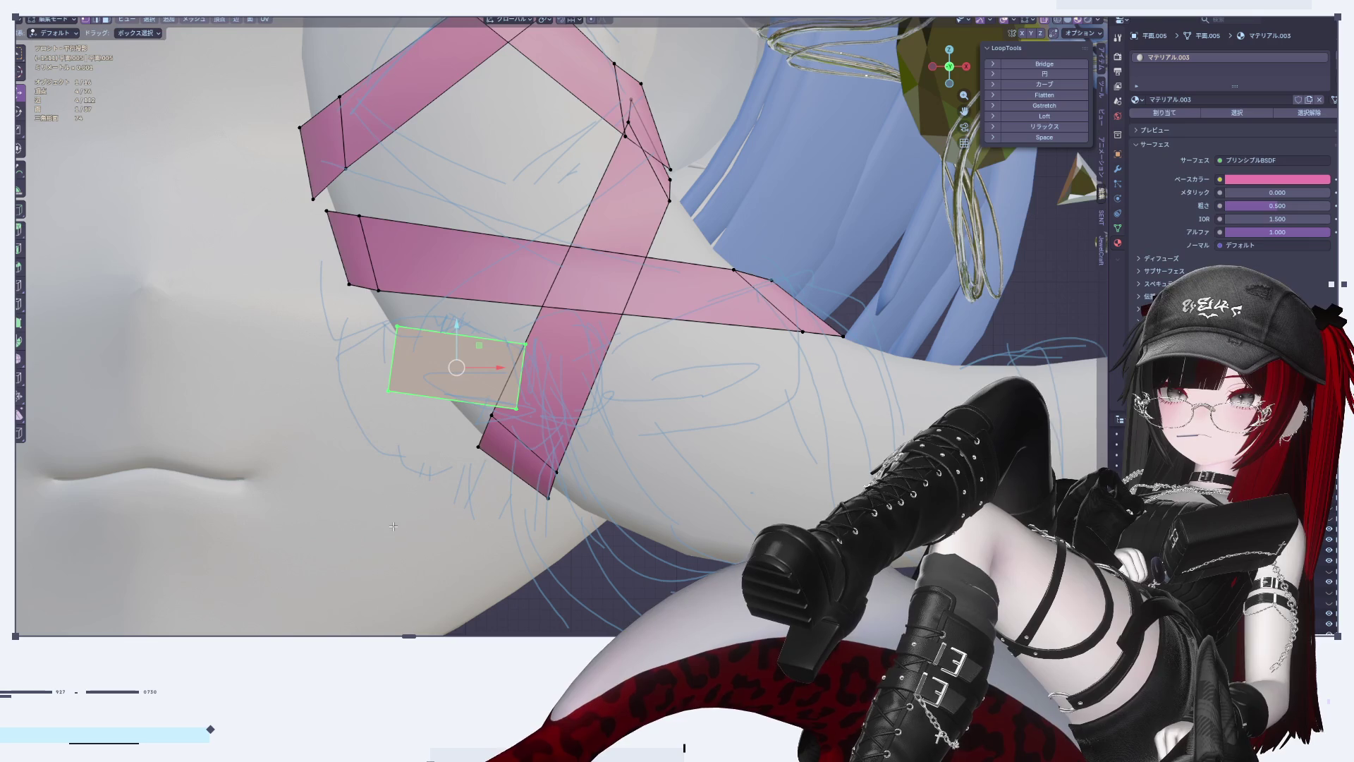
{"action": "left_click_drag", "start_coordinate": [459, 333], "coordinate": [459, 318]}
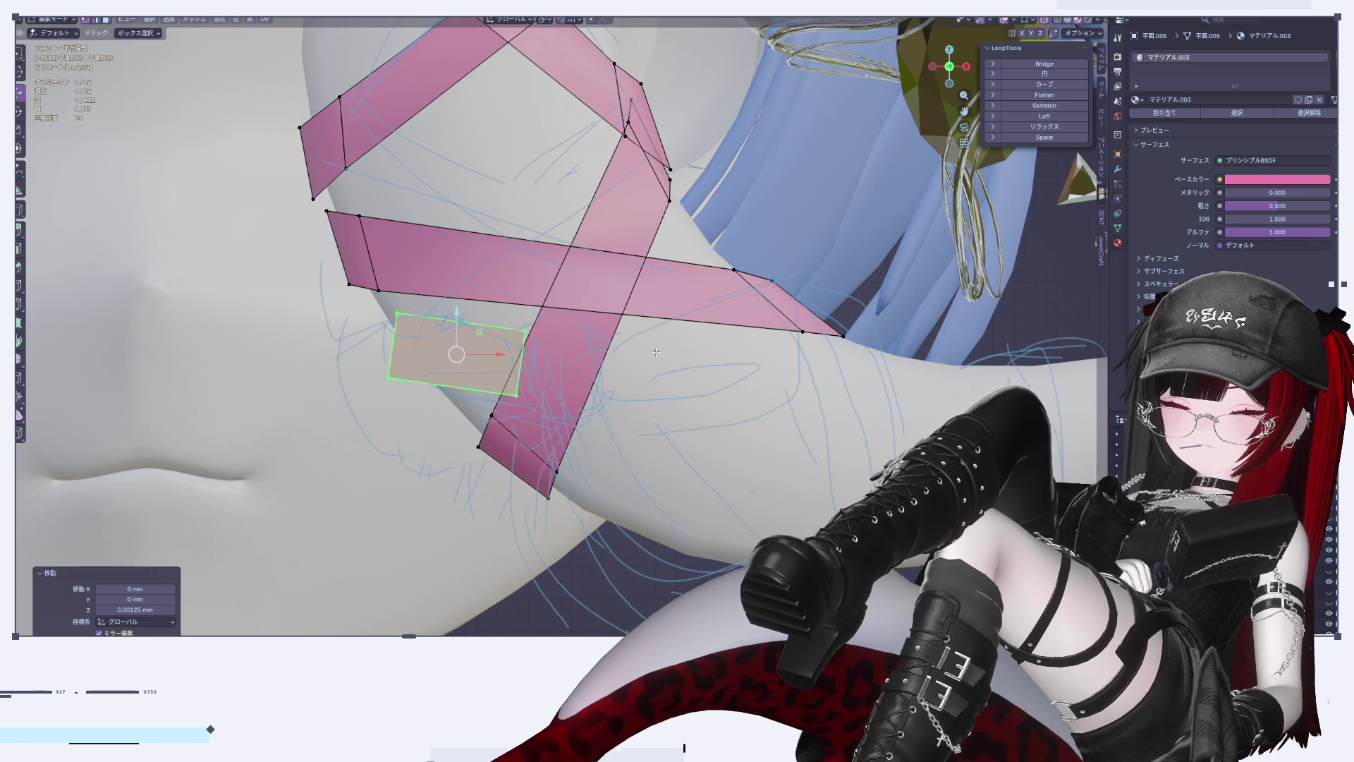
{"action": "key", "text": "r"}
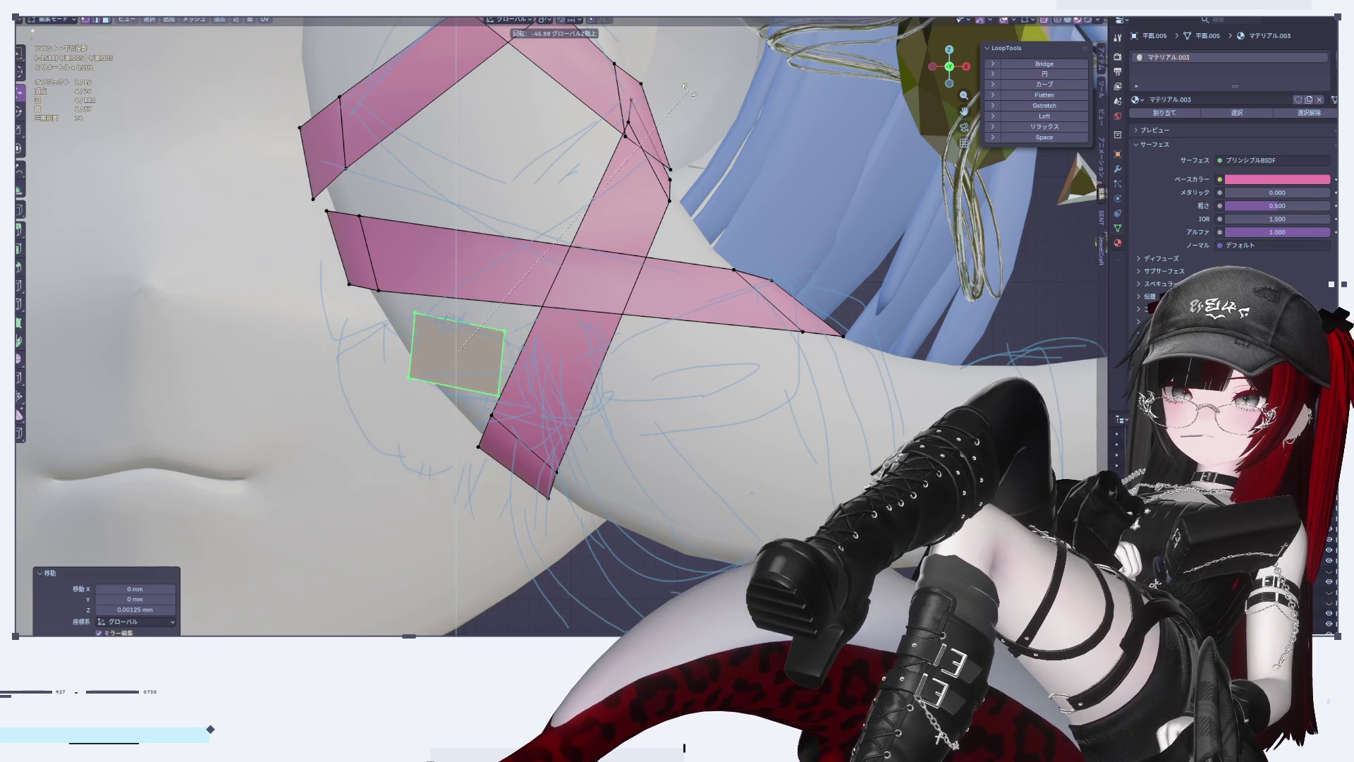
{"action": "key", "text": "Escape"}
{"action": "key", "text": "x"}
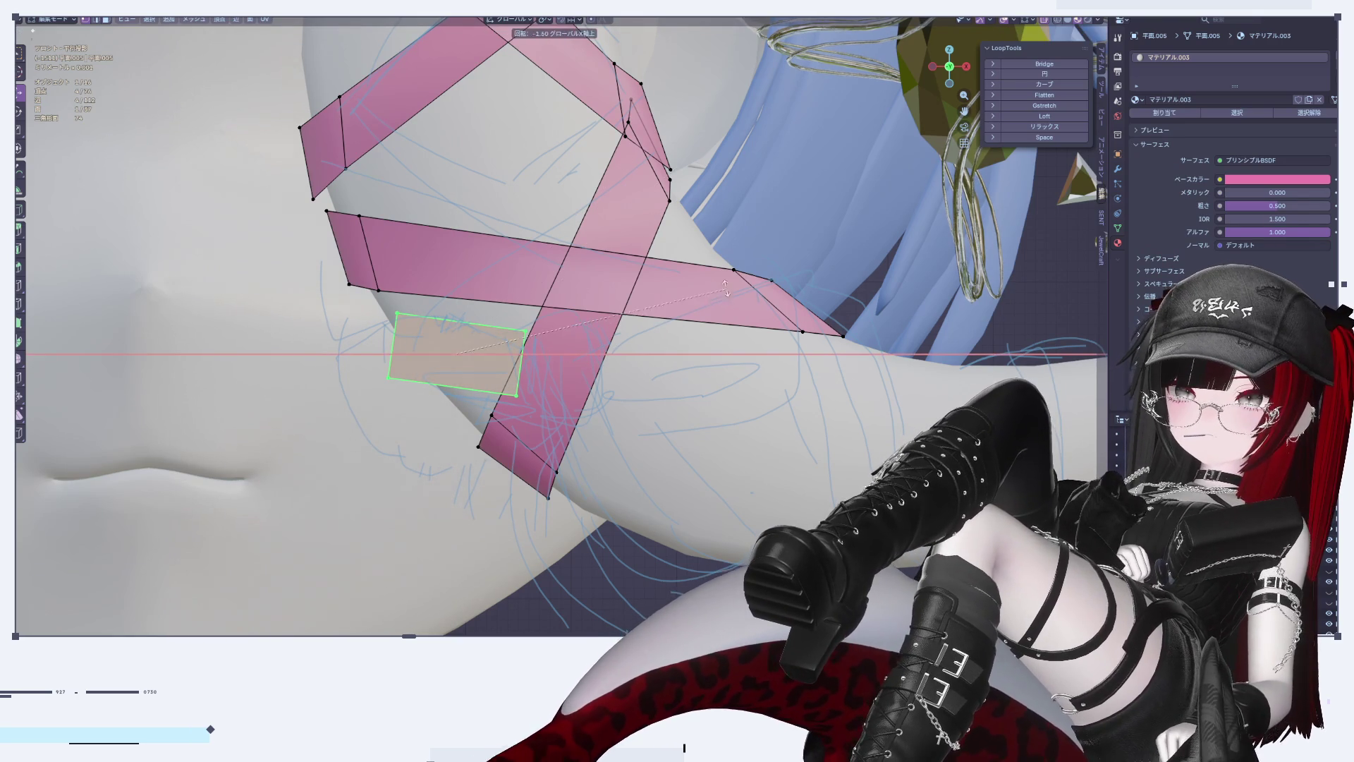
{"action": "left_click", "coordinate": [739, 127]}
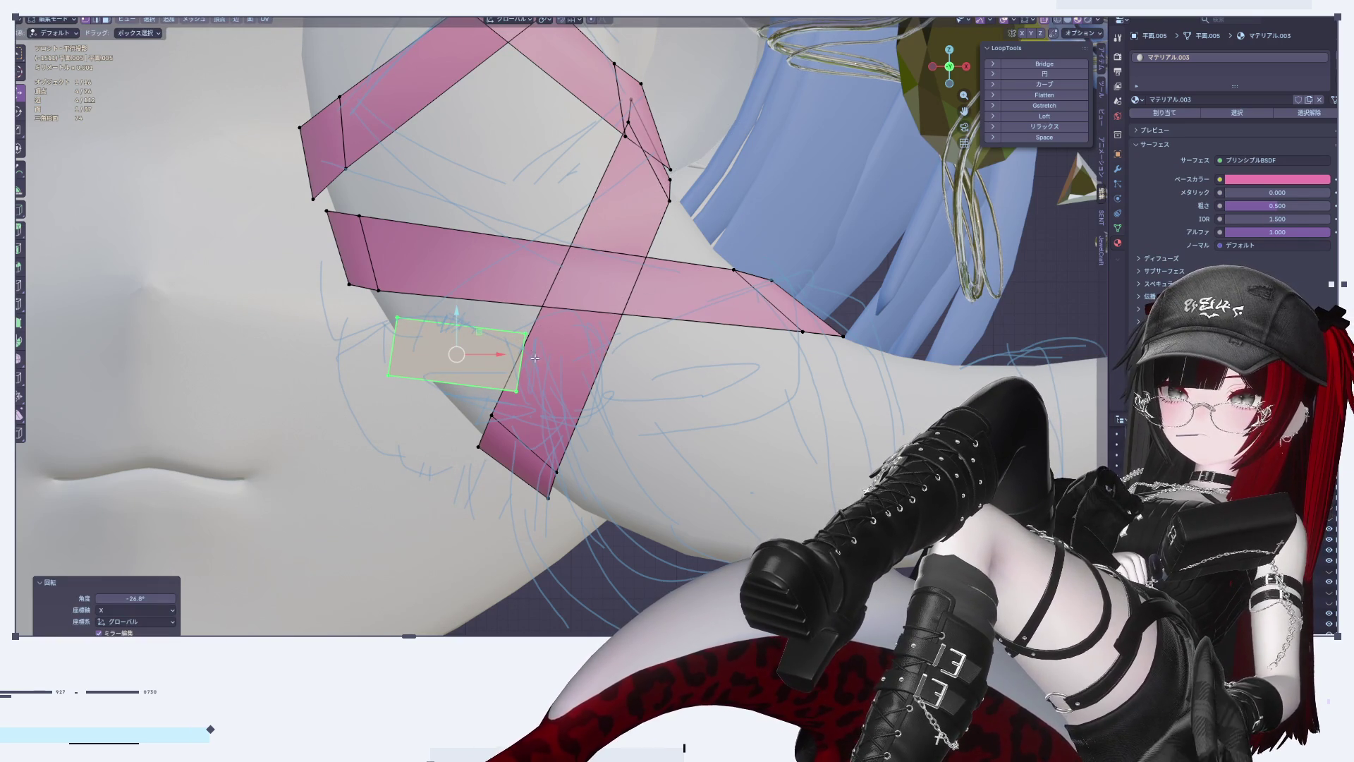
{"action": "key", "text": "alt+a"}
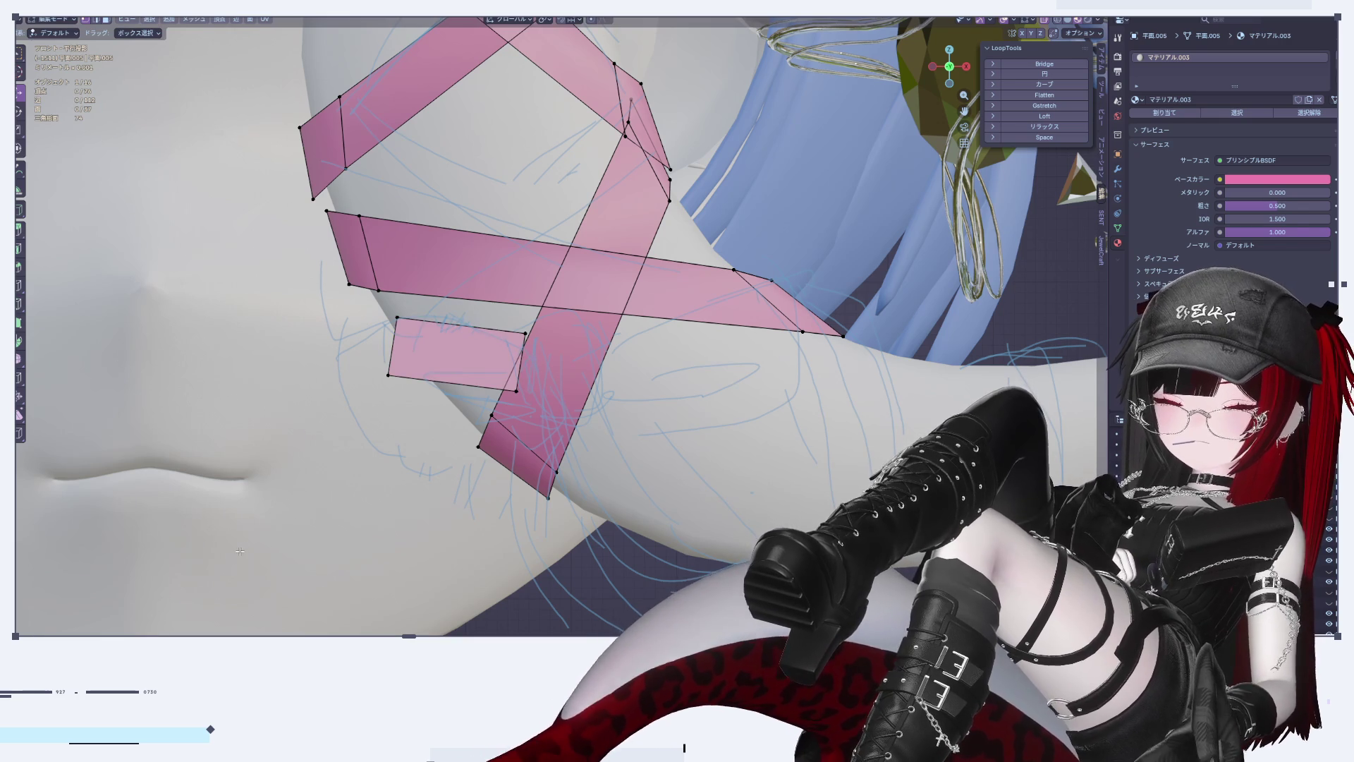
{"action": "key", "text": "l"}
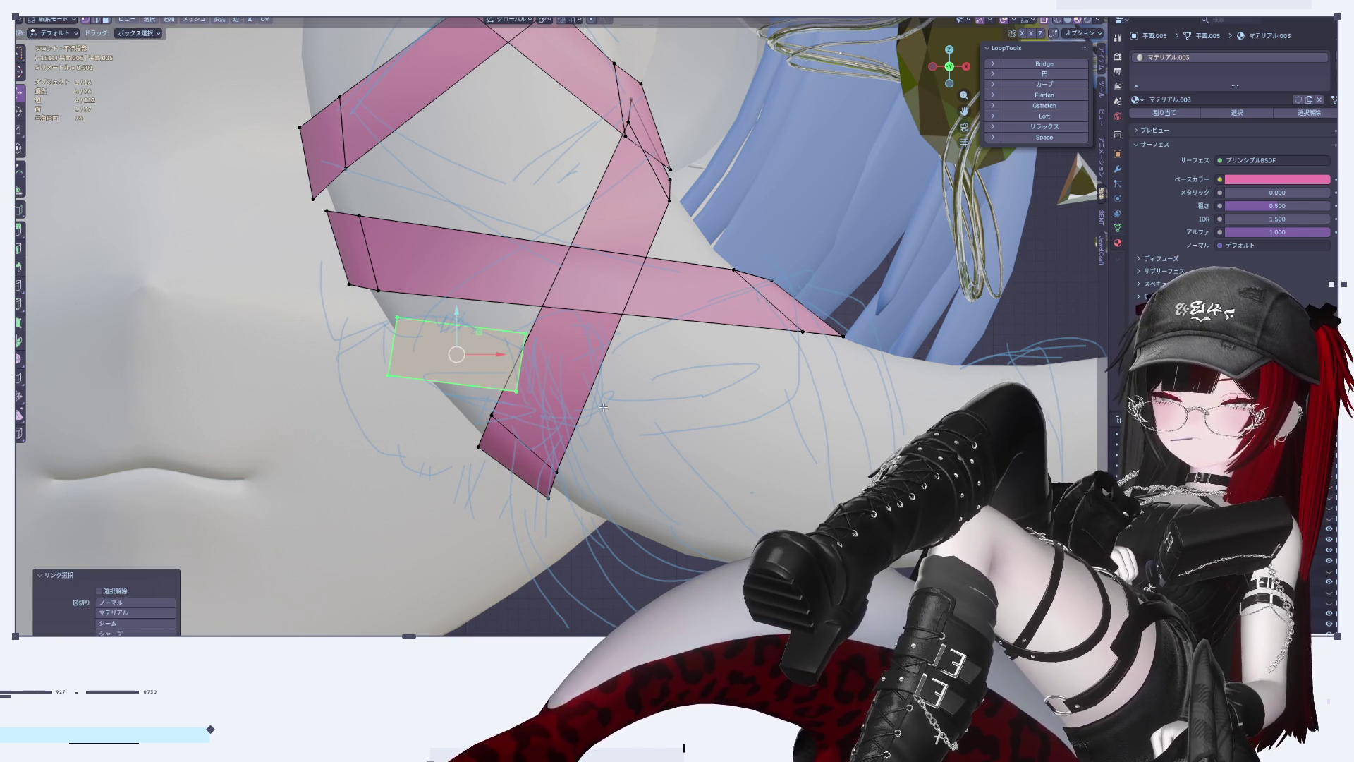
{"action": "key", "text": "r"}
{"action": "left_click", "coordinate": [605, 428]}
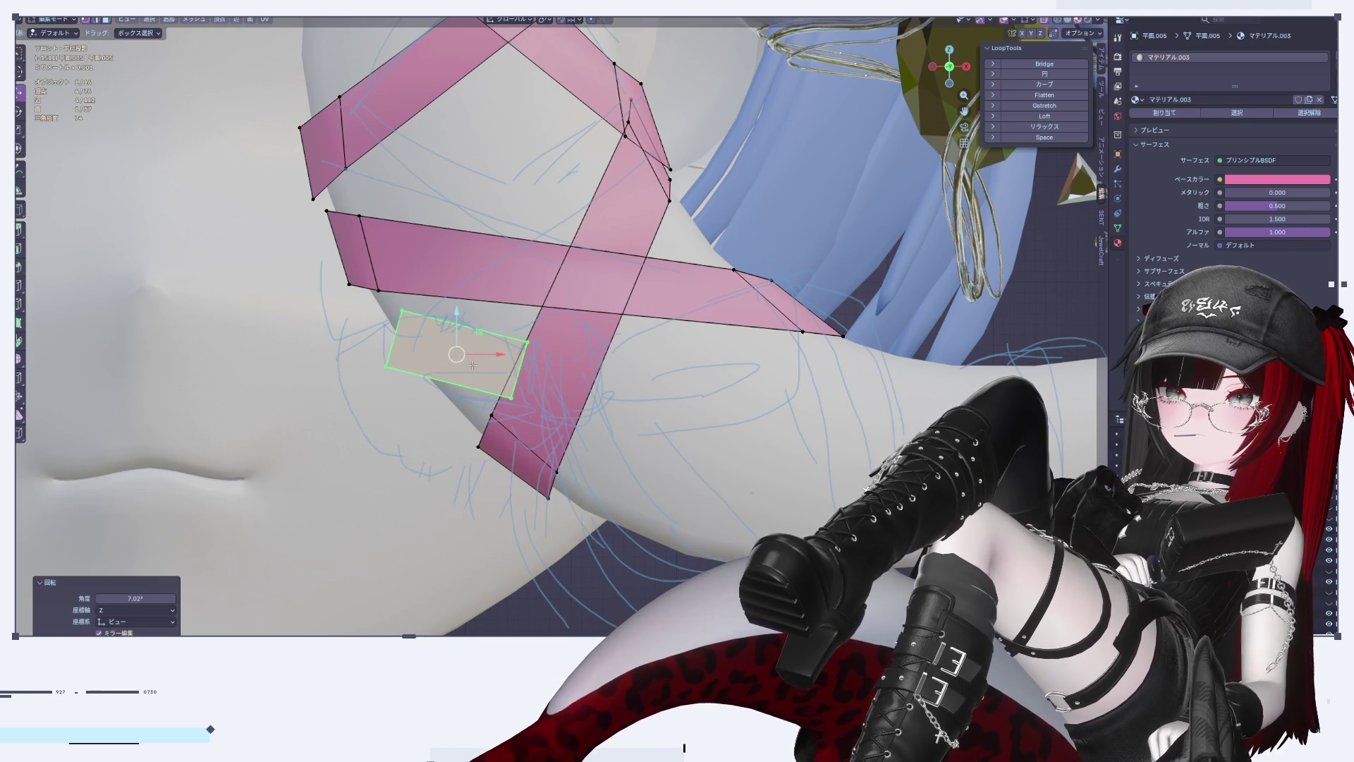
Step: Shift the rectangle piece sideways along X and adjust it slightly along Z
{"action": "key", "text": "g"}
{"action": "key", "text": "x"}
{"action": "left_click", "coordinate": [508, 351]}
{"action": "key", "text": "g"}
{"action": "key", "text": "z"}
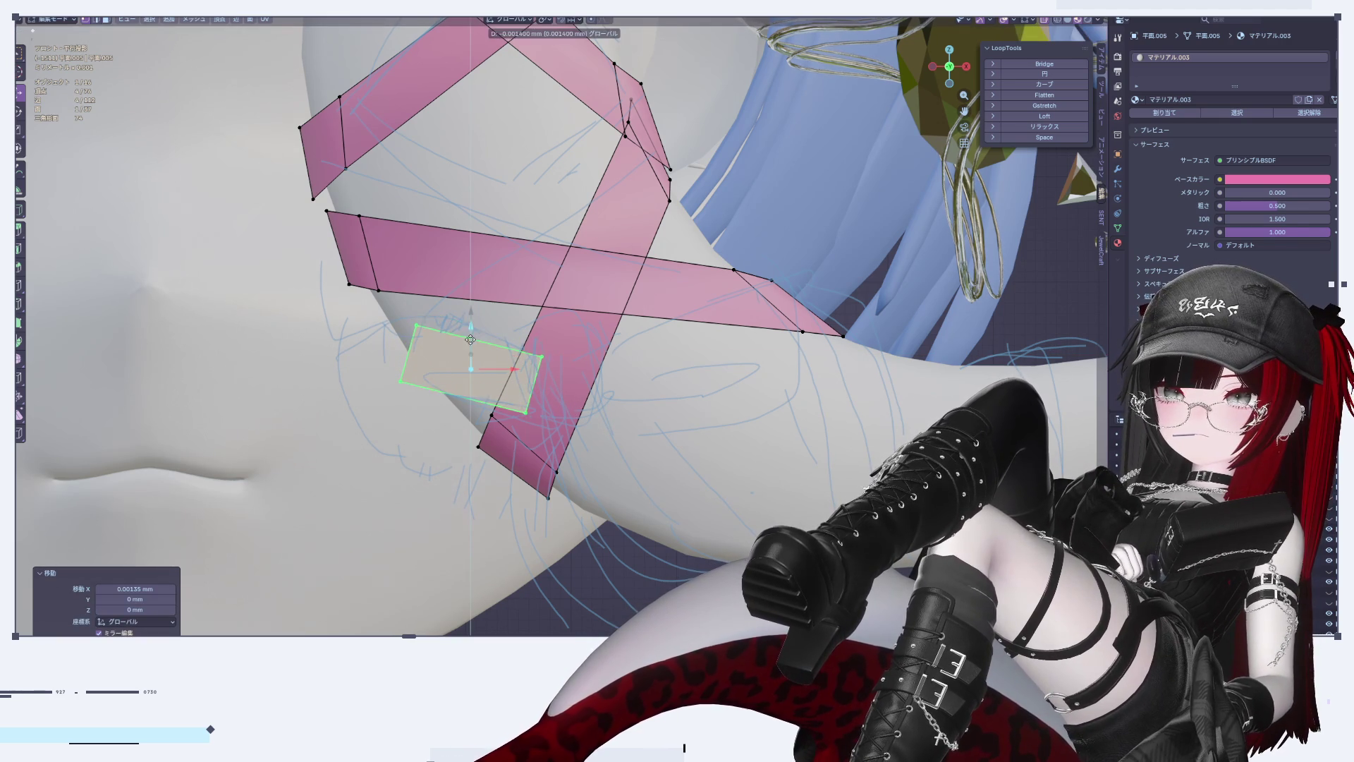
{"action": "left_click", "coordinate": [473, 331]}
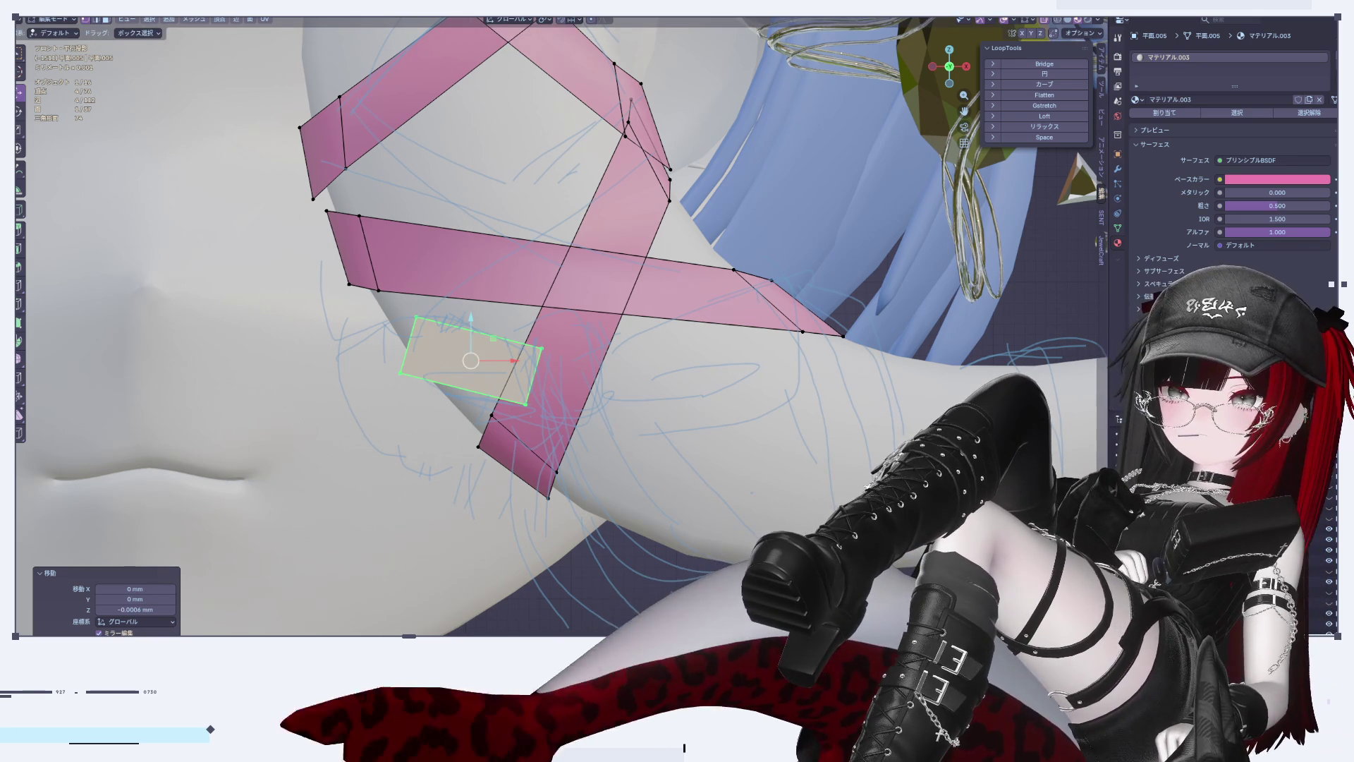
Step: Extrude the rectangle's left end edge leftward, then downward into a folded tail segment
{"action": "left_click", "coordinate": [419, 391]}
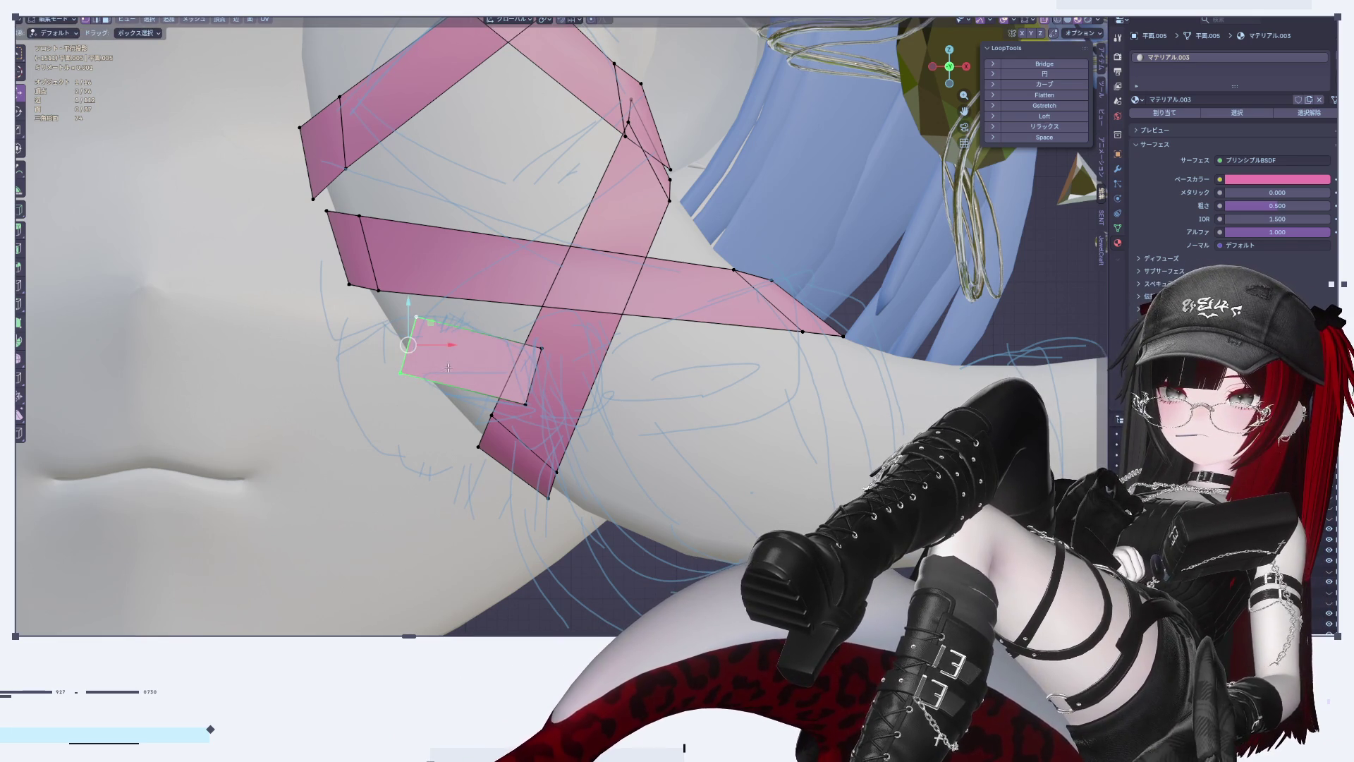
{"action": "key", "text": "e"}
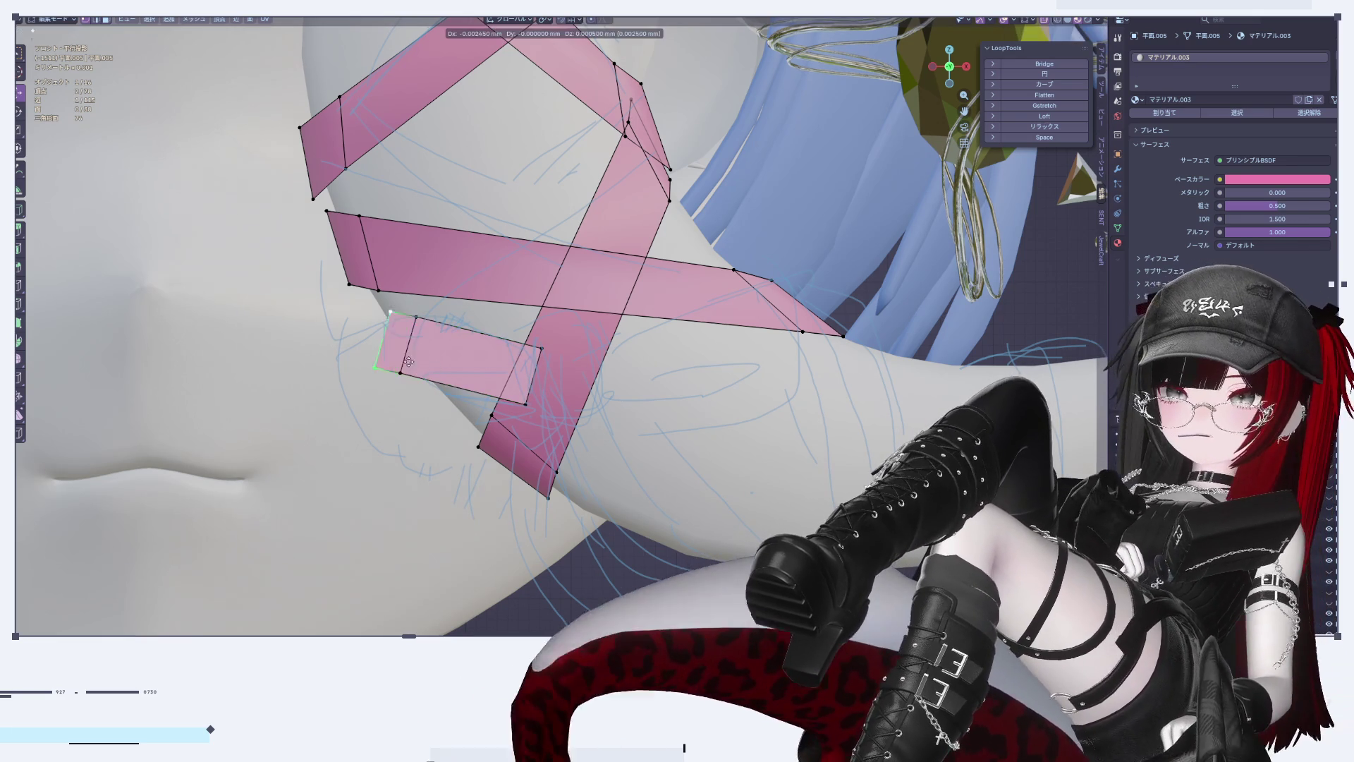
{"action": "left_click", "coordinate": [364, 373]}
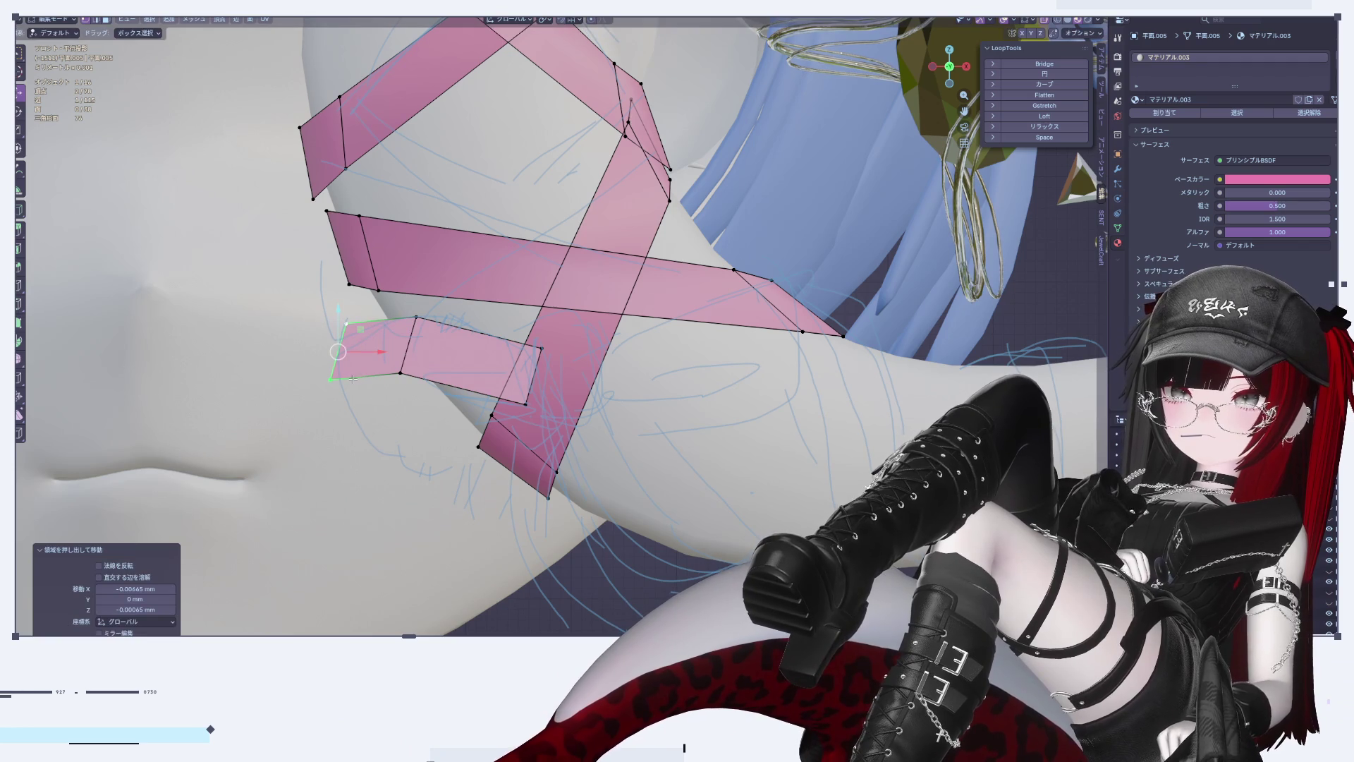
{"action": "key", "text": "g"}
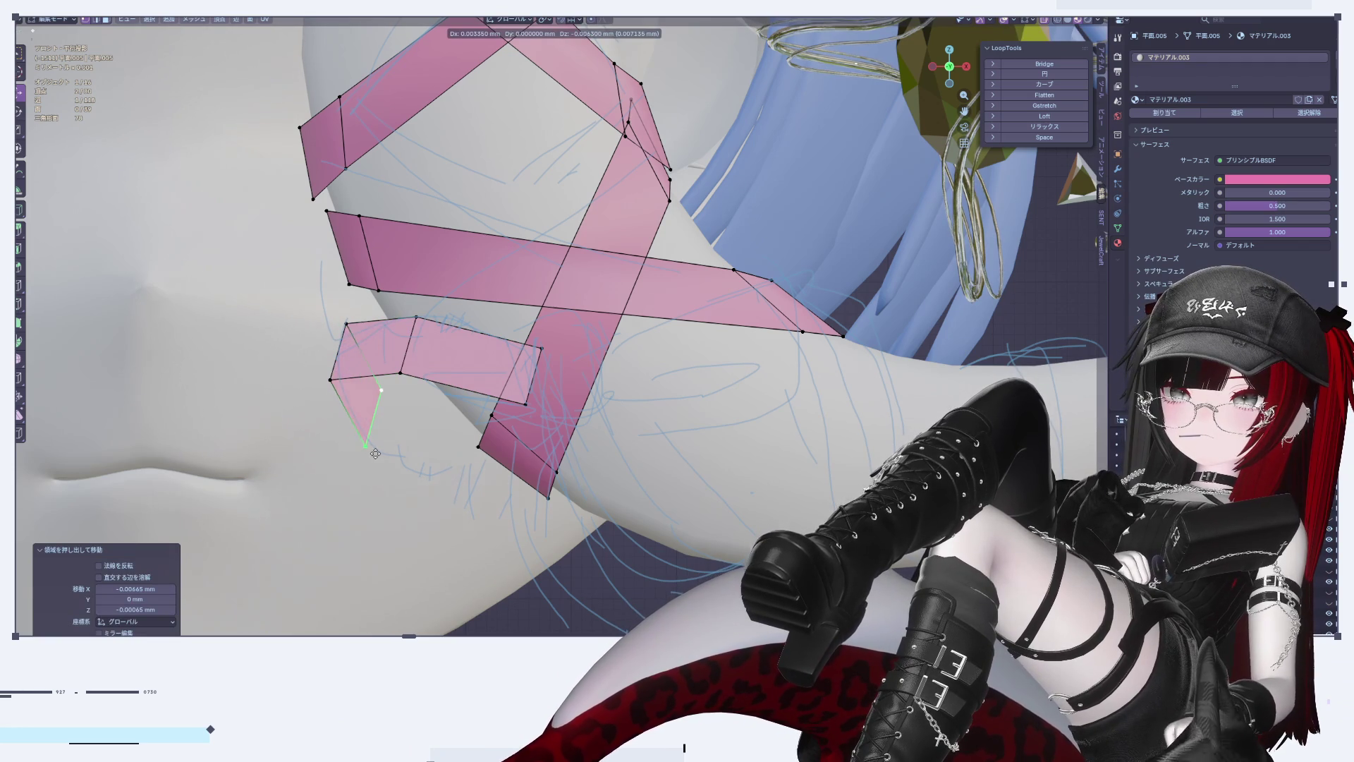
{"action": "left_click", "coordinate": [338, 430]}
{"action": "key", "text": "e"}
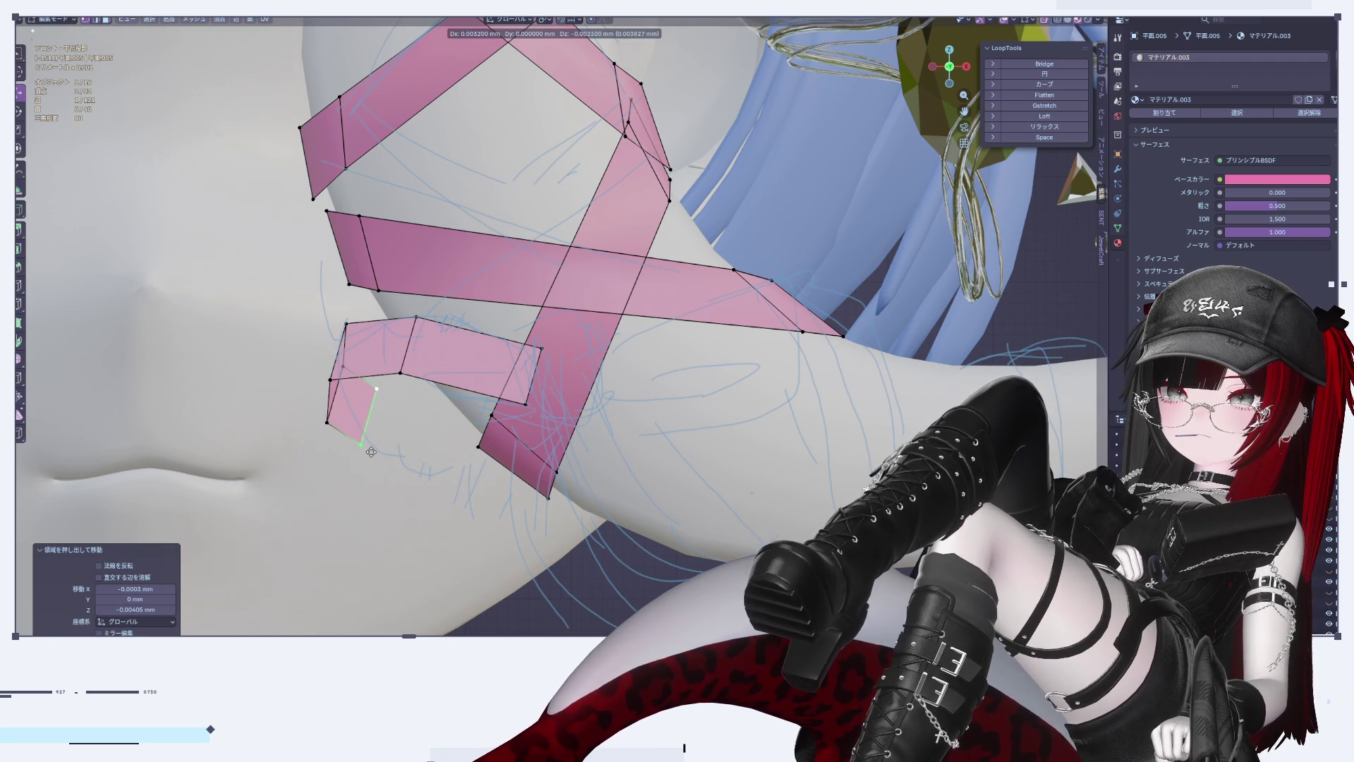
{"action": "left_click", "coordinate": [371, 445]}
{"action": "mouse_move", "coordinate": [404, 445]}
{"action": "middle_mouse_down"}
{"action": "mouse_move", "coordinate": [268, 434]}
{"action": "mouse_move", "coordinate": [436, 430]}
{"action": "mouse_move", "coordinate": [317, 366]}
{"action": "mouse_move", "coordinate": [902, 136]}
{"action": "middle_mouse_up"}
Step: Raise the bend edge where the two tail strips meet along Z
{"action": "middle_click_drag", "start_coordinate": [972, 59], "coordinate": [378, 341]}
{"action": "left_click", "coordinate": [395, 333]}
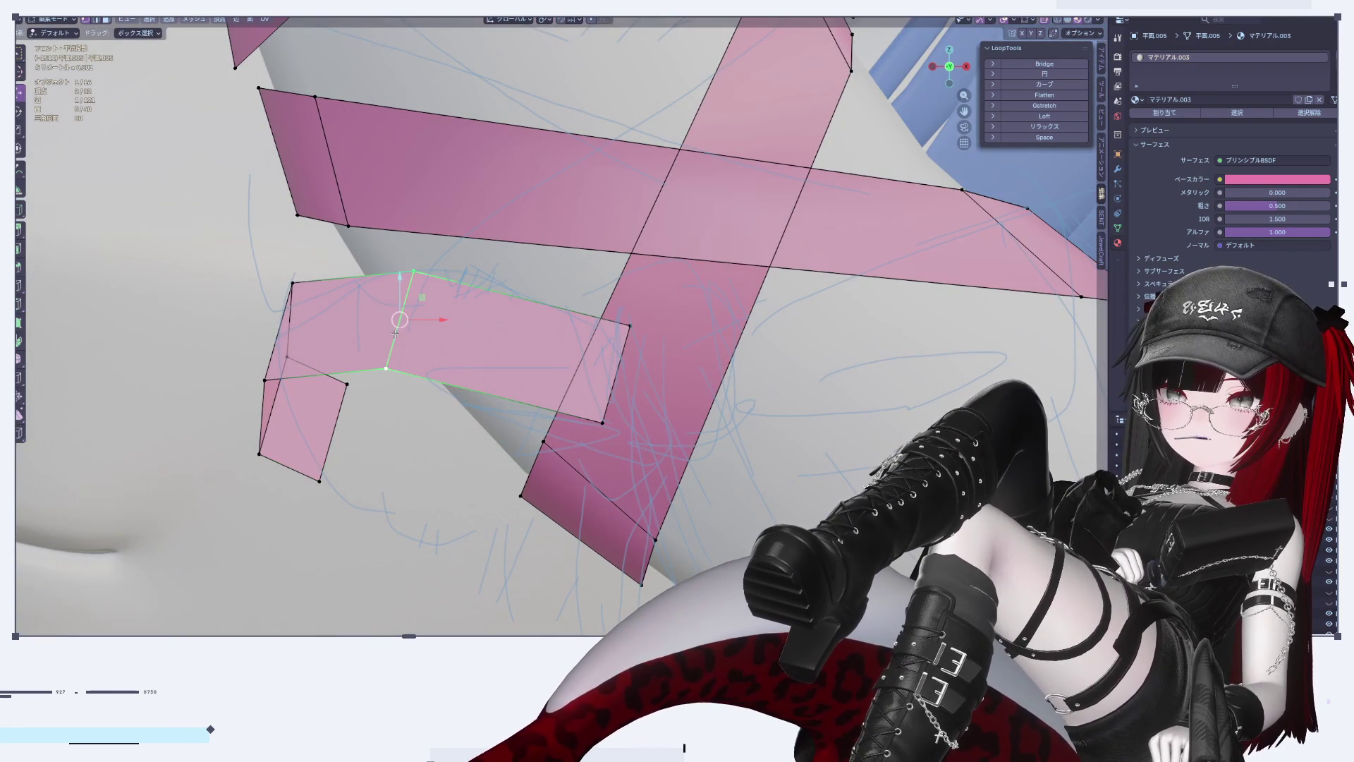
{"action": "key", "text": "g"}
{"action": "key", "text": "z"}
{"action": "left_click", "coordinate": [396, 278]}
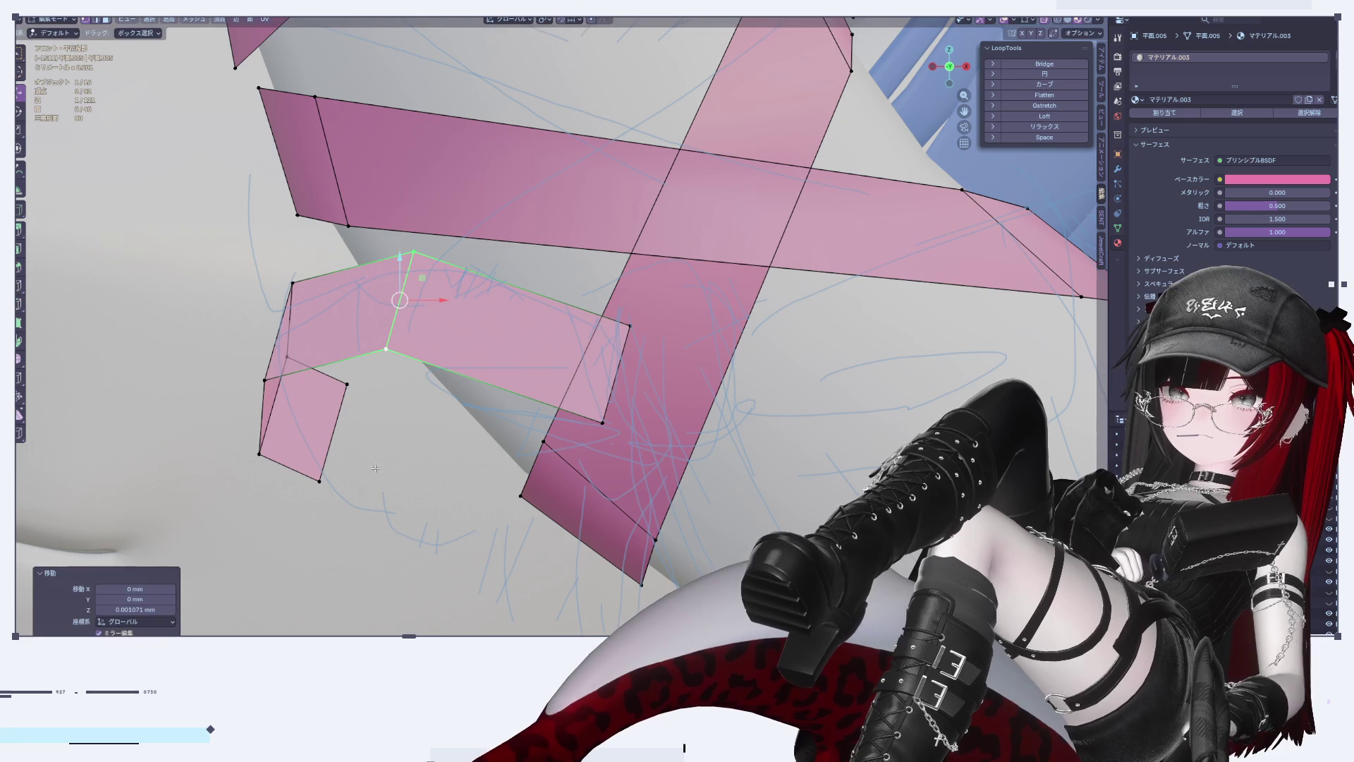
Step: Extrude the lower strip's right edge rightward and tilt the new face about −32° on X
{"action": "left_click", "coordinate": [348, 438]}
{"action": "key", "text": "e"}
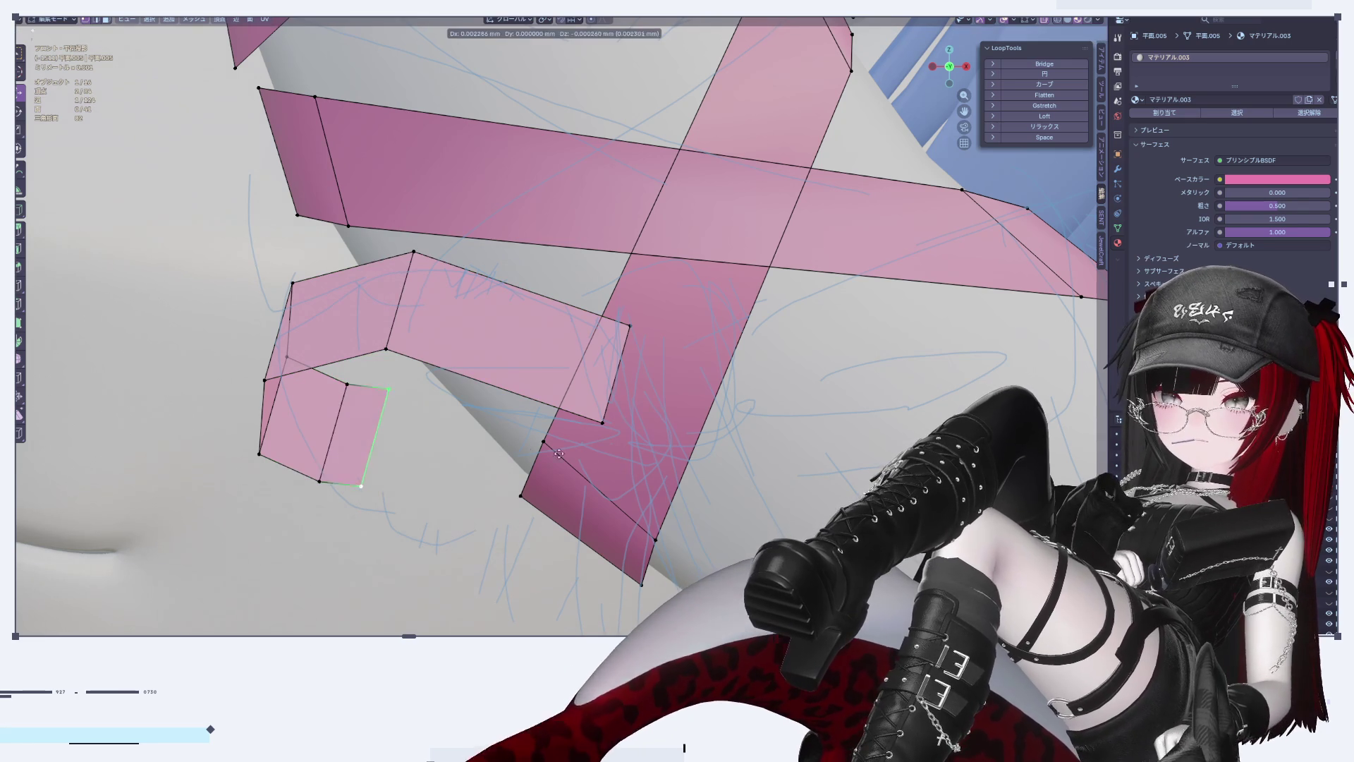
{"action": "left_click", "coordinate": [793, 406]}
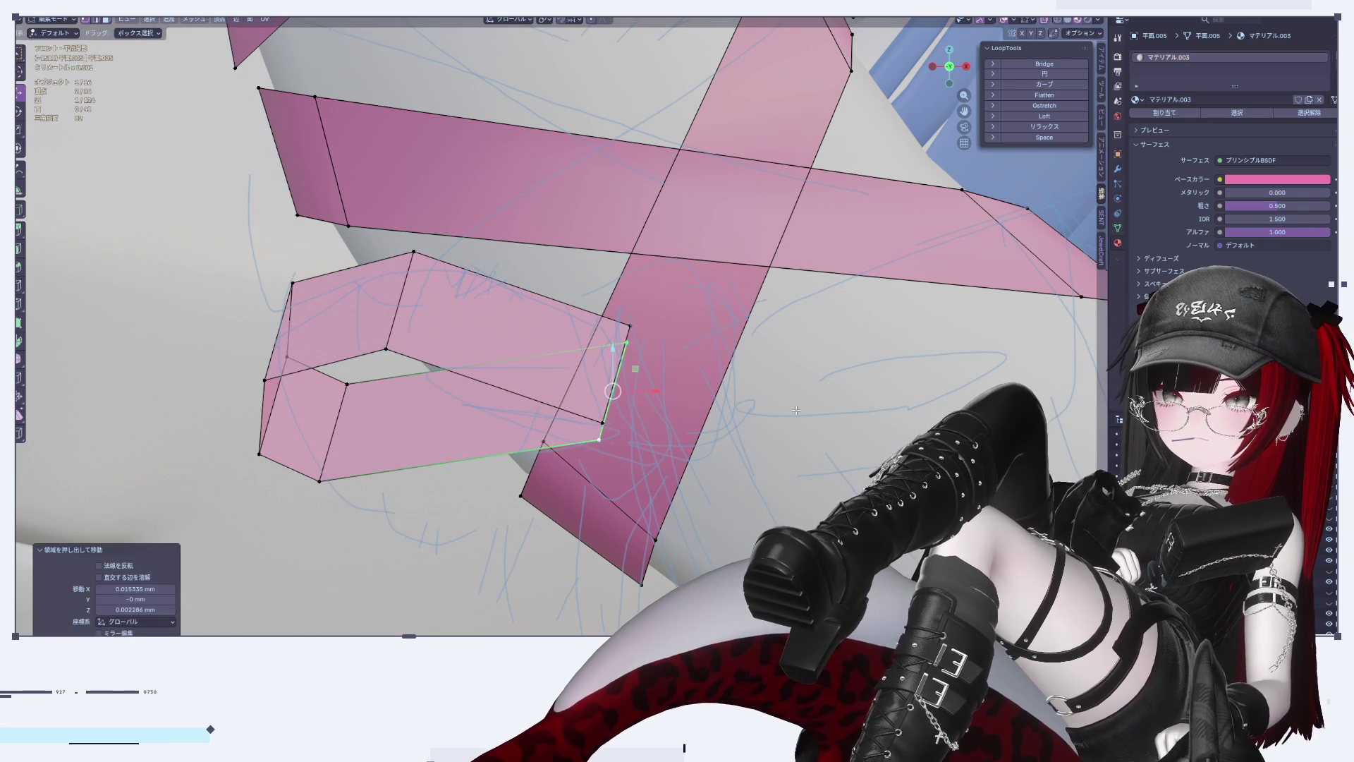
{"action": "left_click", "coordinate": [327, 430]}
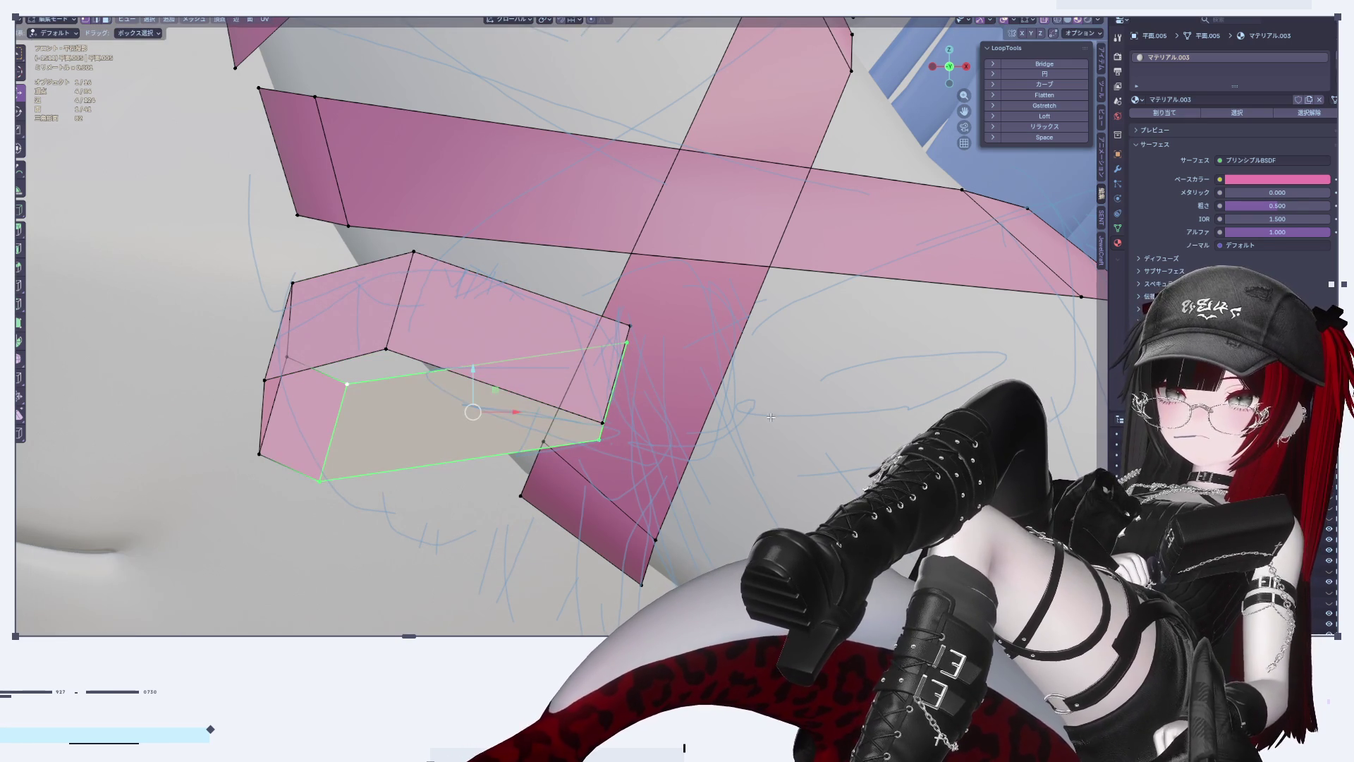
{"action": "left_click", "coordinate": [775, 415]}
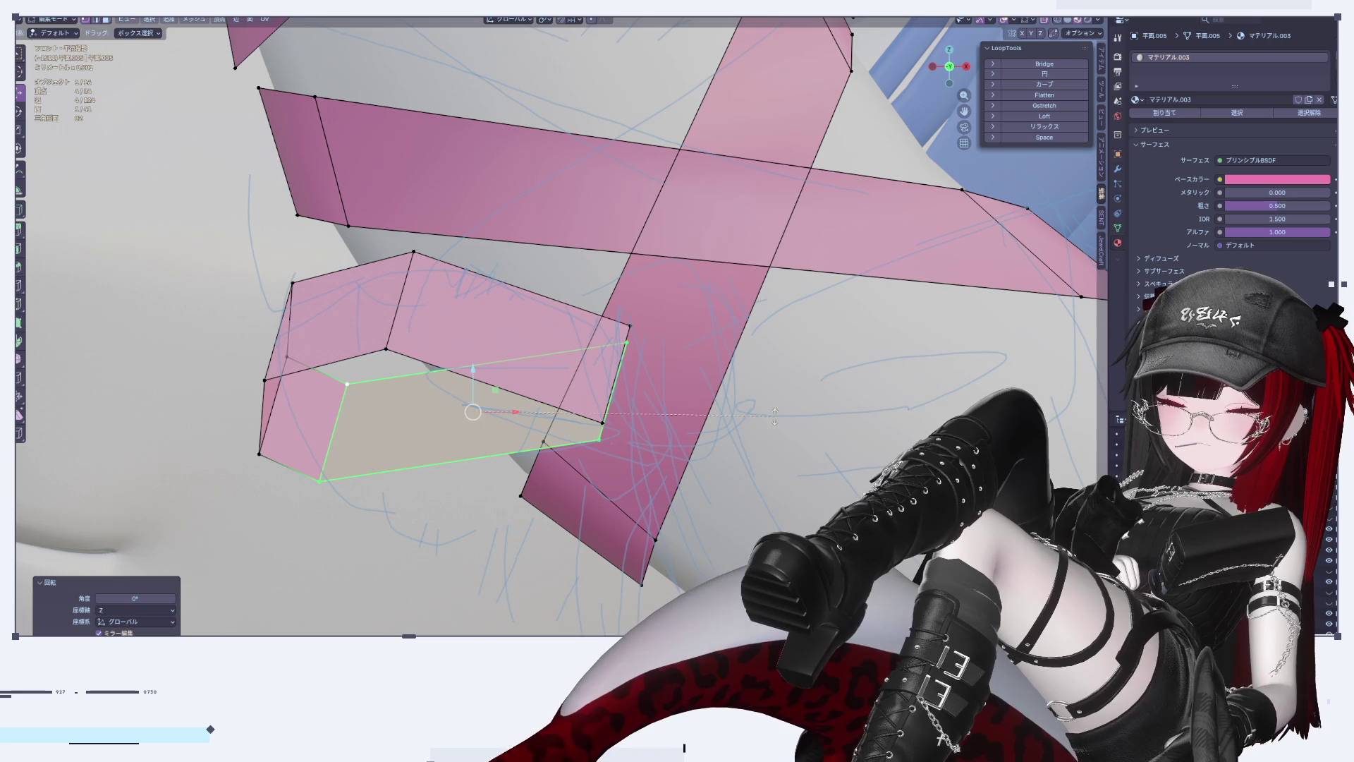
{"action": "key", "text": "r"}
{"action": "key", "text": "x"}
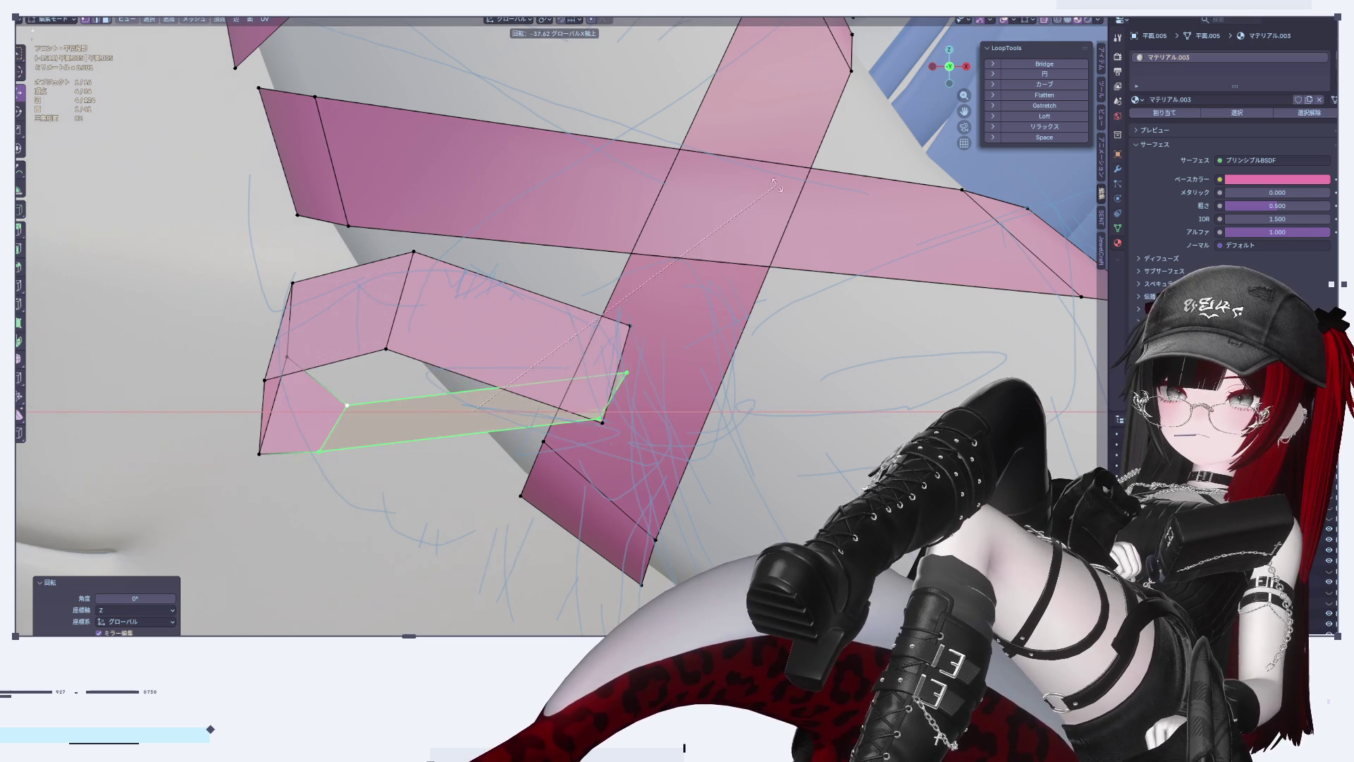
{"action": "left_click", "coordinate": [774, 228]}
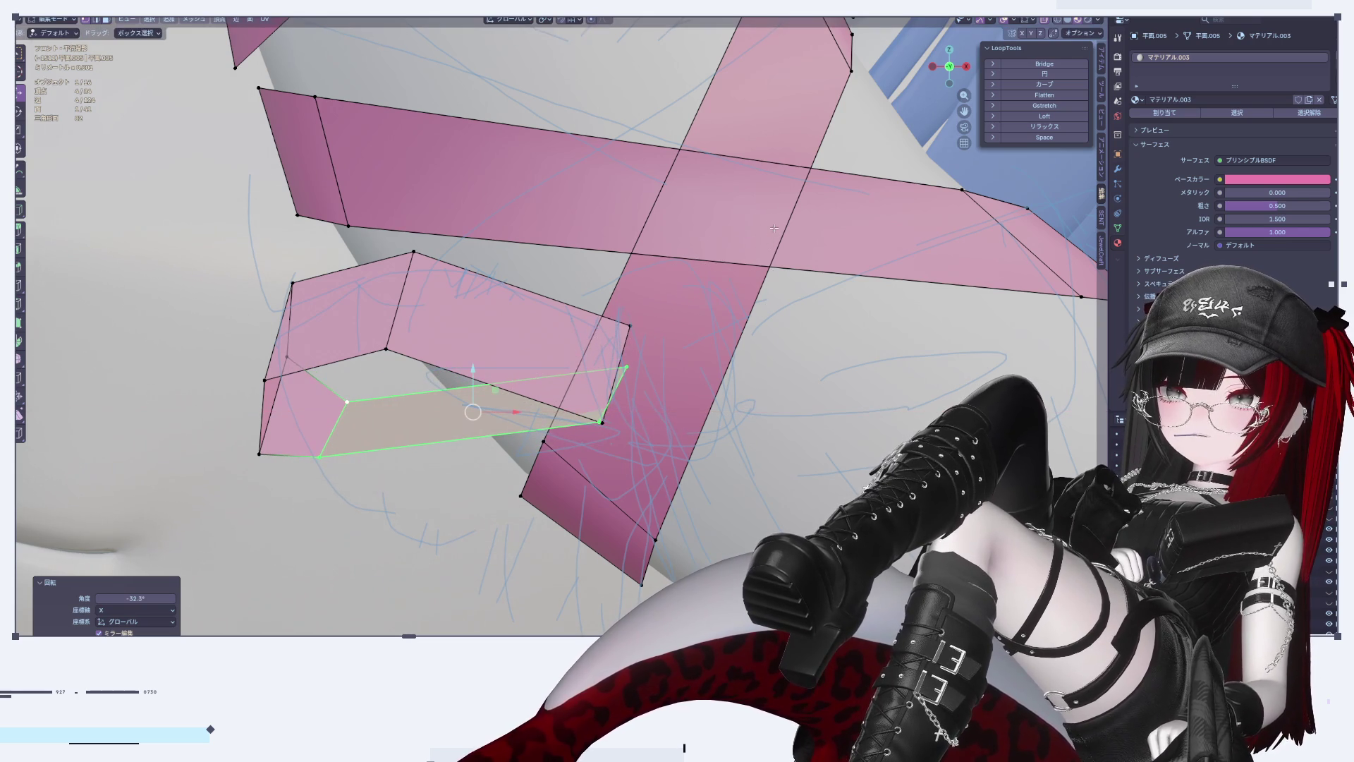
Step: Tilt the loop's lower-left edge −25° and upper-left edges −24° about X, closing the loop
{"action": "left_click", "coordinate": [268, 405]}
{"action": "key", "text": "r"}
{"action": "key", "text": "x"}
{"action": "left_click", "coordinate": [538, 262]}
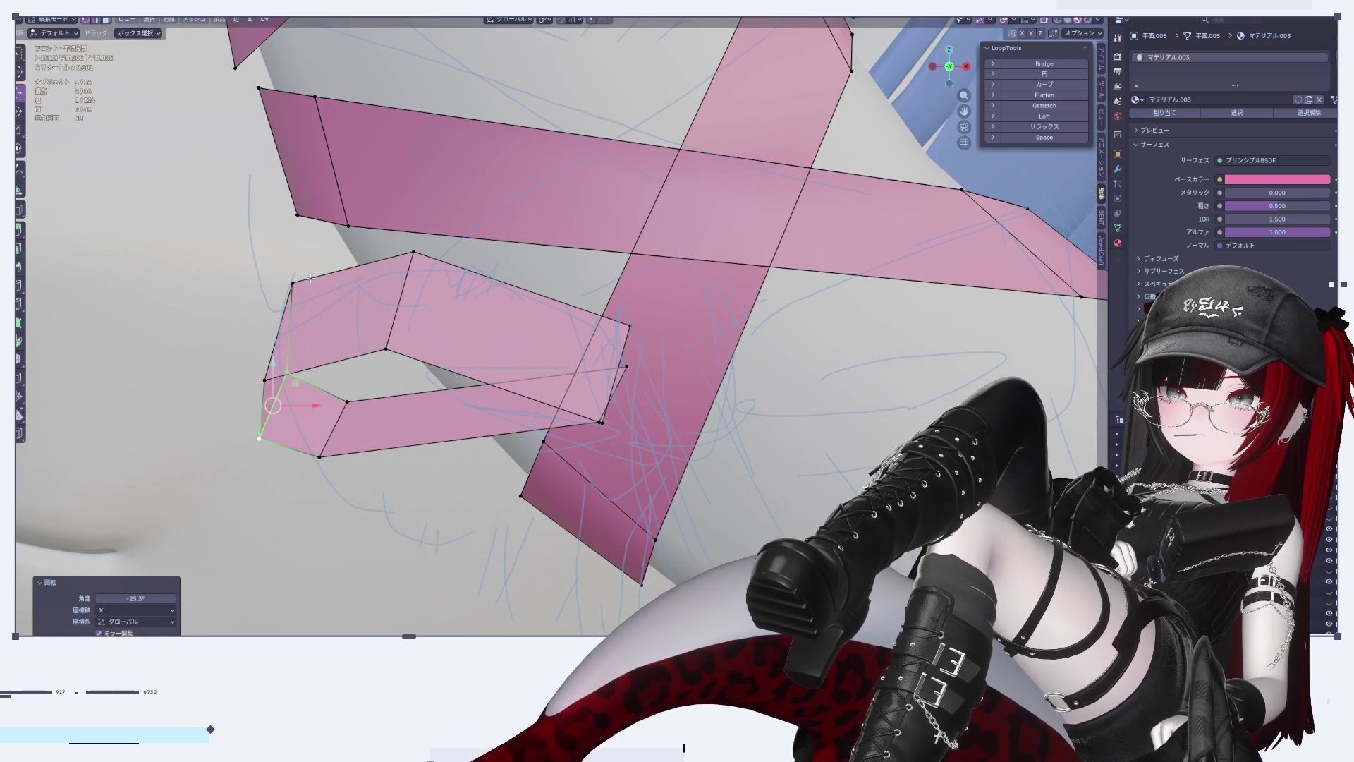
{"action": "left_click", "coordinate": [268, 324]}
{"action": "key", "text": "x"}
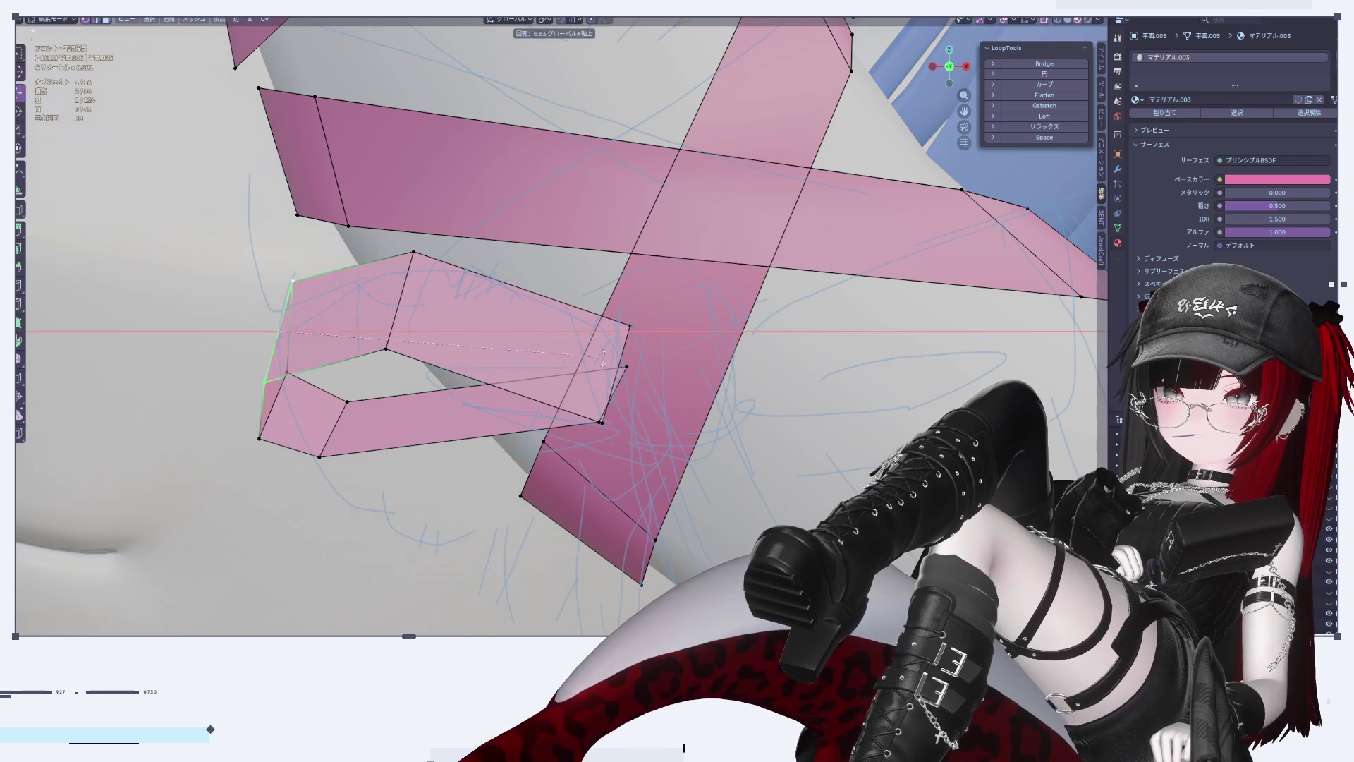
{"action": "left_click", "coordinate": [615, 173]}
{"action": "key", "text": "Tab"}
{"action": "scroll", "coordinate": [615, 172], "scroll_direction": "down", "scroll_amount": 5}
Step: From the right side view, add a centred loop cut across the ribbon strip
{"action": "mouse_move", "coordinate": [557, 325]}
{"action": "middle_mouse_down"}
{"action": "mouse_move", "coordinate": [637, 422]}
{"action": "mouse_move", "coordinate": [743, 391]}
{"action": "mouse_move", "coordinate": [734, 374]}
{"action": "mouse_move", "coordinate": [686, 392]}
{"action": "middle_mouse_up"}
{"action": "scroll", "coordinate": [663, 426], "scroll_direction": "up", "scroll_amount": 6}
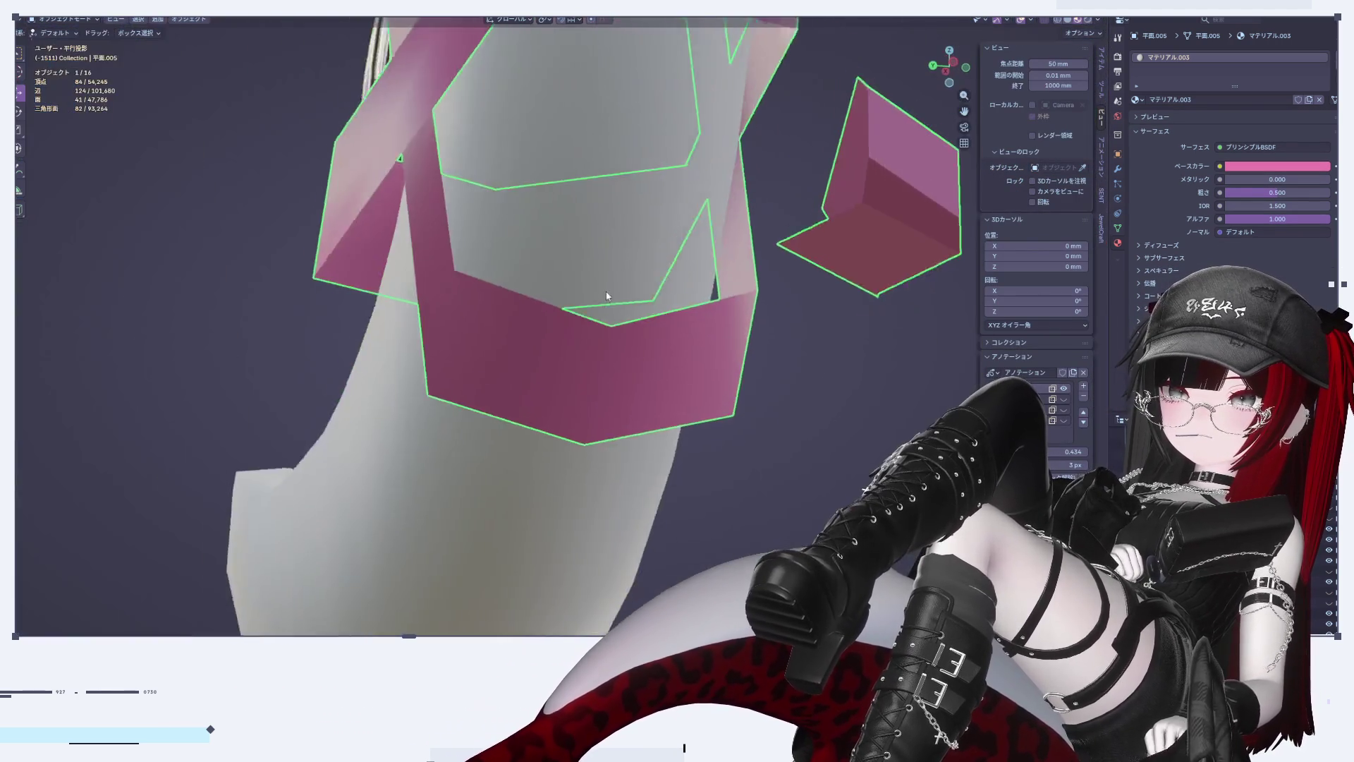
{"action": "mouse_move", "coordinate": [607, 297]}
{"action": "middle_mouse_down"}
{"action": "mouse_move", "coordinate": [509, 274]}
{"action": "mouse_move", "coordinate": [451, 323]}
{"action": "middle_mouse_up"}
{"action": "mouse_move", "coordinate": [459, 368]}
{"action": "middle_mouse_down"}
{"action": "mouse_move", "coordinate": [505, 274]}
{"action": "mouse_move", "coordinate": [472, 379]}
{"action": "mouse_move", "coordinate": [539, 294]}
{"action": "mouse_move", "coordinate": [480, 299]}
{"action": "mouse_move", "coordinate": [475, 364]}
{"action": "mouse_move", "coordinate": [489, 373]}
{"action": "mouse_move", "coordinate": [493, 331]}
{"action": "middle_mouse_up"}
{"action": "left_click", "coordinate": [937, 69]}
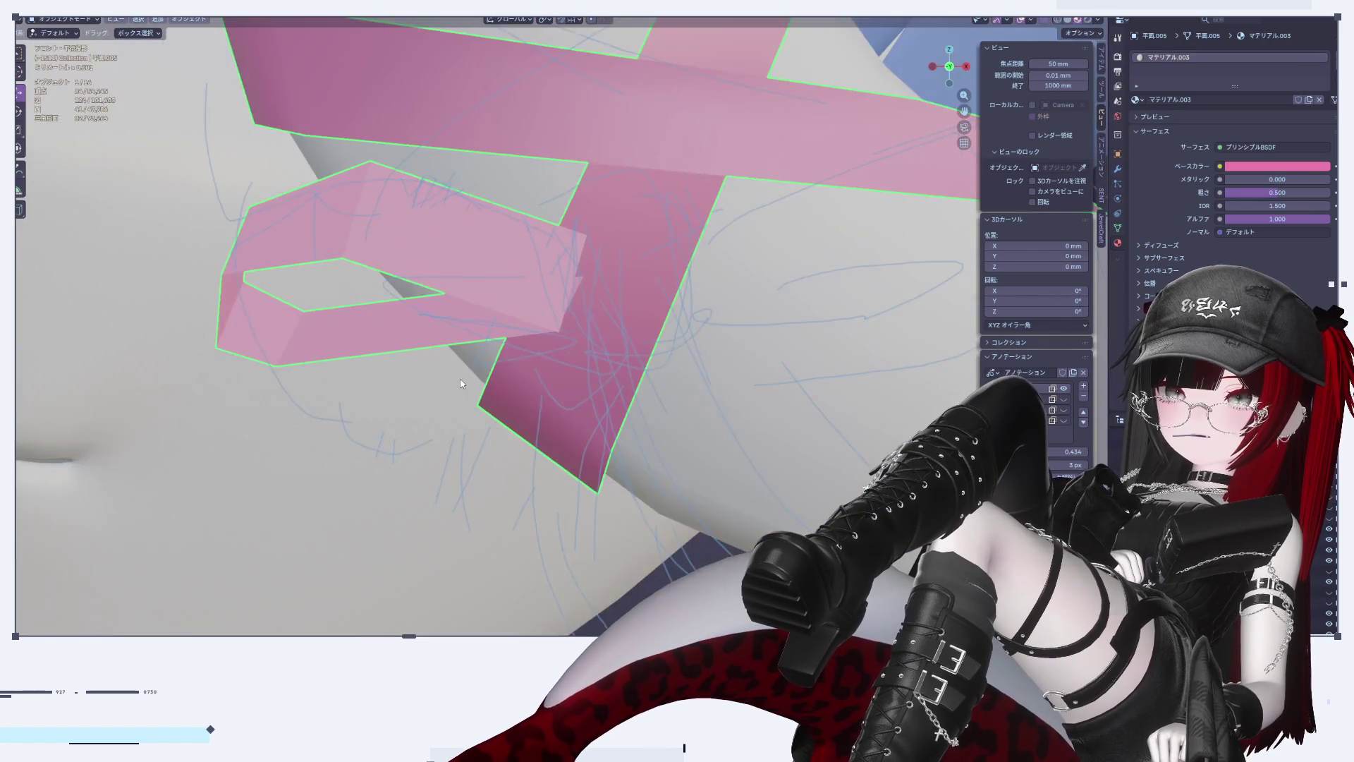
{"action": "key", "text": "Tab"}
{"action": "key", "text": "ctrl+r"}
{"action": "left_click", "coordinate": [427, 356]}
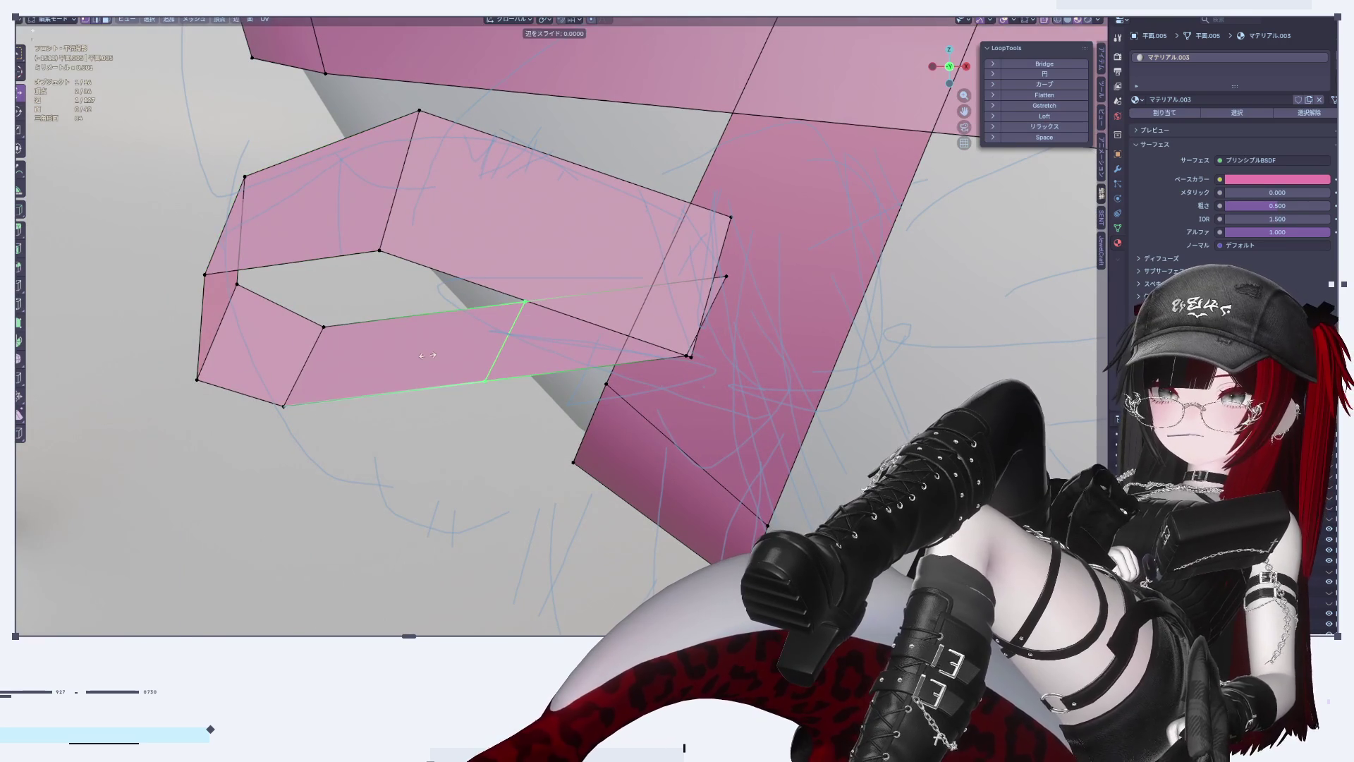
{"action": "right_click", "coordinate": [501, 331]}
{"action": "left_click_drag", "start_coordinate": [504, 320], "coordinate": [507, 328]}
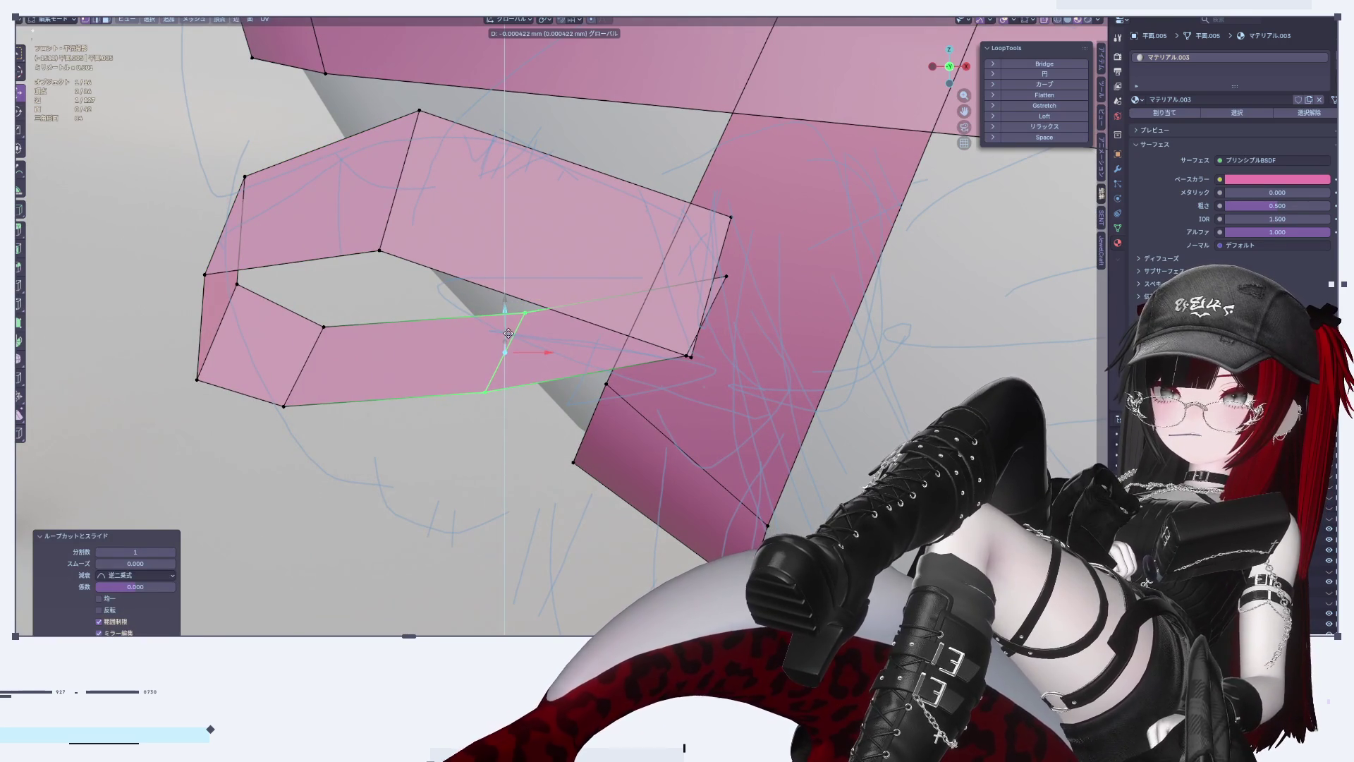
{"action": "right_click", "coordinate": [507, 333]}
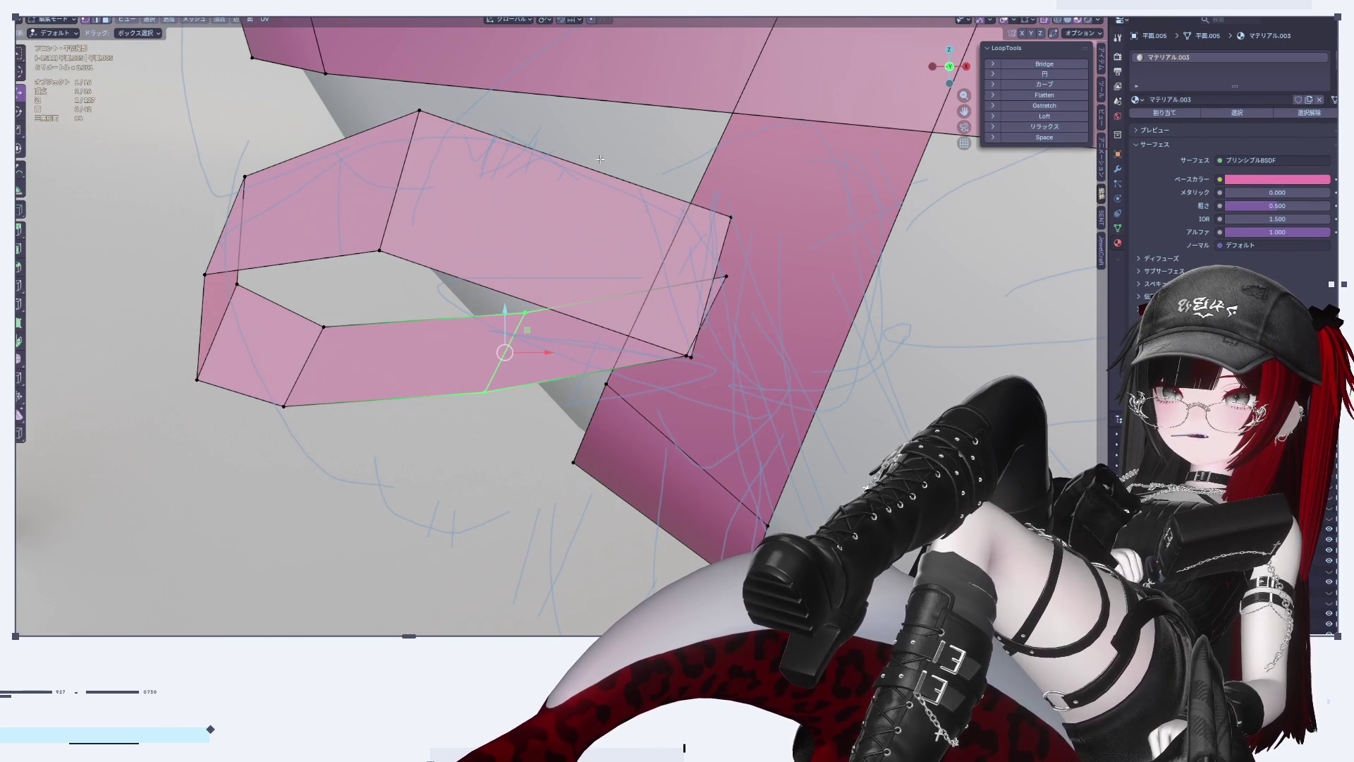
Step: Flatten the bow loop's upper and lower edge loops with LoopTools Flatten
{"action": "left_click", "coordinate": [650, 207], "text": "alt"}
{"action": "scroll", "coordinate": [656, 211], "scroll_direction": "down", "scroll_amount": 3}
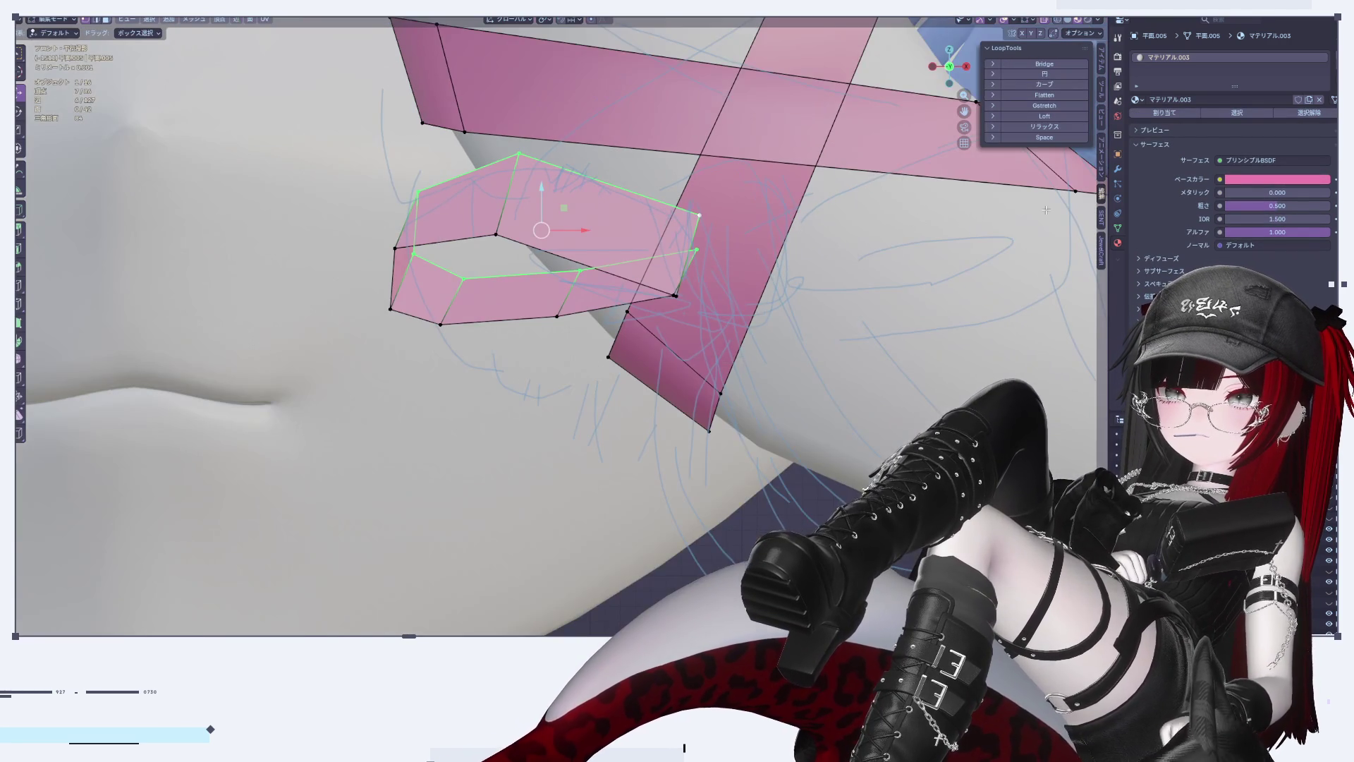
{"action": "left_click", "coordinate": [1044, 96]}
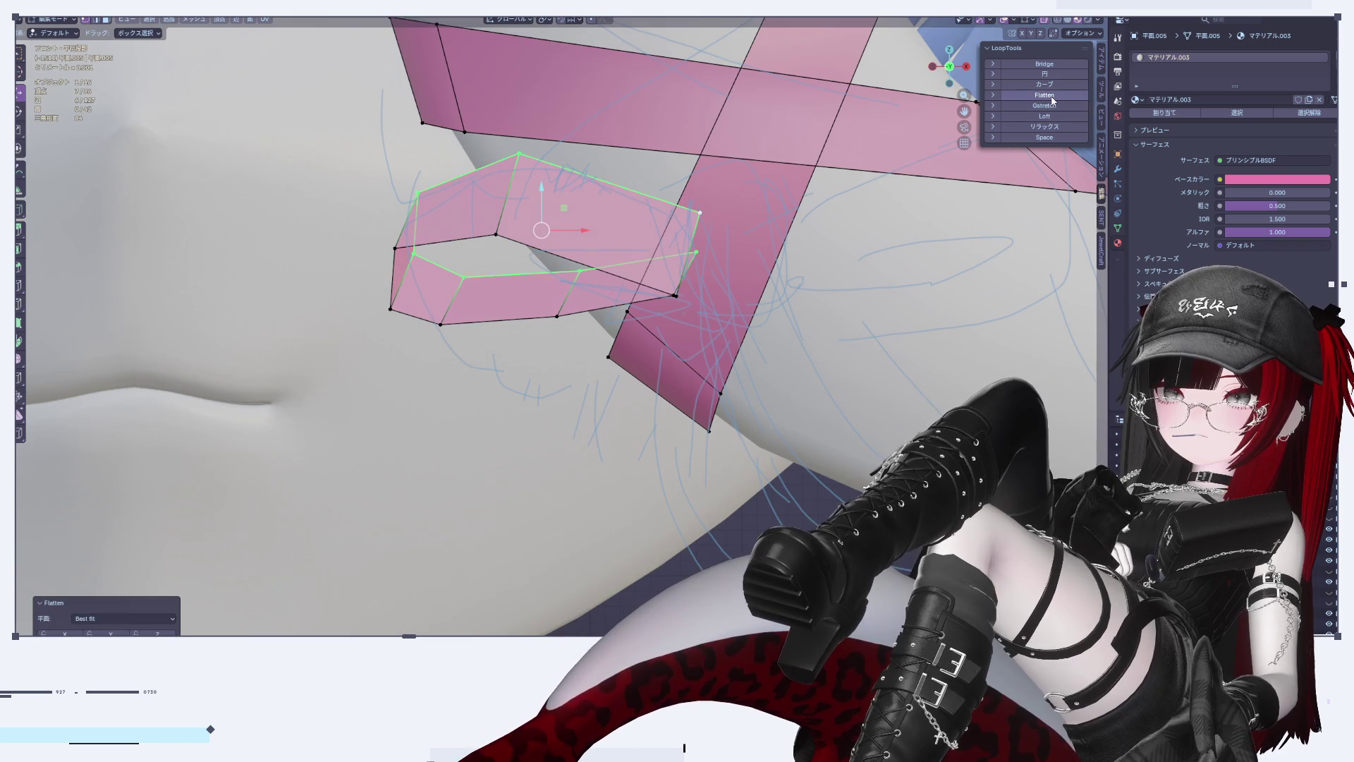
{"action": "left_click", "coordinate": [620, 302], "text": "alt"}
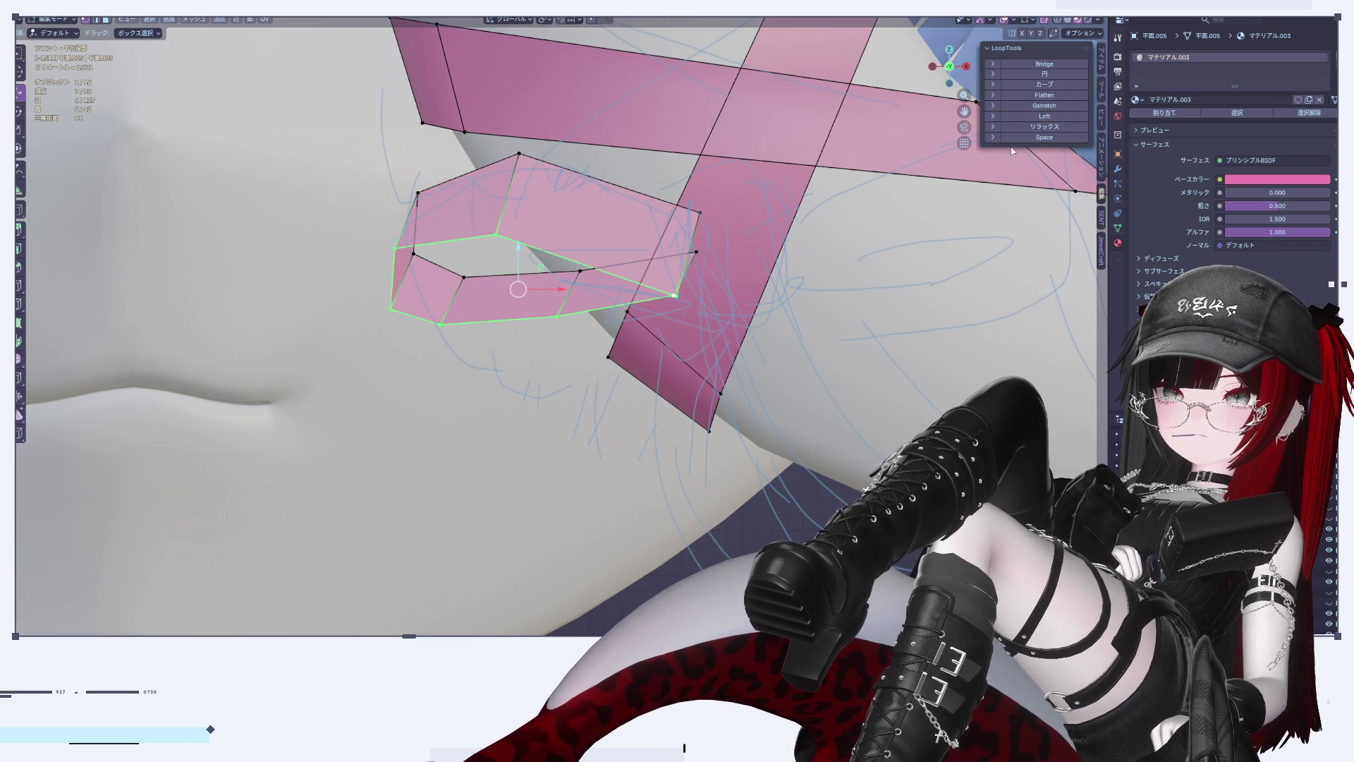
{"action": "left_click", "coordinate": [1056, 93]}
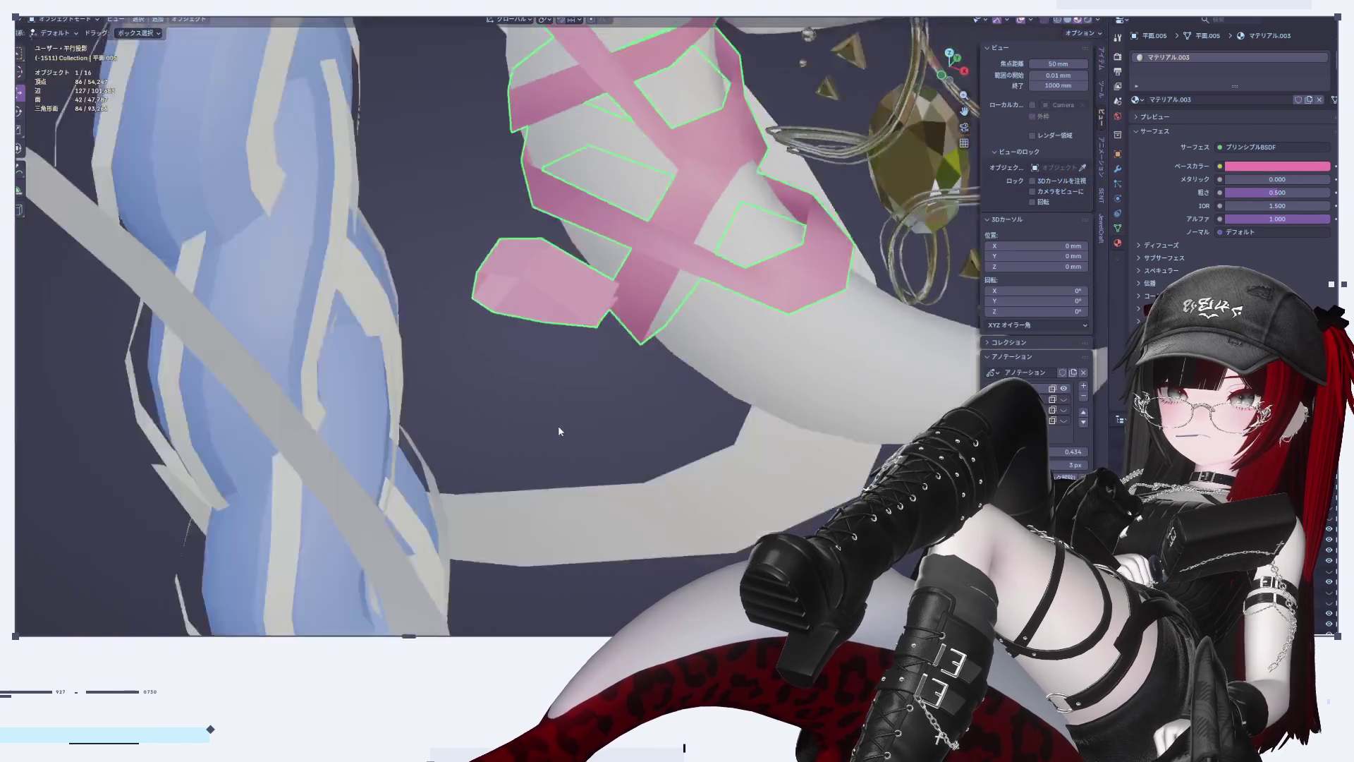
Step: Select the connected ribbon strip and switch to a zoomed-in front orthographic view
{"action": "mouse_move", "coordinate": [559, 431]}
{"action": "middle_mouse_down"}
{"action": "mouse_move", "coordinate": [598, 474]}
{"action": "mouse_move", "coordinate": [644, 477]}
{"action": "mouse_move", "coordinate": [672, 232]}
{"action": "middle_mouse_up"}
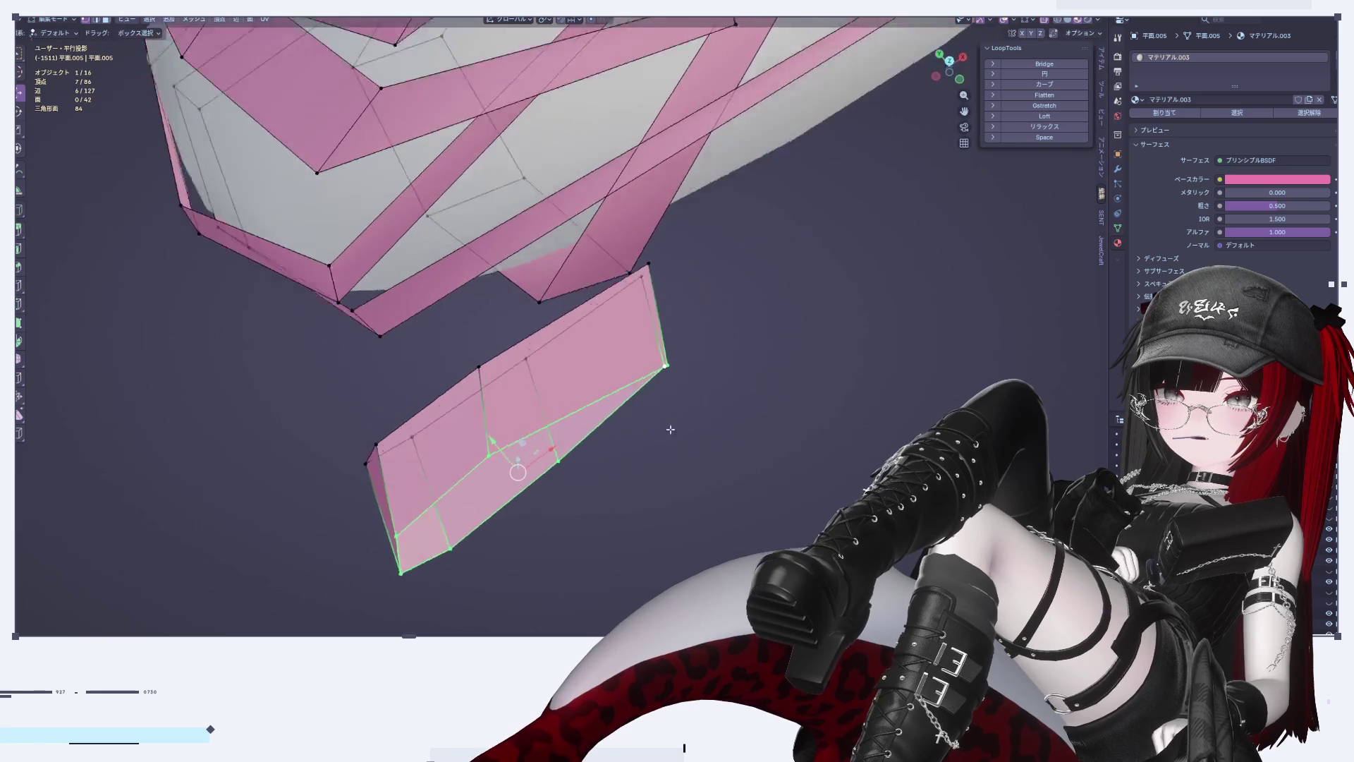
{"action": "left_click", "coordinate": [703, 489]}
{"action": "key", "text": "l"}
{"action": "mouse_move", "coordinate": [698, 570]}
{"action": "middle_mouse_down"}
{"action": "mouse_move", "coordinate": [728, 426]}
{"action": "mouse_move", "coordinate": [795, 387]}
{"action": "mouse_move", "coordinate": [695, 423]}
{"action": "mouse_move", "coordinate": [700, 442]}
{"action": "mouse_move", "coordinate": [823, 451]}
{"action": "middle_mouse_up"}
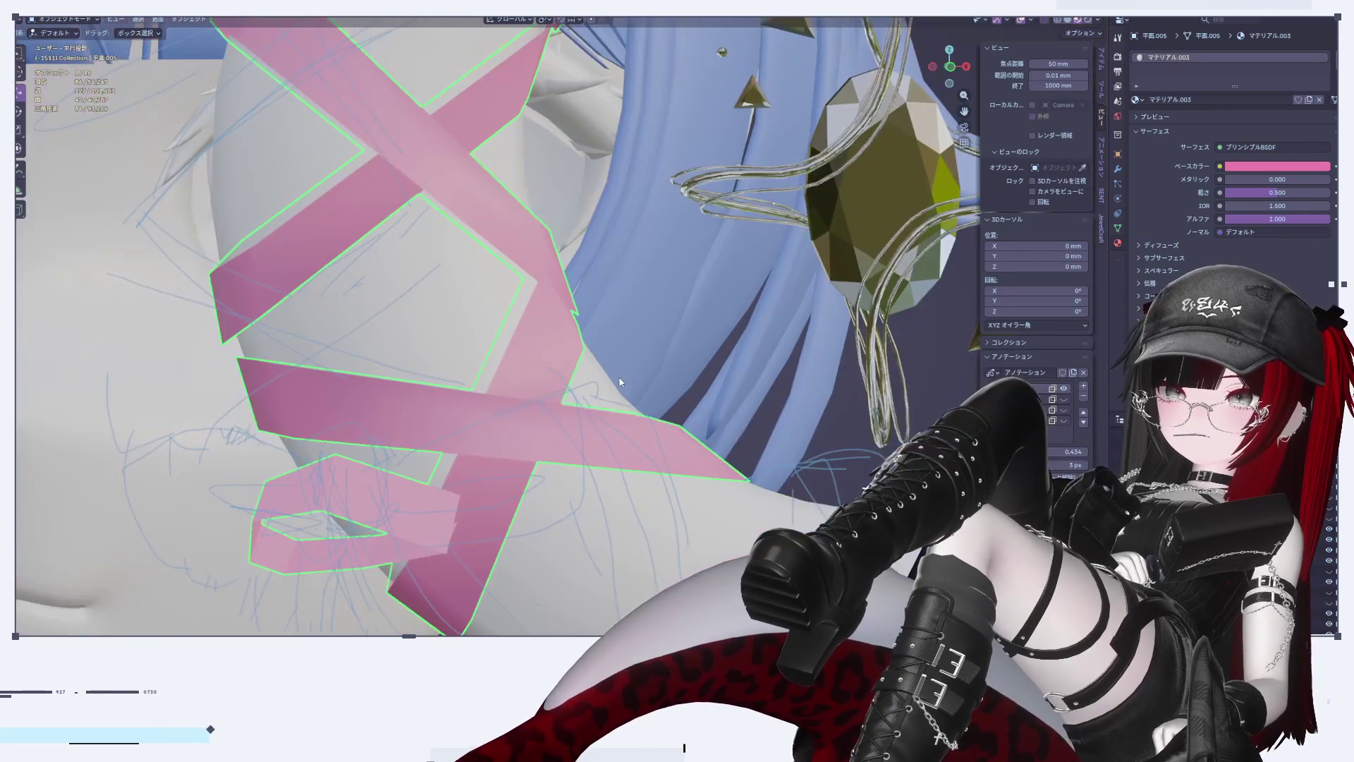
{"action": "middle_click_drag", "start_coordinate": [620, 382], "coordinate": [898, 117]}
{"action": "left_click", "coordinate": [966, 67]}
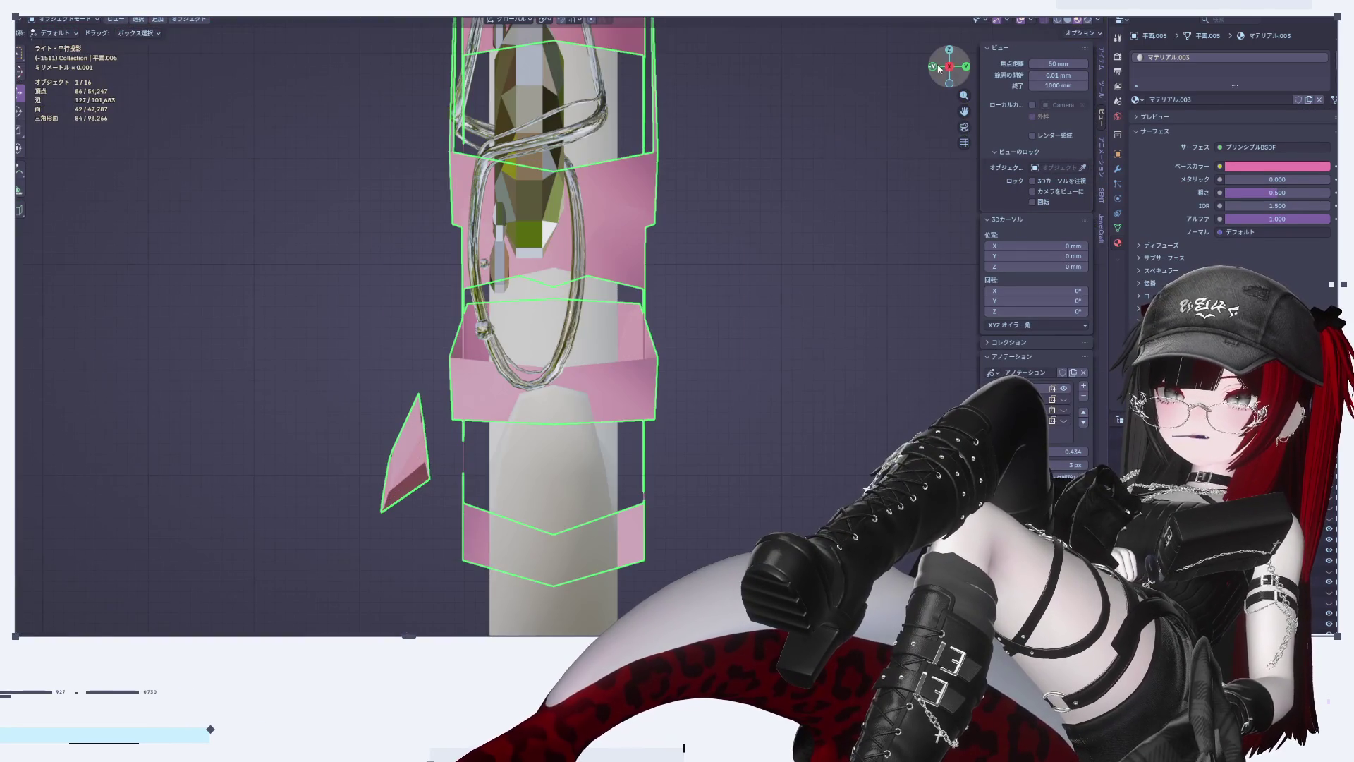
{"action": "left_click", "coordinate": [933, 67]}
{"action": "scroll", "coordinate": [479, 446], "scroll_direction": "up", "scroll_amount": 3}
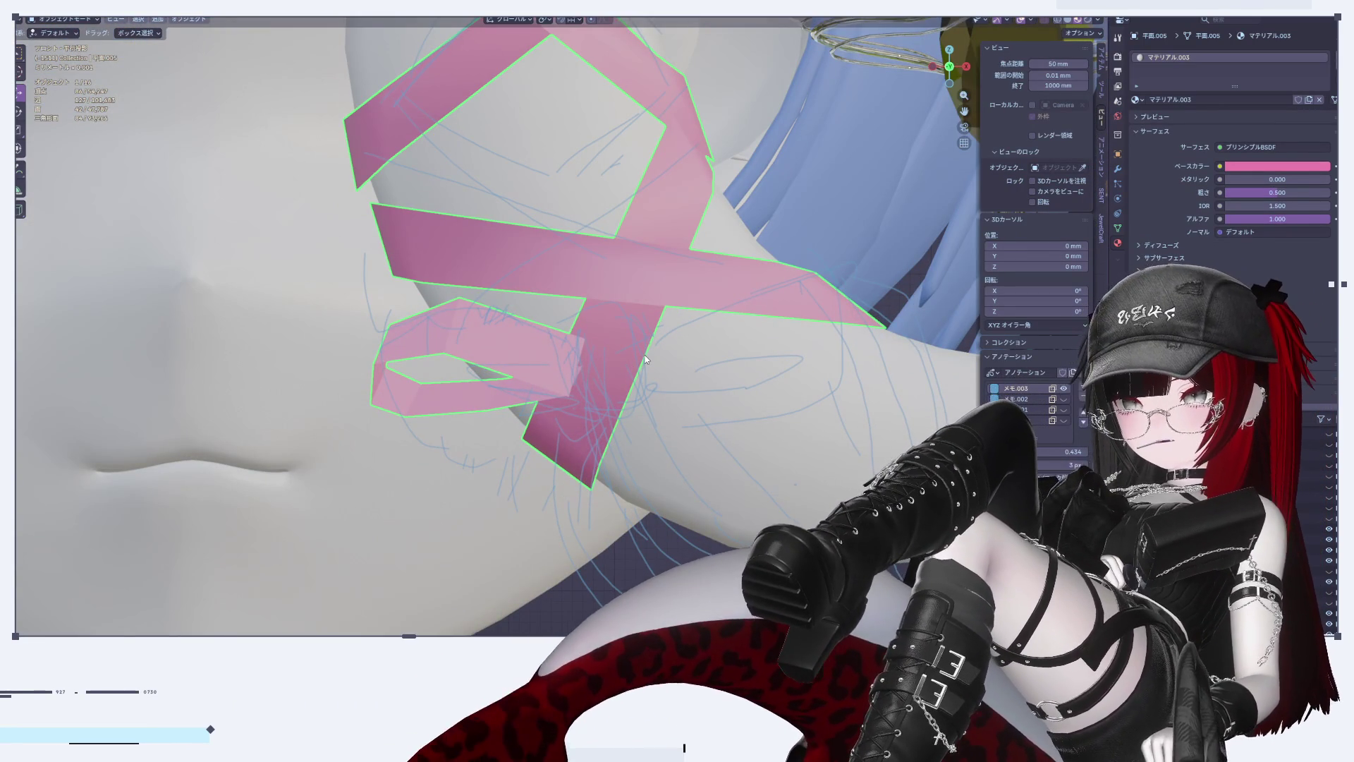
{"action": "scroll", "coordinate": [444, 401], "scroll_direction": "up", "scroll_amount": 4}
Step: Move the whole bow loop slightly right and slightly down along Z
{"action": "key", "text": "Tab"}
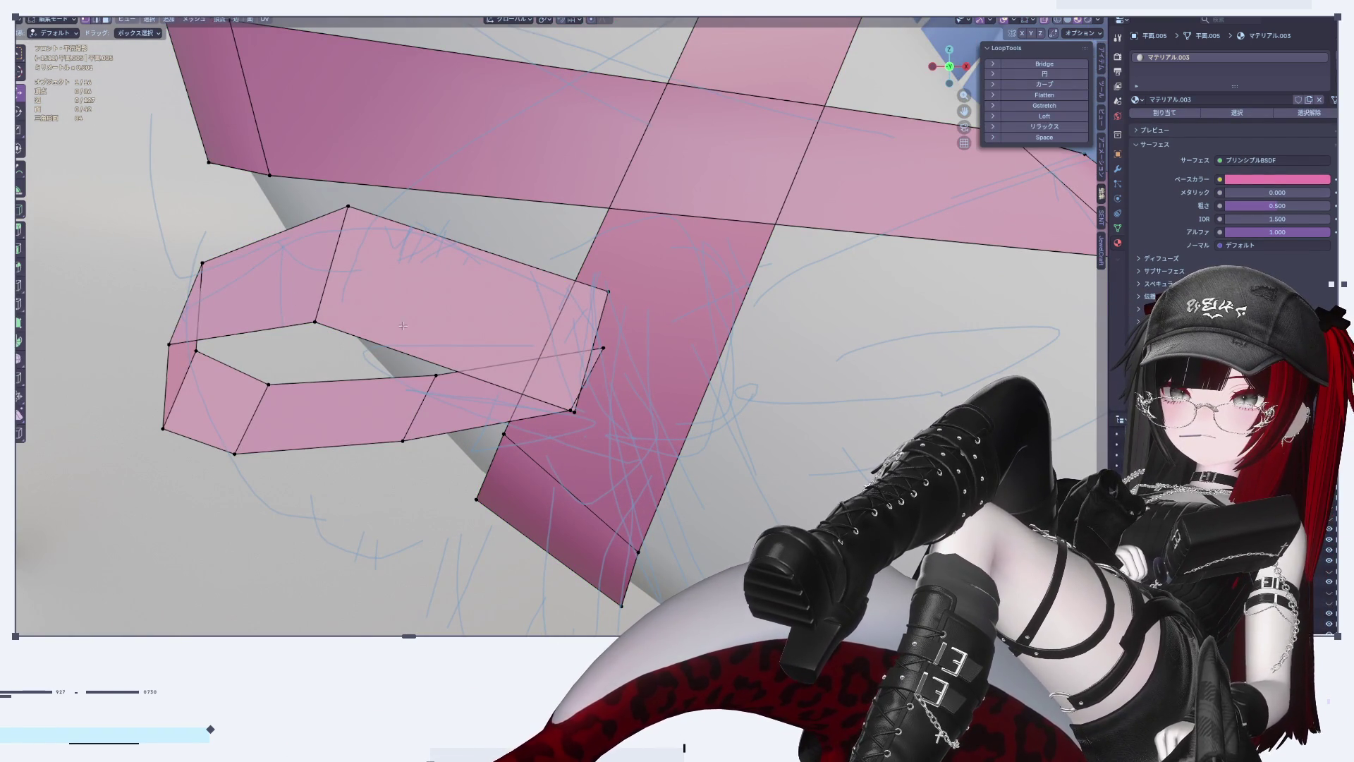
{"action": "key", "text": "l"}
{"action": "key", "text": "g"}
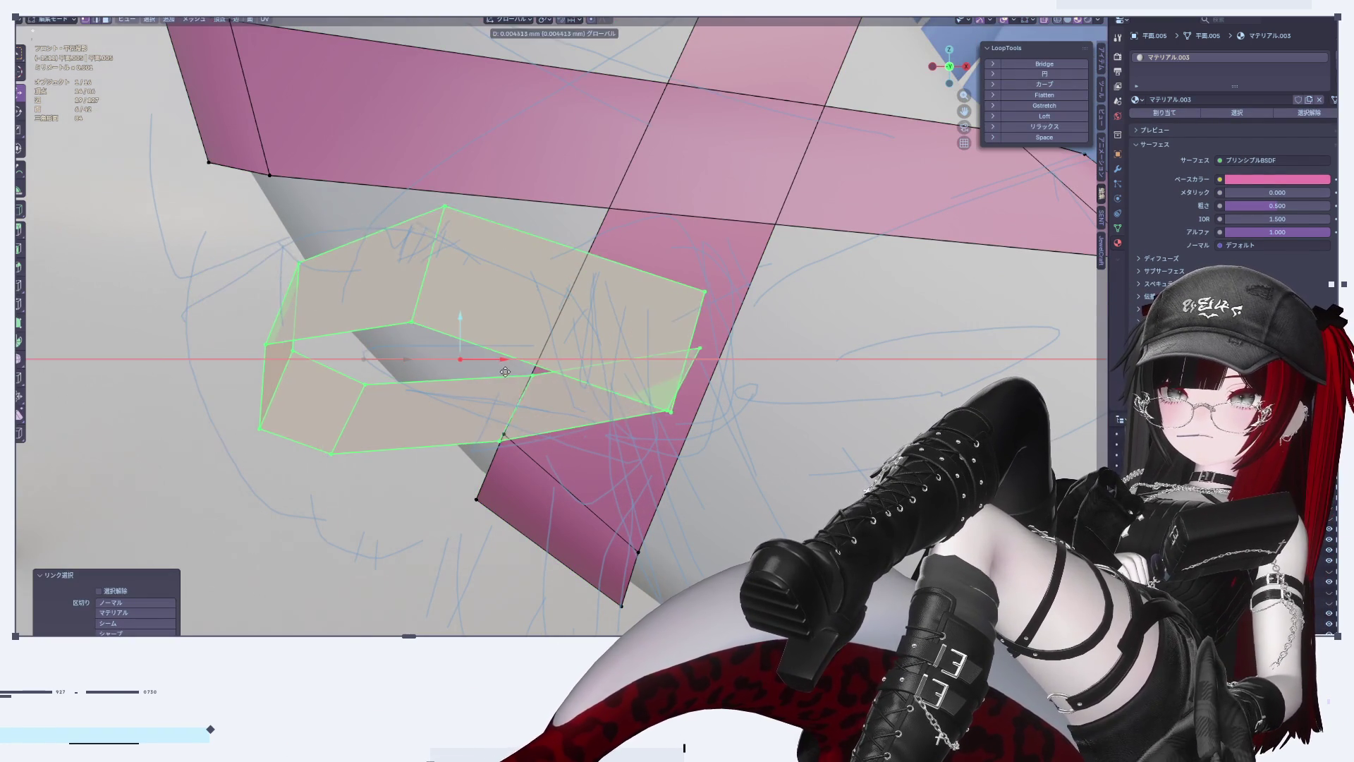
{"action": "left_click", "coordinate": [445, 326]}
{"action": "key", "text": "g"}
{"action": "key", "text": "z"}
{"action": "left_click", "coordinate": [461, 337]}
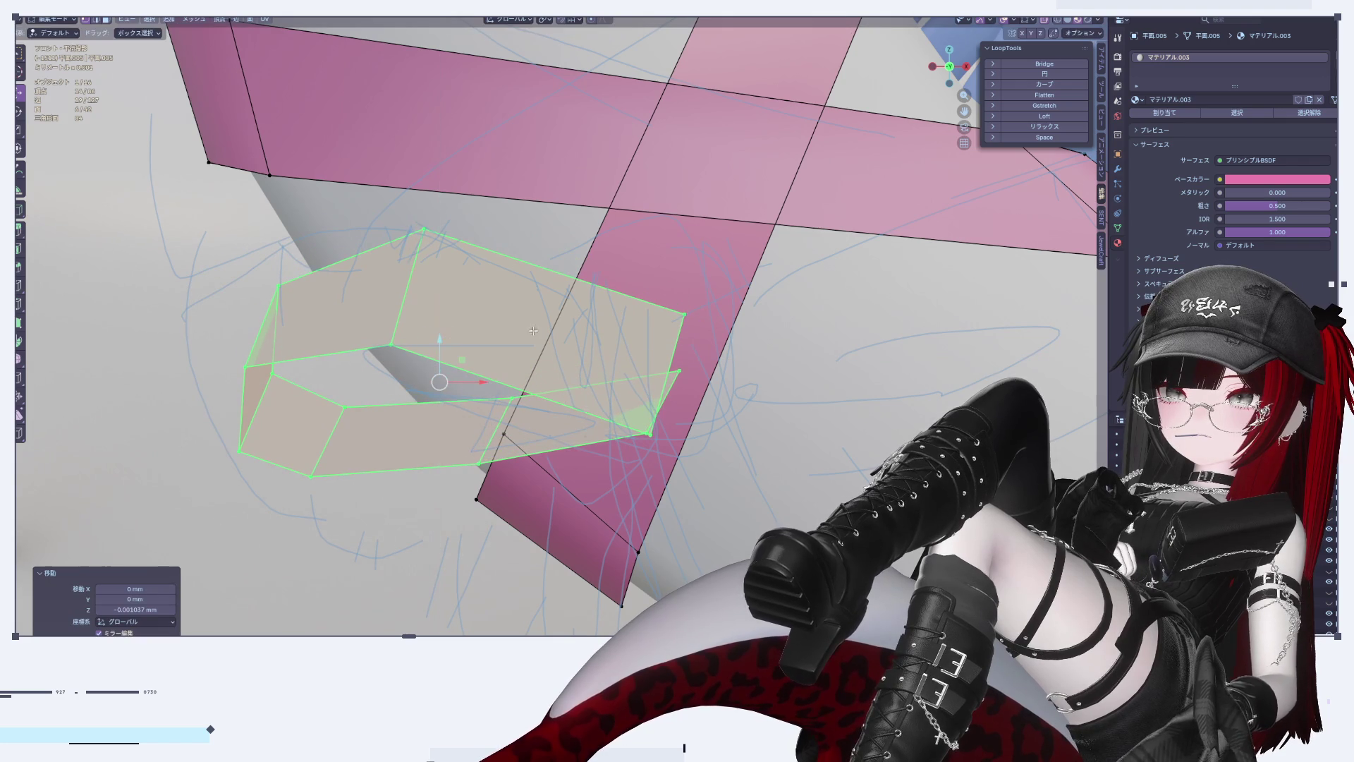
Step: Scale the loop's right-end vertices together to pinch it into a narrow tip
{"action": "left_click_drag", "start_coordinate": [626, 286], "coordinate": [695, 467]}
{"action": "key", "text": "s"}
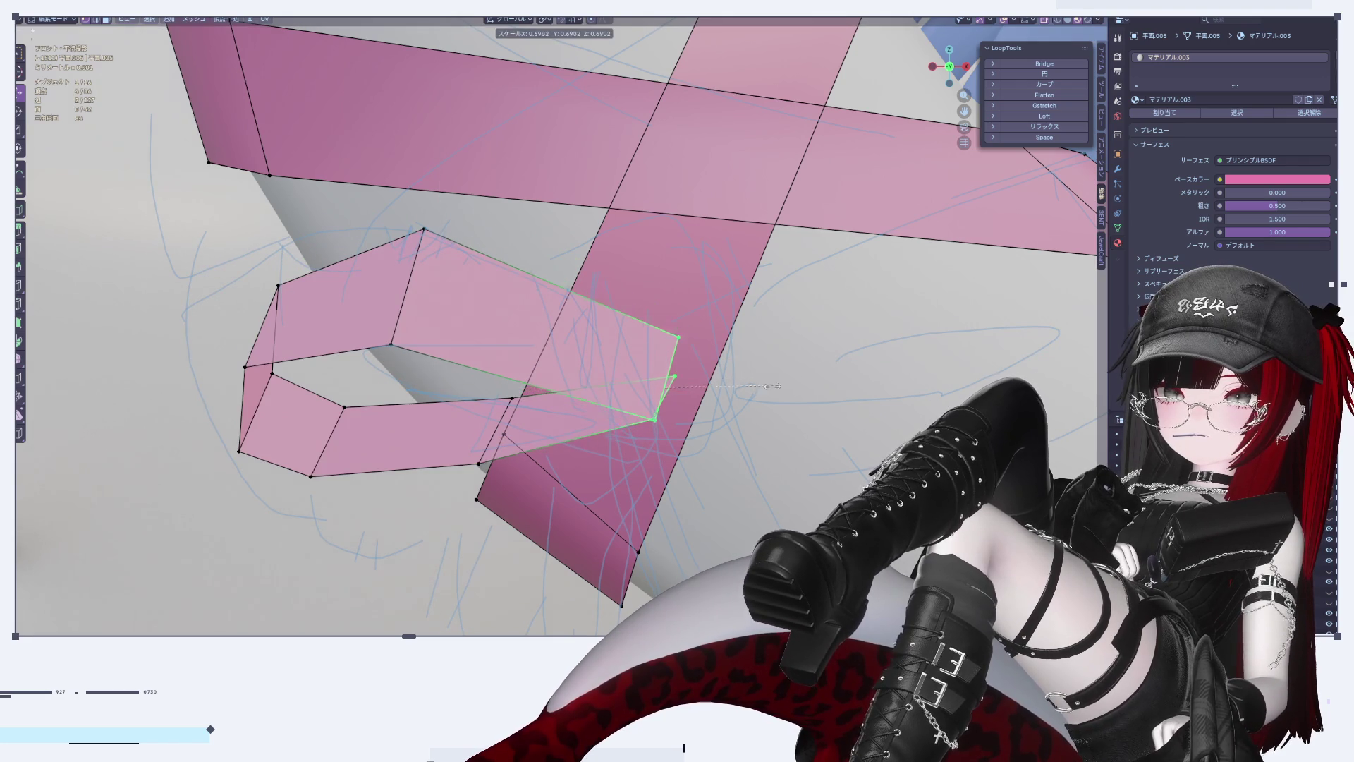
{"action": "left_click", "coordinate": [766, 400]}
{"action": "key", "text": "Tab"}
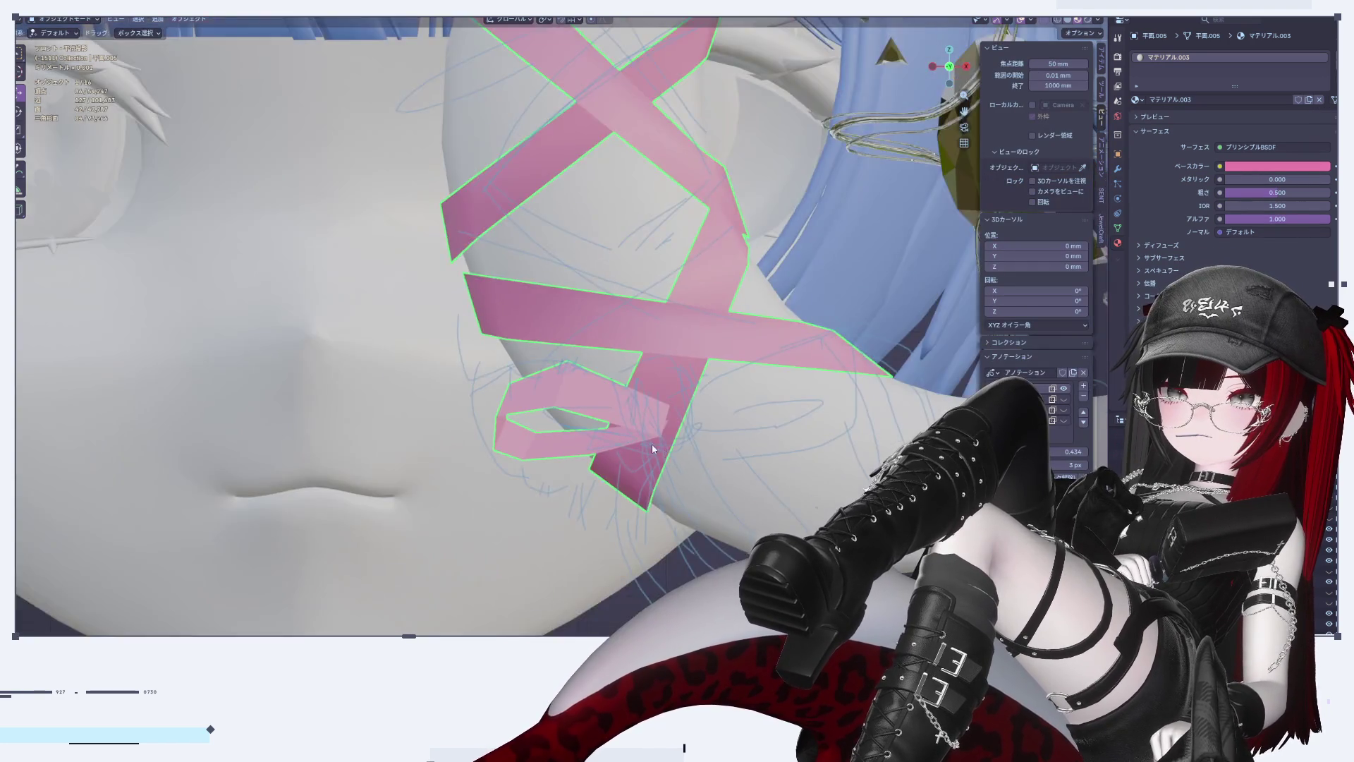
Step: Apply Shade Smooth to the ribbon, then reselect it for mesh editing
{"action": "scroll", "coordinate": [513, 370], "scroll_direction": "up", "scroll_amount": 5}
{"action": "key", "text": "Tab"}
{"action": "key", "text": "Tab"}
{"action": "right_click", "coordinate": [490, 308]}
{"action": "left_click", "coordinate": [490, 308]}
{"action": "scroll", "coordinate": [490, 309], "scroll_direction": "down", "scroll_amount": 8}
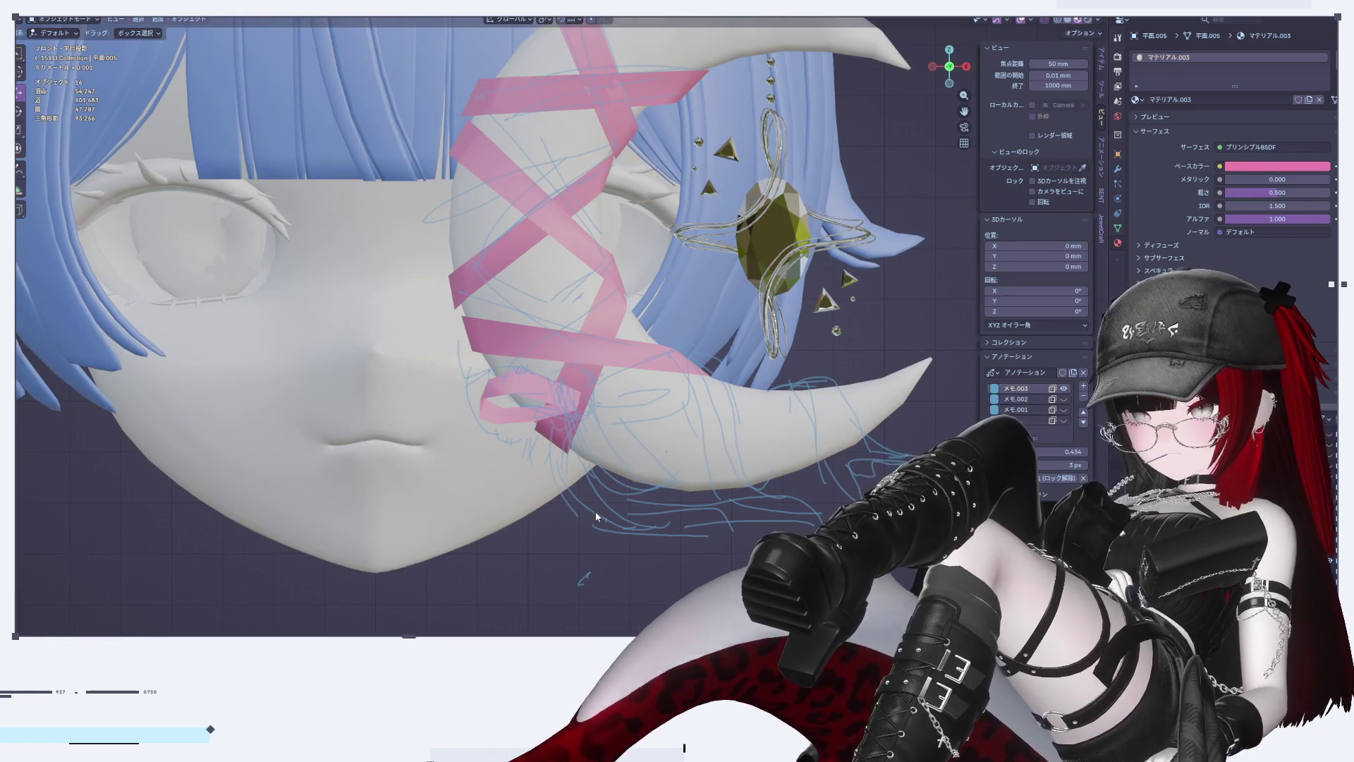
{"action": "scroll", "coordinate": [595, 510], "scroll_direction": "up", "scroll_amount": 6}
{"action": "scroll", "coordinate": [406, 364], "scroll_direction": "up", "scroll_amount": 3}
{"action": "left_click", "coordinate": [333, 331]}
{"action": "key", "text": "Tab"}
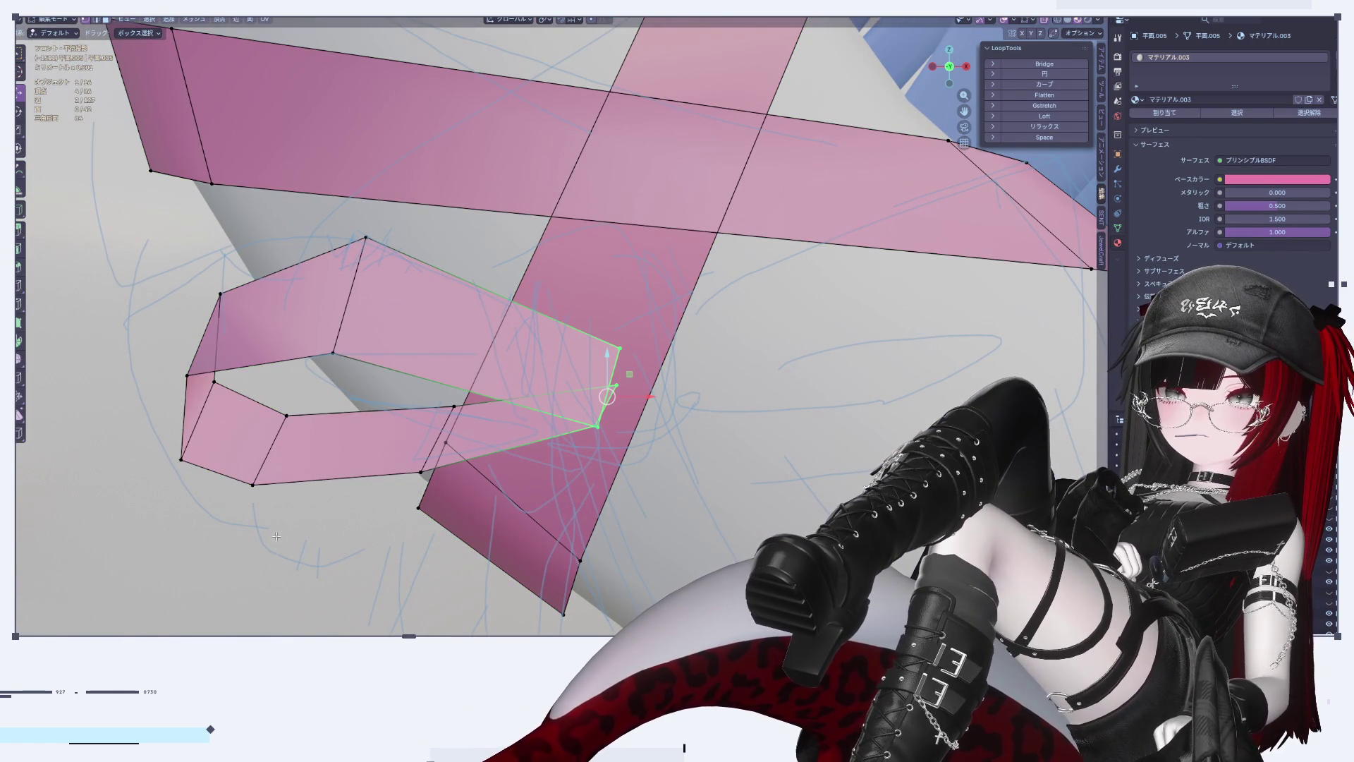
Step: Duplicate the bow loop, shift it right along X, and separate it into its own object
{"action": "key", "text": "l"}
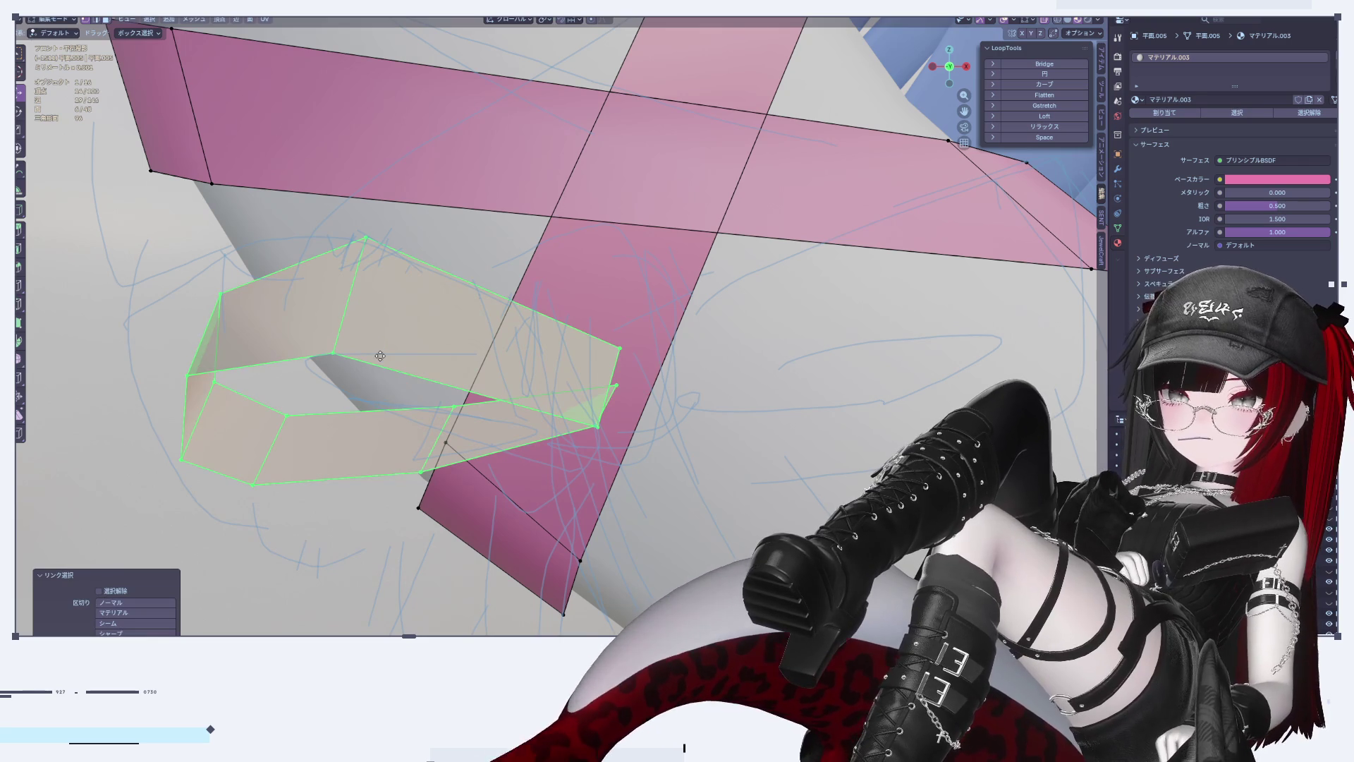
{"action": "key", "text": "shift+d"}
{"action": "right_click", "coordinate": [380, 355]}
{"action": "left_click_drag", "start_coordinate": [432, 388], "coordinate": [548, 304]}
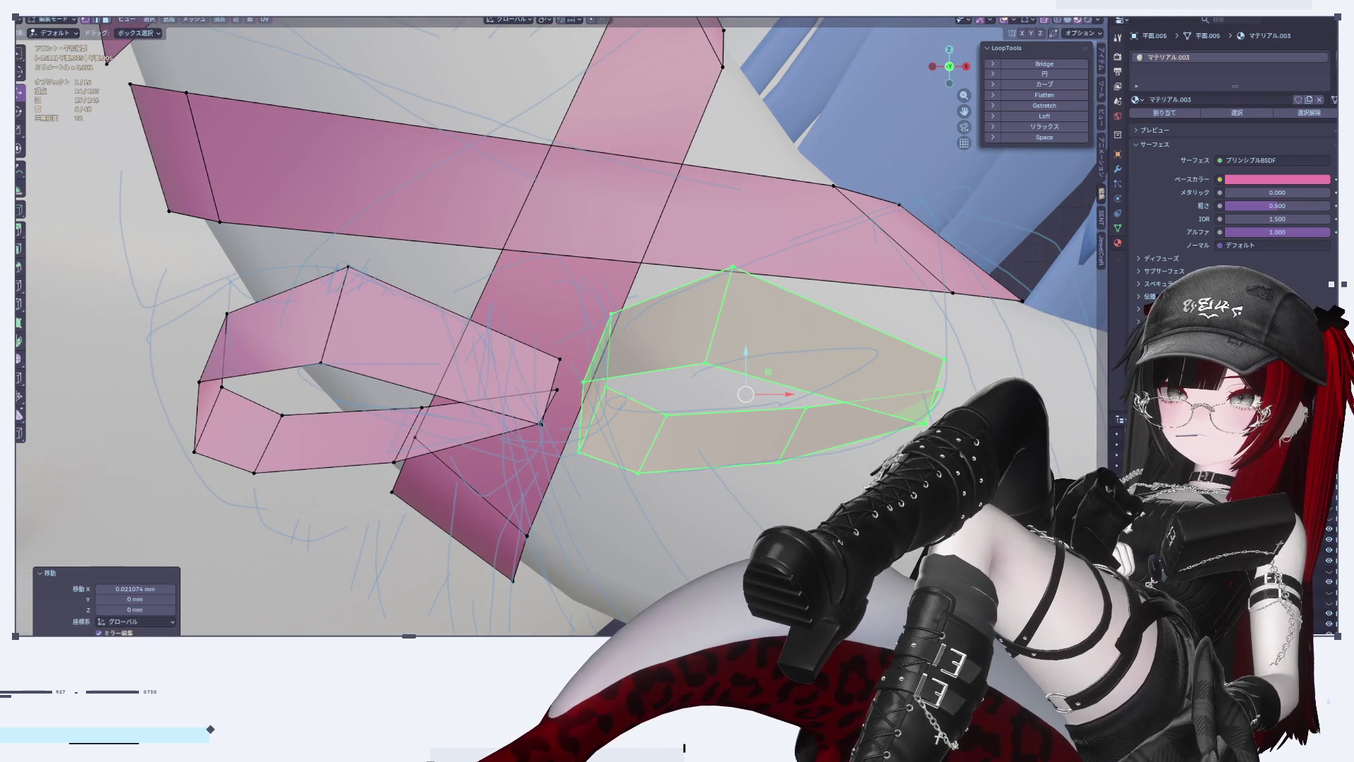
{"action": "key", "text": "p"}
{"action": "left_click", "coordinate": [624, 303]}
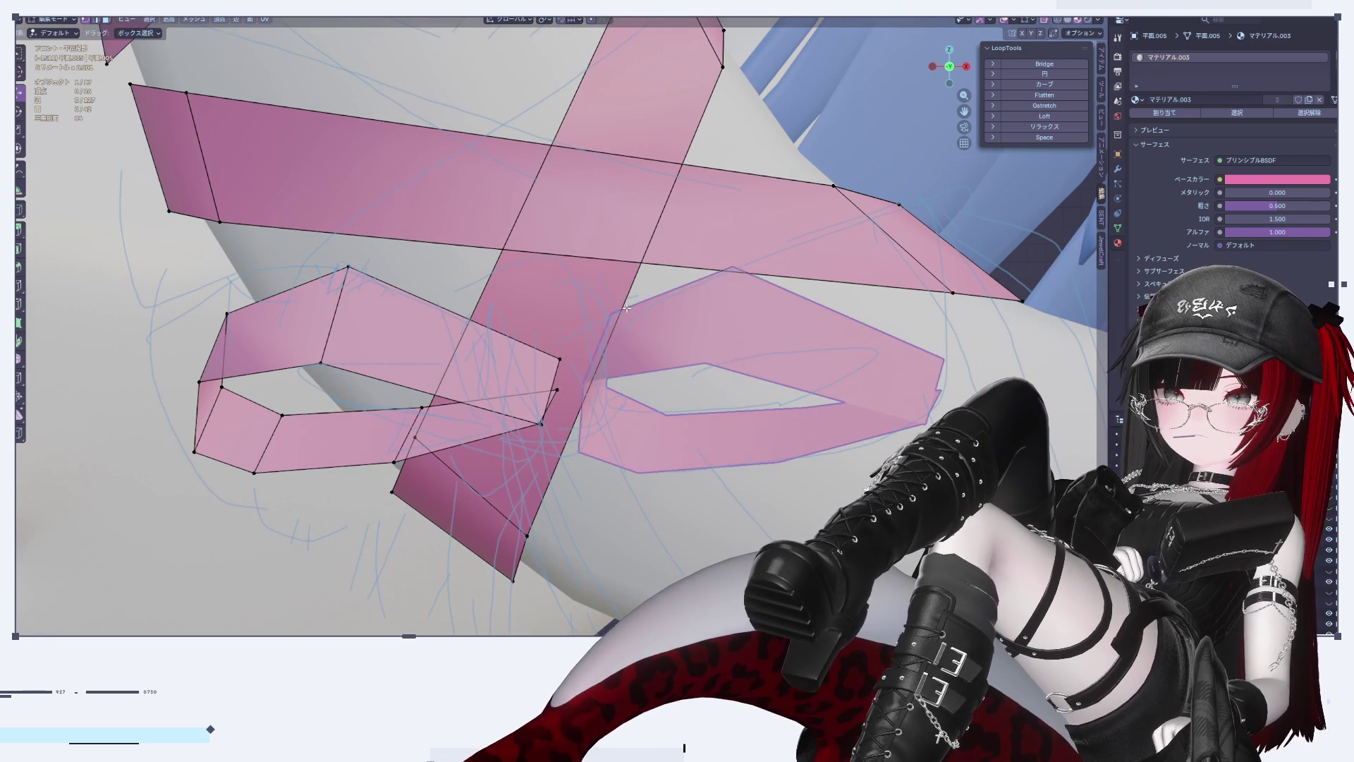
{"action": "key", "text": "Tab"}
Step: Mirror the new loop object across the global X axis
{"action": "right_click", "coordinate": [701, 345]}
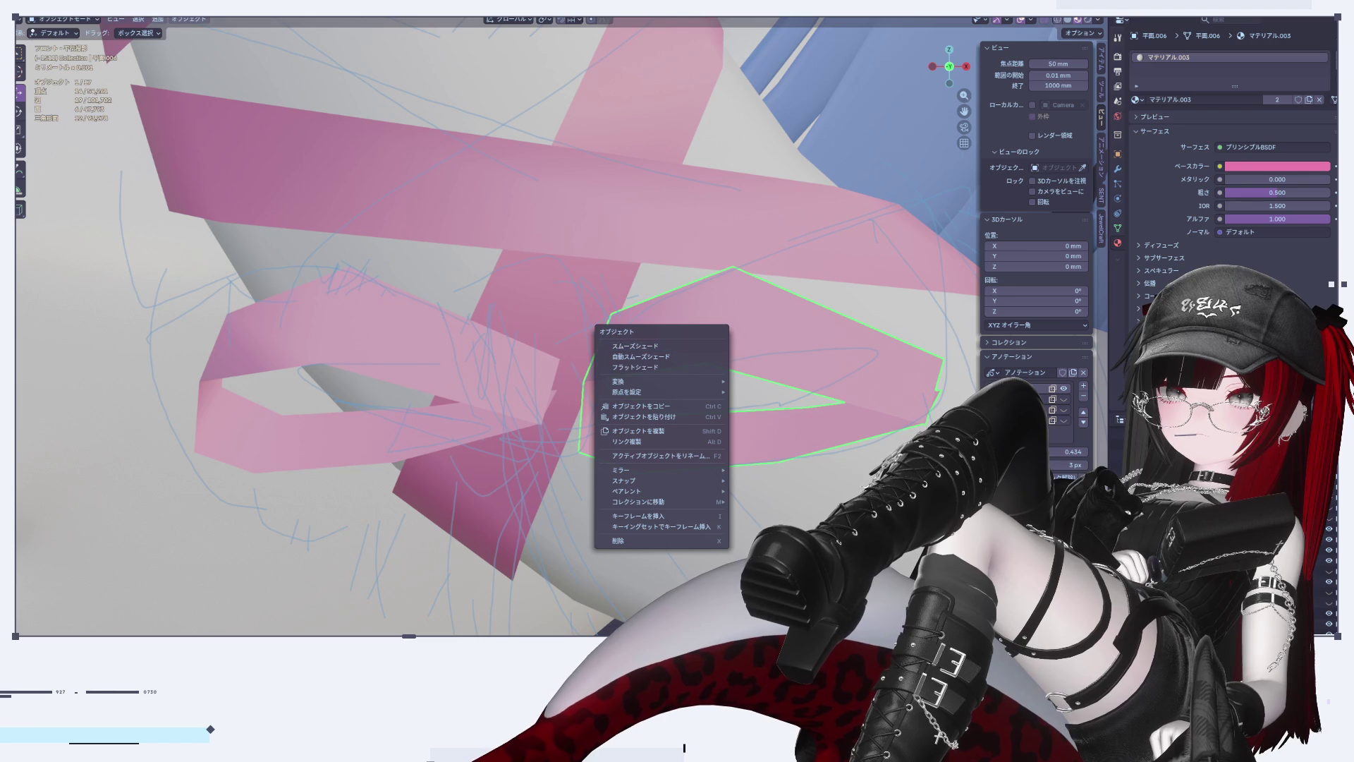
{"action": "left_click", "coordinate": [188, 20]}
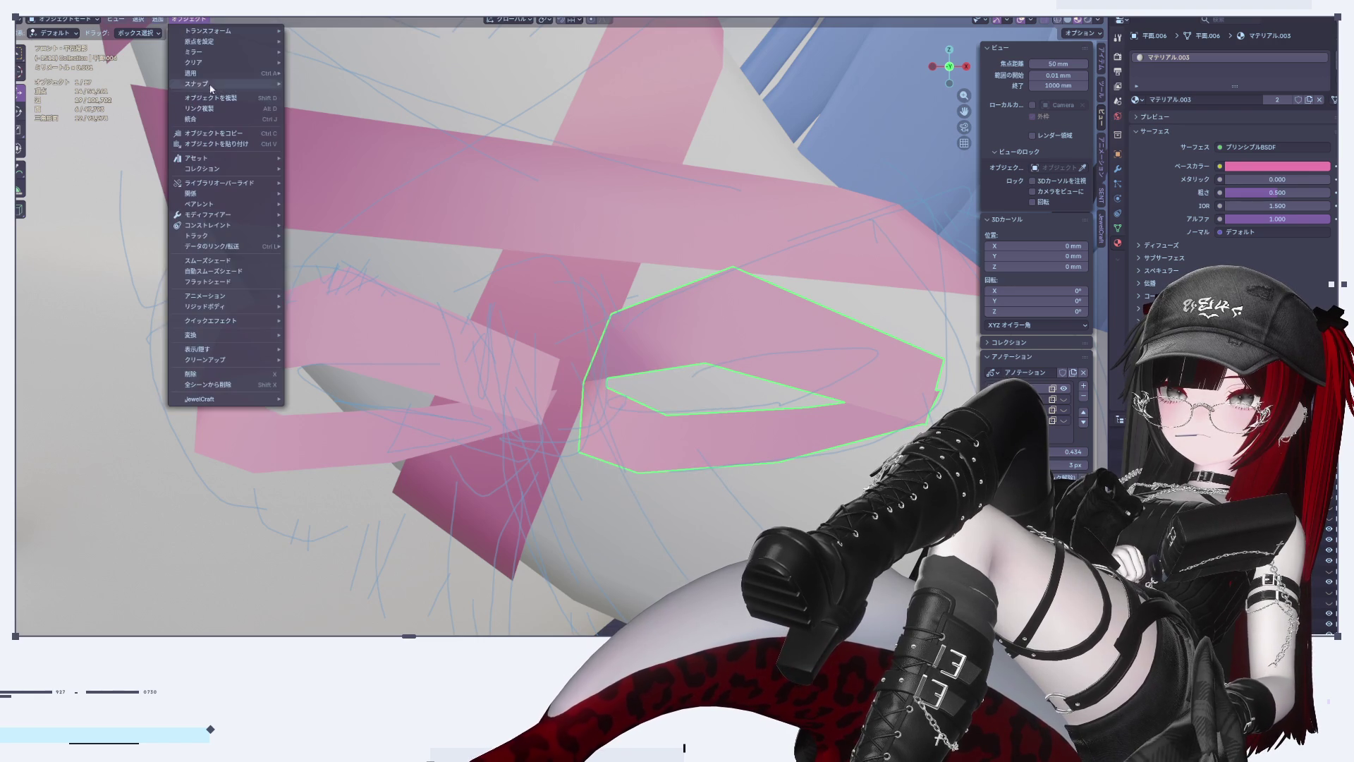
{"action": "mouse_move", "coordinate": [222, 50]}
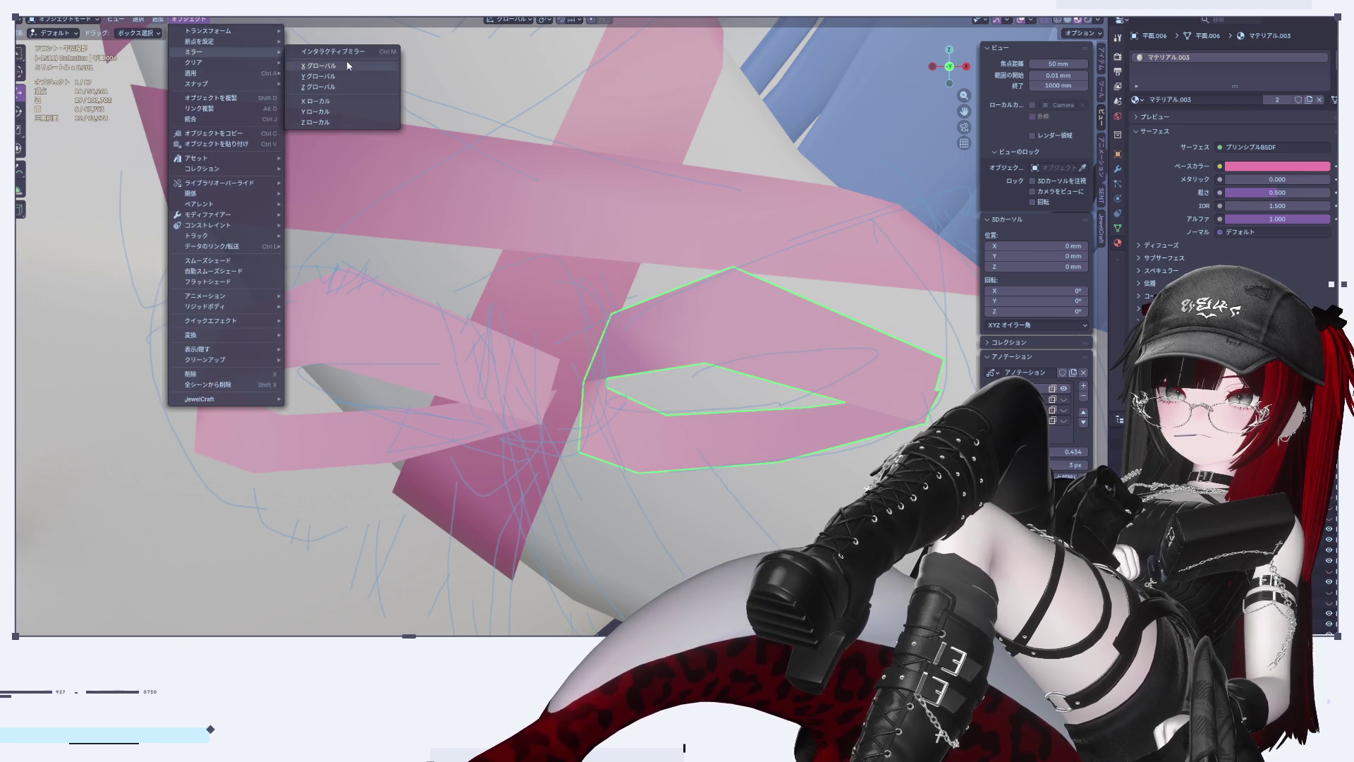
{"action": "left_click", "coordinate": [347, 66]}
{"action": "scroll", "coordinate": [531, 463], "scroll_direction": "down", "scroll_amount": 10}
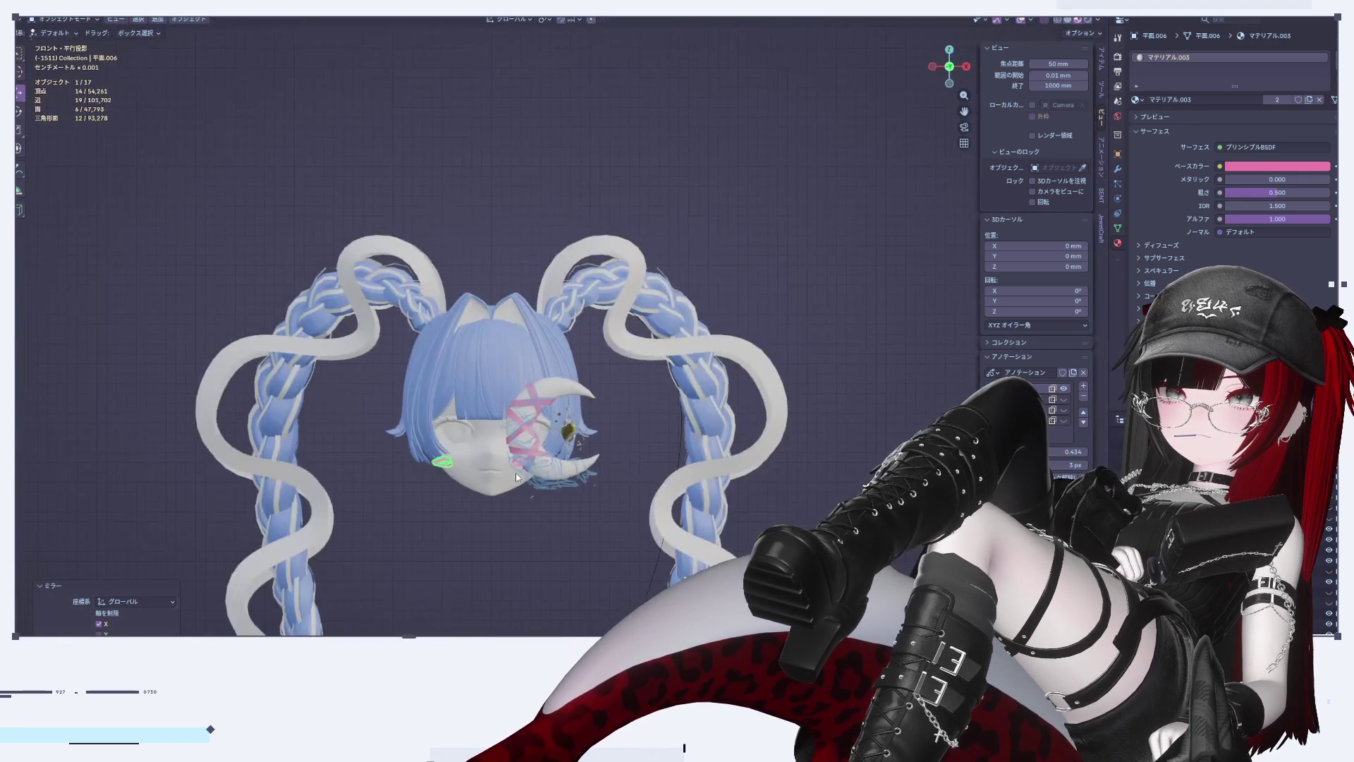
Step: Move the mirrored loop's mesh along X back beside the bow knot
{"action": "scroll", "coordinate": [509, 466], "scroll_direction": "up", "scroll_amount": 12}
{"action": "key", "text": "Tab"}
{"action": "scroll", "coordinate": [429, 469], "scroll_direction": "down", "scroll_amount": 3}
{"action": "key", "text": "a"}
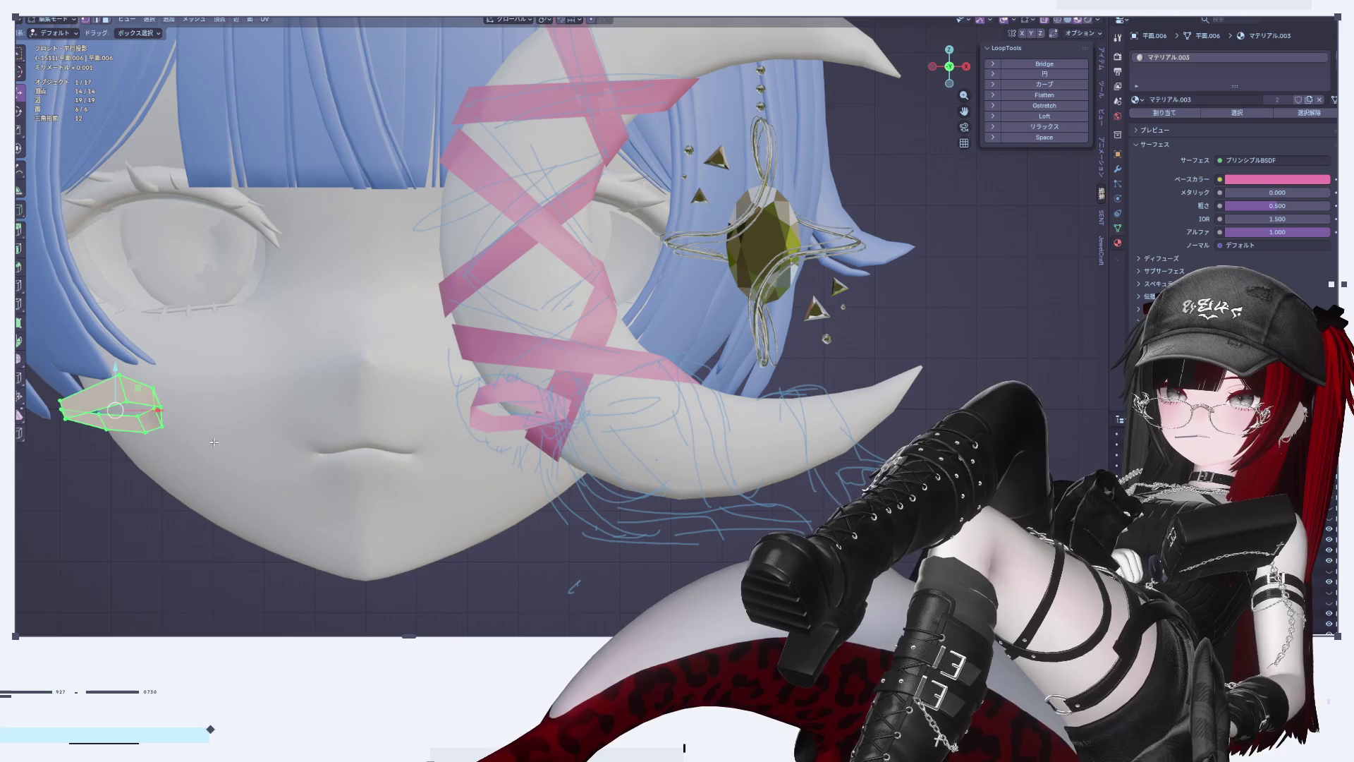
{"action": "key", "text": "g"}
{"action": "key", "text": "x"}
{"action": "left_click", "coordinate": [620, 404]}
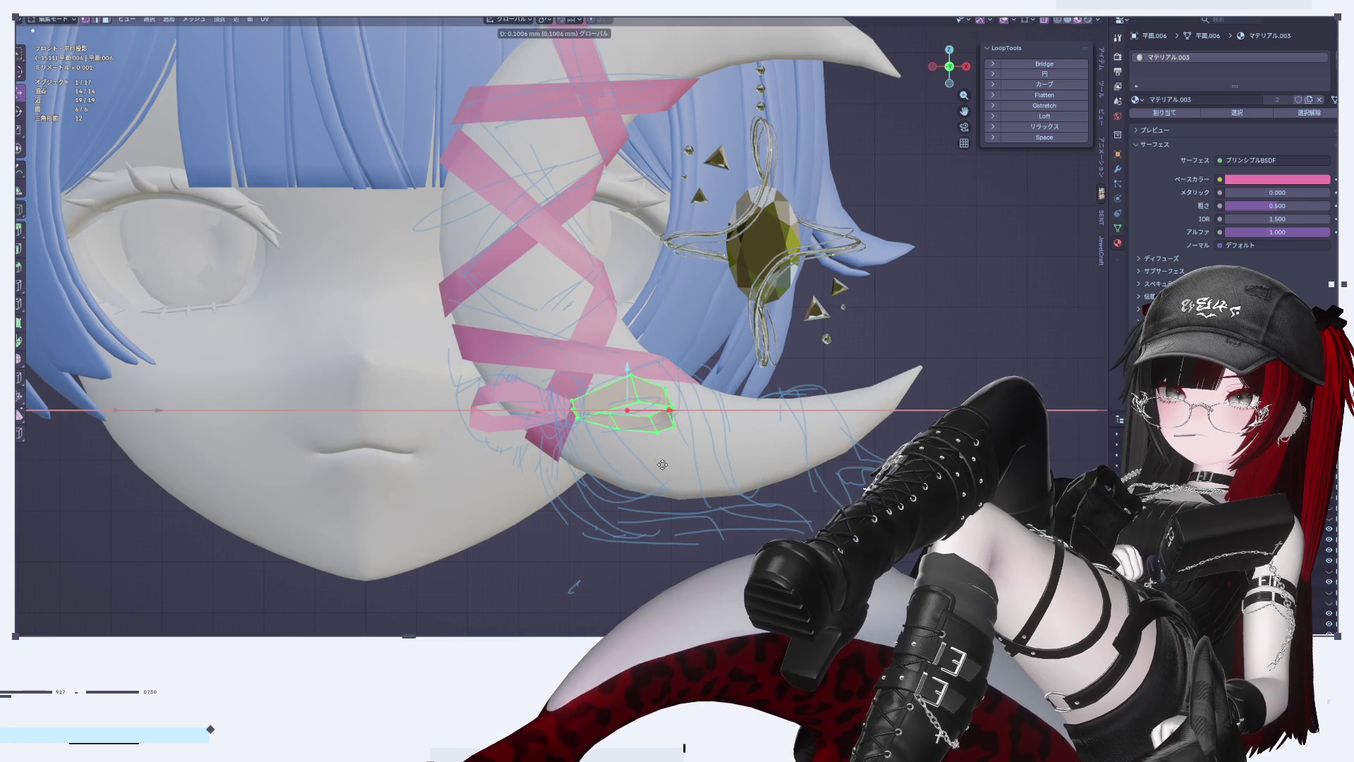
{"action": "scroll", "coordinate": [663, 465], "scroll_direction": "up", "scroll_amount": 4}
{"action": "mouse_move", "coordinate": [663, 464]}
{"action": "middle_mouse_down"}
{"action": "mouse_move", "coordinate": [718, 448]}
{"action": "mouse_move", "coordinate": [612, 204]}
{"action": "middle_mouse_up"}
{"action": "scroll", "coordinate": [612, 203], "scroll_direction": "up", "scroll_amount": 2}
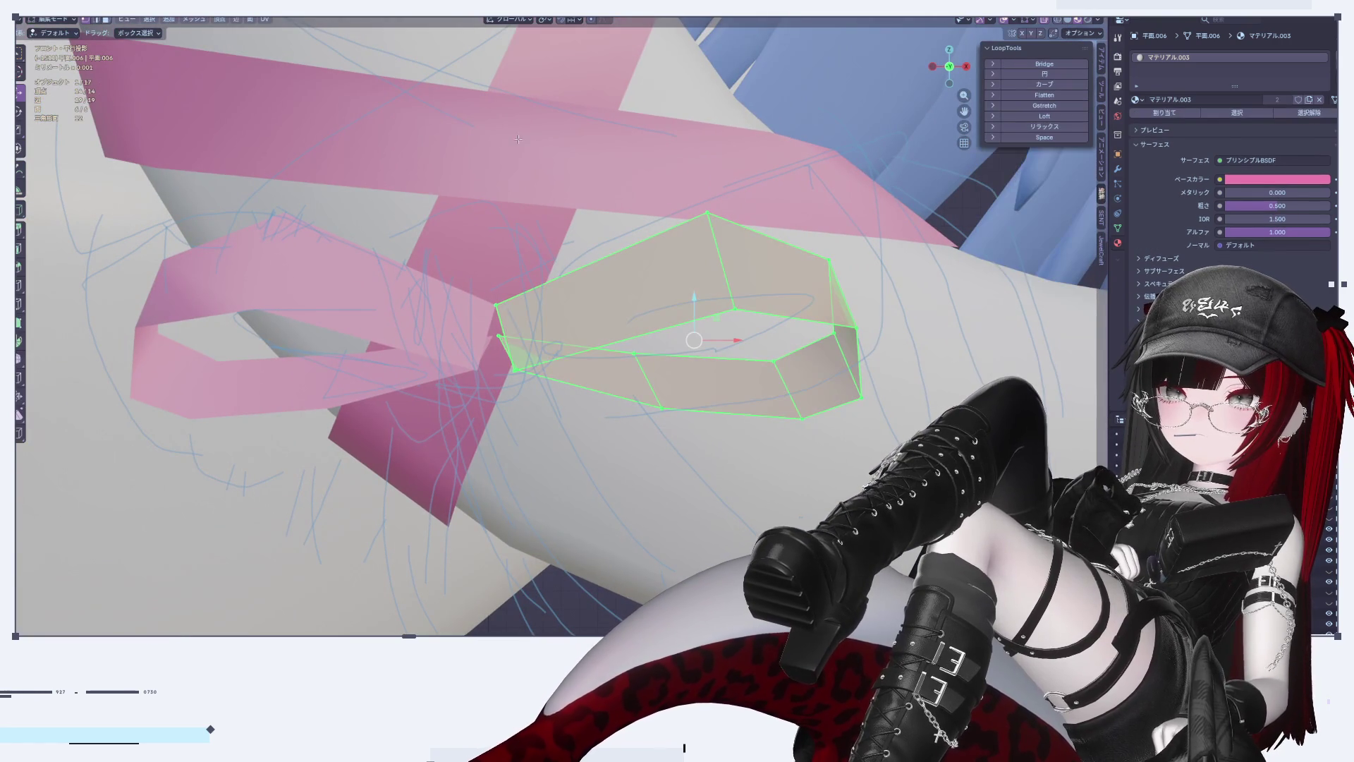
{"action": "scroll", "coordinate": [463, 222], "scroll_direction": "down", "scroll_amount": 4}
{"action": "key", "text": "Tab"}
Step: Join the mirrored loop into the ribbon object and apply its rotation and scale
{"action": "left_click", "coordinate": [462, 222]}
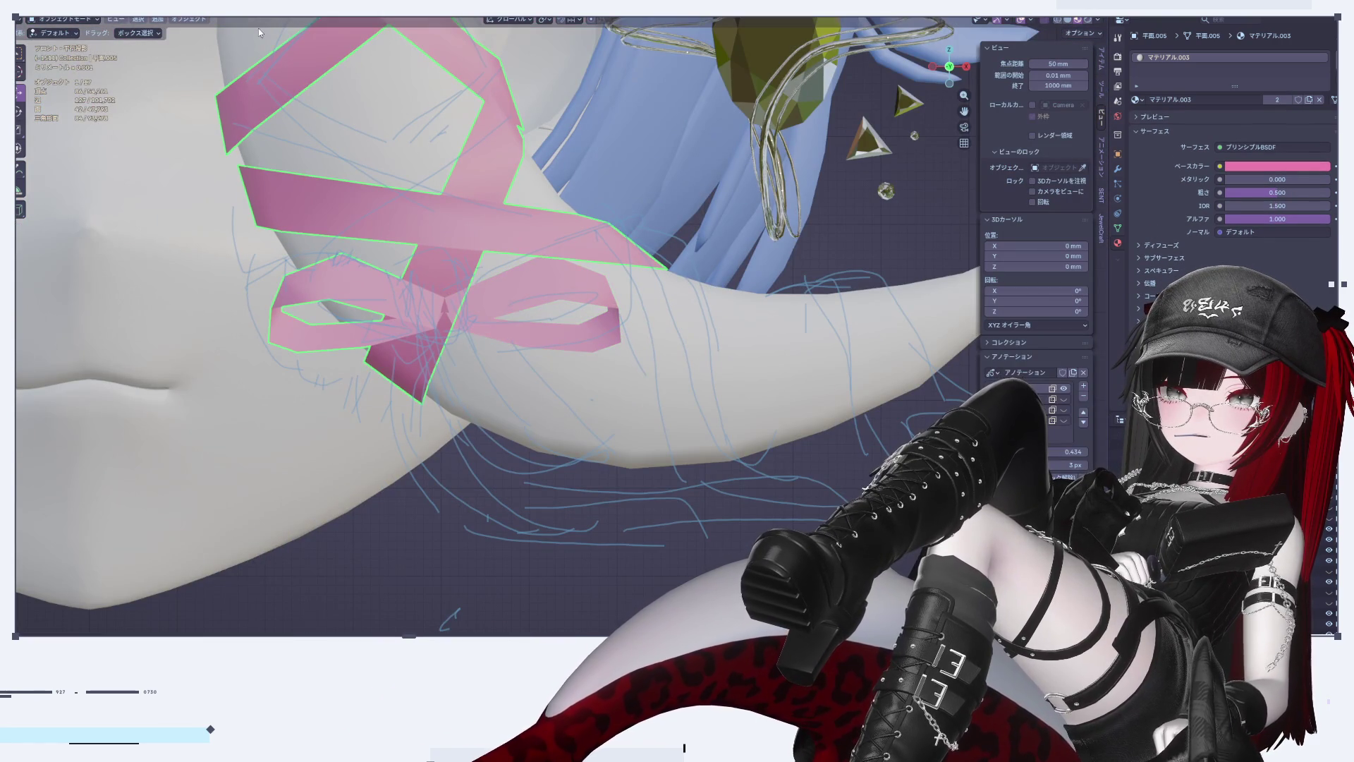
{"action": "left_click", "coordinate": [540, 293], "text": "shift"}
{"action": "right_click", "coordinate": [540, 293]}
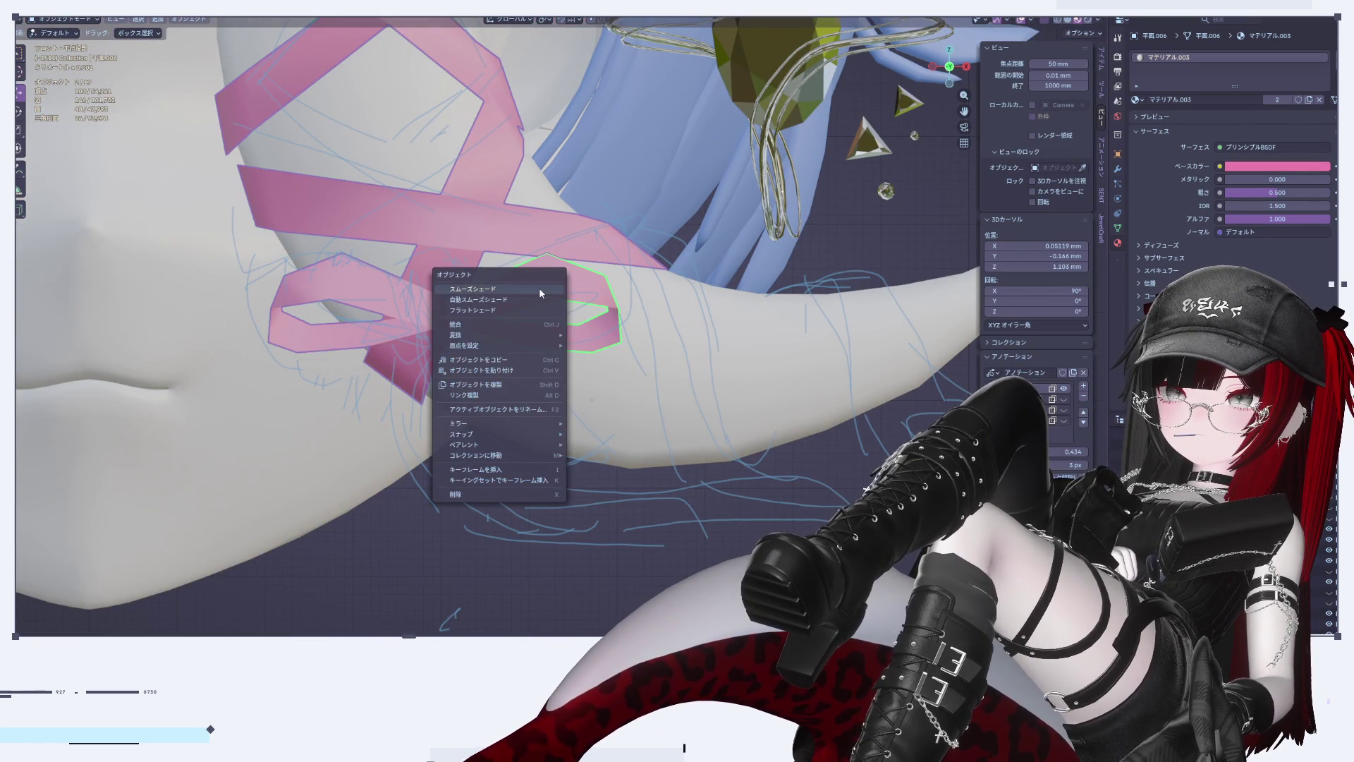
{"action": "left_click", "coordinate": [493, 325]}
{"action": "left_click", "coordinate": [189, 19]}
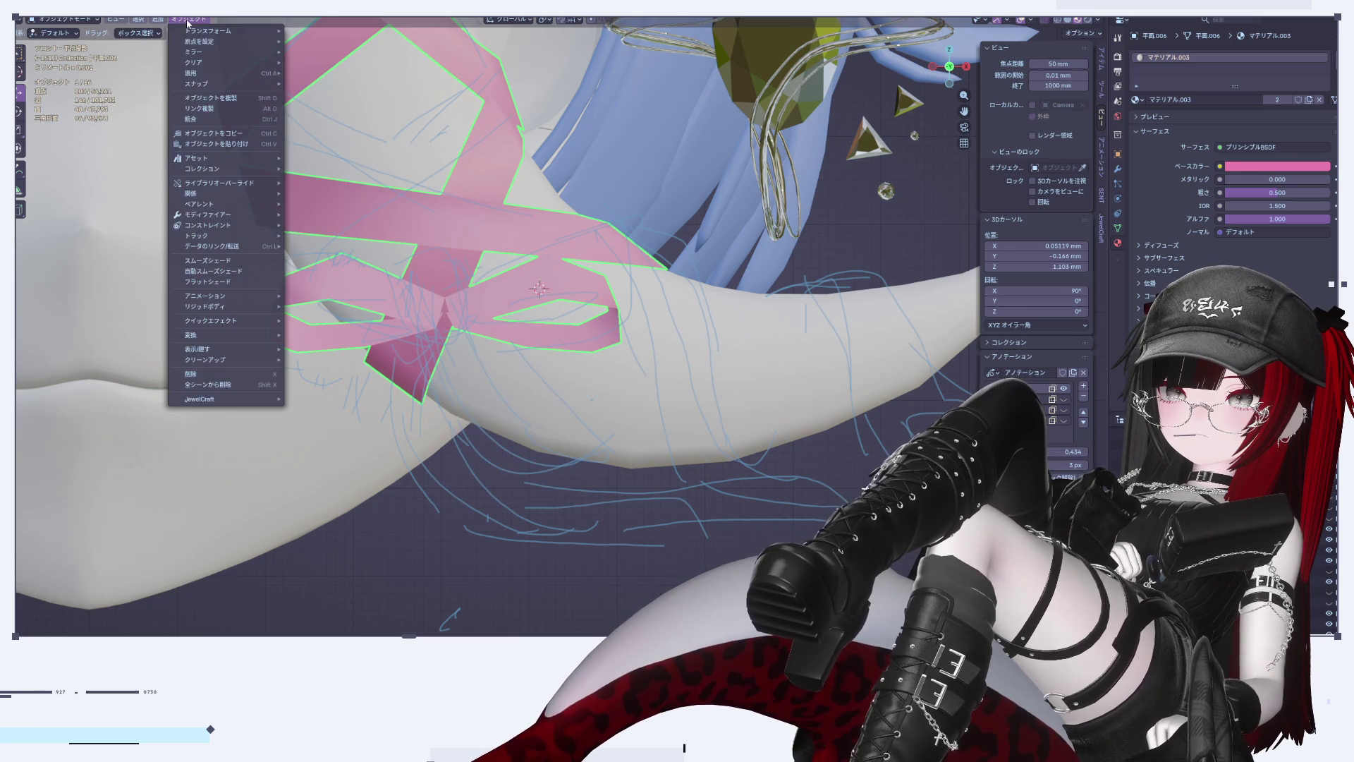
{"action": "mouse_move", "coordinate": [211, 73]}
{"action": "left_click", "coordinate": [343, 111]}
{"action": "scroll", "coordinate": [451, 324], "scroll_direction": "up", "scroll_amount": 3}
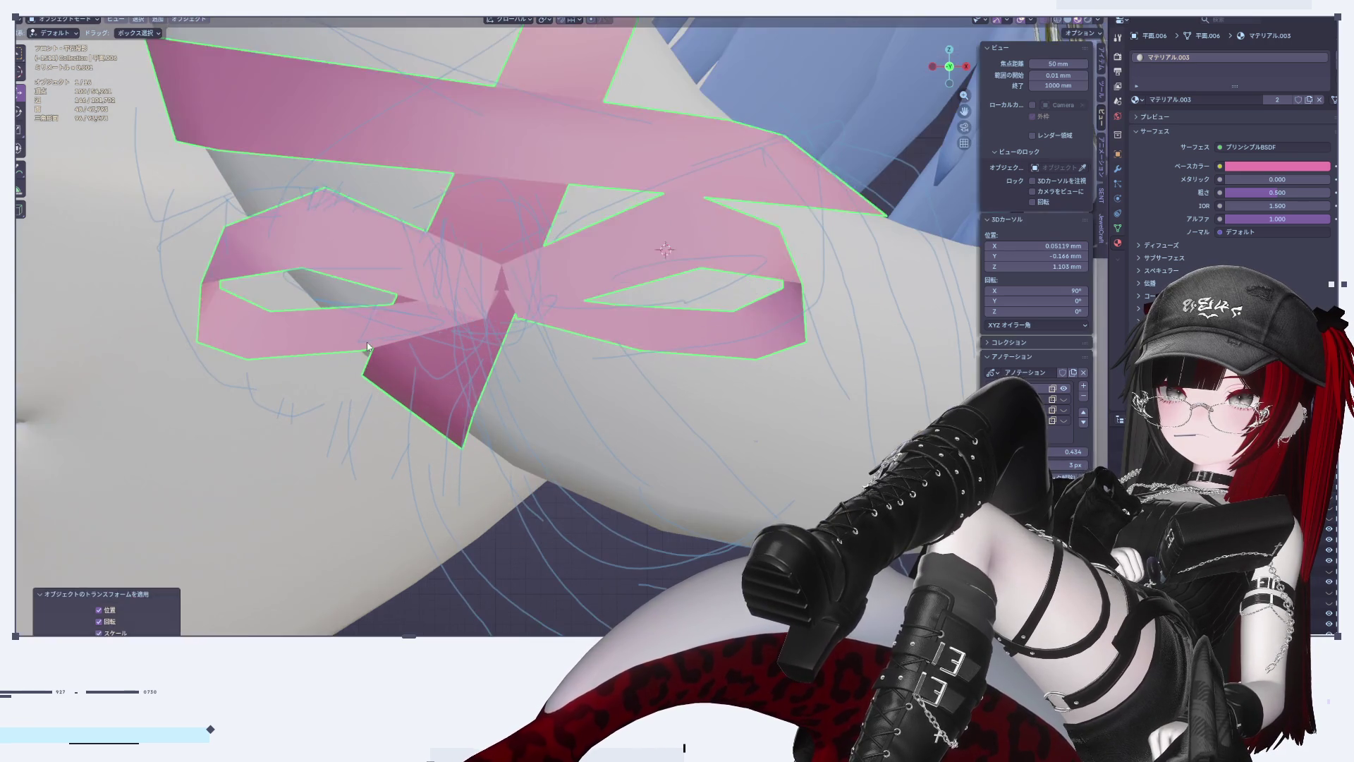
Step: Recalculate the joined ribbon's face normals and deselect to view the finished bow
{"action": "key", "text": "Tab"}
{"action": "key", "text": "alt+n"}
{"action": "left_click", "coordinate": [545, 271]}
{"action": "key", "text": "alt+n"}
{"action": "left_click", "coordinate": [545, 271]}
{"action": "key", "text": "Tab"}
{"action": "scroll", "coordinate": [568, 497], "scroll_direction": "down", "scroll_amount": 3}
{"action": "scroll", "coordinate": [568, 497], "scroll_direction": "down", "scroll_amount": 5}
{"action": "left_click", "coordinate": [839, 386]}
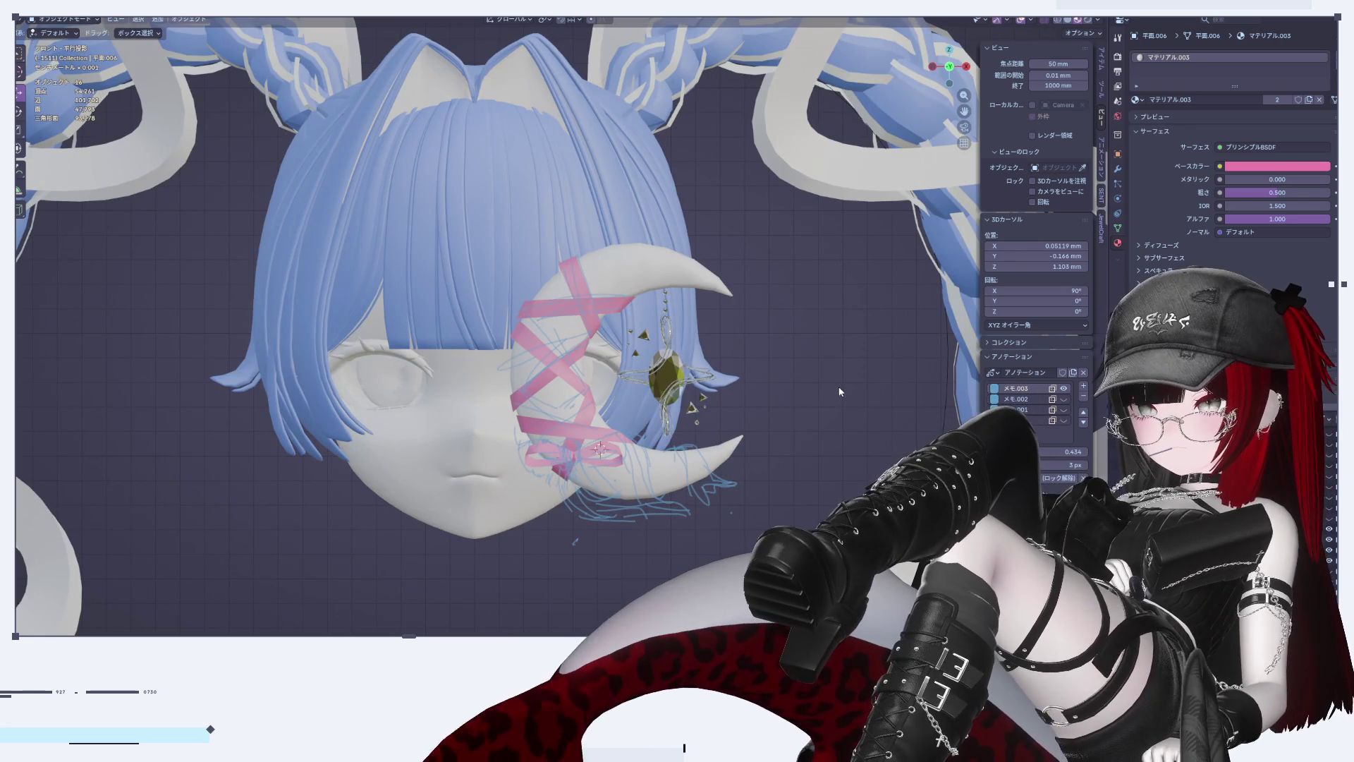
Step: Select both bow loops in Edit Mode and stretch them wider along the X axis
{"action": "scroll", "coordinate": [636, 476], "scroll_direction": "up", "scroll_amount": 5}
{"action": "scroll", "coordinate": [636, 475], "scroll_direction": "up", "scroll_amount": 6}
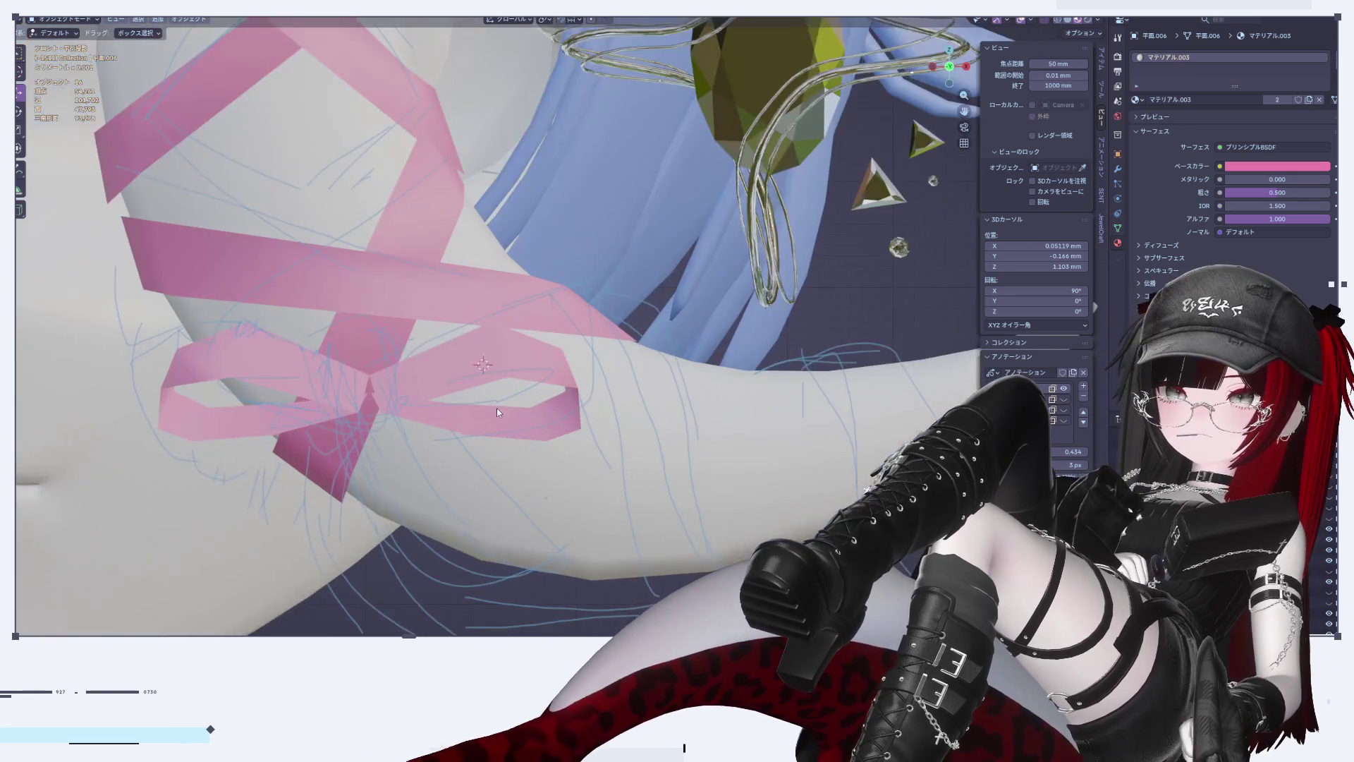
{"action": "scroll", "coordinate": [623, 364], "scroll_direction": "up", "scroll_amount": 5}
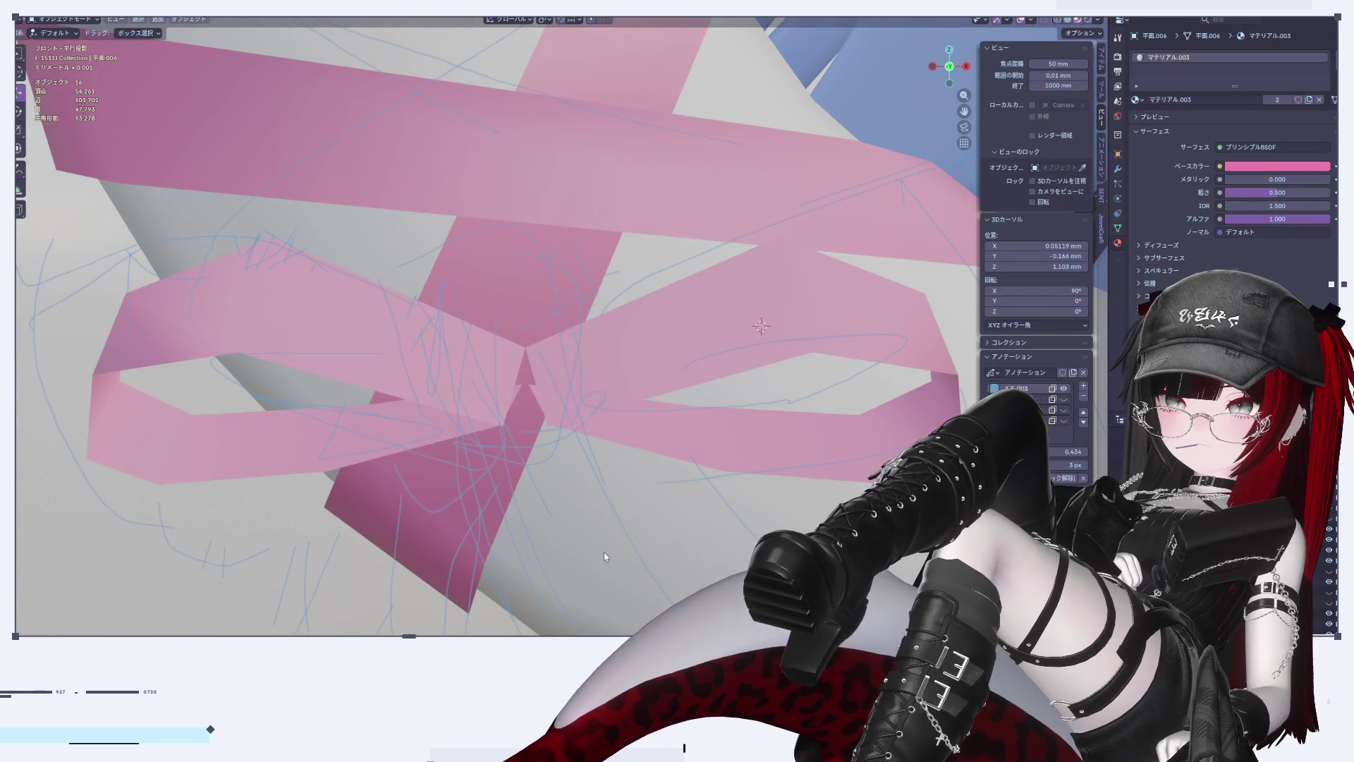
{"action": "key", "text": "Tab"}
{"action": "scroll", "coordinate": [731, 380], "scroll_direction": "down", "scroll_amount": 2}
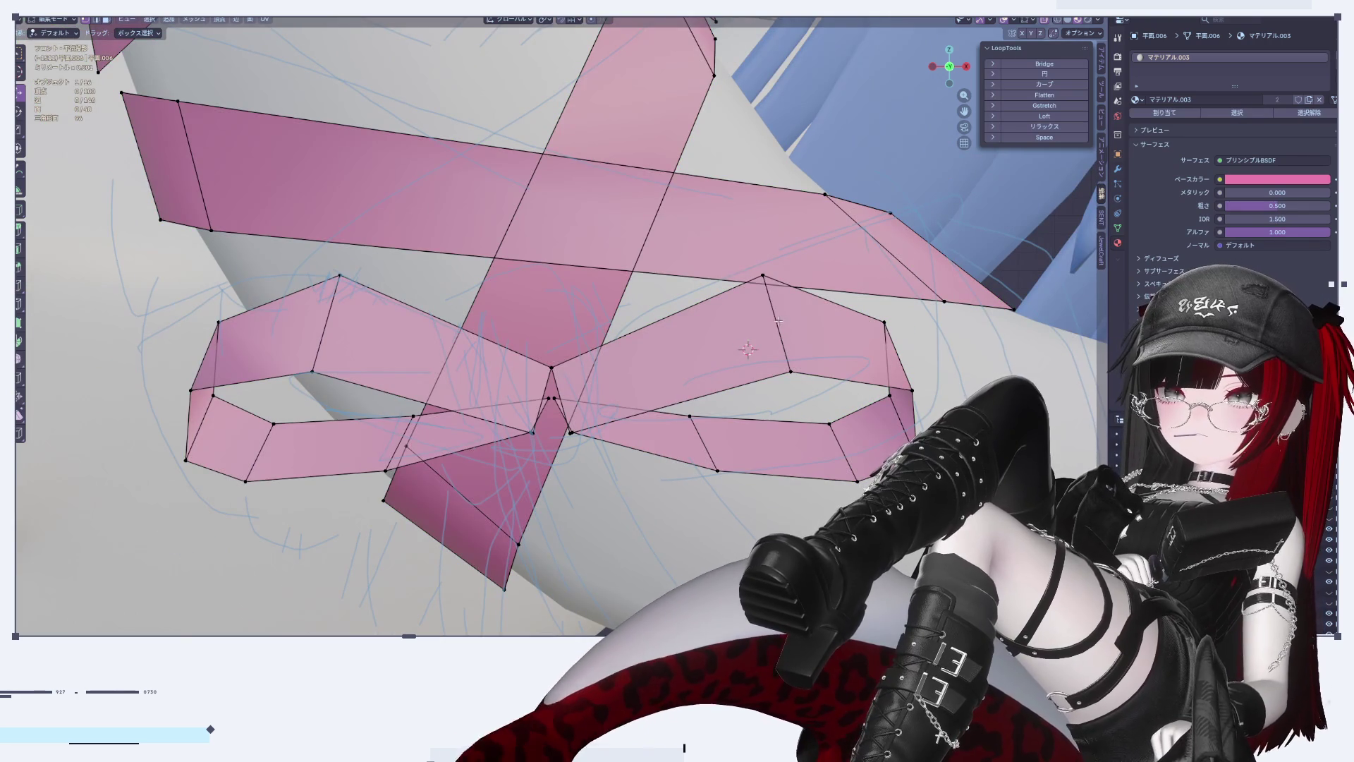
{"action": "key", "text": "l"}
{"action": "key", "text": "l"}
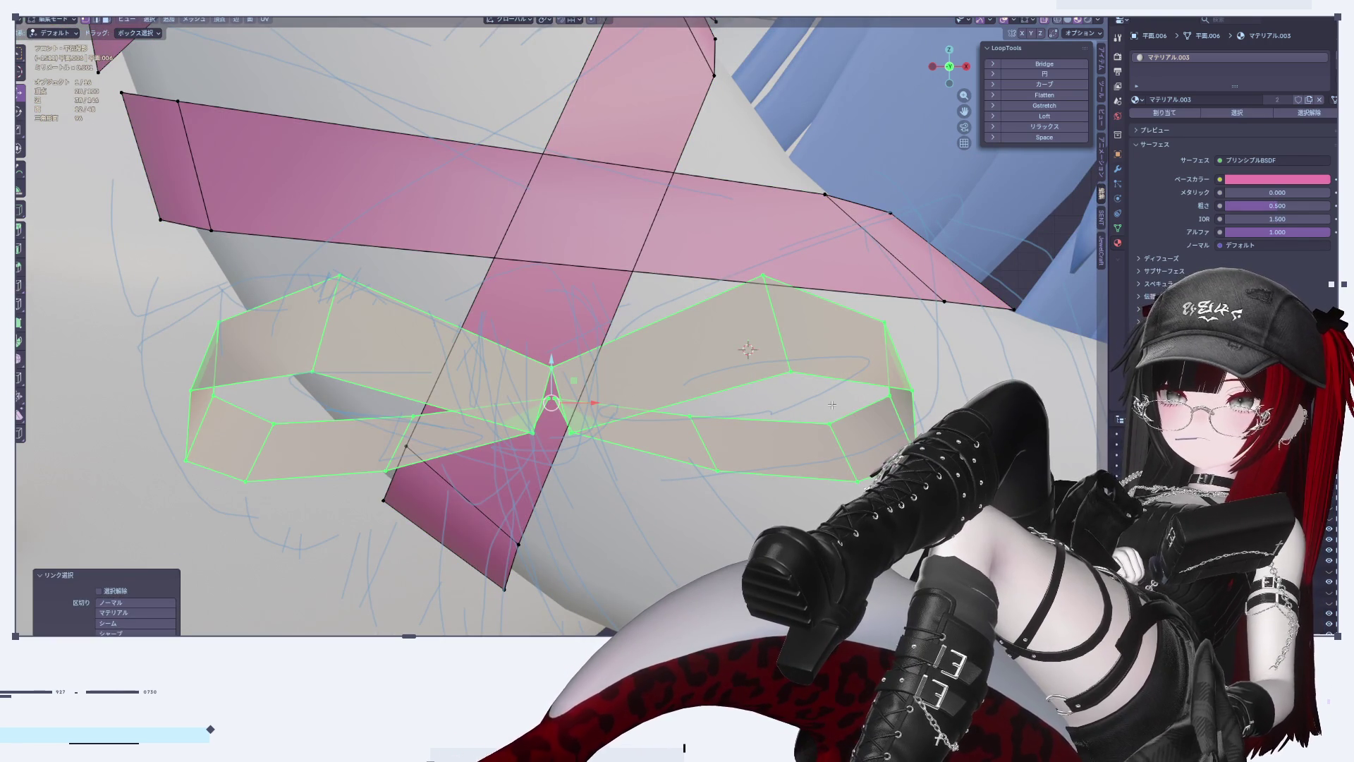
{"action": "key", "text": "s"}
{"action": "key", "text": "x"}
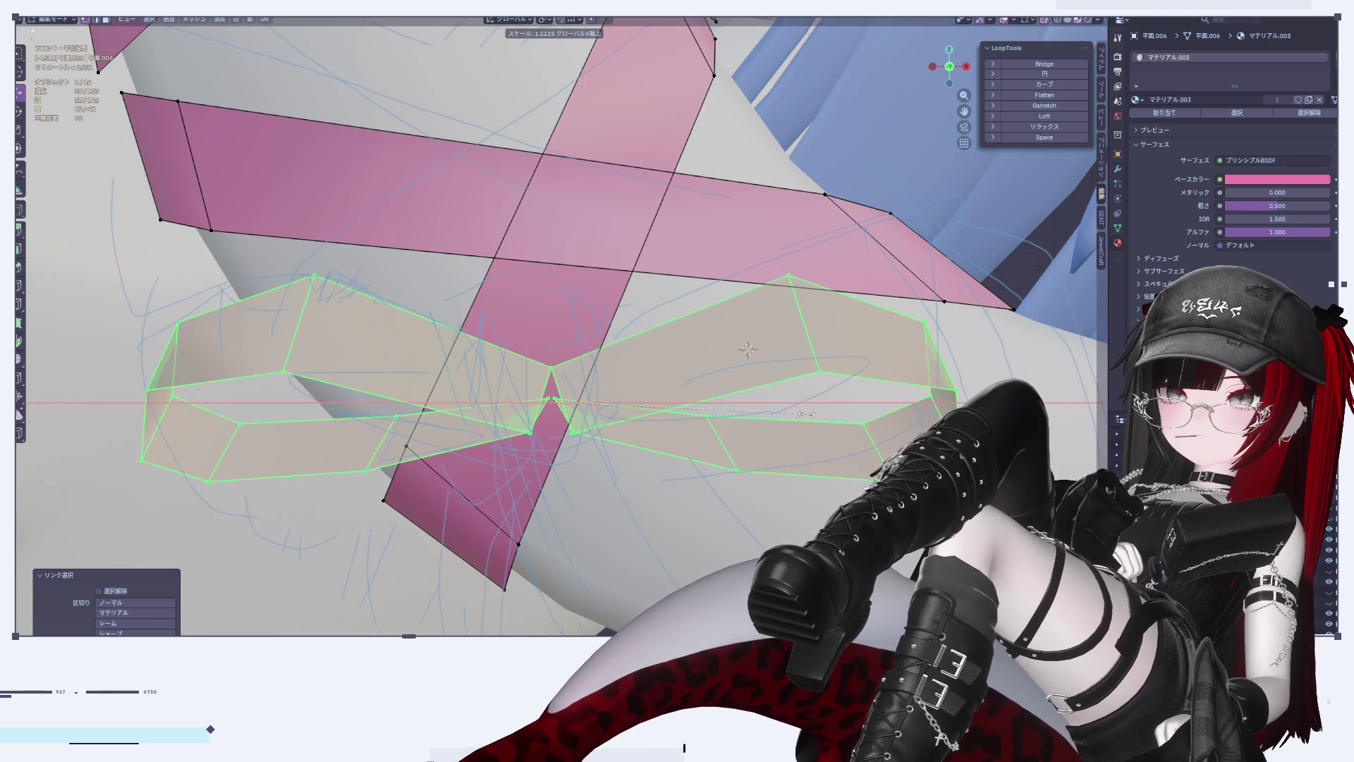
{"action": "left_click", "coordinate": [806, 414]}
Step: Move the widened bow loops up and sideways over the ribbon's lower crossing
{"action": "key", "text": "Tab"}
{"action": "scroll", "coordinate": [798, 439], "scroll_direction": "down", "scroll_amount": 10}
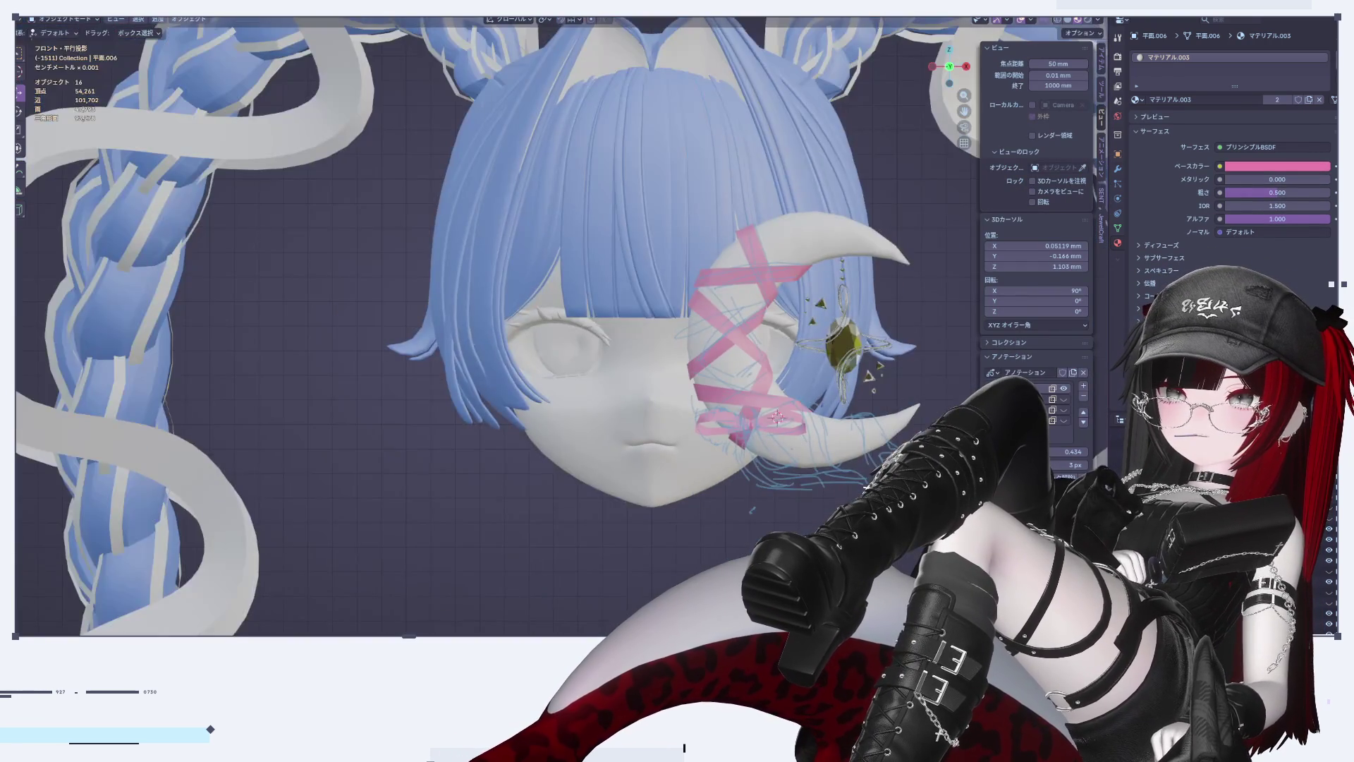
{"action": "key", "text": "Tab"}
{"action": "scroll", "coordinate": [664, 404], "scroll_direction": "up", "scroll_amount": 8}
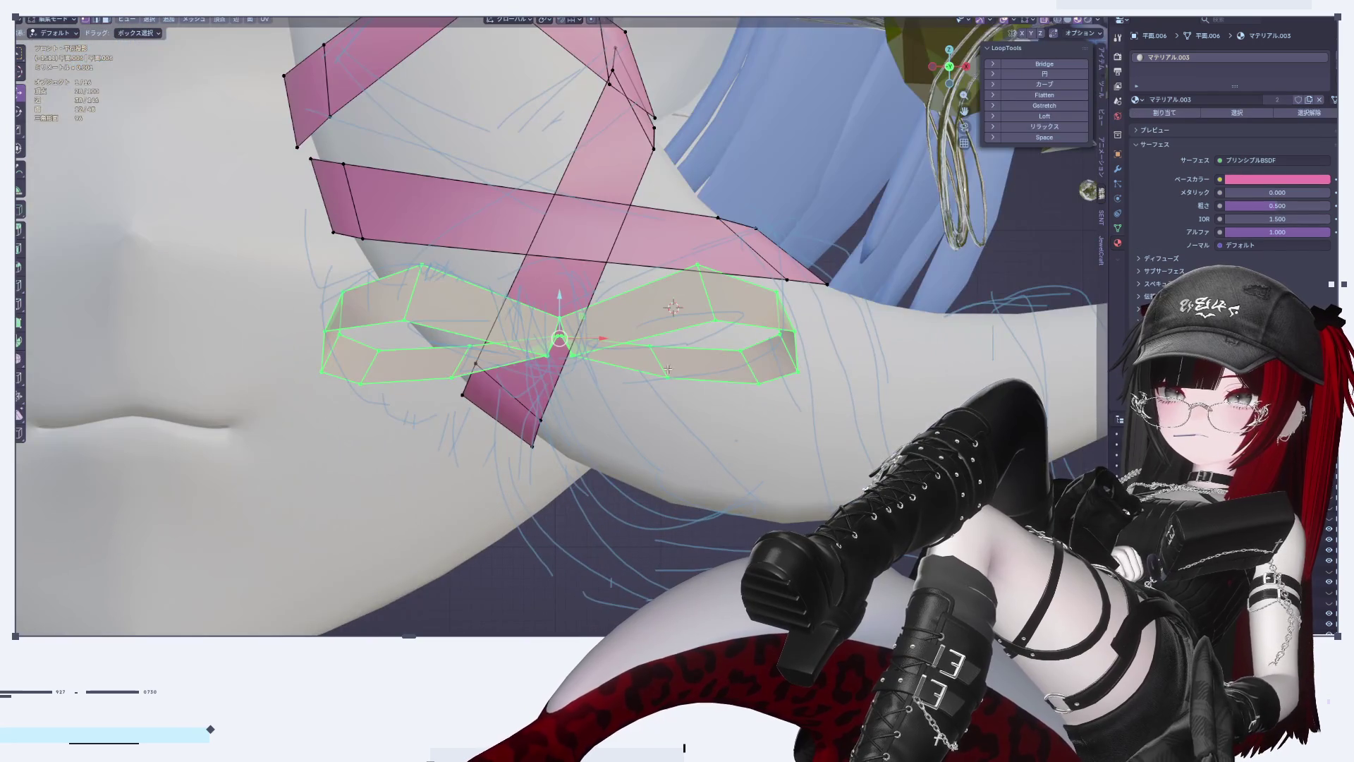
{"action": "mouse_move", "coordinate": [571, 309]}
{"action": "left_mouse_down"}
{"action": "mouse_move", "coordinate": [571, 221]}
{"action": "mouse_move", "coordinate": [630, 247]}
{"action": "left_mouse_up"}
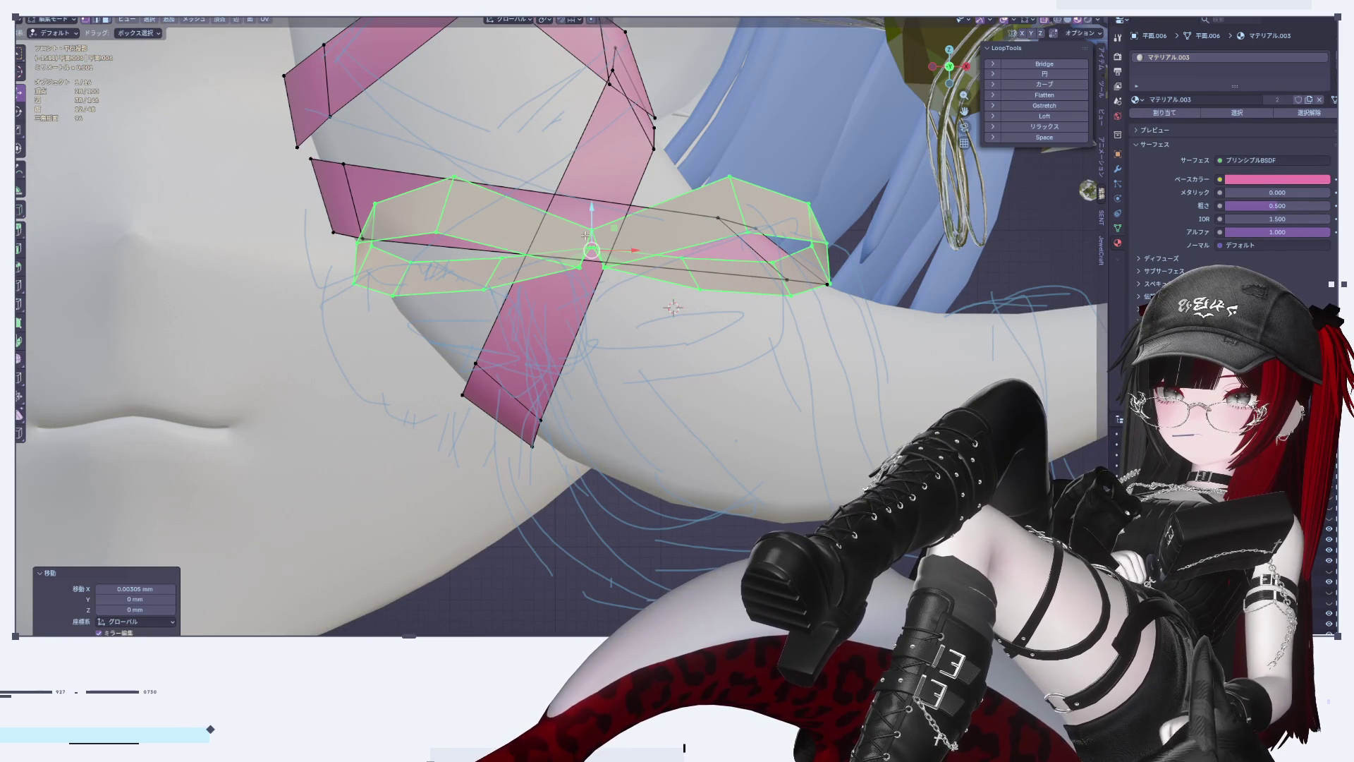
Step: Check the repositioned bow, recentre the view on it, and clear the vertex selection
{"action": "key", "text": "Tab"}
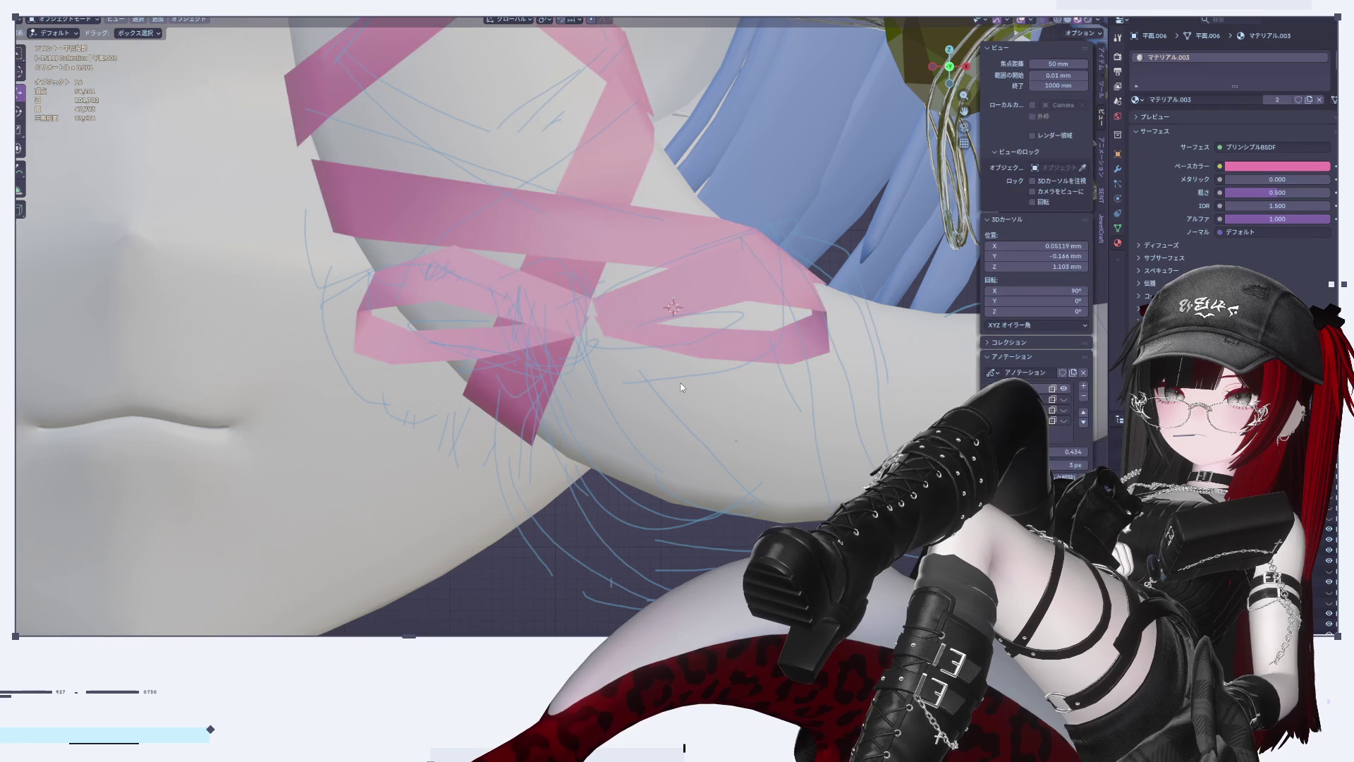
{"action": "key", "text": "Tab"}
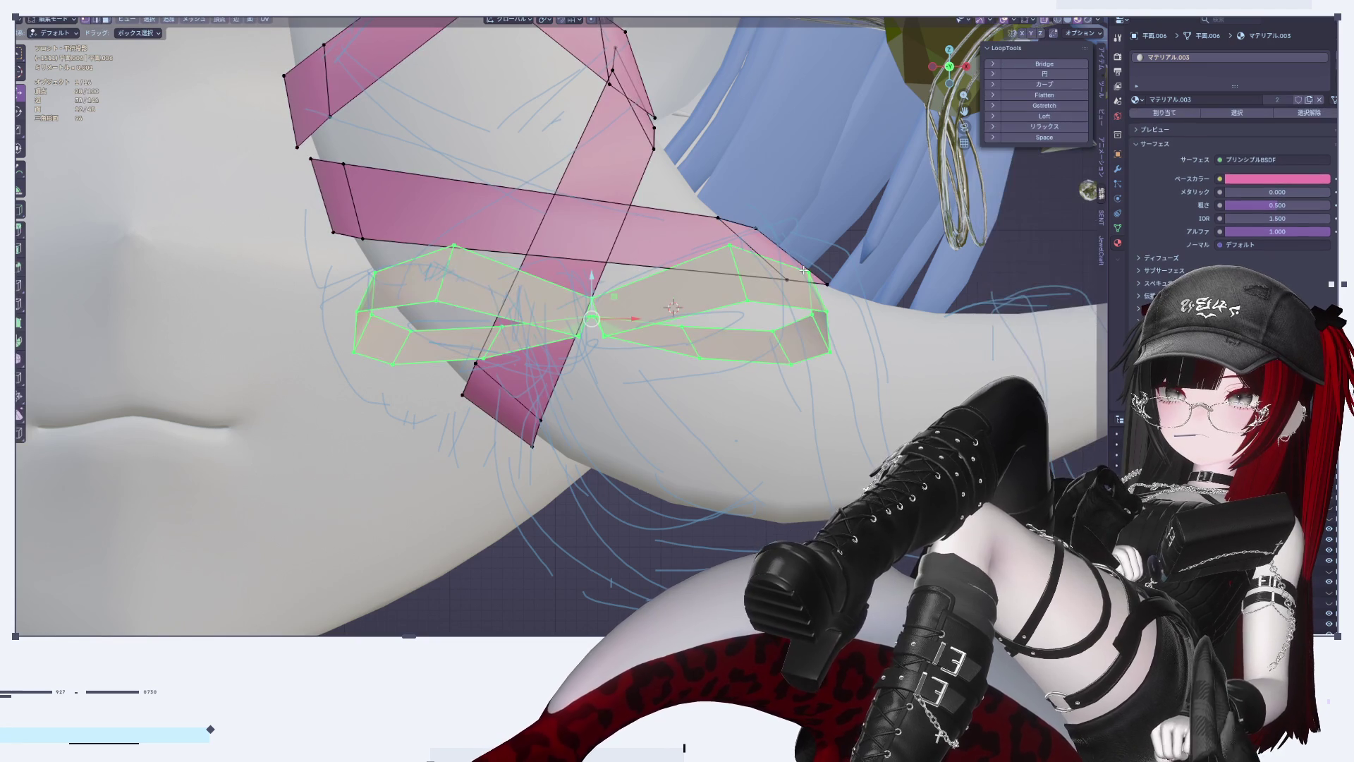
{"action": "scroll", "coordinate": [698, 406], "scroll_direction": "down", "scroll_amount": 1}
{"action": "scroll", "coordinate": [697, 406], "scroll_direction": "down", "scroll_amount": 6}
{"action": "scroll", "coordinate": [630, 337], "scroll_direction": "up", "scroll_amount": 5}
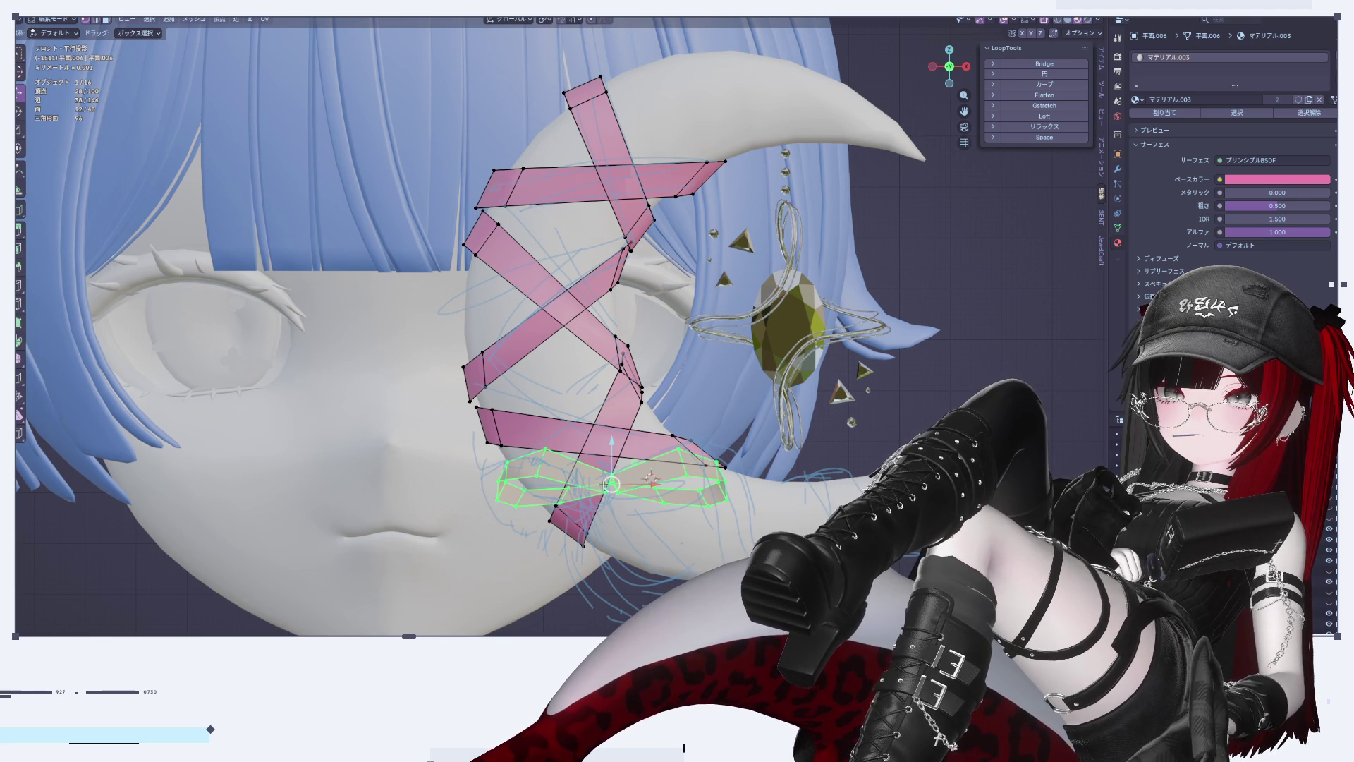
{"action": "scroll", "coordinate": [626, 497], "scroll_direction": "up", "scroll_amount": 5}
{"action": "middle_click_drag", "start_coordinate": [642, 499], "coordinate": [682, 457], "text": "shift"}
{"action": "scroll", "coordinate": [625, 573], "scroll_direction": "down", "scroll_amount": 5}
{"action": "key", "text": "alt+a"}
{"action": "middle_click_drag", "start_coordinate": [573, 621], "coordinate": [569, 480], "text": "shift"}
Step: Add a plane to the ribbon mesh and shrink it to 0.044 scale
{"action": "key", "text": "shift+a"}
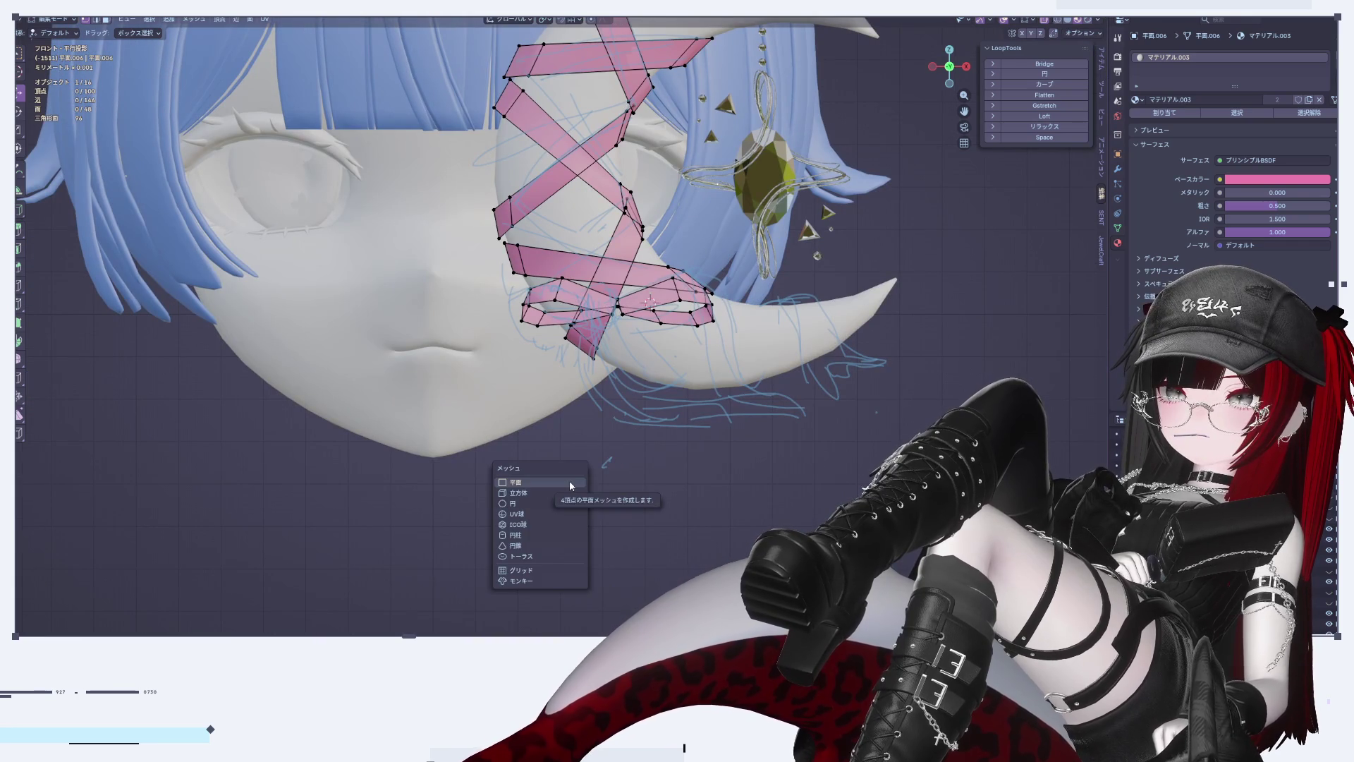
{"action": "left_click", "coordinate": [557, 482]}
{"action": "scroll", "coordinate": [679, 548], "scroll_direction": "down", "scroll_amount": 8}
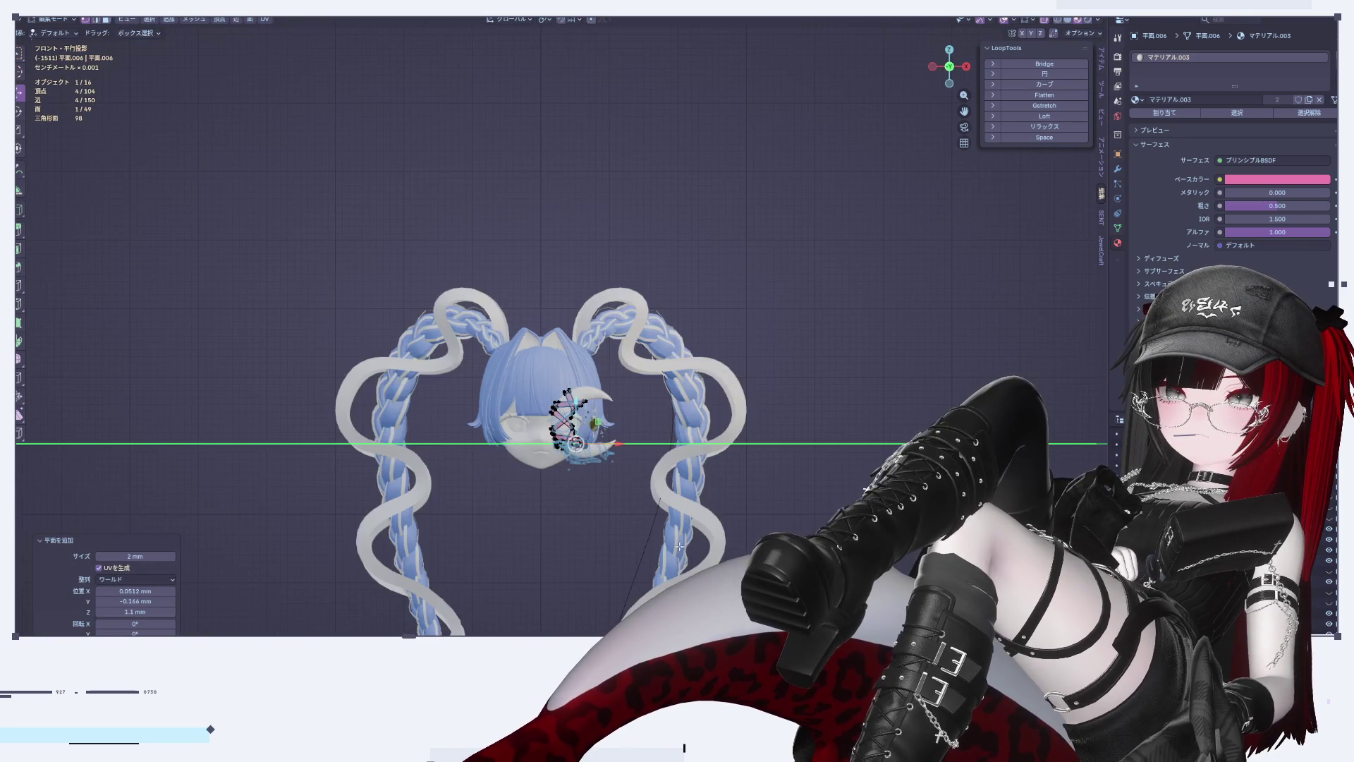
{"action": "middle_click_drag", "start_coordinate": [679, 547], "coordinate": [681, 379]}
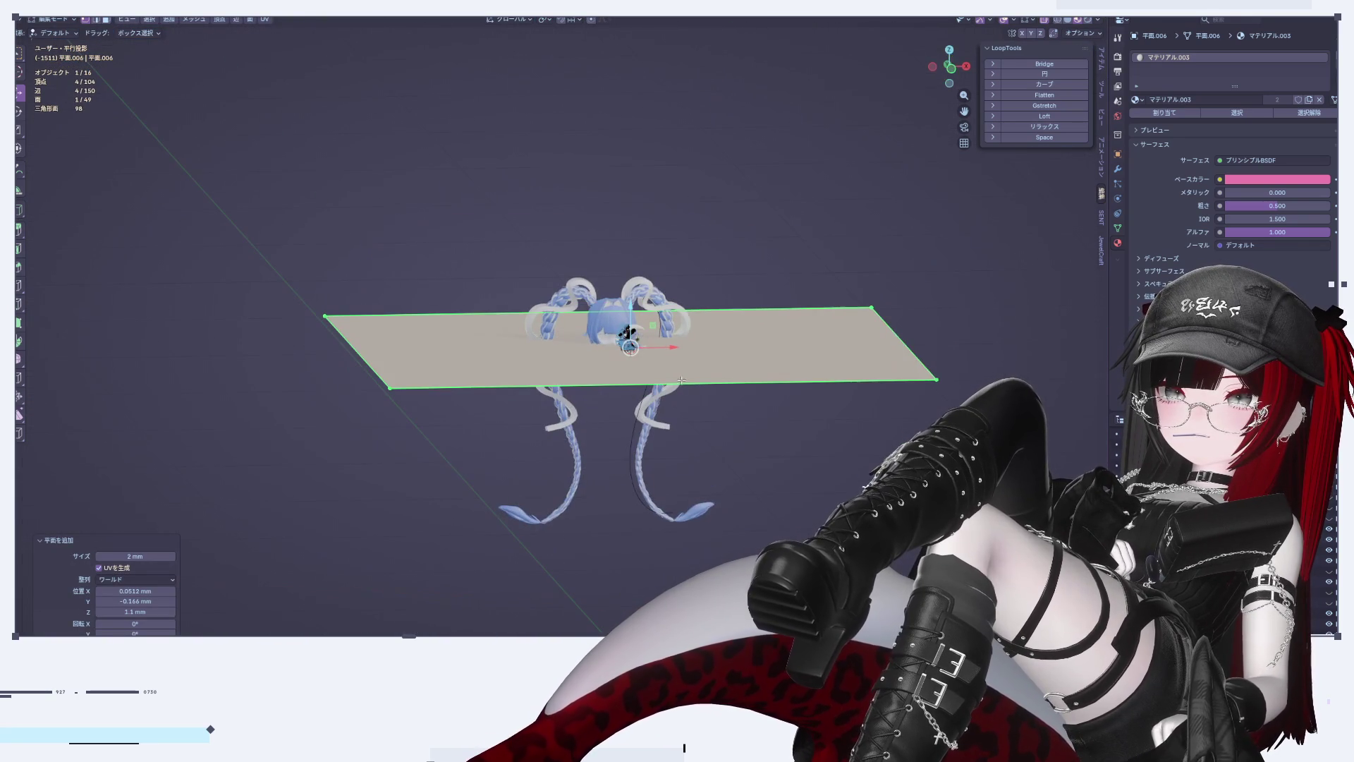
{"action": "left_click", "coordinate": [951, 68]}
{"action": "scroll", "coordinate": [783, 377], "scroll_direction": "up", "scroll_amount": 6}
{"action": "key", "text": "s"}
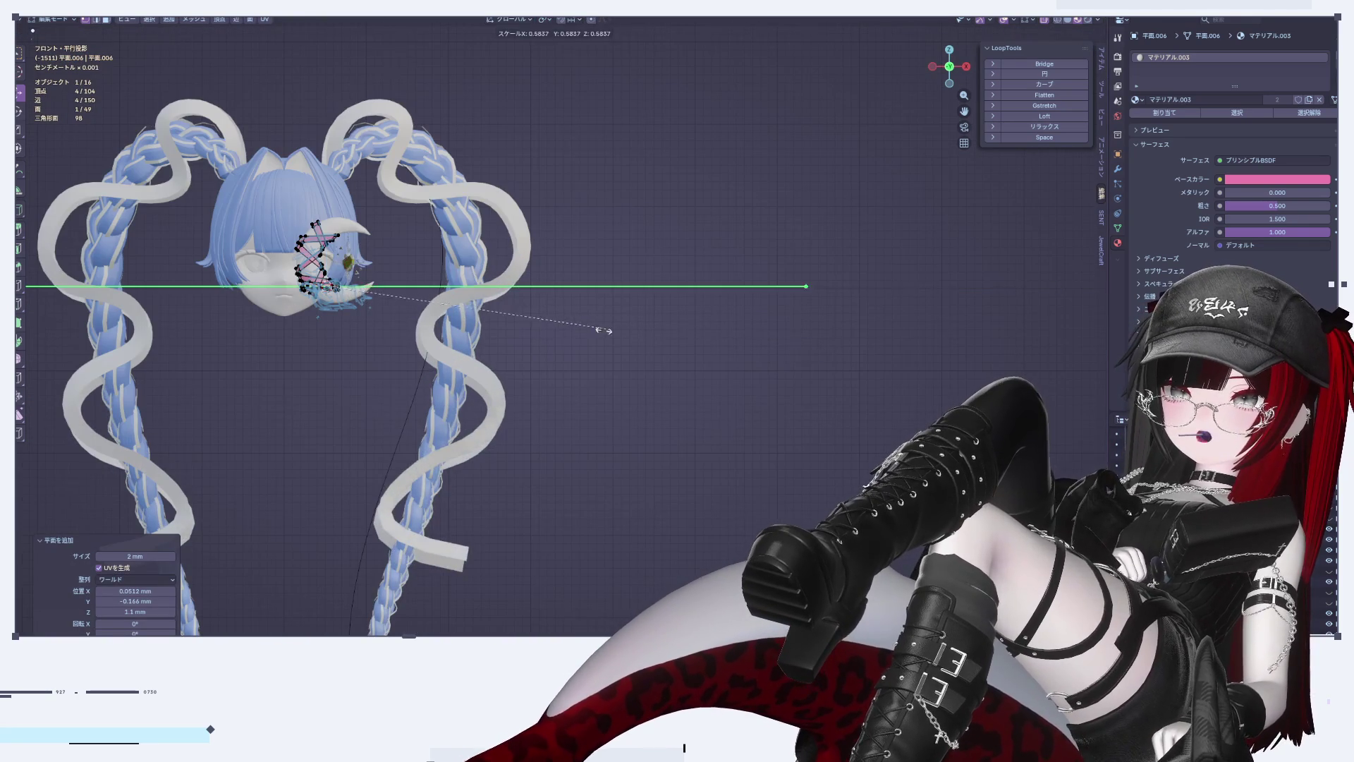
{"action": "left_click", "coordinate": [380, 294]}
{"action": "key", "text": "KP_Decimal"}
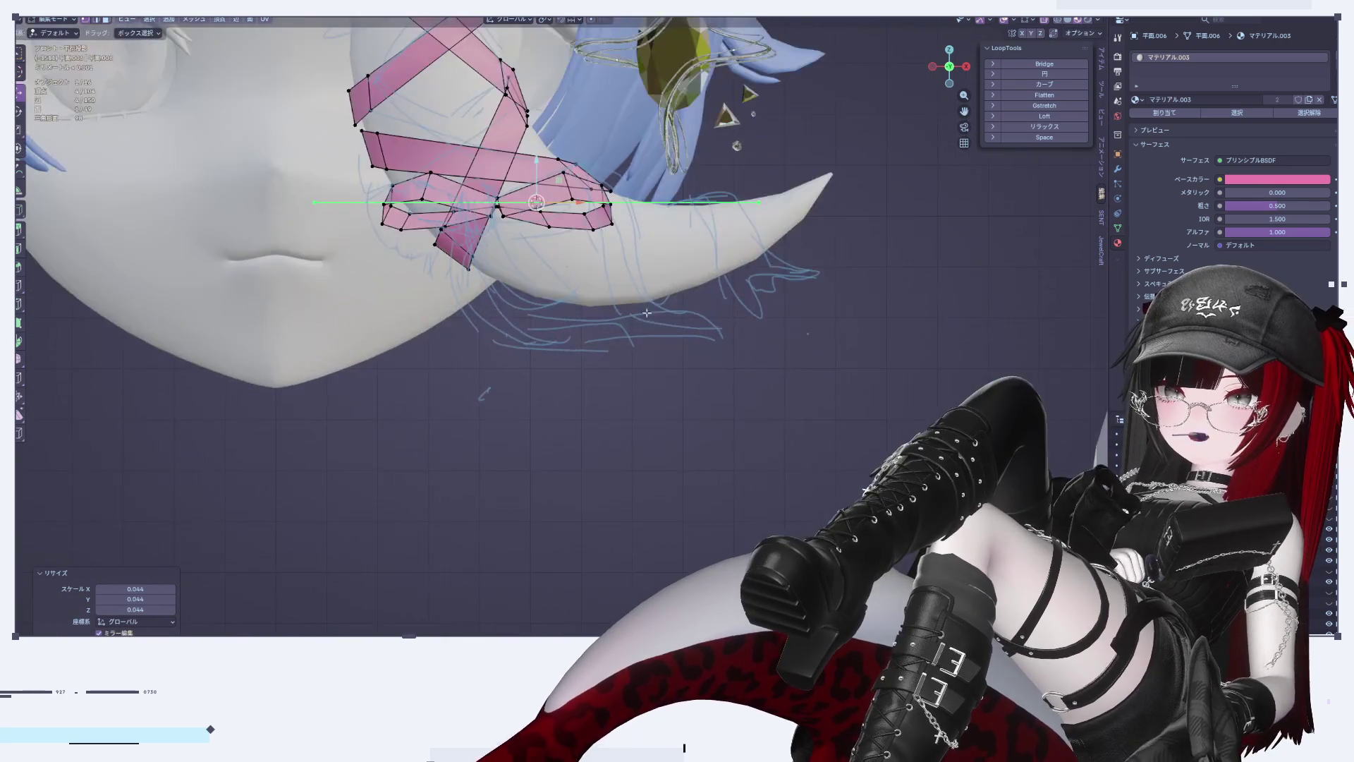
Step: Rotate the new plane 90° around X so it faces front
{"action": "middle_click_drag", "start_coordinate": [675, 338], "coordinate": [765, 396], "text": "shift"}
{"action": "key", "text": "r"}
{"action": "key", "text": "x"}
{"action": "key", "text": "9"}
{"action": "key", "text": "0"}
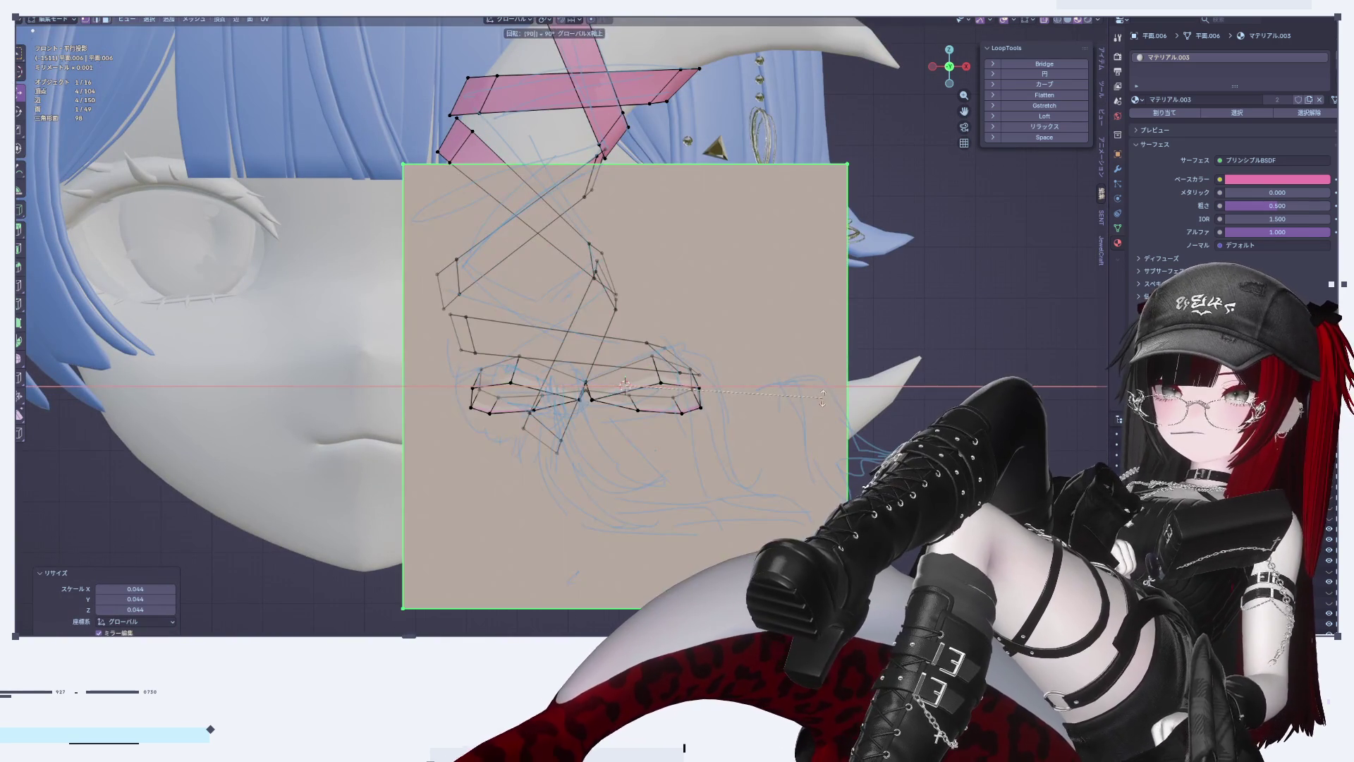
{"action": "key", "text": "Return"}
Step: Move the plane toward the ribbon along Y and scale it to 0.211
{"action": "middle_click_drag", "start_coordinate": [957, 292], "coordinate": [995, 223], "text": "shift"}
{"action": "left_click", "coordinate": [964, 67]}
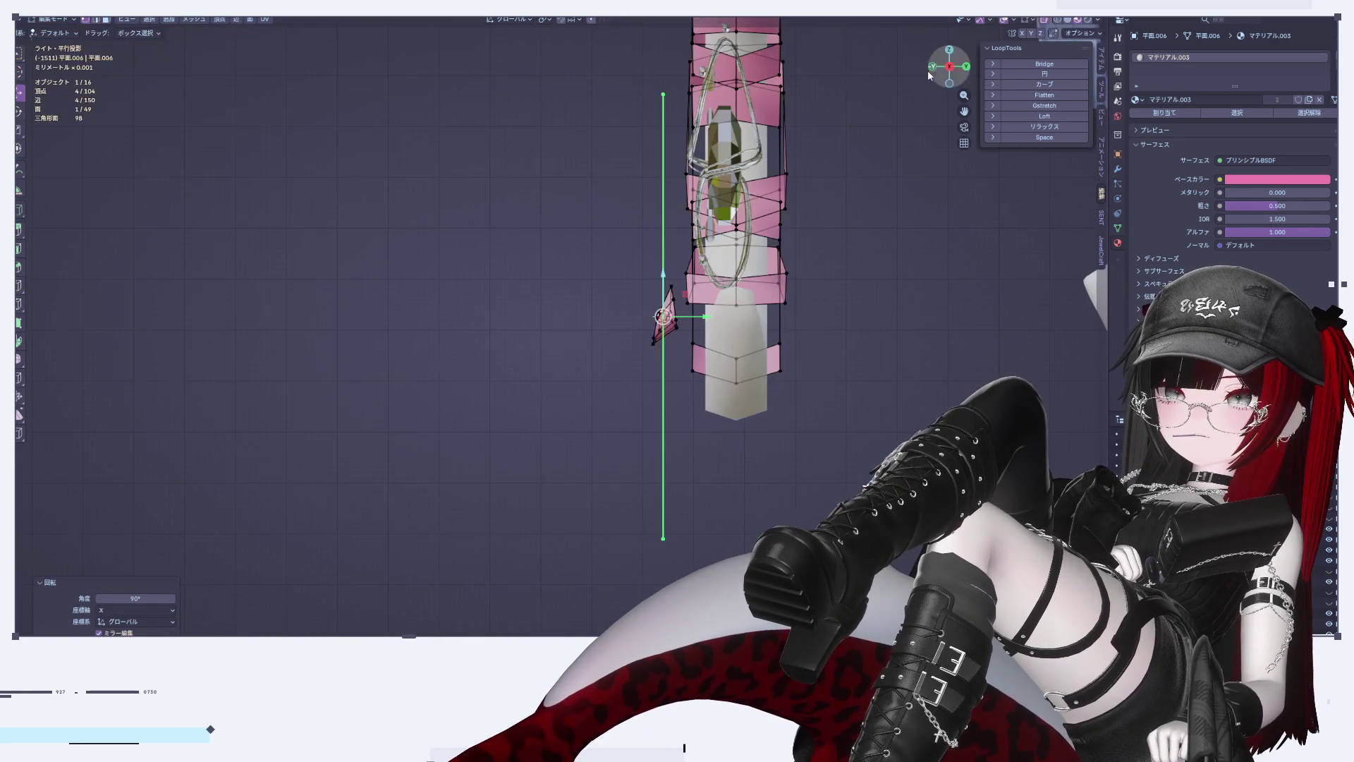
{"action": "left_click_drag", "start_coordinate": [707, 316], "coordinate": [683, 317]}
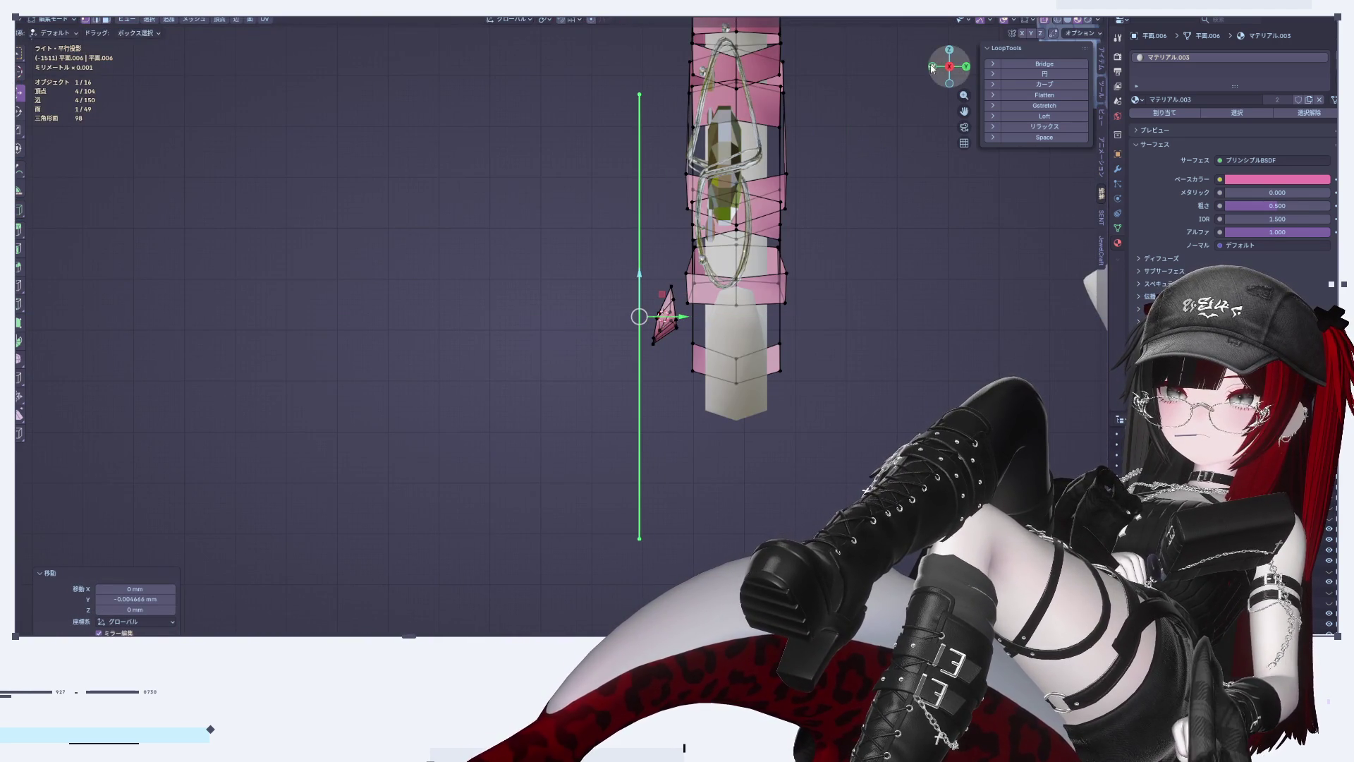
{"action": "left_click", "coordinate": [931, 67]}
{"action": "key", "text": "s"}
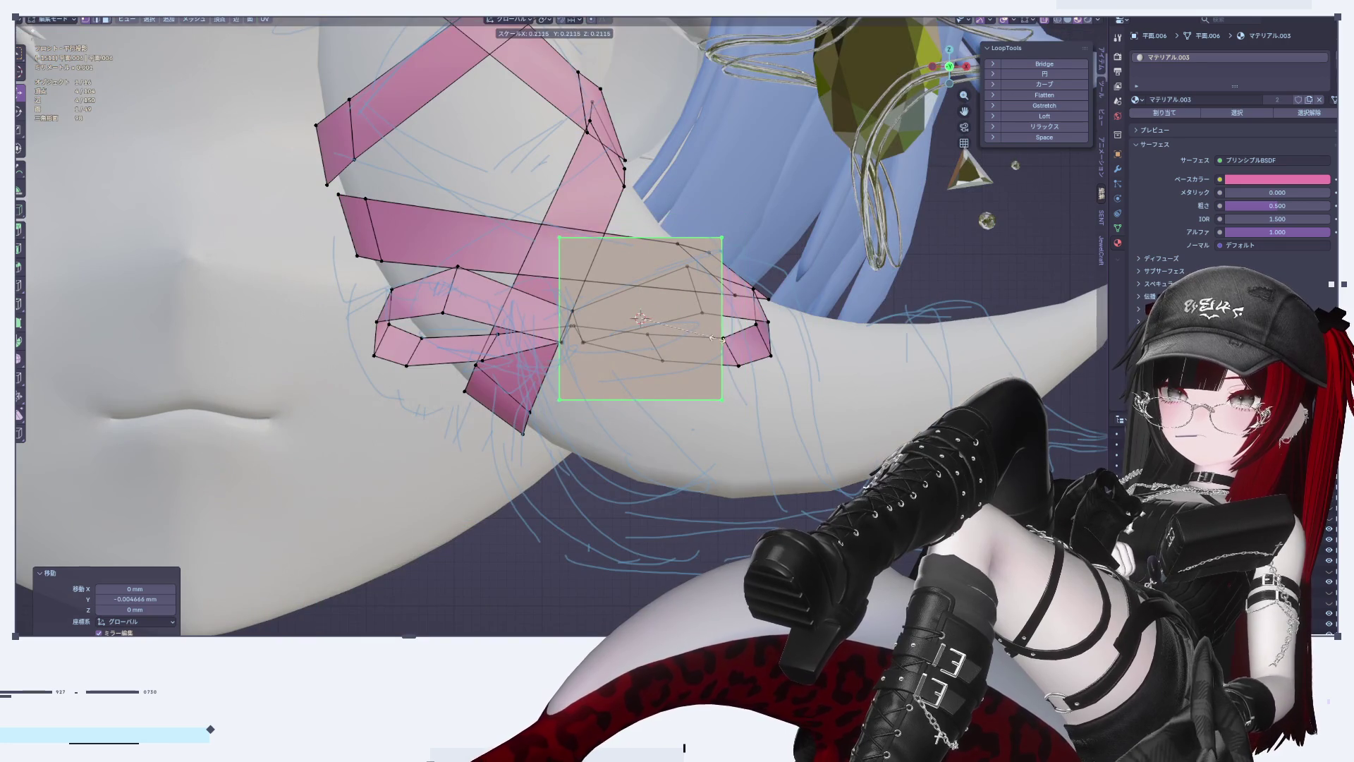
{"action": "left_click", "coordinate": [723, 339]}
Step: Slide the plane along X to the bow's centre knot and scale it to 0.355
{"action": "scroll", "coordinate": [721, 331], "scroll_direction": "up", "scroll_amount": 4}
{"action": "key", "text": "g"}
{"action": "key", "text": "x"}
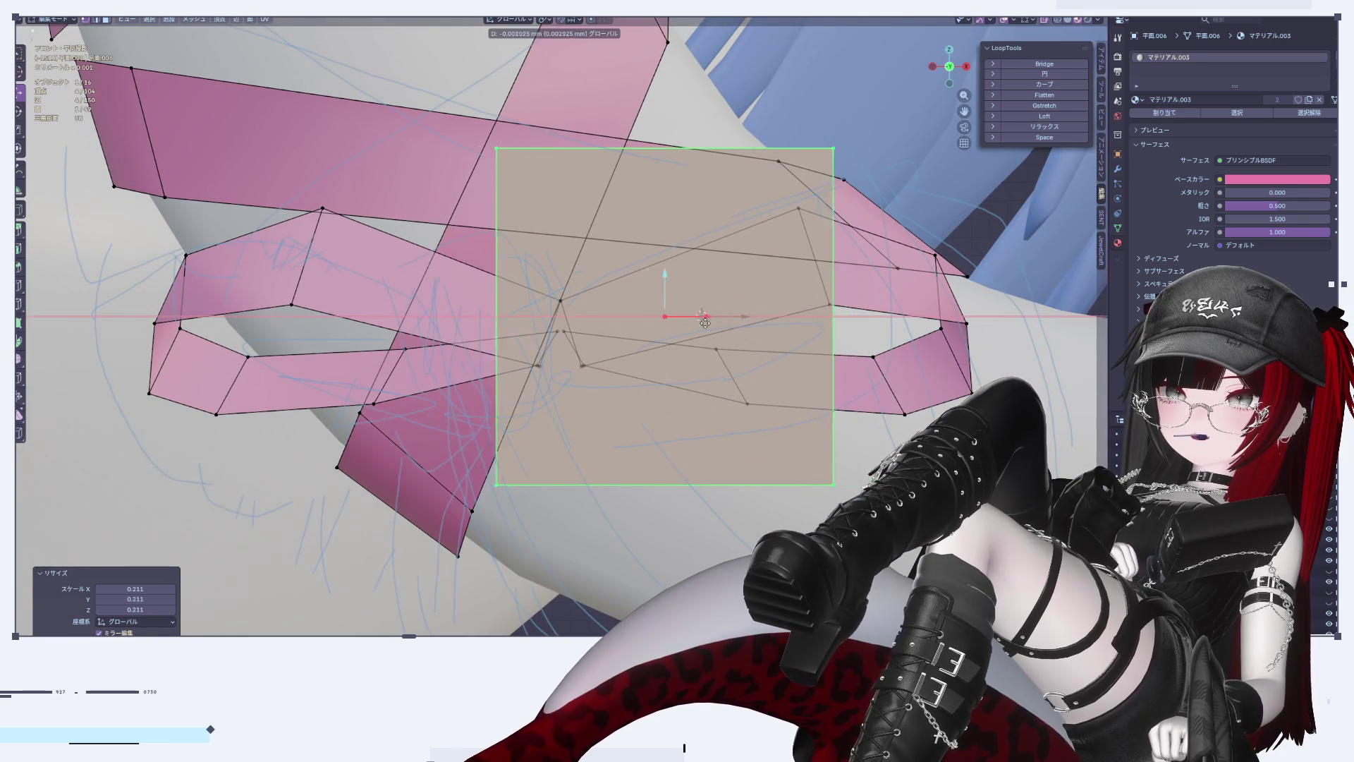
{"action": "left_click", "coordinate": [607, 322]}
{"action": "key", "text": "s"}
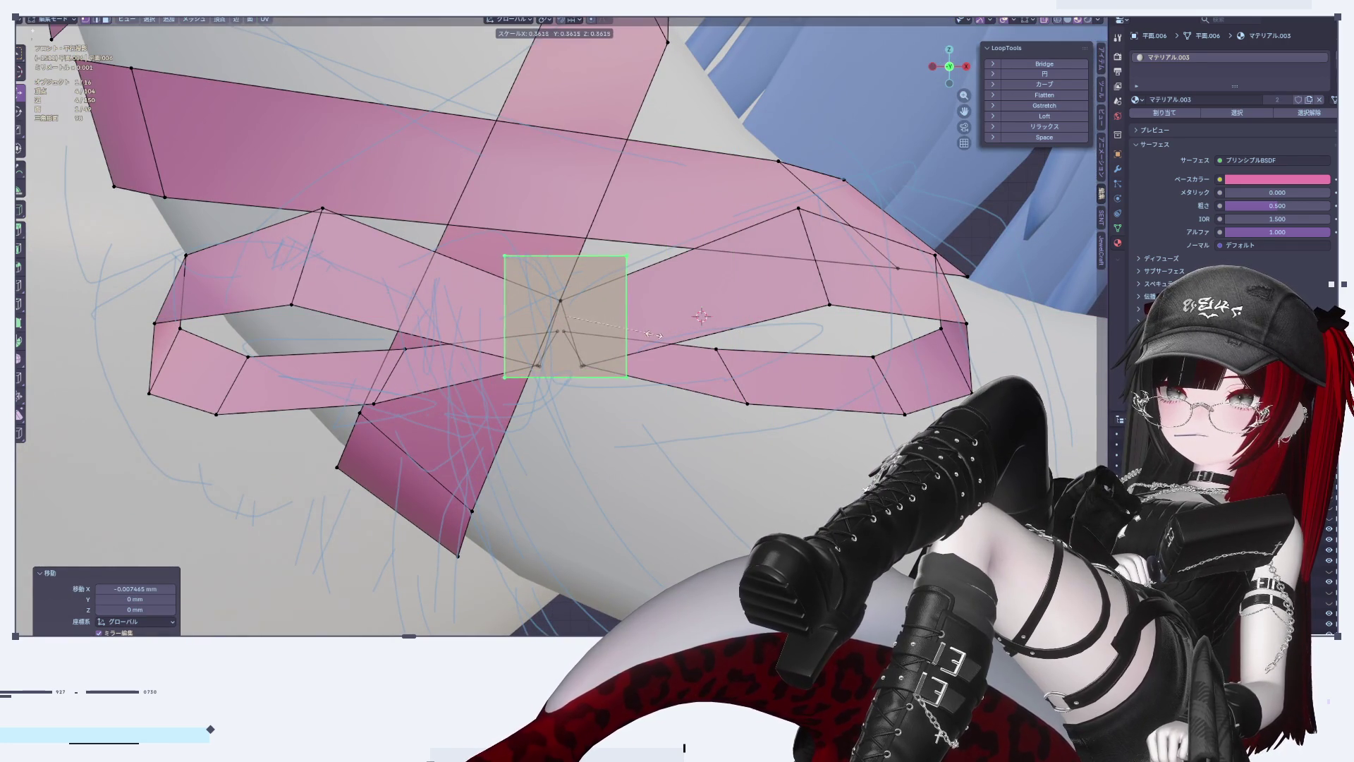
{"action": "left_click", "coordinate": [652, 333]}
{"action": "scroll", "coordinate": [649, 329], "scroll_direction": "up", "scroll_amount": 3}
Step: Check the knot plane and slightly fine-tune its size
{"action": "key", "text": "Tab"}
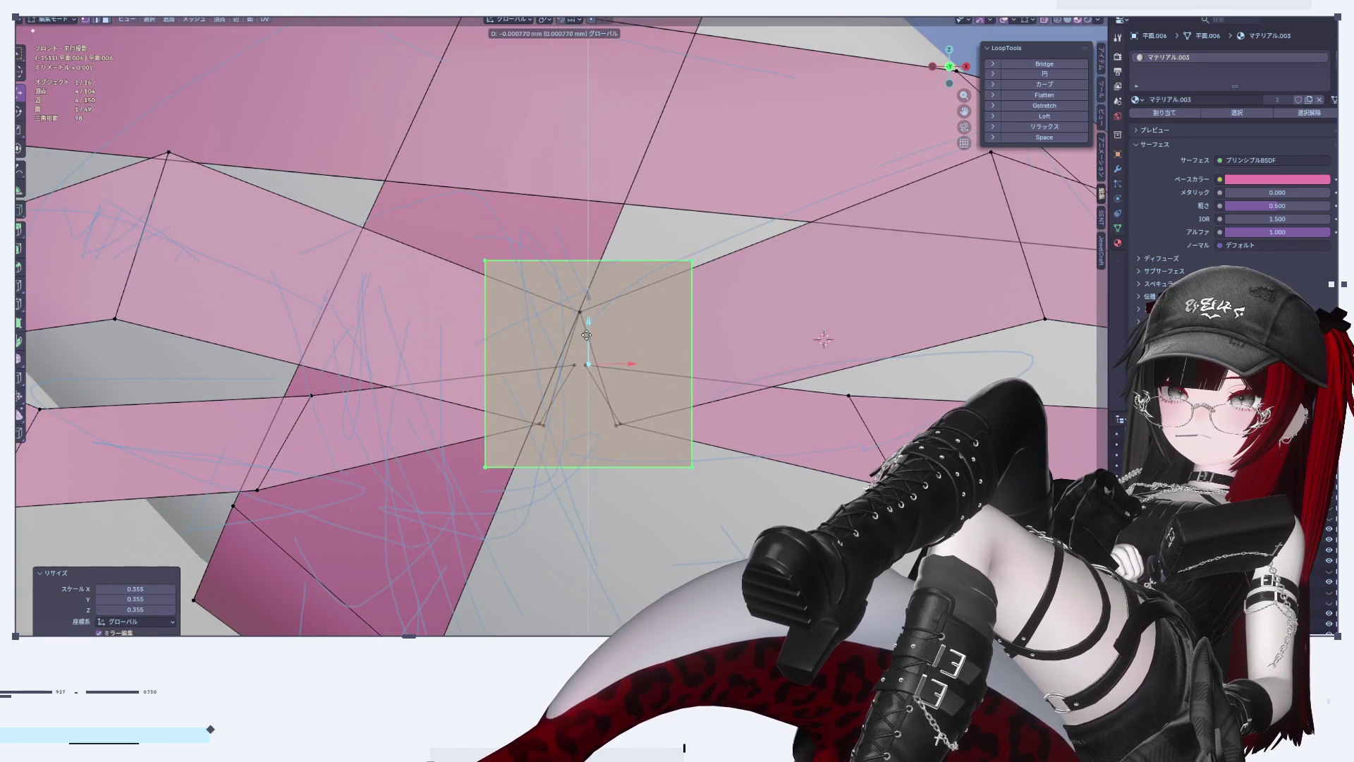
{"action": "scroll", "coordinate": [614, 342], "scroll_direction": "down", "scroll_amount": 10}
{"action": "key", "text": "Tab"}
{"action": "scroll", "coordinate": [682, 427], "scroll_direction": "up", "scroll_amount": 10}
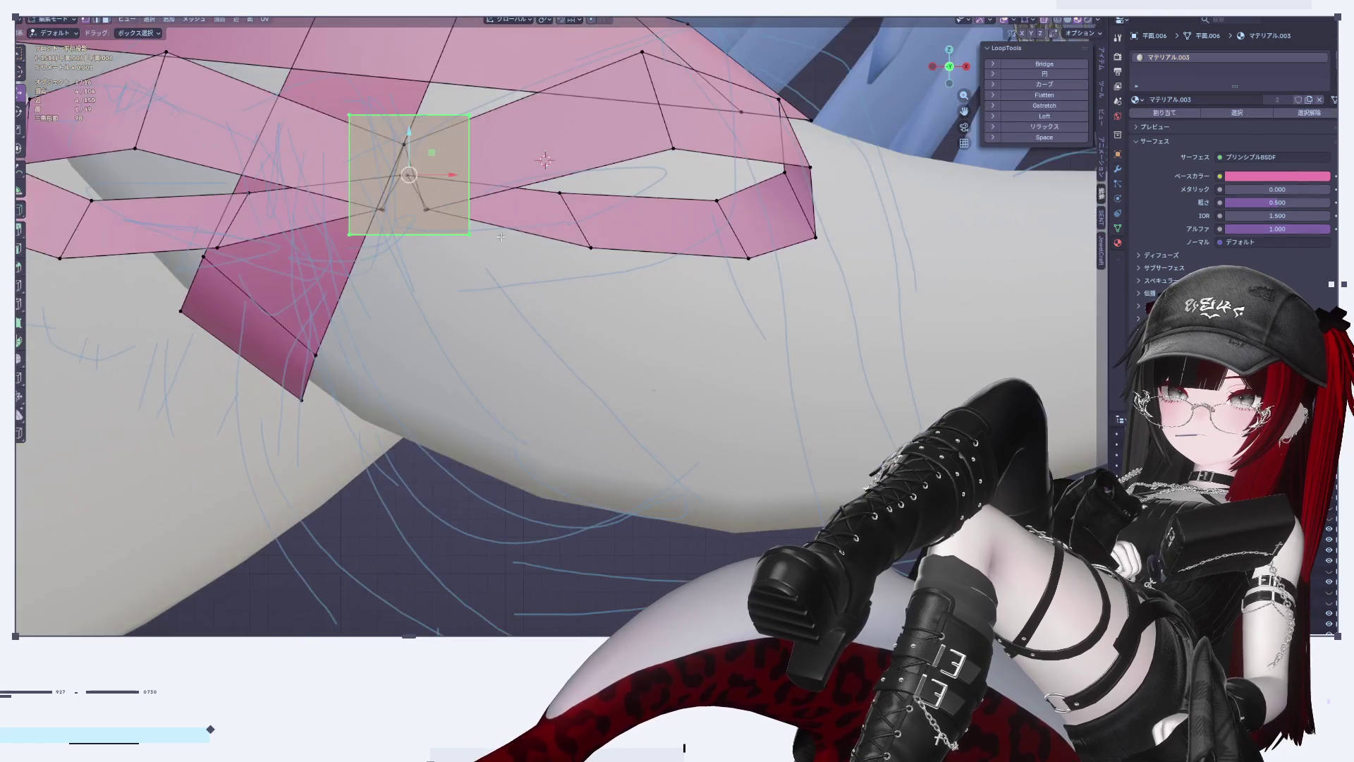
{"action": "key", "text": "s"}
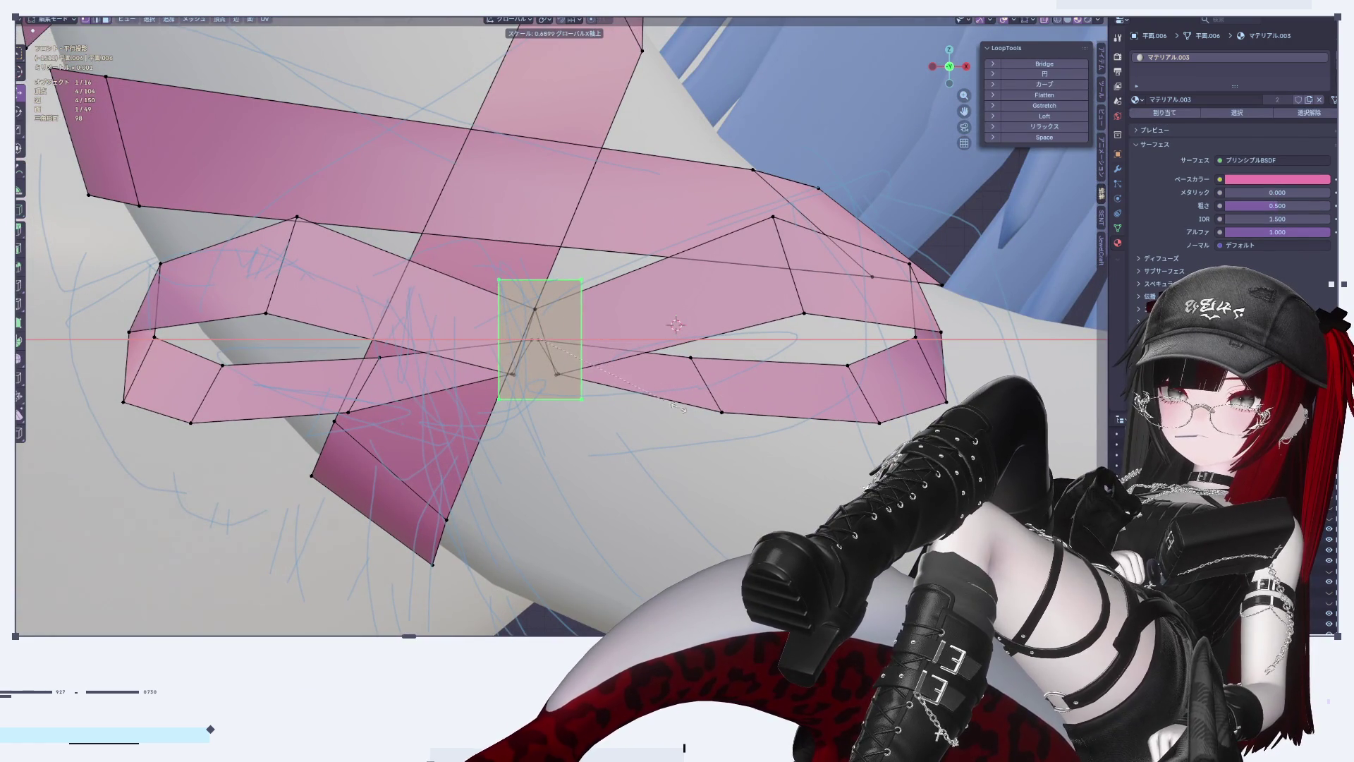
{"action": "left_click", "coordinate": [687, 411]}
{"action": "key", "text": "Tab"}
{"action": "scroll", "coordinate": [687, 411], "scroll_direction": "down", "scroll_amount": 8}
Step: Select the pink ribbon object and apply Shade Smooth to it
{"action": "mouse_move", "coordinate": [687, 410]}
{"action": "middle_mouse_down"}
{"action": "mouse_move", "coordinate": [853, 468]}
{"action": "mouse_move", "coordinate": [789, 446]}
{"action": "mouse_move", "coordinate": [818, 423]}
{"action": "middle_mouse_up"}
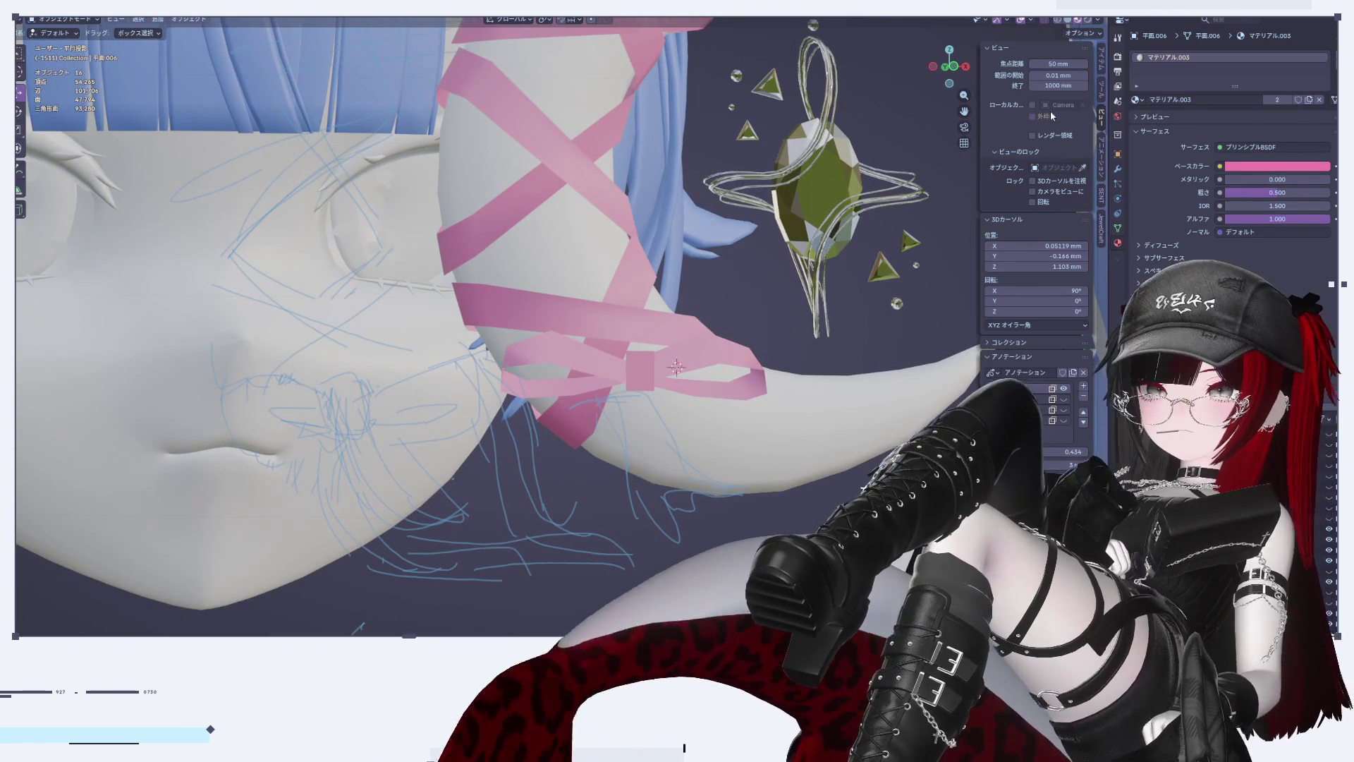
{"action": "left_click", "coordinate": [965, 67]}
{"action": "left_click", "coordinate": [933, 66]}
{"action": "scroll", "coordinate": [624, 302], "scroll_direction": "up", "scroll_amount": 5}
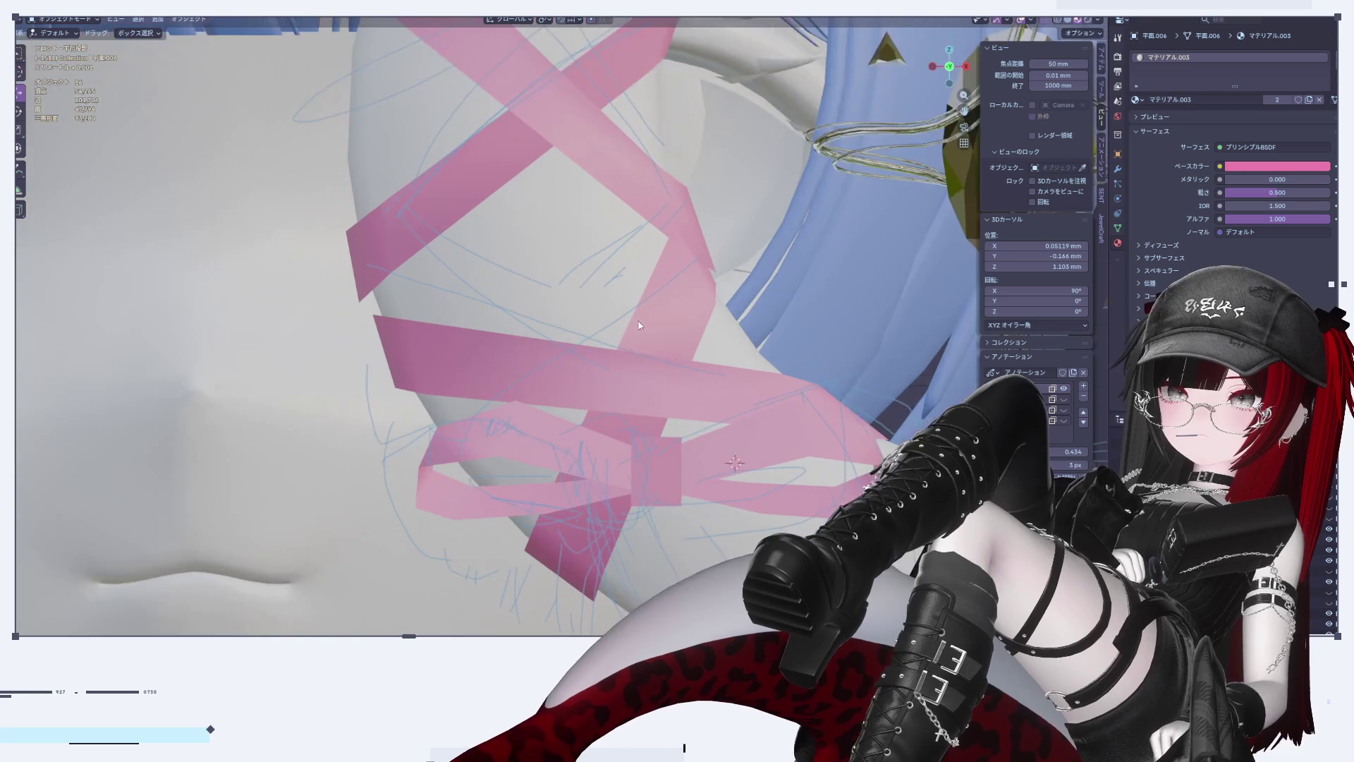
{"action": "scroll", "coordinate": [633, 264], "scroll_direction": "up", "scroll_amount": 1}
{"action": "left_click", "coordinate": [764, 381]}
{"action": "right_click", "coordinate": [764, 380]}
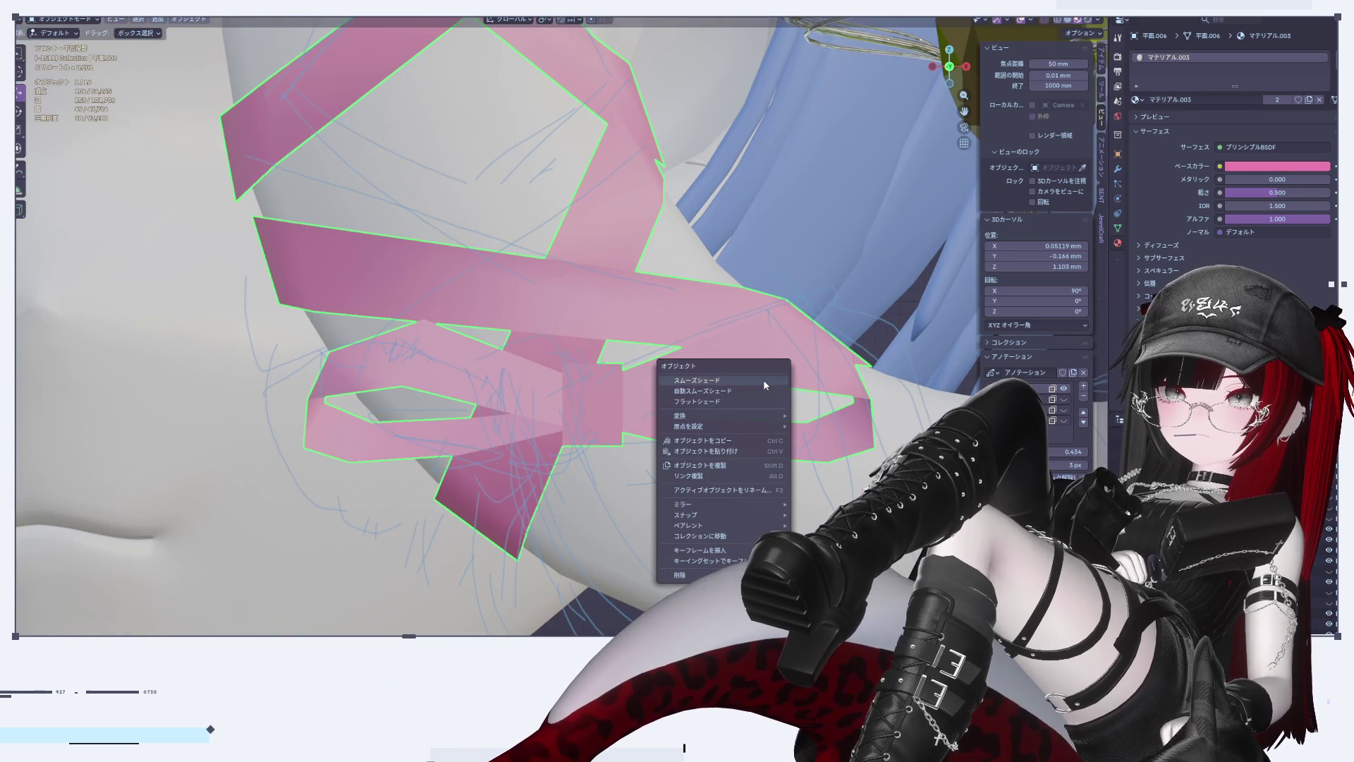
{"action": "left_click", "coordinate": [763, 380]}
Step: Inspect the ribbon's bow and new square knot in both Edit and Object Mode
{"action": "key", "text": "Tab"}
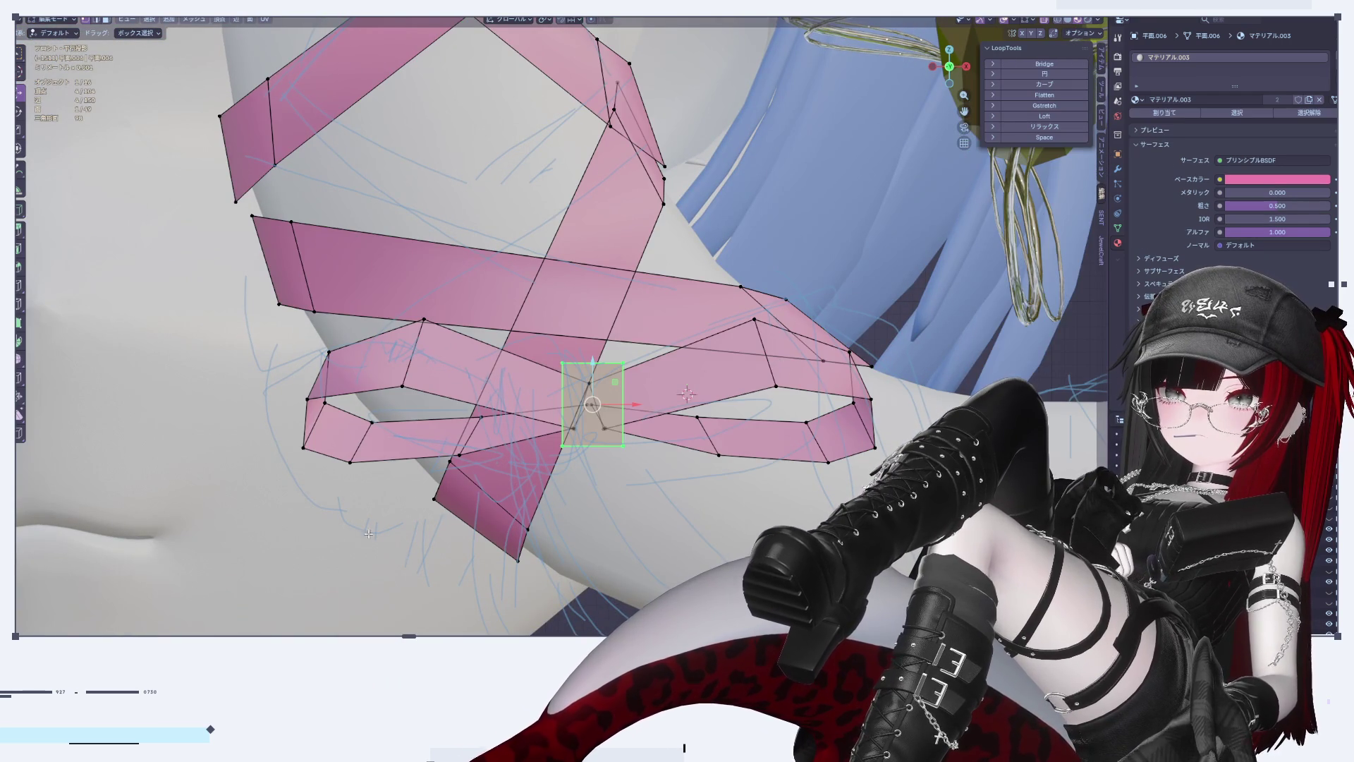
{"action": "scroll", "coordinate": [361, 518], "scroll_direction": "down", "scroll_amount": 2}
{"action": "scroll", "coordinate": [361, 518], "scroll_direction": "down", "scroll_amount": 4}
{"action": "scroll", "coordinate": [434, 438], "scroll_direction": "up", "scroll_amount": 7}
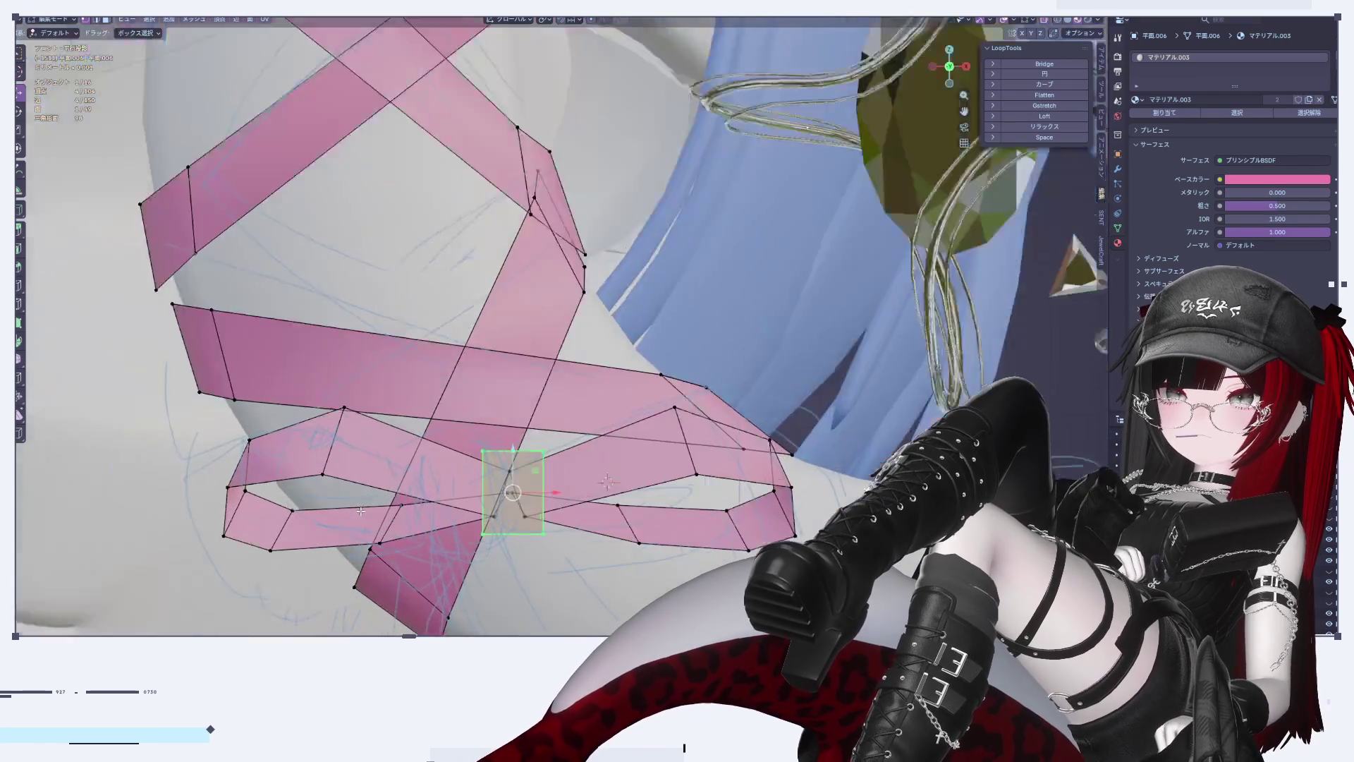
{"action": "middle_click_drag", "start_coordinate": [434, 438], "coordinate": [426, 433], "text": "shift"}
{"action": "key", "text": "Tab"}
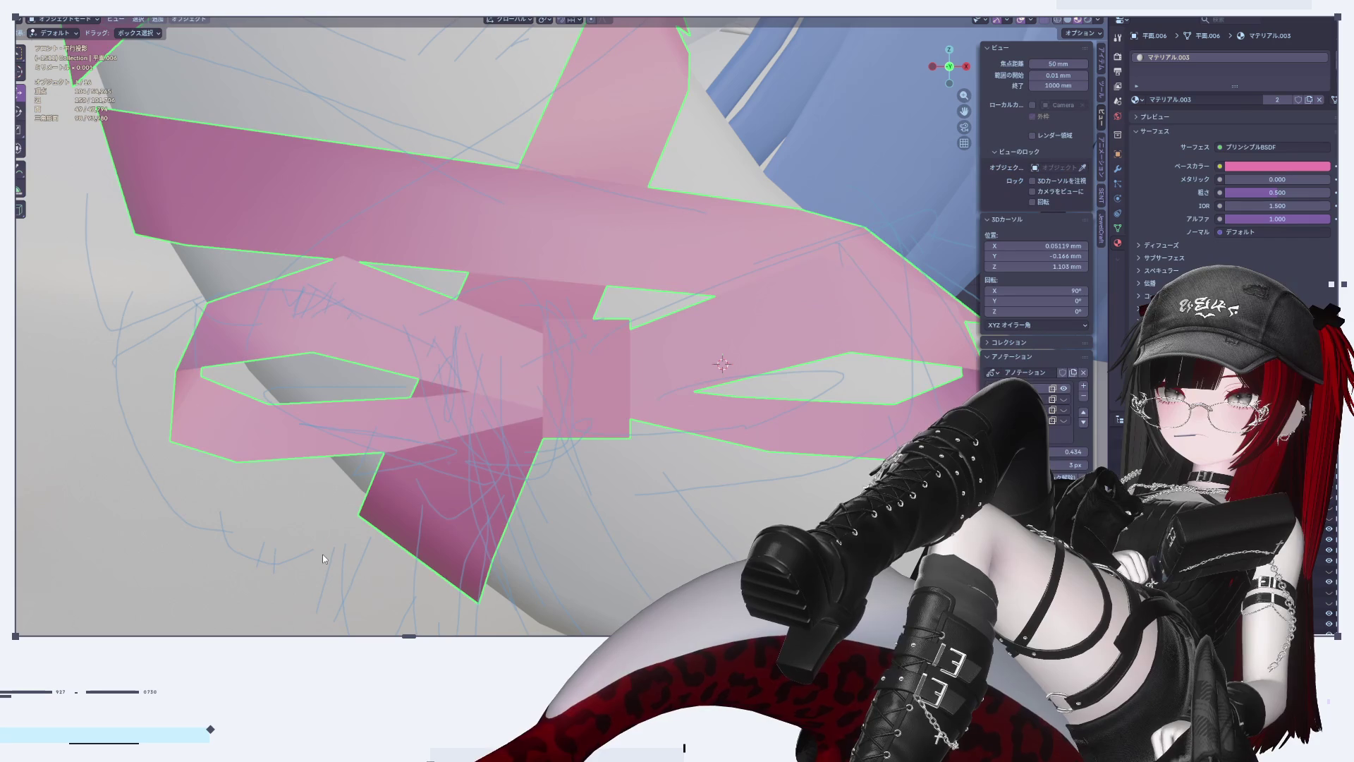
{"action": "scroll", "coordinate": [352, 345], "scroll_direction": "down", "scroll_amount": 9}
{"action": "scroll", "coordinate": [529, 392], "scroll_direction": "down", "scroll_amount": 2}
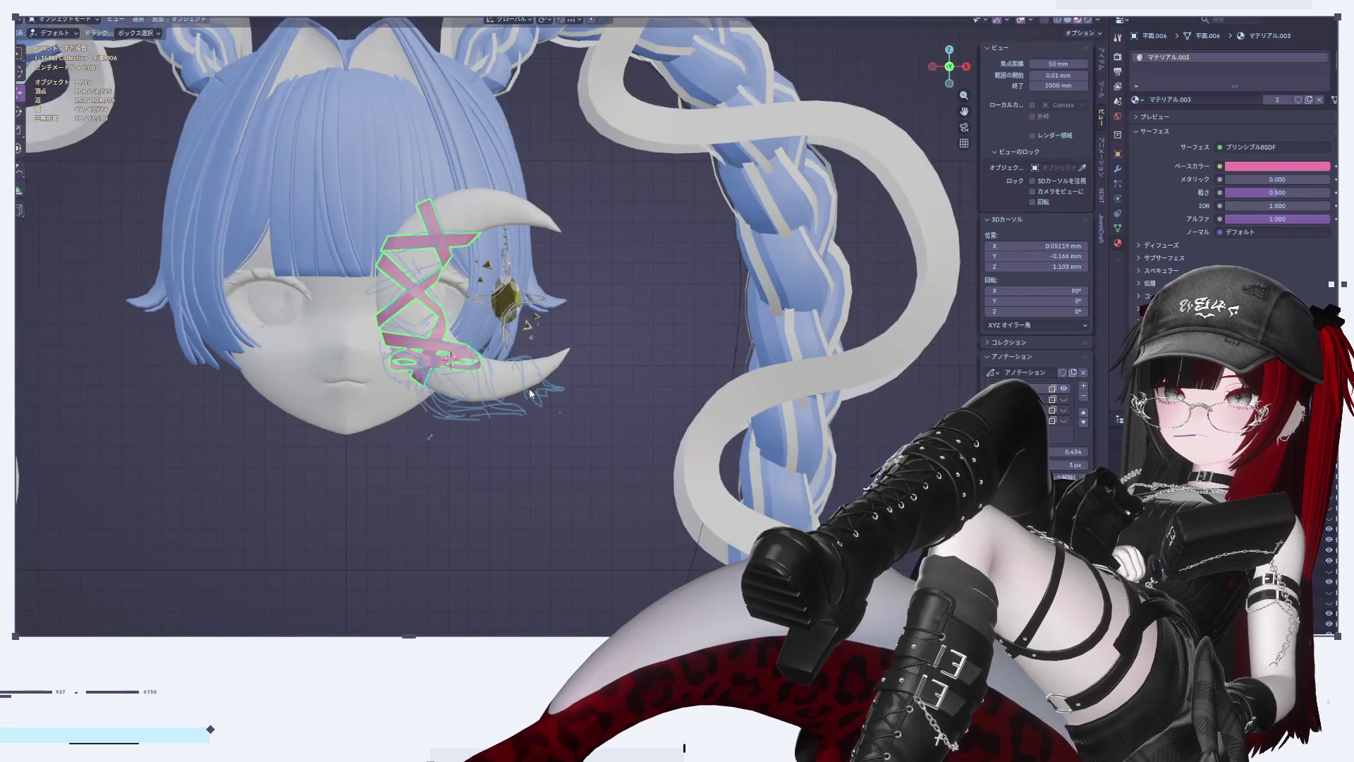
{"action": "scroll", "coordinate": [346, 406], "scroll_direction": "up", "scroll_amount": 8}
{"action": "scroll", "coordinate": [346, 407], "scroll_direction": "up", "scroll_amount": 2}
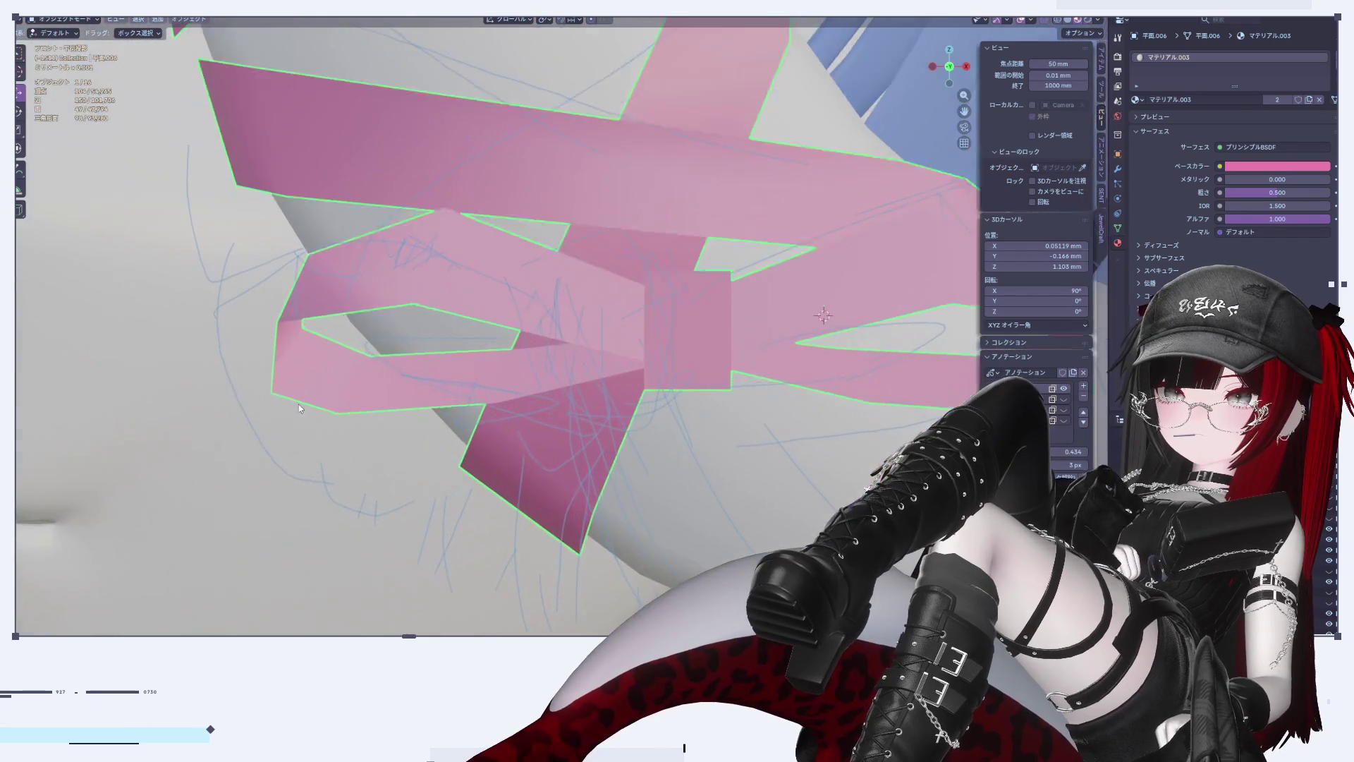
{"action": "key", "text": "Tab"}
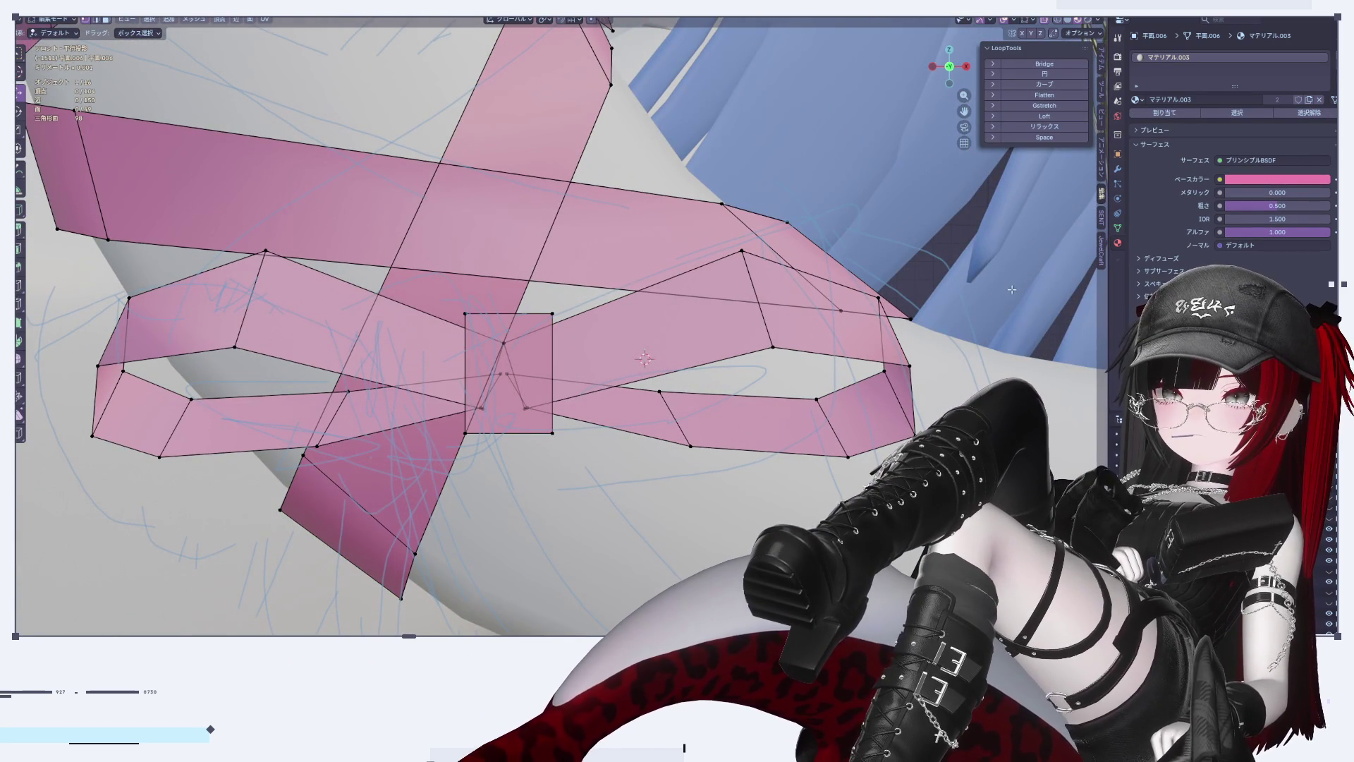
Step: Select both bow loops with L and separate them into their own object
{"action": "key", "text": "l"}
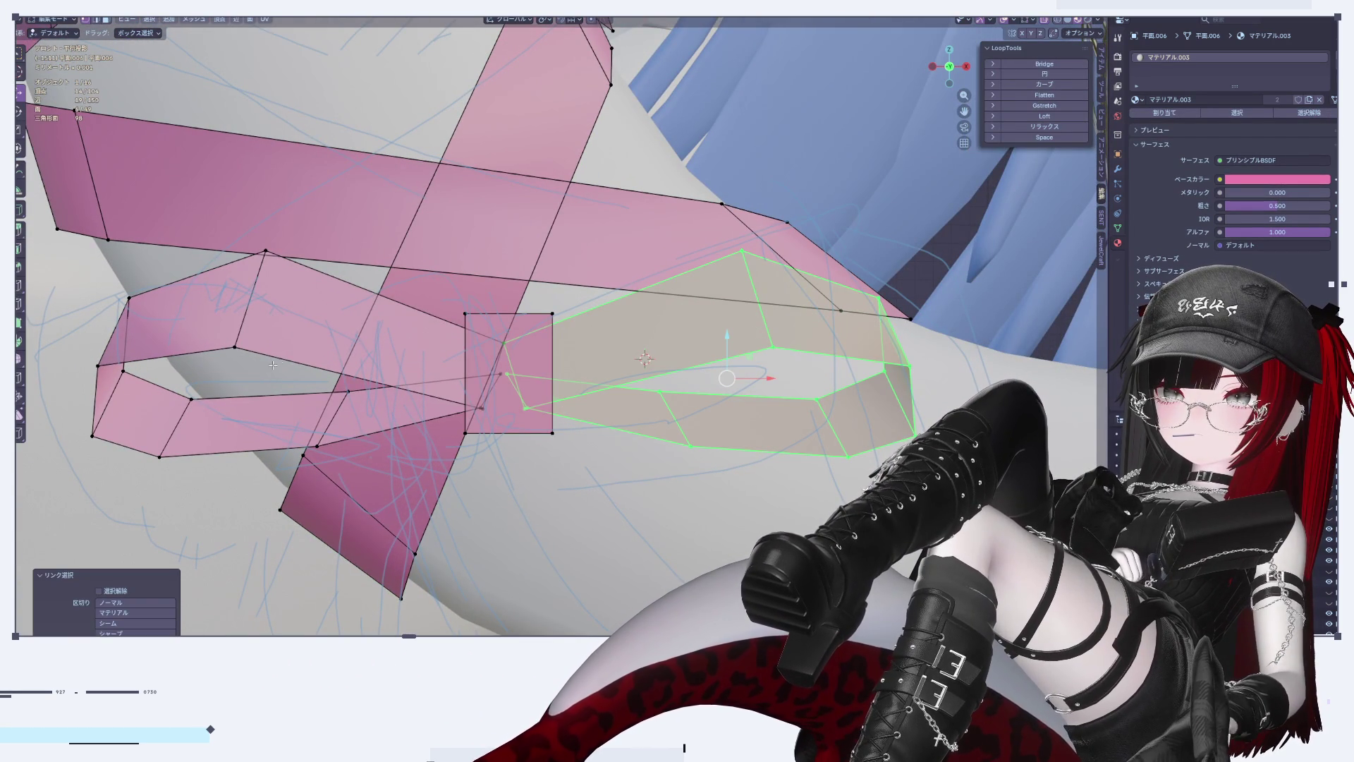
{"action": "key", "text": "l"}
{"action": "key", "text": "p"}
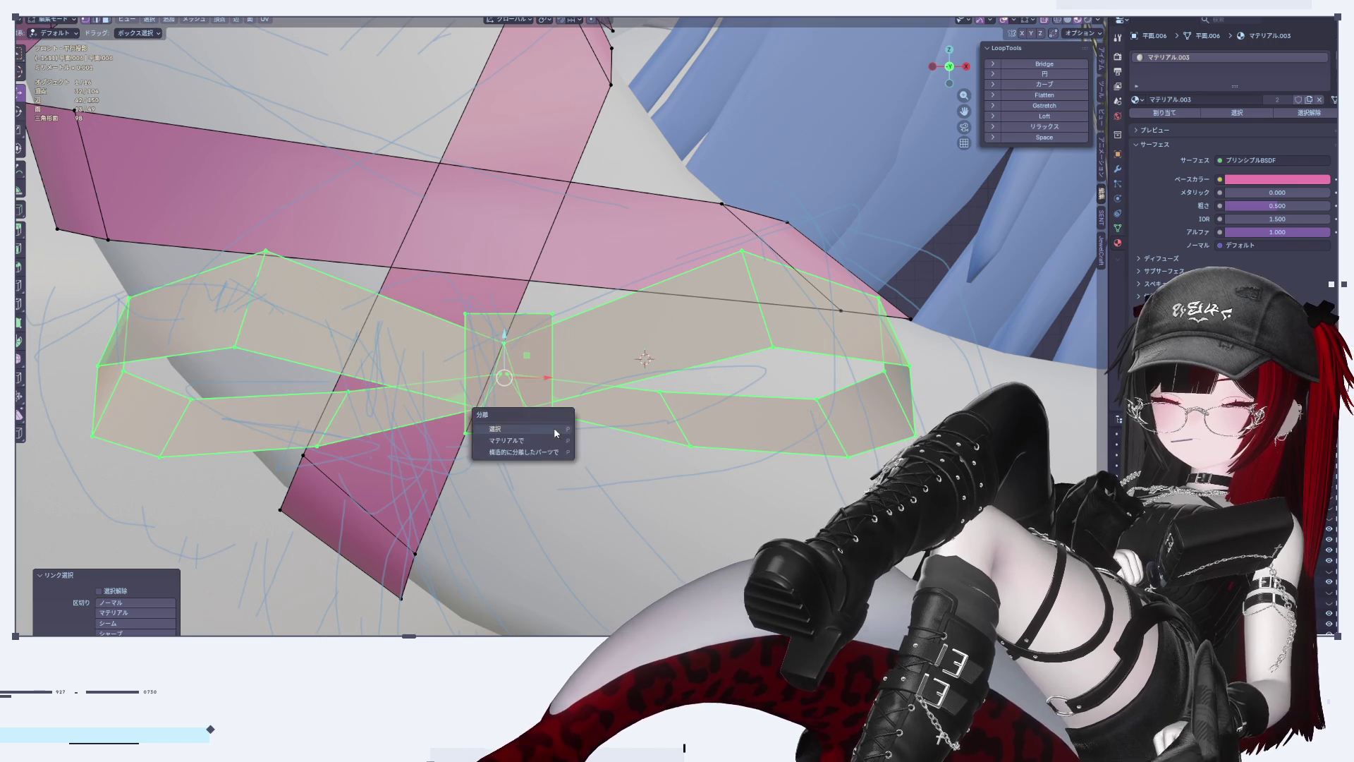
{"action": "left_click", "coordinate": [521, 429]}
Step: Add a Subdivision Surface modifier to the separated bow object
{"action": "key", "text": "Tab"}
{"action": "scroll", "coordinate": [672, 377], "scroll_direction": "down", "scroll_amount": 2}
{"action": "left_click", "coordinate": [748, 332]}
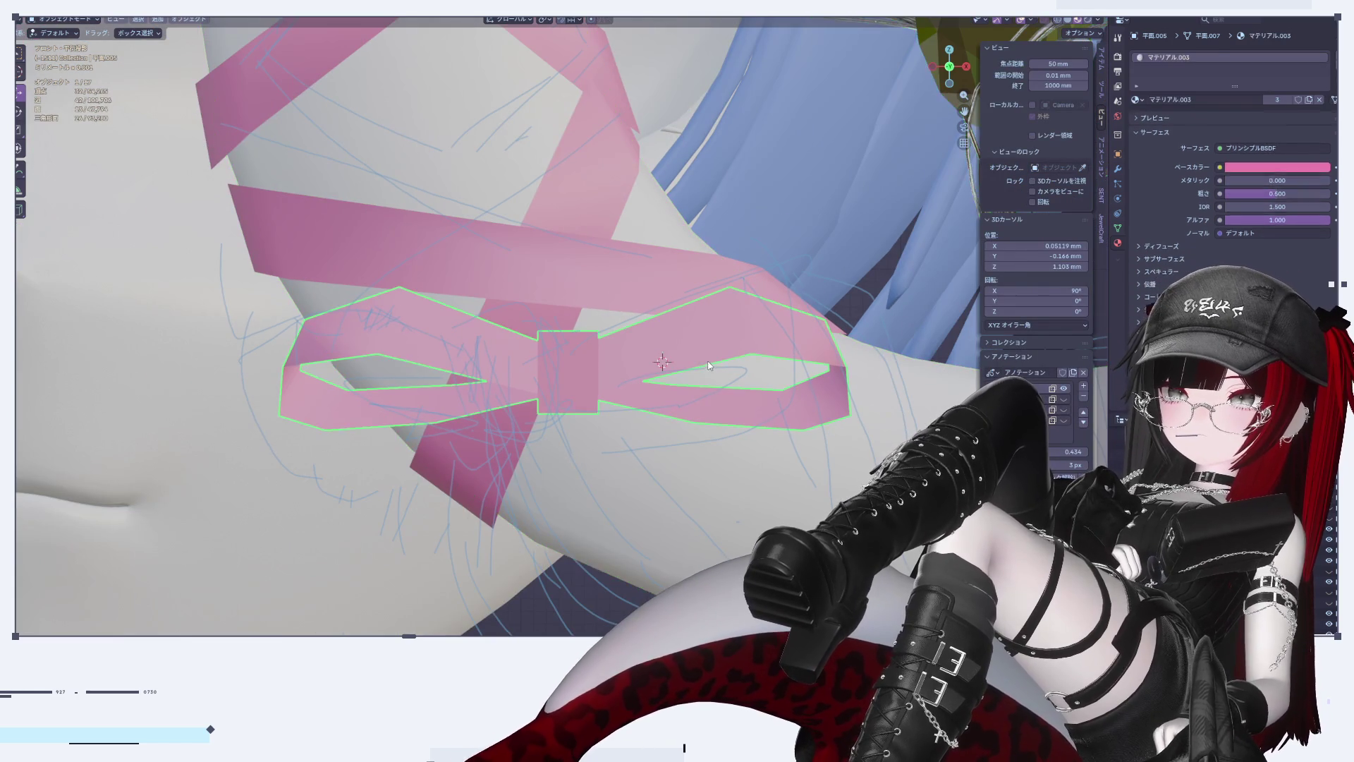
{"action": "left_click", "coordinate": [1118, 170]}
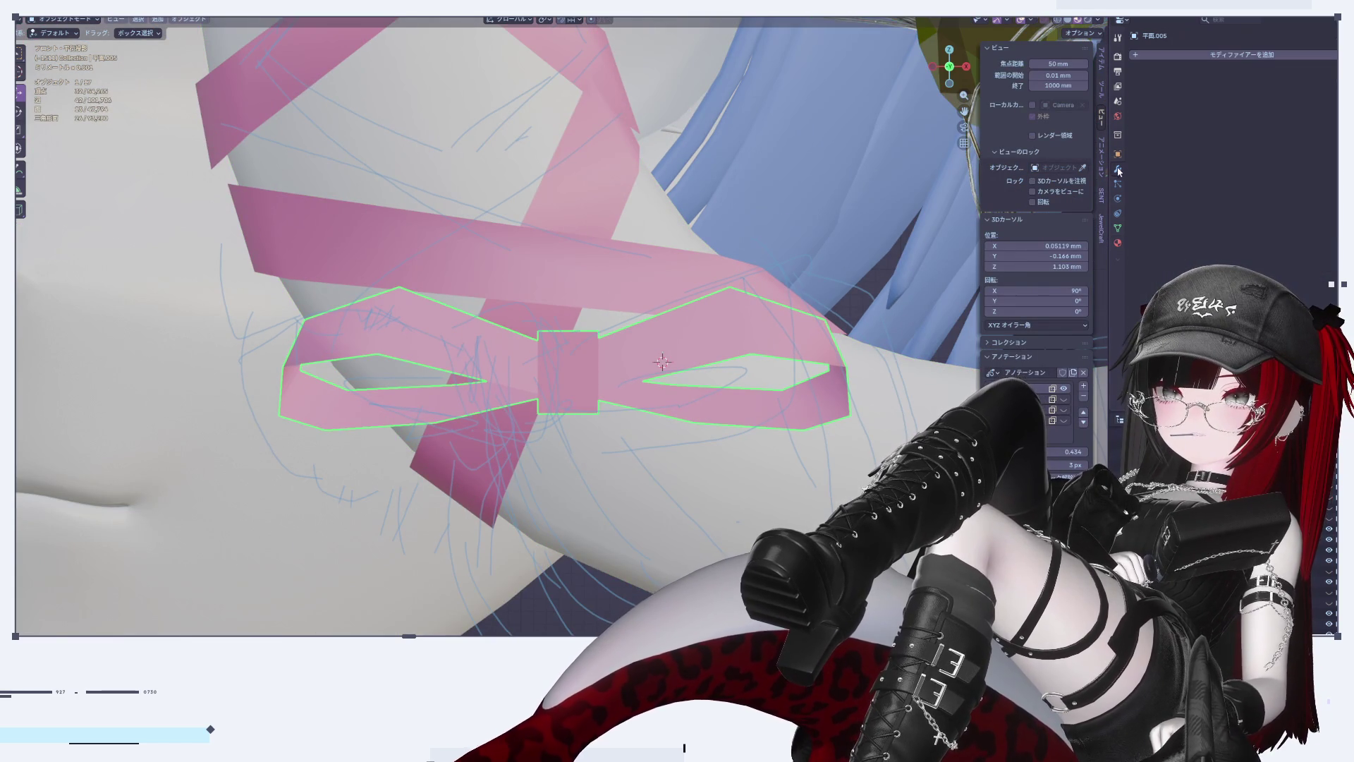
{"action": "left_click", "coordinate": [1200, 68]}
{"action": "mouse_move", "coordinate": [1203, 61]}
{"action": "left_click", "coordinate": [1300, 224]}
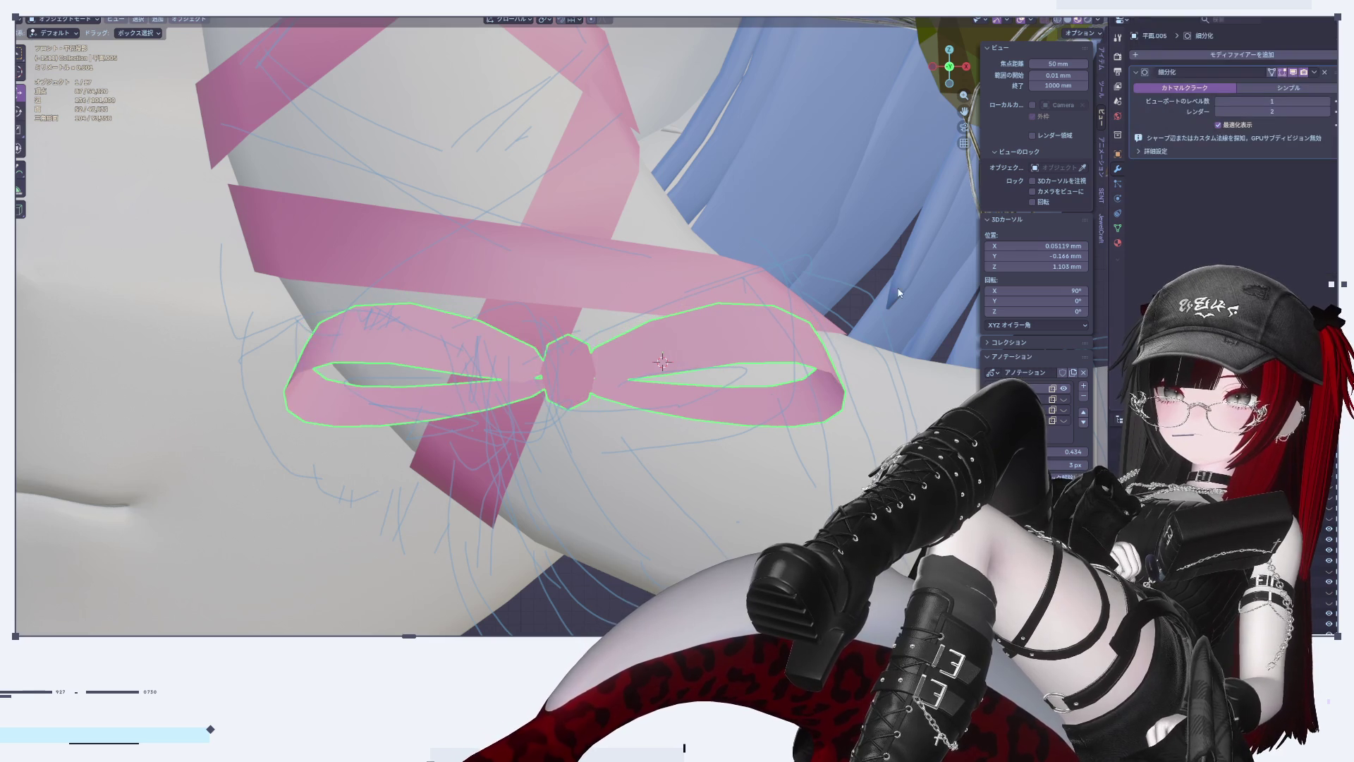
Step: Crease the bow's centre knot face to 1 so it stays square
{"action": "key", "text": "Tab"}
{"action": "scroll", "coordinate": [527, 272], "scroll_direction": "up", "scroll_amount": 5}
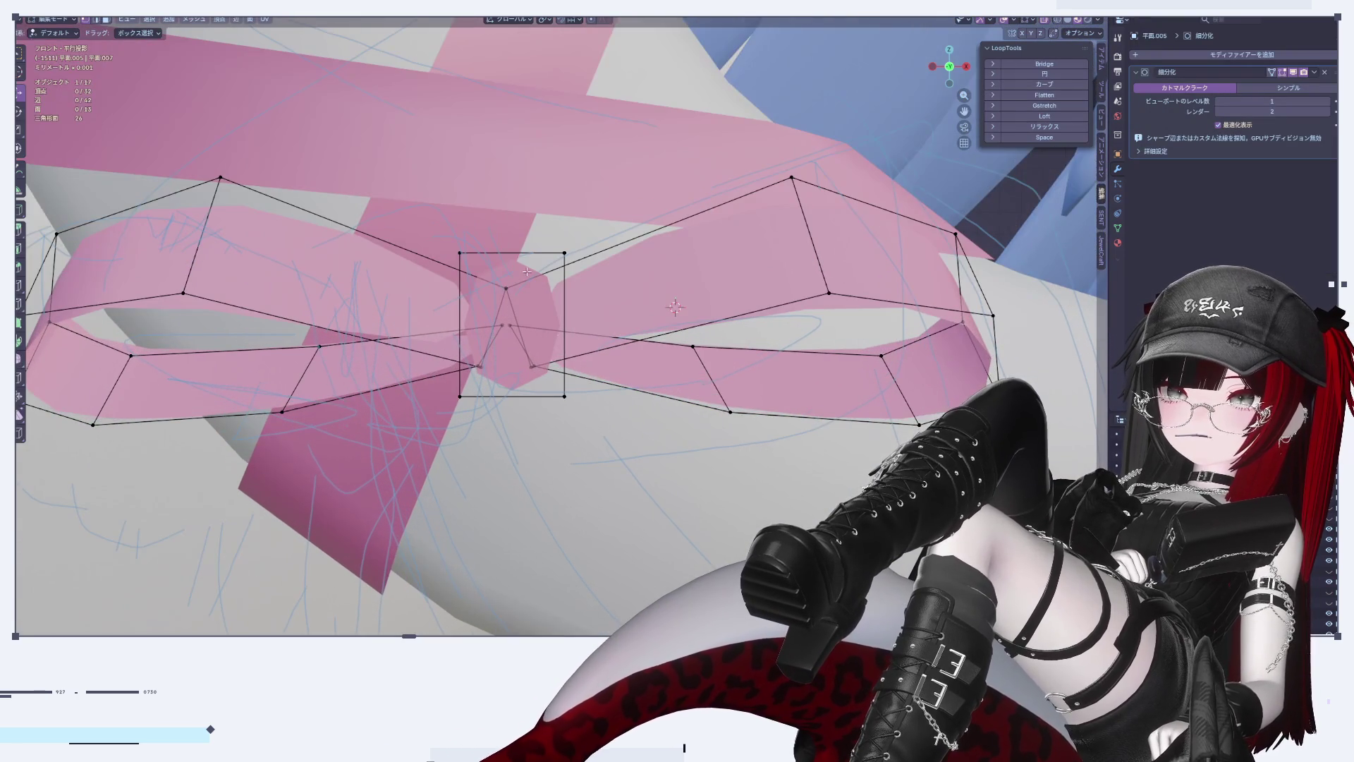
{"action": "middle_click_drag", "start_coordinate": [527, 271], "coordinate": [622, 274], "text": "shift"}
{"action": "scroll", "coordinate": [637, 321], "scroll_direction": "up", "scroll_amount": 2}
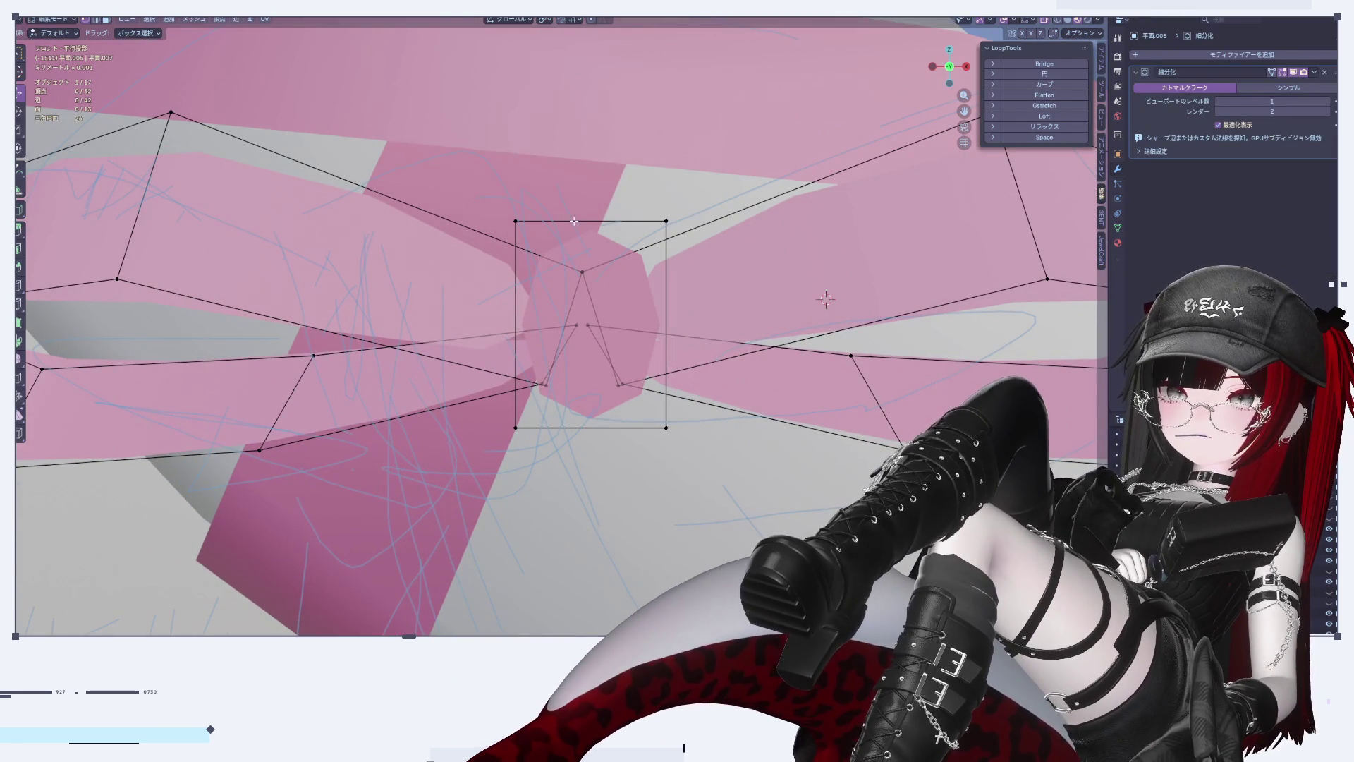
{"action": "left_click", "coordinate": [596, 422], "text": "shift"}
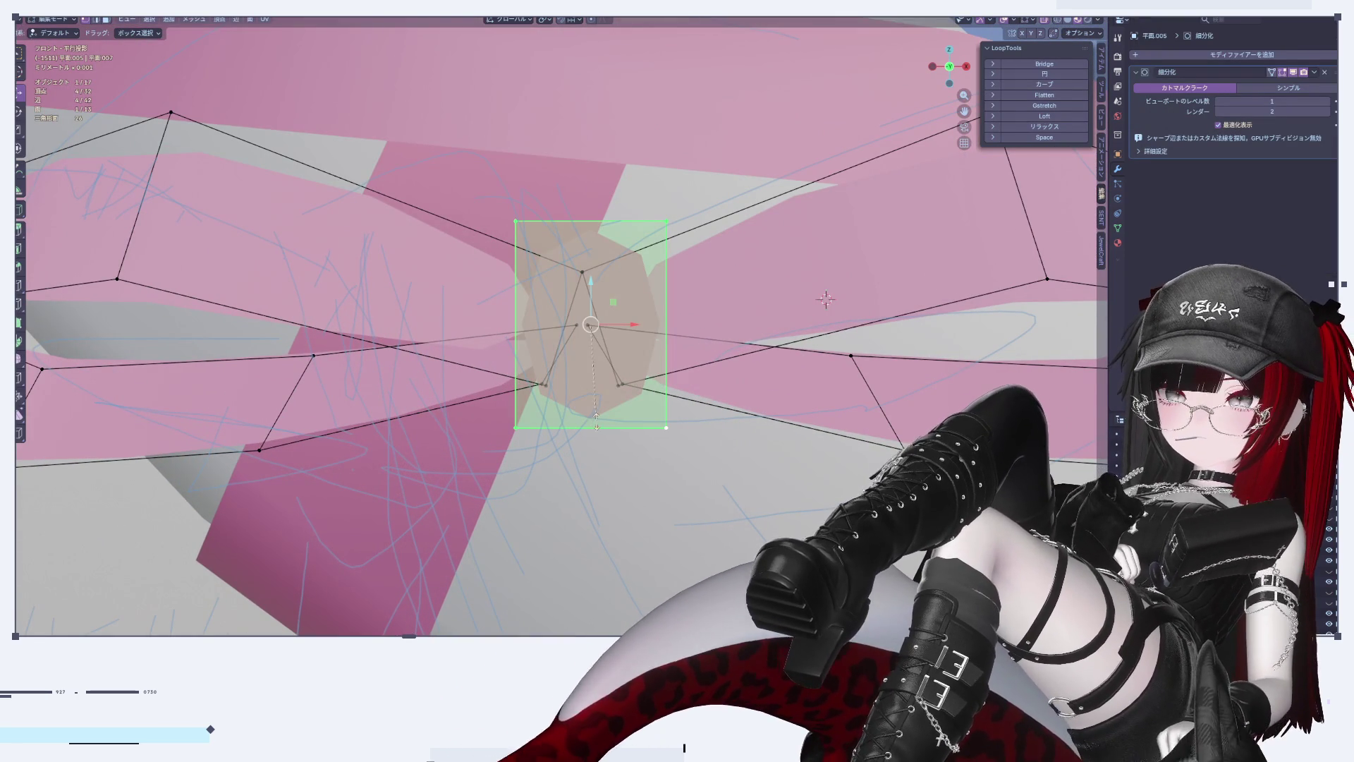
{"action": "key", "text": "shift+e"}
{"action": "left_click", "coordinate": [1178, 45]}
{"action": "left_click", "coordinate": [1101, 116]}
Step: Apply the Subdivision Surface modifier to make the smoothing permanent geometry
{"action": "key", "text": "Tab"}
{"action": "scroll", "coordinate": [560, 378], "scroll_direction": "down", "scroll_amount": 5}
{"action": "middle_click_drag", "start_coordinate": [560, 378], "coordinate": [512, 532]}
{"action": "scroll", "coordinate": [512, 533], "scroll_direction": "up", "scroll_amount": 1}
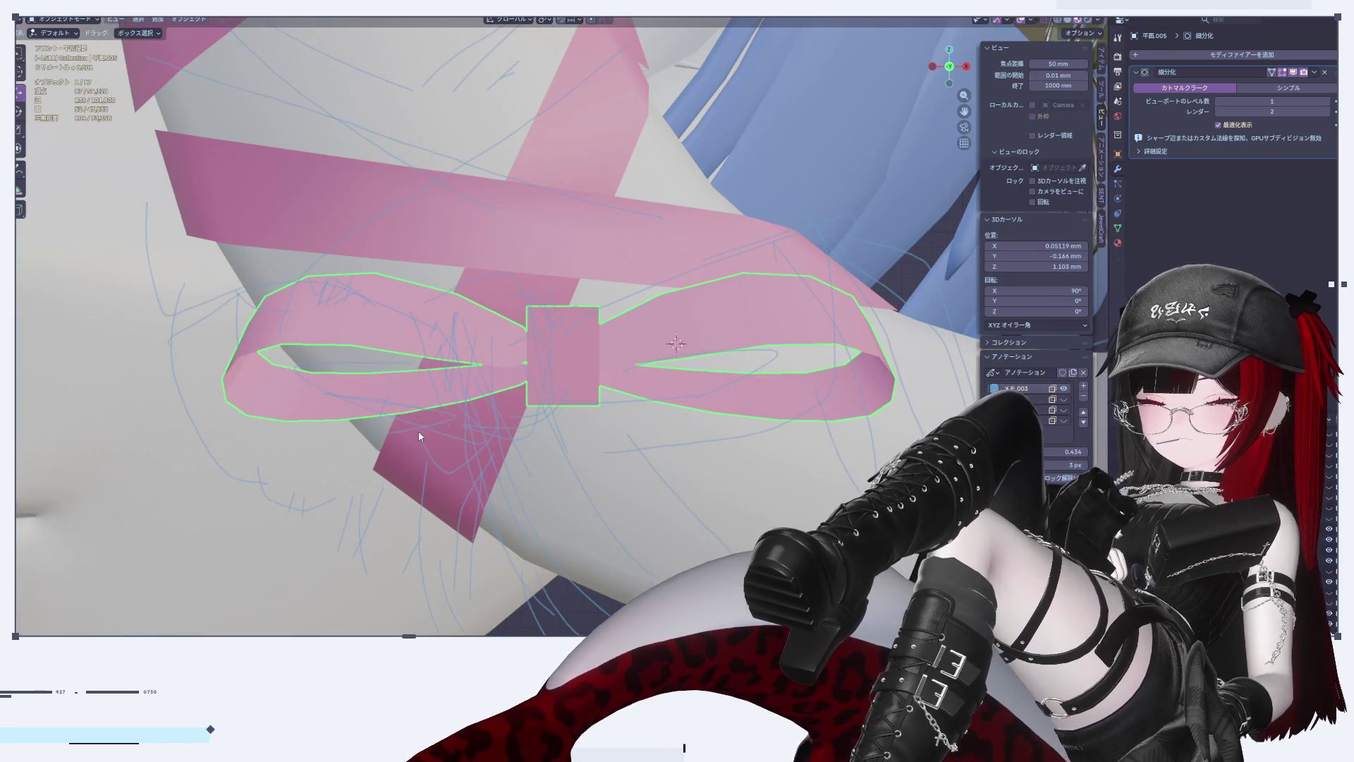
{"action": "key", "text": "Tab"}
{"action": "scroll", "coordinate": [418, 430], "scroll_direction": "up", "scroll_amount": 2}
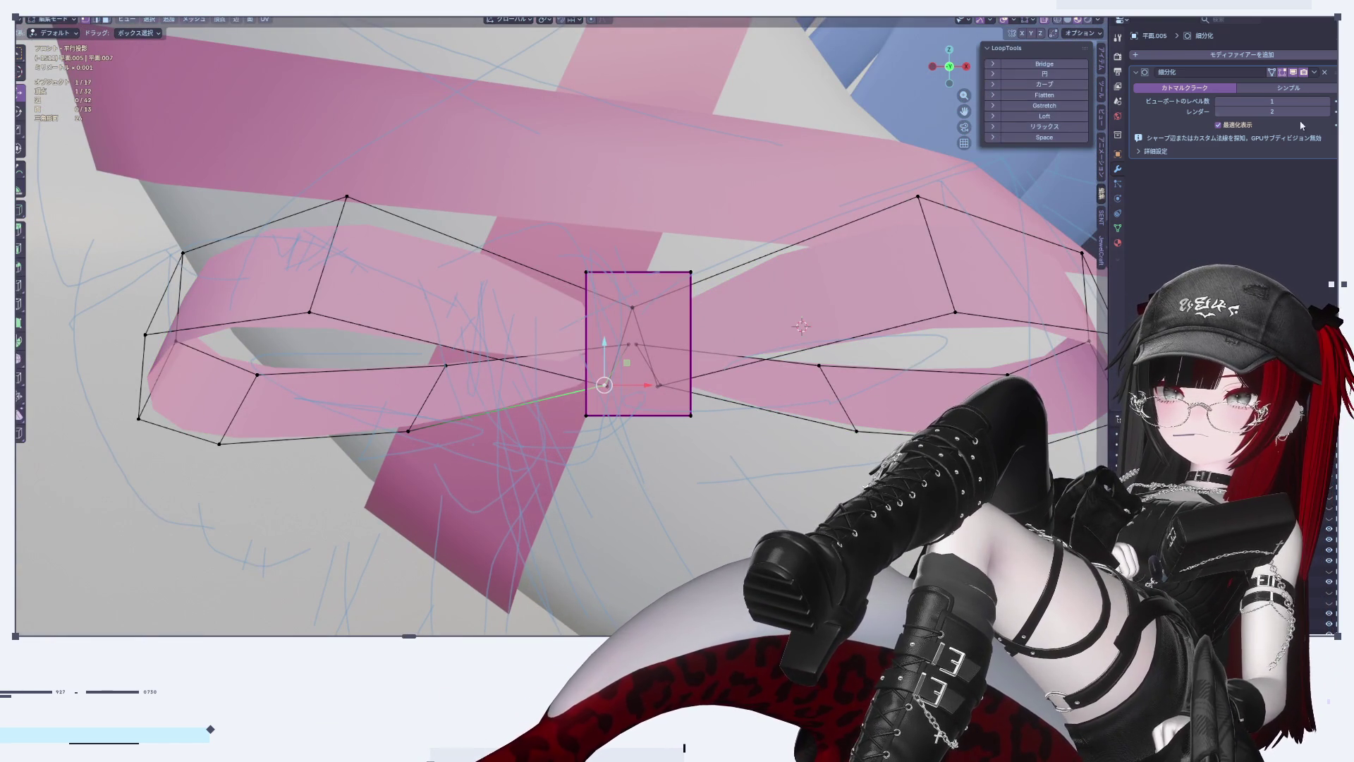
{"action": "left_click", "coordinate": [1314, 73]}
{"action": "key", "text": "Escape"}
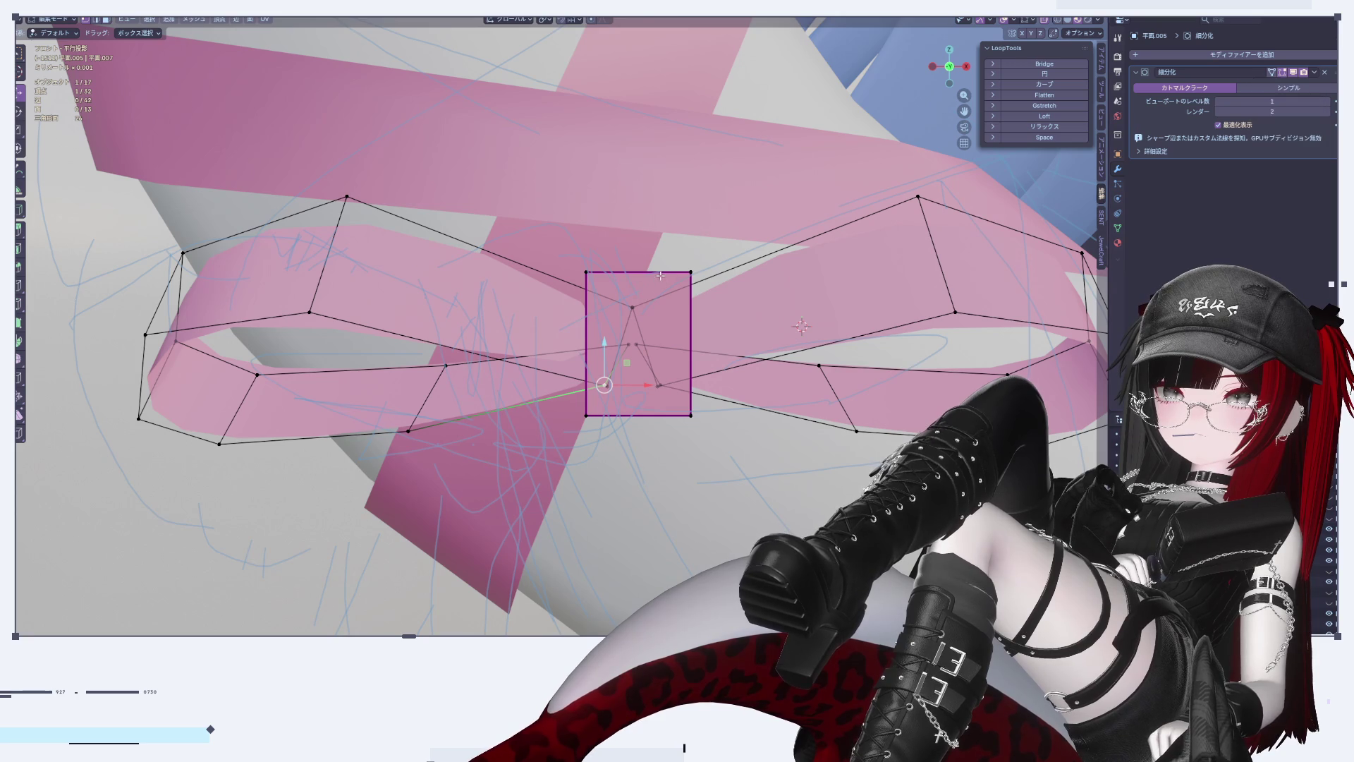
{"action": "key", "text": "Tab"}
{"action": "left_click", "coordinate": [1314, 73]}
{"action": "left_click", "coordinate": [1292, 84]}
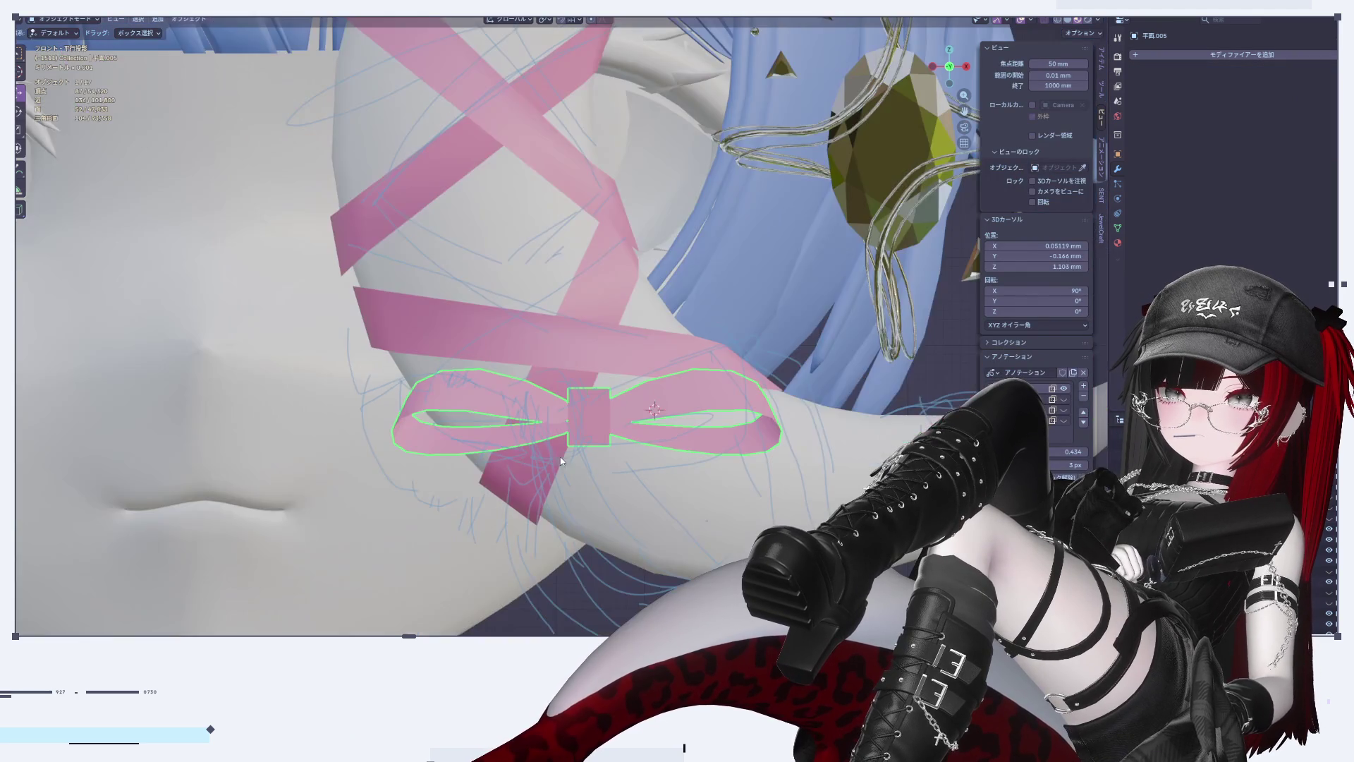
Step: Select the smoothed bow and enter Edit Mode on its denser vertices
{"action": "scroll", "coordinate": [507, 421], "scroll_direction": "down", "scroll_amount": 5}
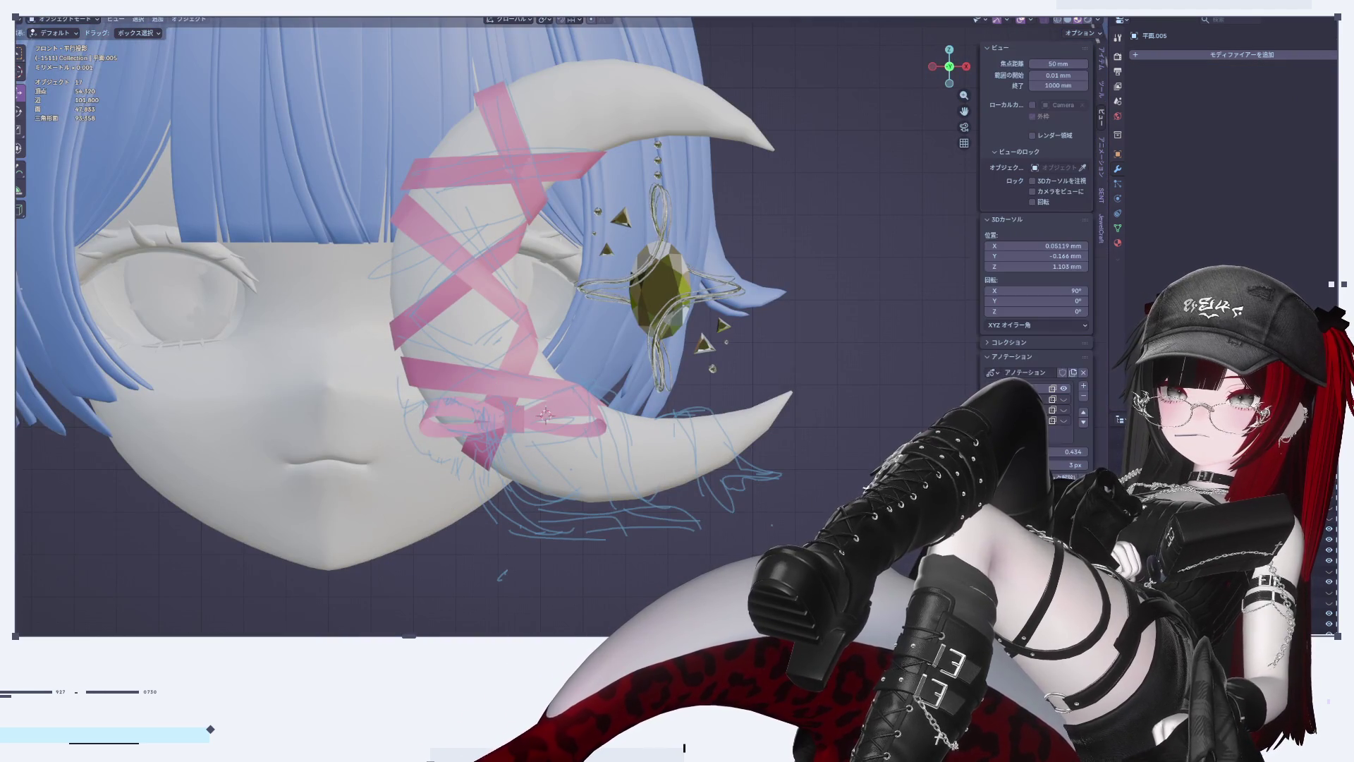
{"action": "mouse_move", "coordinate": [601, 440]}
{"action": "middle_mouse_down"}
{"action": "mouse_move", "coordinate": [485, 477]}
{"action": "mouse_move", "coordinate": [594, 450]}
{"action": "mouse_move", "coordinate": [508, 451]}
{"action": "mouse_move", "coordinate": [605, 416]}
{"action": "middle_mouse_up"}
{"action": "scroll", "coordinate": [605, 416], "scroll_direction": "up", "scroll_amount": 3}
{"action": "scroll", "coordinate": [605, 416], "scroll_direction": "up", "scroll_amount": 5}
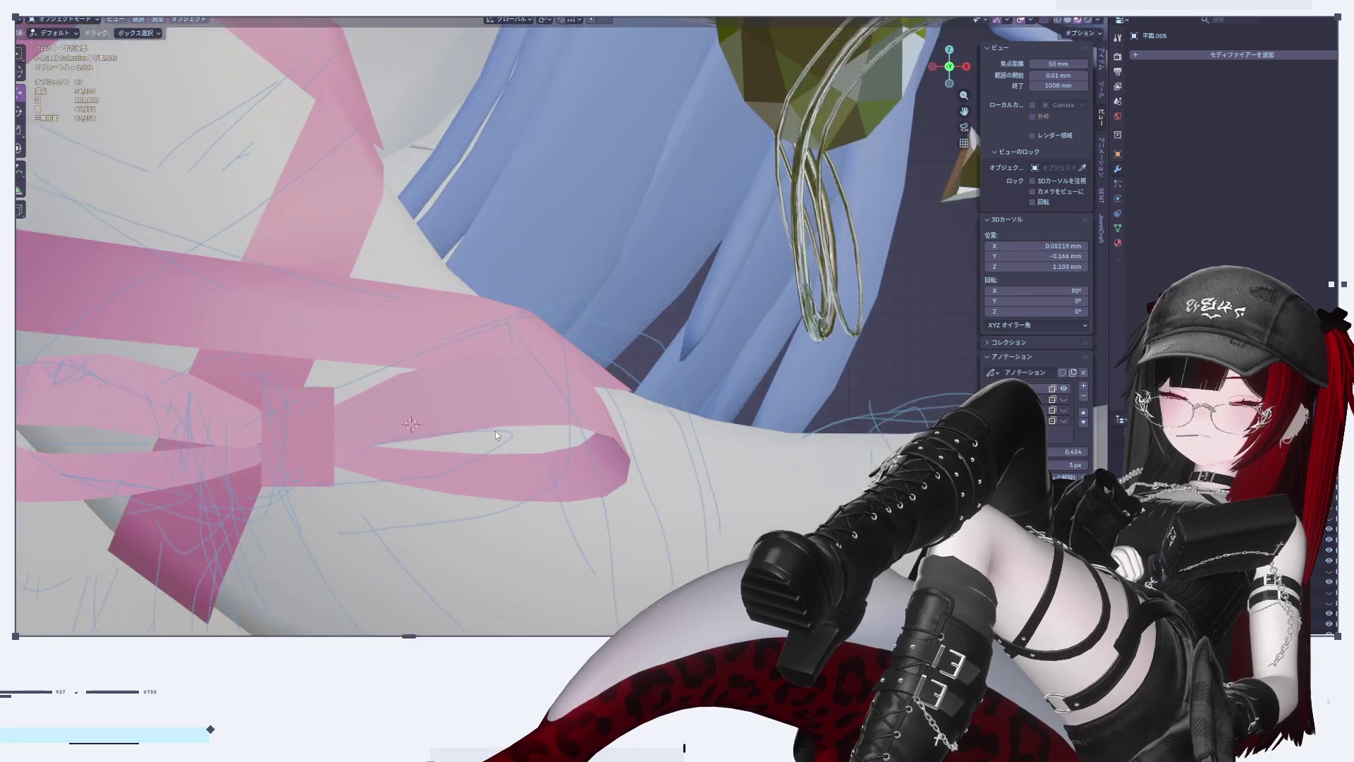
{"action": "left_click", "coordinate": [681, 315]}
{"action": "key", "text": "Tab"}
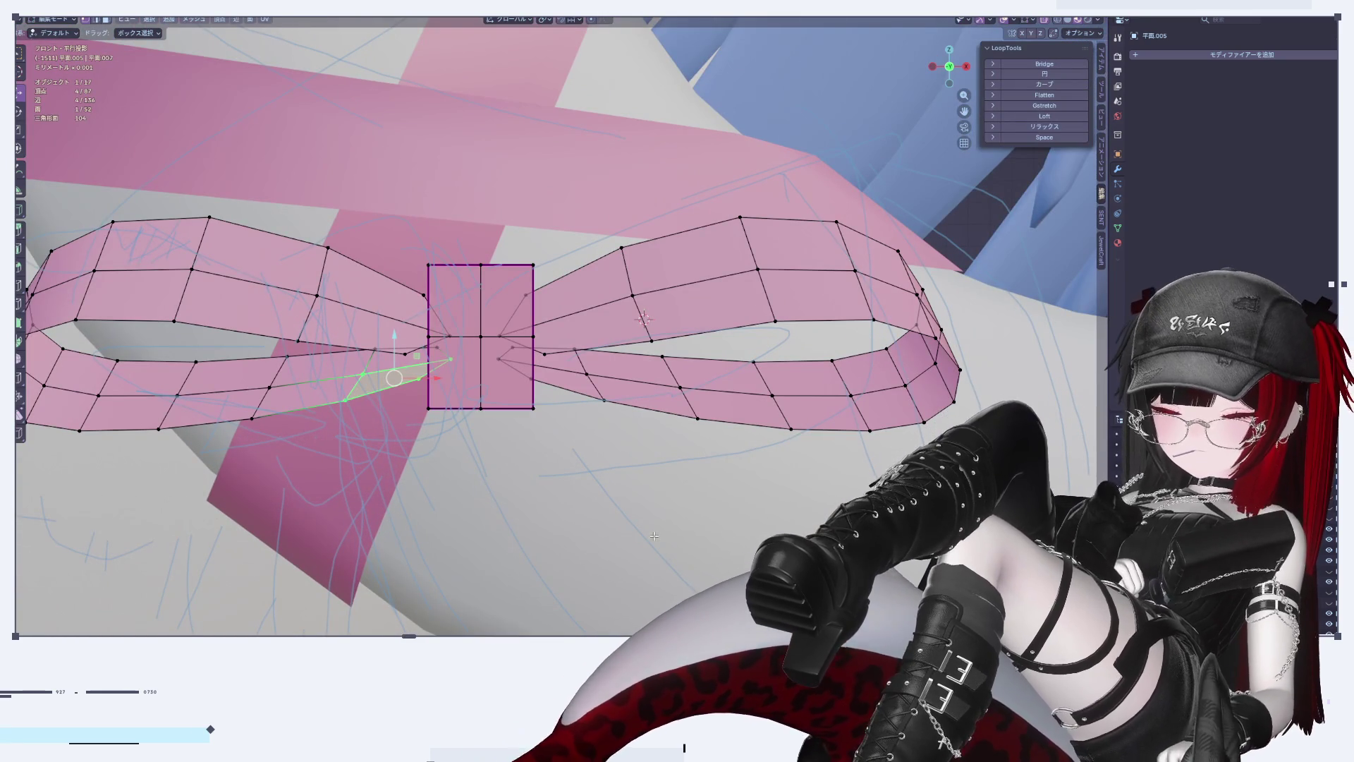
Step: Dissolve an edge loop running along the right bow loop
{"action": "left_click", "coordinate": [654, 536]}
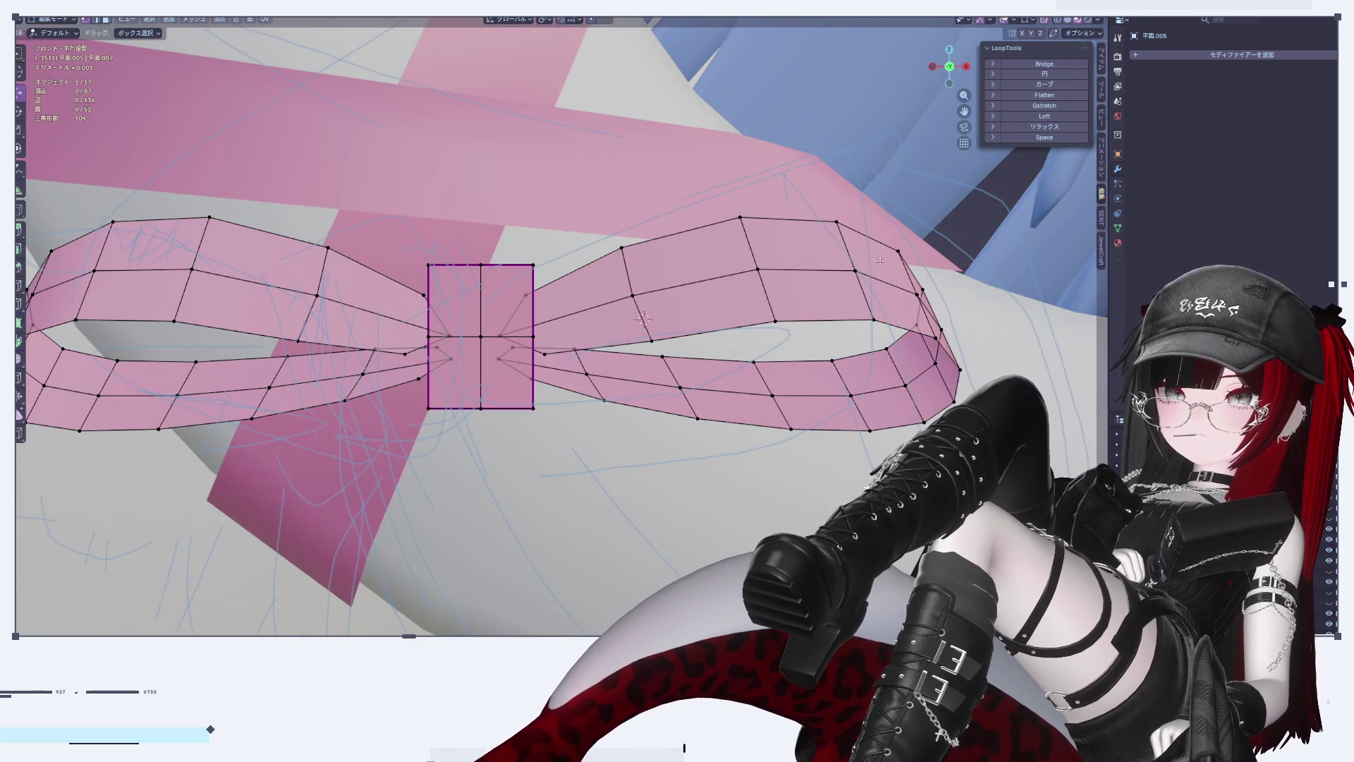
{"action": "left_click", "coordinate": [832, 268], "text": "alt"}
{"action": "key", "text": "x"}
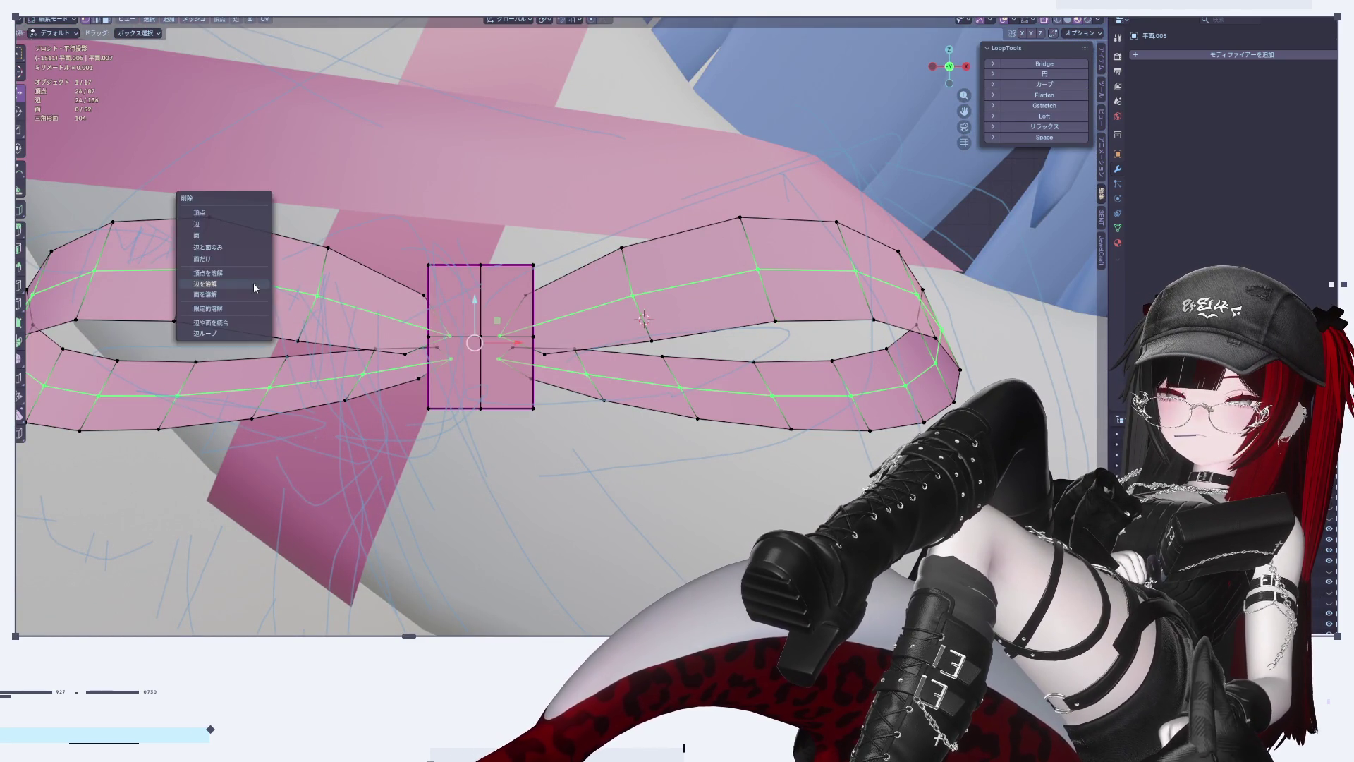
{"action": "left_click", "coordinate": [253, 282]}
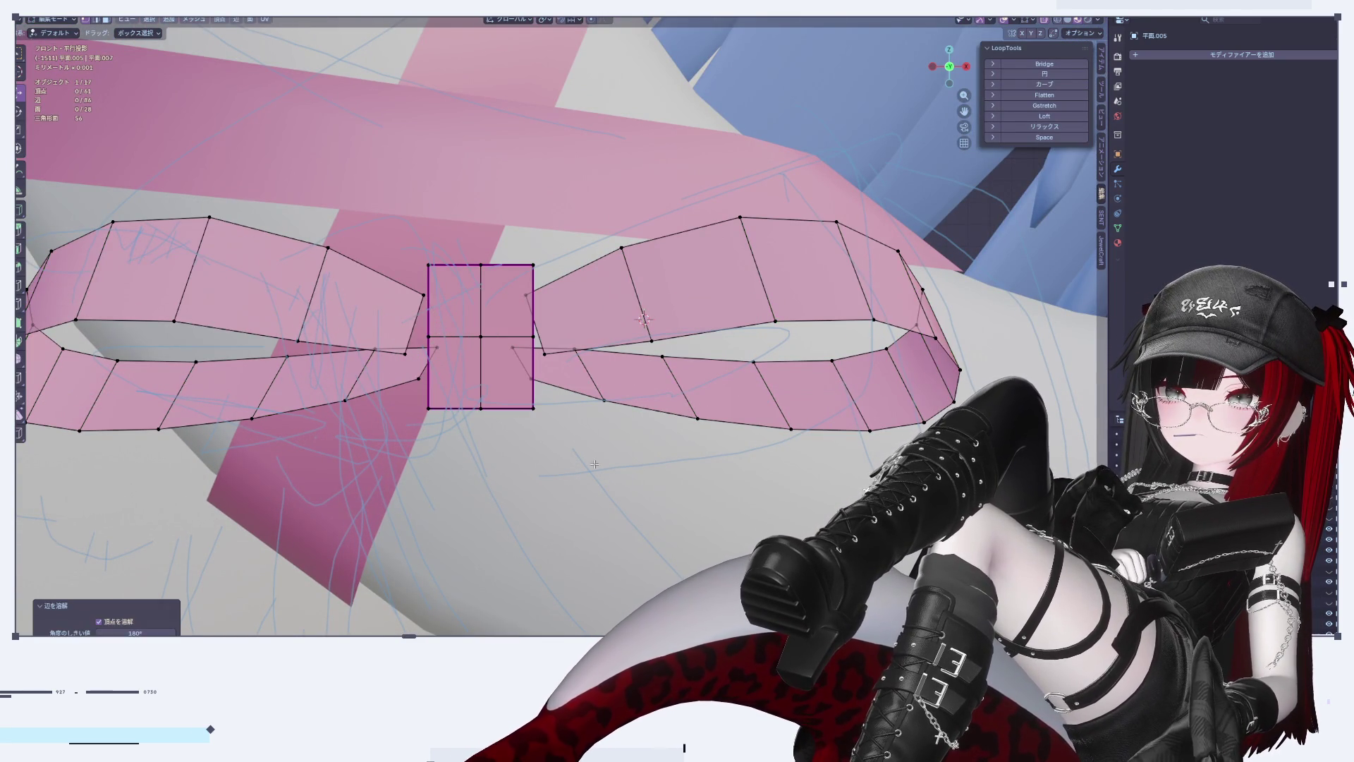
Step: Tilt the whole bow mesh about the X axis by roughly 14°
{"action": "scroll", "coordinate": [594, 464], "scroll_direction": "down", "scroll_amount": 5}
{"action": "scroll", "coordinate": [653, 424], "scroll_direction": "up", "scroll_amount": 4}
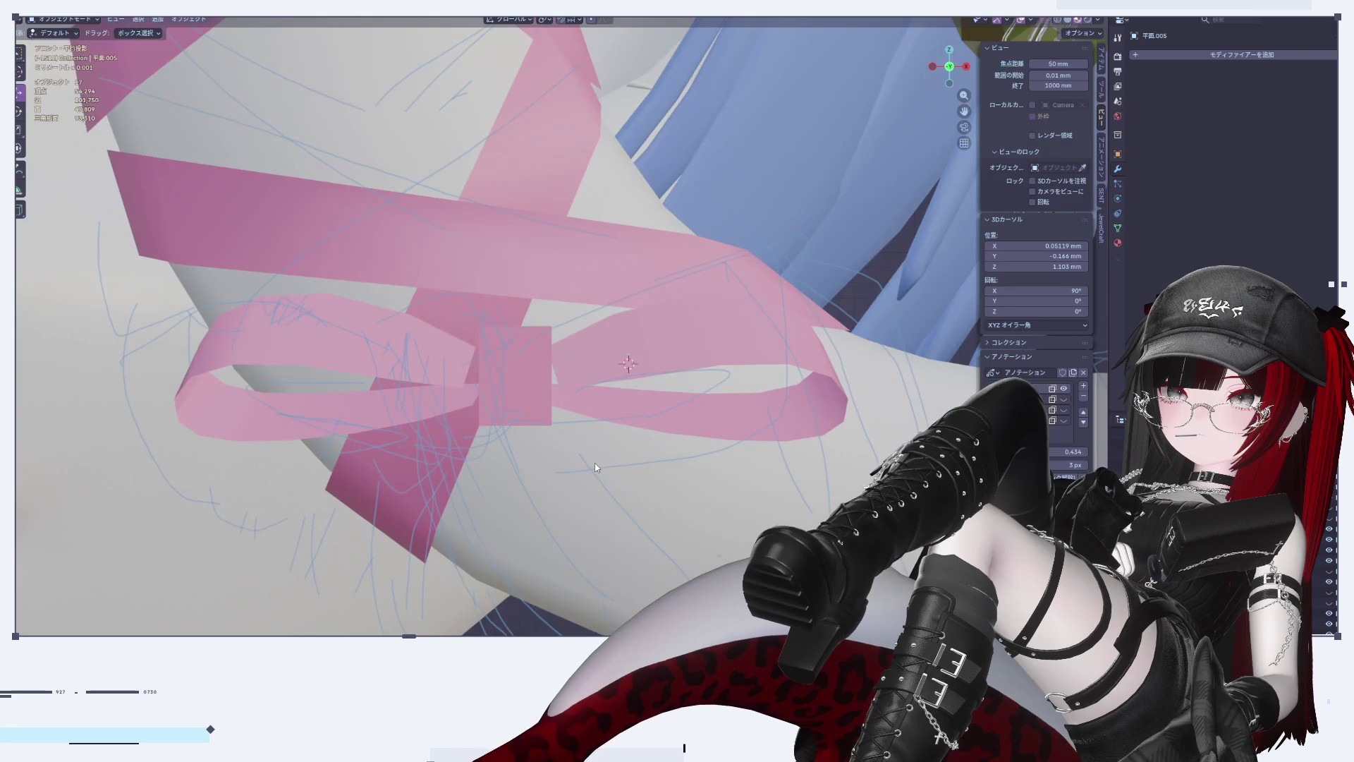
{"action": "key", "text": "l"}
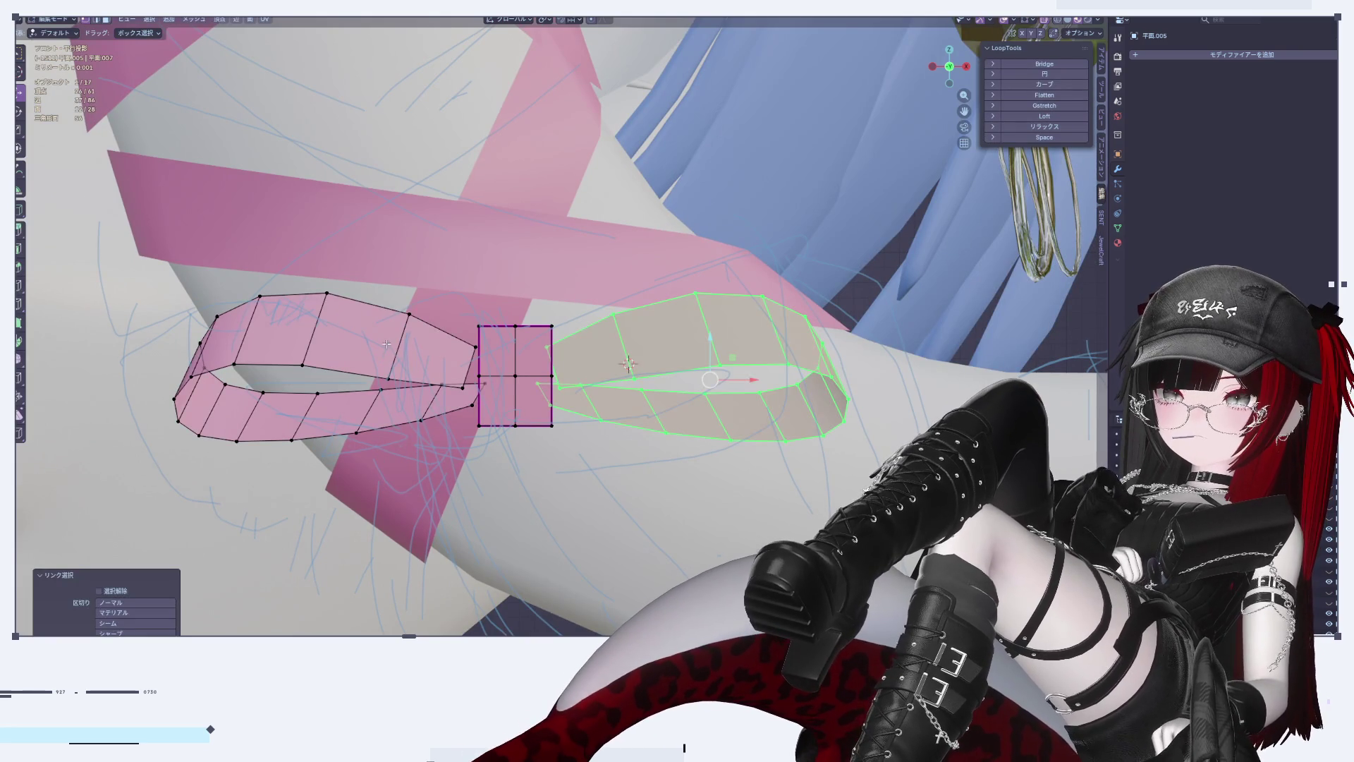
{"action": "key", "text": "l"}
{"action": "key", "text": "a"}
{"action": "key", "text": "r"}
{"action": "key", "text": "z"}
{"action": "key", "text": "z"}
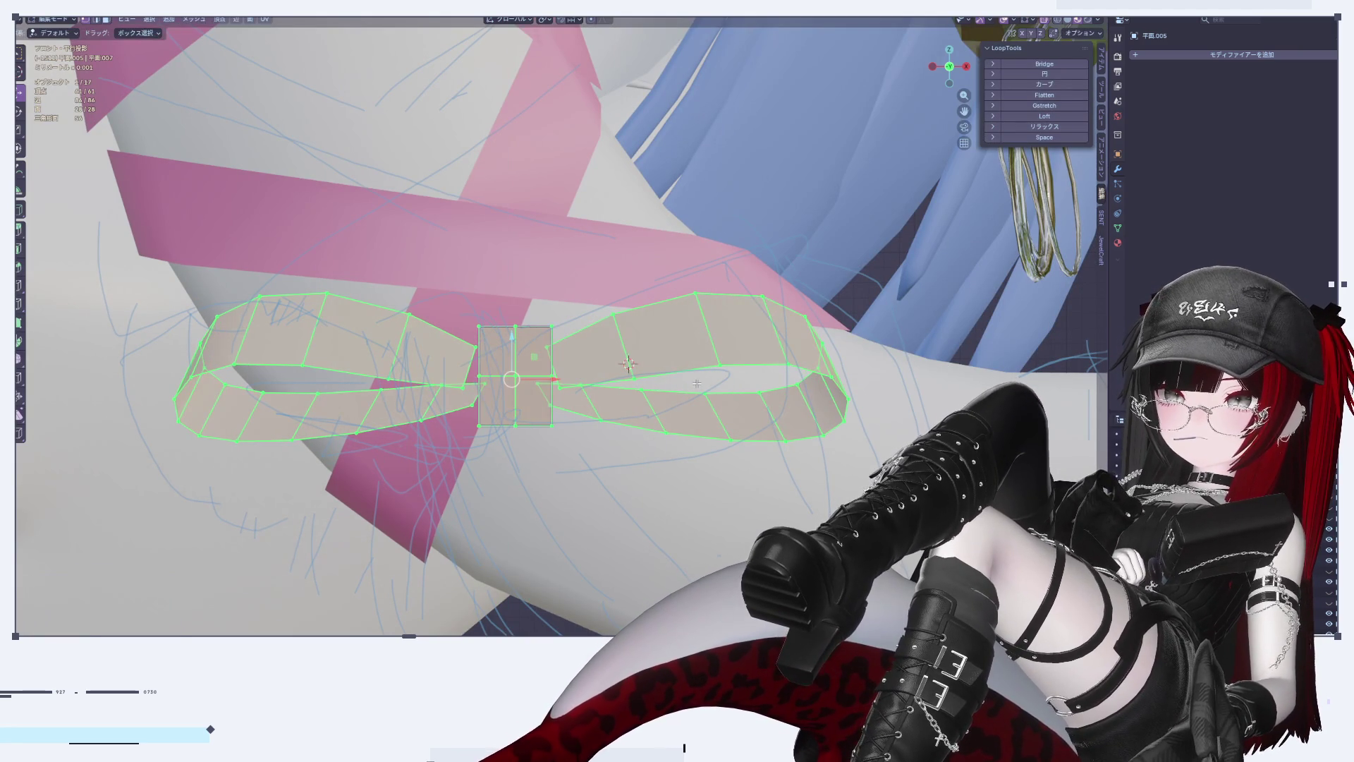
{"action": "key", "text": "z"}
{"action": "key", "text": "x"}
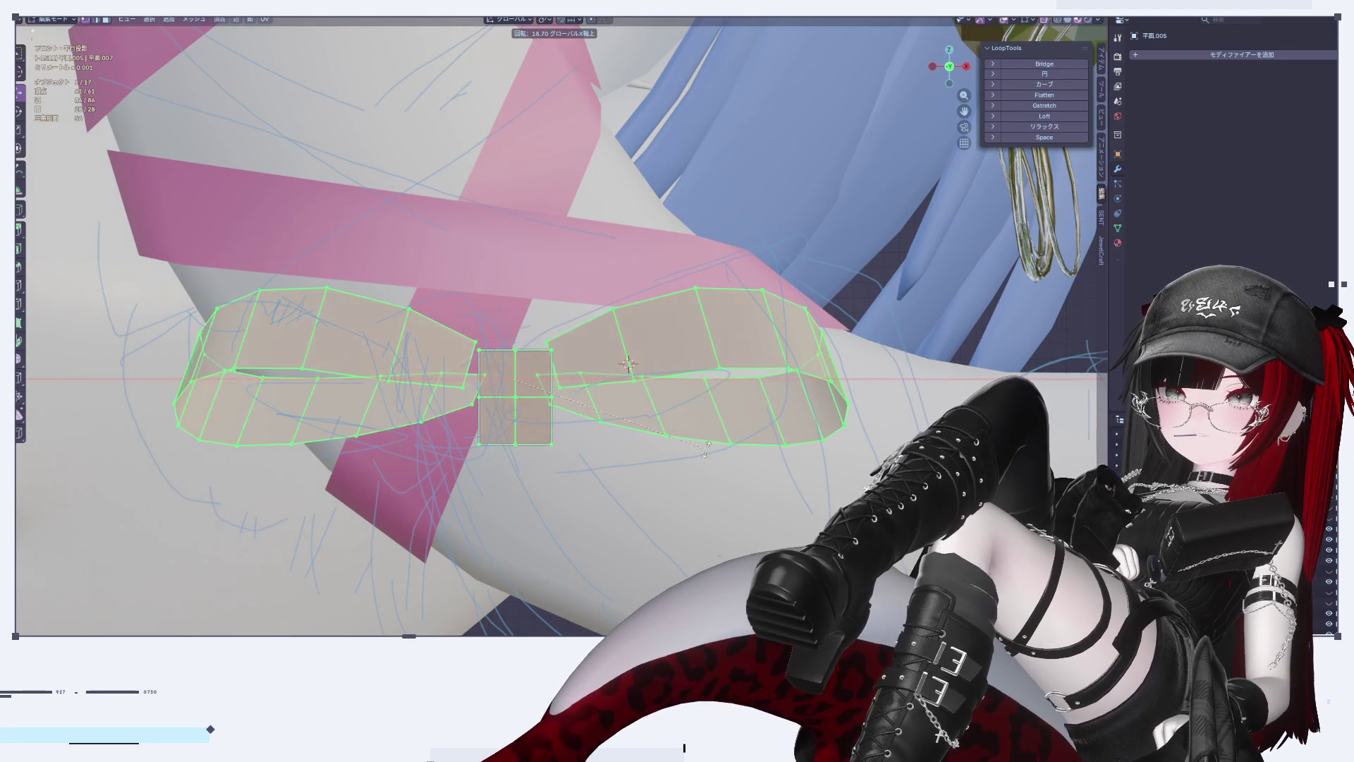
{"action": "left_click", "coordinate": [747, 442]}
Step: Reselect the bow object in Object Mode after picking another ribbon piece
{"action": "key", "text": "Tab"}
{"action": "left_click", "coordinate": [704, 529]}
{"action": "scroll", "coordinate": [704, 529], "scroll_direction": "down", "scroll_amount": 5}
{"action": "scroll", "coordinate": [603, 485], "scroll_direction": "up", "scroll_amount": 5}
{"action": "scroll", "coordinate": [604, 485], "scroll_direction": "up", "scroll_amount": 3}
{"action": "scroll", "coordinate": [656, 362], "scroll_direction": "up", "scroll_amount": 2}
{"action": "scroll", "coordinate": [656, 363], "scroll_direction": "down", "scroll_amount": 4}
{"action": "scroll", "coordinate": [687, 396], "scroll_direction": "up", "scroll_amount": 3}
{"action": "left_click", "coordinate": [687, 396]}
{"action": "left_click", "coordinate": [716, 347]}
Step: Scale the bow's mesh along the vertical Z axis
{"action": "key", "text": "Tab"}
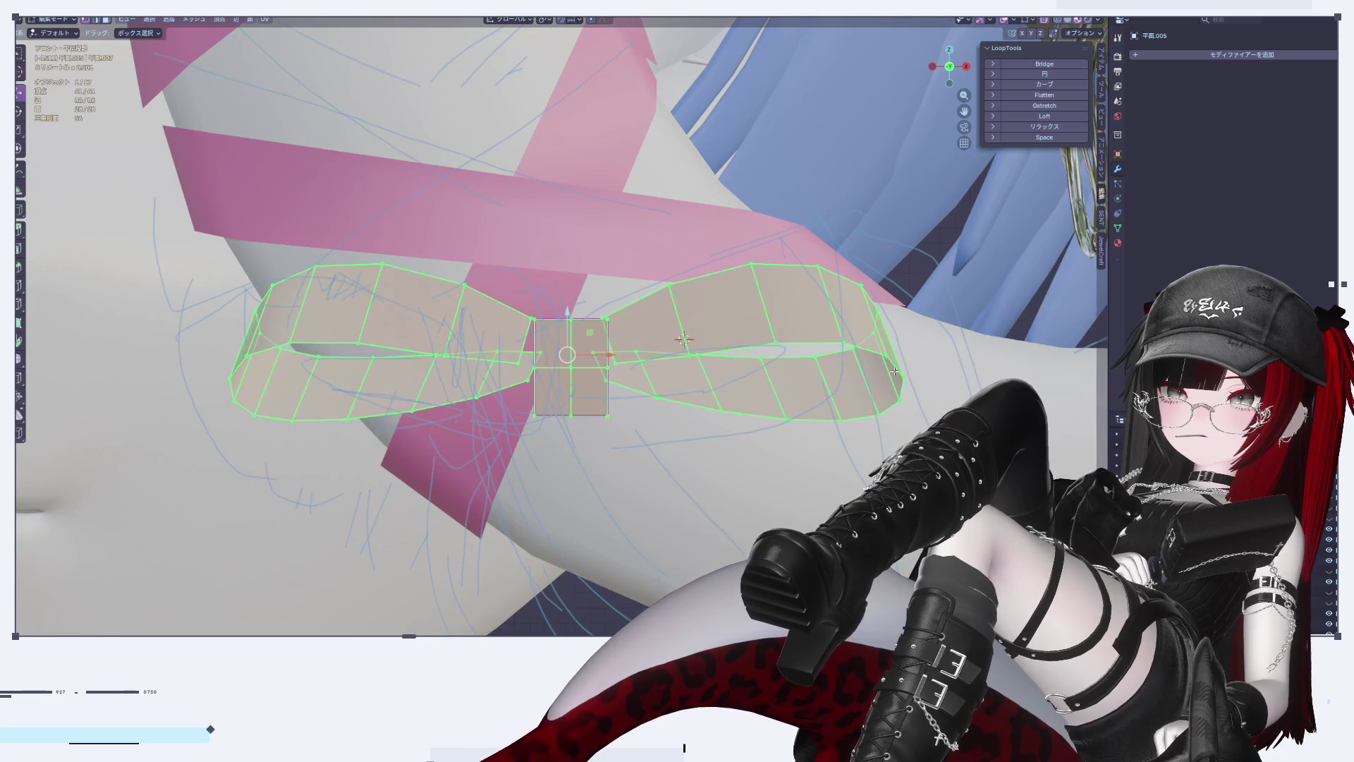
{"action": "scroll", "coordinate": [895, 372], "scroll_direction": "up", "scroll_amount": 4}
{"action": "key", "text": "s"}
{"action": "key", "text": "z"}
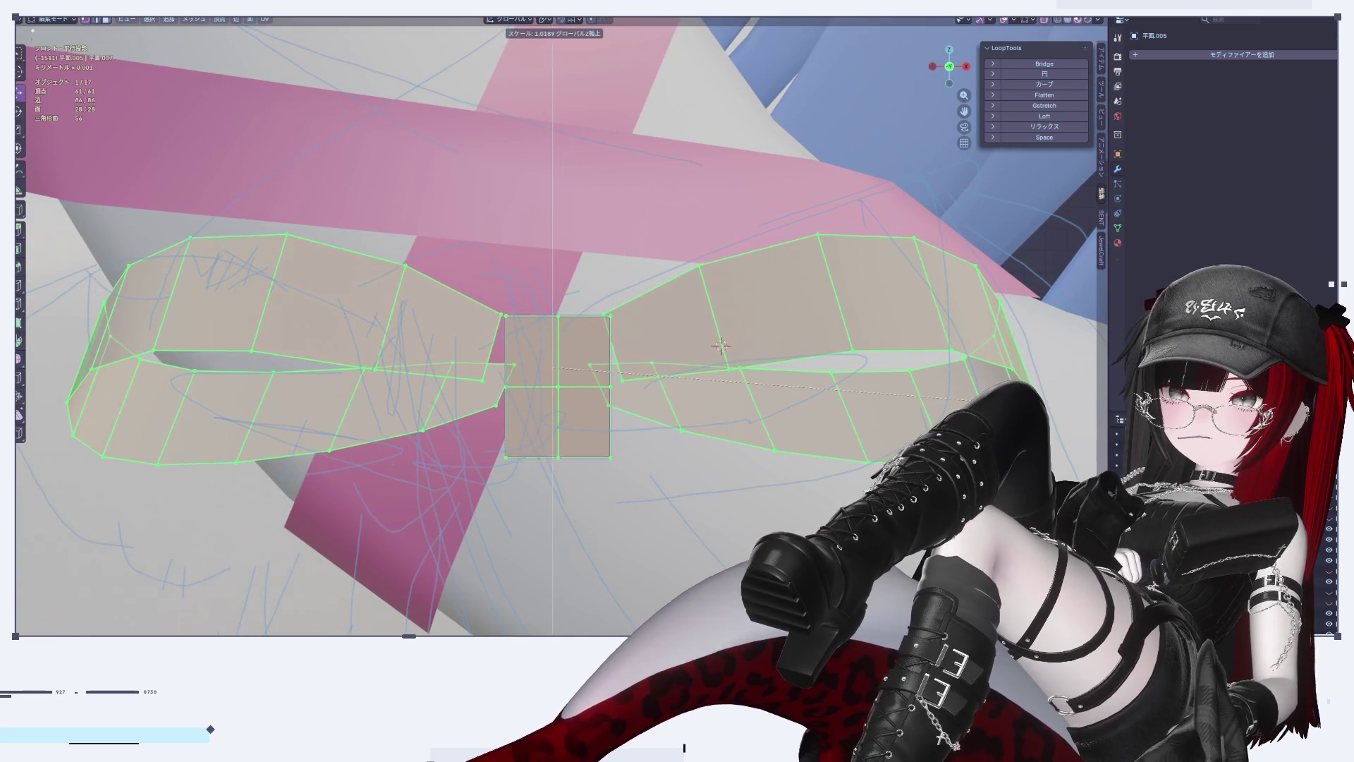
{"action": "key", "text": "Return"}
{"action": "key", "text": "Tab"}
{"action": "scroll", "coordinate": [821, 456], "scroll_direction": "down", "scroll_amount": 6}
{"action": "scroll", "coordinate": [674, 531], "scroll_direction": "up", "scroll_amount": 2}
{"action": "key", "text": "Tab"}
{"action": "scroll", "coordinate": [709, 426], "scroll_direction": "up", "scroll_amount": 2}
Step: In front view, slide the left bow loop slightly right toward the knot
{"action": "middle_click_drag", "start_coordinate": [747, 438], "coordinate": [953, 85]}
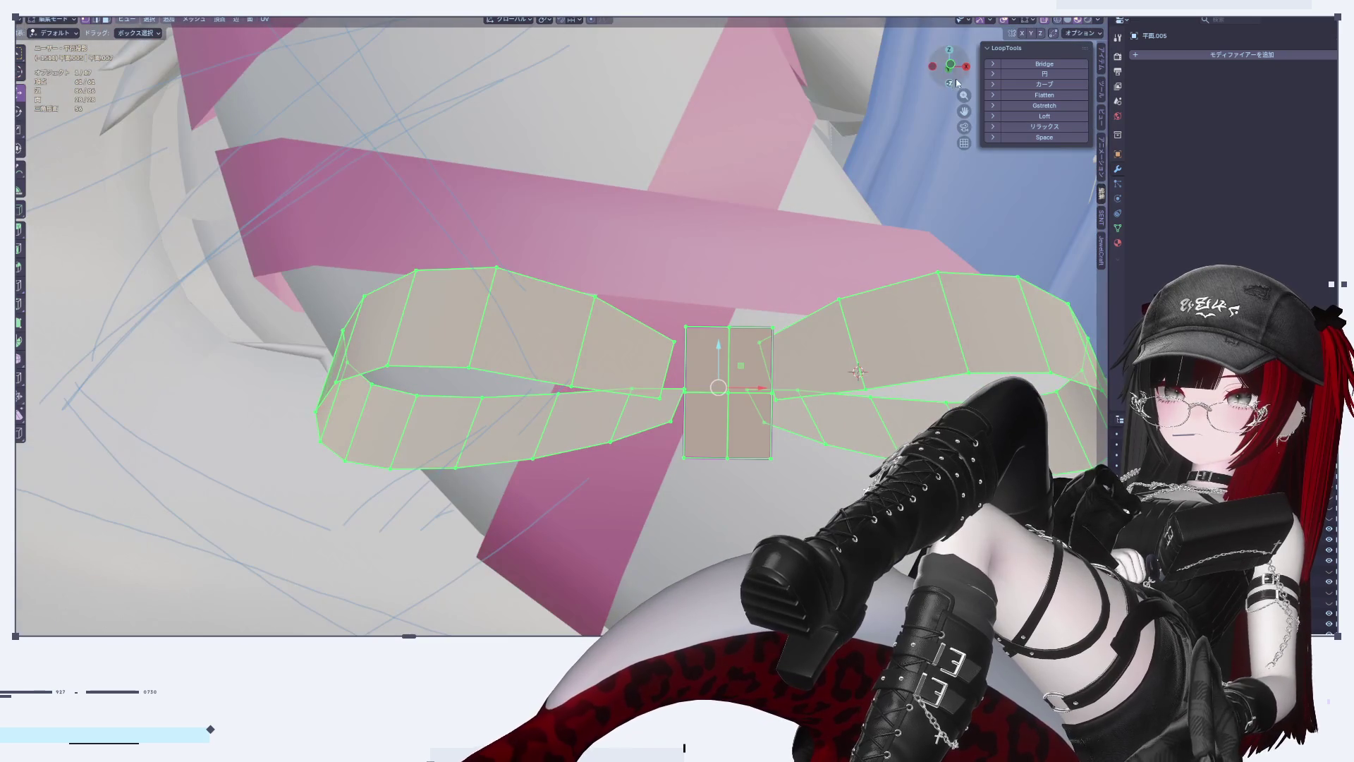
{"action": "key", "text": "alt+a"}
{"action": "left_click", "coordinate": [966, 66]}
{"action": "key", "text": "KP_1"}
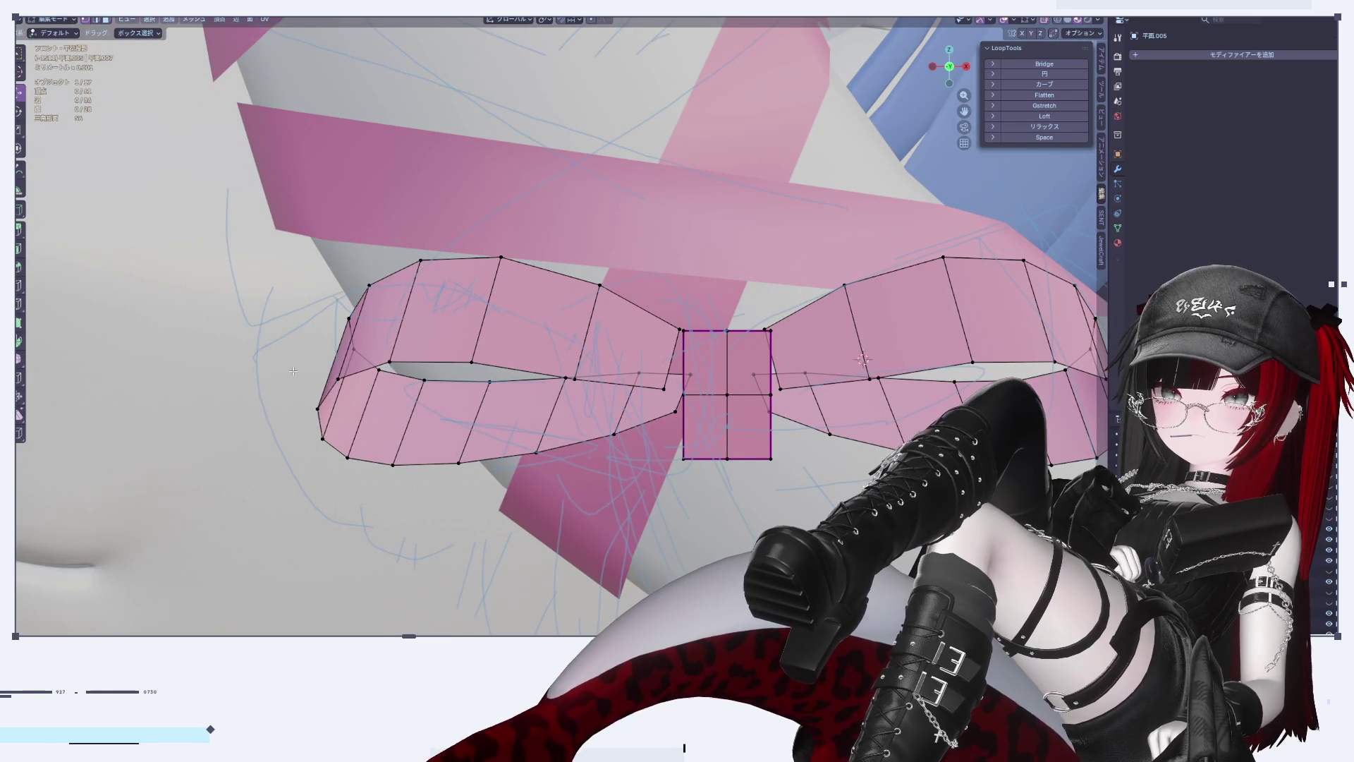
{"action": "key", "text": "l"}
{"action": "left_click_drag", "start_coordinate": [540, 373], "coordinate": [583, 379]}
{"action": "scroll", "coordinate": [926, 360], "scroll_direction": "down", "scroll_amount": 1}
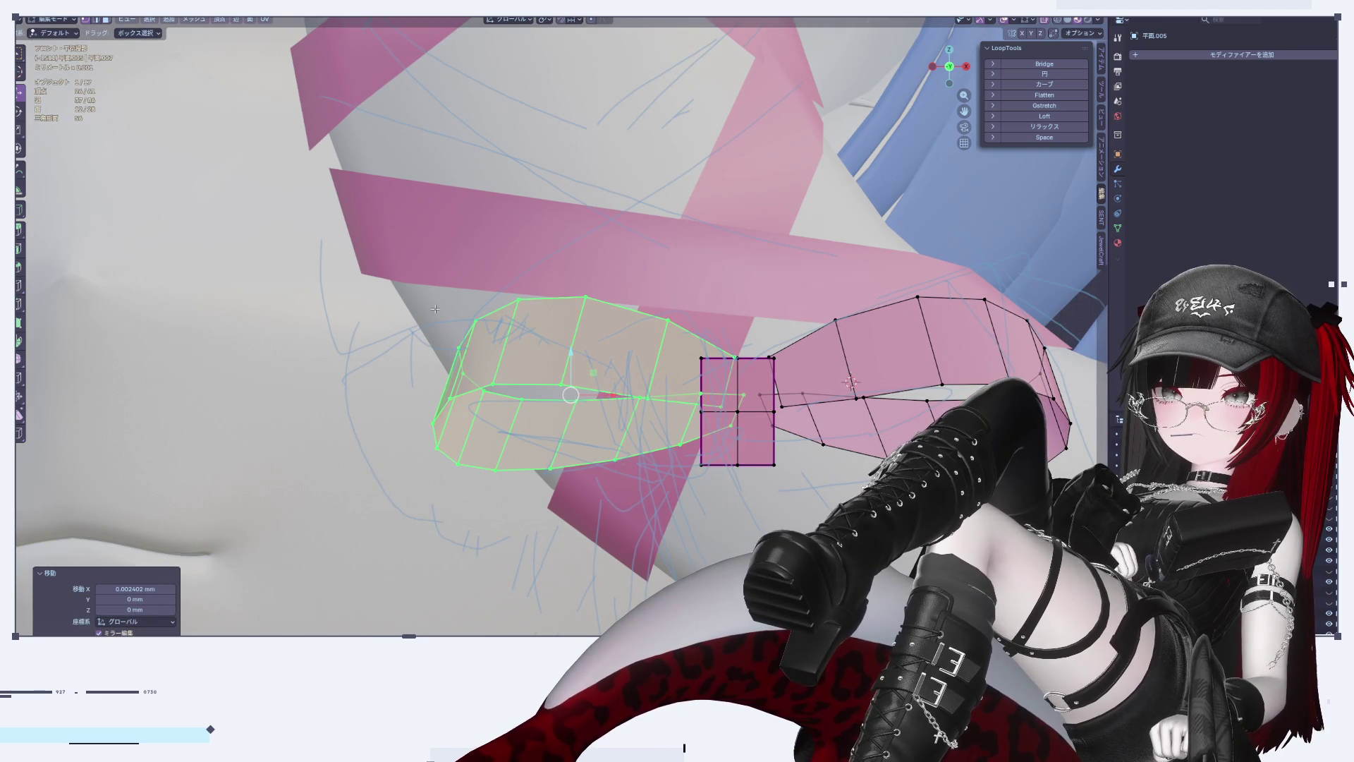
Step: Nudge the left loop further right and move the right loop left, undoing a bad attempt
{"action": "left_click", "coordinate": [973, 309]}
{"action": "key", "text": "l"}
{"action": "left_click_drag", "start_coordinate": [957, 396], "coordinate": [917, 401]}
{"action": "left_click", "coordinate": [907, 406]}
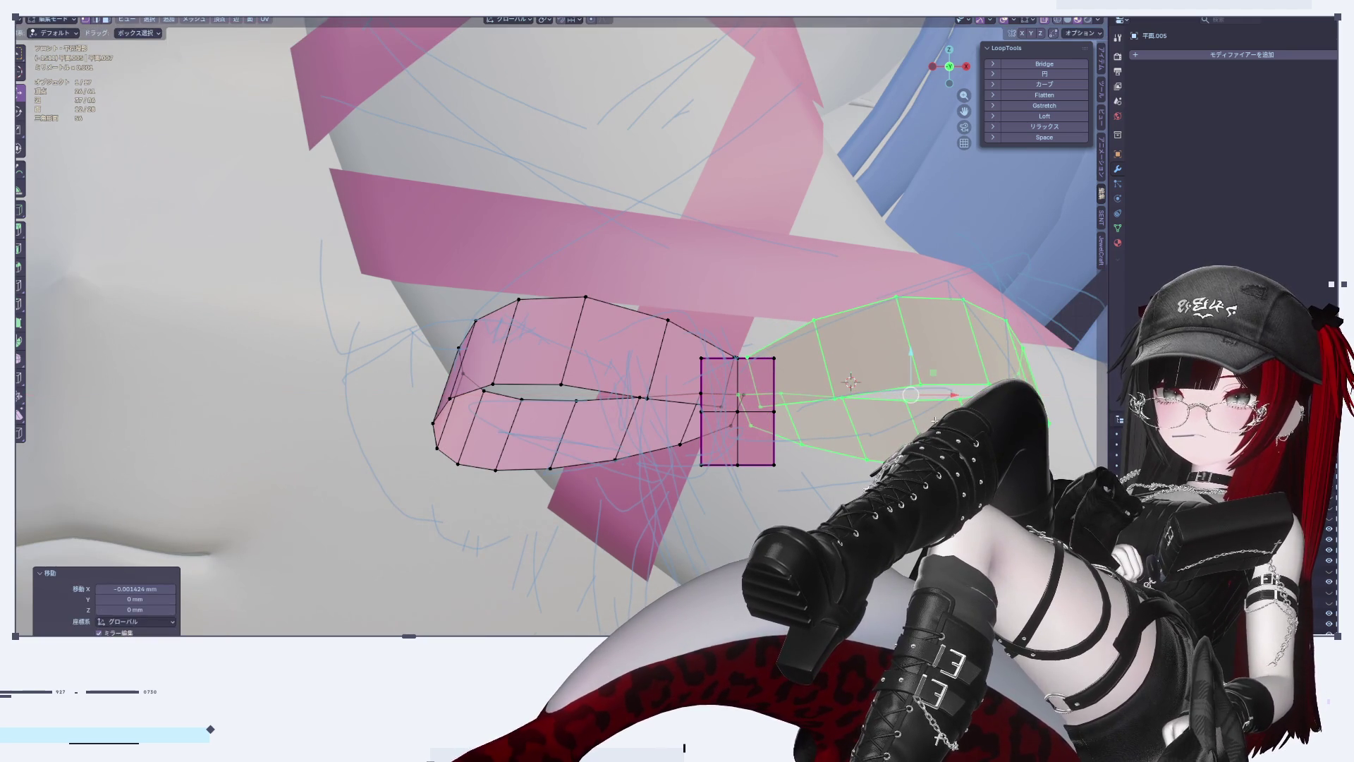
{"action": "key", "text": "ctrl+z"}
{"action": "key", "text": "ctrl+z"}
{"action": "key", "text": "ctrl+z"}
{"action": "key", "text": "ctrl+z"}
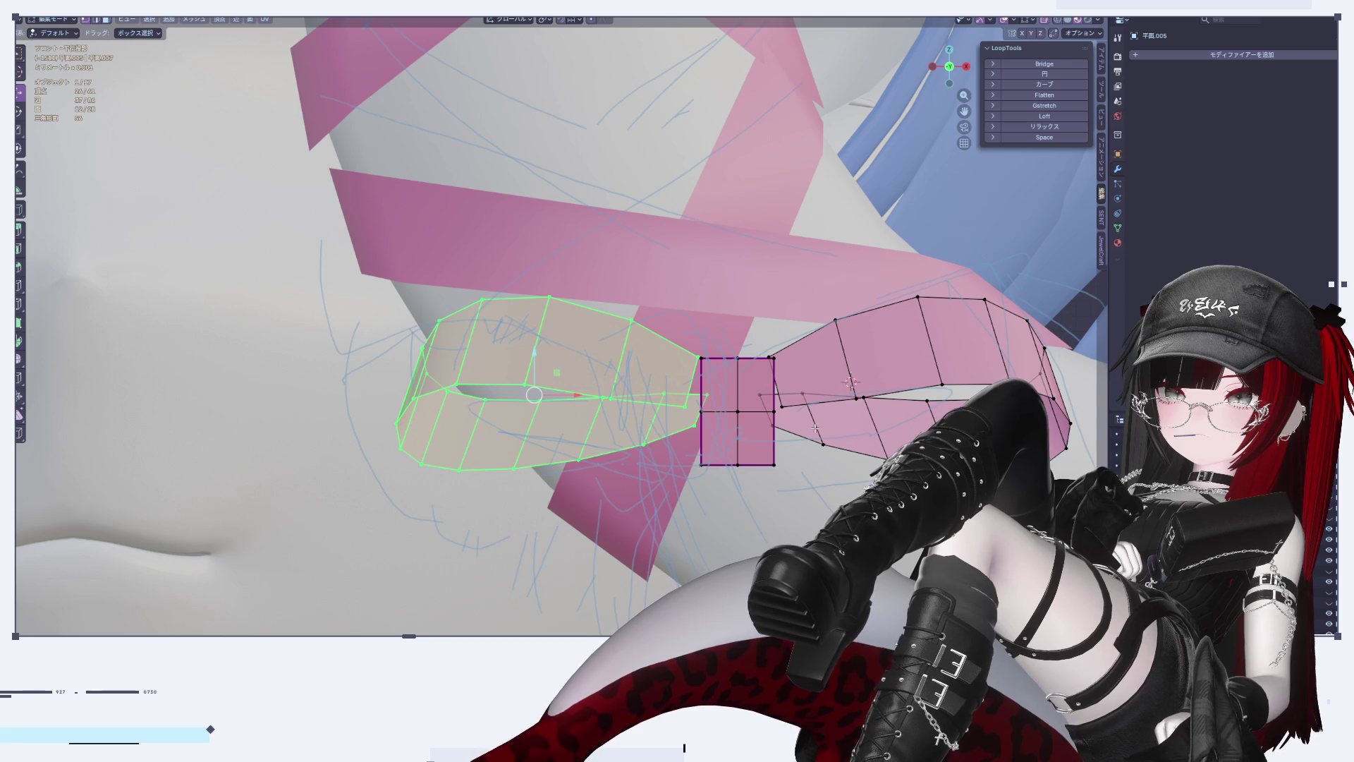
{"action": "left_click_drag", "start_coordinate": [572, 399], "coordinate": [878, 402]}
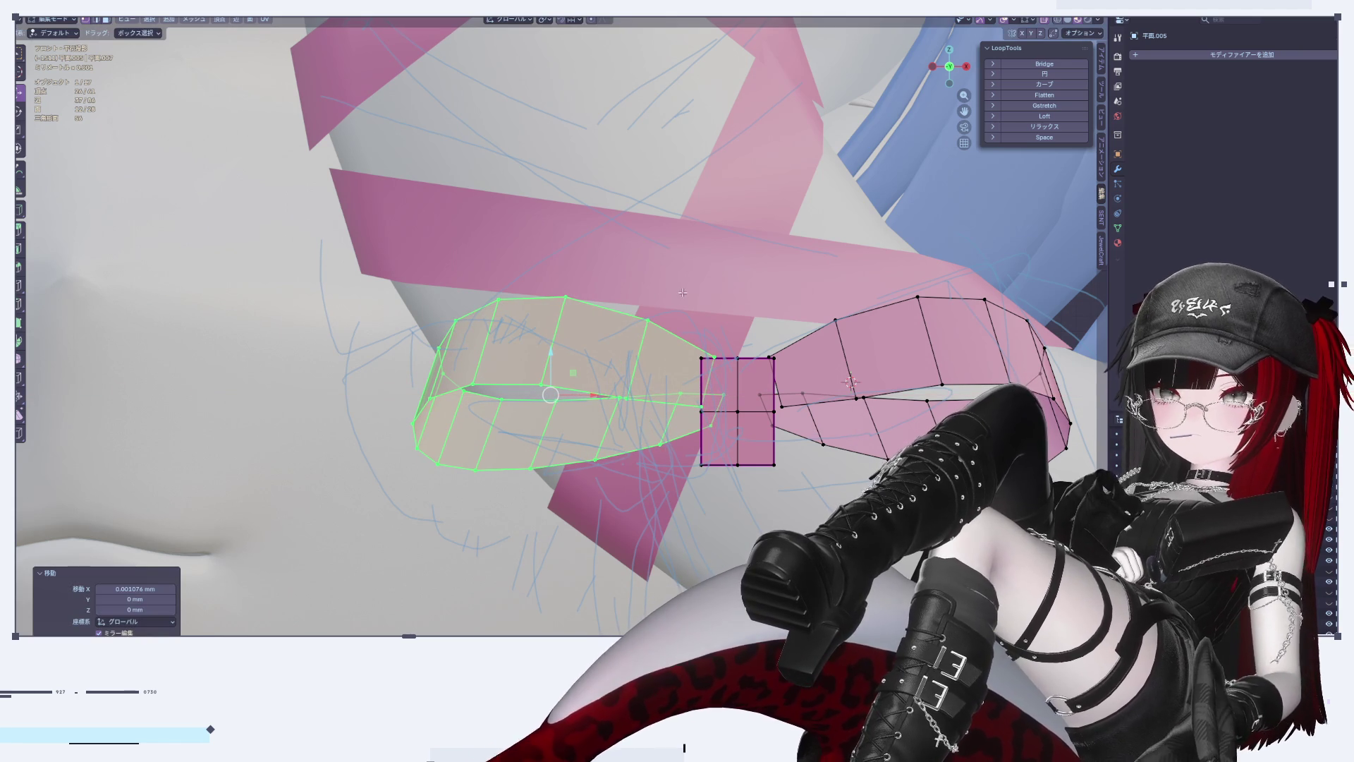
{"action": "left_click", "coordinate": [947, 323]}
{"action": "key", "text": "l"}
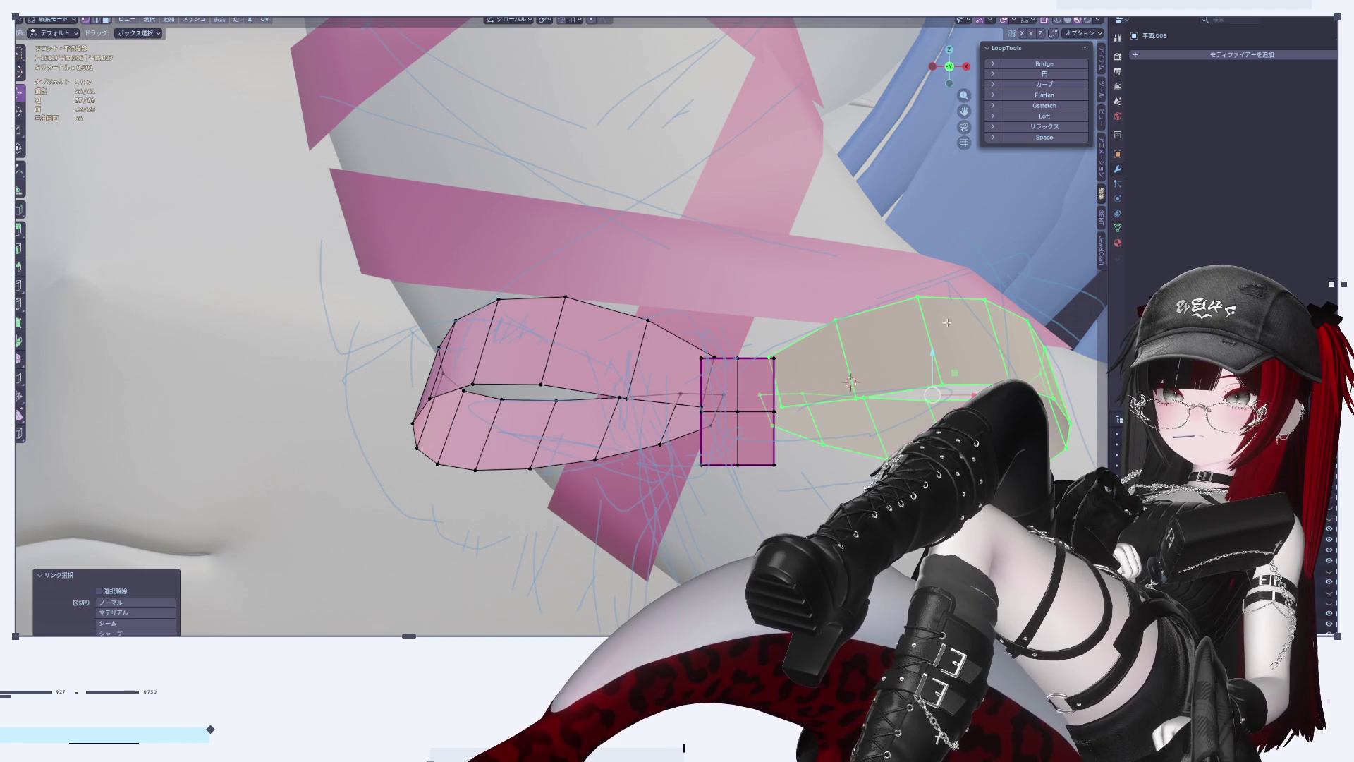
{"action": "left_click_drag", "start_coordinate": [943, 394], "coordinate": [915, 404]}
Step: Select the whole bow in Object Mode and show its transform values in the Item tab
{"action": "key", "text": "Tab"}
{"action": "key", "text": "Tab"}
{"action": "mouse_move", "coordinate": [733, 437]}
{"action": "middle_mouse_down"}
{"action": "mouse_move", "coordinate": [719, 452]}
{"action": "mouse_move", "coordinate": [698, 423]}
{"action": "mouse_move", "coordinate": [745, 466]}
{"action": "middle_mouse_up"}
{"action": "key", "text": "a"}
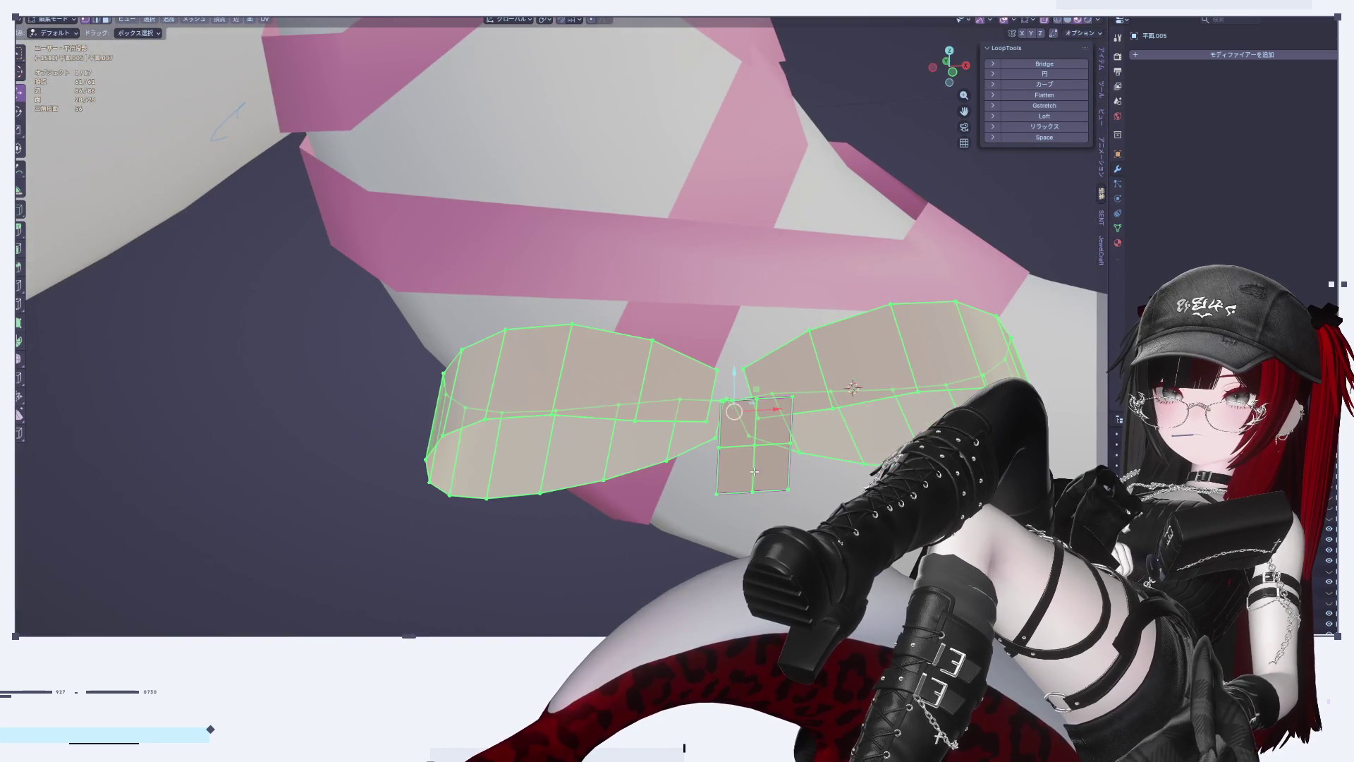
{"action": "left_click", "coordinate": [1100, 68]}
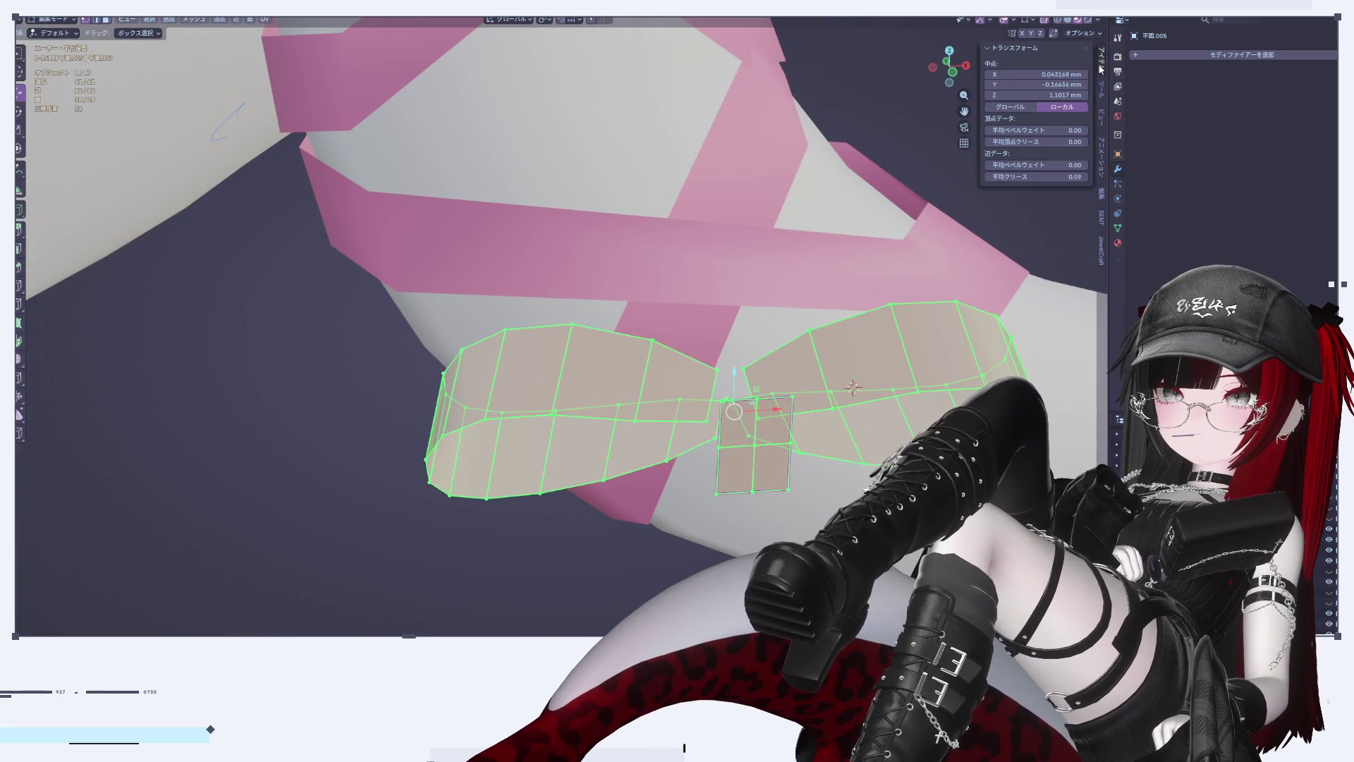
Step: Select the central knot plane, slide it along Y and rotate it about -22.3°
{"action": "key", "text": "alt+a"}
{"action": "mouse_move", "coordinate": [852, 387]}
{"action": "middle_mouse_down"}
{"action": "mouse_move", "coordinate": [608, 379]}
{"action": "mouse_move", "coordinate": [763, 292]}
{"action": "middle_mouse_up"}
{"action": "scroll", "coordinate": [609, 379], "scroll_direction": "up", "scroll_amount": 3}
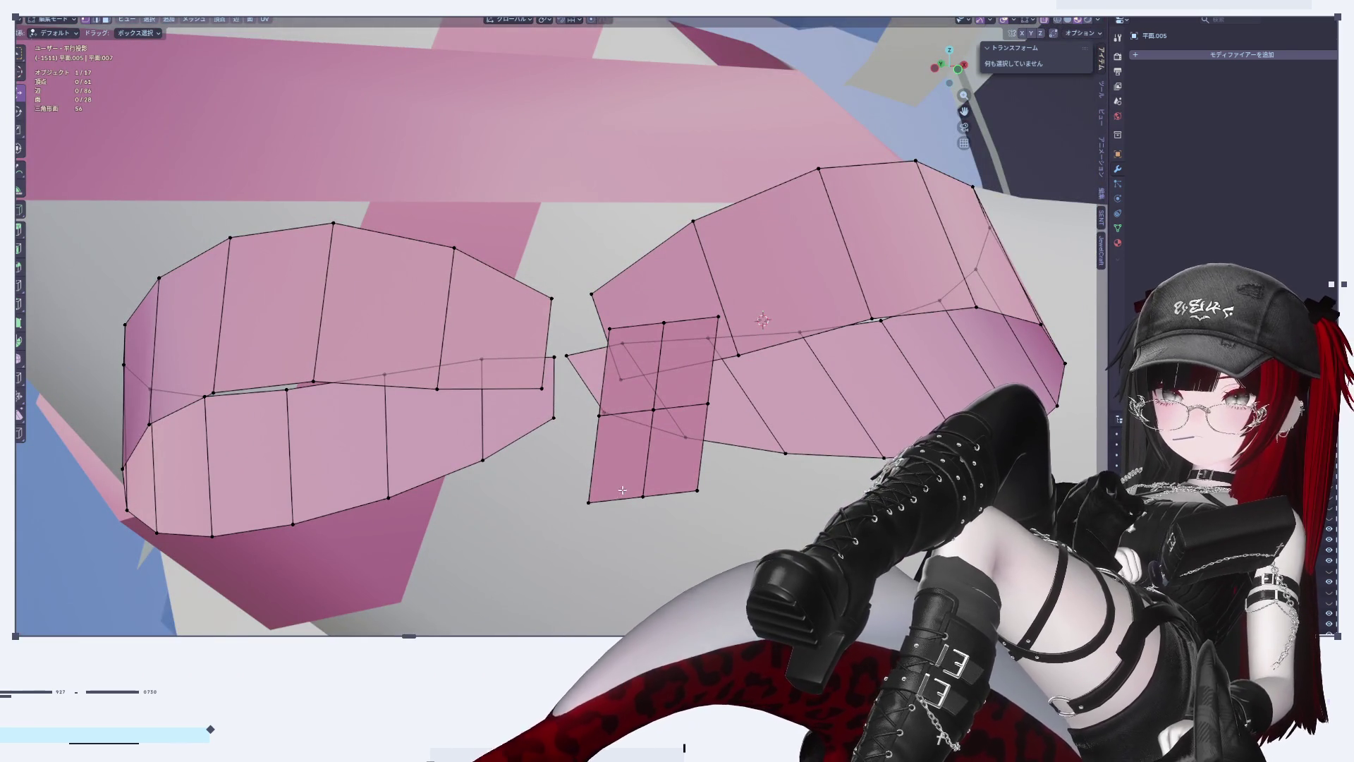
{"action": "key", "text": "l"}
{"action": "middle_click_drag", "start_coordinate": [640, 482], "coordinate": [670, 436]}
{"action": "key", "text": "g"}
{"action": "key", "text": "y"}
{"action": "left_click", "coordinate": [547, 415]}
{"action": "mouse_move", "coordinate": [547, 415]}
{"action": "middle_mouse_down"}
{"action": "mouse_move", "coordinate": [615, 414]}
{"action": "mouse_move", "coordinate": [705, 437]}
{"action": "middle_mouse_up"}
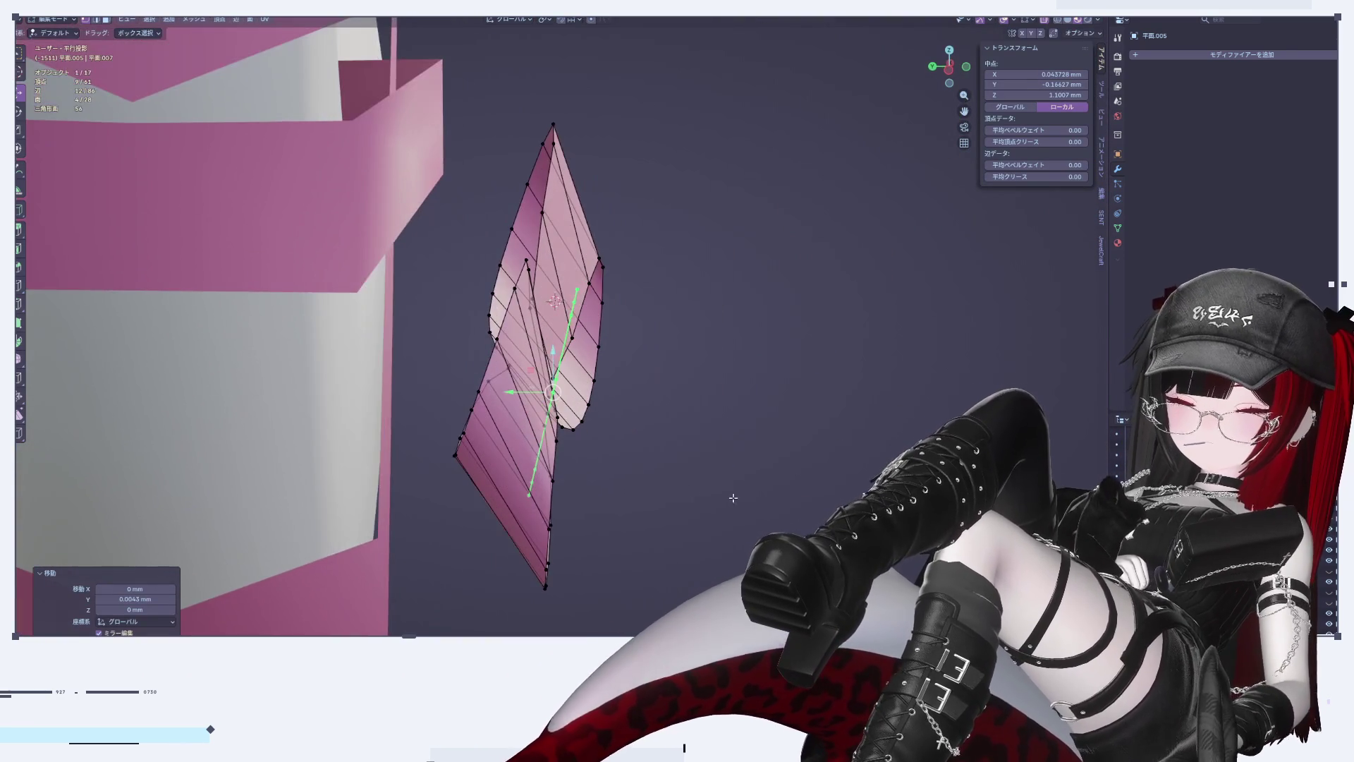
{"action": "key", "text": "r"}
{"action": "left_click", "coordinate": [783, 421]}
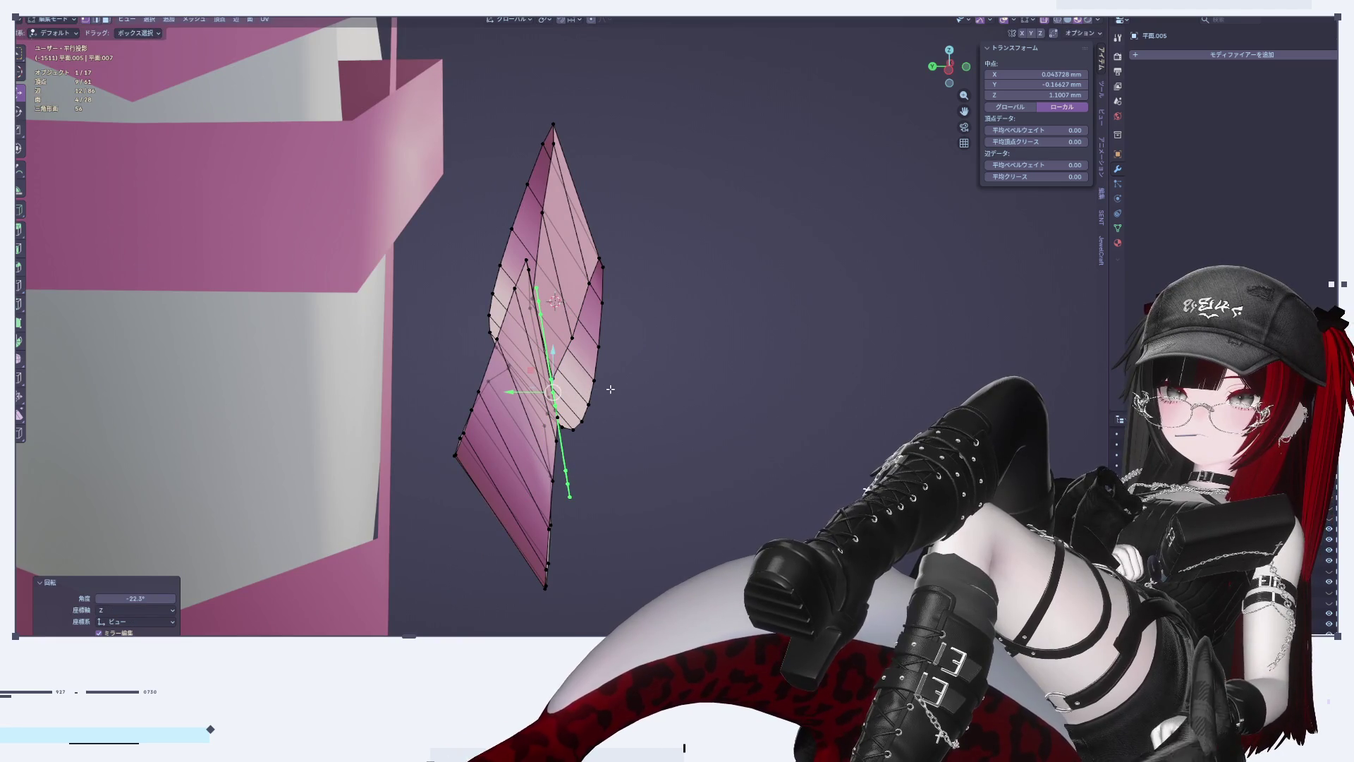
Step: Raise the knot slightly along Z and shift it a little left along X, checking side and front views
{"action": "key", "text": "g"}
{"action": "left_click", "coordinate": [612, 369]}
{"action": "middle_click_drag", "start_coordinate": [611, 370], "coordinate": [590, 343]}
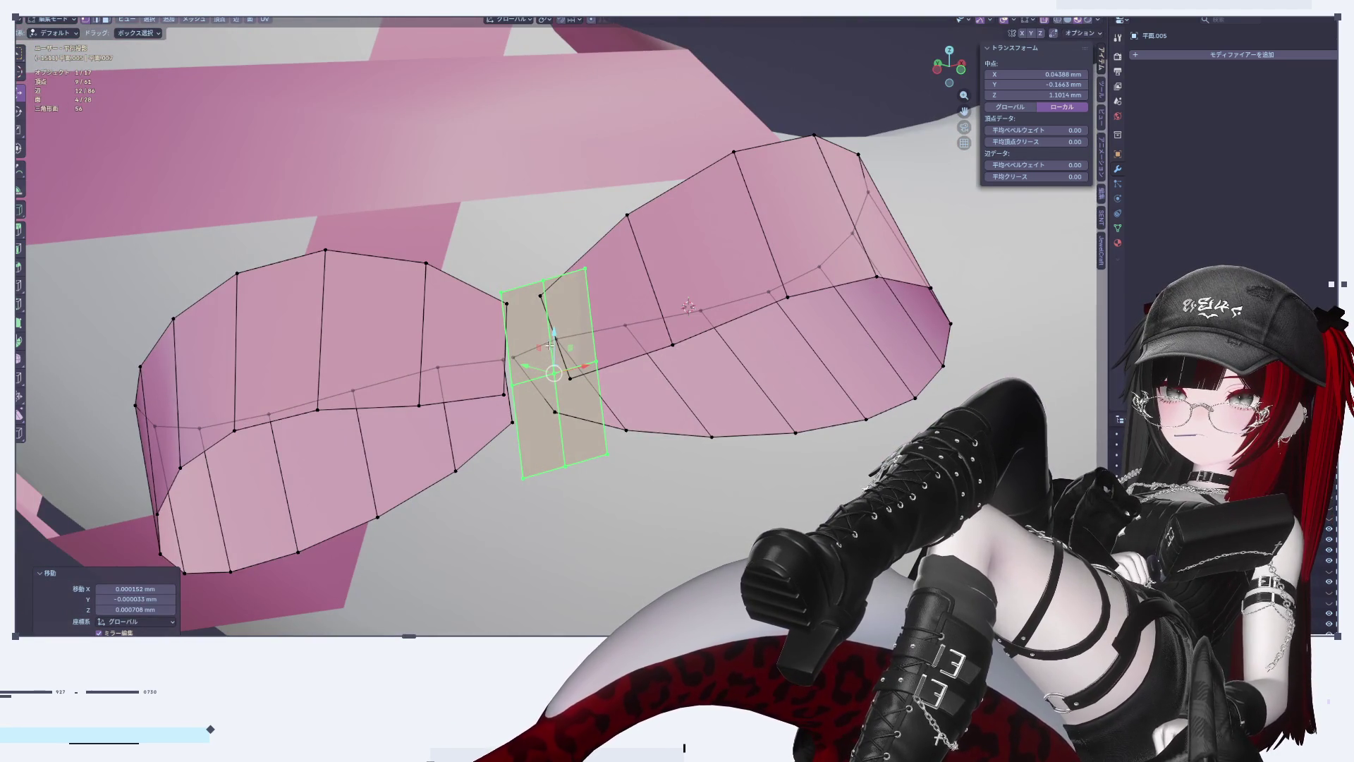
{"action": "key", "text": "g"}
{"action": "key", "text": "z"}
{"action": "left_click", "coordinate": [649, 386]}
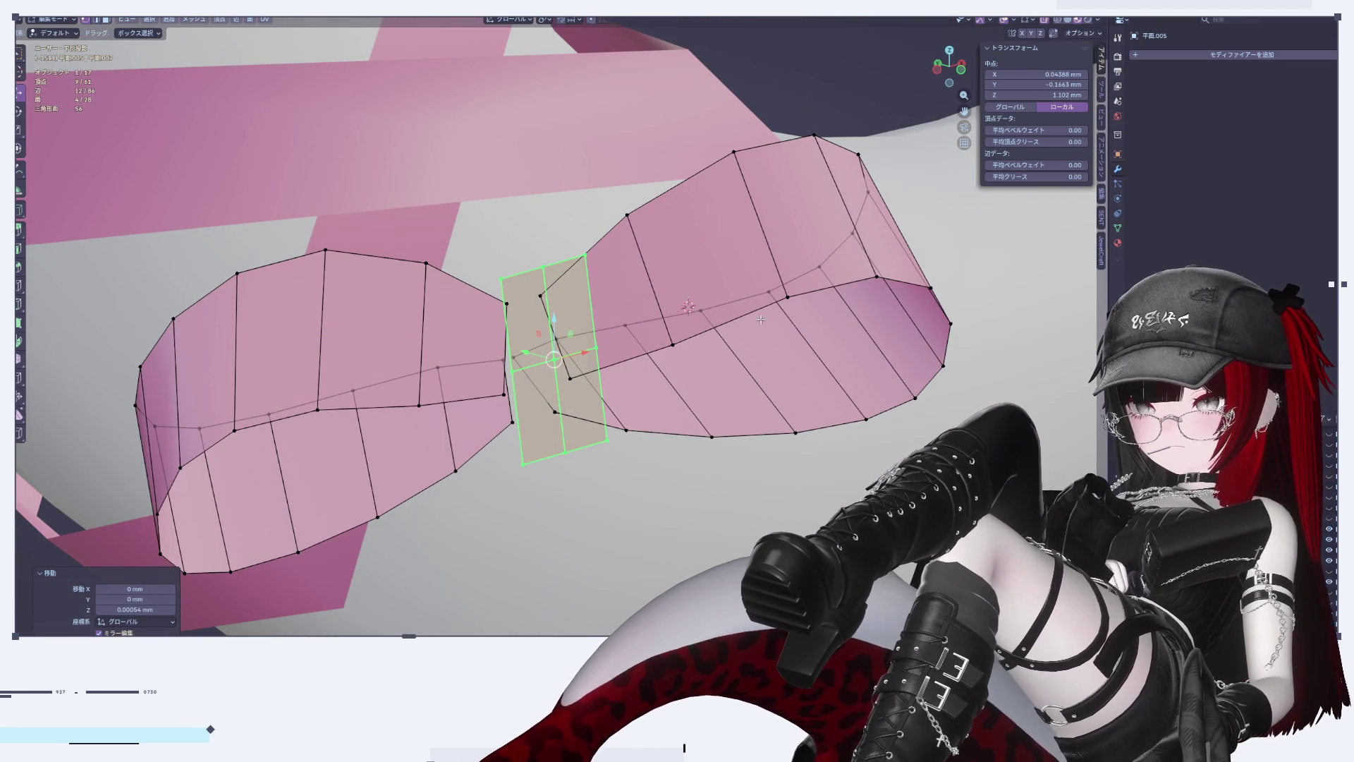
{"action": "left_click", "coordinate": [933, 72]}
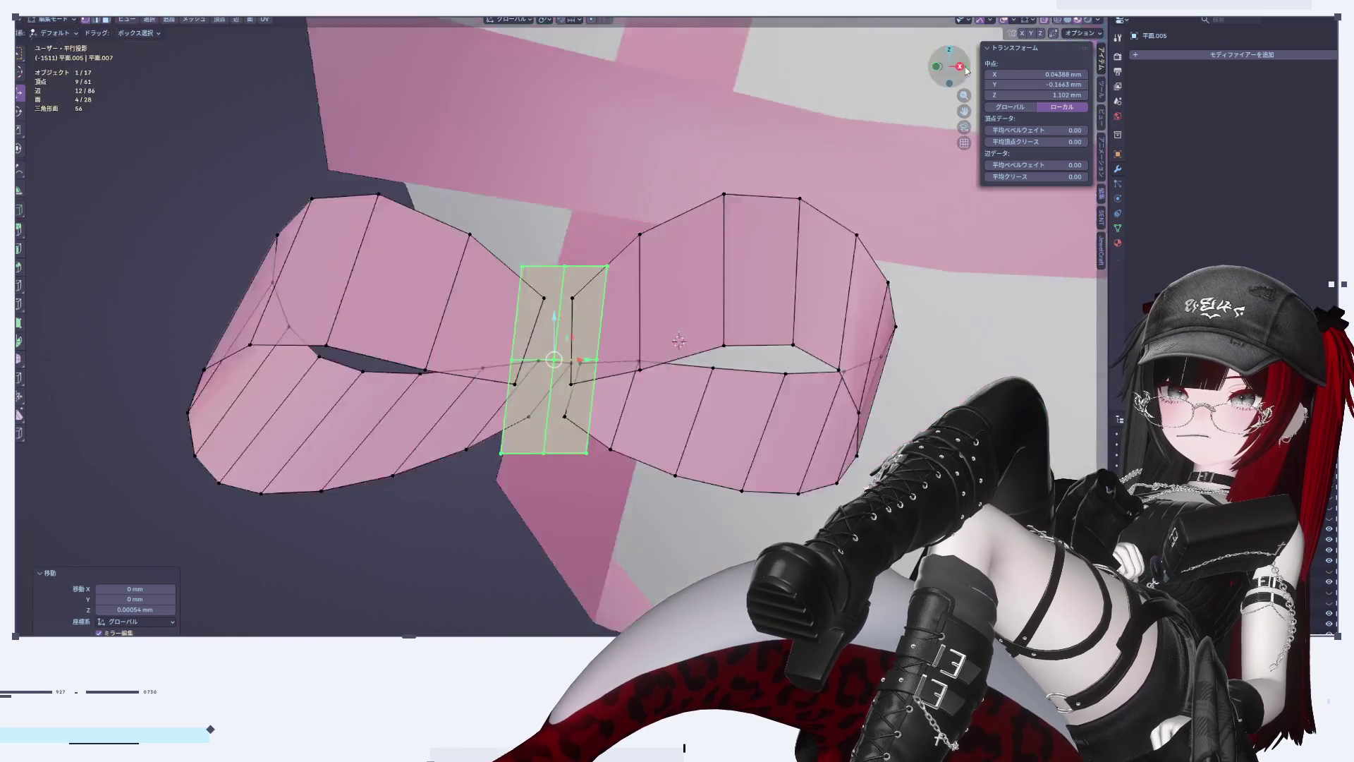
{"action": "left_click", "coordinate": [933, 69]}
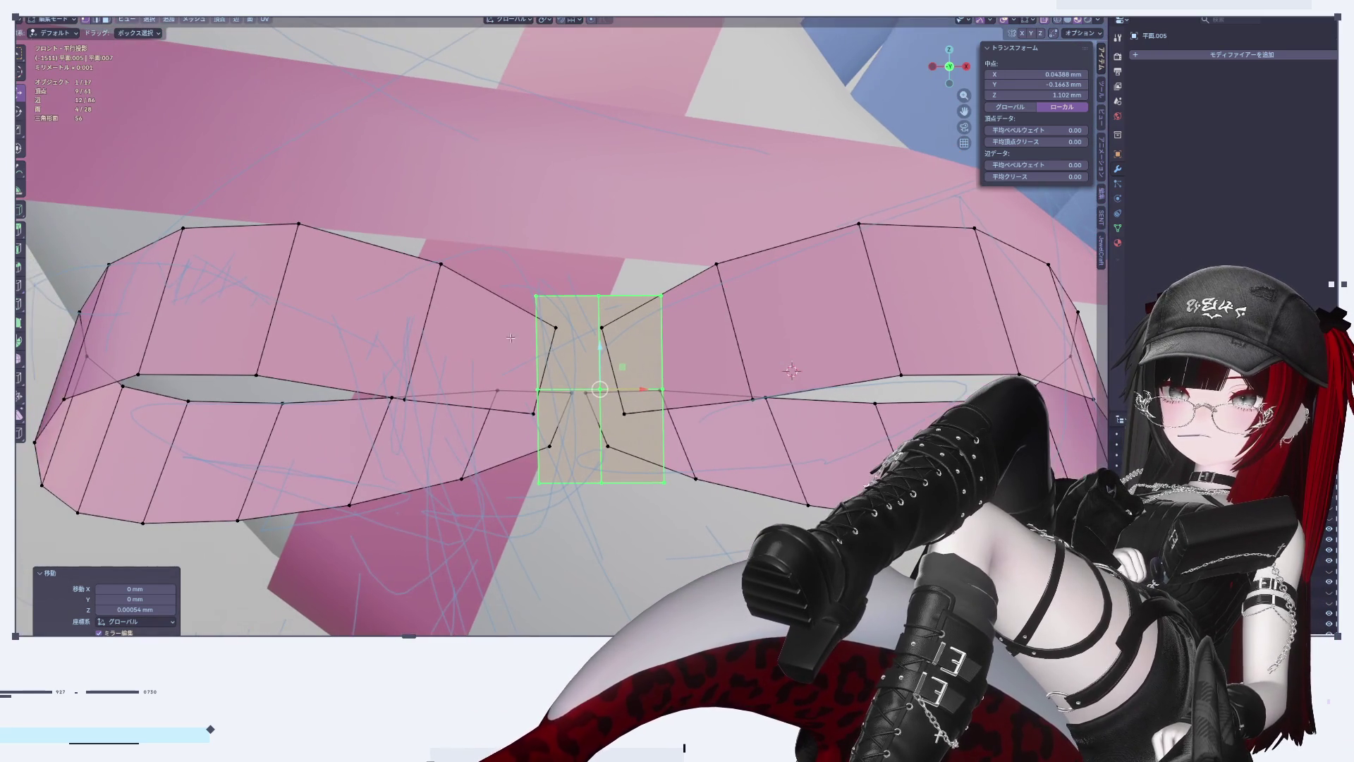
{"action": "key", "text": "g"}
{"action": "key", "text": "x"}
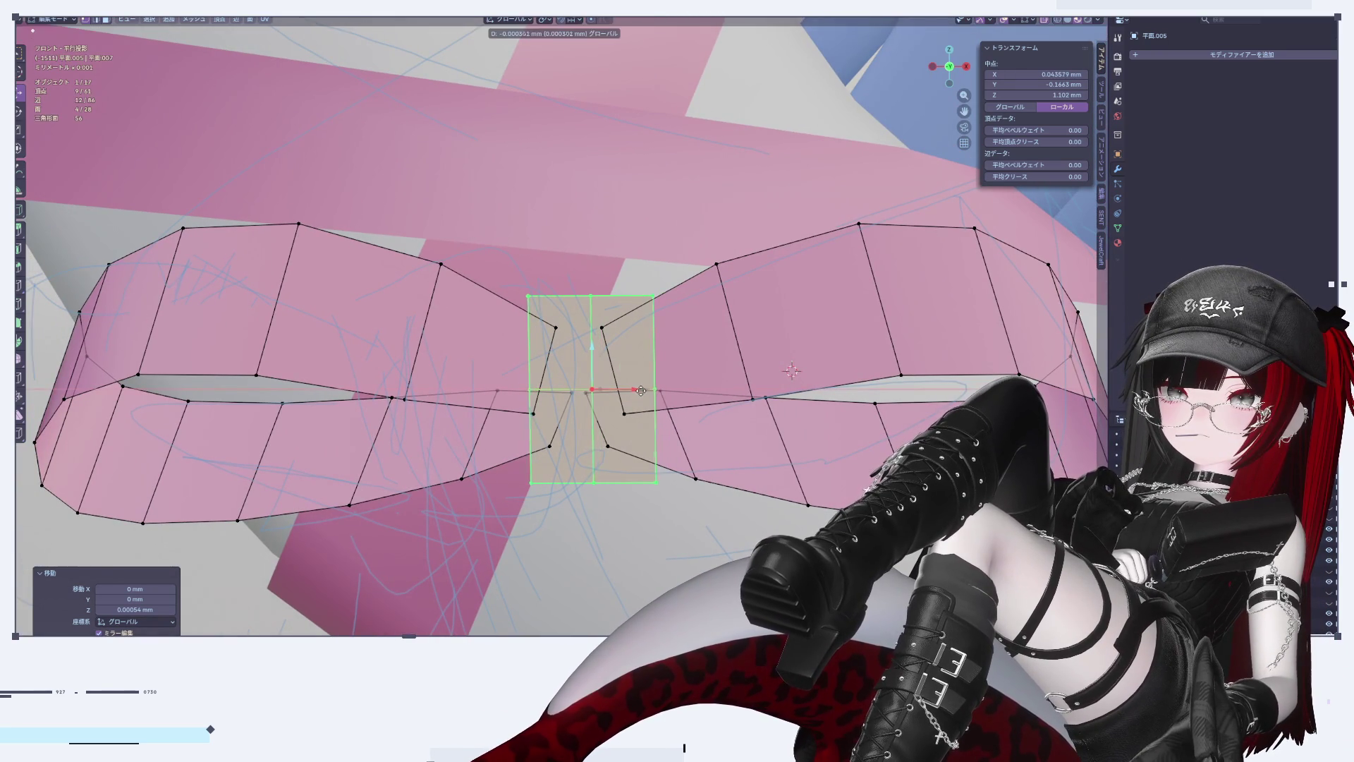
{"action": "left_click", "coordinate": [638, 392]}
{"action": "mouse_move", "coordinate": [638, 392]}
{"action": "middle_mouse_down"}
{"action": "mouse_move", "coordinate": [759, 446]}
{"action": "mouse_move", "coordinate": [595, 265]}
{"action": "mouse_move", "coordinate": [614, 290]}
{"action": "mouse_move", "coordinate": [671, 280]}
{"action": "middle_mouse_up"}
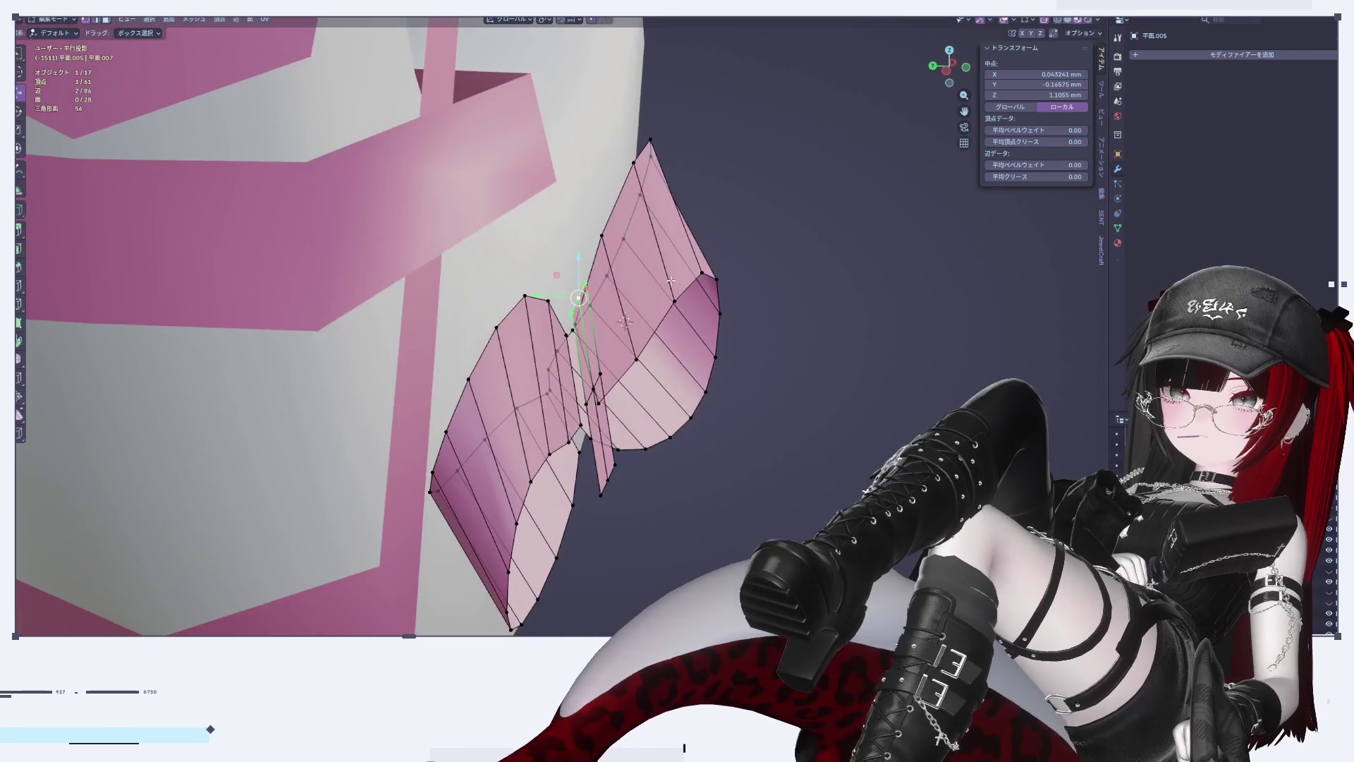
Step: Extrude the knot's edge strips backward, viewed from the back
{"action": "middle_click_drag", "start_coordinate": [653, 339], "coordinate": [638, 476]}
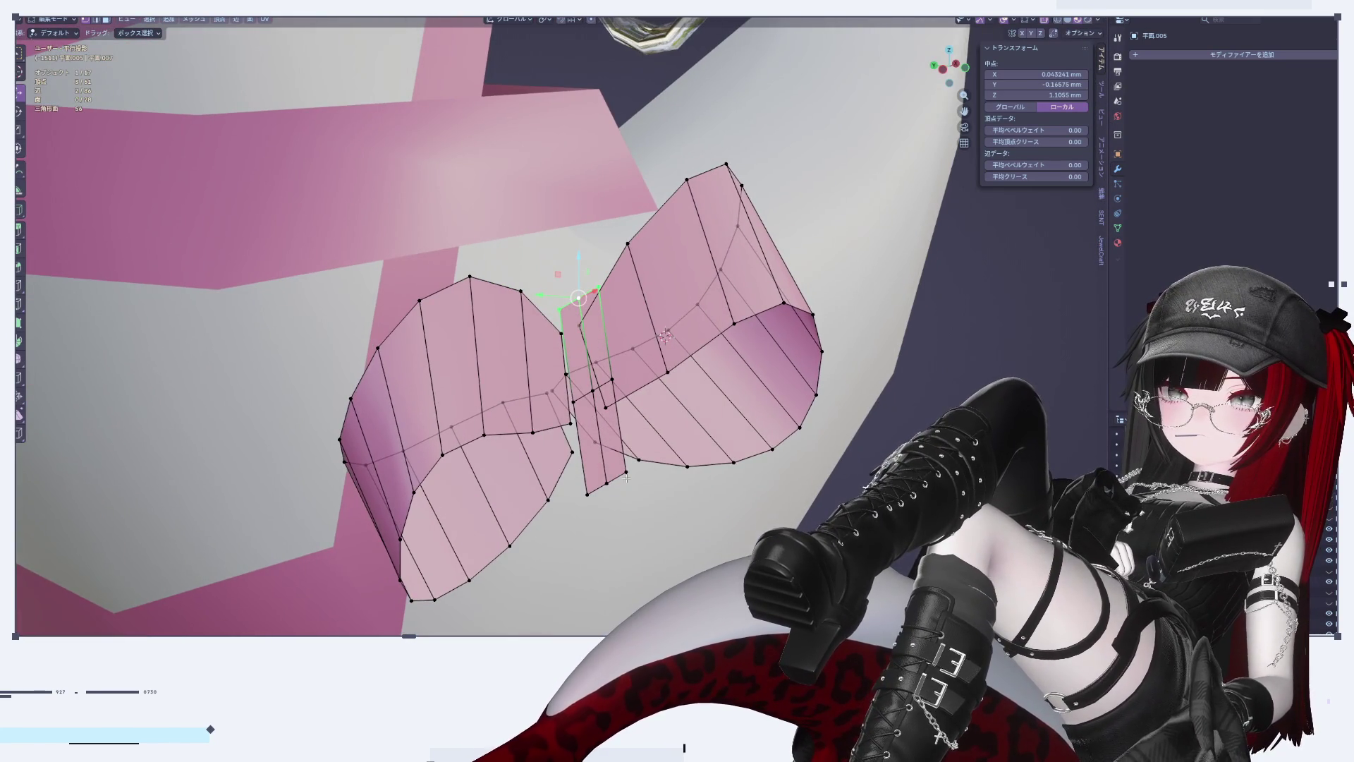
{"action": "key", "text": "ctrl+KP_1"}
{"action": "mouse_move", "coordinate": [785, 482]}
{"action": "middle_mouse_down"}
{"action": "mouse_move", "coordinate": [352, 499]}
{"action": "mouse_move", "coordinate": [600, 515]}
{"action": "mouse_move", "coordinate": [601, 448]}
{"action": "middle_mouse_up"}
{"action": "left_click", "coordinate": [596, 500]}
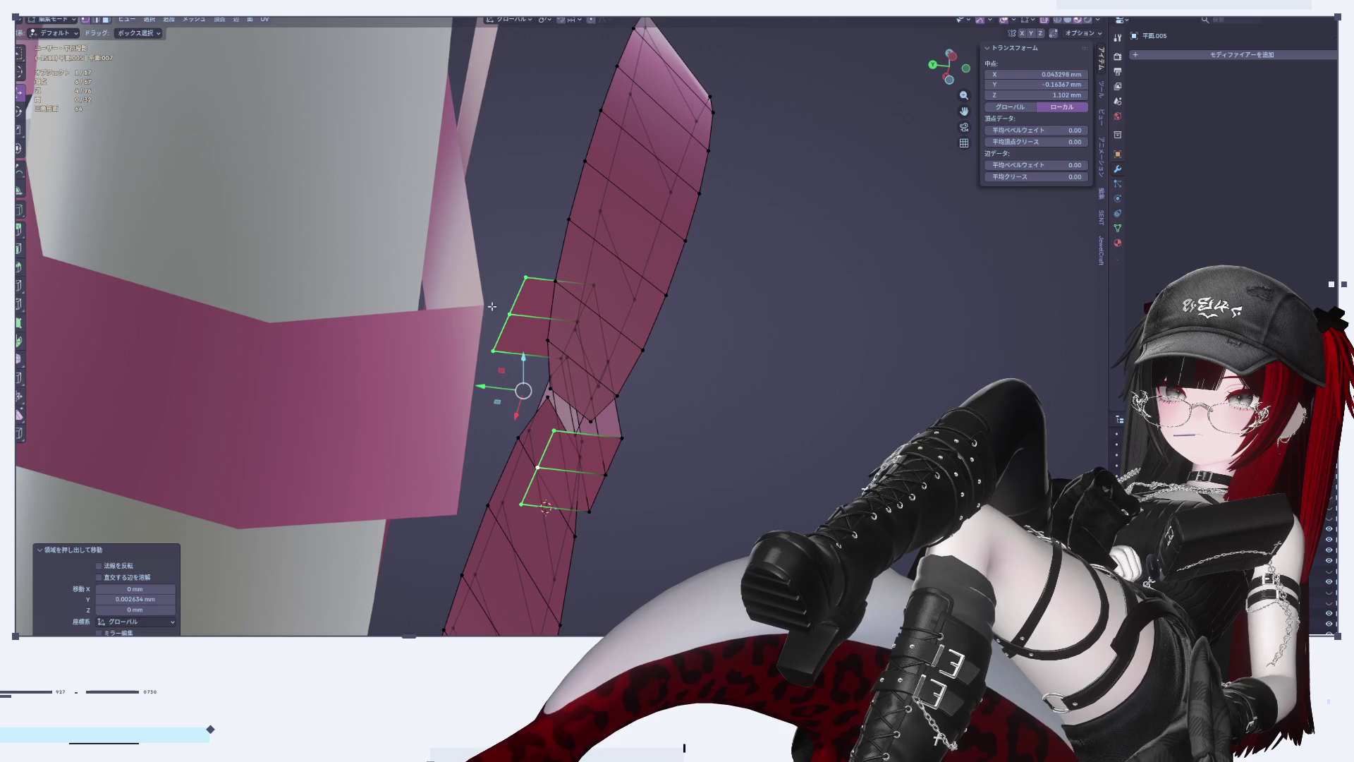
Step: Fill the gaps with new faces between a vertex pair and along a linked edge chain
{"action": "left_click", "coordinate": [525, 278]}
{"action": "left_click", "coordinate": [536, 465], "text": "shift"}
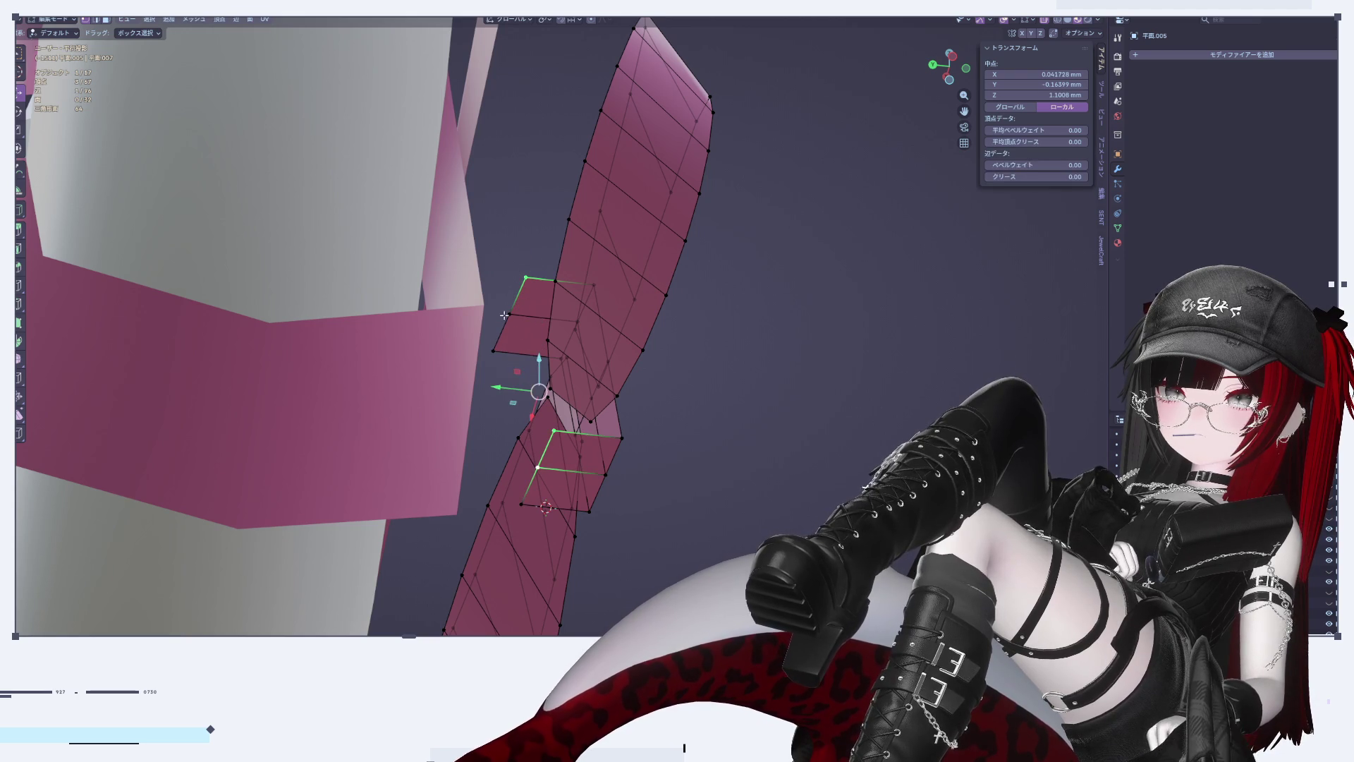
{"action": "key", "text": "f"}
{"action": "left_click", "coordinate": [517, 352], "text": "alt"}
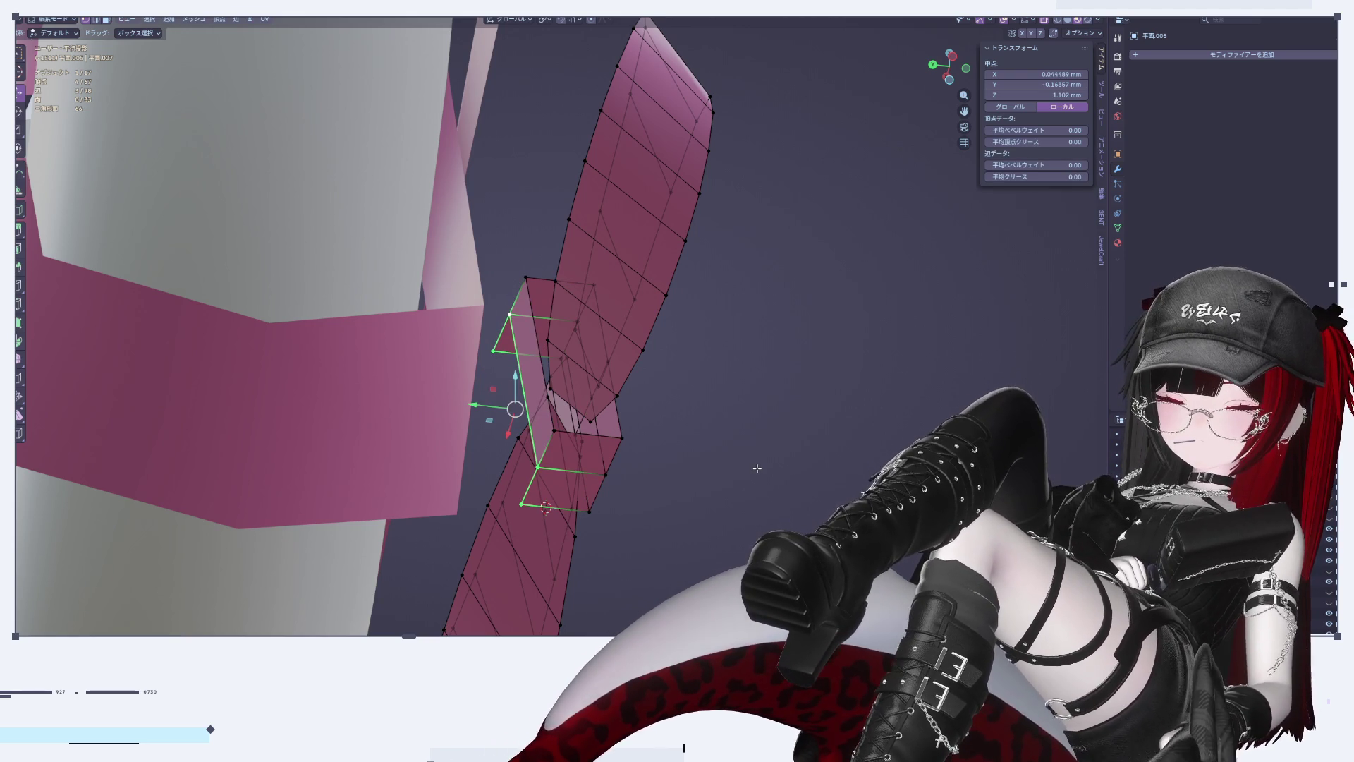
{"action": "key", "text": "f"}
{"action": "key", "text": "alt+a"}
{"action": "key", "text": "KP_1"}
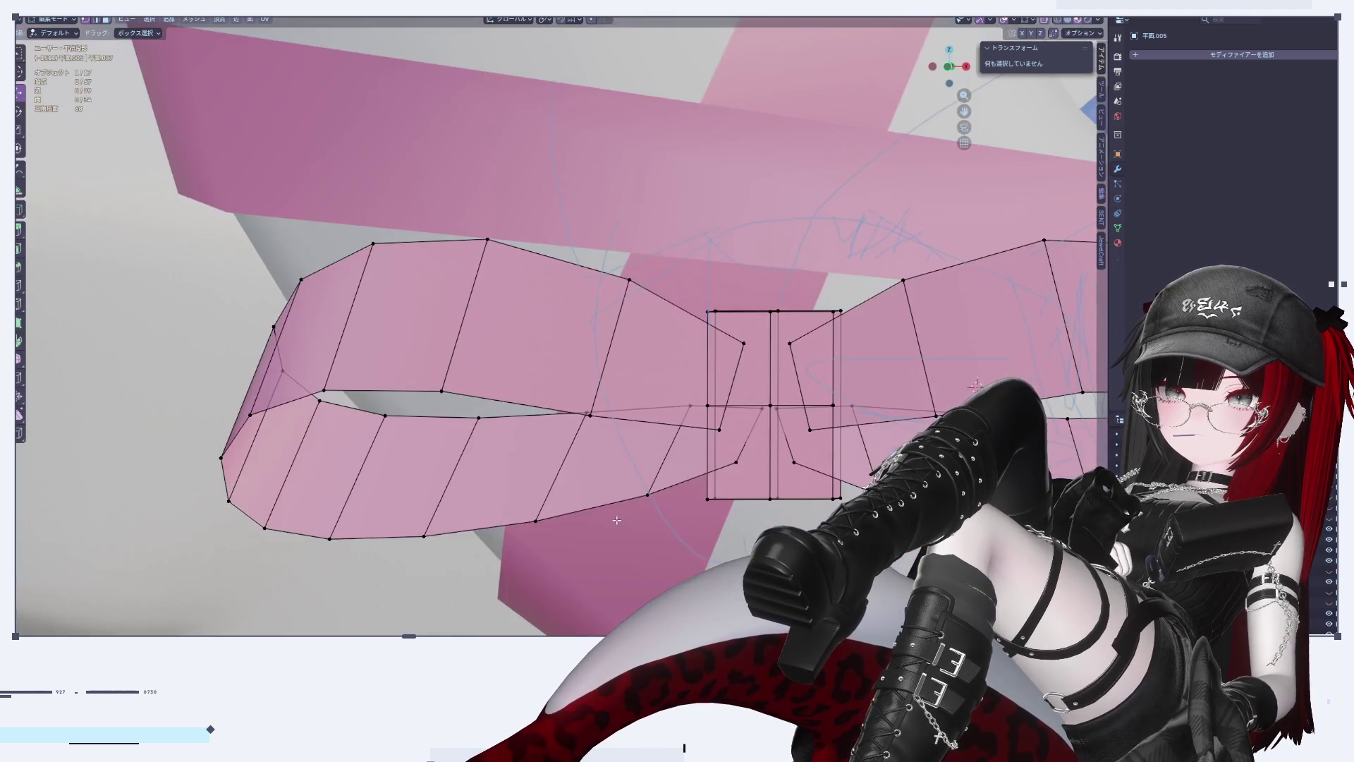
{"action": "scroll", "coordinate": [781, 457], "scroll_direction": "down", "scroll_amount": 2}
{"action": "key", "text": "Tab"}
{"action": "scroll", "coordinate": [741, 495], "scroll_direction": "down", "scroll_amount": 10}
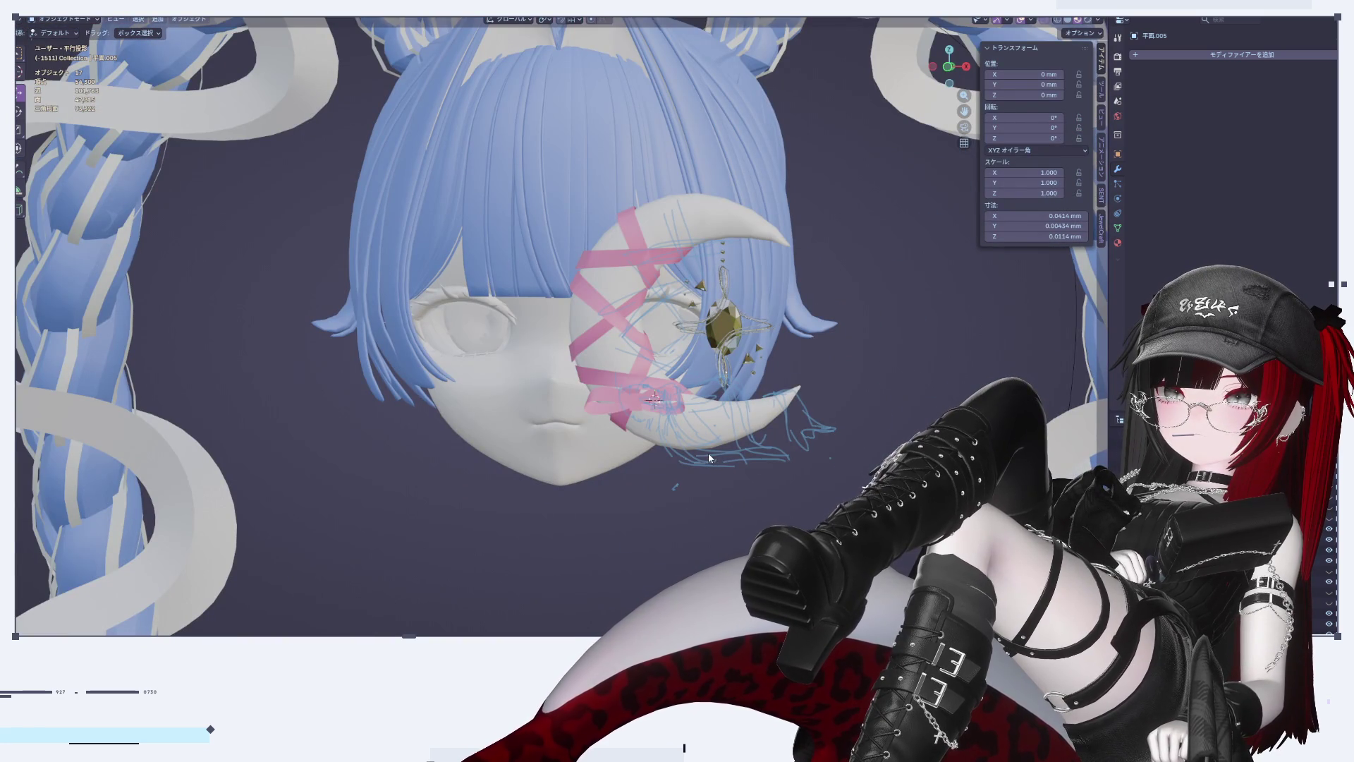
{"action": "key", "text": "KP_3"}
{"action": "key", "text": "KP_1"}
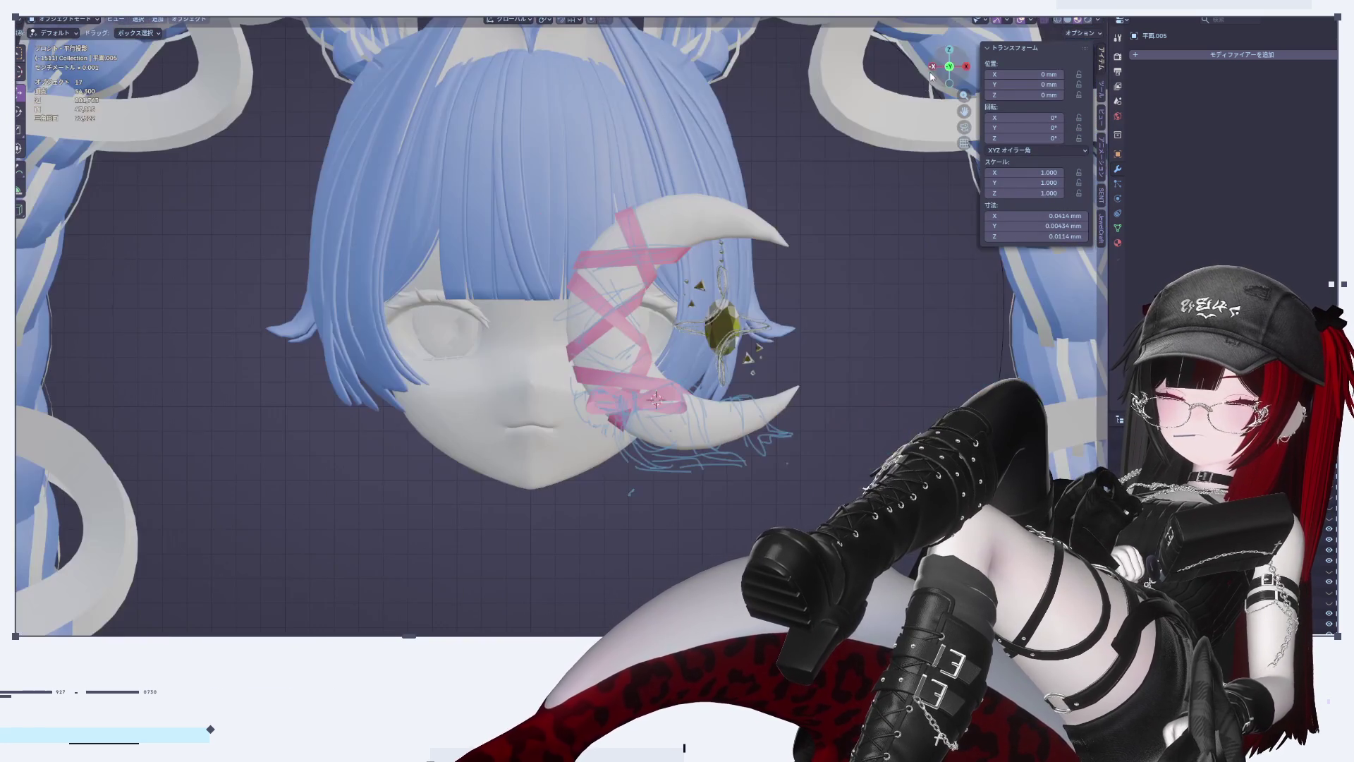
{"action": "scroll", "coordinate": [734, 479], "scroll_direction": "up", "scroll_amount": 8}
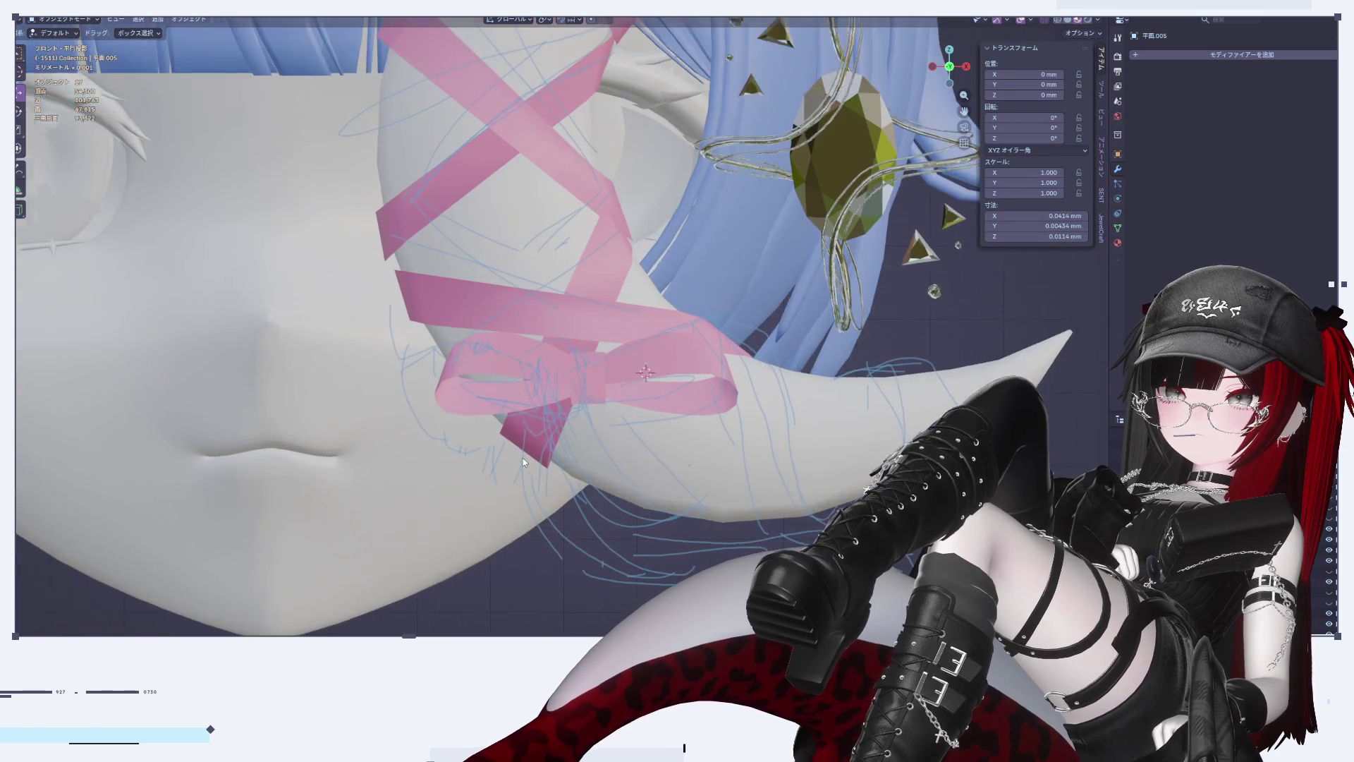
{"action": "key", "text": "Tab"}
{"action": "key", "text": "a"}
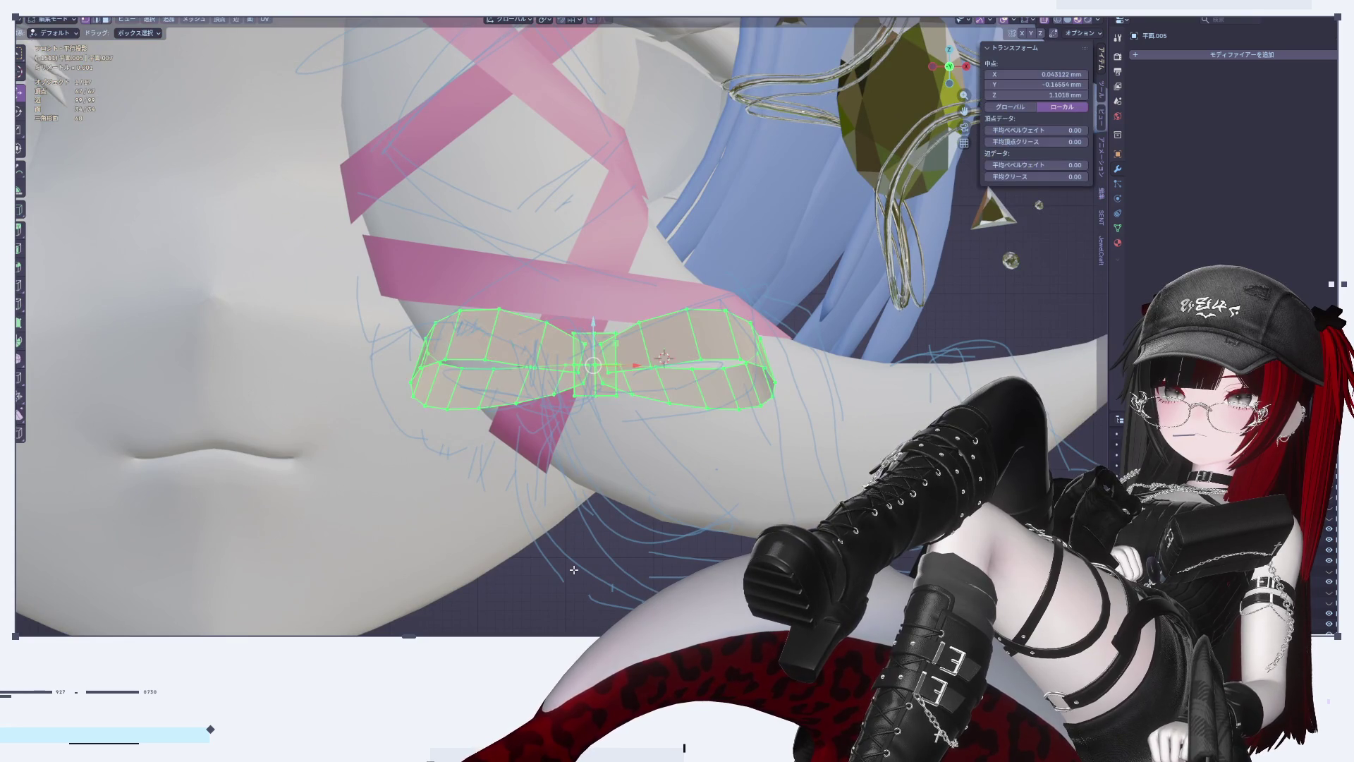
{"action": "scroll", "coordinate": [624, 555], "scroll_direction": "down", "scroll_amount": 4}
{"action": "scroll", "coordinate": [624, 555], "scroll_direction": "up", "scroll_amount": 3}
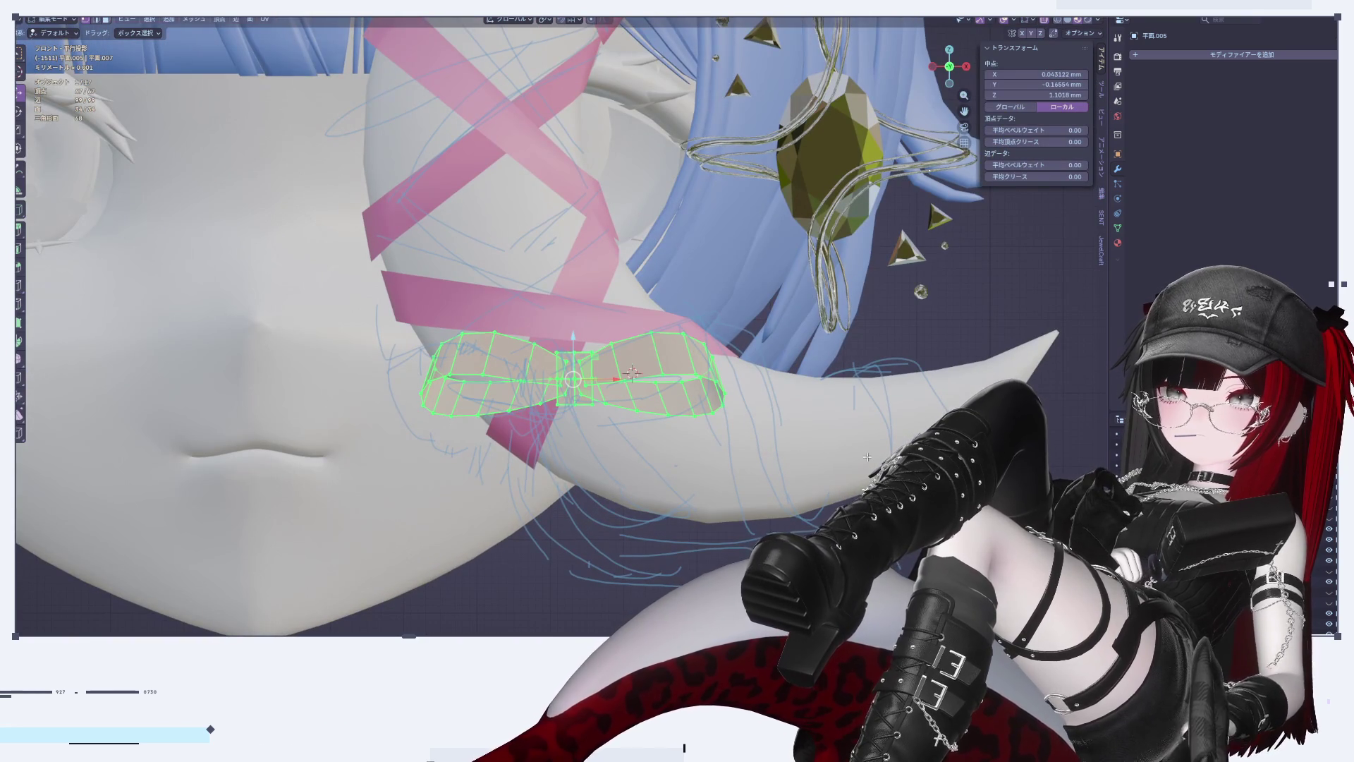
{"action": "key", "text": "r"}
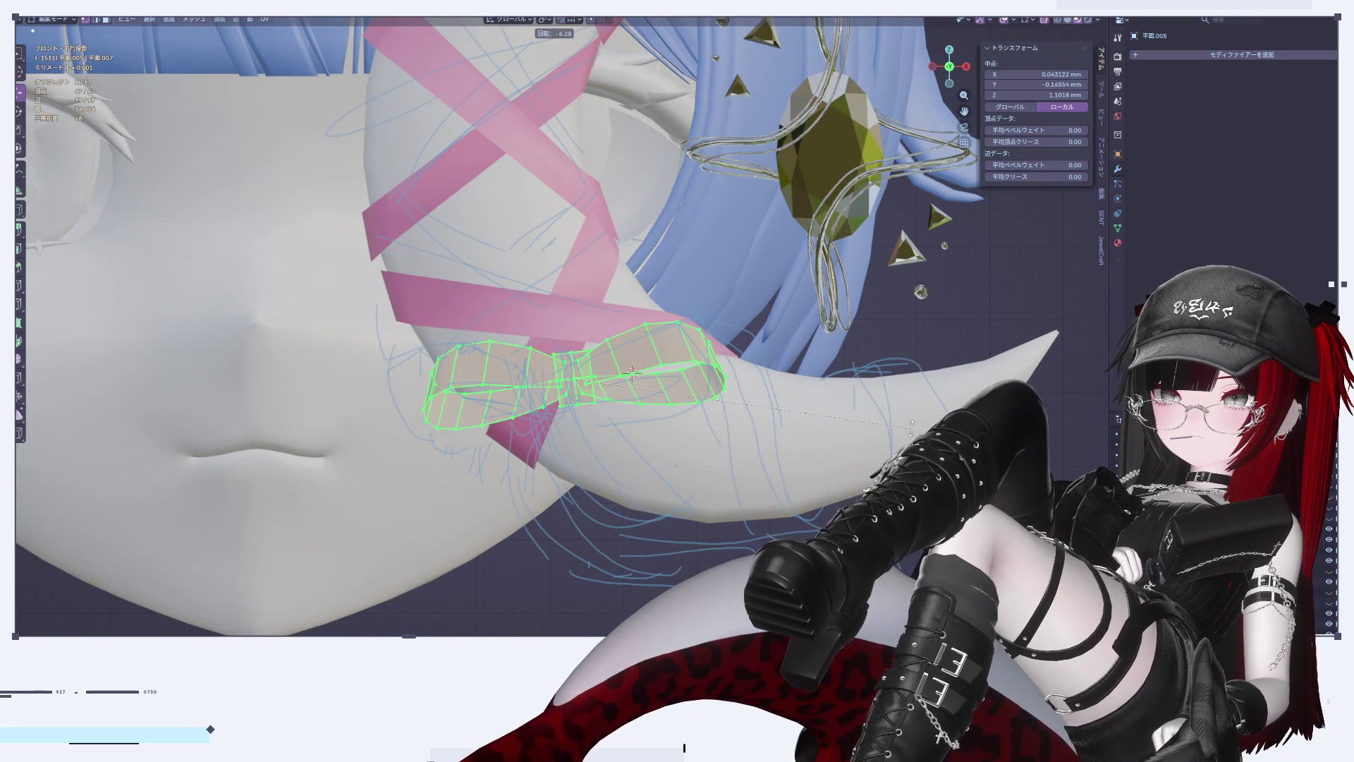
{"action": "left_click", "coordinate": [912, 426]}
{"action": "key", "text": "s"}
{"action": "left_click", "coordinate": [910, 420]}
{"action": "key", "text": "Tab"}
{"action": "scroll", "coordinate": [731, 560], "scroll_direction": "down", "scroll_amount": 3}
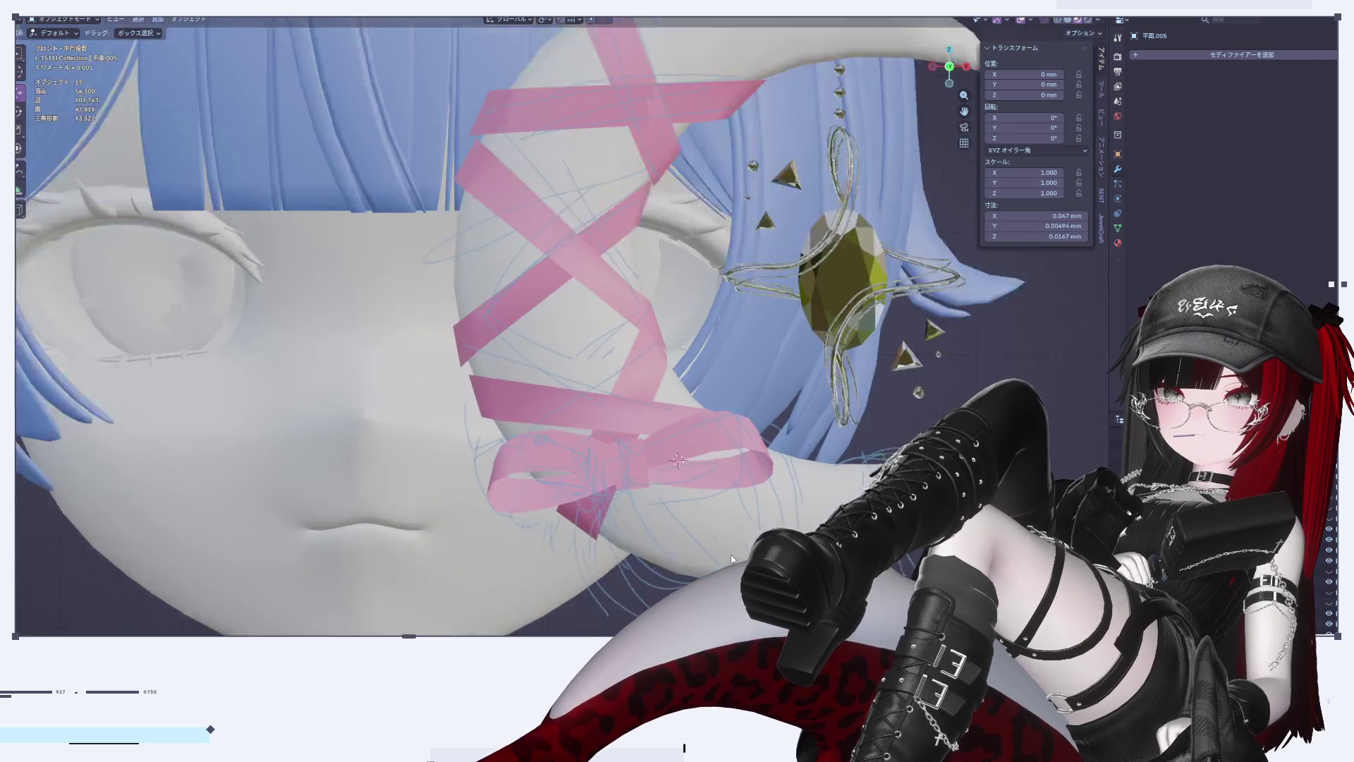
{"action": "scroll", "coordinate": [732, 559], "scroll_direction": "up", "scroll_amount": 3}
{"action": "key", "text": "Tab"}
{"action": "key", "text": "r"}
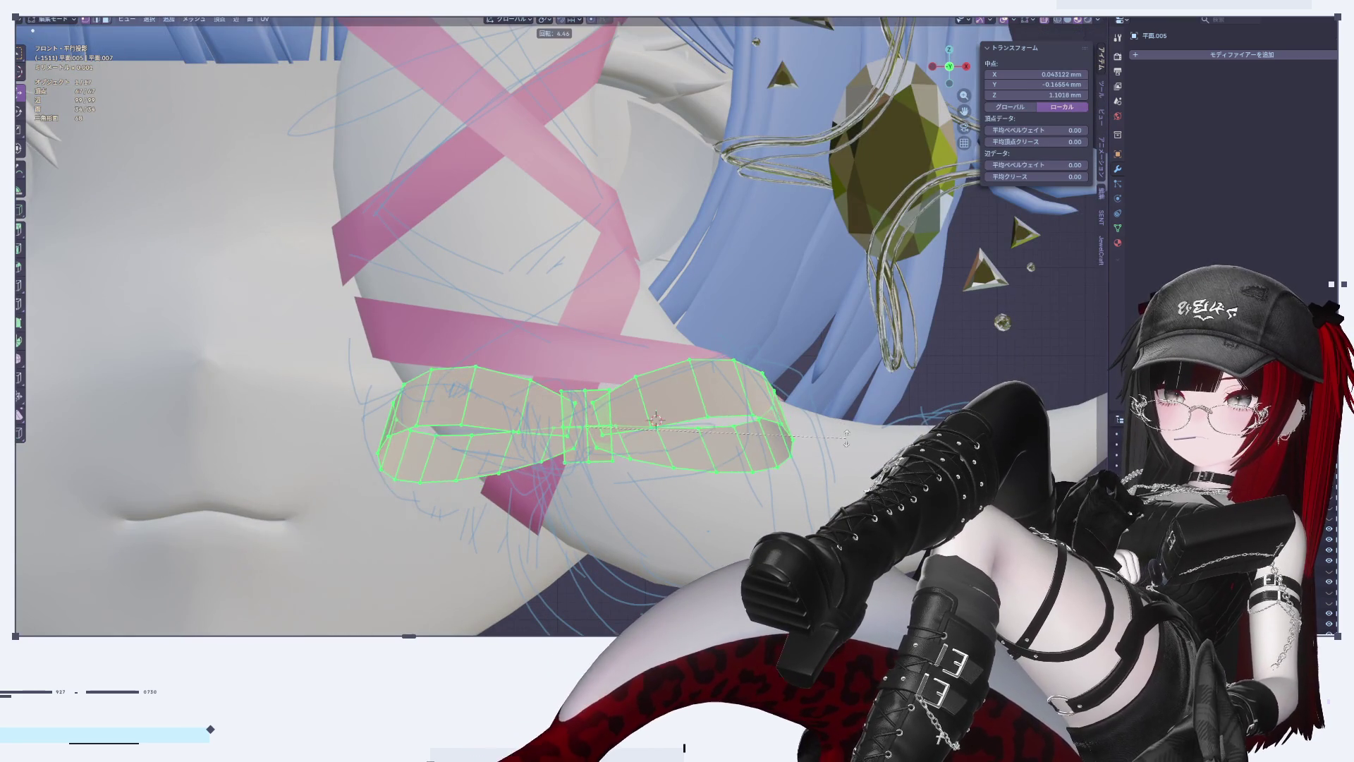
{"action": "left_click", "coordinate": [856, 431]}
{"action": "key", "text": "Tab"}
{"action": "scroll", "coordinate": [831, 463], "scroll_direction": "down", "scroll_amount": 5}
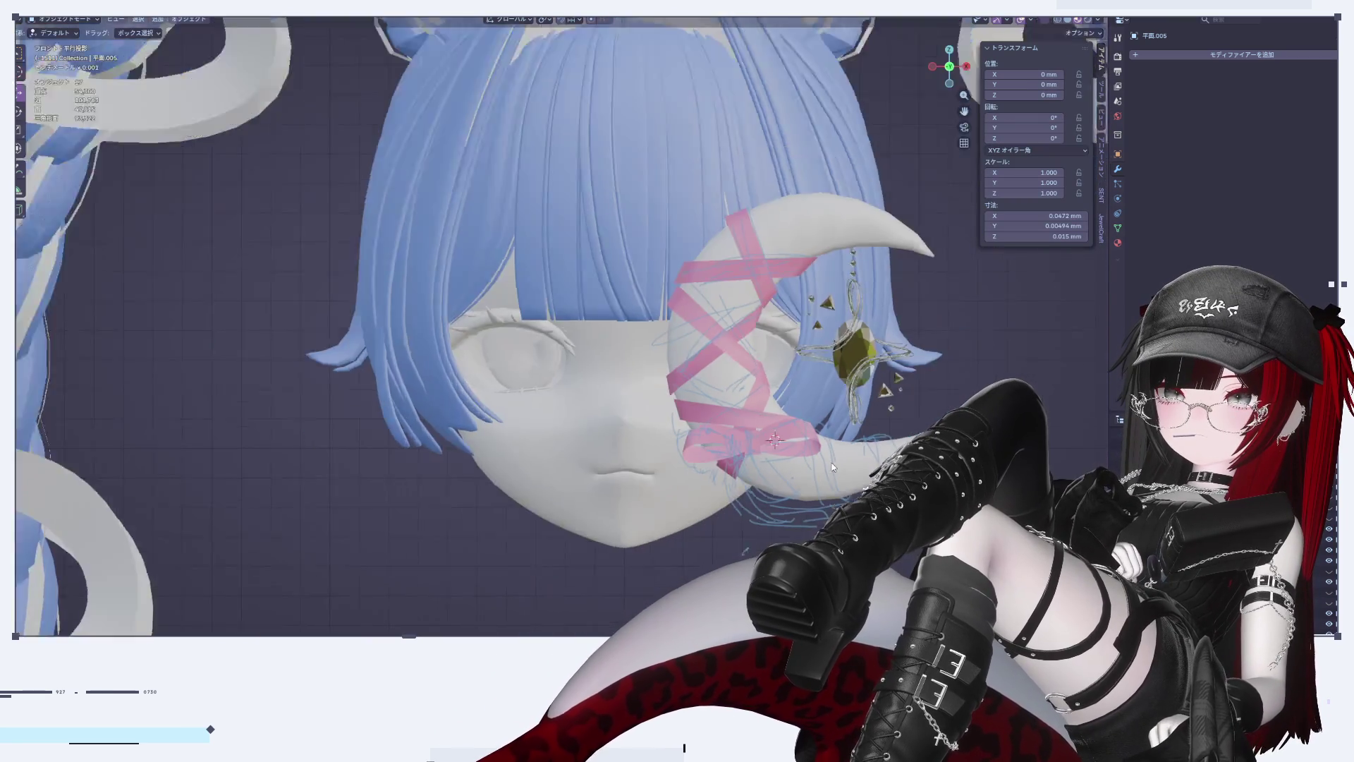
{"action": "scroll", "coordinate": [801, 459], "scroll_direction": "up", "scroll_amount": 2}
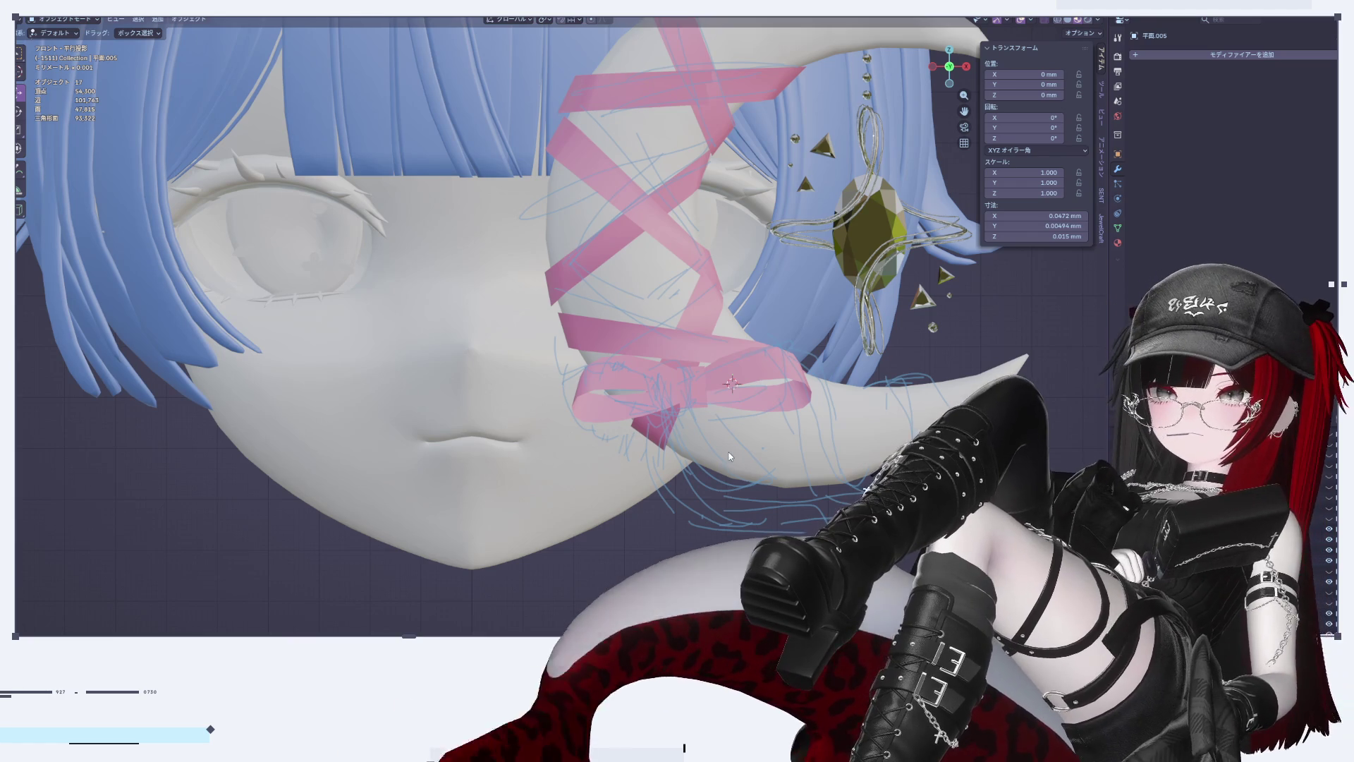
{"action": "middle_click_drag", "start_coordinate": [729, 456], "coordinate": [659, 401], "text": "shift"}
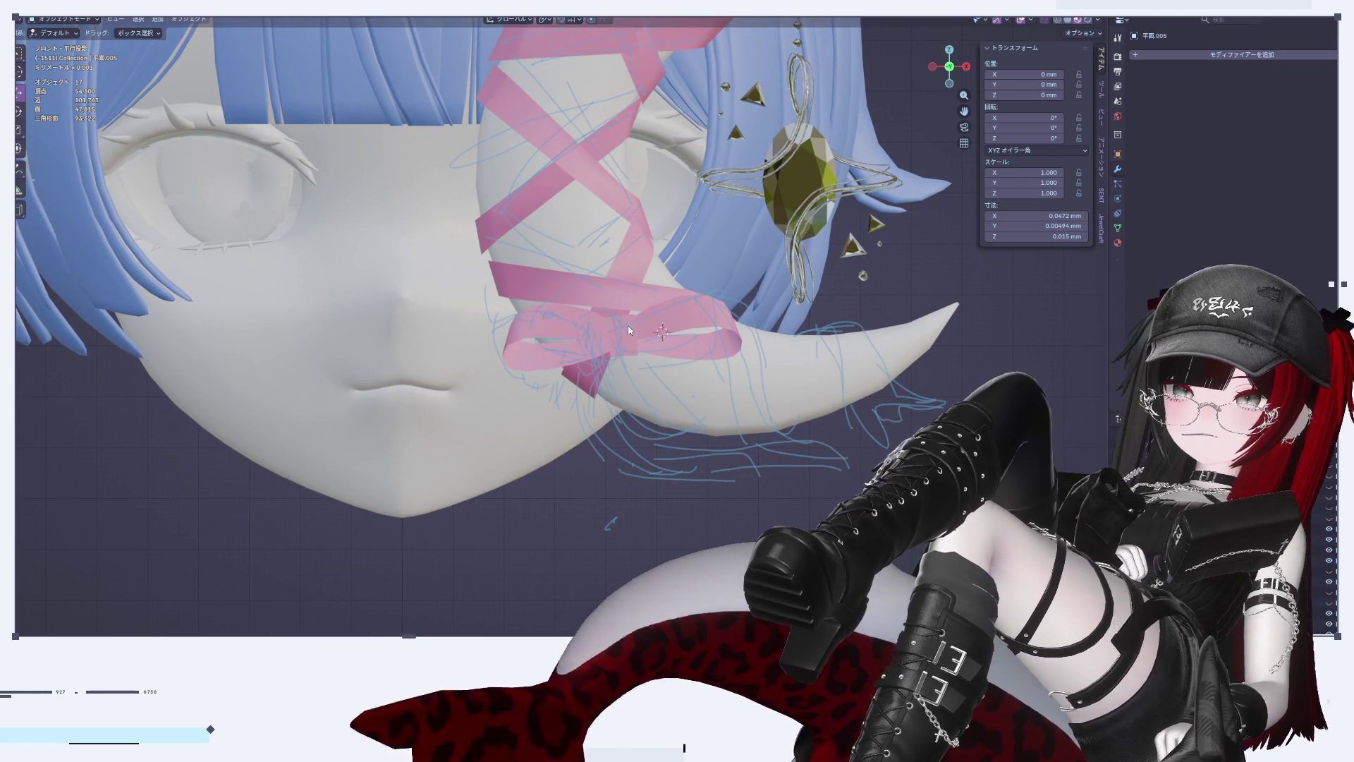
{"action": "scroll", "coordinate": [714, 332], "scroll_direction": "up", "scroll_amount": 4}
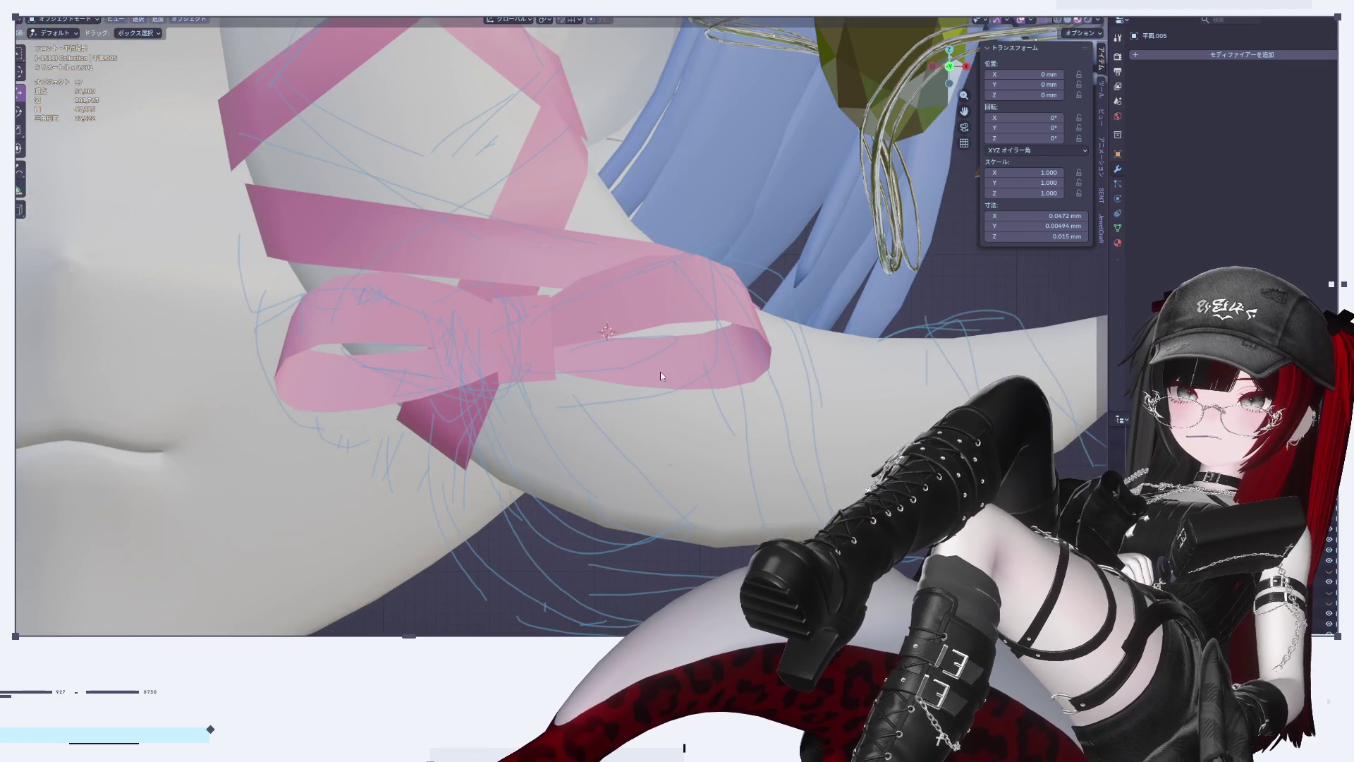
{"action": "scroll", "coordinate": [661, 378], "scroll_direction": "down", "scroll_amount": 5}
{"action": "mouse_move", "coordinate": [661, 377]}
{"action": "middle_mouse_down"}
{"action": "mouse_move", "coordinate": [629, 433]}
{"action": "mouse_move", "coordinate": [722, 450]}
{"action": "mouse_move", "coordinate": [864, 408]}
{"action": "mouse_move", "coordinate": [847, 414]}
{"action": "middle_mouse_up"}
Step: Move the bow's mesh along the Y axis toward the moon's surface
{"action": "key", "text": "Tab"}
{"action": "scroll", "coordinate": [739, 451], "scroll_direction": "up", "scroll_amount": 3}
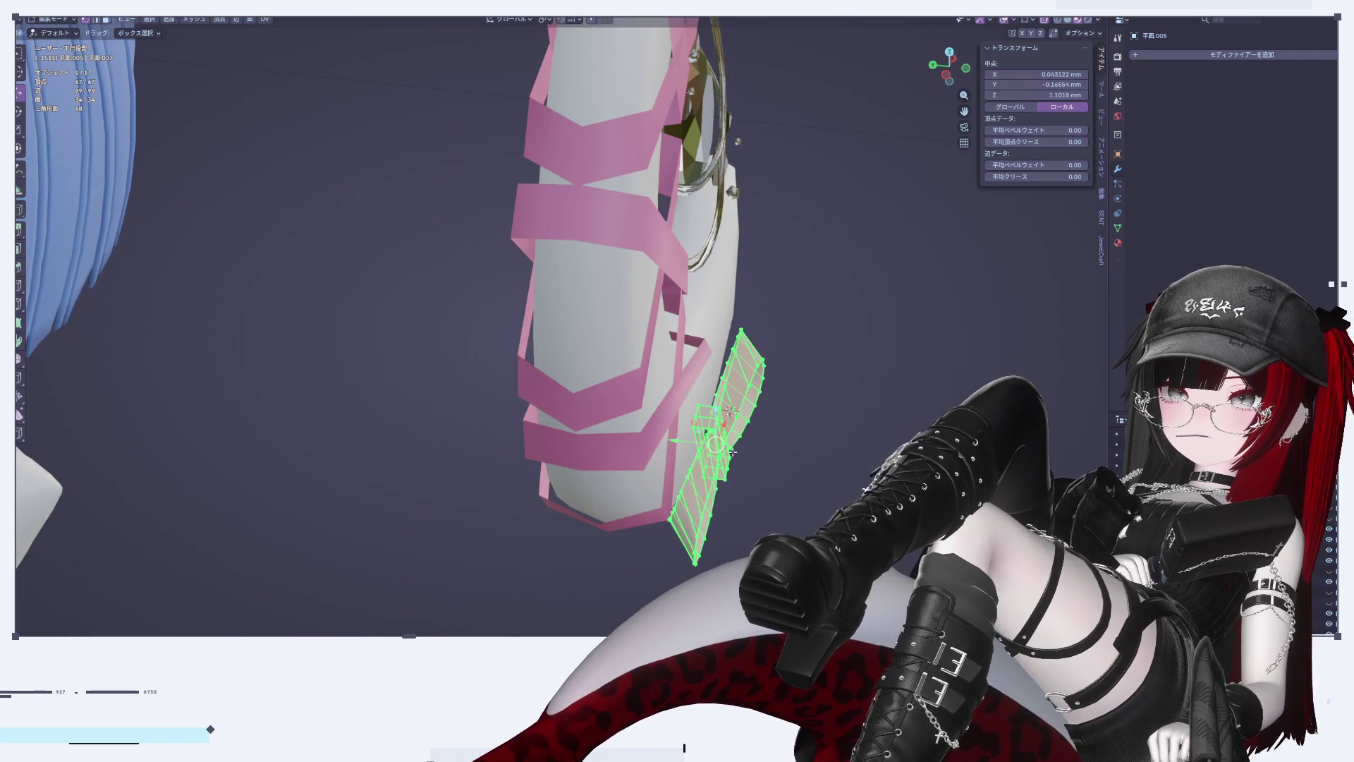
{"action": "key", "text": "g"}
{"action": "key", "text": "y"}
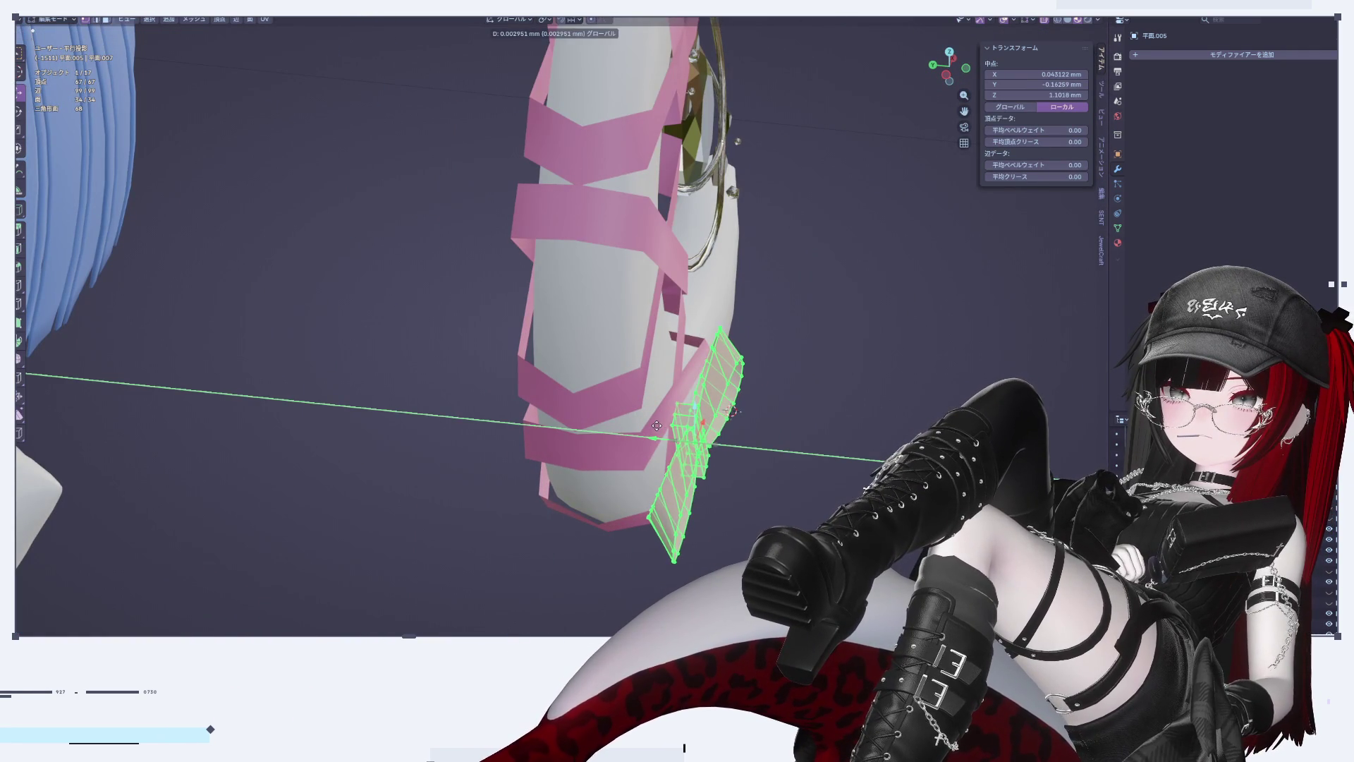
{"action": "left_click", "coordinate": [655, 425]}
{"action": "key", "text": "Tab"}
Step: Check the bow's placement from the Front Orthographic view
{"action": "mouse_move", "coordinate": [655, 425]}
{"action": "middle_mouse_down"}
{"action": "mouse_move", "coordinate": [793, 434]}
{"action": "mouse_move", "coordinate": [774, 478]}
{"action": "middle_mouse_up"}
{"action": "scroll", "coordinate": [780, 371], "scroll_direction": "down", "scroll_amount": 5}
{"action": "scroll", "coordinate": [781, 371], "scroll_direction": "up", "scroll_amount": 6}
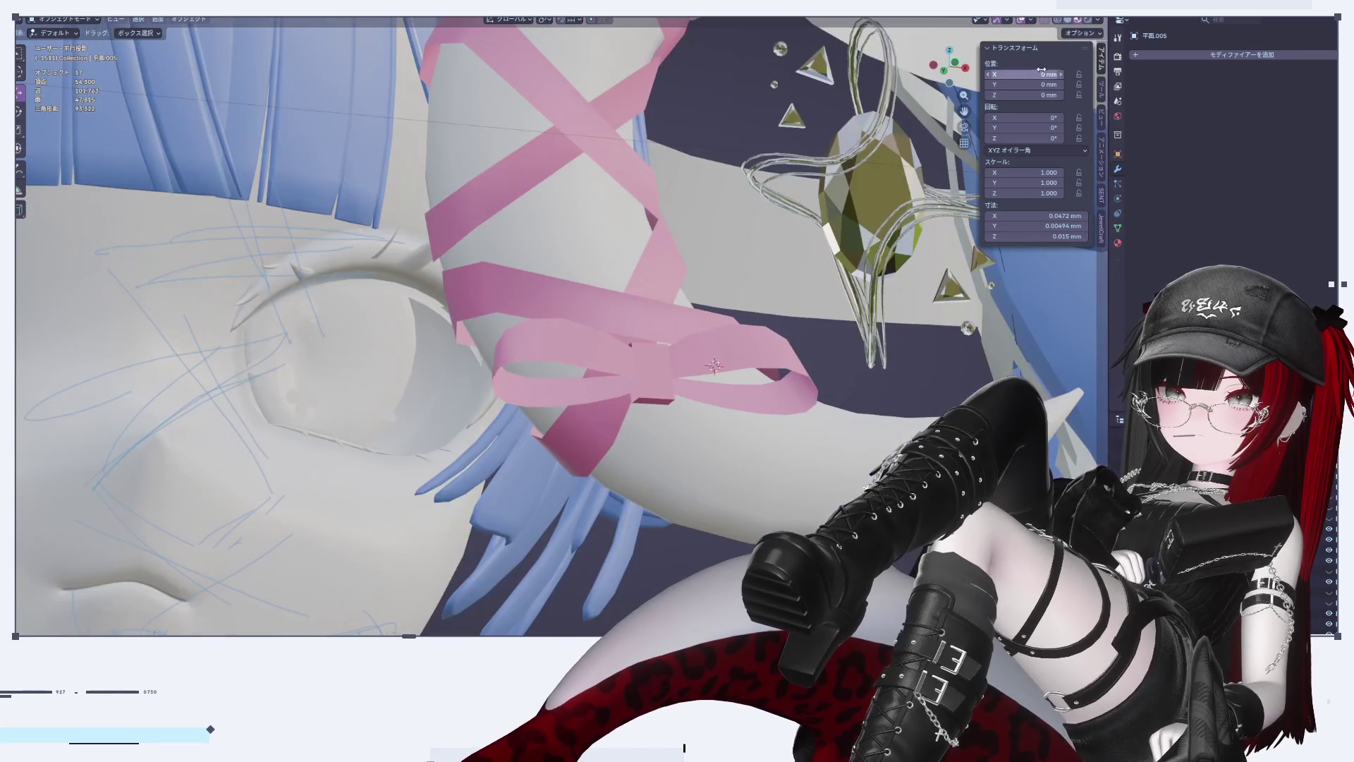
{"action": "left_click", "coordinate": [965, 67]}
{"action": "left_click", "coordinate": [932, 67]}
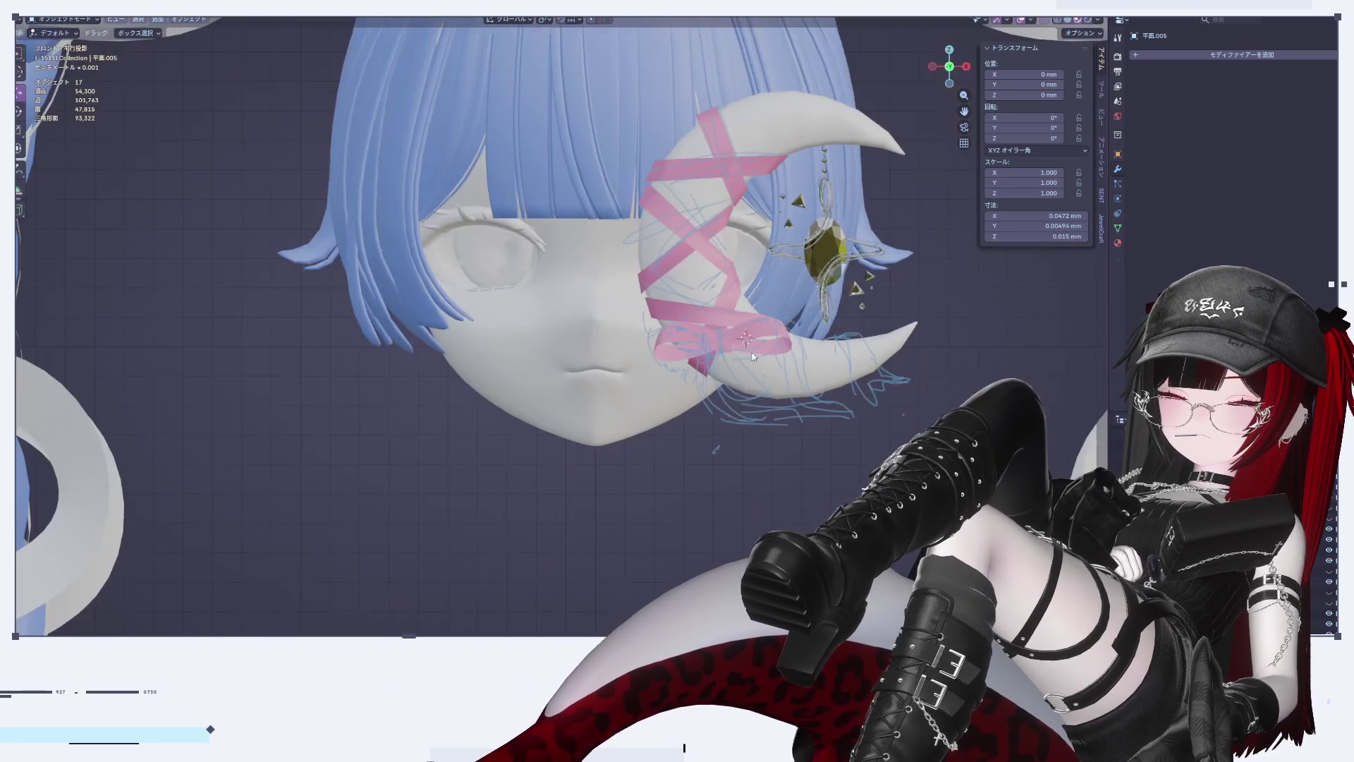
{"action": "scroll", "coordinate": [752, 481], "scroll_direction": "up", "scroll_amount": 7}
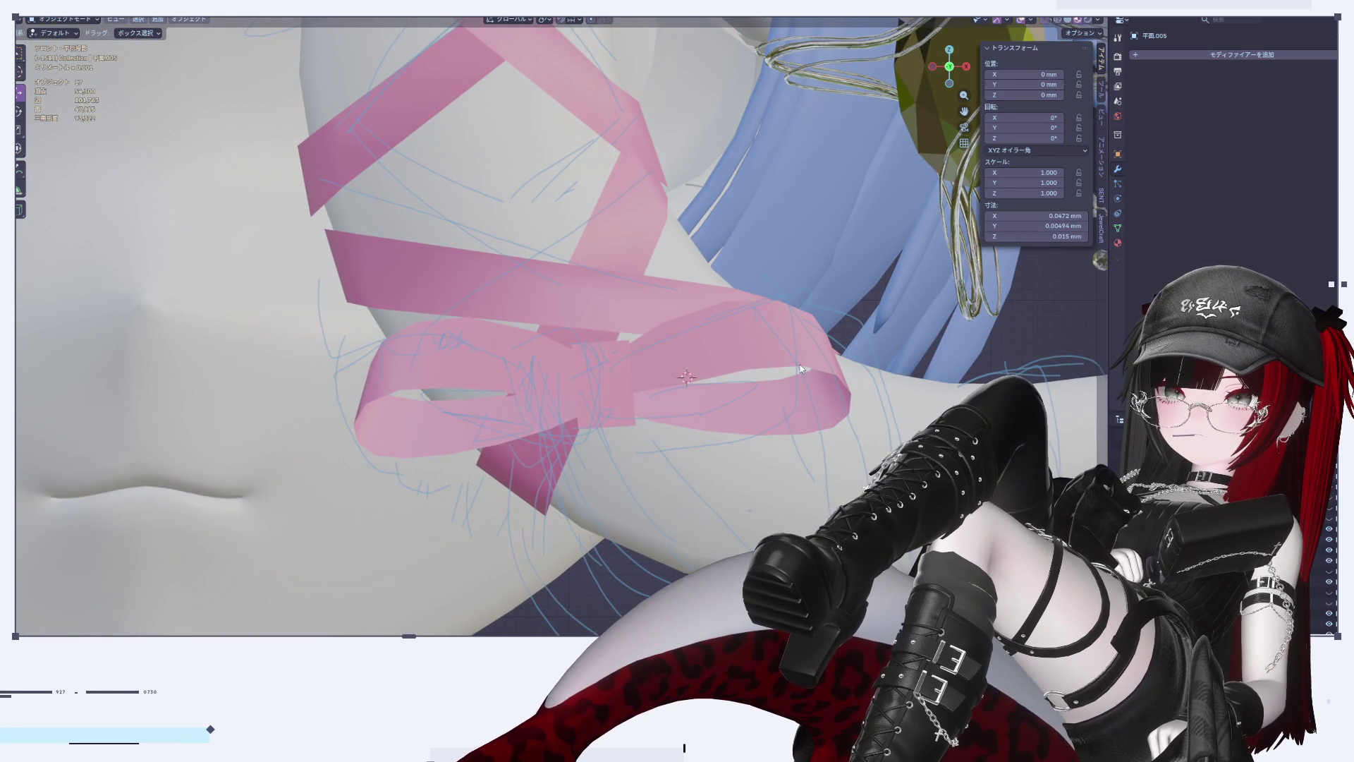
{"action": "scroll", "coordinate": [801, 368], "scroll_direction": "down", "scroll_amount": 5}
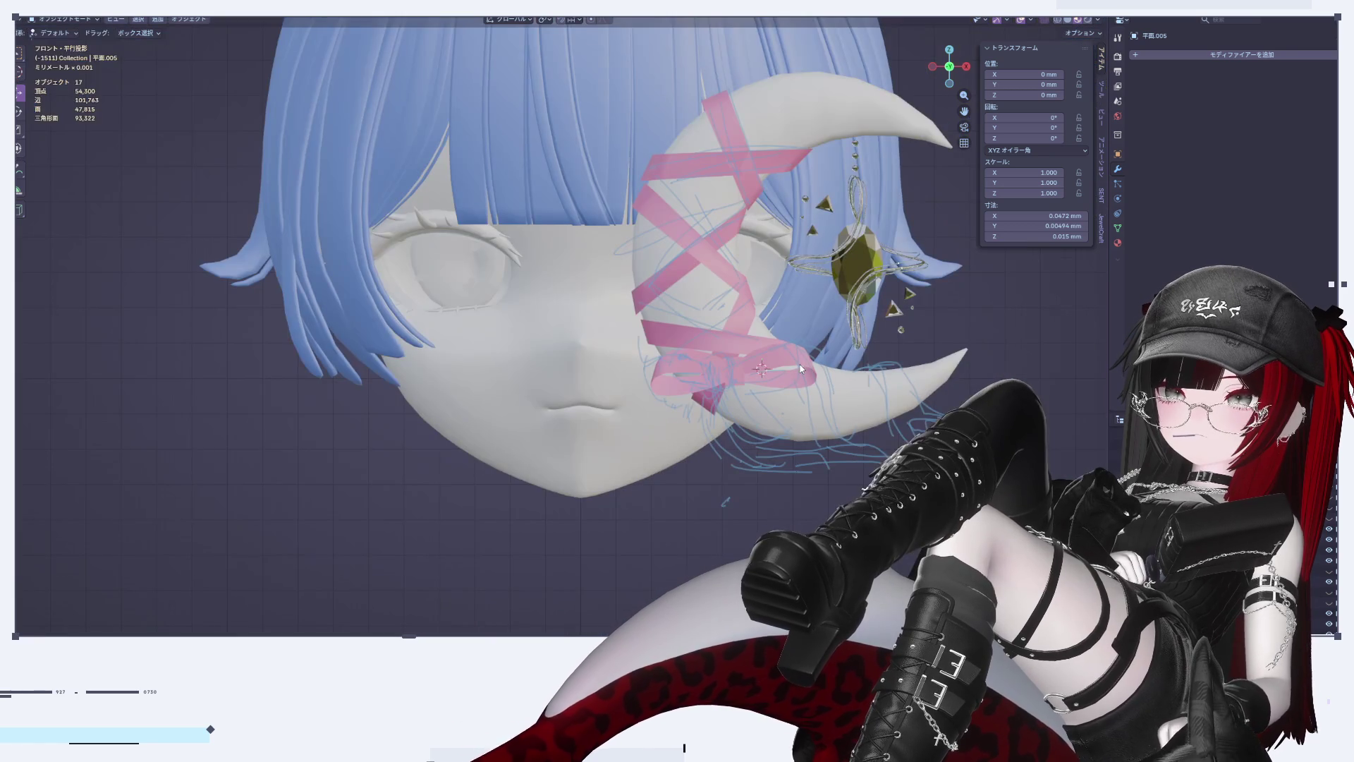
{"action": "scroll", "coordinate": [809, 366], "scroll_direction": "up", "scroll_amount": 3}
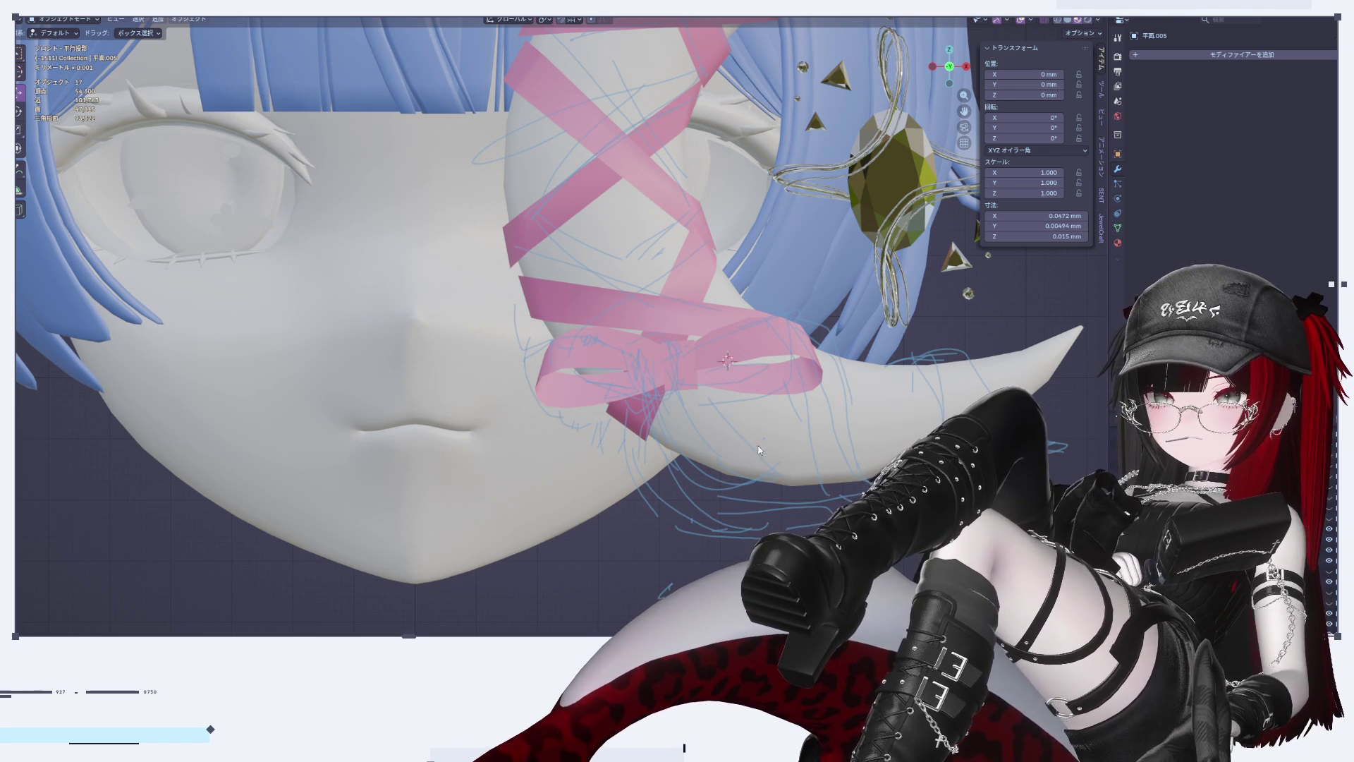
{"action": "scroll", "coordinate": [729, 550], "scroll_direction": "down", "scroll_amount": 3}
{"action": "scroll", "coordinate": [706, 424], "scroll_direction": "down", "scroll_amount": 10}
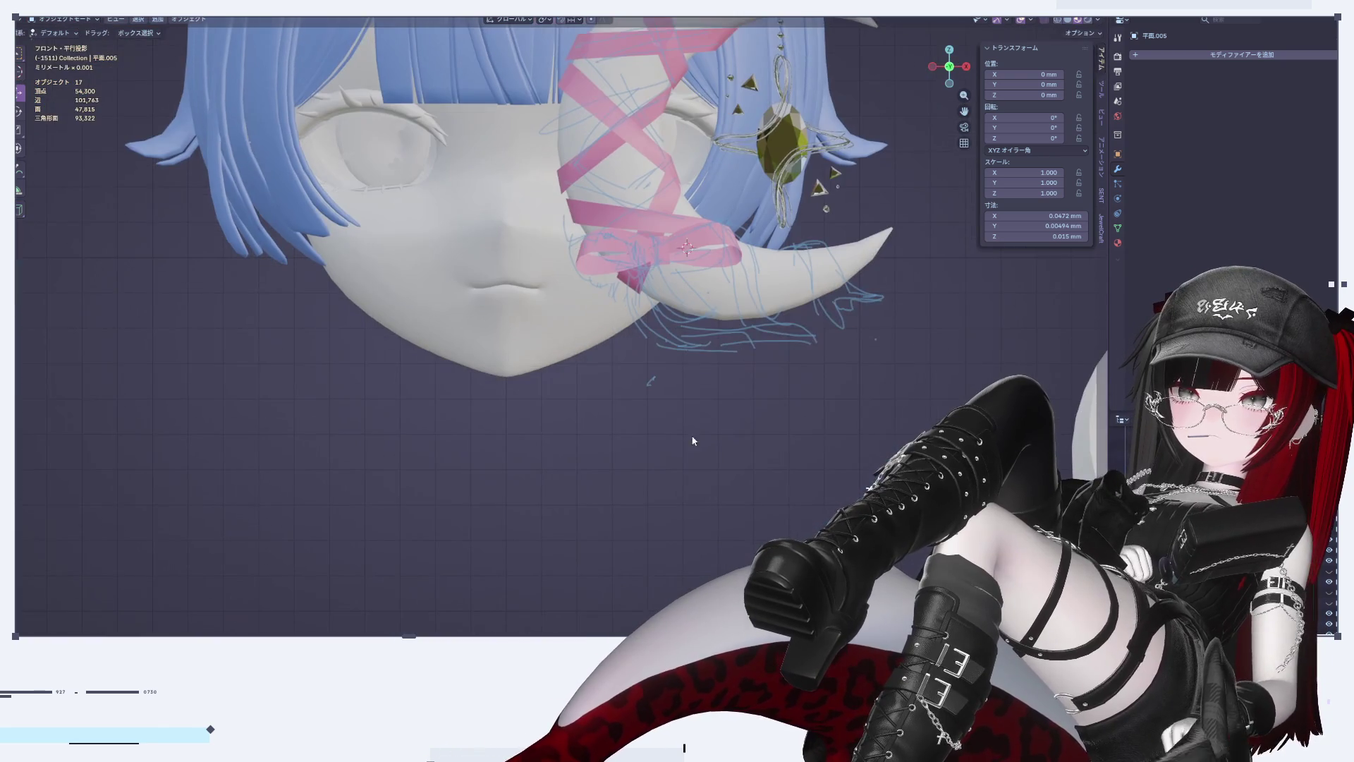
Step: Add a new plane mesh and edit it from the front orthographic view
{"action": "key", "text": "shift+a"}
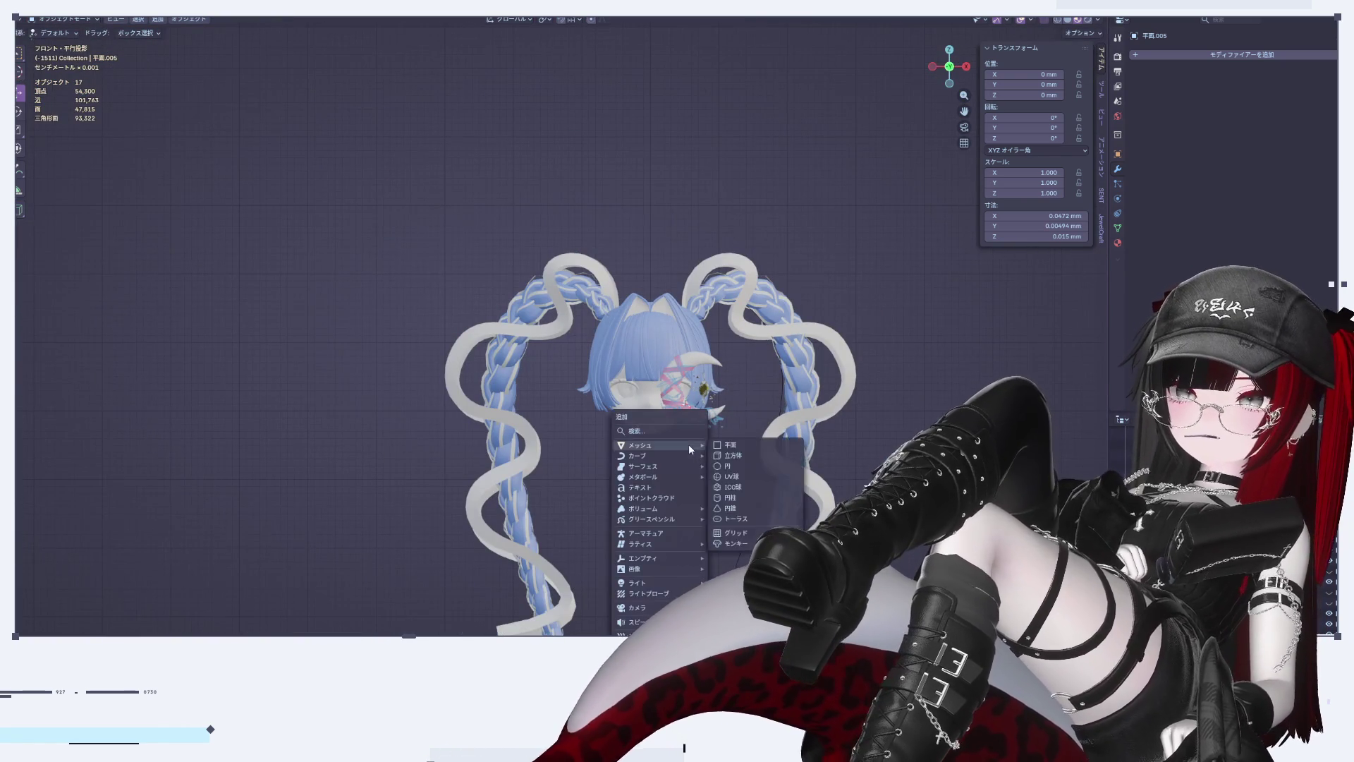
{"action": "left_click", "coordinate": [740, 447]}
{"action": "scroll", "coordinate": [740, 447], "scroll_direction": "down", "scroll_amount": 3}
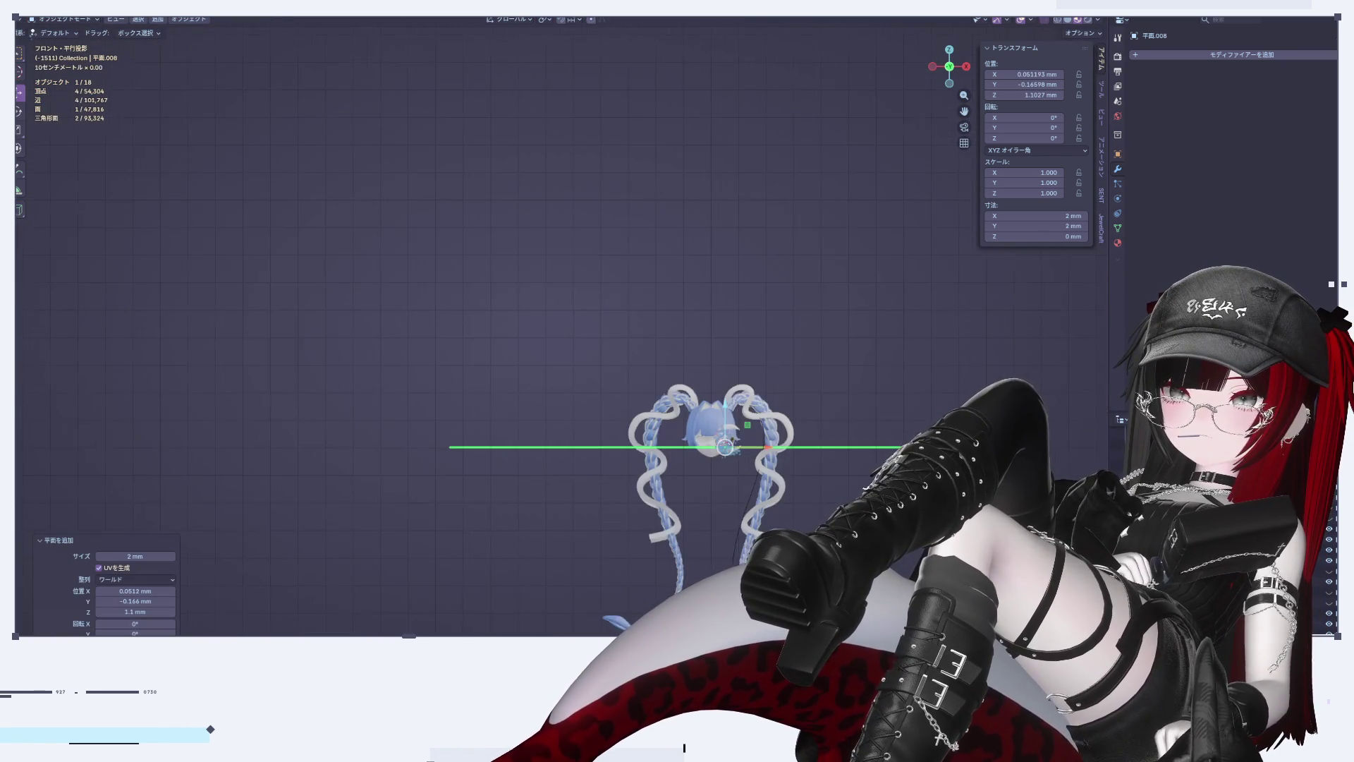
{"action": "scroll", "coordinate": [793, 438], "scroll_direction": "up", "scroll_amount": 1}
{"action": "scroll", "coordinate": [713, 358], "scroll_direction": "up", "scroll_amount": 3}
{"action": "scroll", "coordinate": [677, 273], "scroll_direction": "up", "scroll_amount": 3}
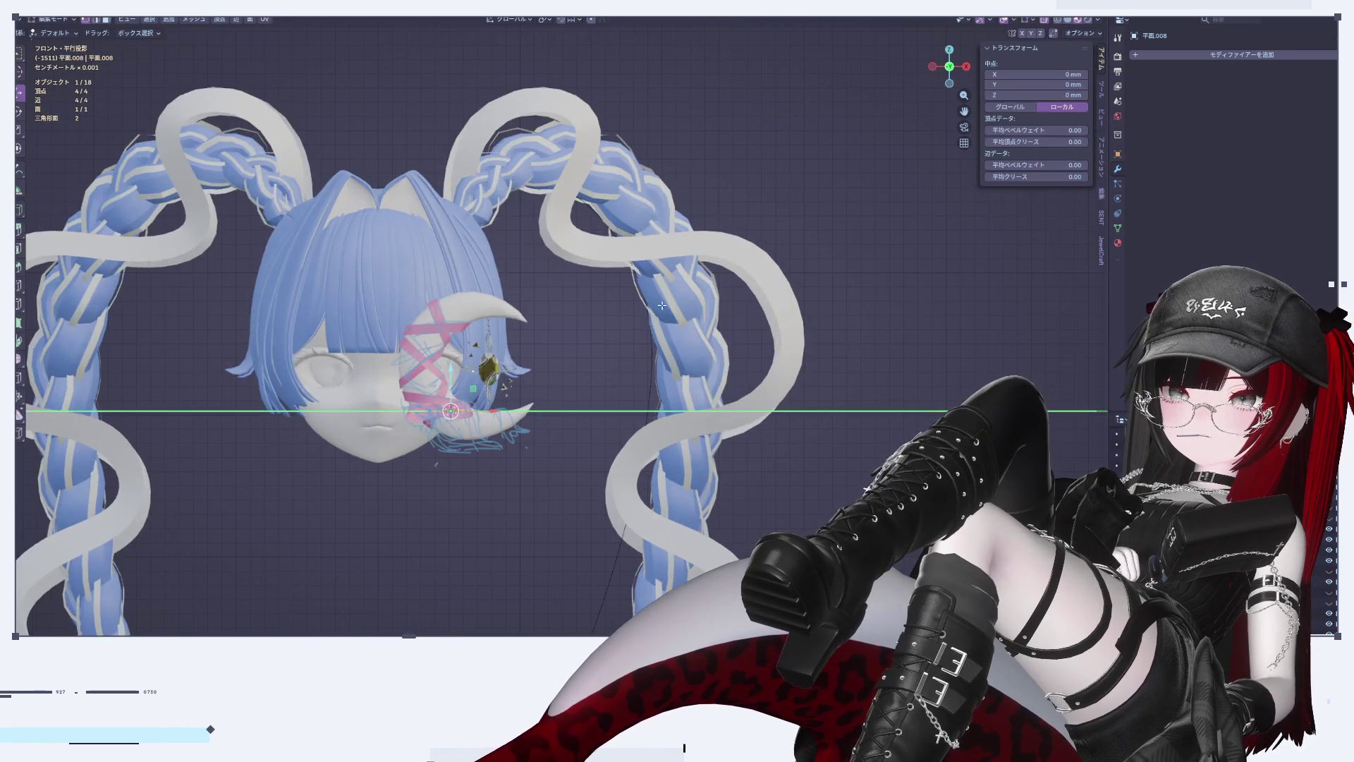
{"action": "key", "text": "Tab"}
{"action": "mouse_move", "coordinate": [776, 331]}
{"action": "middle_mouse_down"}
{"action": "mouse_move", "coordinate": [790, 353]}
{"action": "mouse_move", "coordinate": [797, 344]}
{"action": "middle_mouse_up"}
{"action": "scroll", "coordinate": [797, 344], "scroll_direction": "down", "scroll_amount": 6}
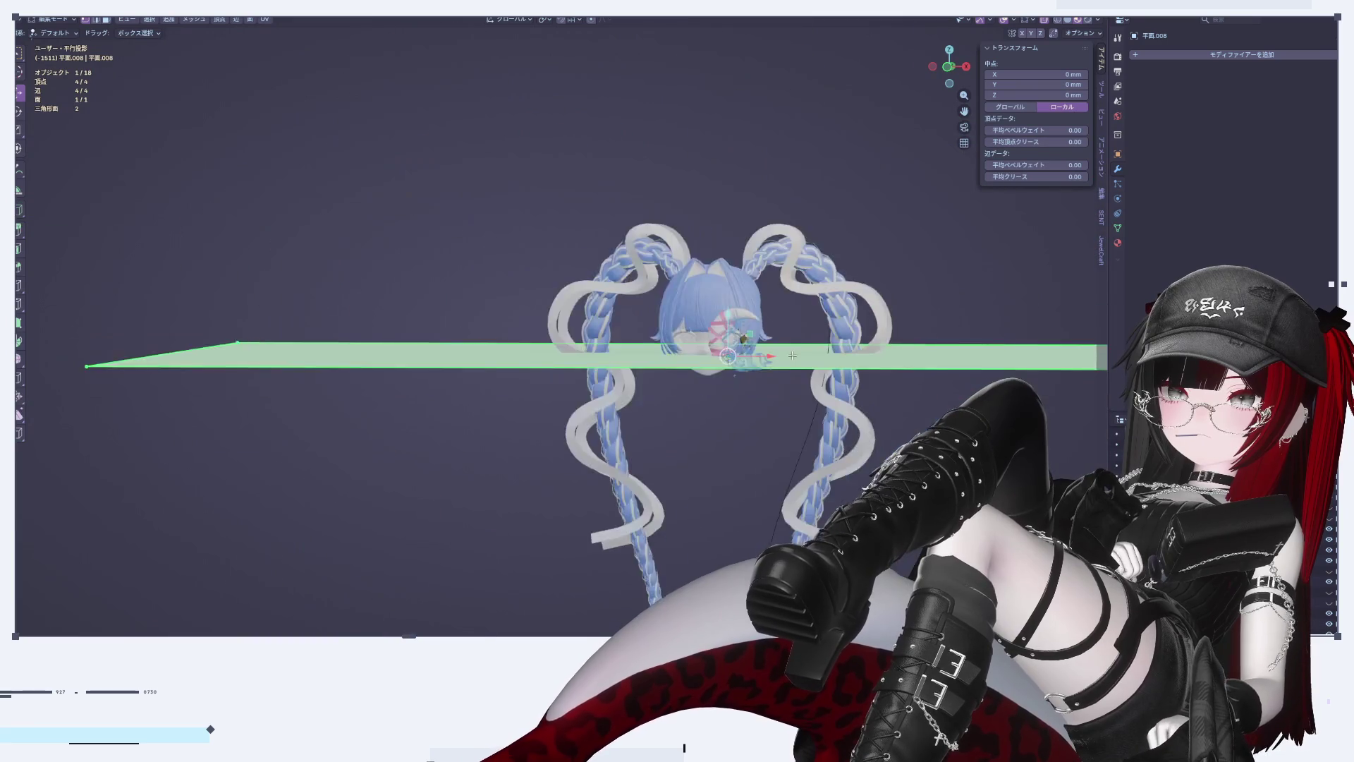
{"action": "scroll", "coordinate": [705, 212], "scroll_direction": "up", "scroll_amount": 2}
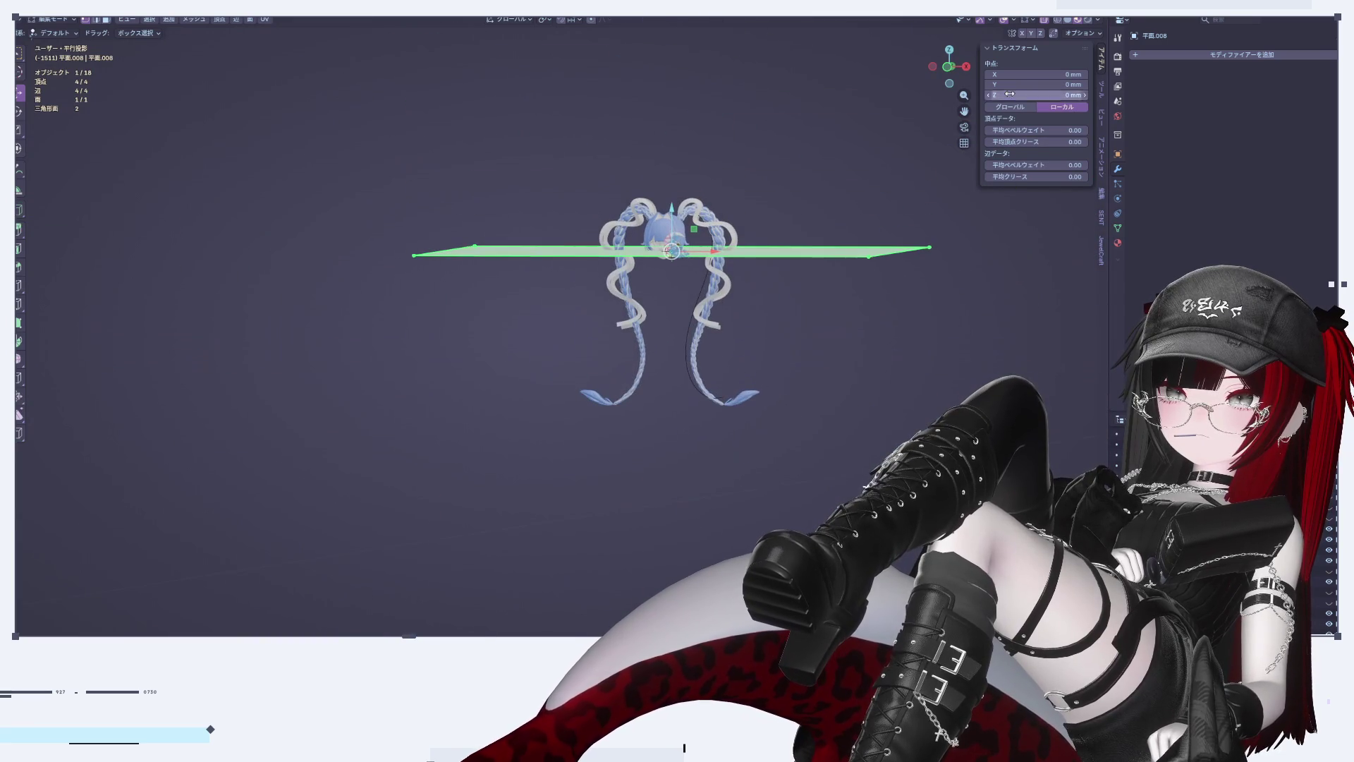
{"action": "left_click", "coordinate": [966, 66]}
{"action": "left_click", "coordinate": [933, 66]}
{"action": "scroll", "coordinate": [680, 360], "scroll_direction": "up", "scroll_amount": 12}
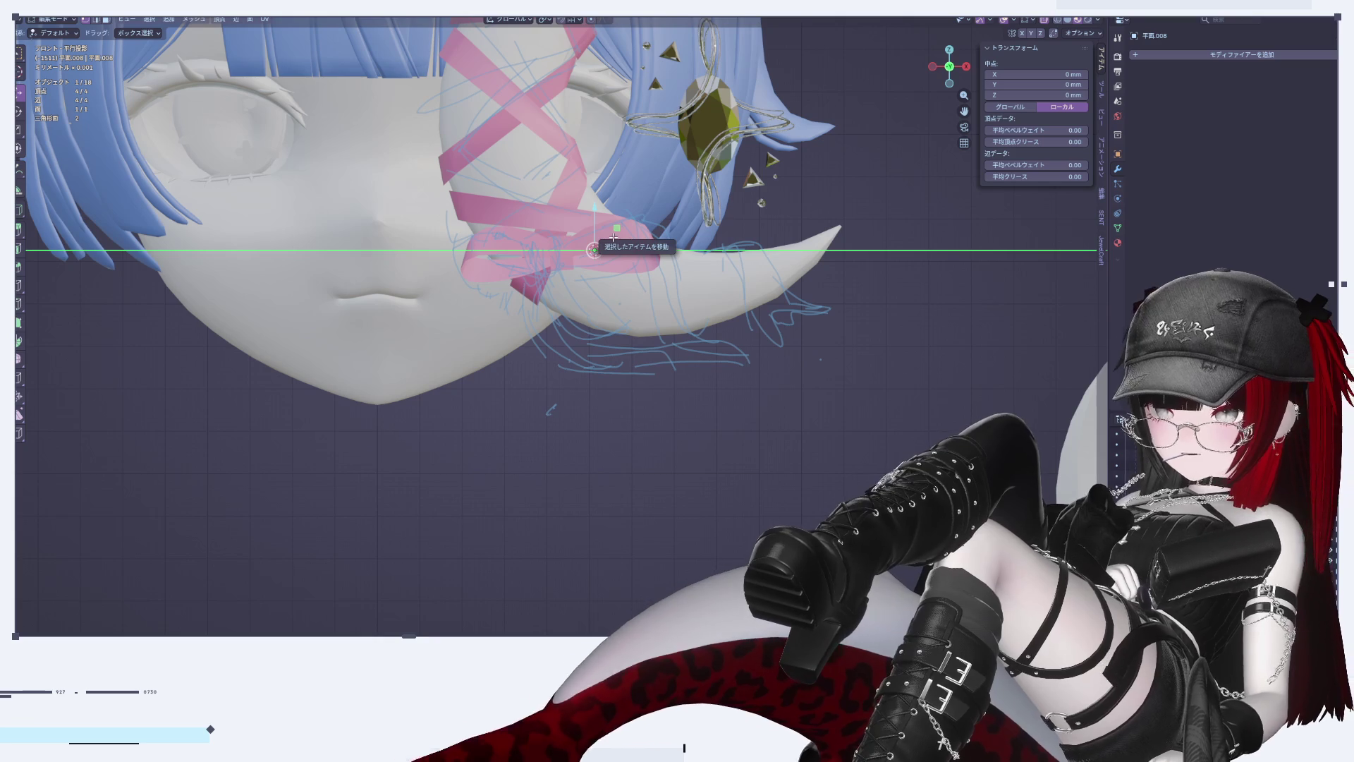
{"action": "scroll", "coordinate": [608, 277], "scroll_direction": "up", "scroll_amount": 2}
{"action": "scroll", "coordinate": [607, 277], "scroll_direction": "down", "scroll_amount": 4}
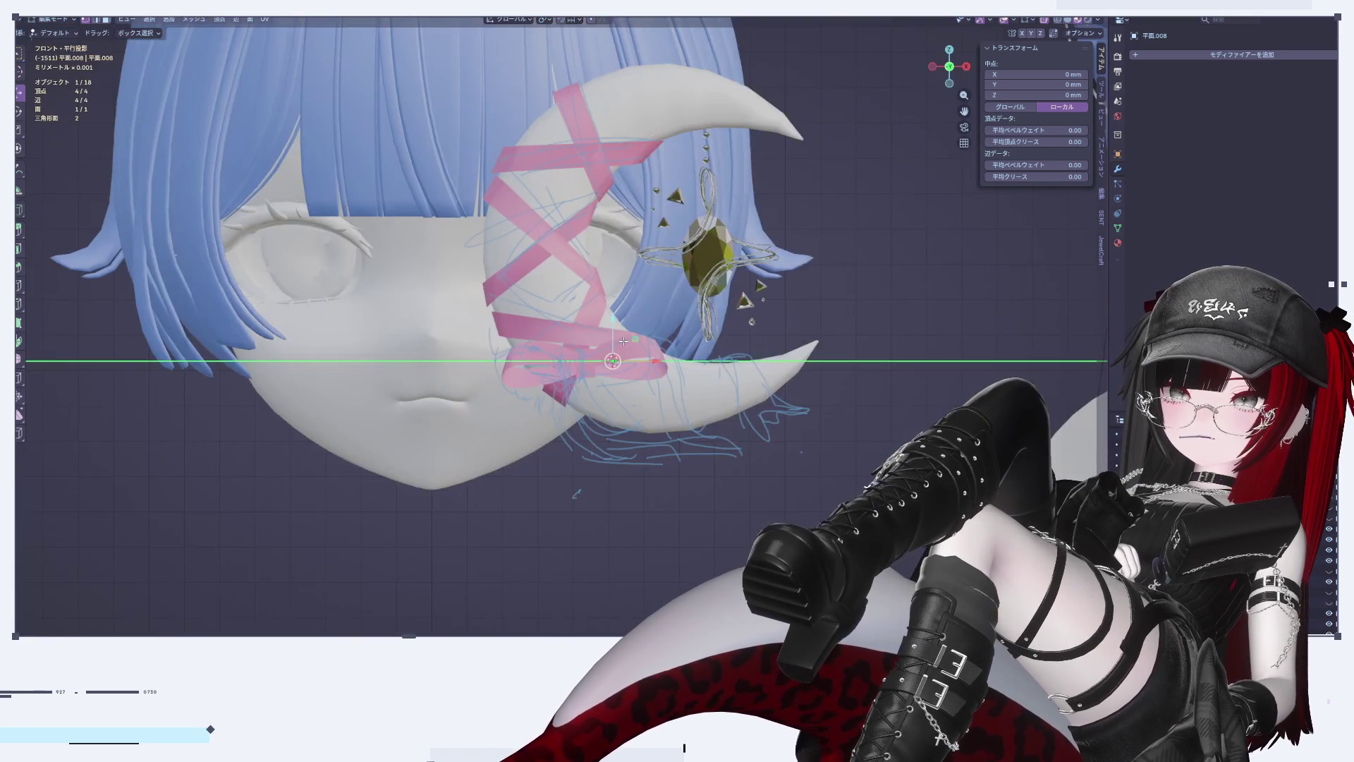
{"action": "mouse_move", "coordinate": [624, 342]}
{"action": "middle_mouse_down"}
{"action": "mouse_move", "coordinate": [748, 423]}
{"action": "mouse_move", "coordinate": [814, 438]}
{"action": "middle_mouse_up"}
{"action": "scroll", "coordinate": [748, 423], "scroll_direction": "down", "scroll_amount": 5}
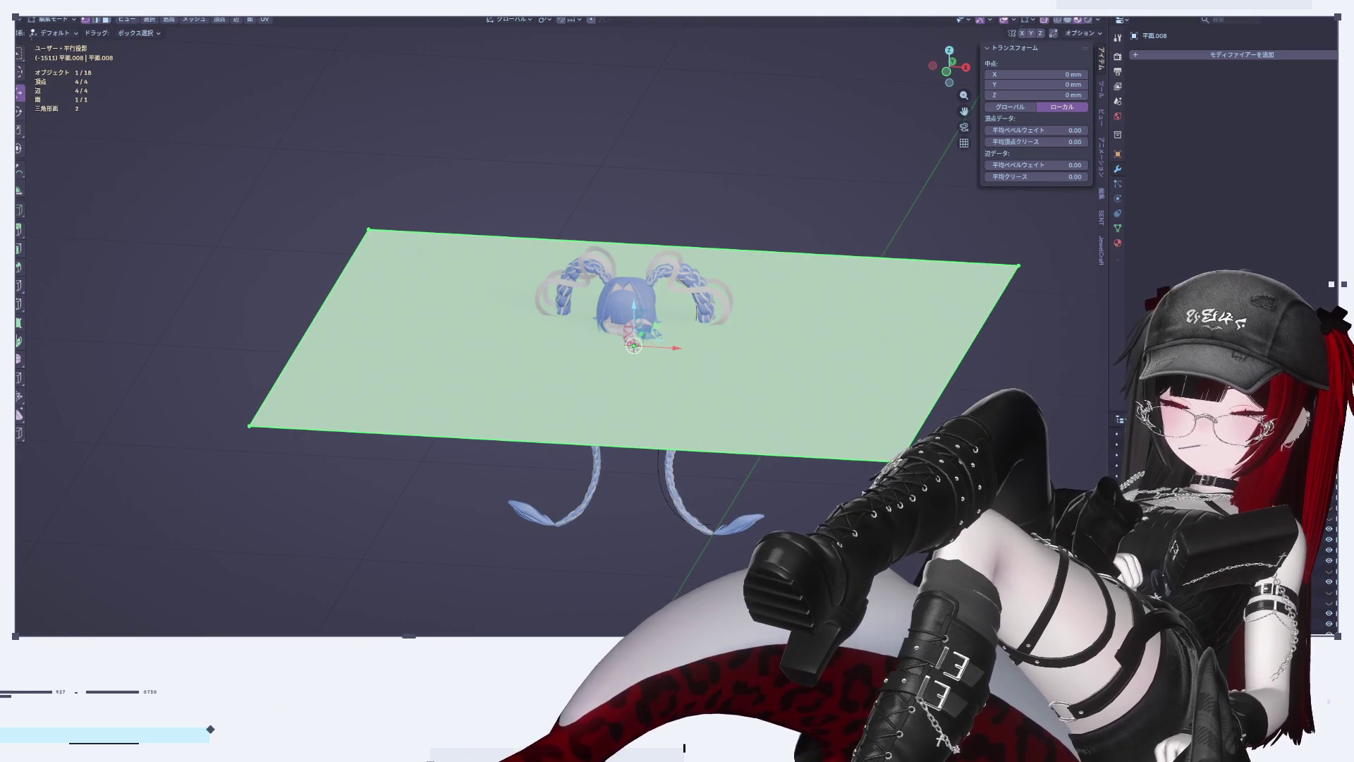
Step: Shrink the plane to a tiny size with two successive scale operations
{"action": "key", "text": "s"}
{"action": "left_click", "coordinate": [640, 343]}
{"action": "scroll", "coordinate": [642, 342], "scroll_direction": "up", "scroll_amount": 6}
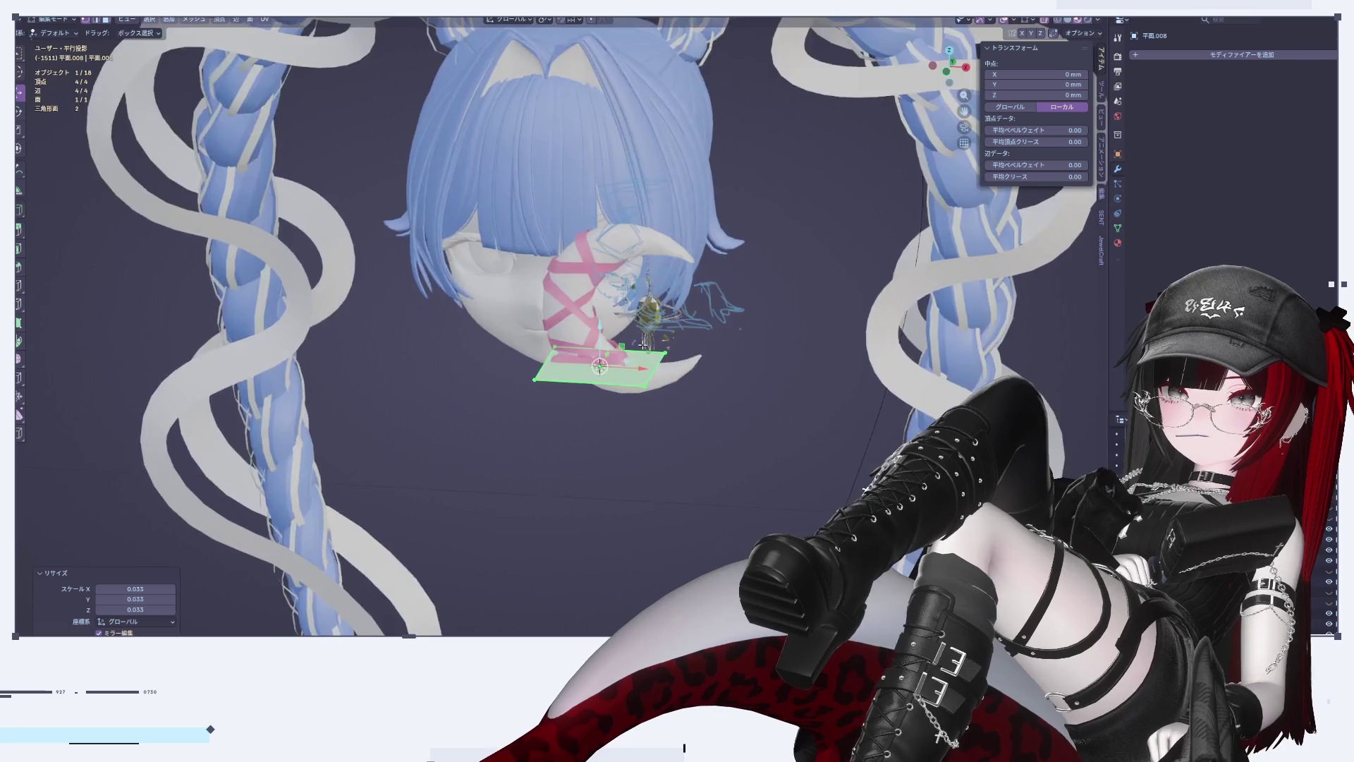
{"action": "scroll", "coordinate": [642, 343], "scroll_direction": "up", "scroll_amount": 4}
{"action": "key", "text": "s"}
{"action": "left_click", "coordinate": [562, 369]}
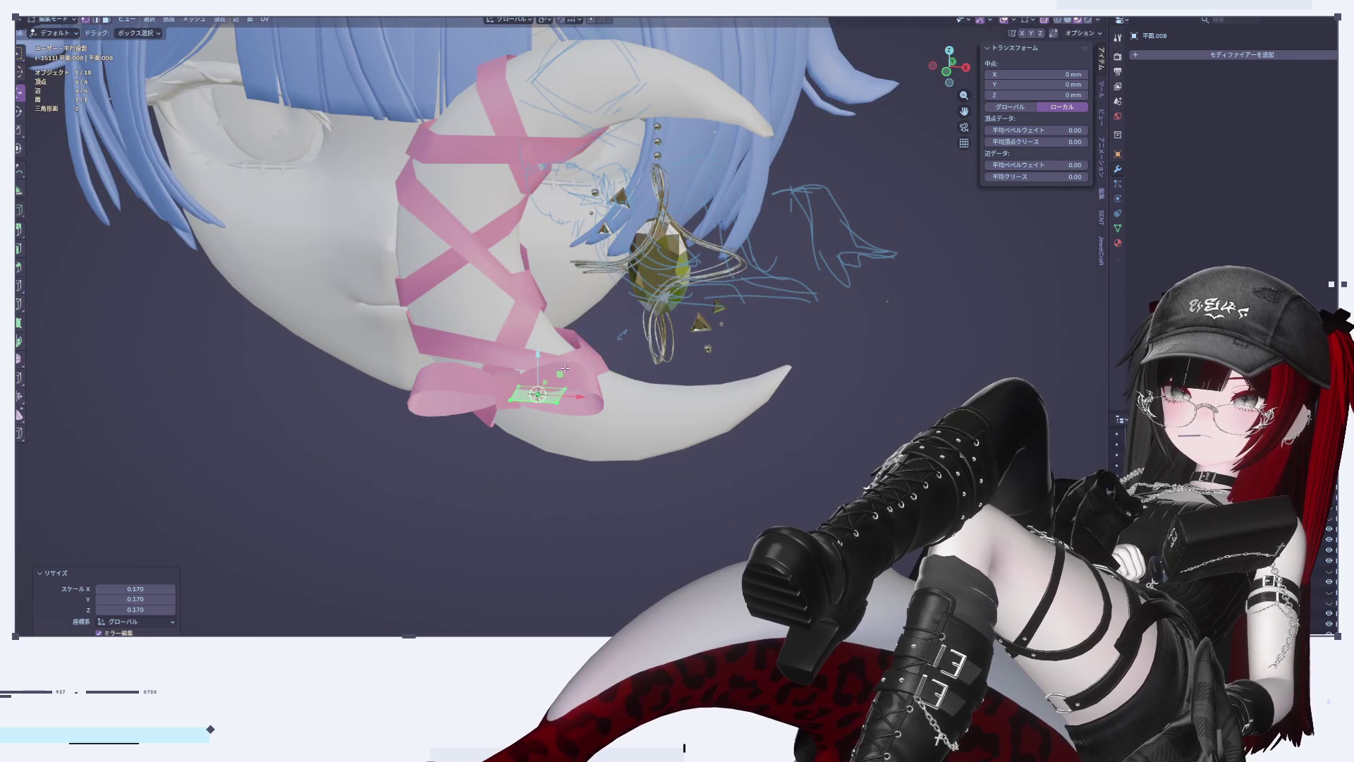
Step: Nudge the tiny plane along Y and lower it onto the bow's knot
{"action": "middle_click_drag", "start_coordinate": [562, 368], "coordinate": [551, 399]}
{"action": "left_click_drag", "start_coordinate": [552, 374], "coordinate": [553, 376]}
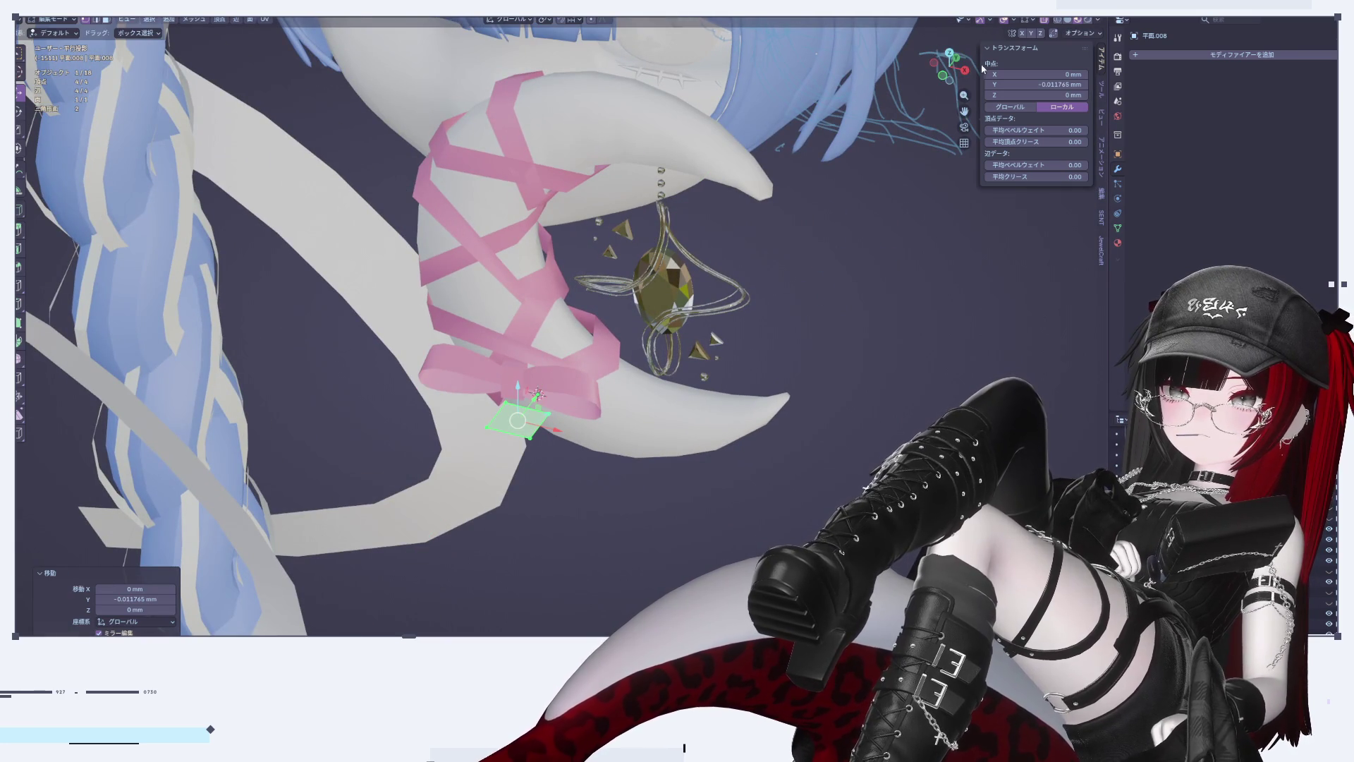
{"action": "left_click", "coordinate": [935, 69]}
{"action": "left_click", "coordinate": [935, 68]}
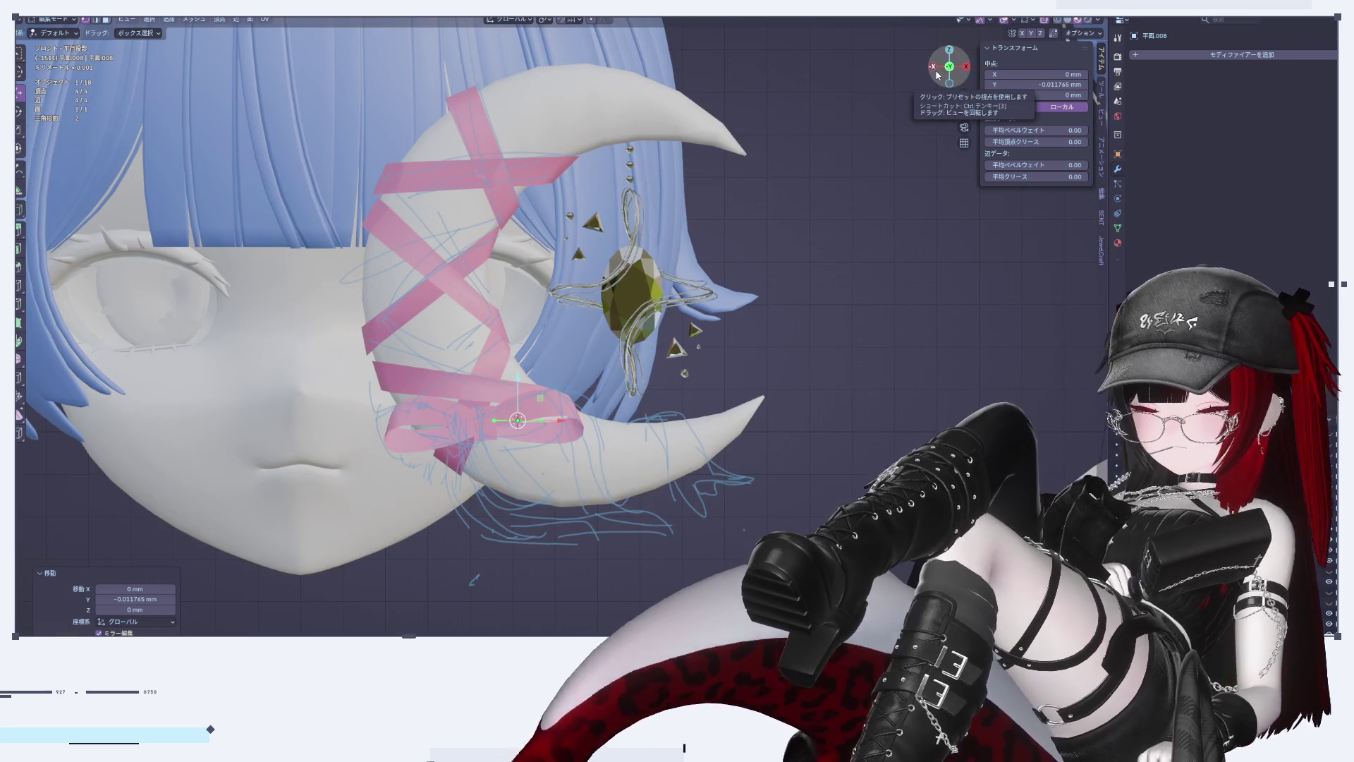
{"action": "mouse_move", "coordinate": [638, 378]}
{"action": "middle_mouse_down", "text": "shift"}
{"action": "mouse_move", "coordinate": [719, 307]}
{"action": "mouse_move", "coordinate": [668, 267]}
{"action": "middle_mouse_up", "text": "shift"}
{"action": "left_click_drag", "start_coordinate": [629, 269], "coordinate": [647, 297]}
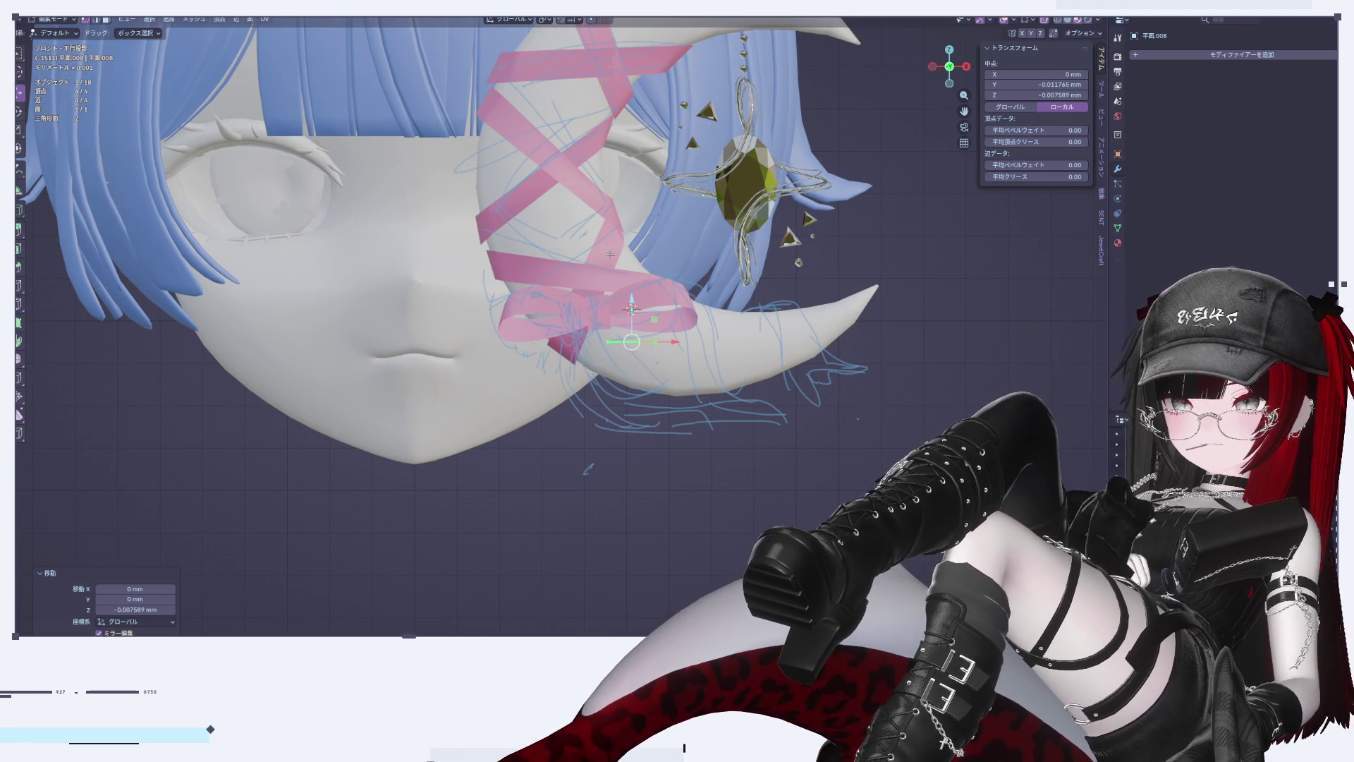
Step: Handwrite the note 'BRB' across the viewport with the Annotate tool
{"action": "left_click", "coordinate": [20, 171]}
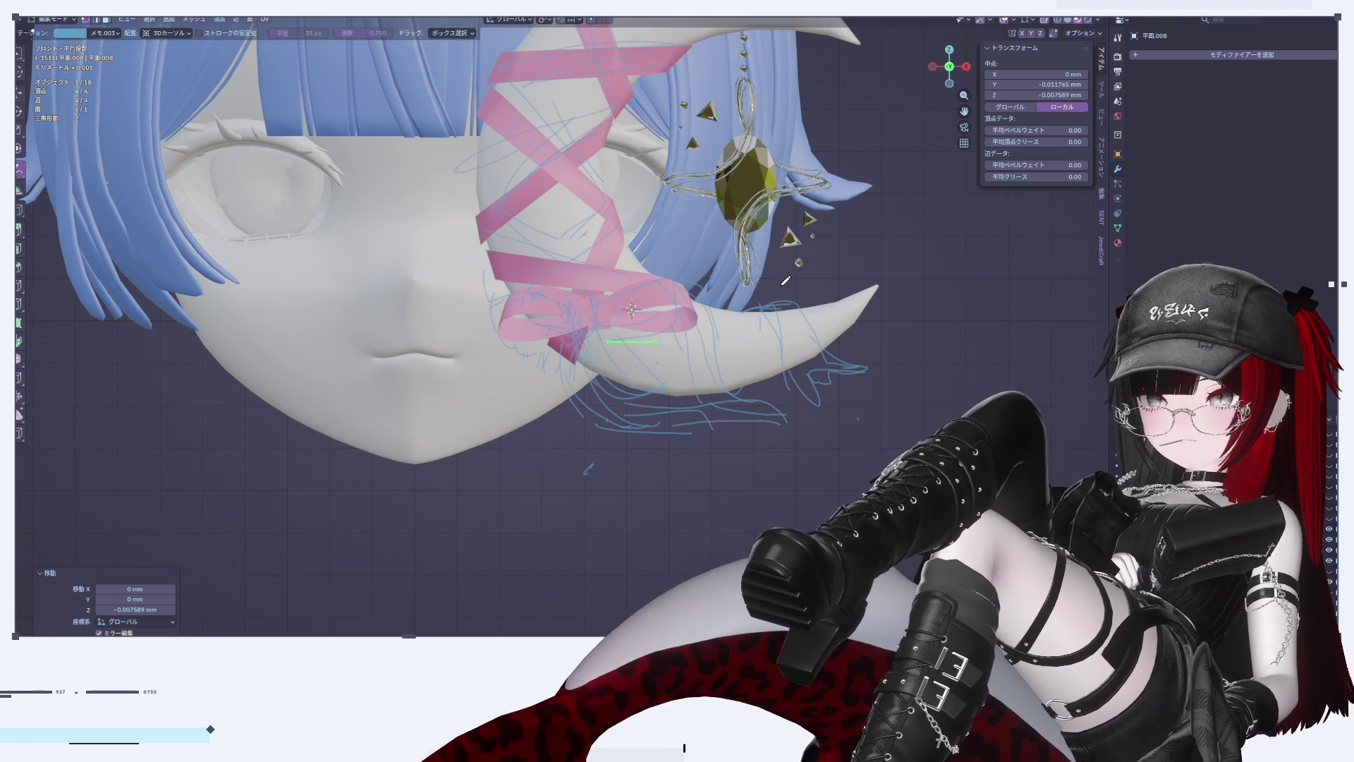
{"action": "scroll", "coordinate": [790, 361], "scroll_direction": "down", "scroll_amount": 4}
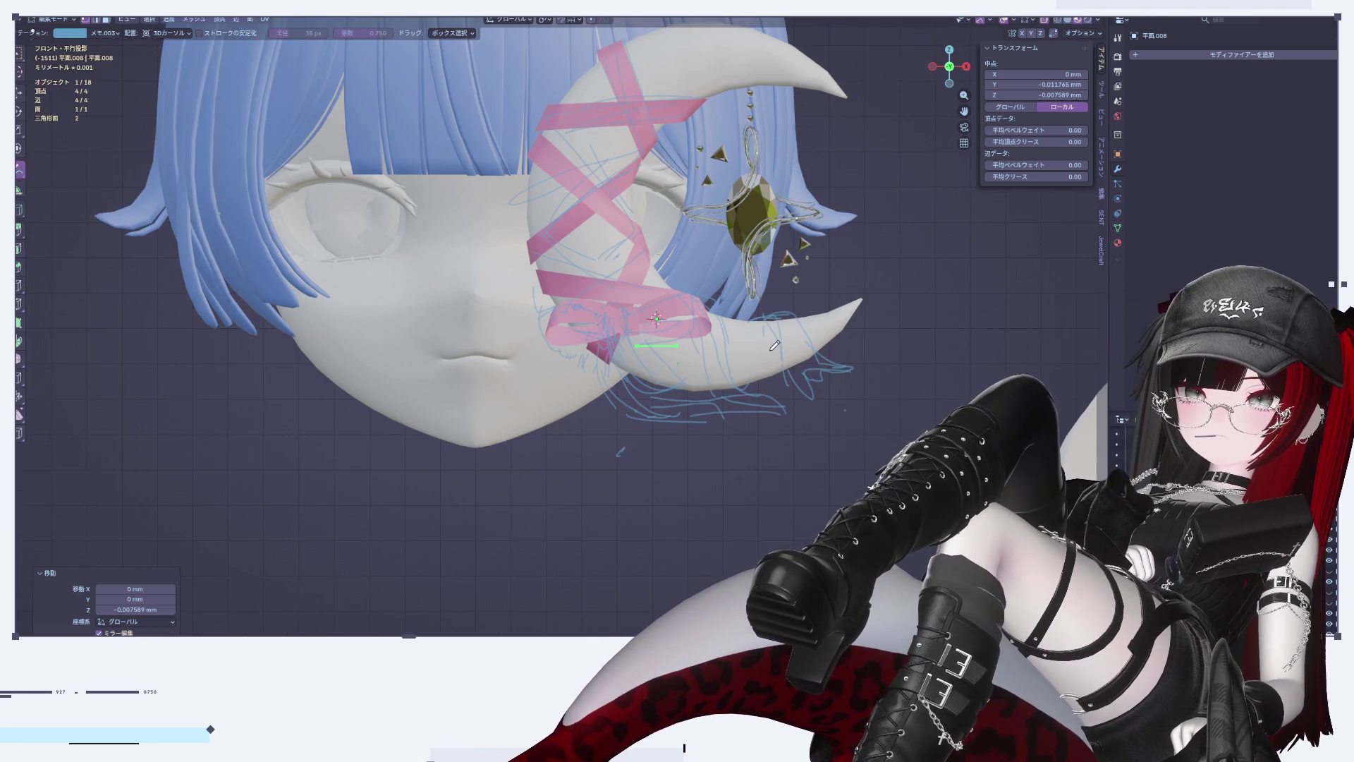
{"action": "scroll", "coordinate": [683, 460], "scroll_direction": "up", "scroll_amount": 4}
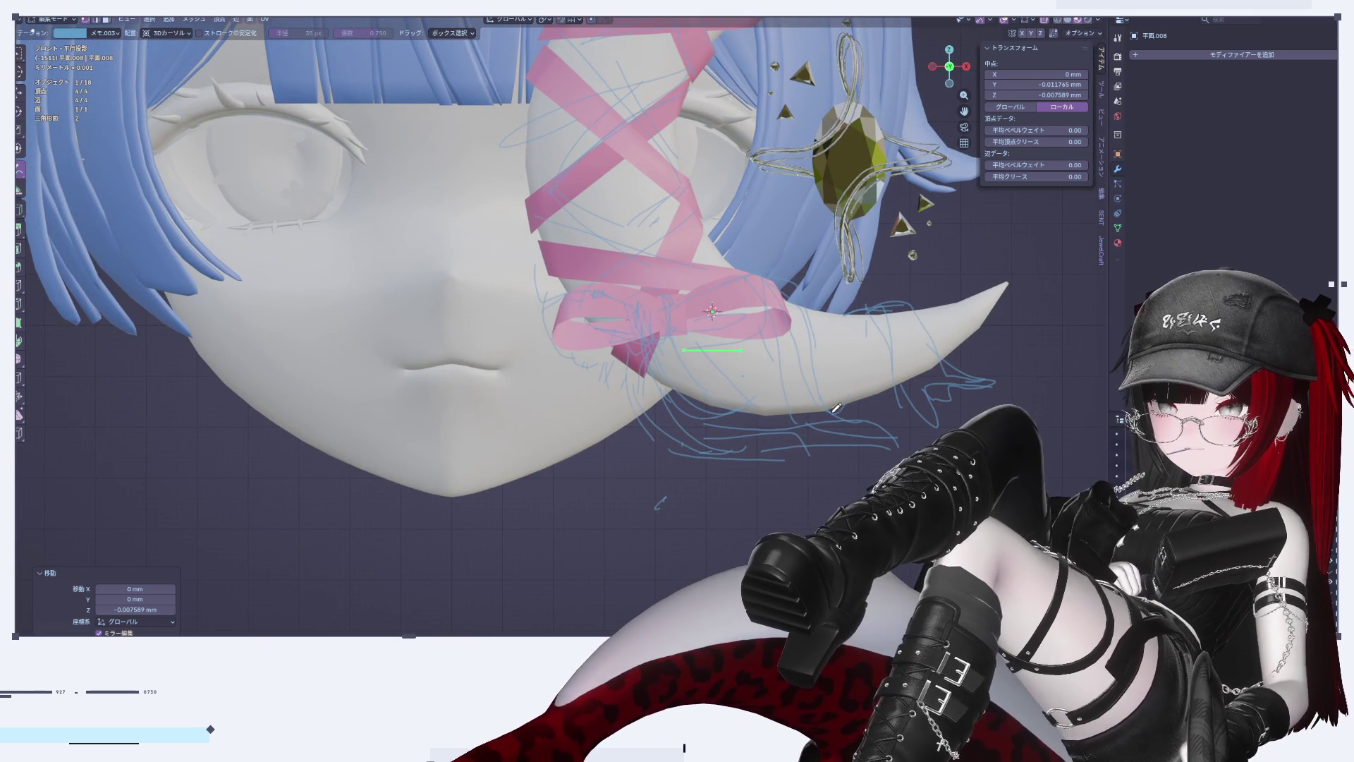
{"action": "scroll", "coordinate": [745, 455], "scroll_direction": "down", "scroll_amount": 3}
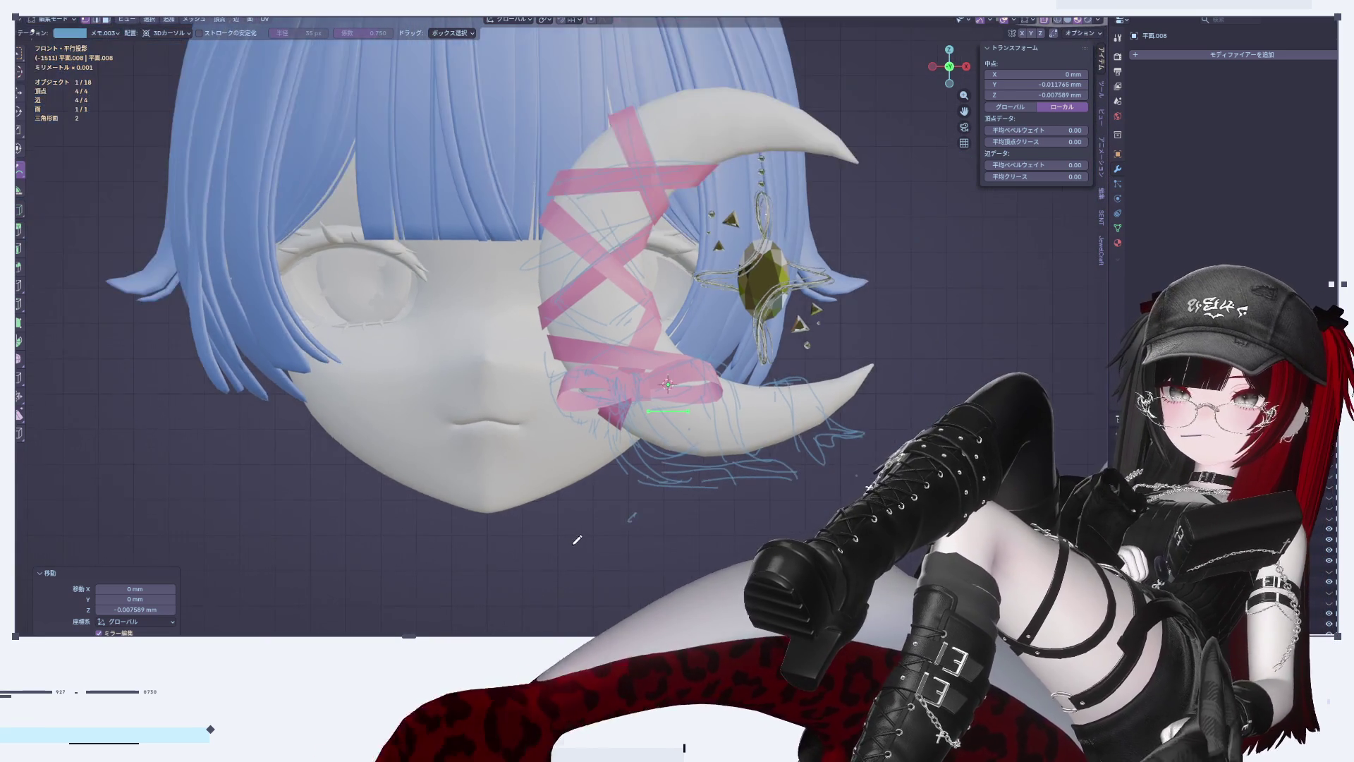
{"action": "scroll", "coordinate": [670, 303], "scroll_direction": "up", "scroll_amount": 2}
{"action": "scroll", "coordinate": [569, 402], "scroll_direction": "up", "scroll_amount": 3}
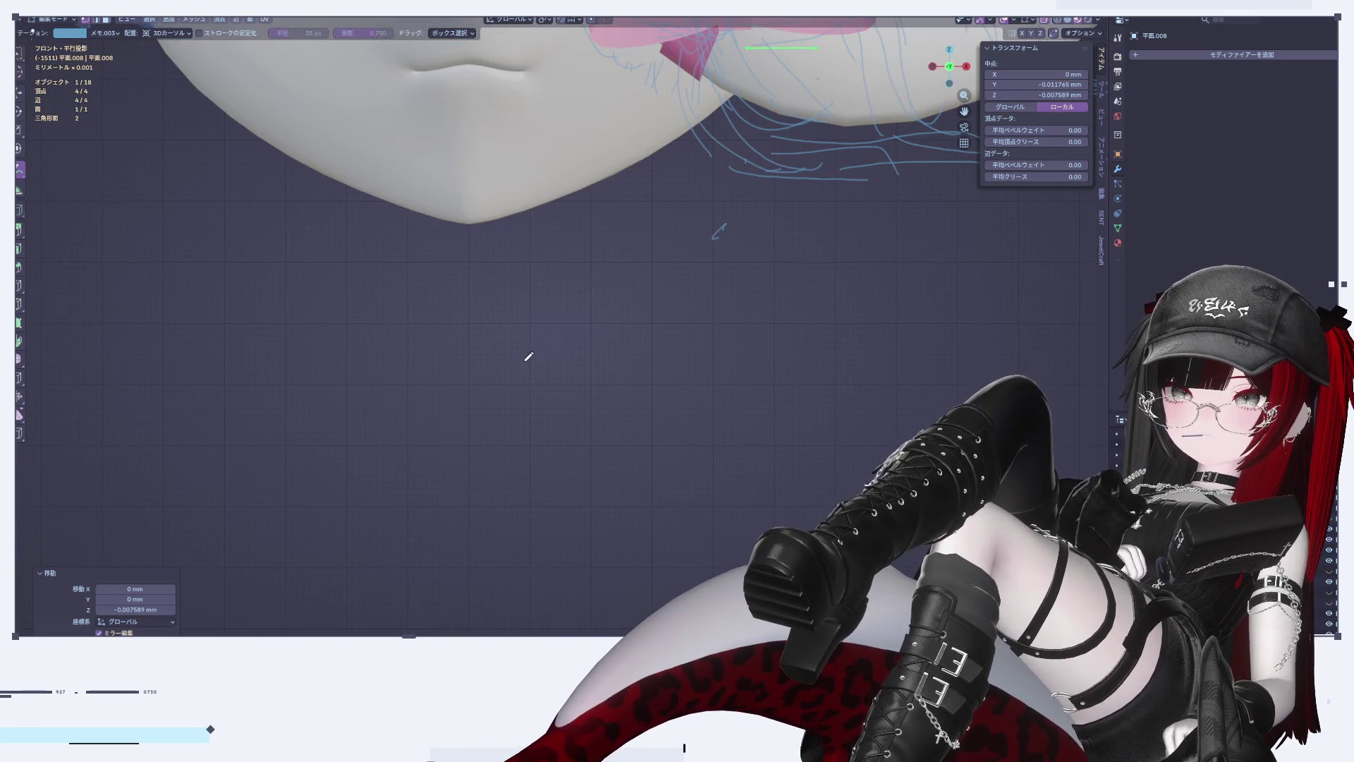
{"action": "scroll", "coordinate": [538, 320], "scroll_direction": "down", "scroll_amount": 2}
{"action": "scroll", "coordinate": [622, 389], "scroll_direction": "up", "scroll_amount": 1}
{"action": "scroll", "coordinate": [623, 390], "scroll_direction": "down", "scroll_amount": 3}
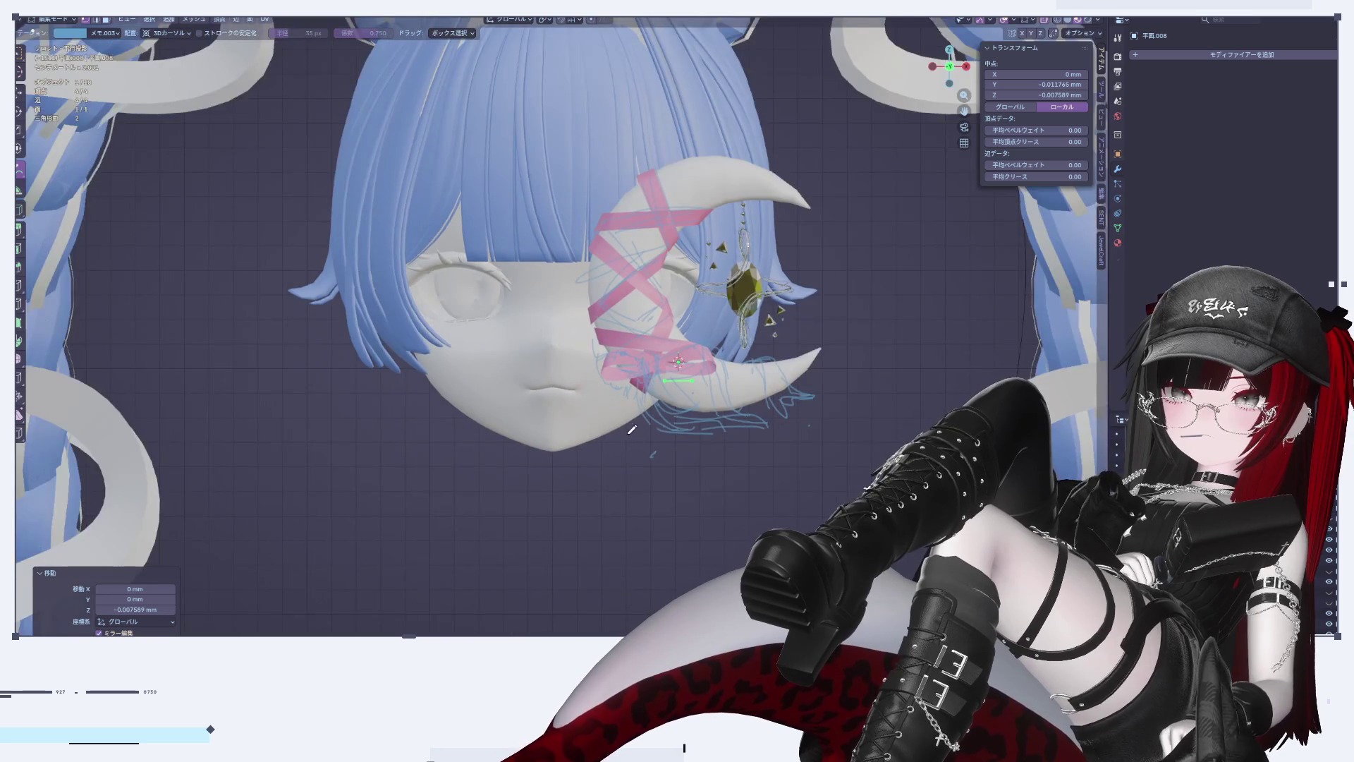
{"action": "left_click_drag", "start_coordinate": [327, 424], "coordinate": [352, 493]}
{"action": "left_click_drag", "start_coordinate": [335, 426], "coordinate": [371, 497]}
{"action": "mouse_move", "coordinate": [414, 427]}
{"action": "left_mouse_down"}
{"action": "mouse_move", "coordinate": [420, 495]}
{"action": "mouse_move", "coordinate": [446, 425]}
{"action": "mouse_move", "coordinate": [427, 459]}
{"action": "mouse_move", "coordinate": [480, 502]}
{"action": "left_mouse_up"}
{"action": "mouse_move", "coordinate": [477, 432]}
{"action": "left_mouse_down"}
{"action": "mouse_move", "coordinate": [494, 503]}
{"action": "mouse_move", "coordinate": [529, 452]}
{"action": "mouse_move", "coordinate": [495, 503]}
{"action": "left_mouse_up"}
Step: Write 'りせき' on a second line below BRB, then pan to show the braid and tail
{"action": "left_click_drag", "start_coordinate": [426, 528], "coordinate": [438, 582]}
{"action": "left_click_drag", "start_coordinate": [492, 519], "coordinate": [451, 629]}
{"action": "mouse_move", "coordinate": [524, 561]}
{"action": "left_mouse_down"}
{"action": "mouse_move", "coordinate": [635, 554]}
{"action": "mouse_move", "coordinate": [598, 568]}
{"action": "mouse_move", "coordinate": [595, 608]}
{"action": "left_mouse_up"}
{"action": "mouse_move", "coordinate": [654, 523]}
{"action": "left_mouse_down"}
{"action": "mouse_move", "coordinate": [709, 524]}
{"action": "mouse_move", "coordinate": [708, 572]}
{"action": "left_mouse_up"}
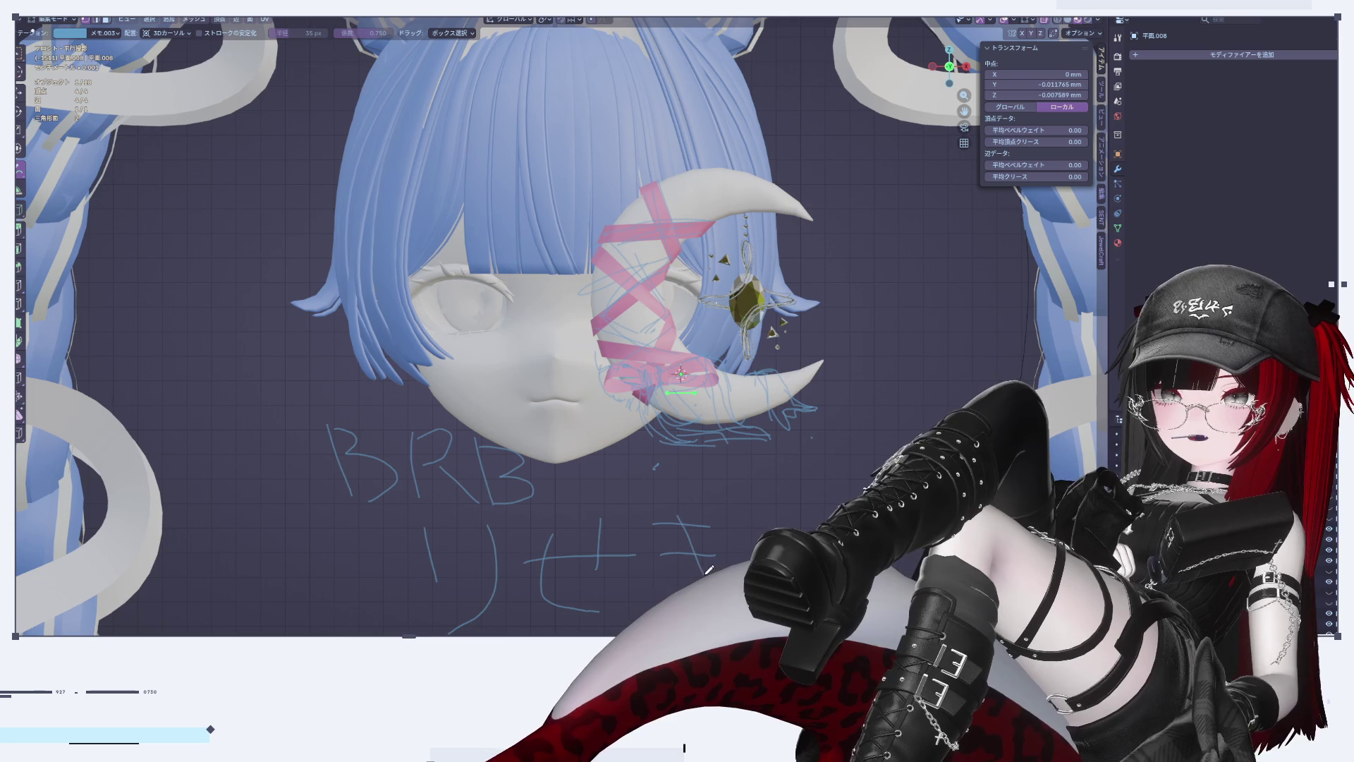
{"action": "mouse_move", "coordinate": [760, 536]}
{"action": "middle_mouse_down", "text": "shift"}
{"action": "mouse_move", "coordinate": [695, 521]}
{"action": "mouse_move", "coordinate": [582, 387]}
{"action": "mouse_move", "coordinate": [667, 455]}
{"action": "middle_mouse_up", "text": "shift"}
{"action": "scroll", "coordinate": [583, 388], "scroll_direction": "up", "scroll_amount": 2}
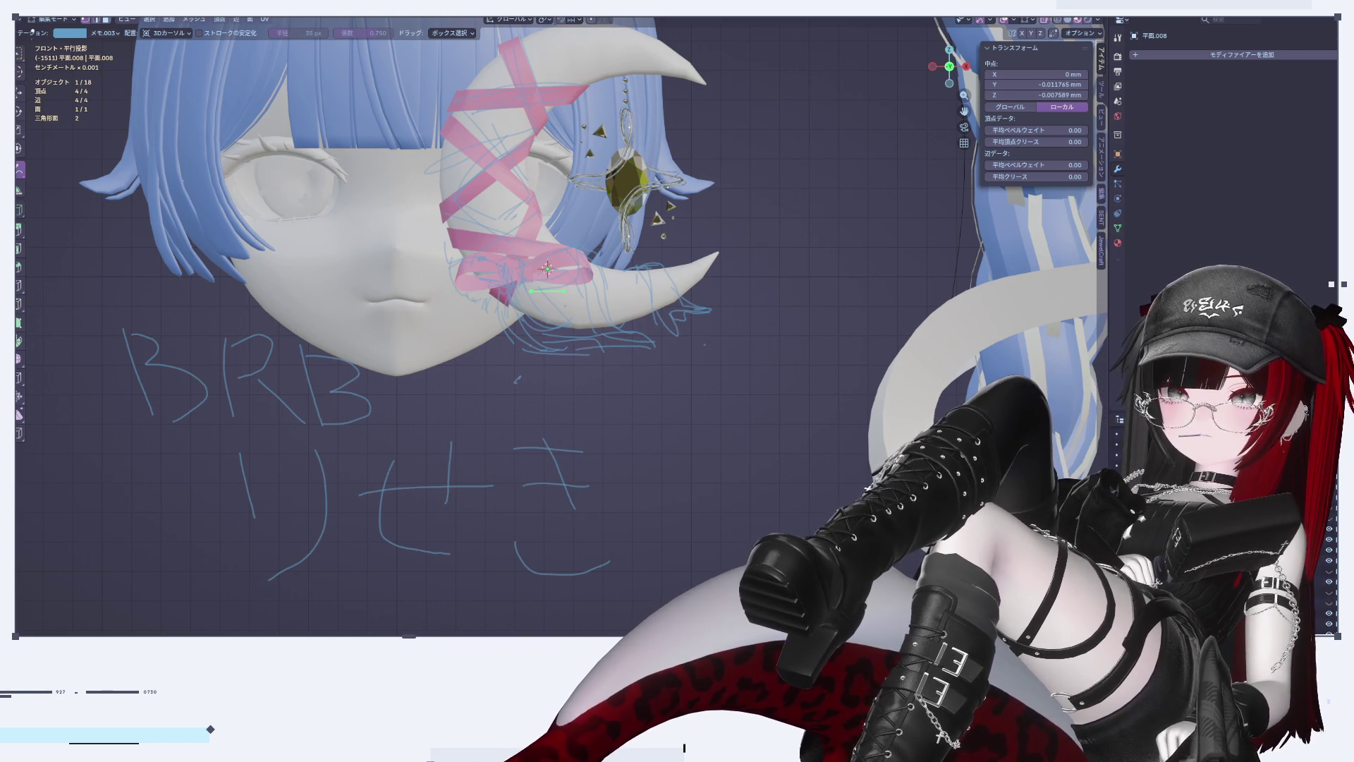
Step: Clear the BRB note, toggle 平面.008 out of and back into Edit Mode, and pick Move
{"action": "scroll", "coordinate": [718, 419], "scroll_direction": "down", "scroll_amount": 3}
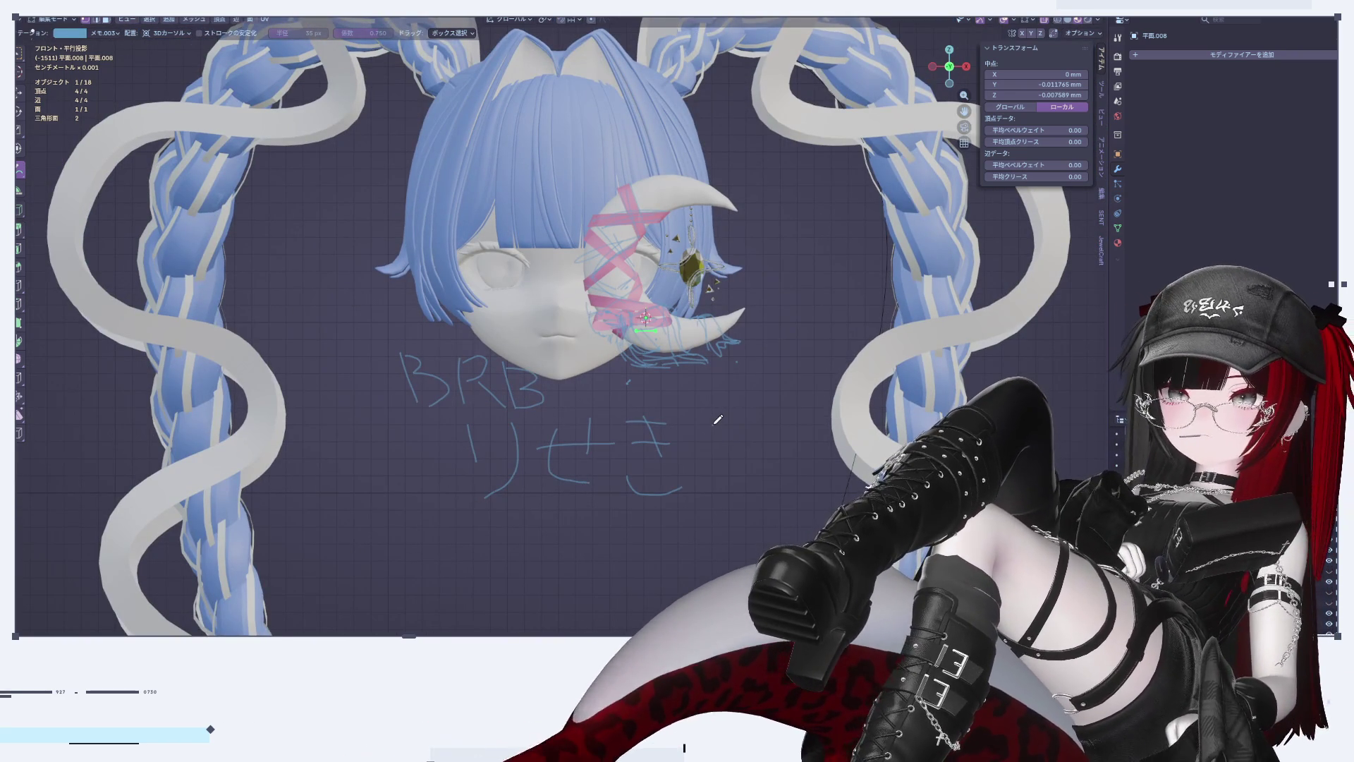
{"action": "key", "text": "Tab"}
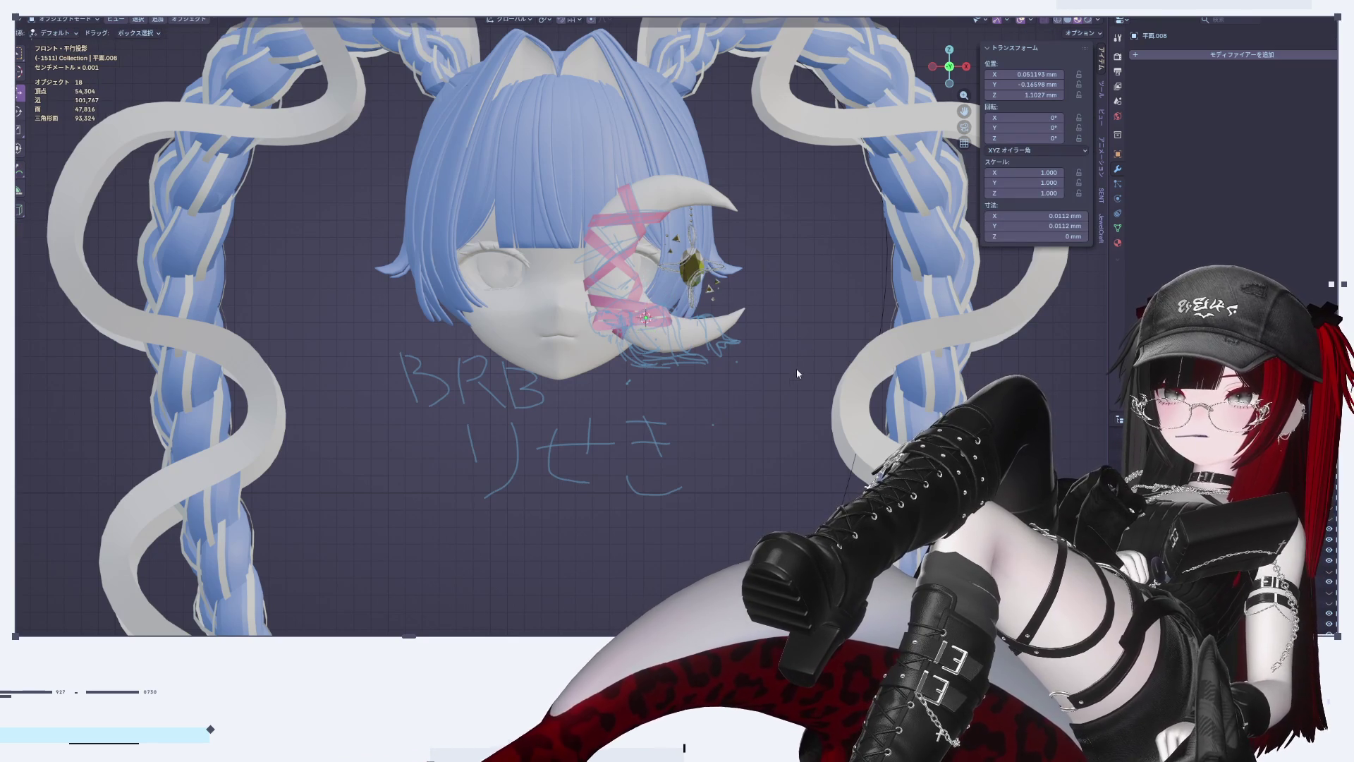
{"action": "key", "text": "Tab"}
{"action": "scroll", "coordinate": [716, 377], "scroll_direction": "up", "scroll_amount": 1}
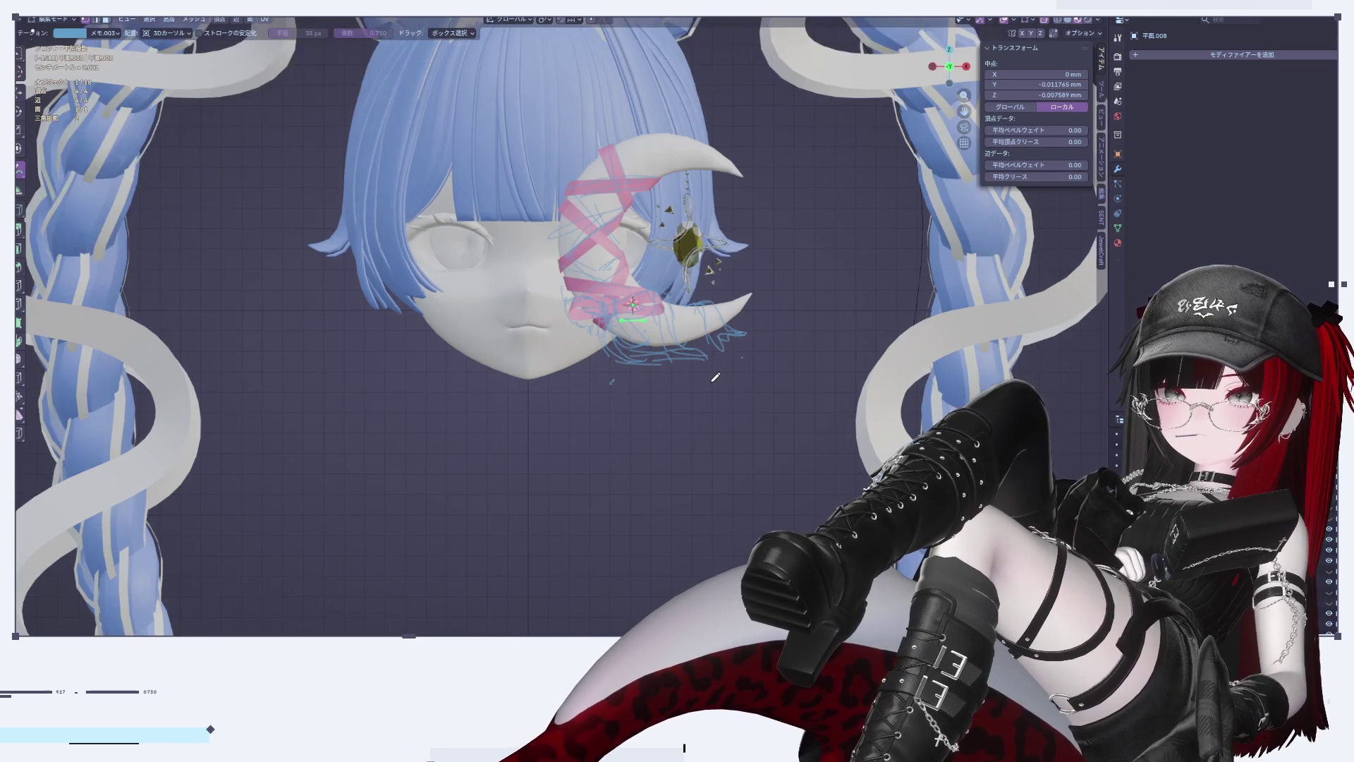
{"action": "left_click", "coordinate": [20, 93]}
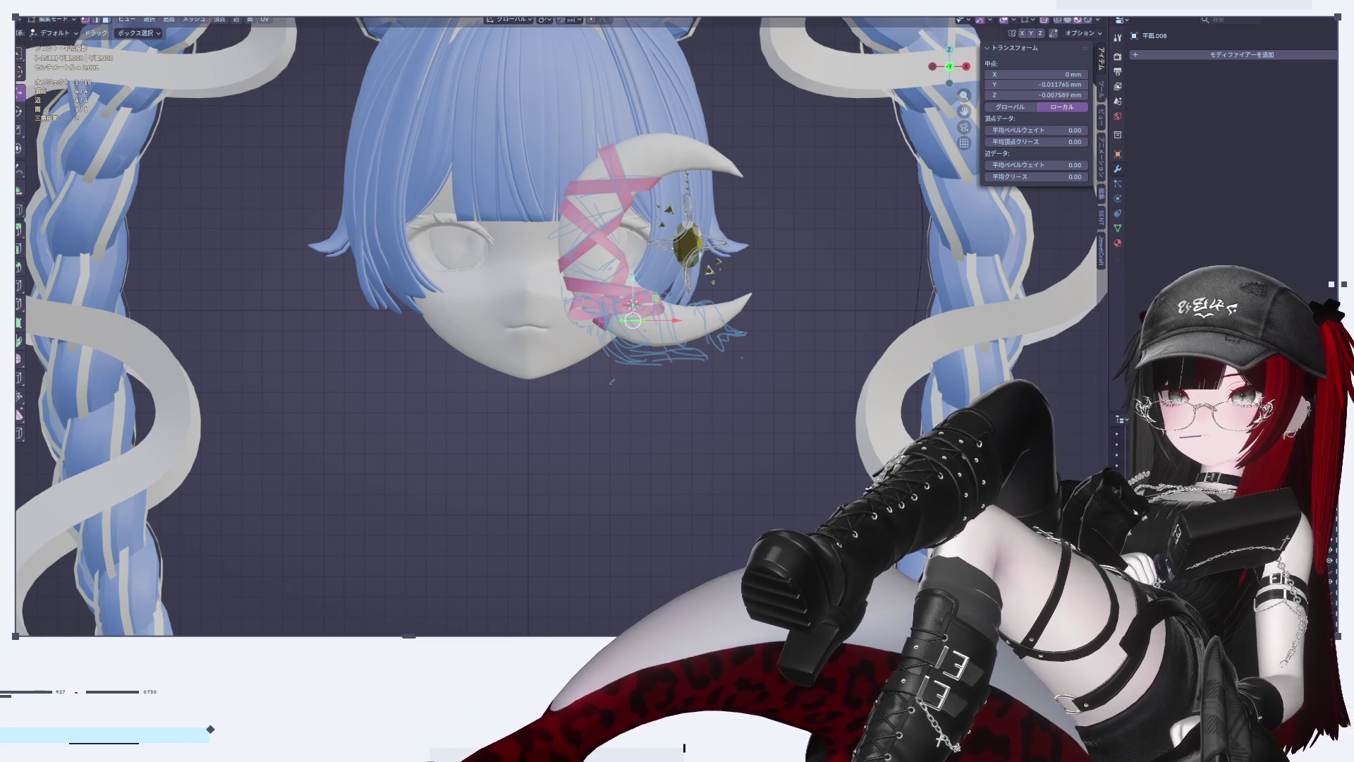
{"action": "scroll", "coordinate": [766, 487], "scroll_direction": "down", "scroll_amount": 3}
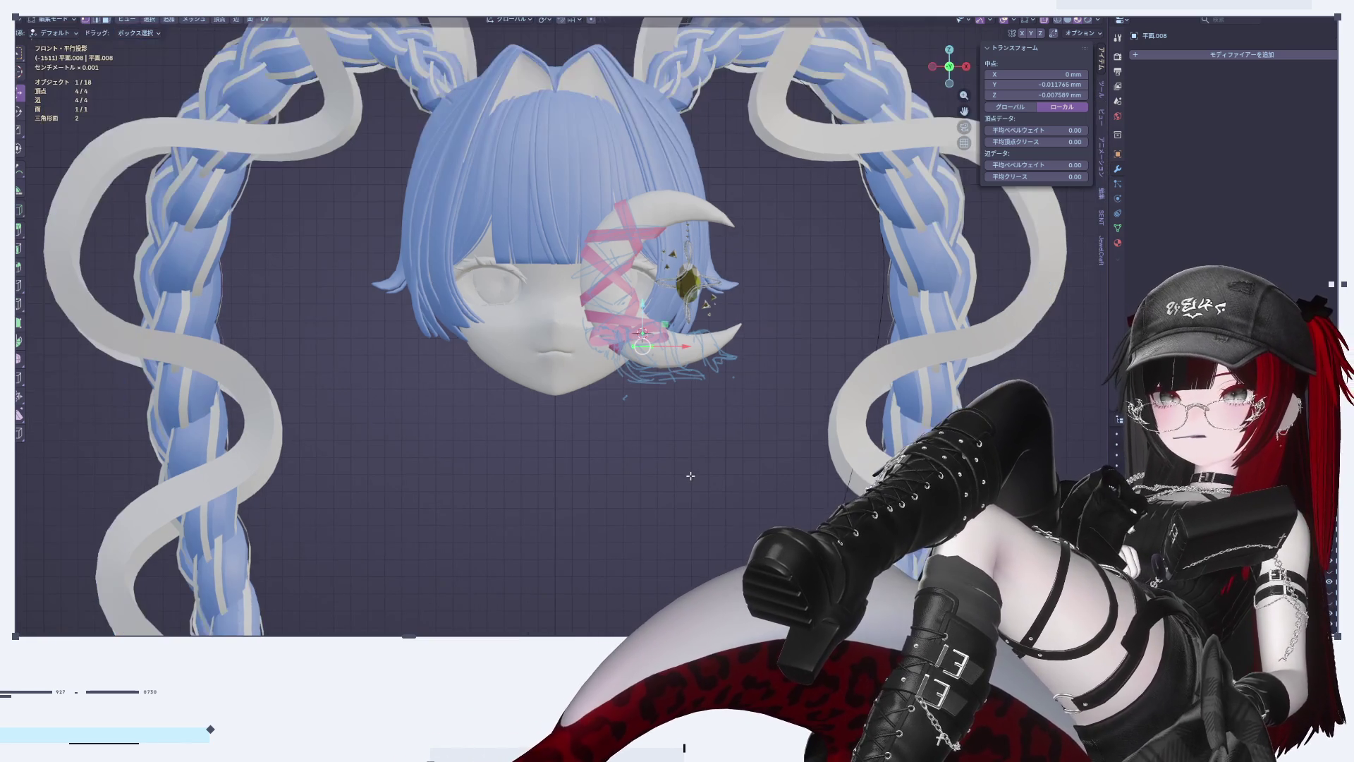
{"action": "scroll", "coordinate": [766, 487], "scroll_direction": "down", "scroll_amount": 2}
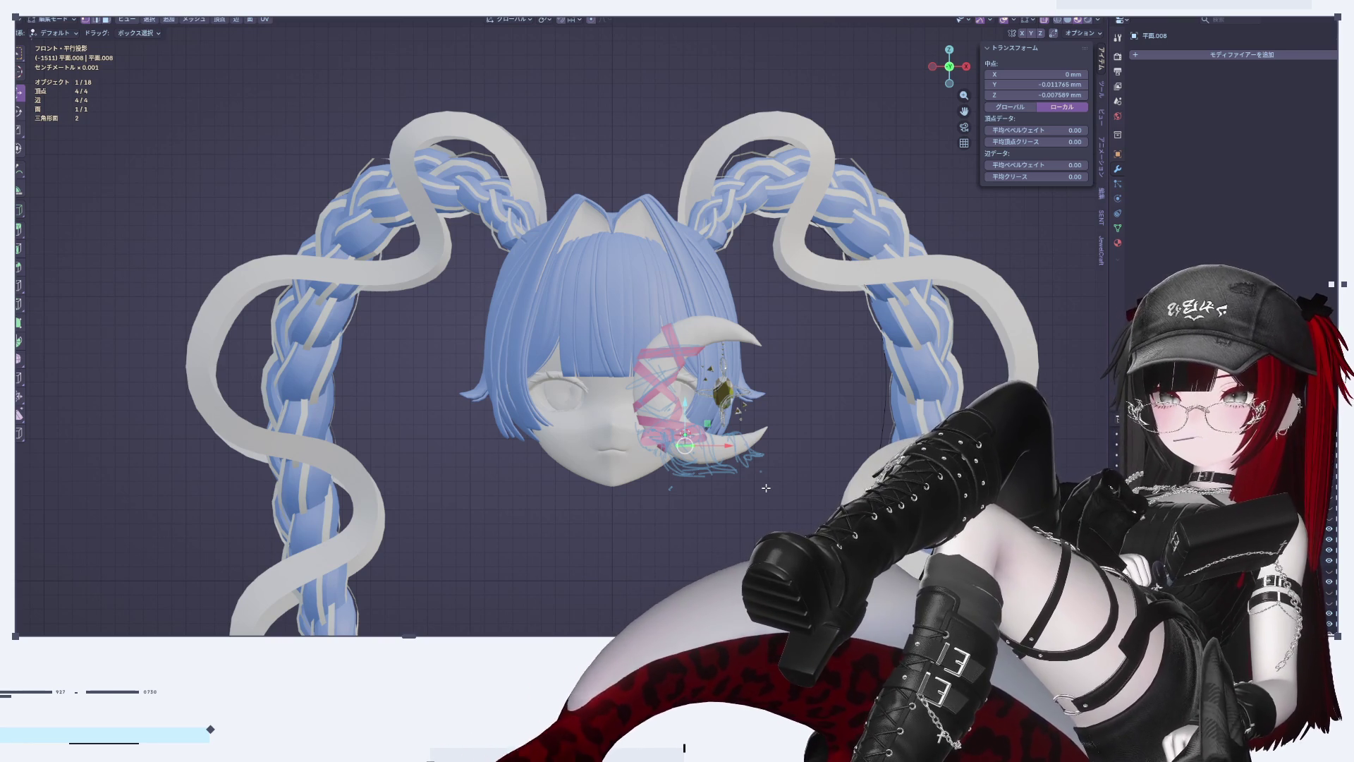
{"action": "scroll", "coordinate": [574, 363], "scroll_direction": "down", "scroll_amount": 8}
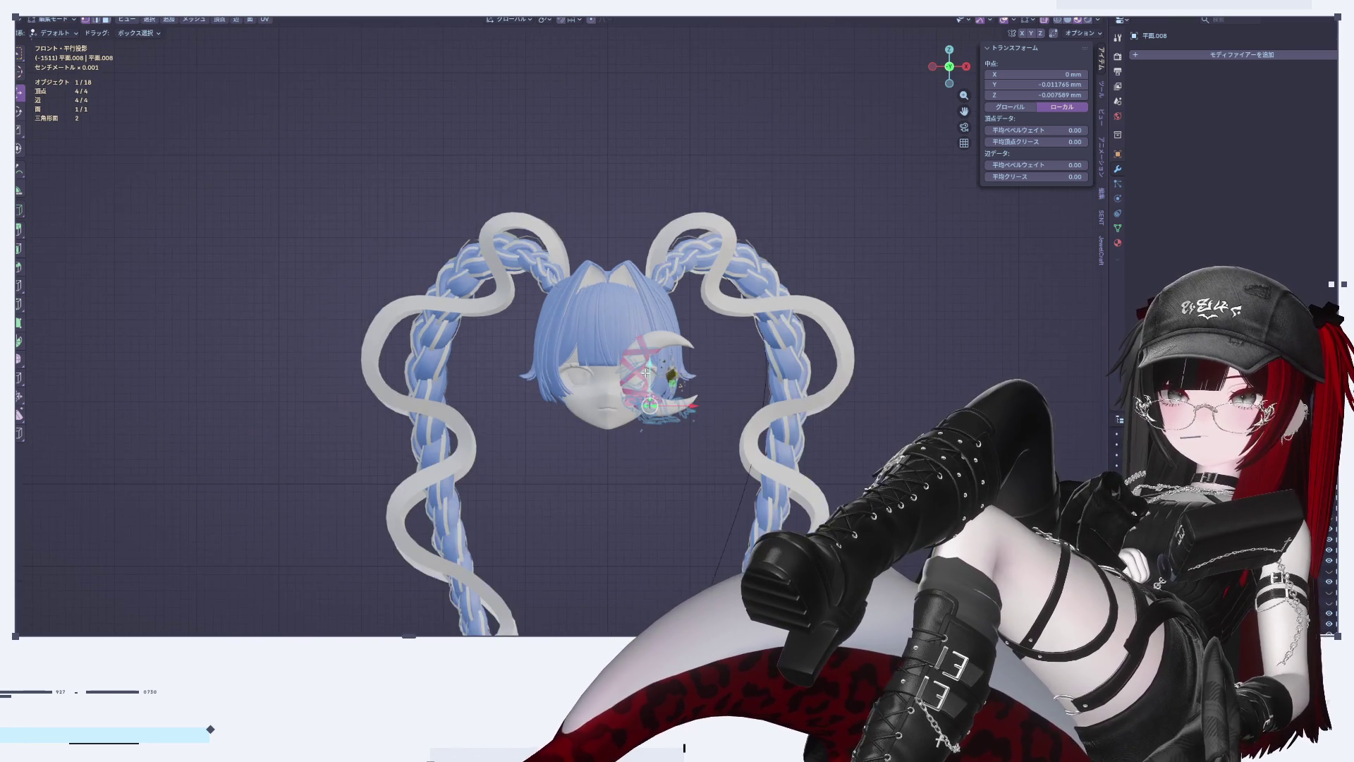
{"action": "middle_click_drag", "start_coordinate": [774, 467], "coordinate": [752, 499], "text": "shift"}
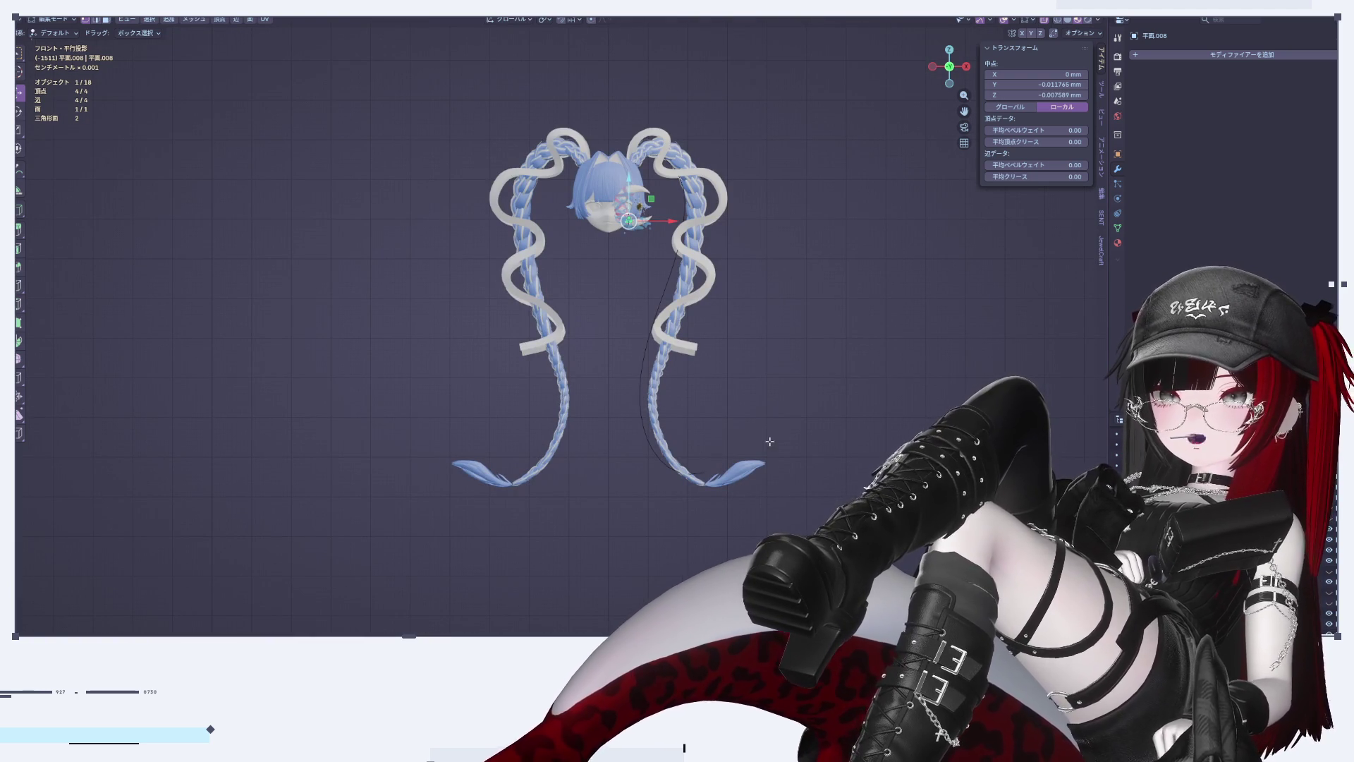
{"action": "mouse_move", "coordinate": [737, 465]}
{"action": "middle_mouse_down", "text": "shift"}
{"action": "mouse_move", "coordinate": [642, 408]}
{"action": "mouse_move", "coordinate": [581, 406]}
{"action": "middle_mouse_up", "text": "shift"}
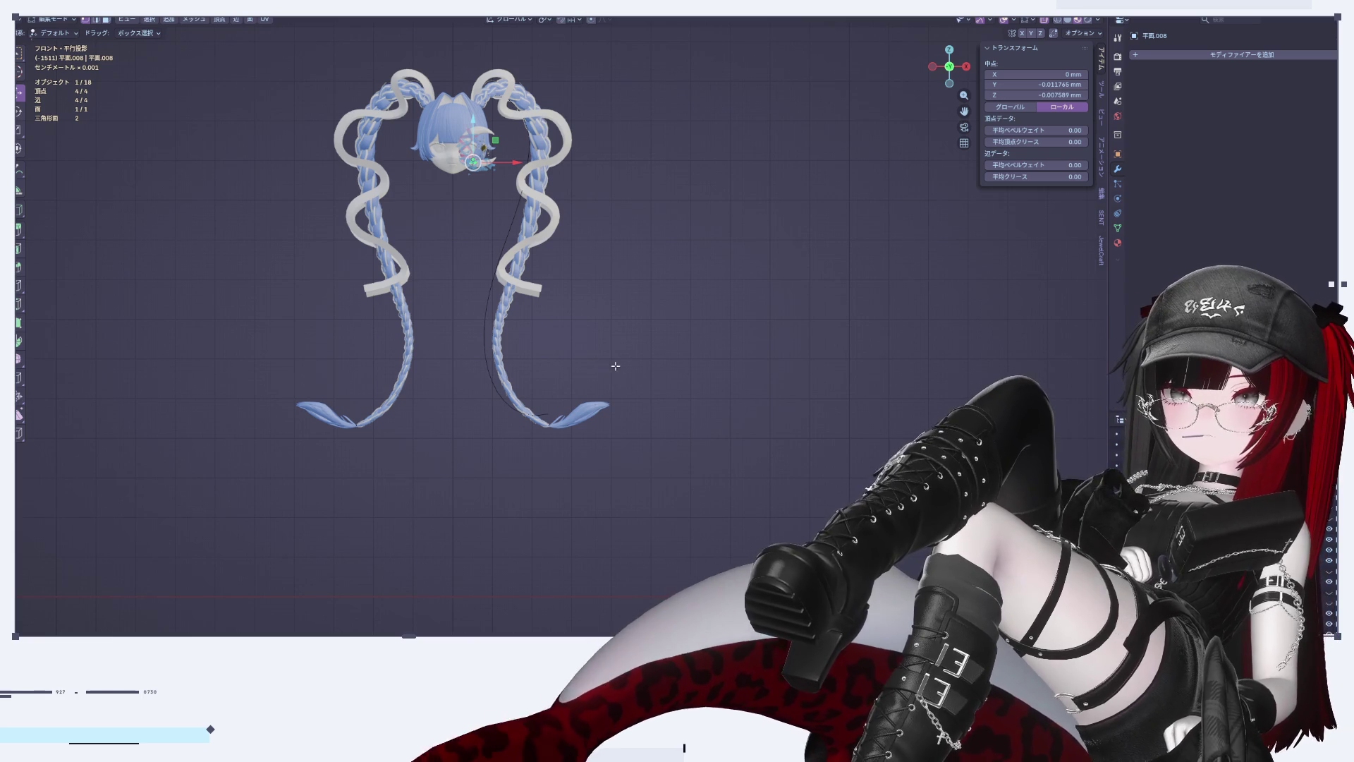
{"action": "scroll", "coordinate": [606, 372], "scroll_direction": "up", "scroll_amount": 4}
{"action": "mouse_move", "coordinate": [313, 334]}
{"action": "middle_mouse_down", "text": "shift"}
{"action": "mouse_move", "coordinate": [504, 447]}
{"action": "mouse_move", "coordinate": [572, 583]}
{"action": "middle_mouse_up", "text": "shift"}
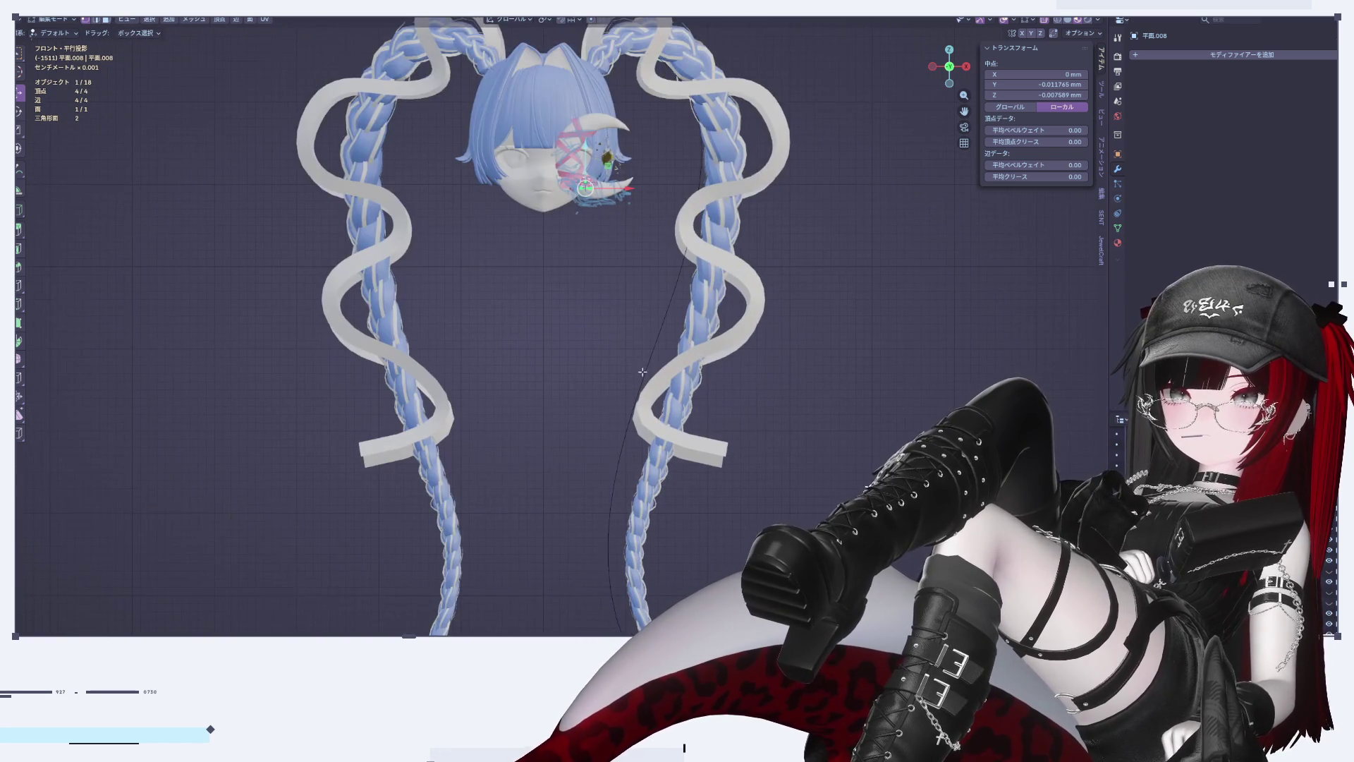
{"action": "middle_click_drag", "start_coordinate": [711, 536], "coordinate": [699, 294], "text": "shift"}
{"action": "scroll", "coordinate": [698, 293], "scroll_direction": "down", "scroll_amount": 3}
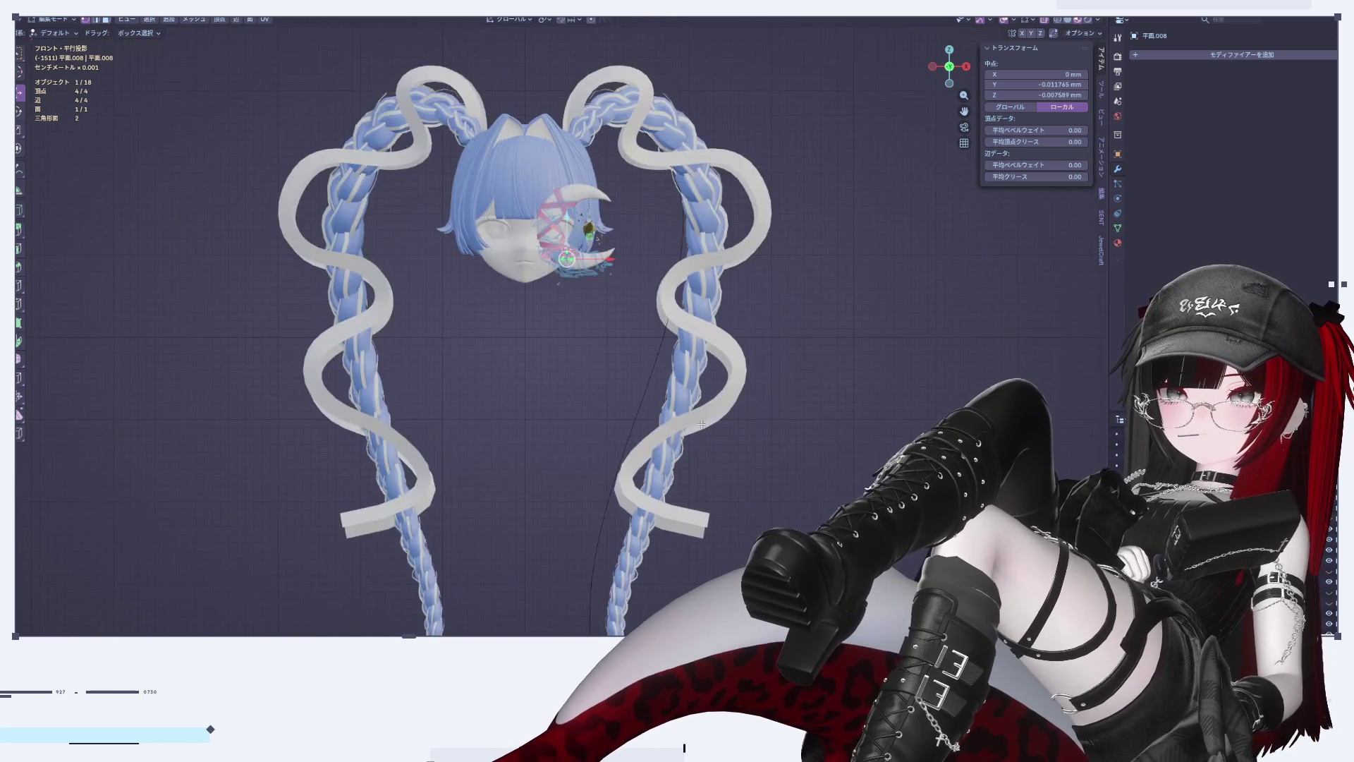
{"action": "scroll", "coordinate": [570, 369], "scroll_direction": "up", "scroll_amount": 4}
{"action": "scroll", "coordinate": [569, 369], "scroll_direction": "up", "scroll_amount": 5}
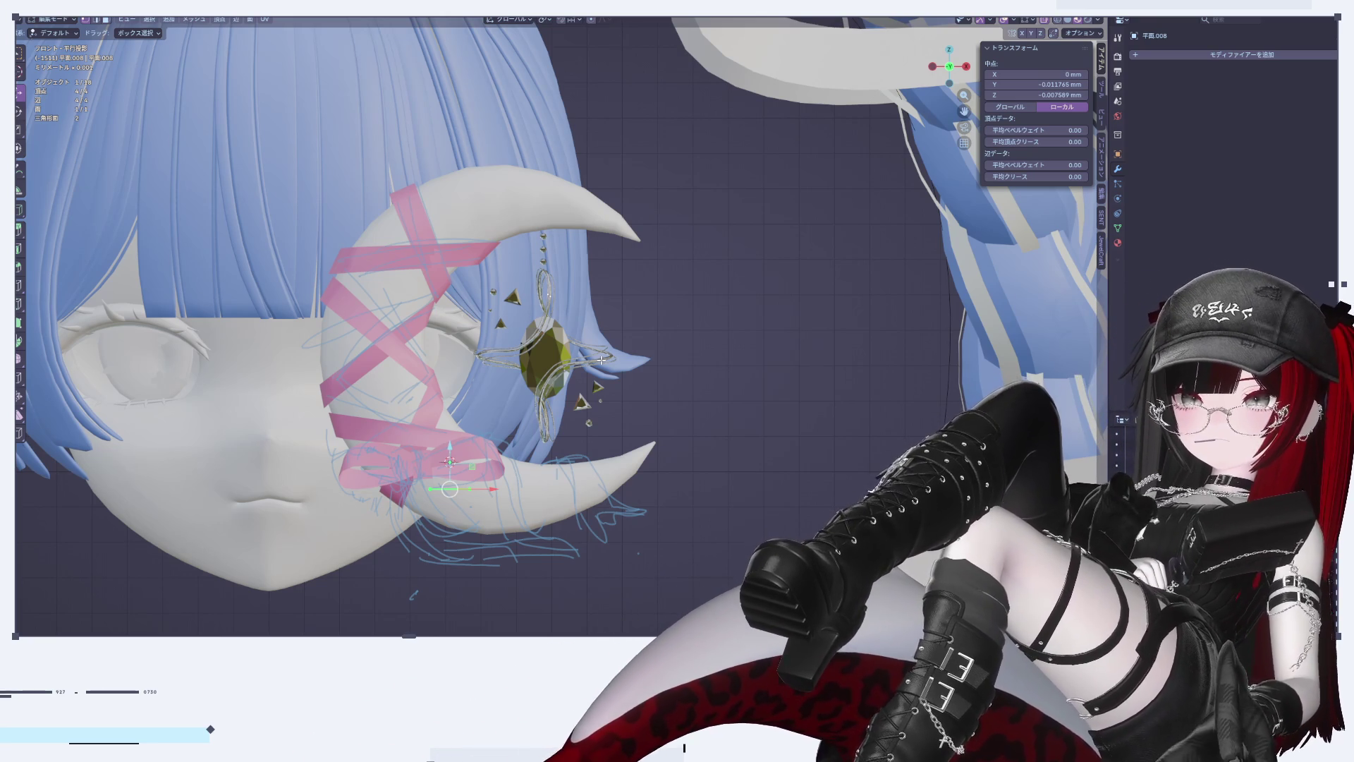
Step: Switch to the Annotate tool and handwrite 'ごはん中' beneath the head
{"action": "scroll", "coordinate": [601, 360], "scroll_direction": "down", "scroll_amount": 3}
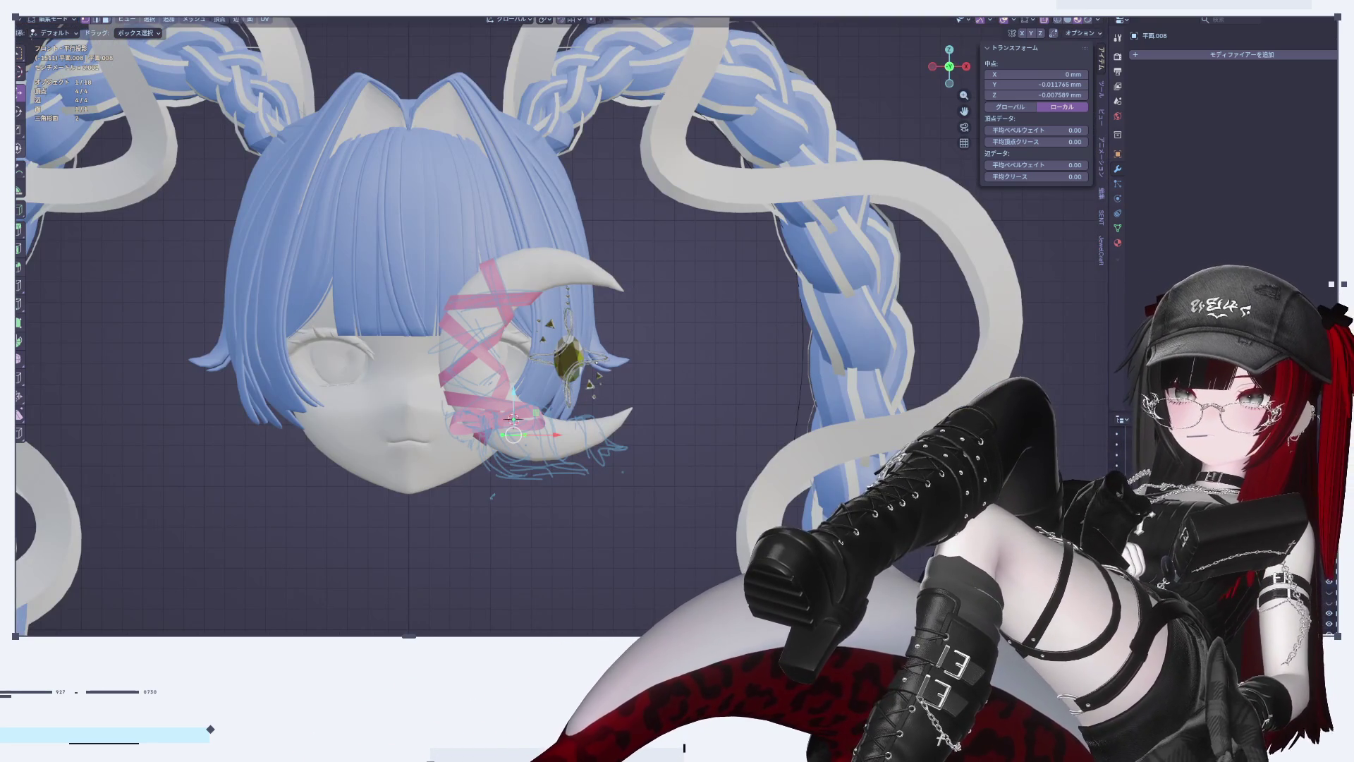
{"action": "left_click", "coordinate": [19, 168]}
{"action": "scroll", "coordinate": [580, 422], "scroll_direction": "down", "scroll_amount": 3}
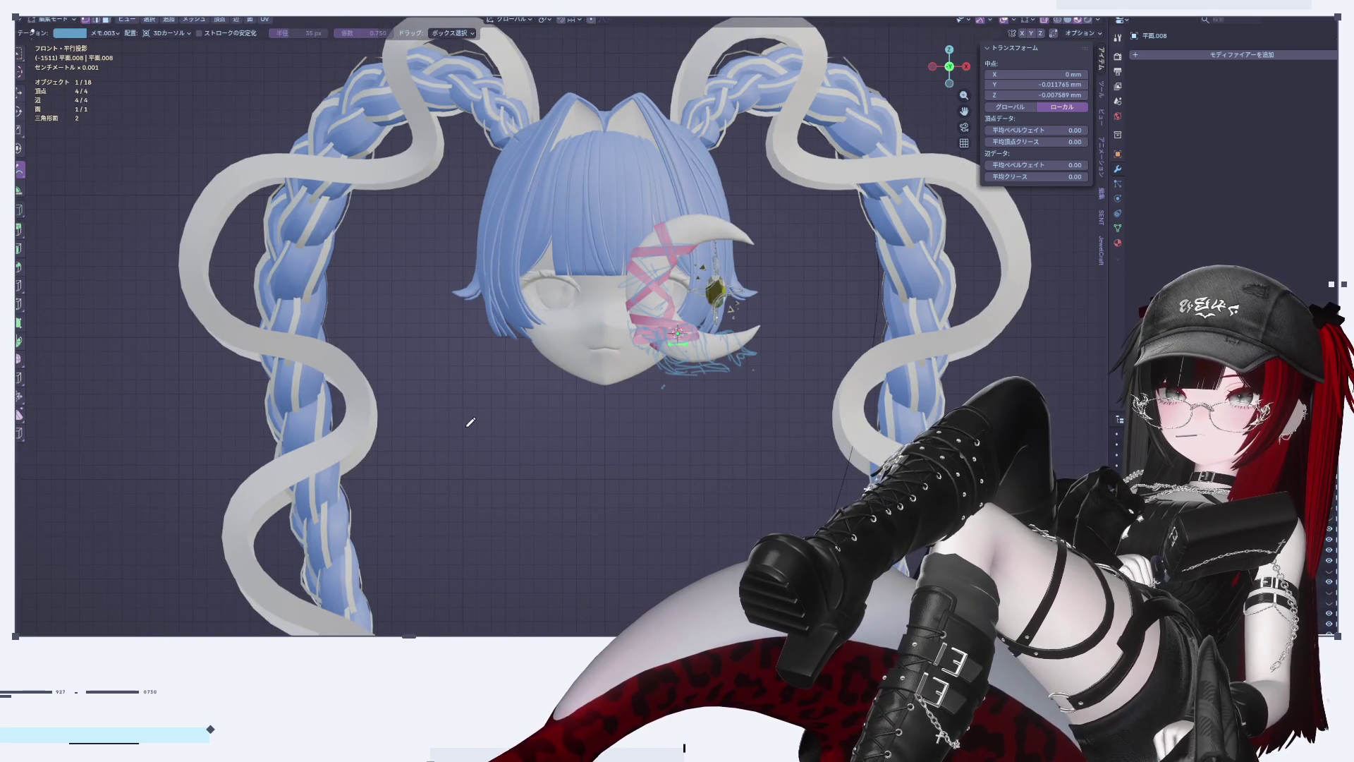
{"action": "mouse_move", "coordinate": [447, 421]}
{"action": "left_mouse_down"}
{"action": "mouse_move", "coordinate": [474, 437]}
{"action": "mouse_move", "coordinate": [472, 466]}
{"action": "mouse_move", "coordinate": [492, 430]}
{"action": "mouse_move", "coordinate": [509, 465]}
{"action": "mouse_move", "coordinate": [549, 436]}
{"action": "mouse_move", "coordinate": [523, 456]}
{"action": "left_mouse_up"}
{"action": "mouse_move", "coordinate": [573, 429]}
{"action": "left_mouse_down"}
{"action": "mouse_move", "coordinate": [565, 464]}
{"action": "mouse_move", "coordinate": [650, 449]}
{"action": "mouse_move", "coordinate": [626, 455]}
{"action": "mouse_move", "coordinate": [640, 469]}
{"action": "left_mouse_up"}
{"action": "scroll", "coordinate": [634, 492], "scroll_direction": "down", "scroll_amount": 1}
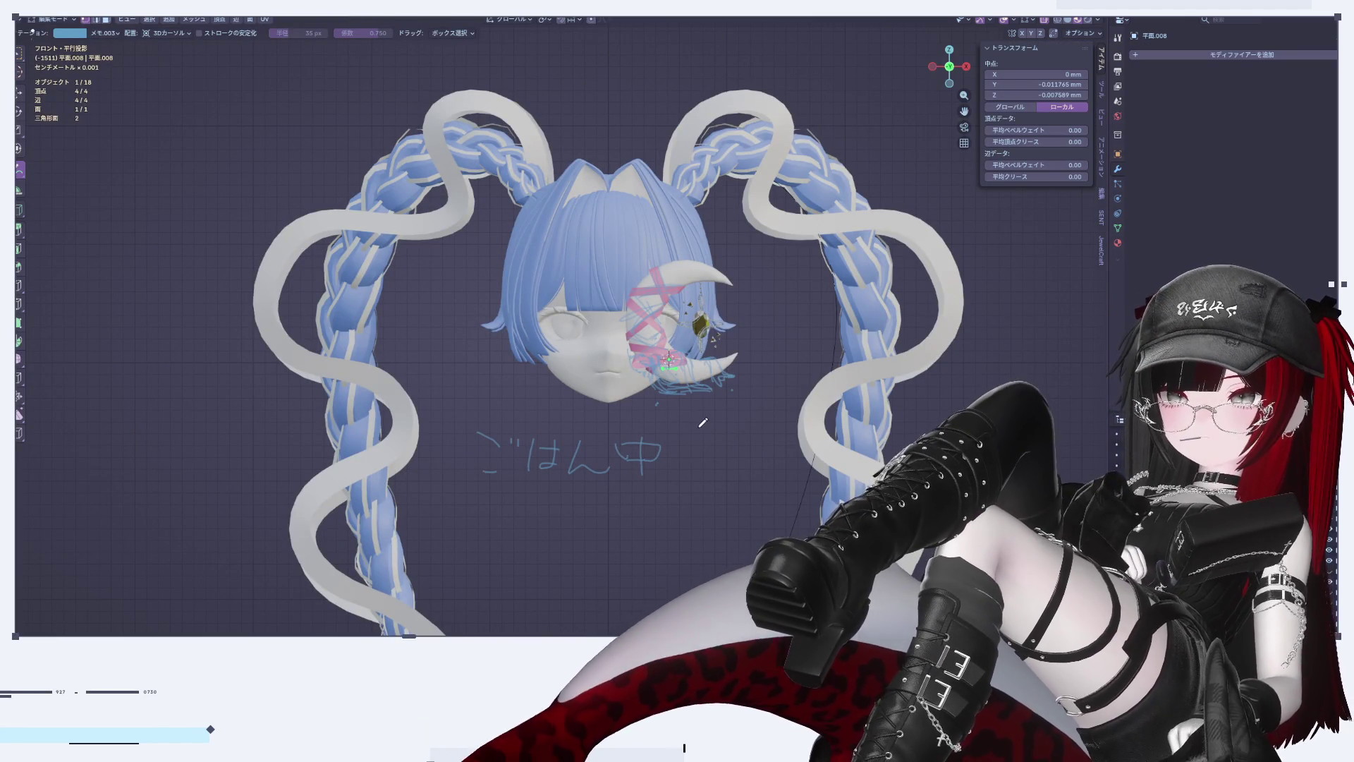
Step: Show the Tool sidebar settings, leave Edit Mode, and undo the ごはん中 annotation strokes
{"action": "scroll", "coordinate": [703, 422], "scroll_direction": "up", "scroll_amount": 4}
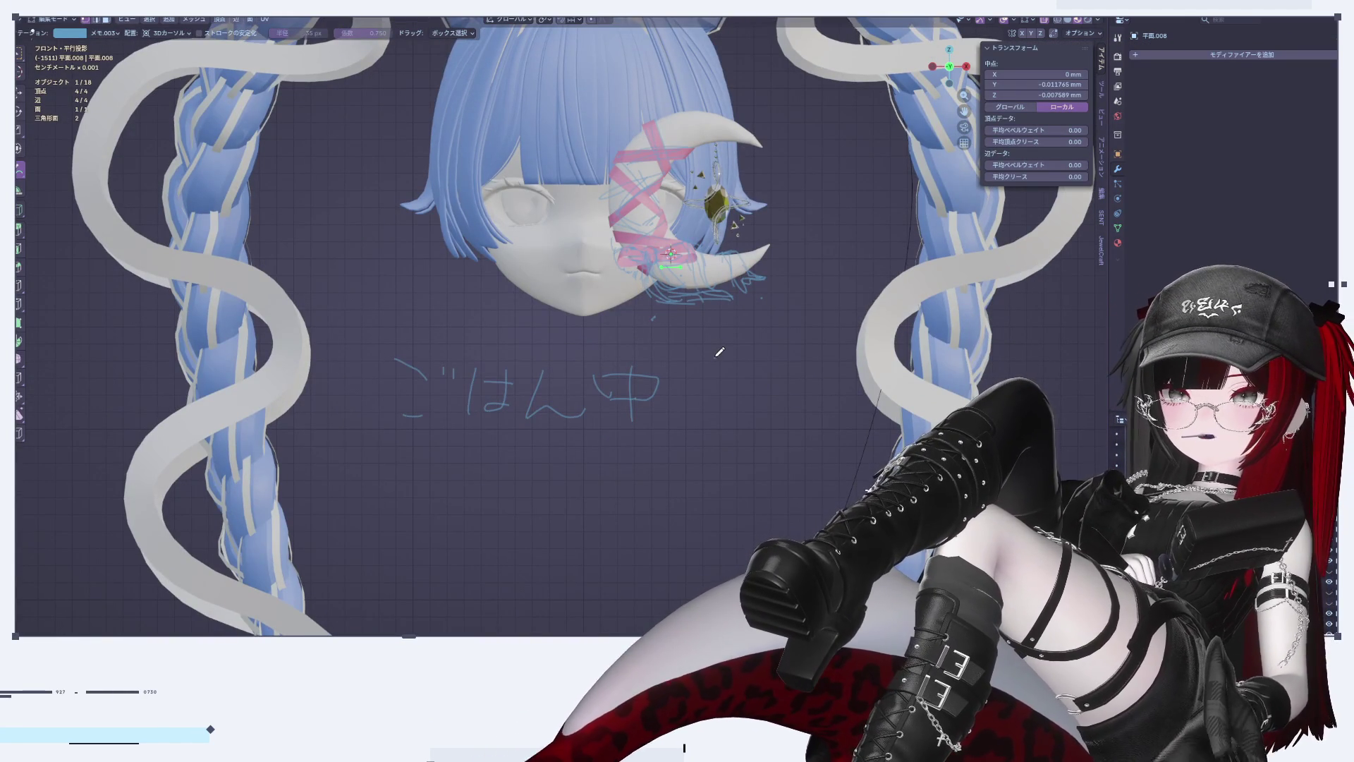
{"action": "left_click", "coordinate": [1101, 88]}
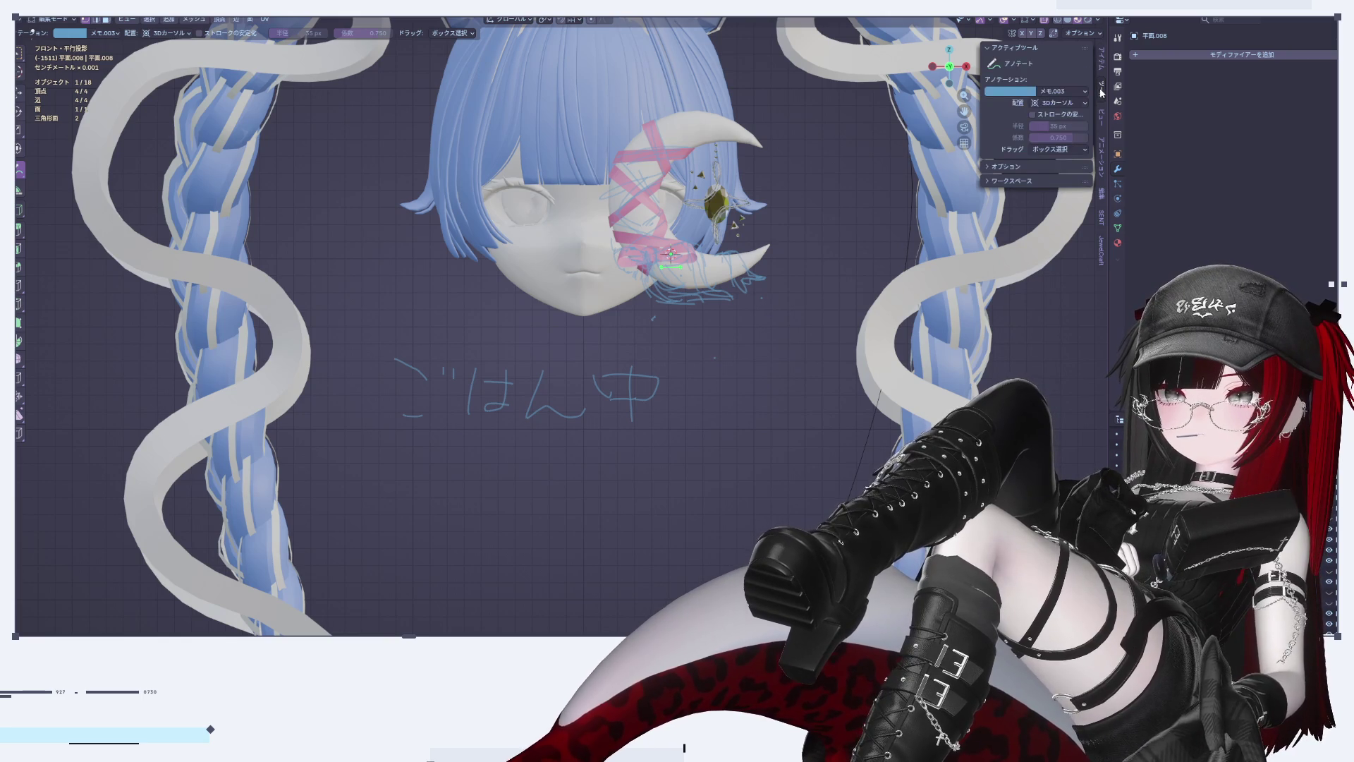
{"action": "key", "text": "Tab"}
{"action": "key", "text": "ctrl+z"}
{"action": "key", "text": "ctrl+z"}
{"action": "key", "text": "ctrl+z"}
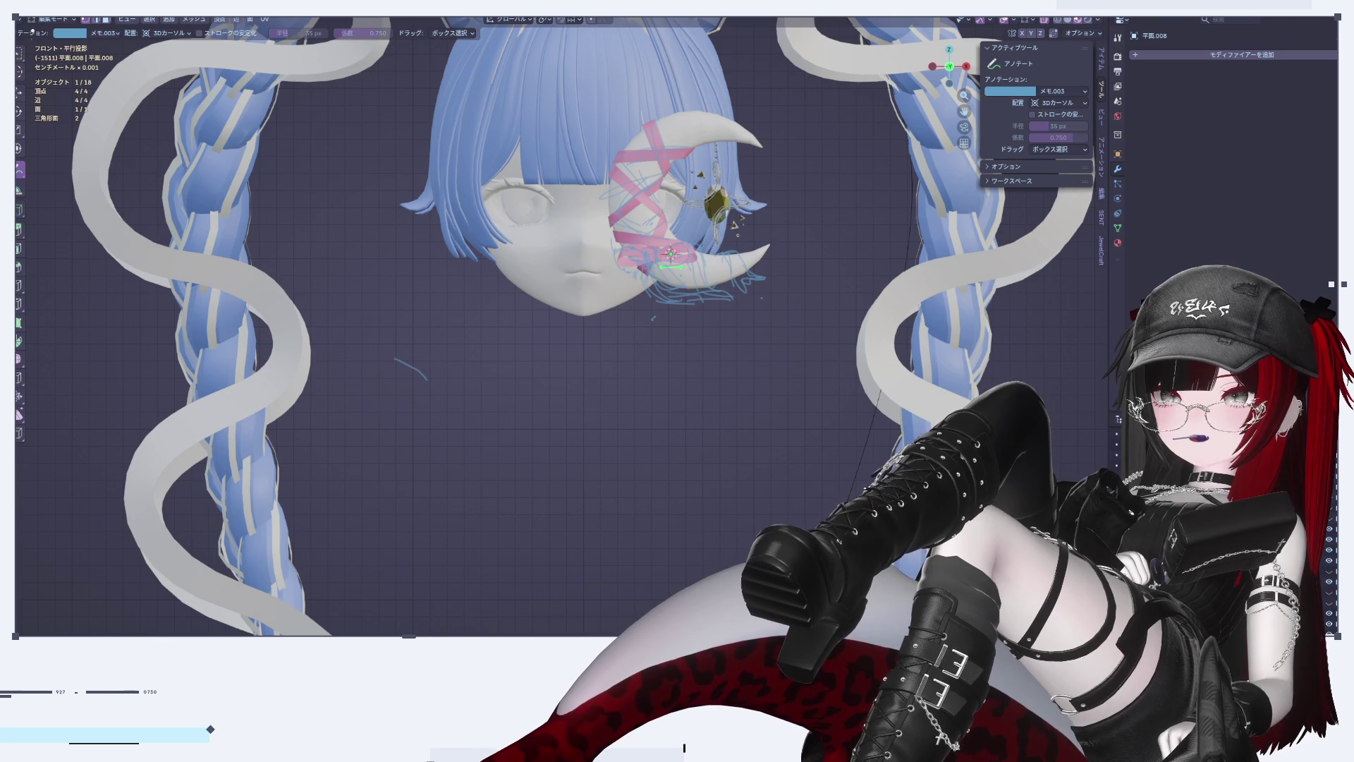
{"action": "scroll", "coordinate": [594, 404], "scroll_direction": "up", "scroll_amount": 5}
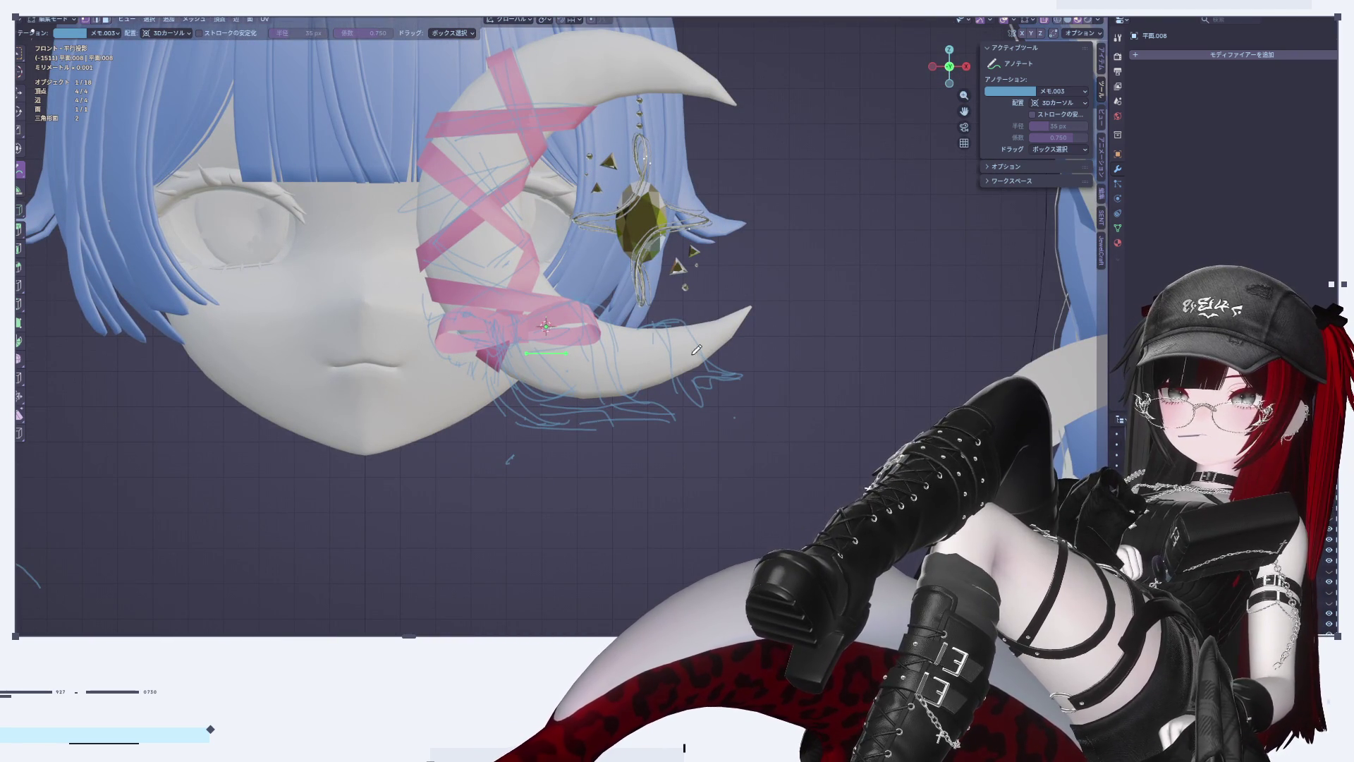
Step: Reduce the small plane to a single edge by deleting its other vertices
{"action": "left_click", "coordinate": [19, 92]}
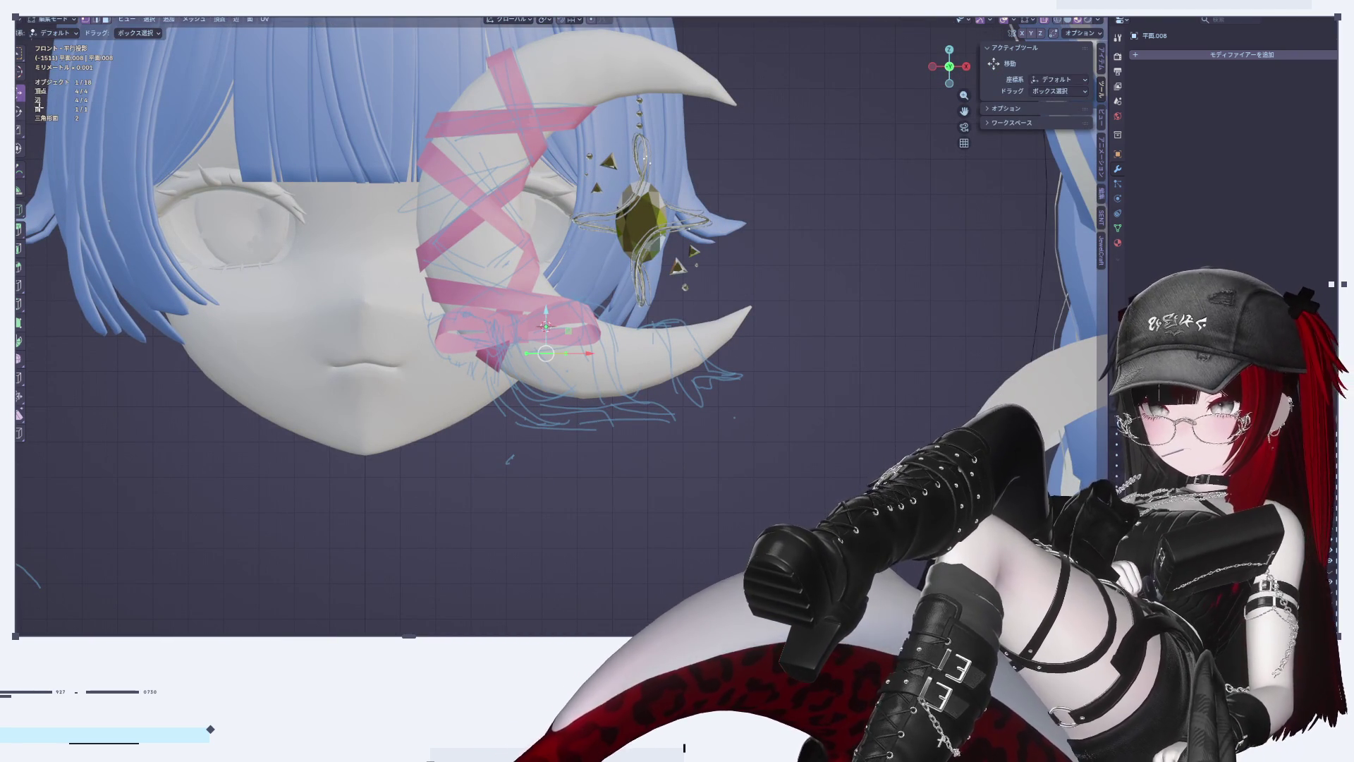
{"action": "scroll", "coordinate": [699, 402], "scroll_direction": "up", "scroll_amount": 2}
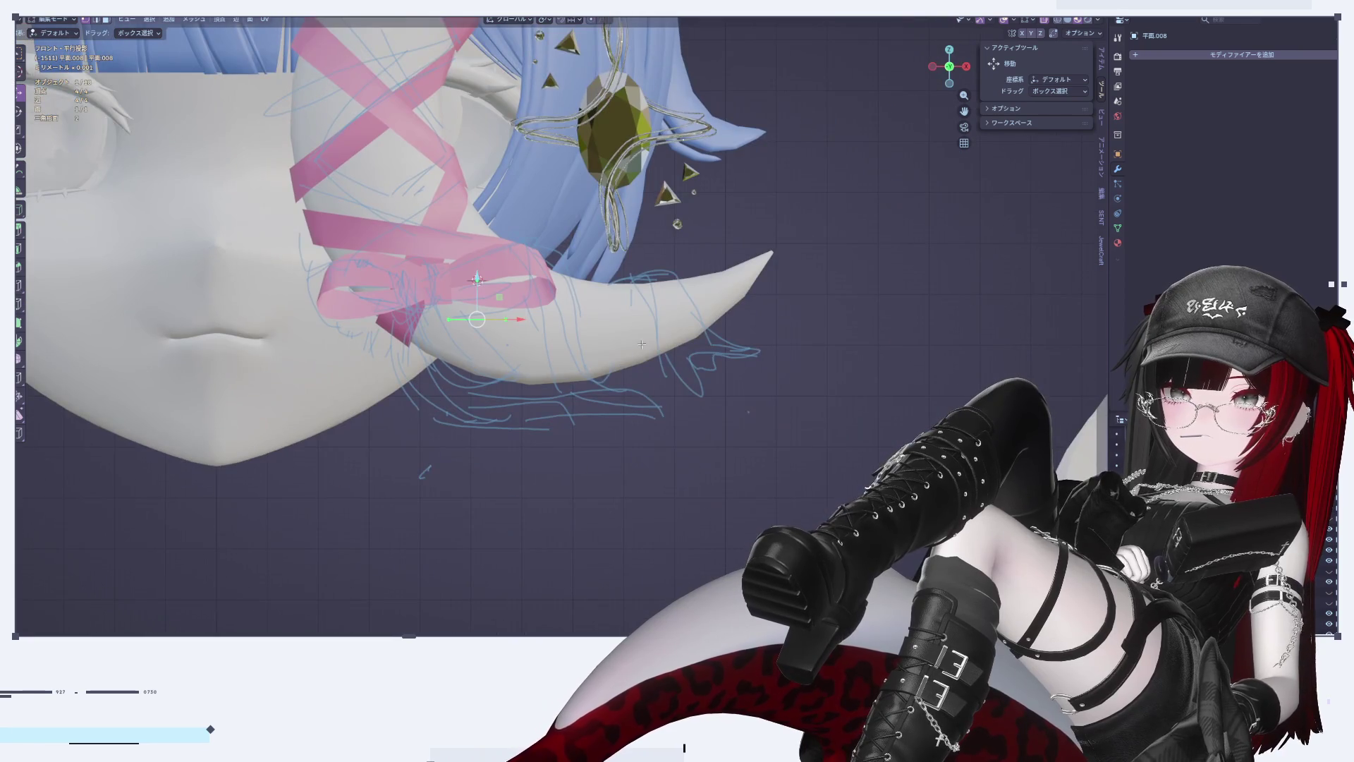
{"action": "mouse_move", "coordinate": [642, 343]}
{"action": "middle_mouse_down"}
{"action": "mouse_move", "coordinate": [568, 553]}
{"action": "mouse_move", "coordinate": [635, 514]}
{"action": "mouse_move", "coordinate": [547, 505]}
{"action": "mouse_move", "coordinate": [573, 454]}
{"action": "middle_mouse_up"}
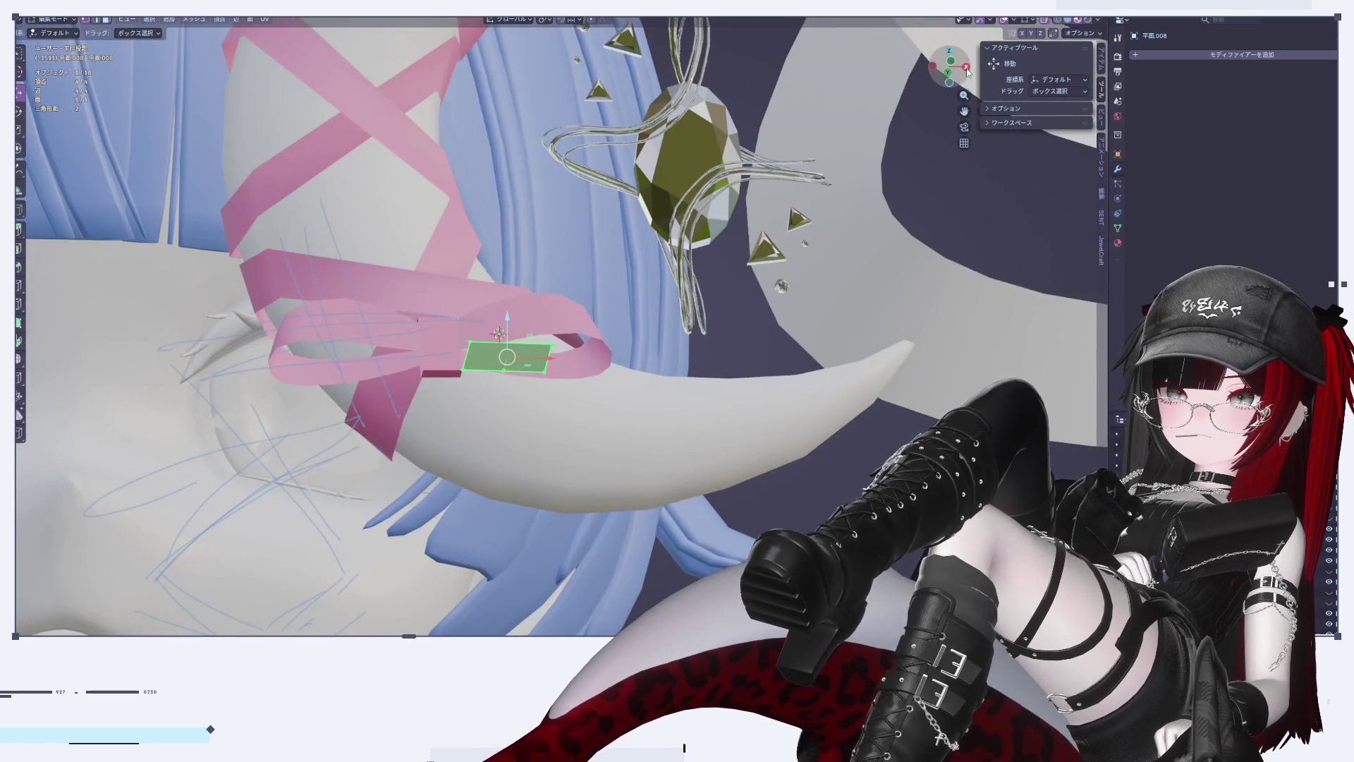
{"action": "left_click", "coordinate": [939, 72]}
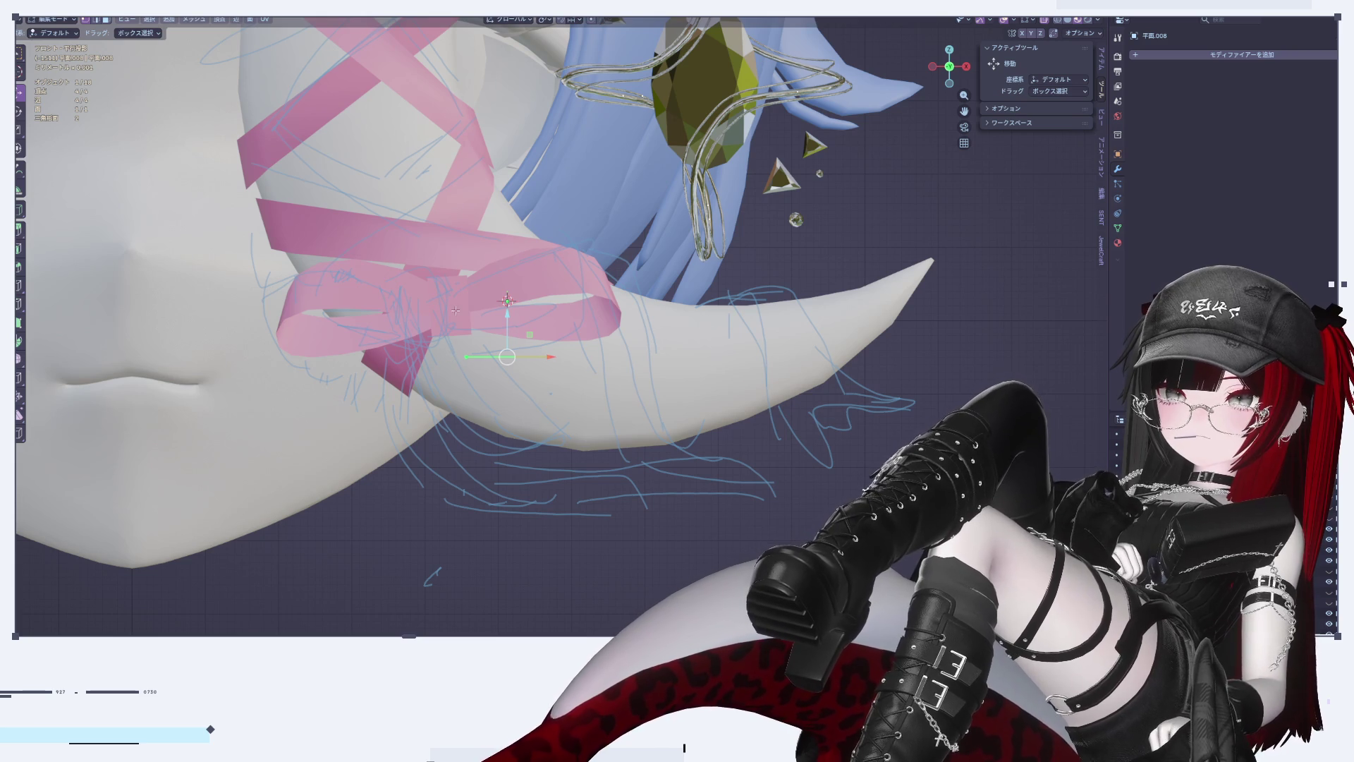
{"action": "middle_click_drag", "start_coordinate": [475, 428], "coordinate": [443, 304]}
{"action": "left_click_drag", "start_coordinate": [443, 305], "coordinate": [487, 420]}
{"action": "key", "text": "x"}
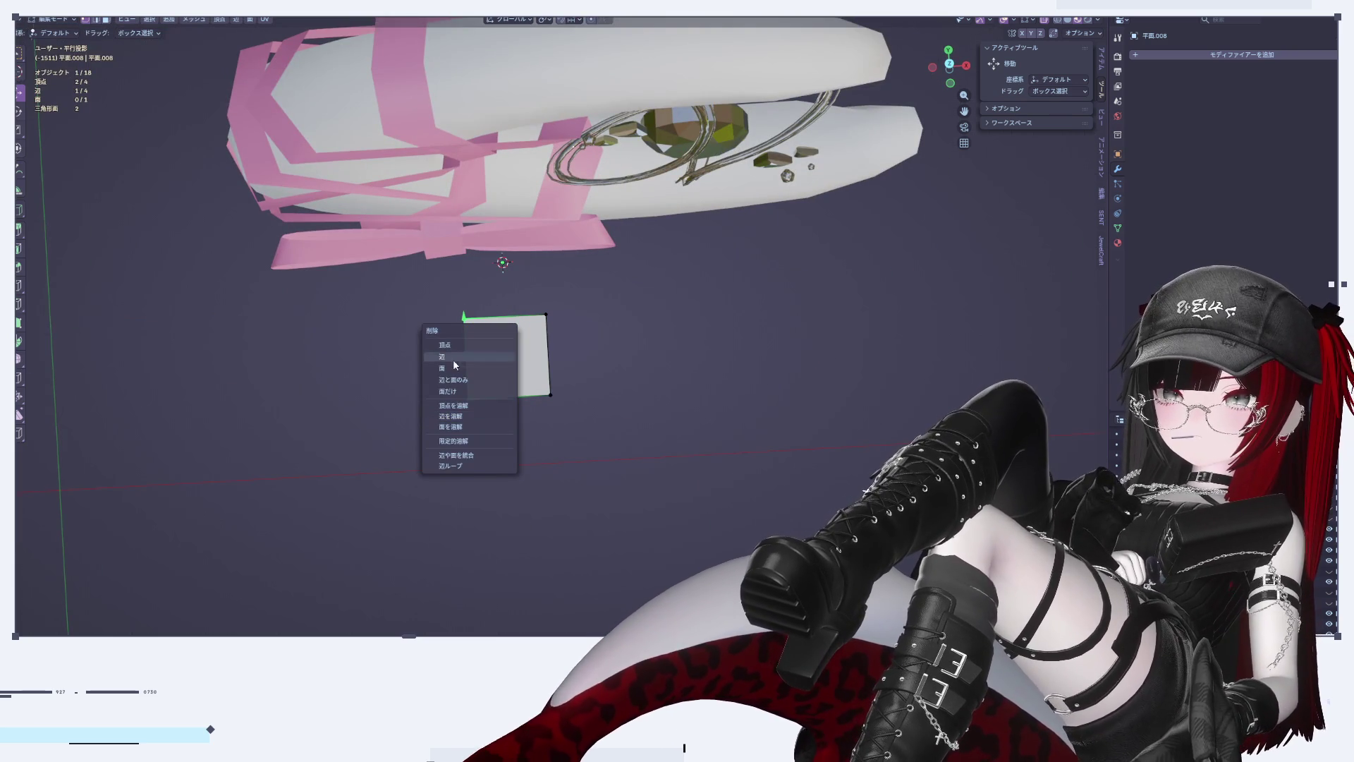
{"action": "left_click", "coordinate": [450, 345]}
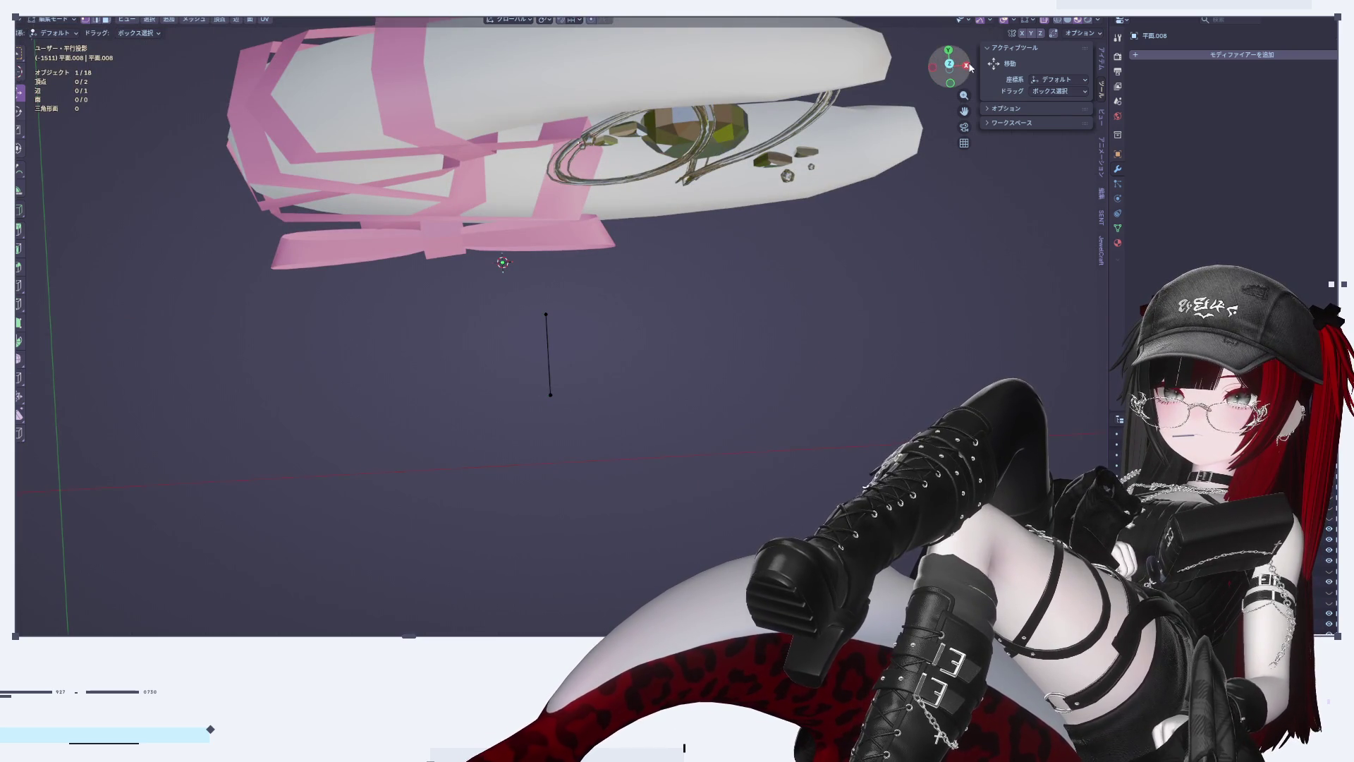
Step: Rotate the remaining edge about X, shift it left, and tilt it to a new angle
{"action": "left_click", "coordinate": [966, 66]}
{"action": "left_click", "coordinate": [933, 66]}
{"action": "scroll", "coordinate": [517, 314], "scroll_direction": "up", "scroll_amount": 2}
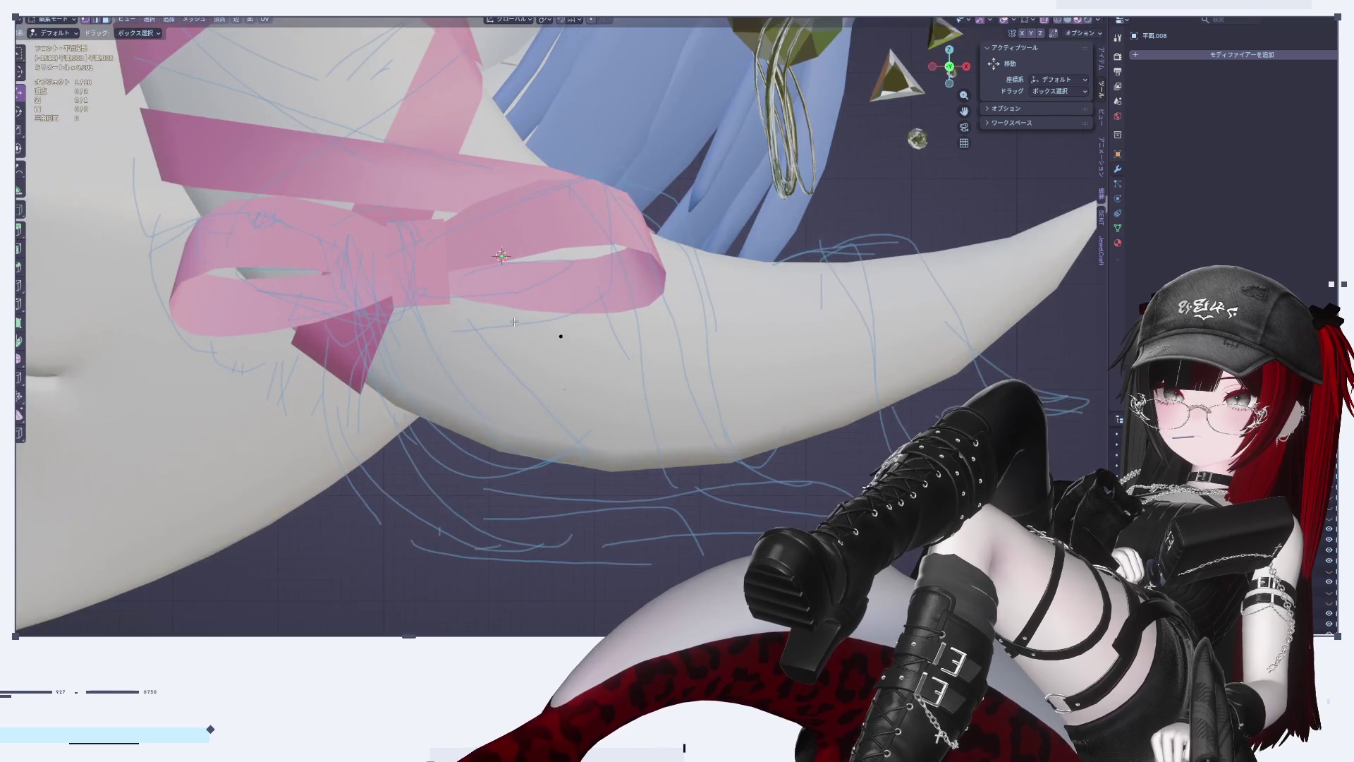
{"action": "key", "text": "a"}
{"action": "key", "text": "r"}
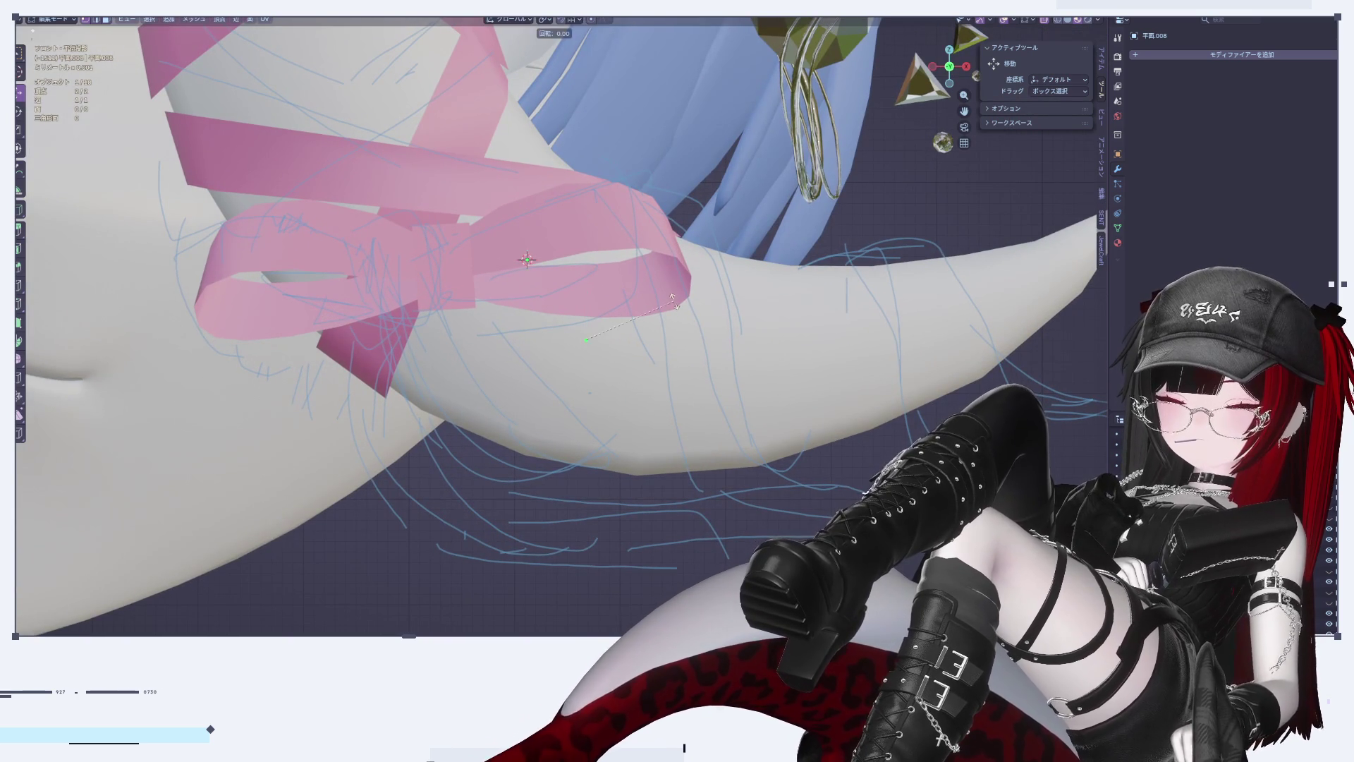
{"action": "key", "text": "x"}
{"action": "left_click", "coordinate": [652, 416]}
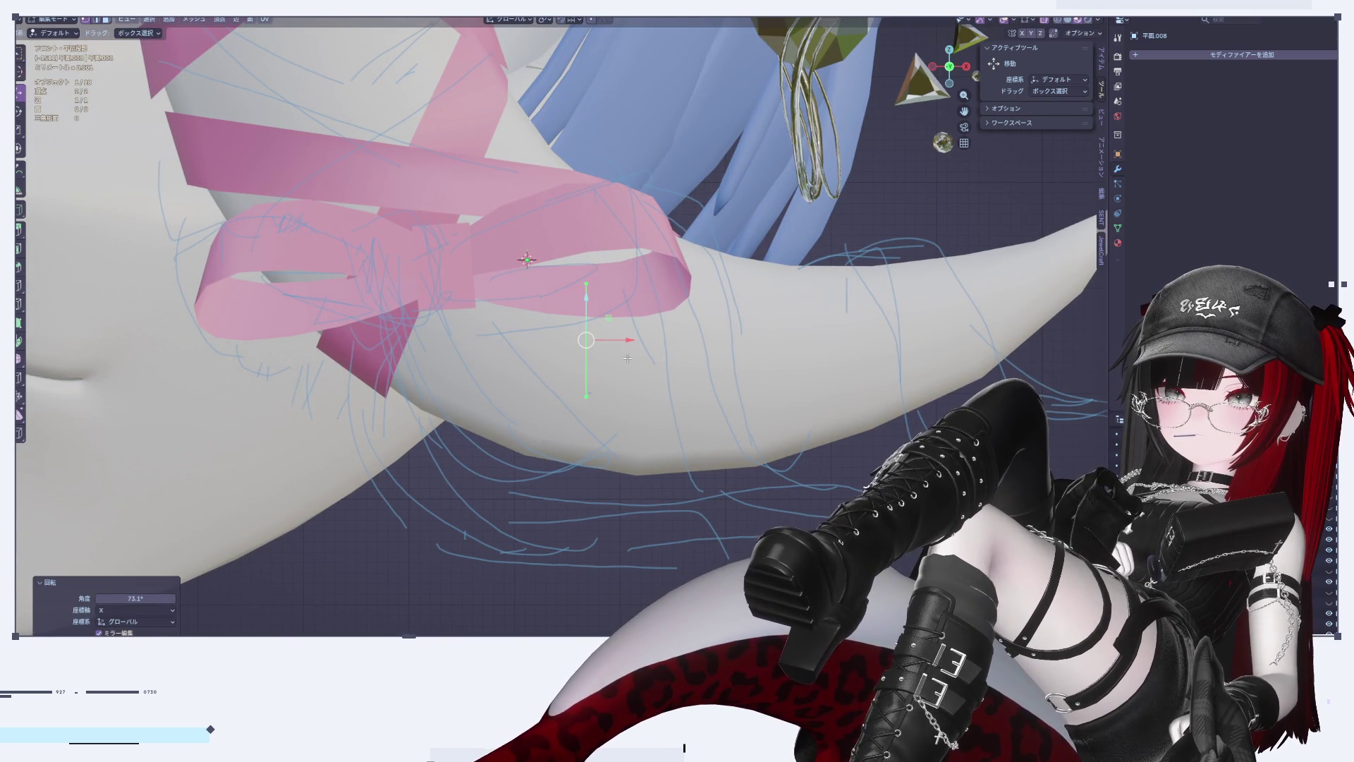
{"action": "key", "text": "g"}
{"action": "key", "text": "x"}
{"action": "key", "text": "Return"}
{"action": "key", "text": "r"}
{"action": "left_click", "coordinate": [611, 477]}
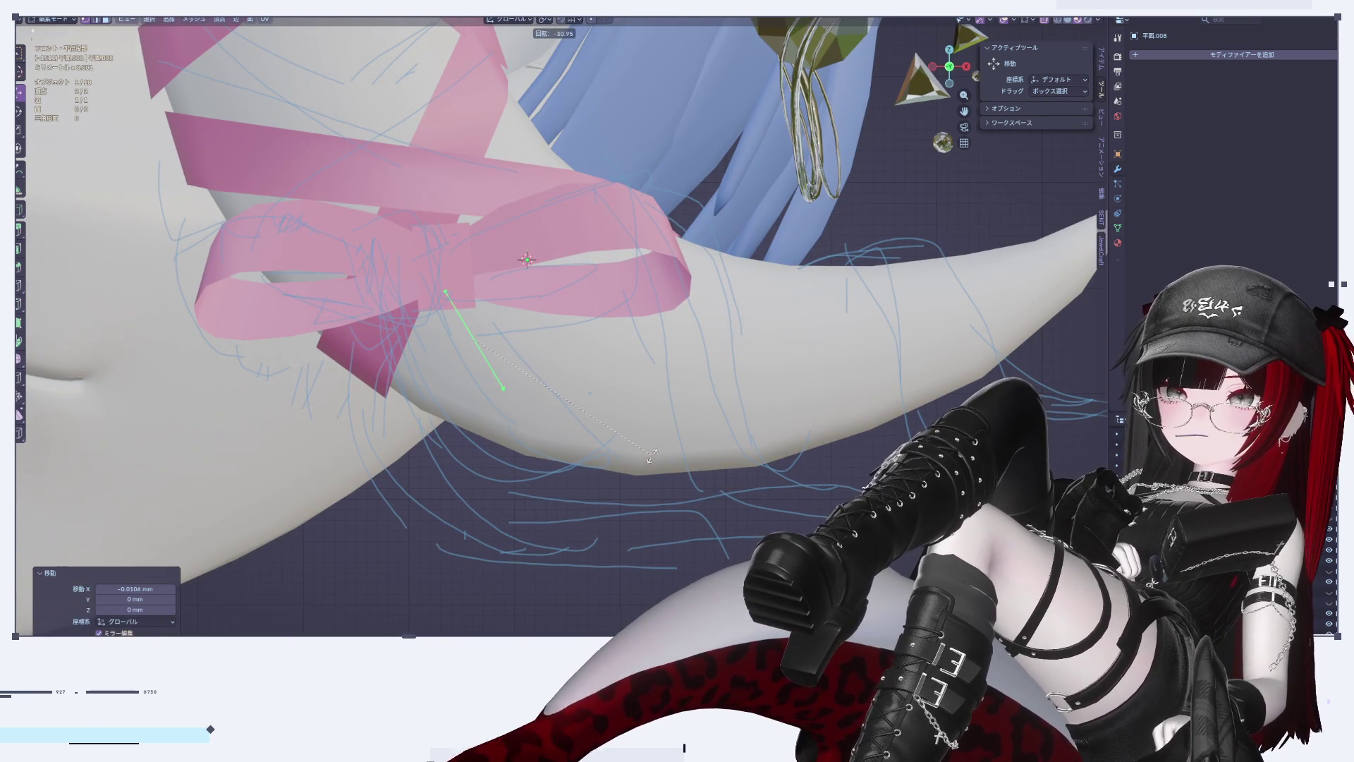
{"action": "key", "text": "Tab"}
{"action": "key", "text": "Tab"}
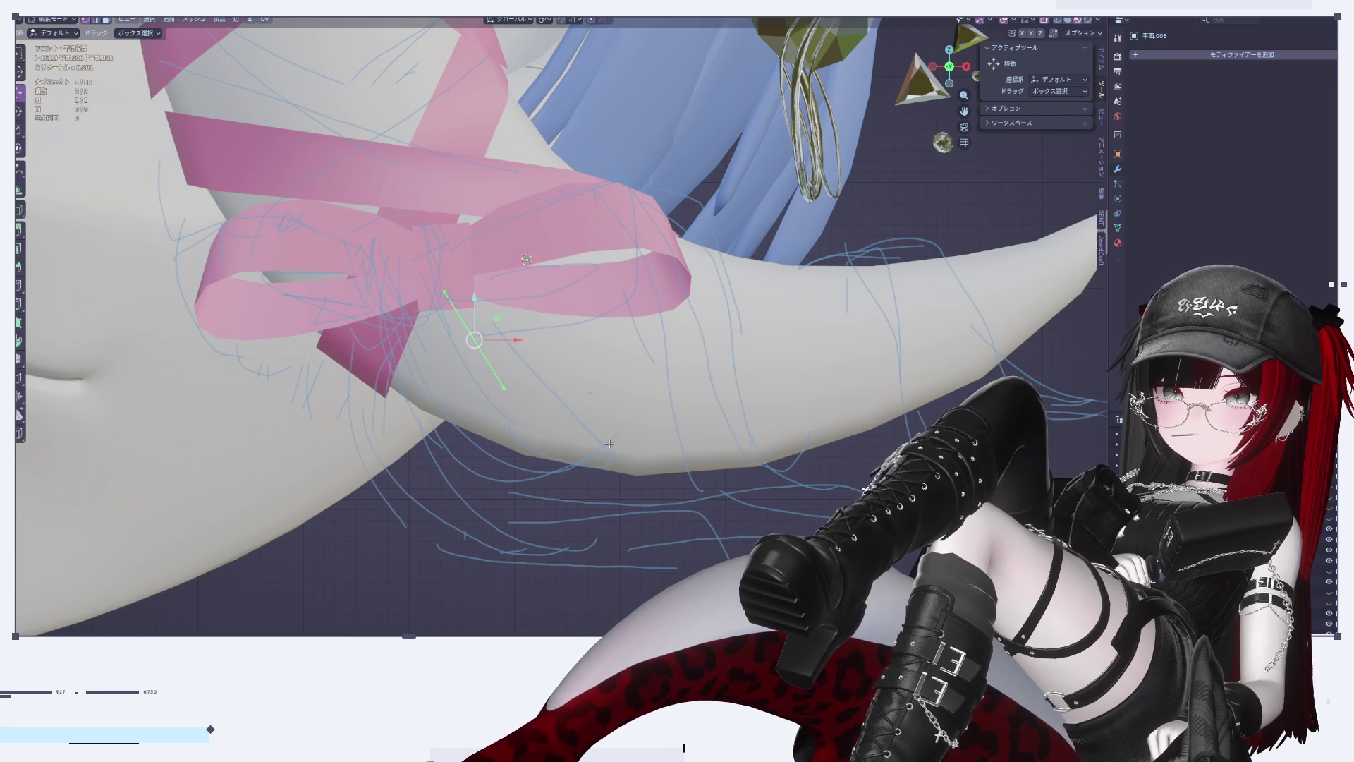
Step: Extrude a new vertex from the edge's lower end down along the cheek
{"action": "left_click", "coordinate": [504, 387]}
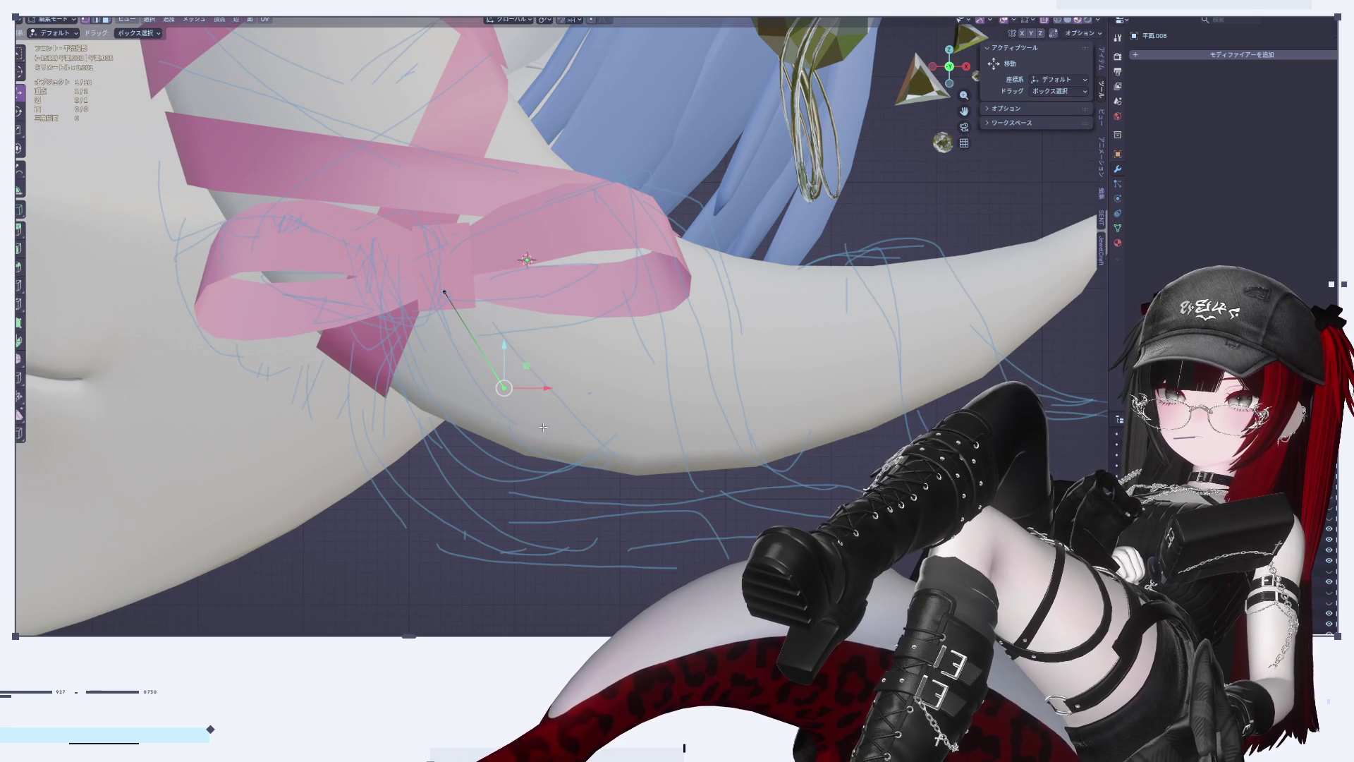
{"action": "key", "text": "e"}
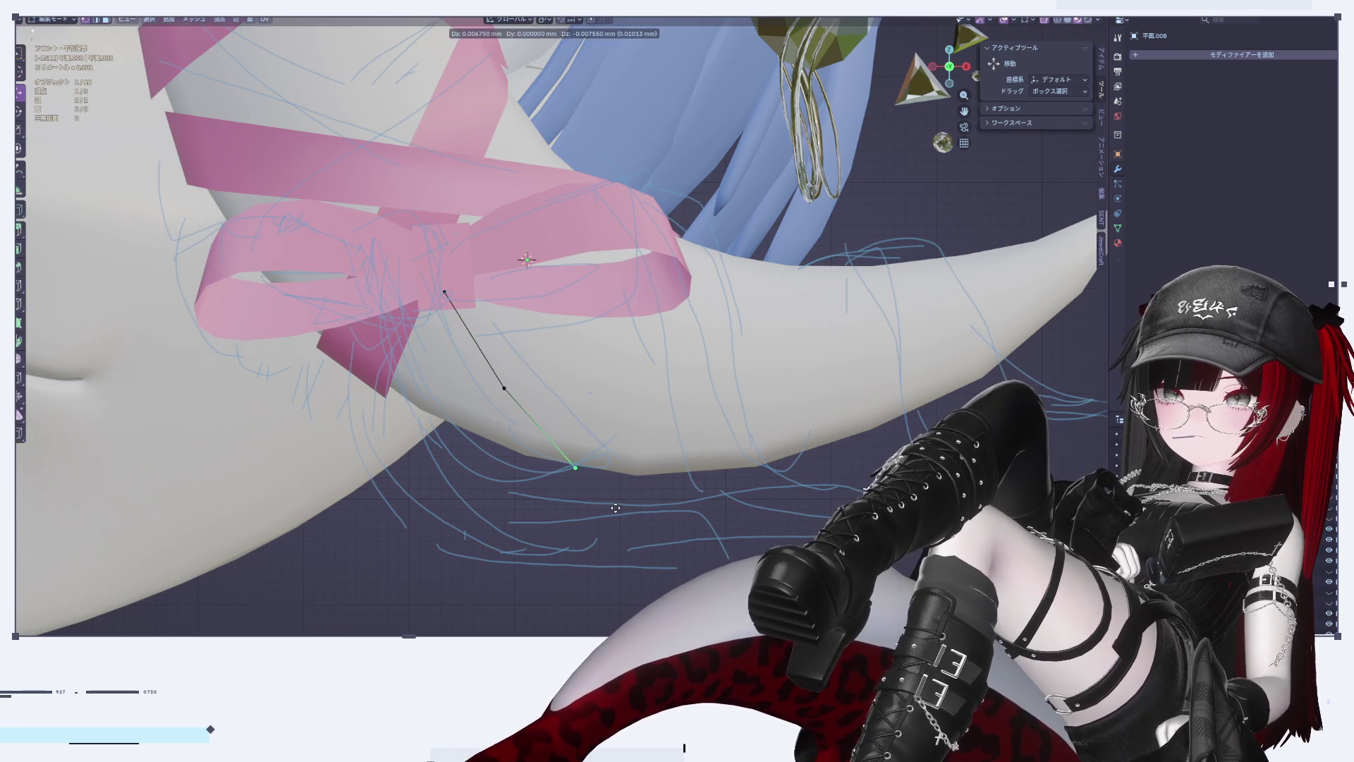
{"action": "left_click", "coordinate": [614, 508]}
{"action": "mouse_move", "coordinate": [613, 508]}
{"action": "middle_mouse_down"}
{"action": "mouse_move", "coordinate": [626, 499]}
{"action": "mouse_move", "coordinate": [599, 505]}
{"action": "mouse_move", "coordinate": [592, 487]}
{"action": "middle_mouse_up"}
{"action": "scroll", "coordinate": [569, 506], "scroll_direction": "up", "scroll_amount": 3}
{"action": "key", "text": "a"}
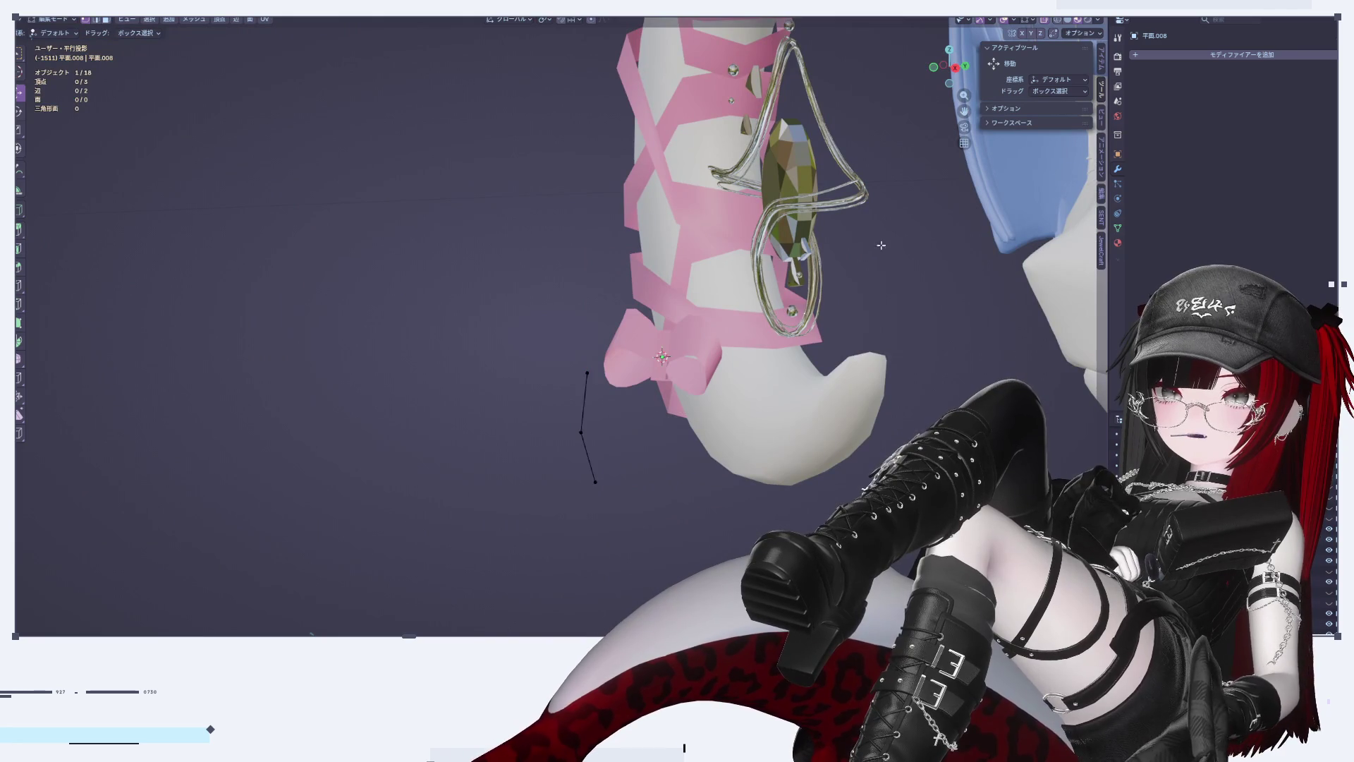
Step: From the right side, shift and rotate the path along Y to follow the face, then select its end vertex
{"action": "left_click_drag", "start_coordinate": [948, 71], "coordinate": [727, 448]}
{"action": "left_click_drag", "start_coordinate": [512, 442], "coordinate": [698, 441]}
{"action": "key", "text": "r"}
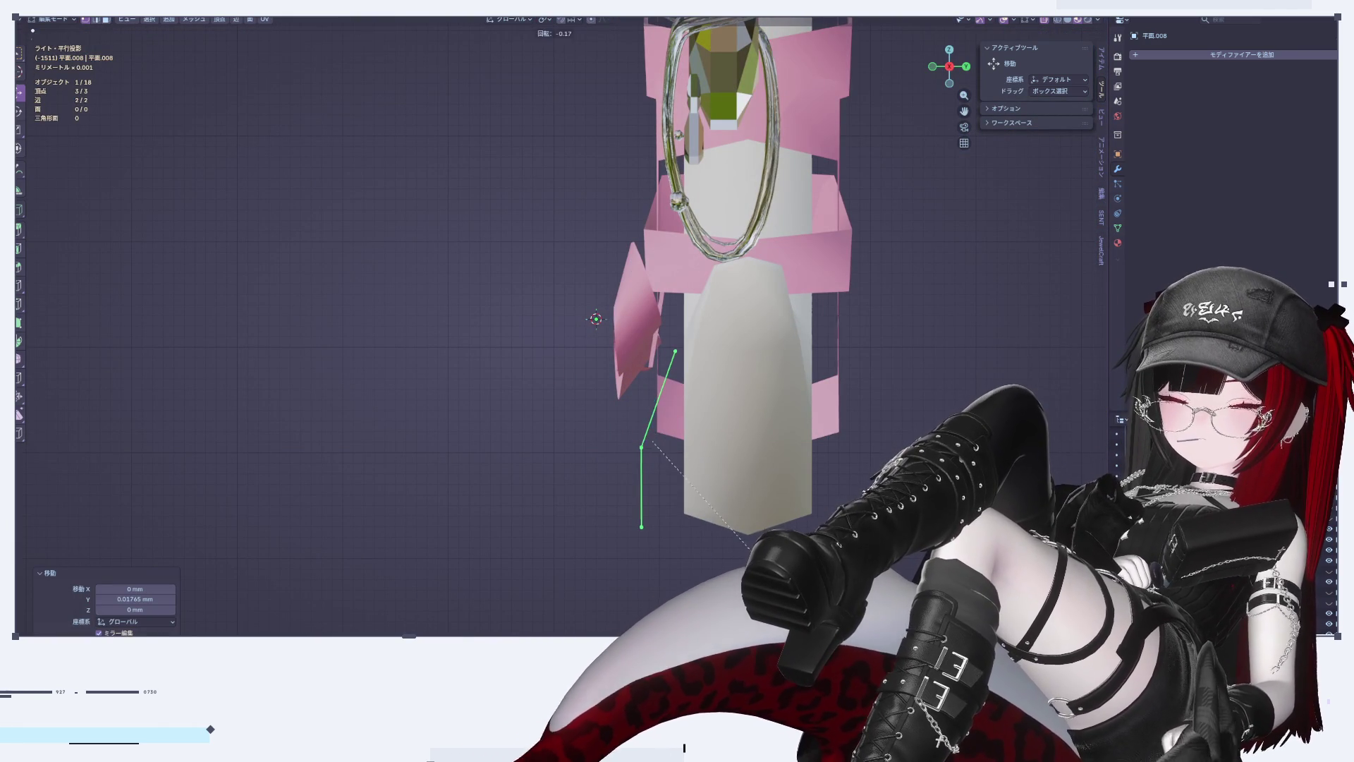
{"action": "left_click", "coordinate": [686, 440]}
{"action": "left_click_drag", "start_coordinate": [686, 439], "coordinate": [705, 439]}
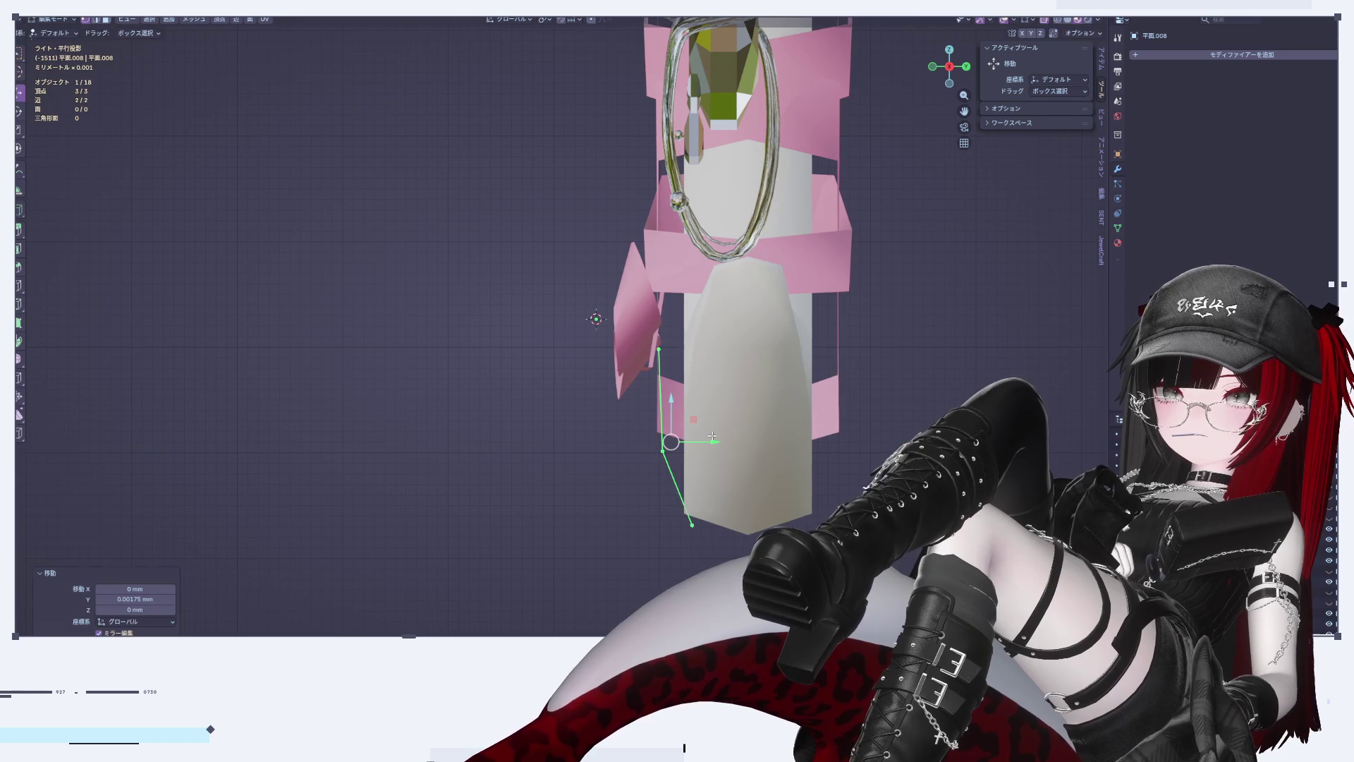
{"action": "left_click", "coordinate": [932, 66]}
{"action": "mouse_move", "coordinate": [728, 457]}
{"action": "middle_mouse_down"}
{"action": "mouse_move", "coordinate": [592, 460]}
{"action": "mouse_move", "coordinate": [571, 475]}
{"action": "mouse_move", "coordinate": [703, 434]}
{"action": "mouse_move", "coordinate": [635, 452]}
{"action": "middle_mouse_up"}
{"action": "left_click", "coordinate": [577, 413]}
{"action": "middle_click_drag", "start_coordinate": [577, 412], "coordinate": [719, 471]}
{"action": "scroll", "coordinate": [720, 471], "scroll_direction": "up", "scroll_amount": 2}
Step: Extrude a Y-constrained vertex from the path's end, placing it below the cheek
{"action": "key", "text": "e"}
{"action": "key", "text": "y"}
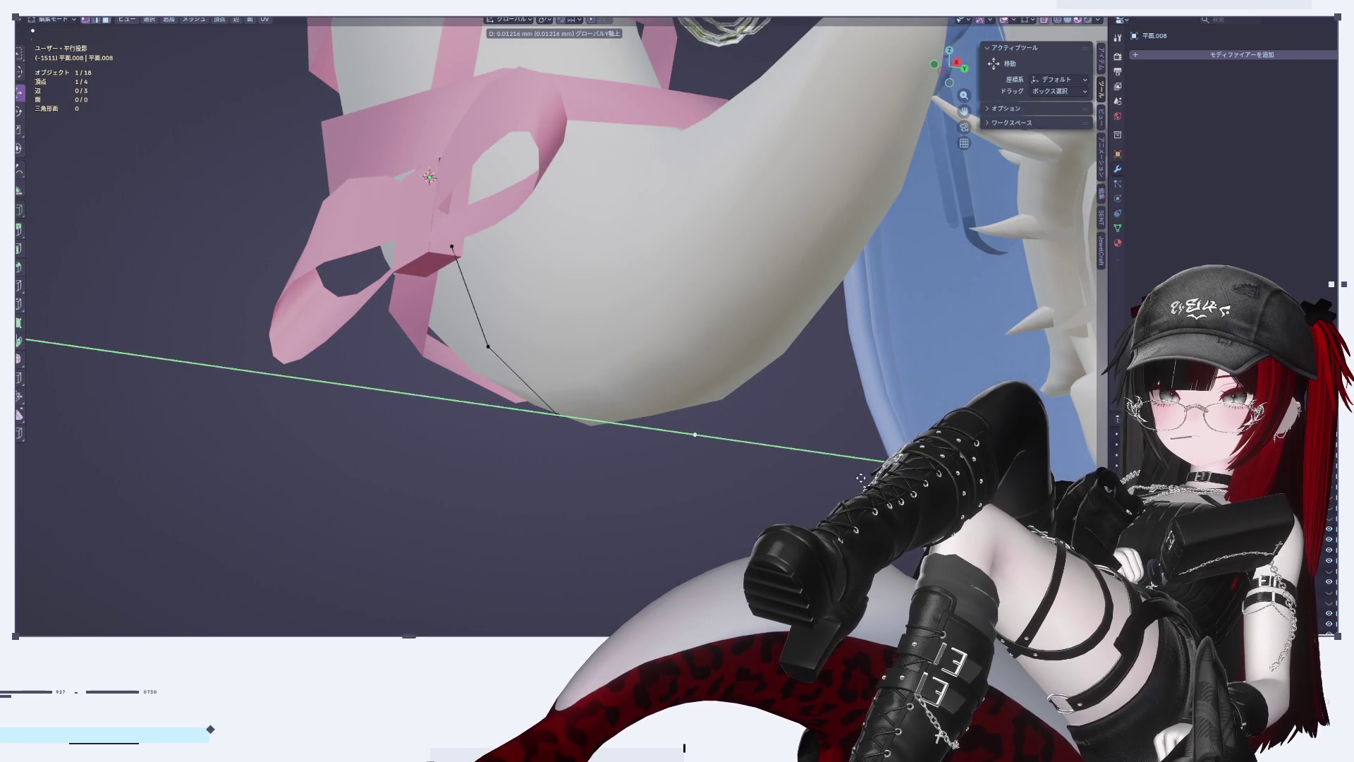
{"action": "left_click", "coordinate": [862, 470]}
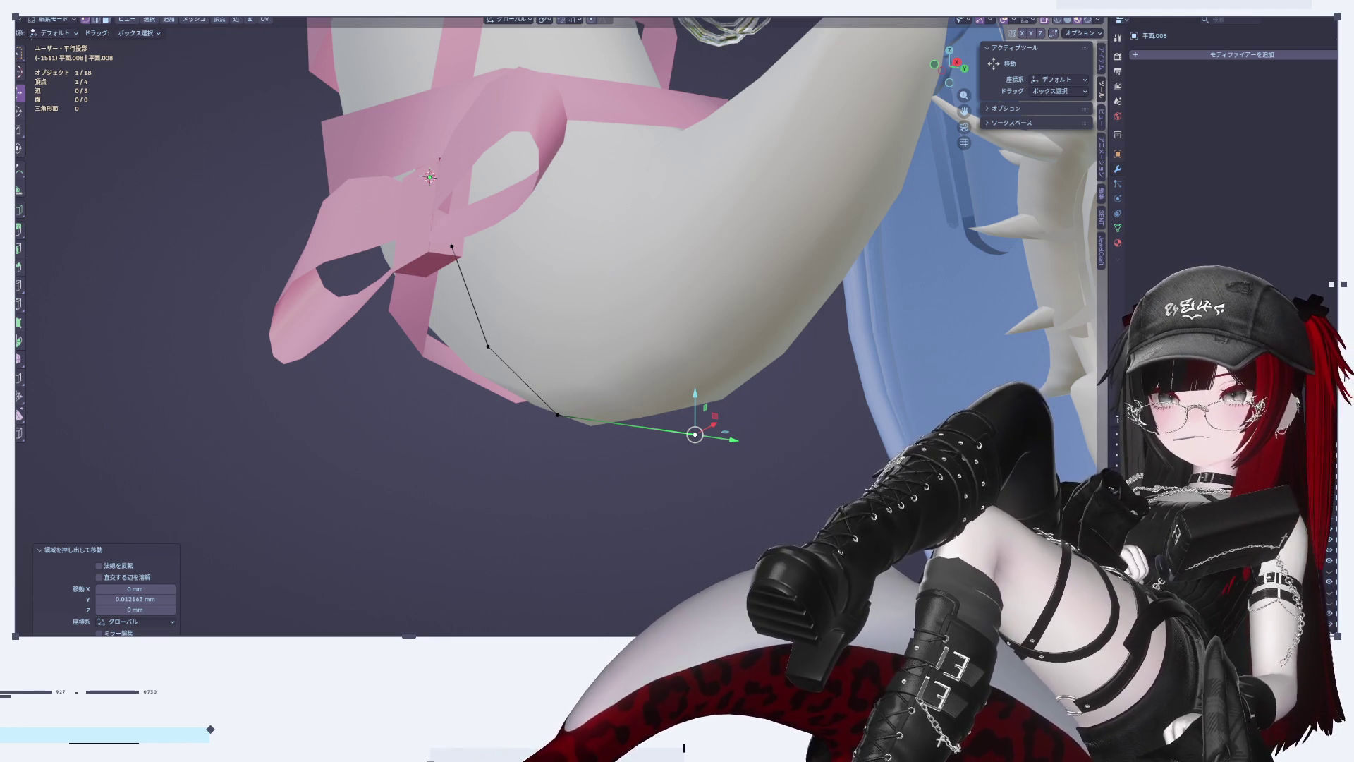
{"action": "mouse_move", "coordinate": [790, 332]}
{"action": "middle_mouse_down"}
{"action": "mouse_move", "coordinate": [825, 311]}
{"action": "mouse_move", "coordinate": [804, 324]}
{"action": "mouse_move", "coordinate": [851, 320]}
{"action": "middle_mouse_up"}
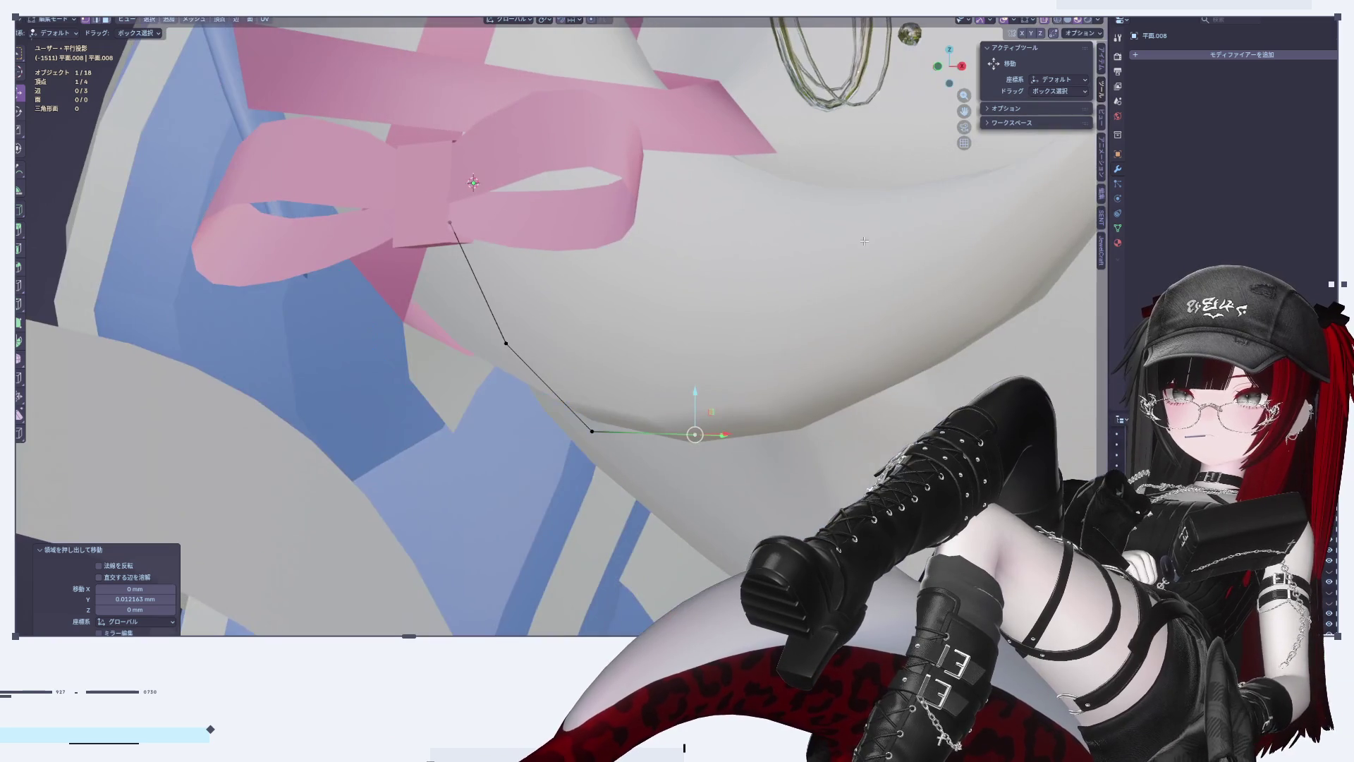
{"action": "left_click", "coordinate": [938, 68]}
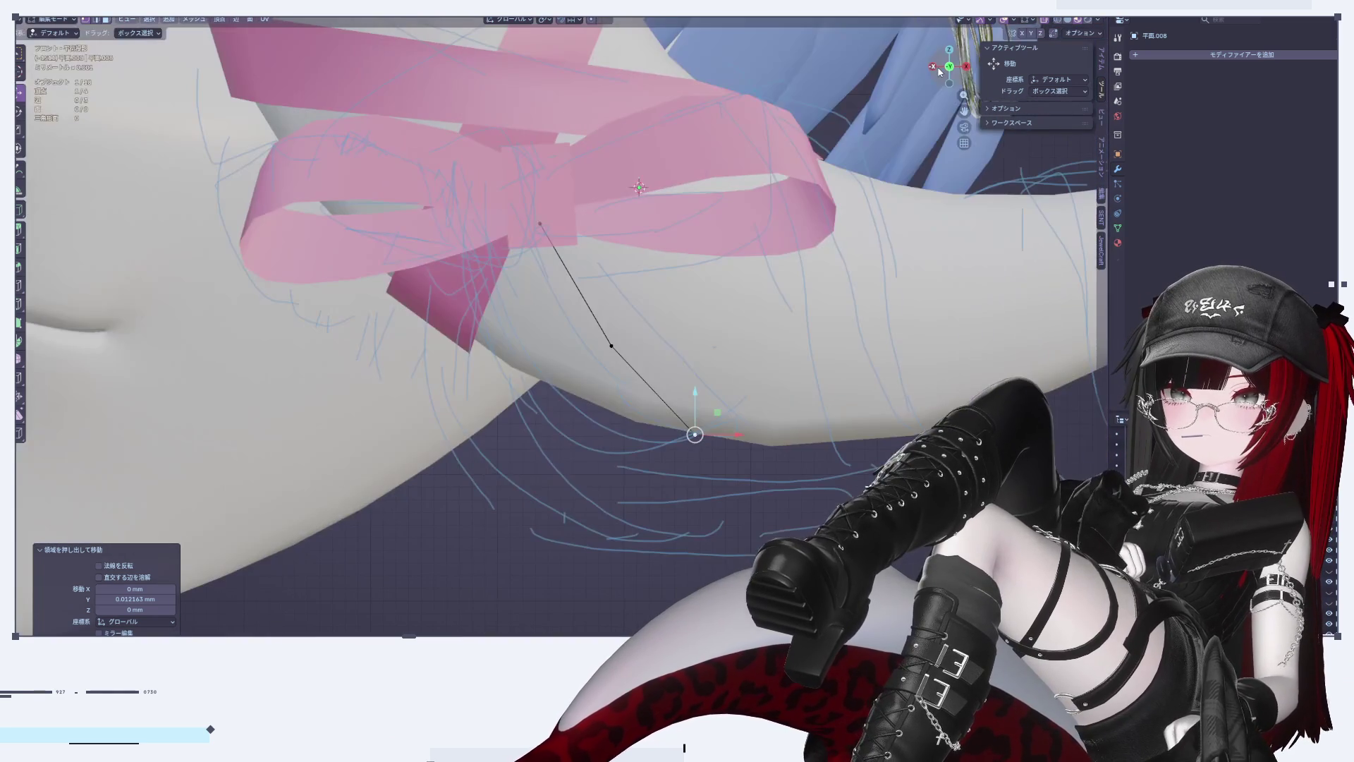
{"action": "middle_click_drag", "start_coordinate": [832, 289], "coordinate": [687, 361], "text": "shift"}
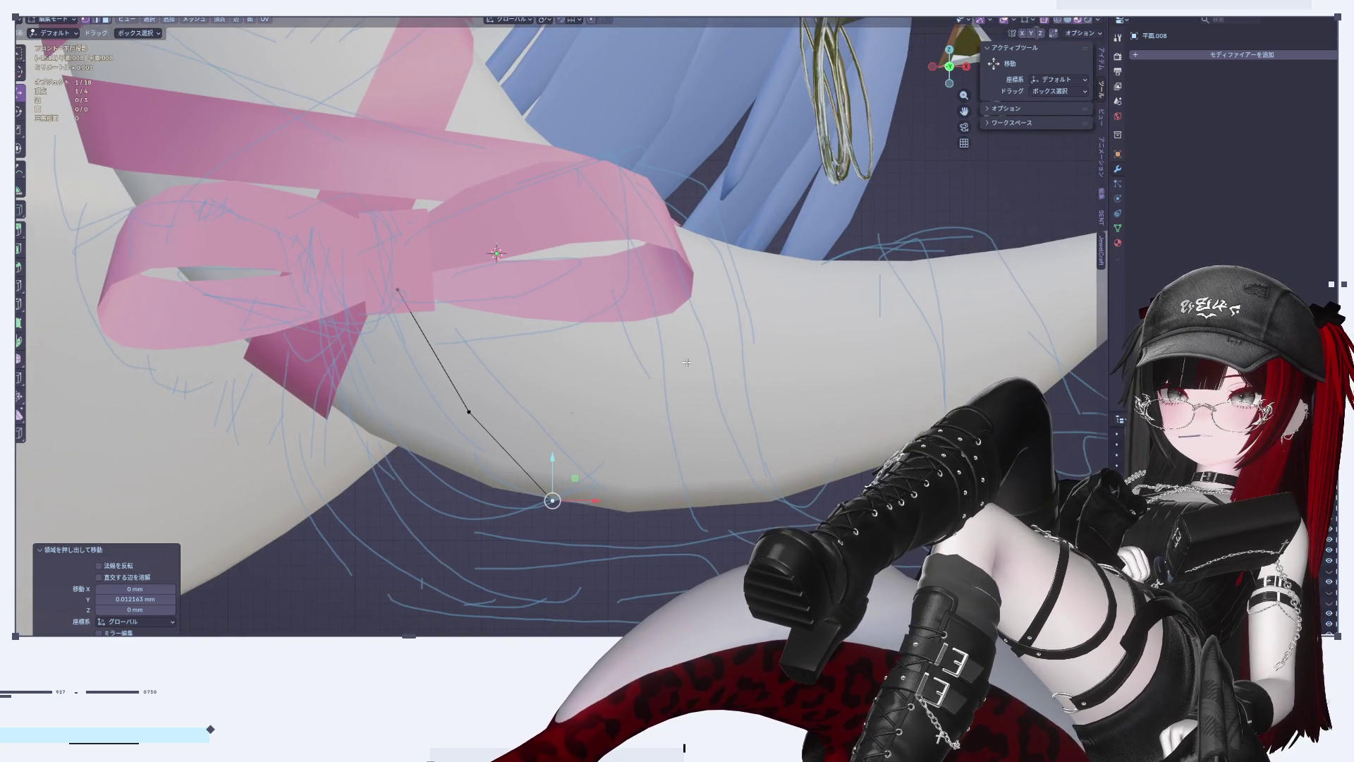
{"action": "mouse_move", "coordinate": [607, 489]}
{"action": "middle_mouse_down"}
{"action": "mouse_move", "coordinate": [591, 498]}
{"action": "mouse_move", "coordinate": [599, 519]}
{"action": "middle_mouse_up"}
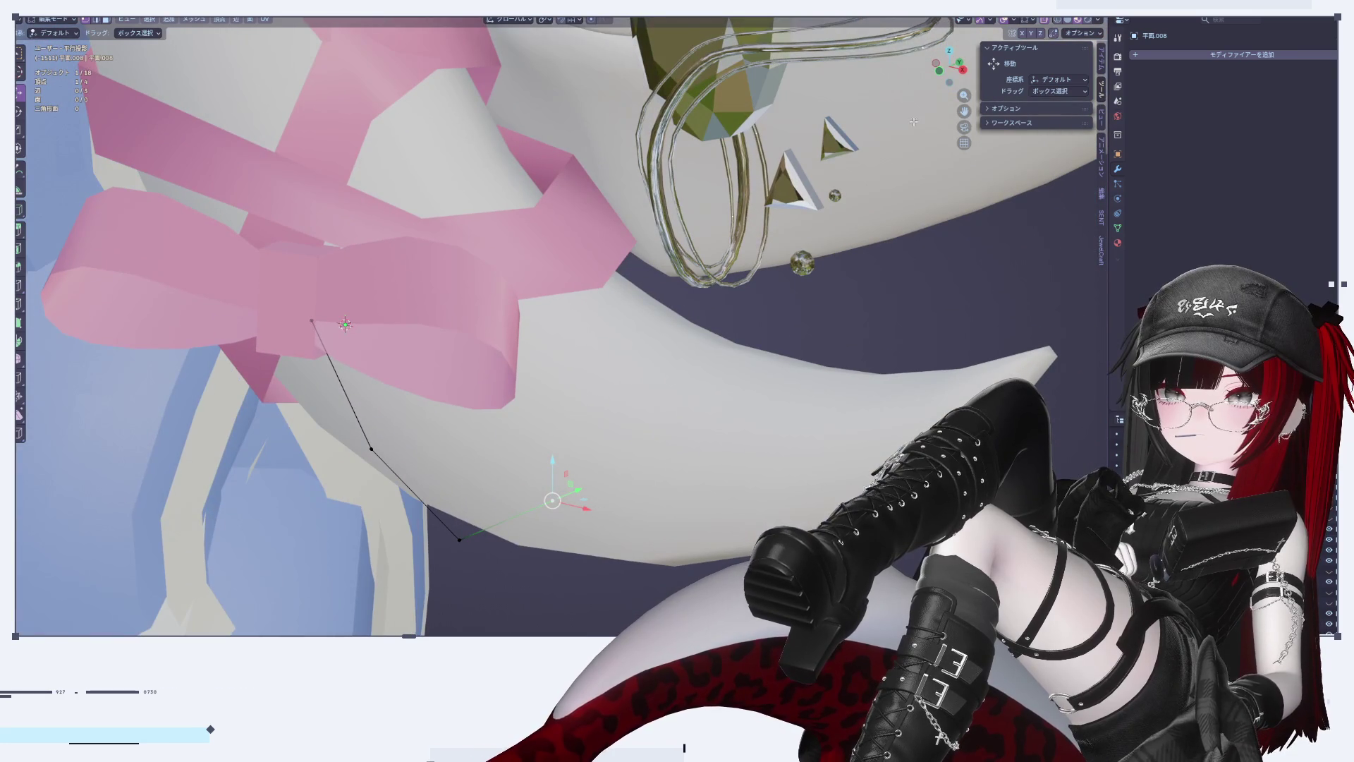
{"action": "left_click", "coordinate": [938, 74]}
{"action": "left_click", "coordinate": [949, 67]}
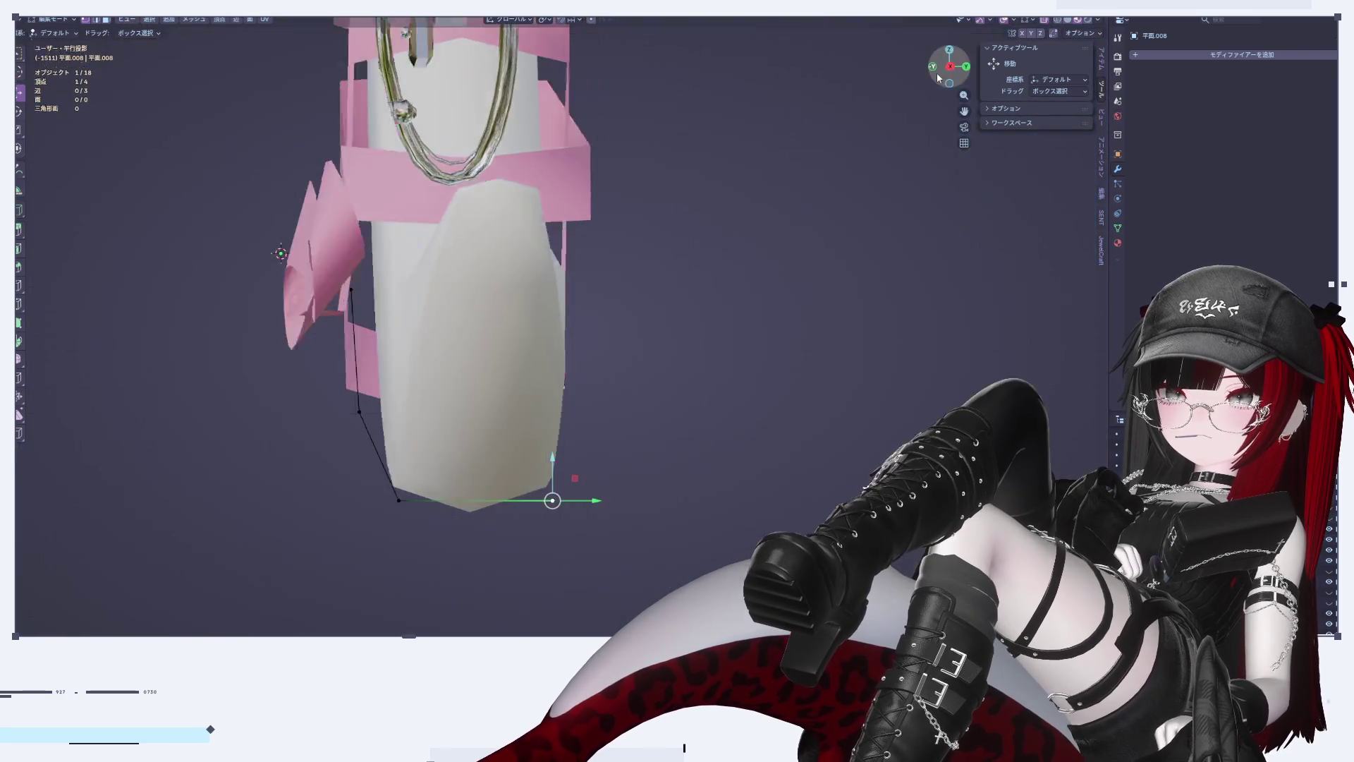
Step: Extrude another vertex upward toward the bow's right loop
{"action": "key", "text": "e"}
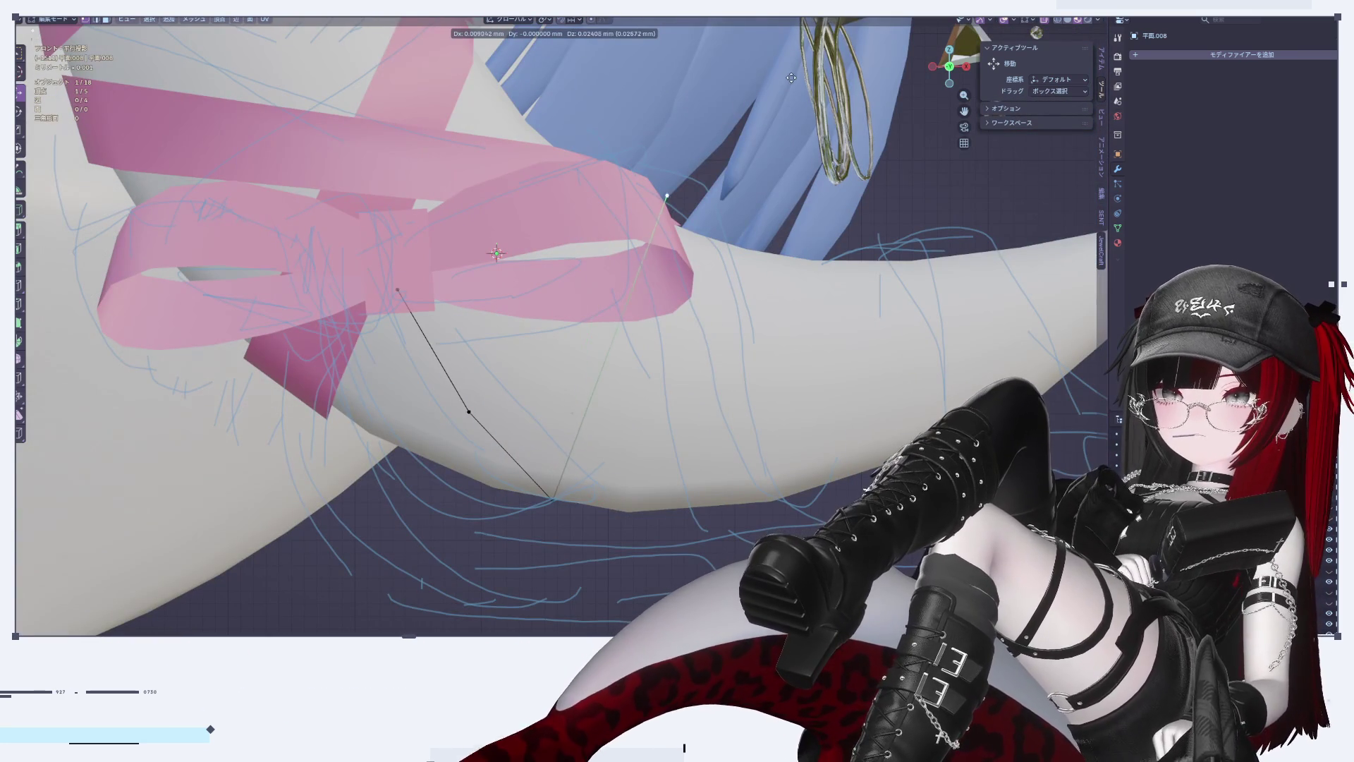
{"action": "left_click", "coordinate": [763, 67]}
{"action": "mouse_move", "coordinate": [585, 339]}
{"action": "middle_mouse_down"}
{"action": "mouse_move", "coordinate": [563, 391]}
{"action": "mouse_move", "coordinate": [501, 325]}
{"action": "mouse_move", "coordinate": [639, 392]}
{"action": "middle_mouse_up"}
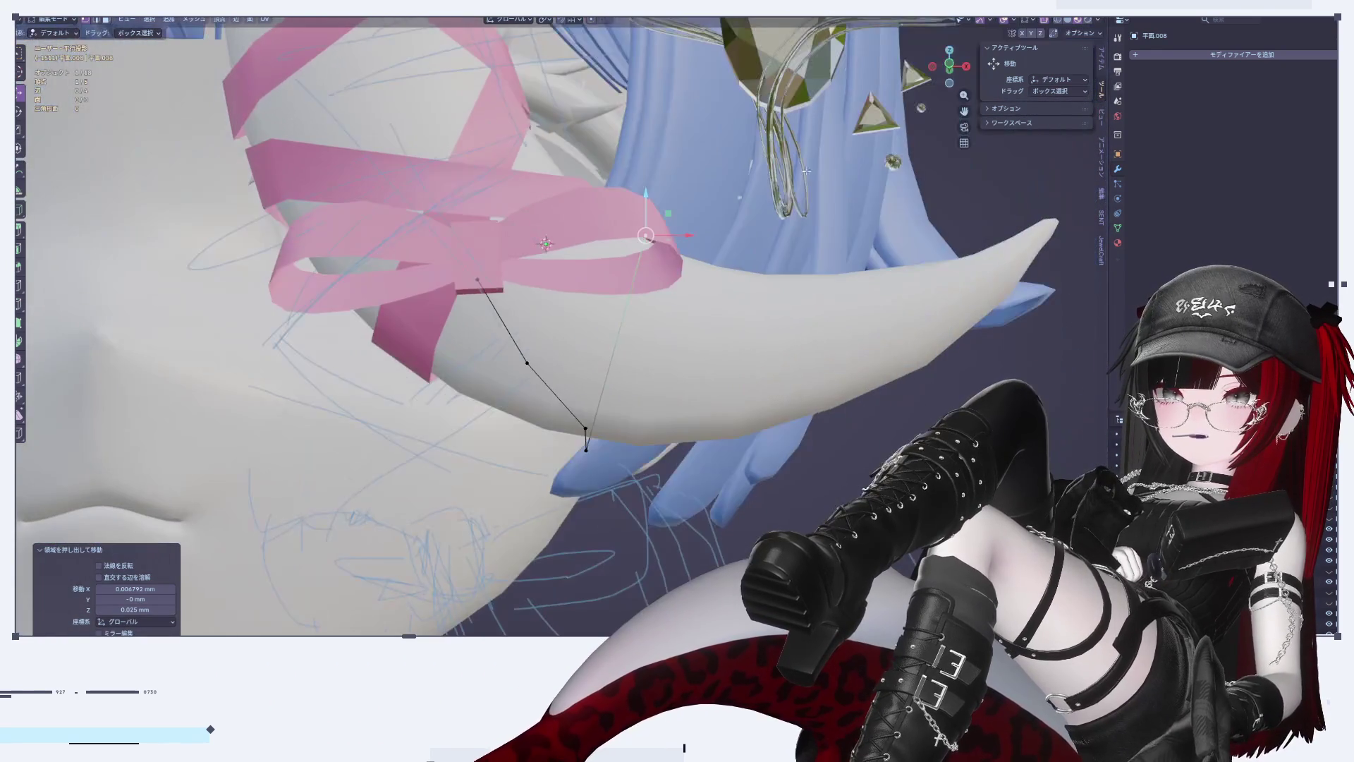
{"action": "left_click", "coordinate": [965, 67]}
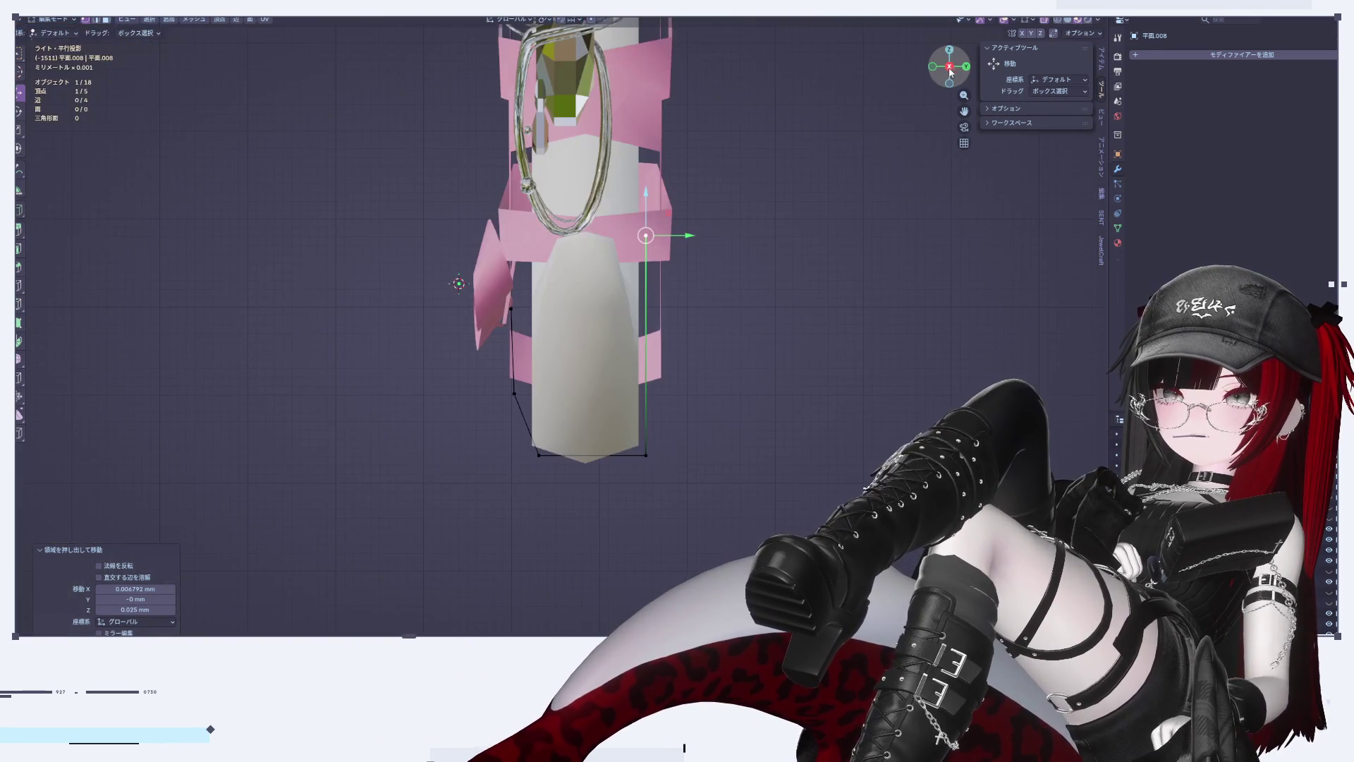
{"action": "left_click", "coordinate": [934, 67]}
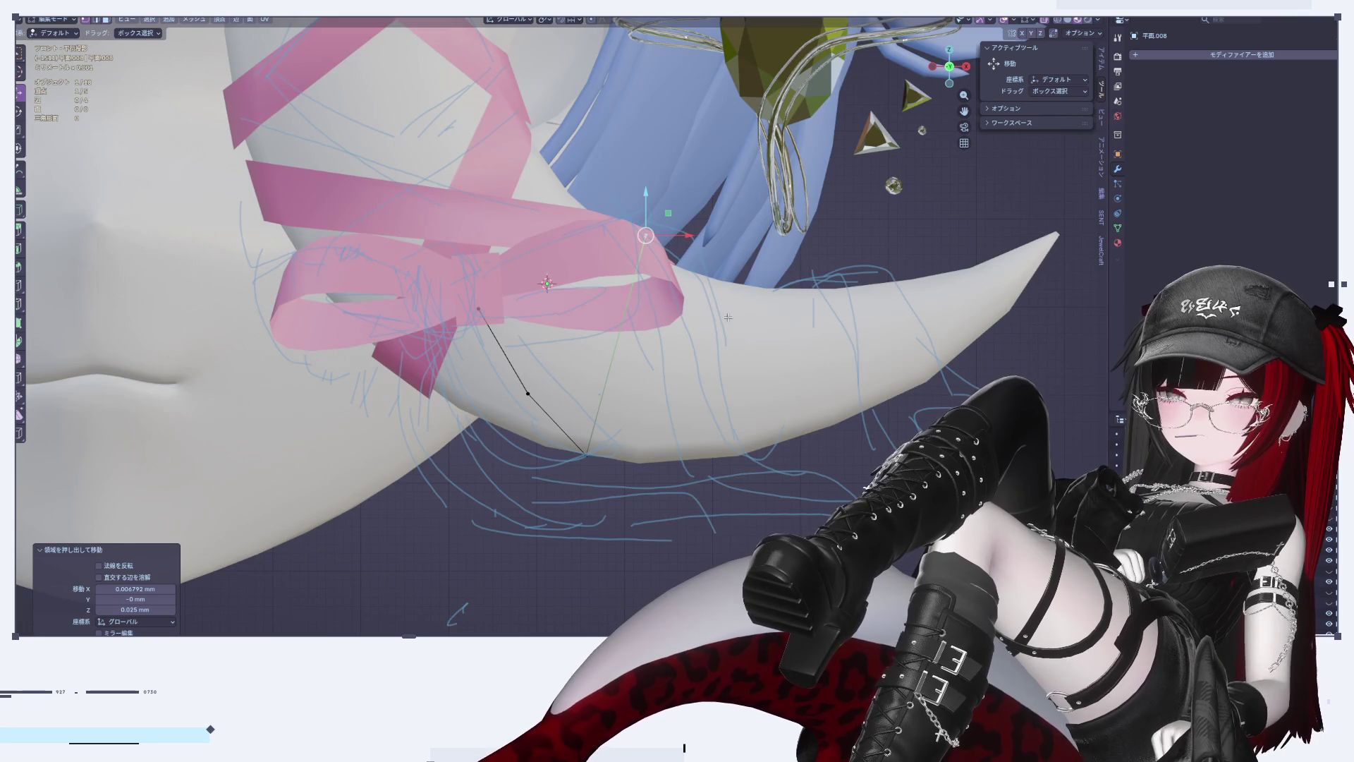
{"action": "mouse_move", "coordinate": [727, 317]}
{"action": "middle_mouse_down"}
{"action": "mouse_move", "coordinate": [628, 369]}
{"action": "mouse_move", "coordinate": [568, 361]}
{"action": "mouse_move", "coordinate": [585, 352]}
{"action": "middle_mouse_up"}
Step: Position the end vertex along Y, X and Z so it meets the knot's right side
{"action": "key", "text": "g"}
{"action": "key", "text": "y"}
{"action": "left_click", "coordinate": [628, 369]}
{"action": "scroll", "coordinate": [568, 361], "scroll_direction": "up", "scroll_amount": 2}
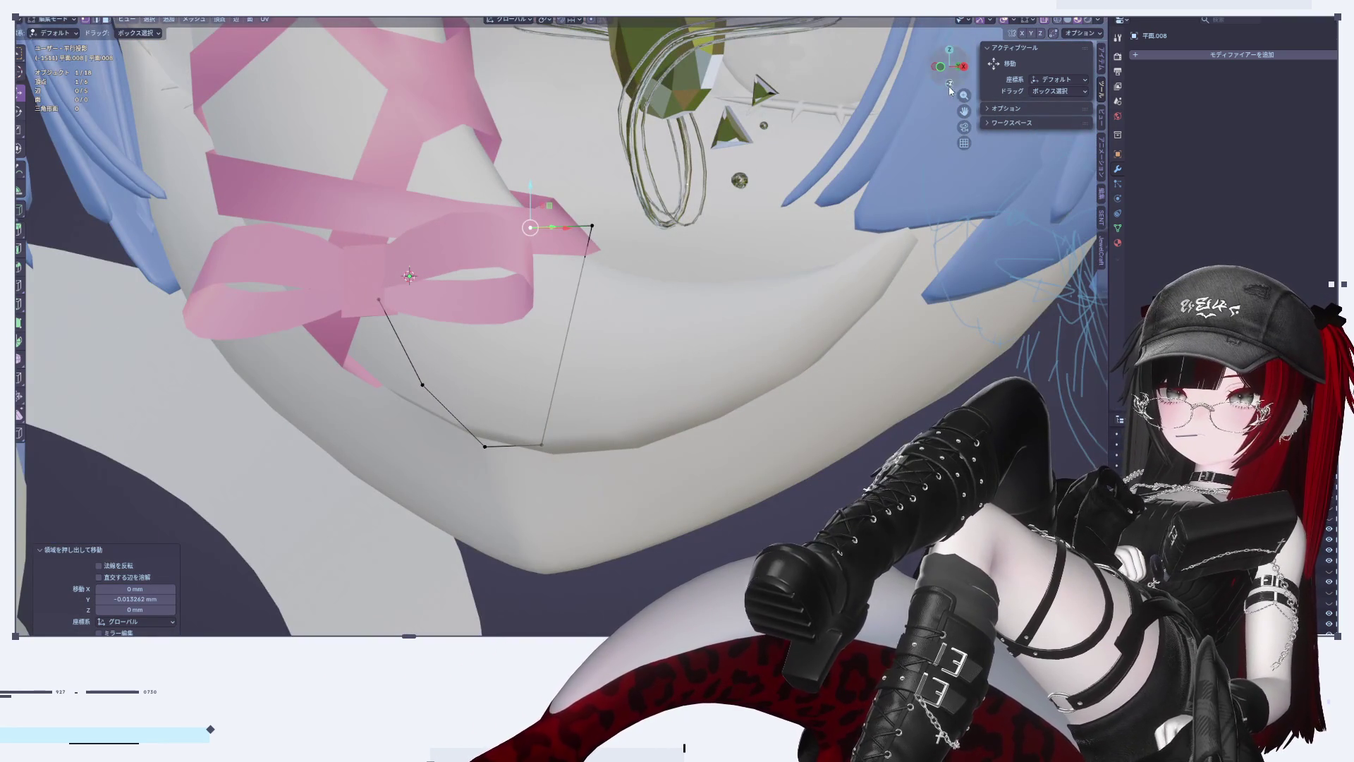
{"action": "left_click", "coordinate": [964, 66]}
{"action": "left_click", "coordinate": [936, 68]}
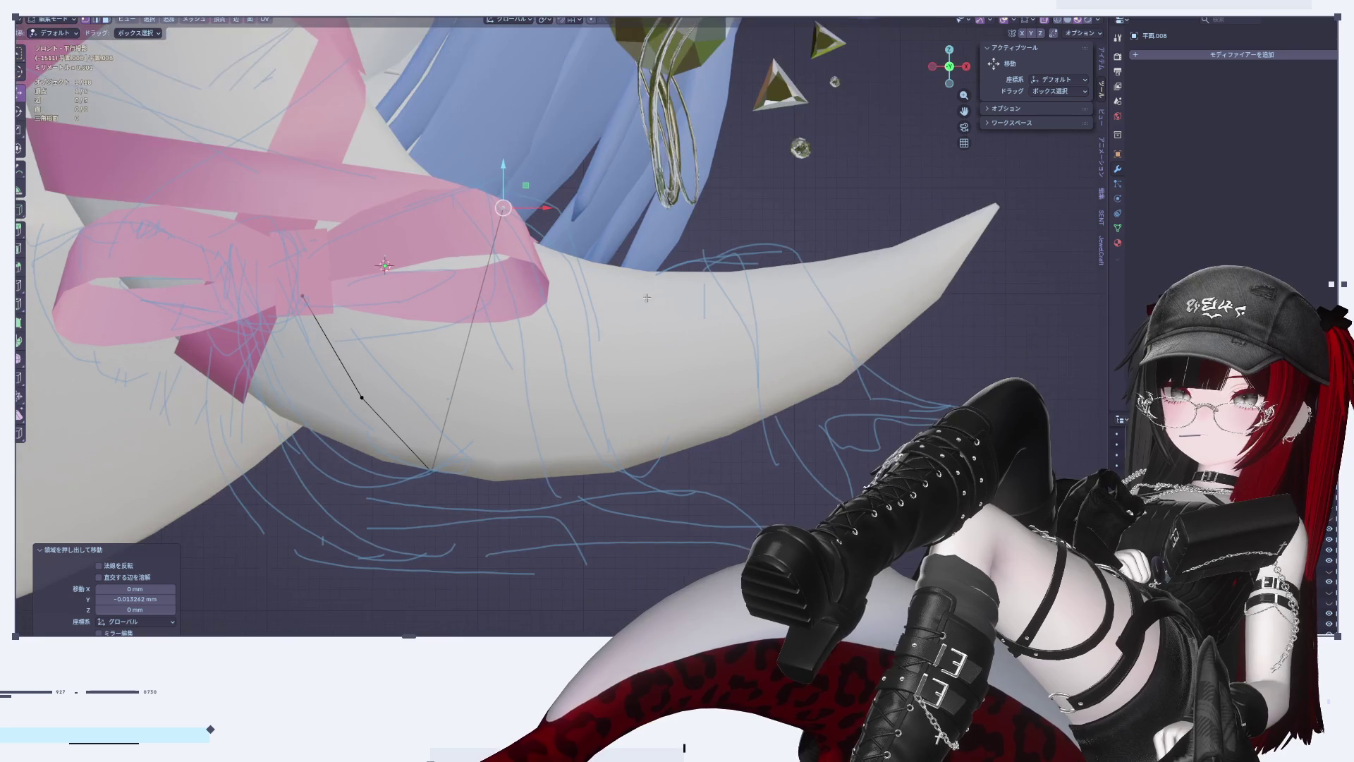
{"action": "left_click_drag", "start_coordinate": [557, 215], "coordinate": [606, 222]}
{"action": "mouse_move", "coordinate": [556, 180]}
{"action": "left_mouse_down"}
{"action": "mouse_move", "coordinate": [612, 238]}
{"action": "mouse_move", "coordinate": [562, 221]}
{"action": "left_mouse_up"}
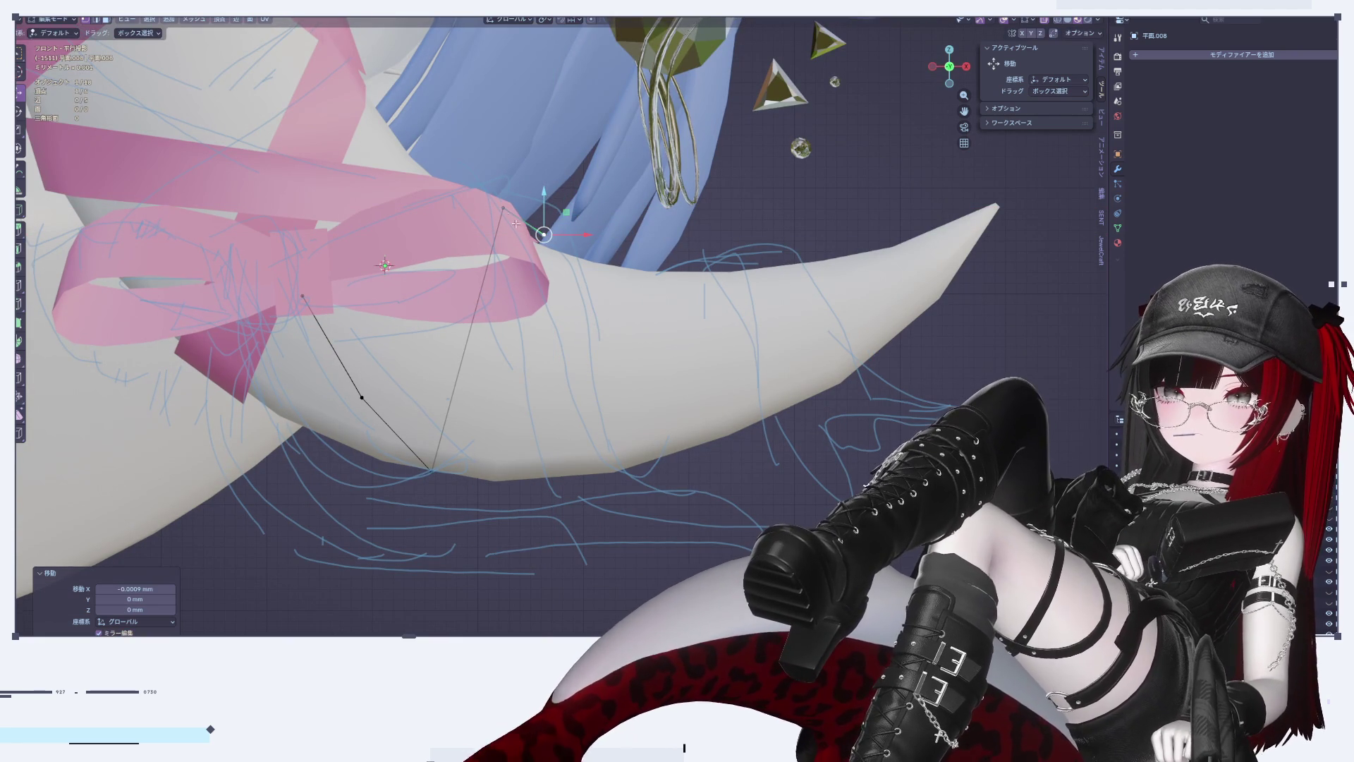
Step: Subdivide the rising edge and lift the selected vertices along Z
{"action": "left_click", "coordinate": [500, 203], "text": "shift"}
{"action": "right_click", "coordinate": [550, 224]}
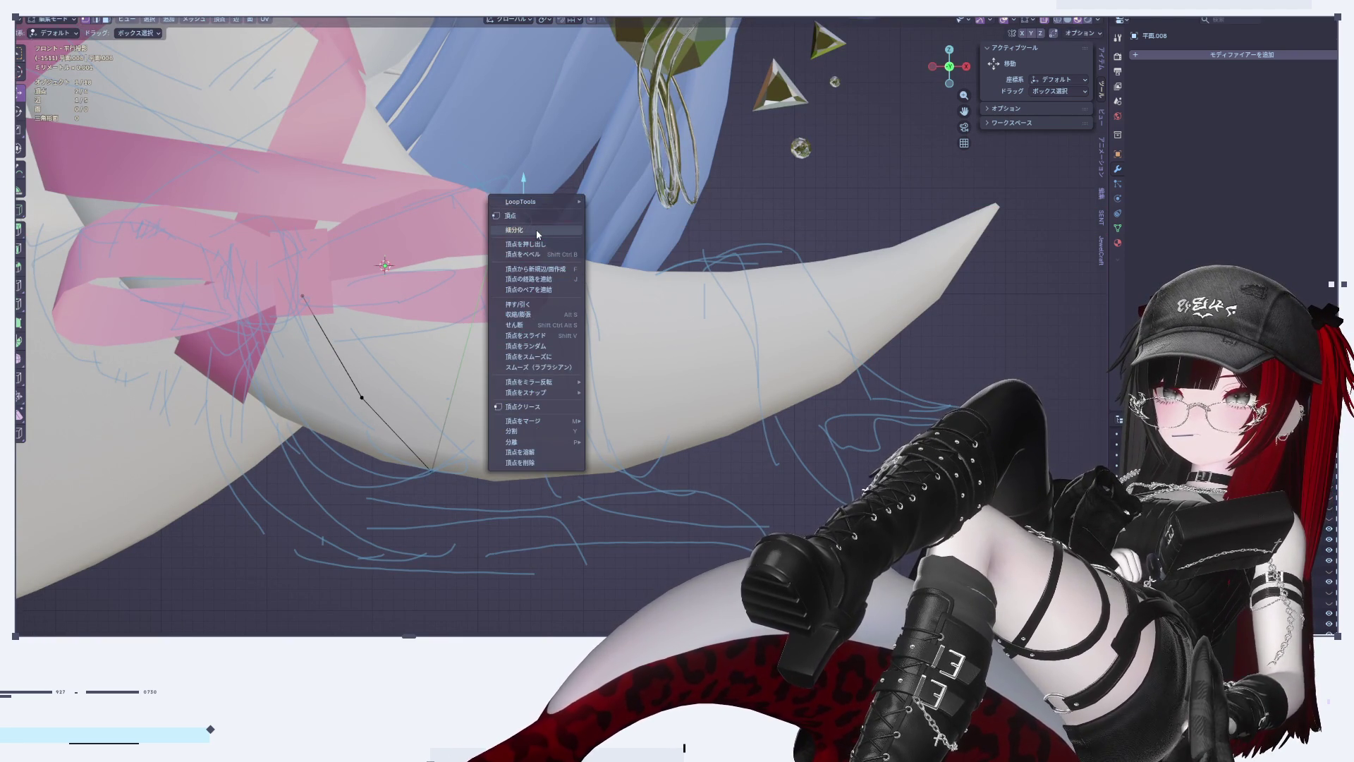
{"action": "left_click", "coordinate": [536, 230]}
{"action": "mouse_move", "coordinate": [527, 188]}
{"action": "left_mouse_down"}
{"action": "mouse_move", "coordinate": [537, 215]}
{"action": "mouse_move", "coordinate": [528, 203]}
{"action": "left_mouse_up"}
{"action": "mouse_move", "coordinate": [527, 204]}
{"action": "middle_mouse_down"}
{"action": "mouse_move", "coordinate": [543, 305]}
{"action": "mouse_move", "coordinate": [781, 58]}
{"action": "middle_mouse_up"}
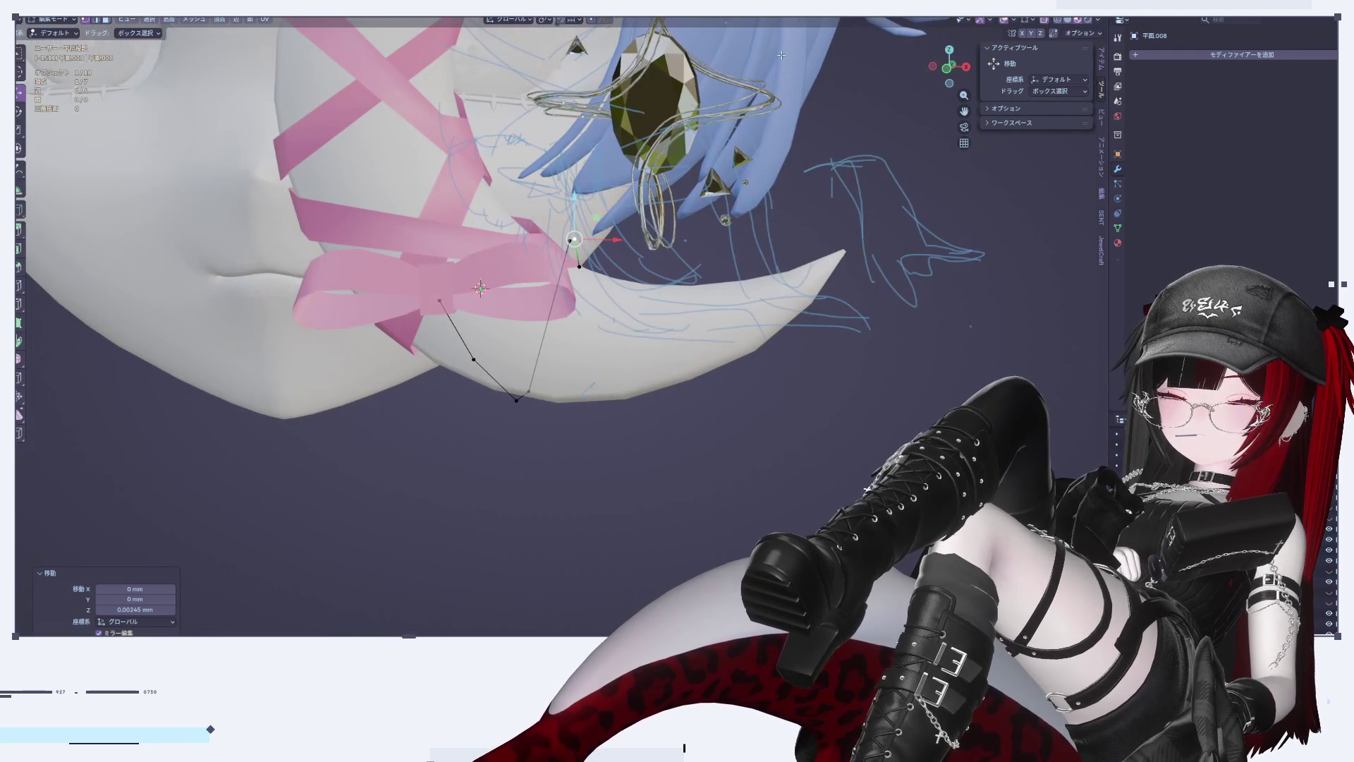
{"action": "left_click", "coordinate": [950, 51]}
{"action": "key", "text": "KP_1"}
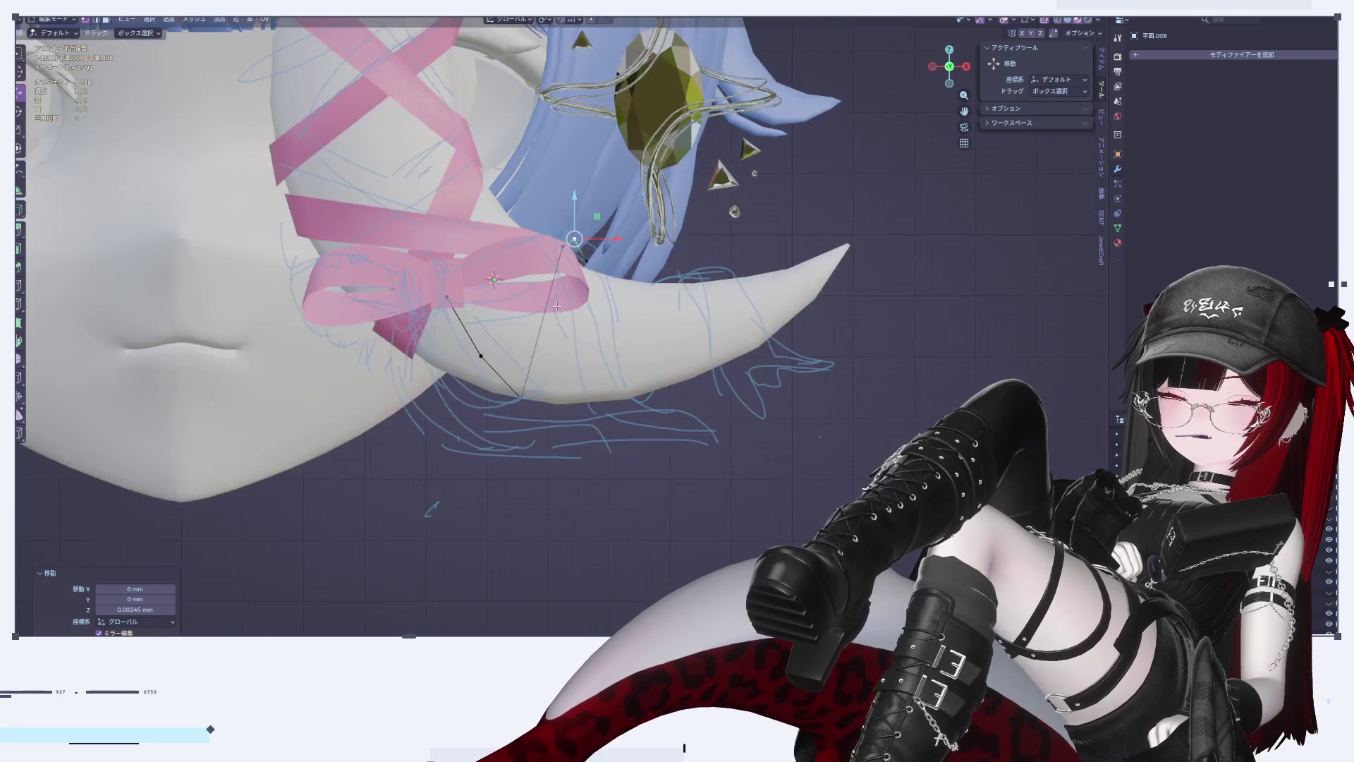
{"action": "scroll", "coordinate": [583, 268], "scroll_direction": "up", "scroll_amount": 3}
{"action": "middle_click_drag", "start_coordinate": [582, 268], "coordinate": [575, 266], "text": "shift"}
Step: Extrude a vertex back down below the cheek, add a midpoint cut, and nudge a vertex along Y
{"action": "left_click", "coordinate": [618, 207]}
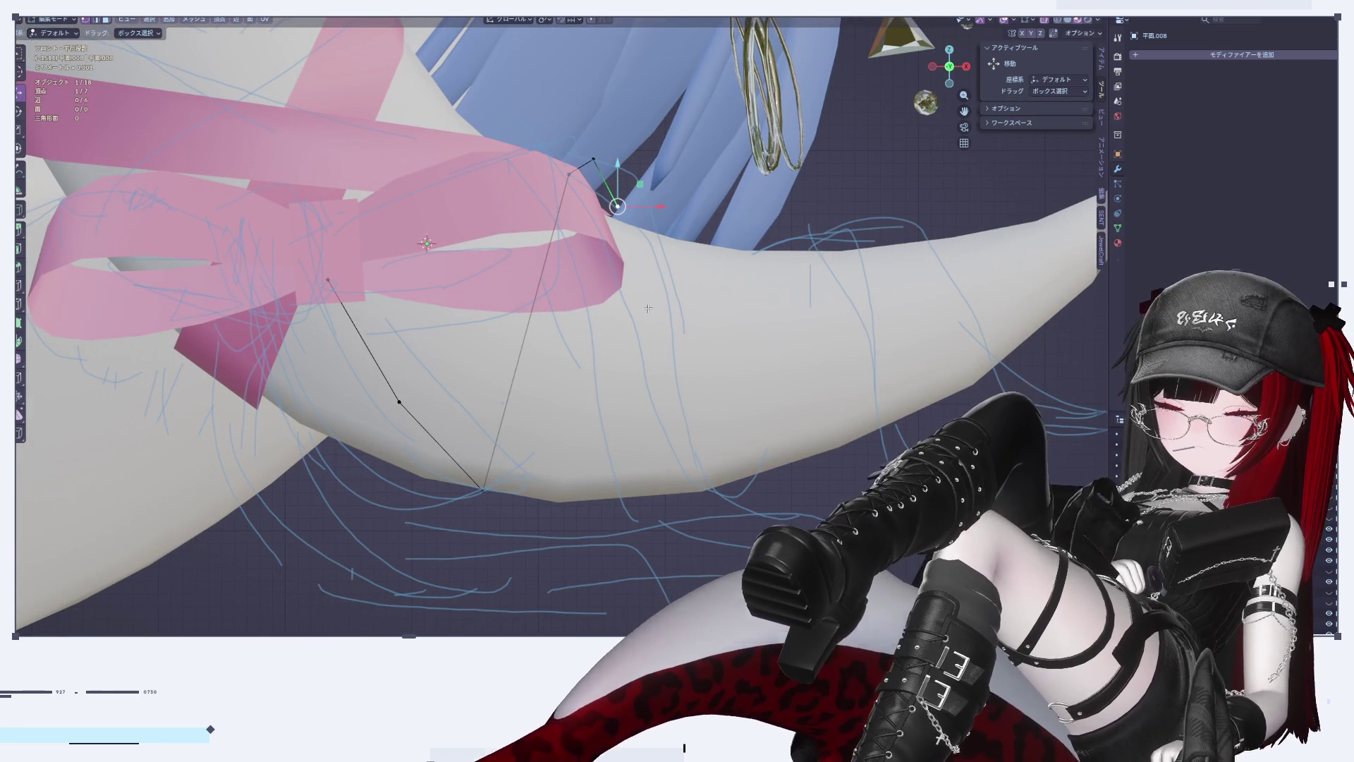
{"action": "key", "text": "e"}
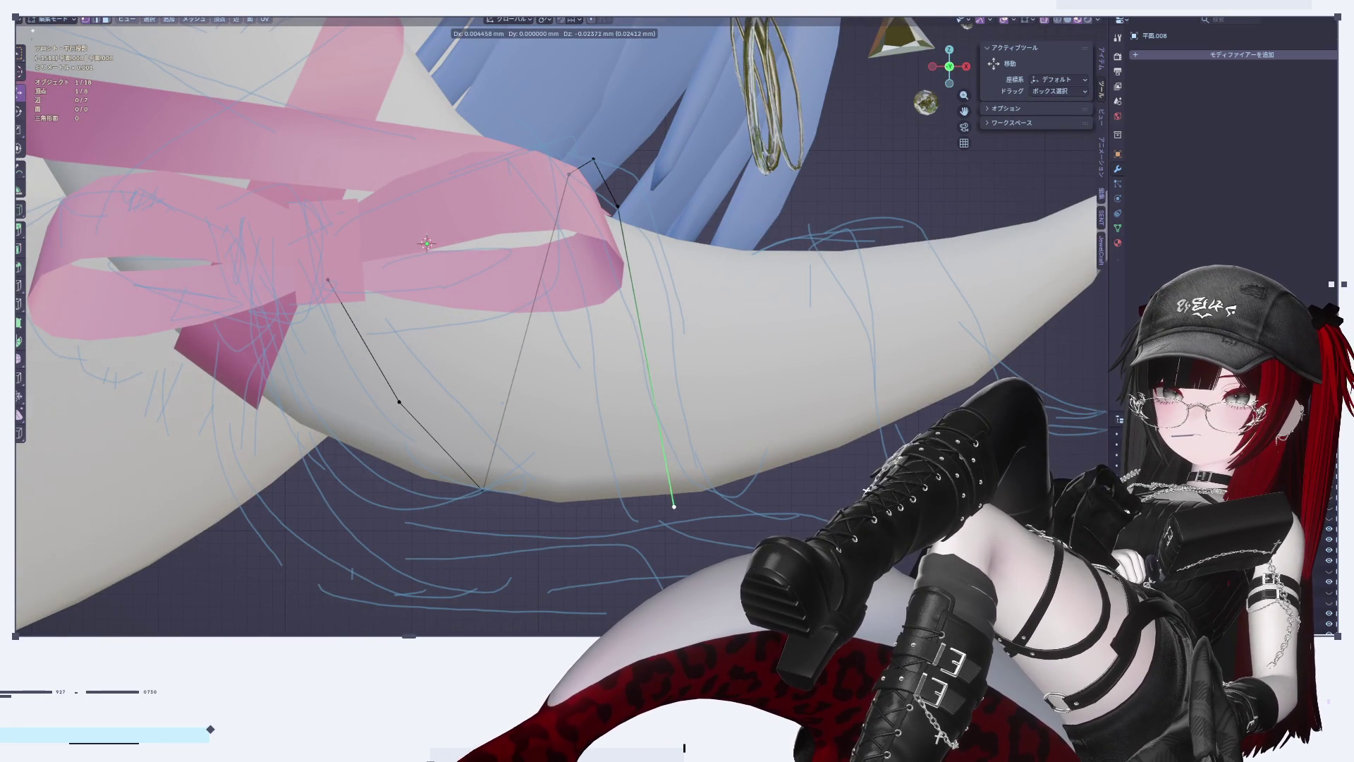
{"action": "left_click", "coordinate": [668, 513]}
{"action": "mouse_move", "coordinate": [668, 512]}
{"action": "middle_mouse_down"}
{"action": "mouse_move", "coordinate": [629, 482]}
{"action": "mouse_move", "coordinate": [683, 383]}
{"action": "middle_mouse_up"}
{"action": "key", "text": "ctrl+r"}
{"action": "left_click", "coordinate": [683, 383]}
{"action": "left_click", "coordinate": [610, 528]}
{"action": "mouse_move", "coordinate": [610, 527]}
{"action": "middle_mouse_down"}
{"action": "mouse_move", "coordinate": [690, 399]}
{"action": "mouse_move", "coordinate": [771, 497]}
{"action": "mouse_move", "coordinate": [966, 127]}
{"action": "middle_mouse_up"}
{"action": "key", "text": "g"}
{"action": "key", "text": "y"}
{"action": "left_click", "coordinate": [701, 405]}
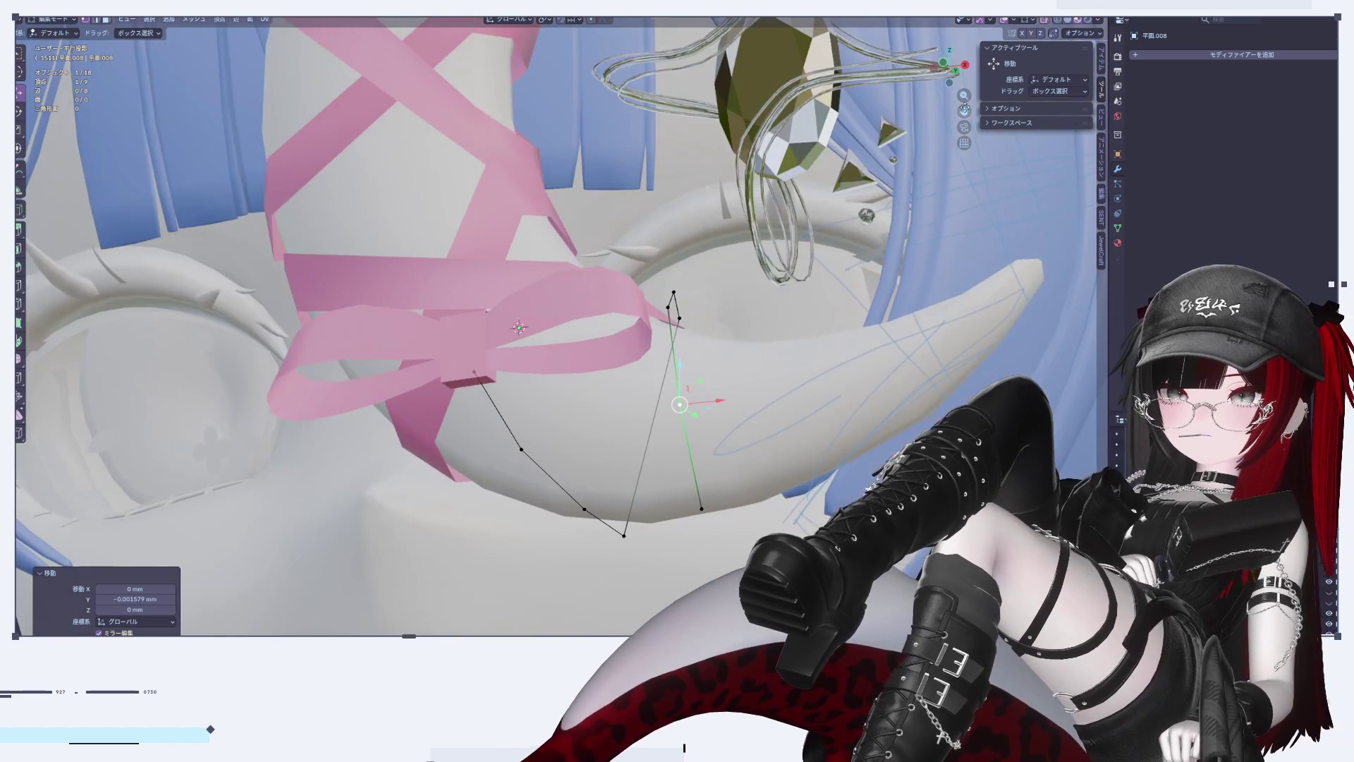
Step: Move the path's end vertex along the Y axis after checking side and front views
{"action": "left_click", "coordinate": [963, 65]}
{"action": "left_click", "coordinate": [936, 67]}
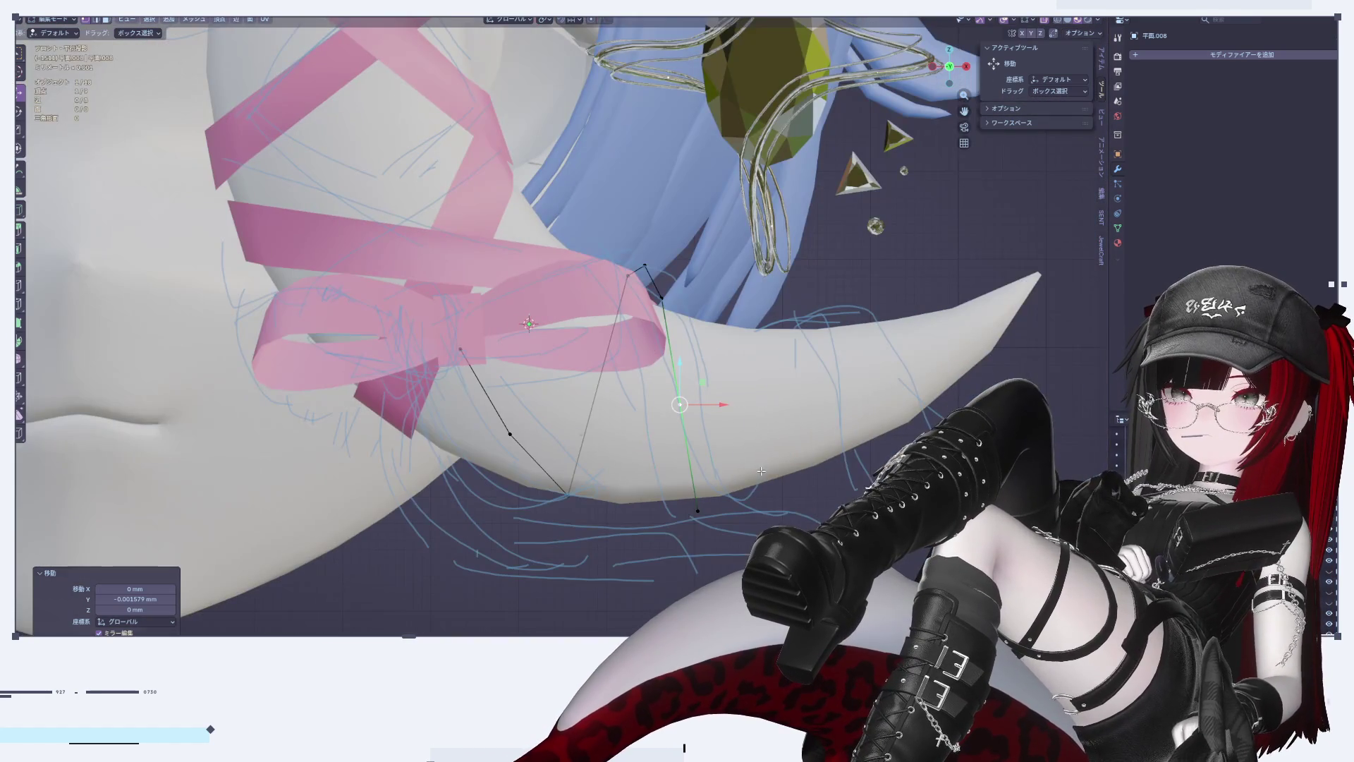
{"action": "middle_click_drag", "start_coordinate": [751, 500], "coordinate": [759, 353]}
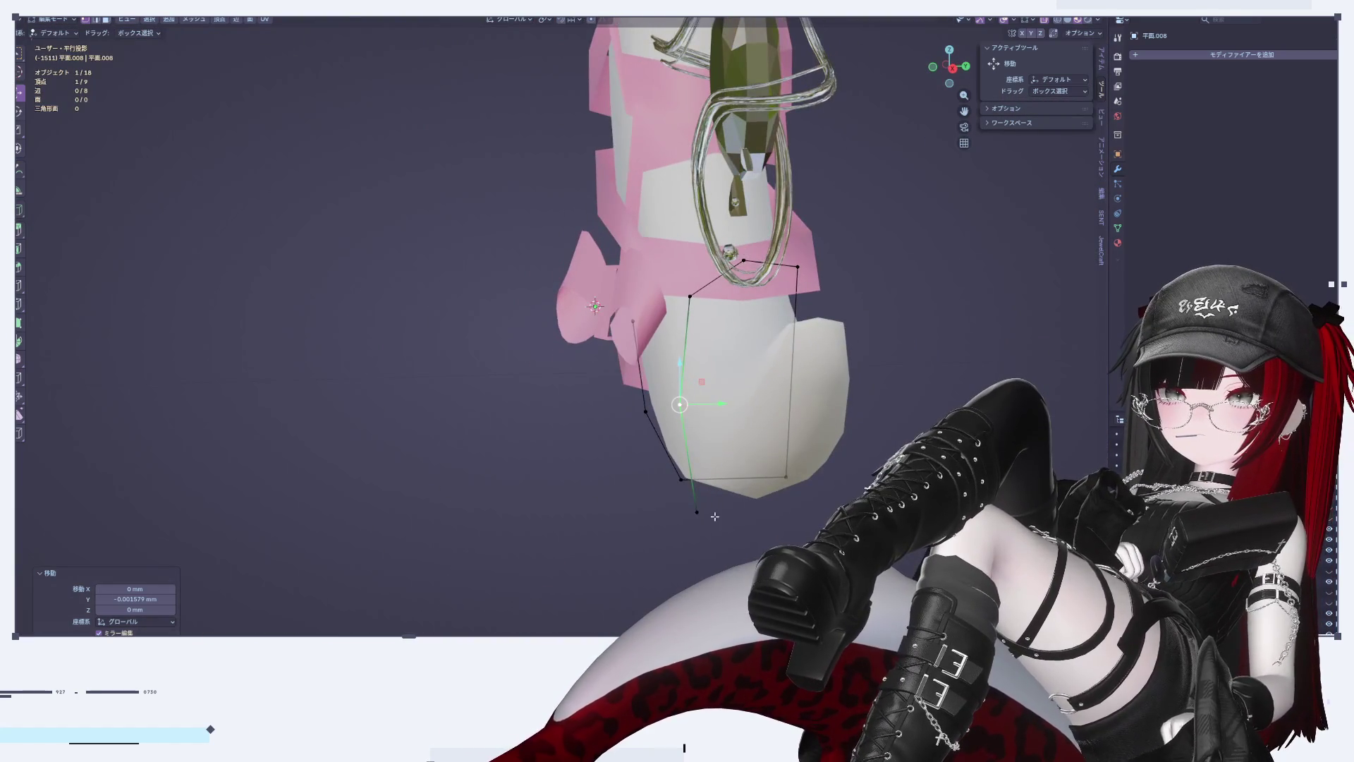
{"action": "key", "text": "g"}
{"action": "key", "text": "y"}
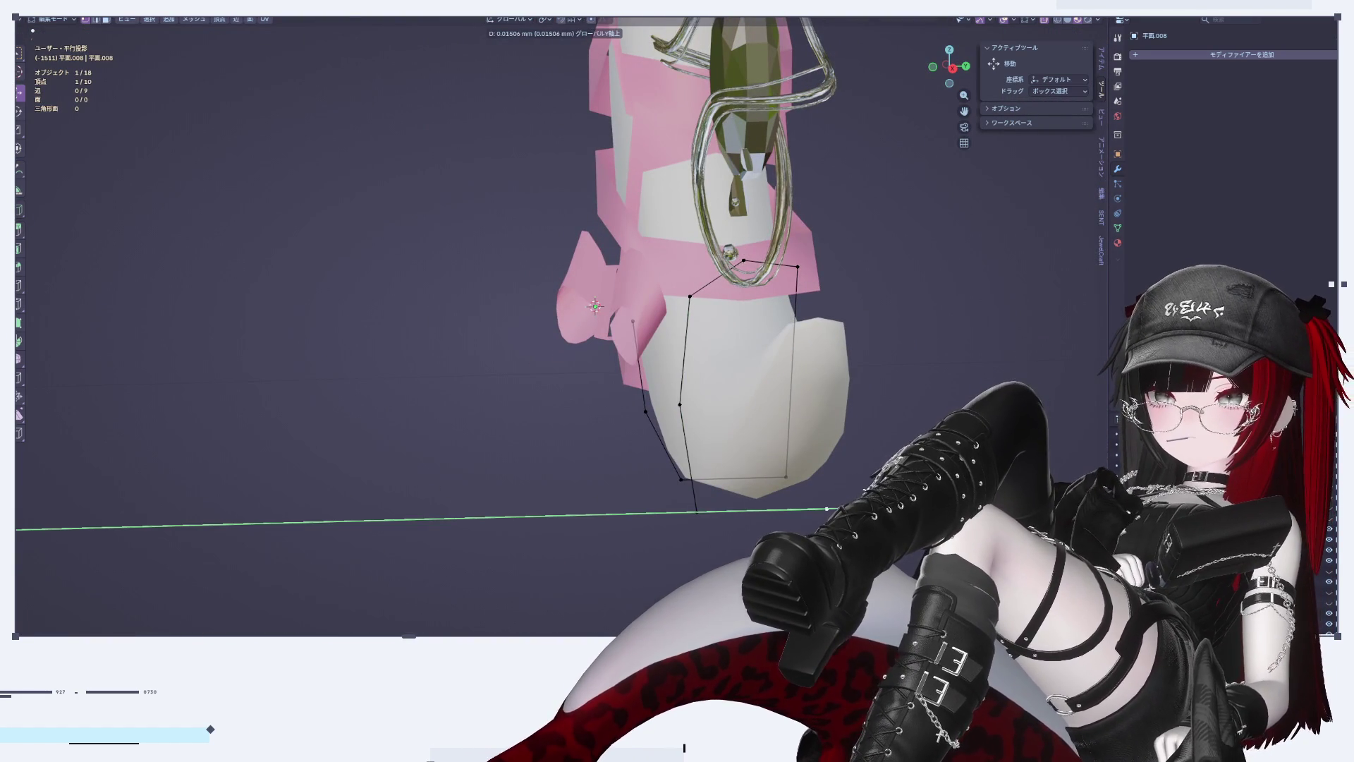
{"action": "key", "text": "Return"}
Step: Nudge the selected tail vertex slightly sideways along the X axis
{"action": "mouse_move", "coordinate": [791, 509]}
{"action": "middle_mouse_down"}
{"action": "mouse_move", "coordinate": [917, 283]}
{"action": "mouse_move", "coordinate": [1032, 21]}
{"action": "middle_mouse_up"}
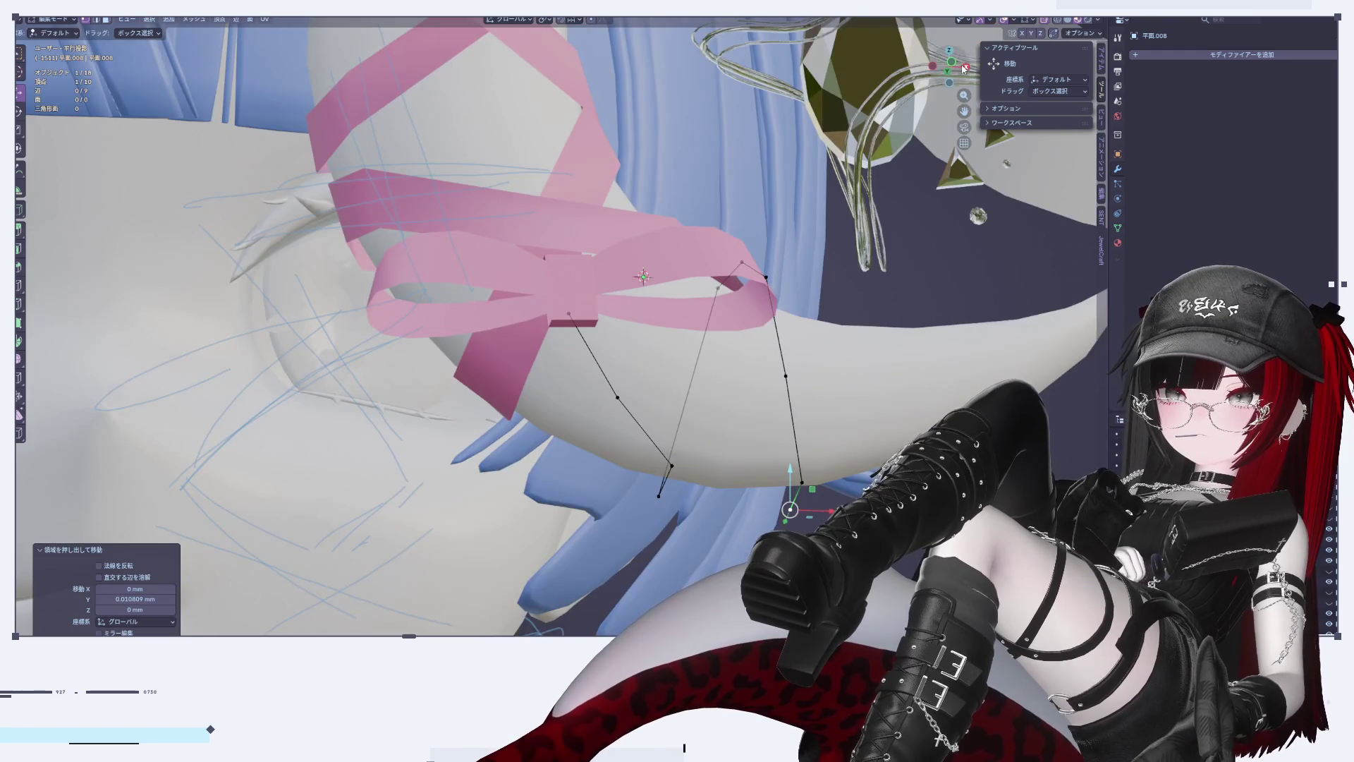
{"action": "left_click", "coordinate": [964, 67]}
{"action": "left_click", "coordinate": [965, 68]}
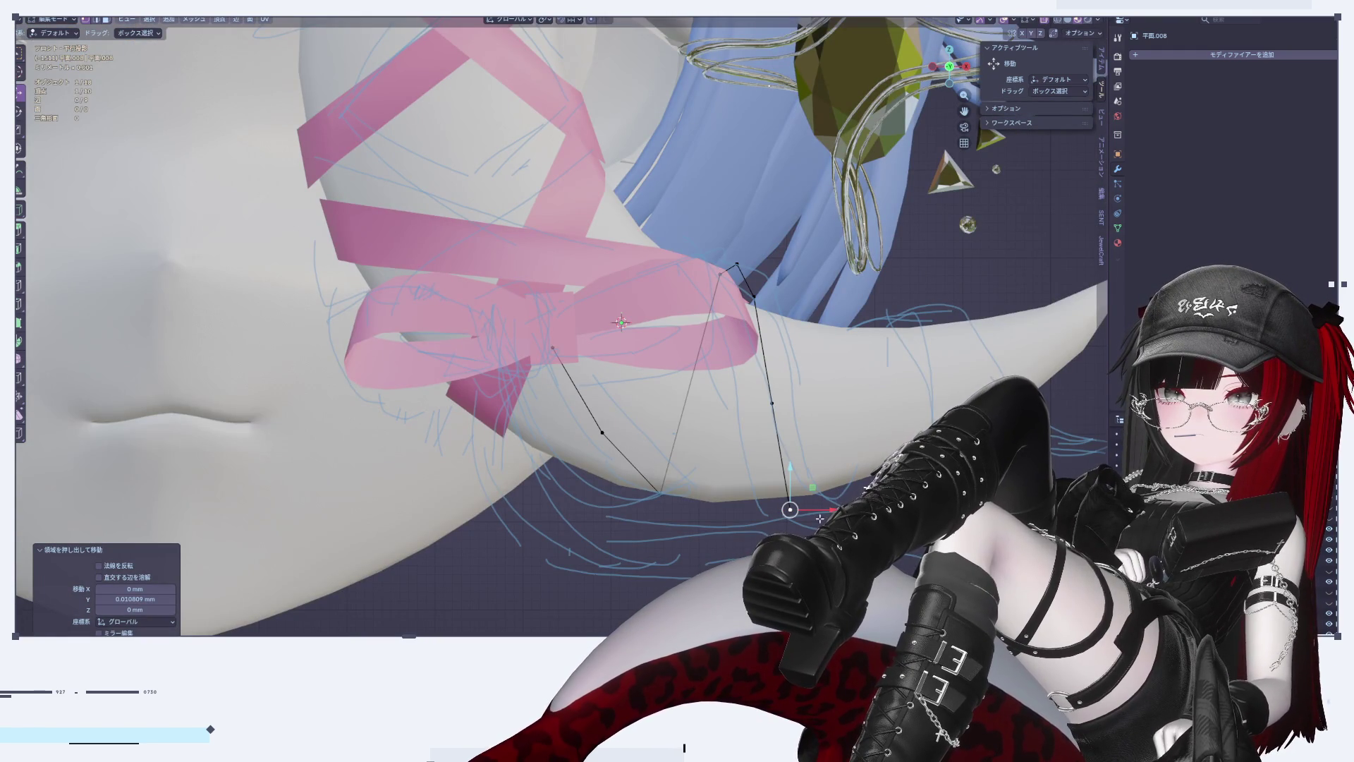
{"action": "key", "text": "g"}
{"action": "key", "text": "x"}
{"action": "key", "text": "Return"}
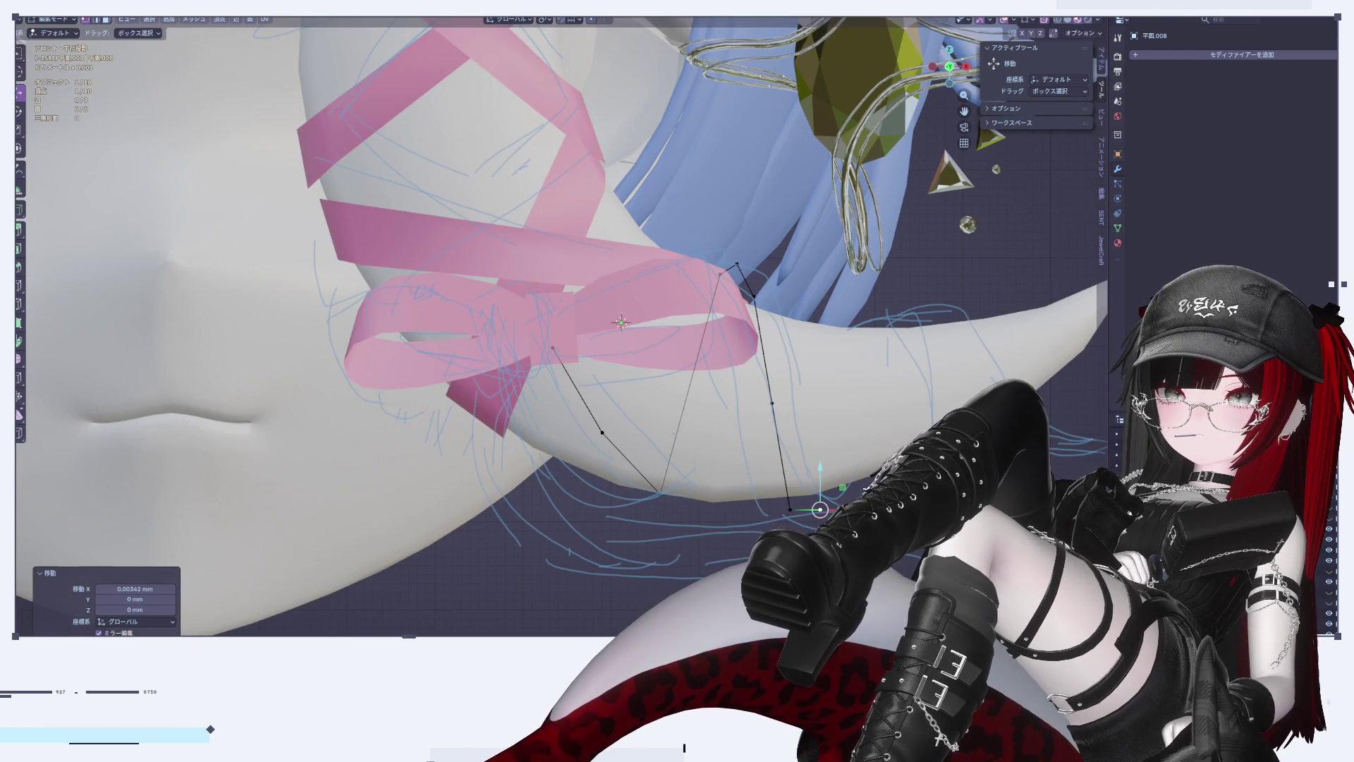
Step: Shift the lower tail vertex and the bottom end vertex sideways along X
{"action": "middle_click_drag", "start_coordinate": [883, 455], "coordinate": [799, 431], "text": "shift"}
{"action": "scroll", "coordinate": [701, 407], "scroll_direction": "up", "scroll_amount": 1}
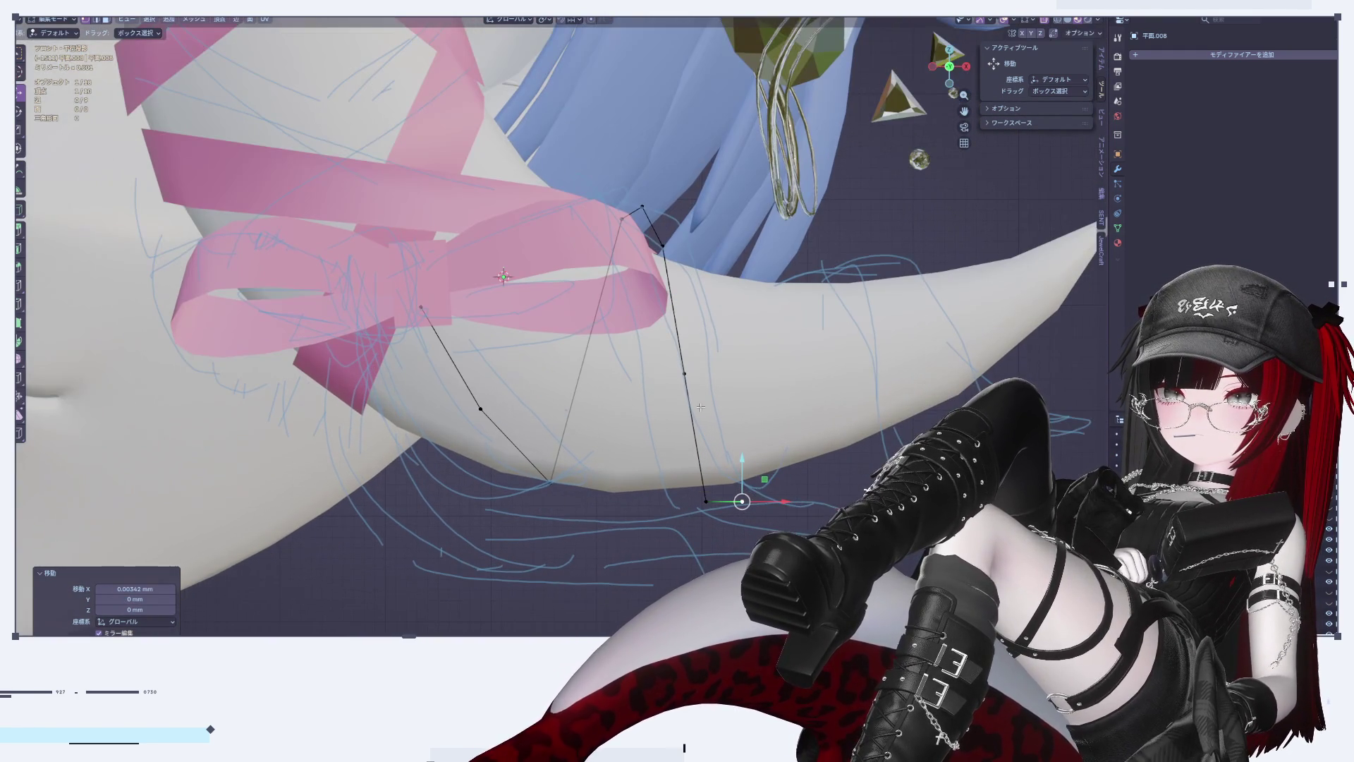
{"action": "left_click", "coordinate": [682, 375]}
{"action": "key", "text": "g"}
{"action": "key", "text": "x"}
{"action": "key", "text": "Return"}
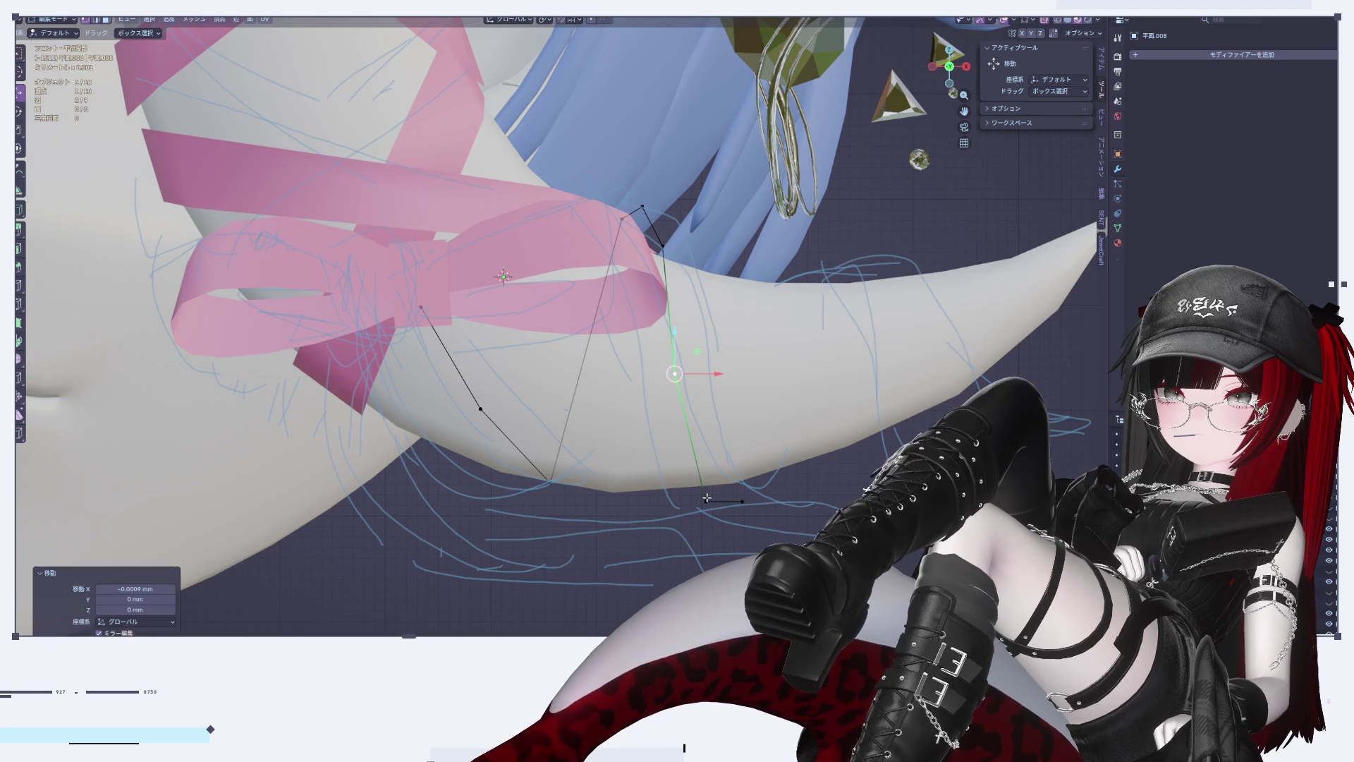
{"action": "left_click", "coordinate": [707, 498]}
{"action": "key", "text": "g"}
{"action": "key", "text": "x"}
{"action": "key", "text": "Return"}
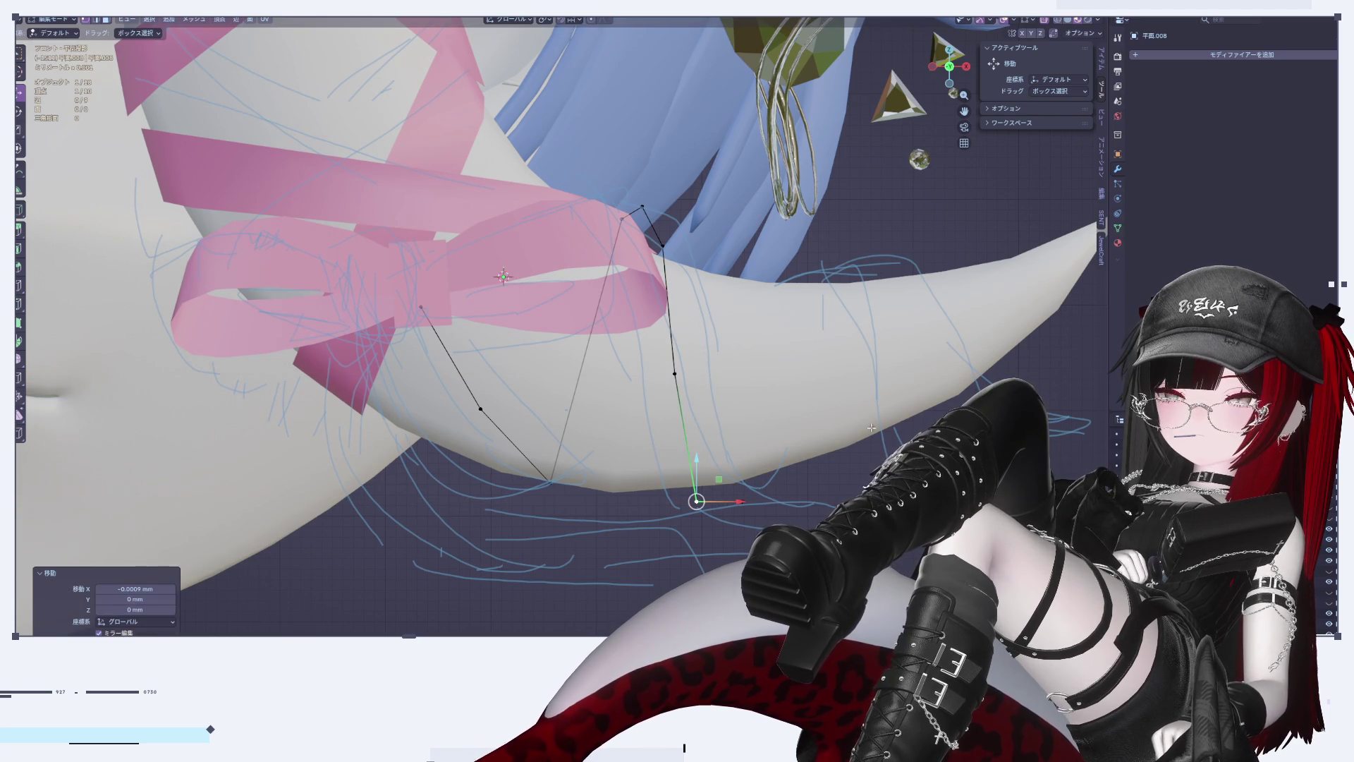
Step: Extrude a new vertex from the bottom end and raise it vertically to start another zigzag
{"action": "key", "text": "e"}
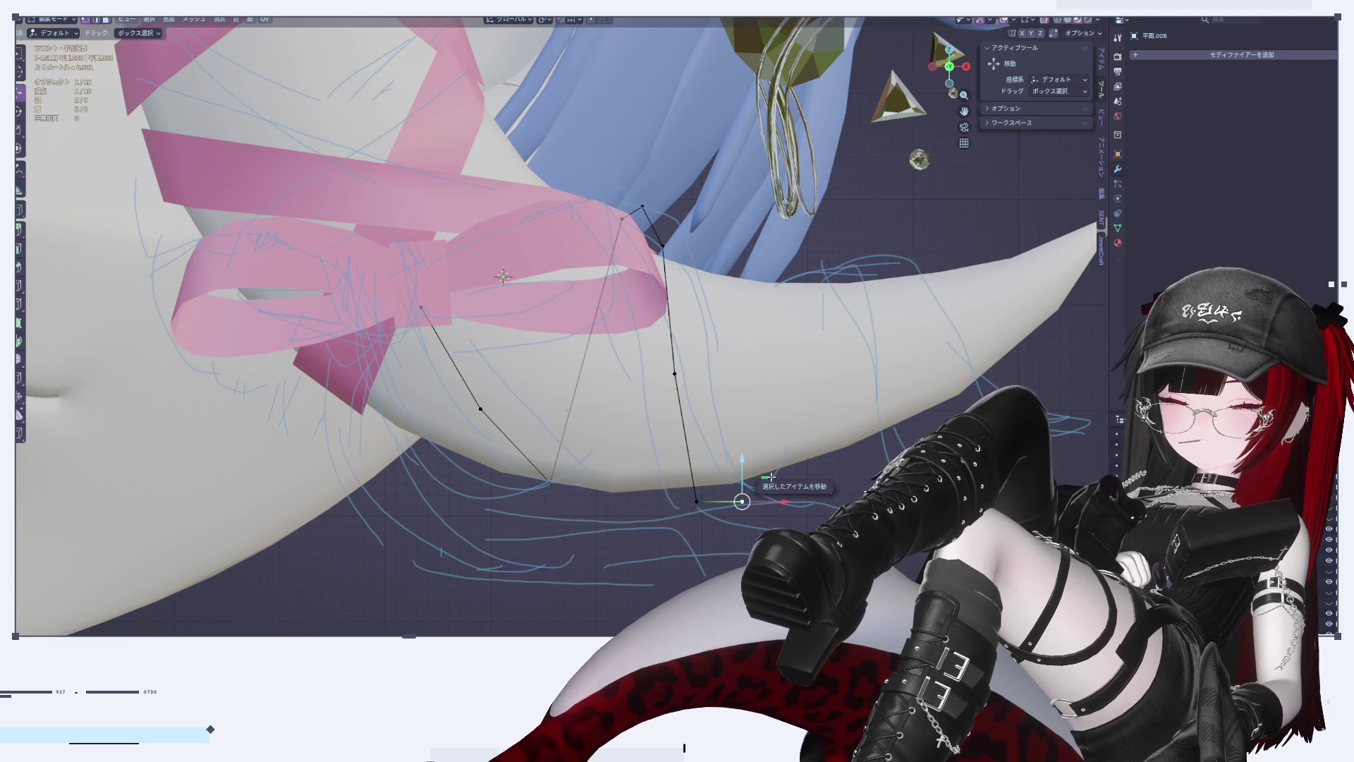
{"action": "key", "text": "g"}
{"action": "key", "text": "z"}
{"action": "key", "text": "Return"}
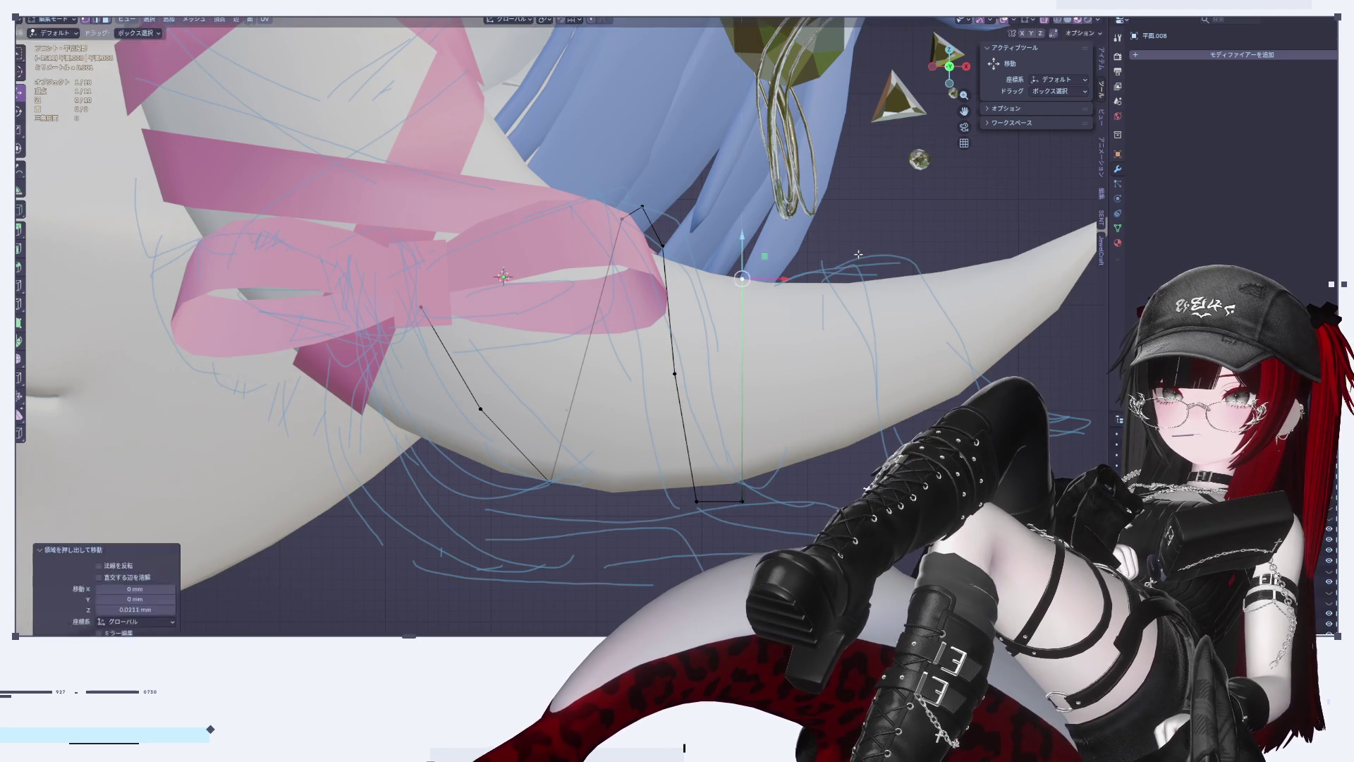
{"action": "mouse_move", "coordinate": [830, 293]}
{"action": "left_mouse_down"}
{"action": "mouse_move", "coordinate": [806, 279]}
{"action": "mouse_move", "coordinate": [862, 271]}
{"action": "mouse_move", "coordinate": [822, 245]}
{"action": "left_mouse_up"}
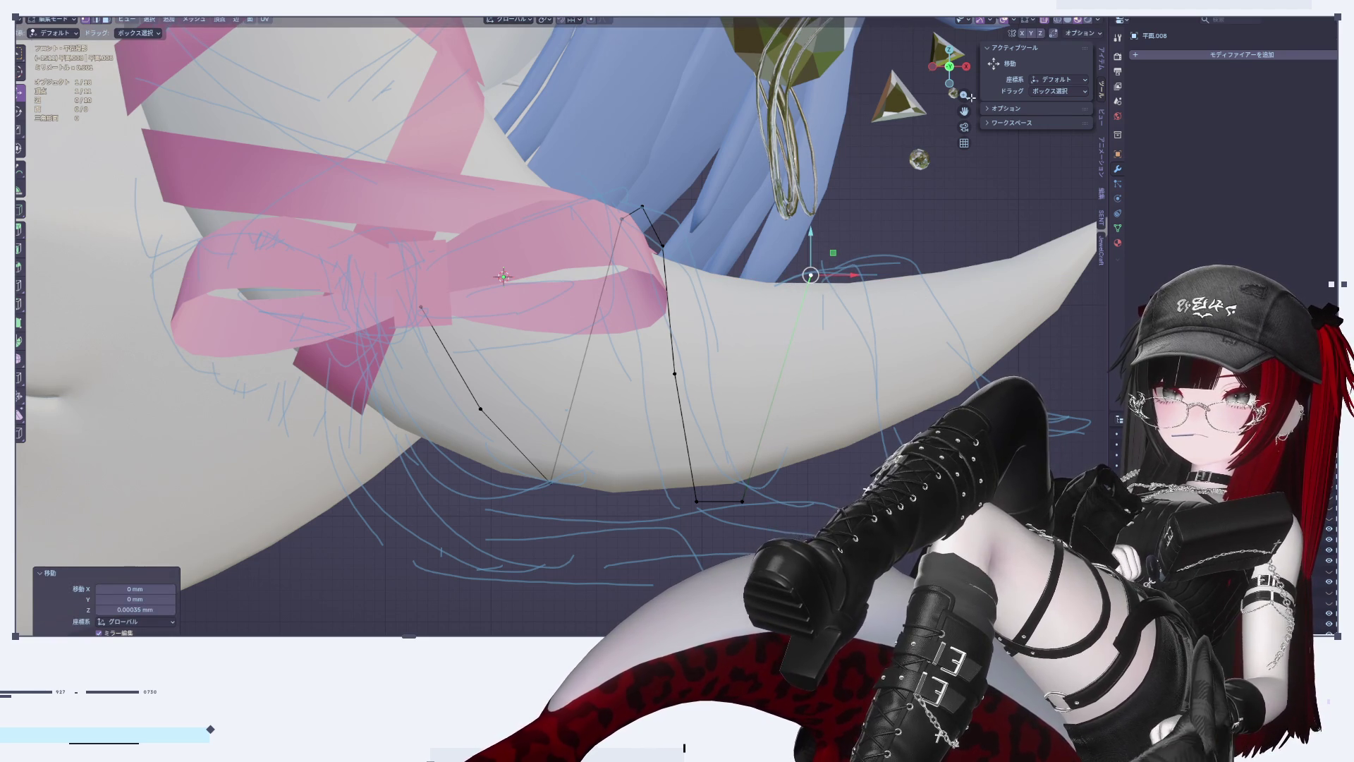
Step: Extrude two more vertices, climbing to a top point and then dropping back down
{"action": "left_click", "coordinate": [964, 68]}
{"action": "key", "text": "e"}
{"action": "left_click", "coordinate": [775, 302]}
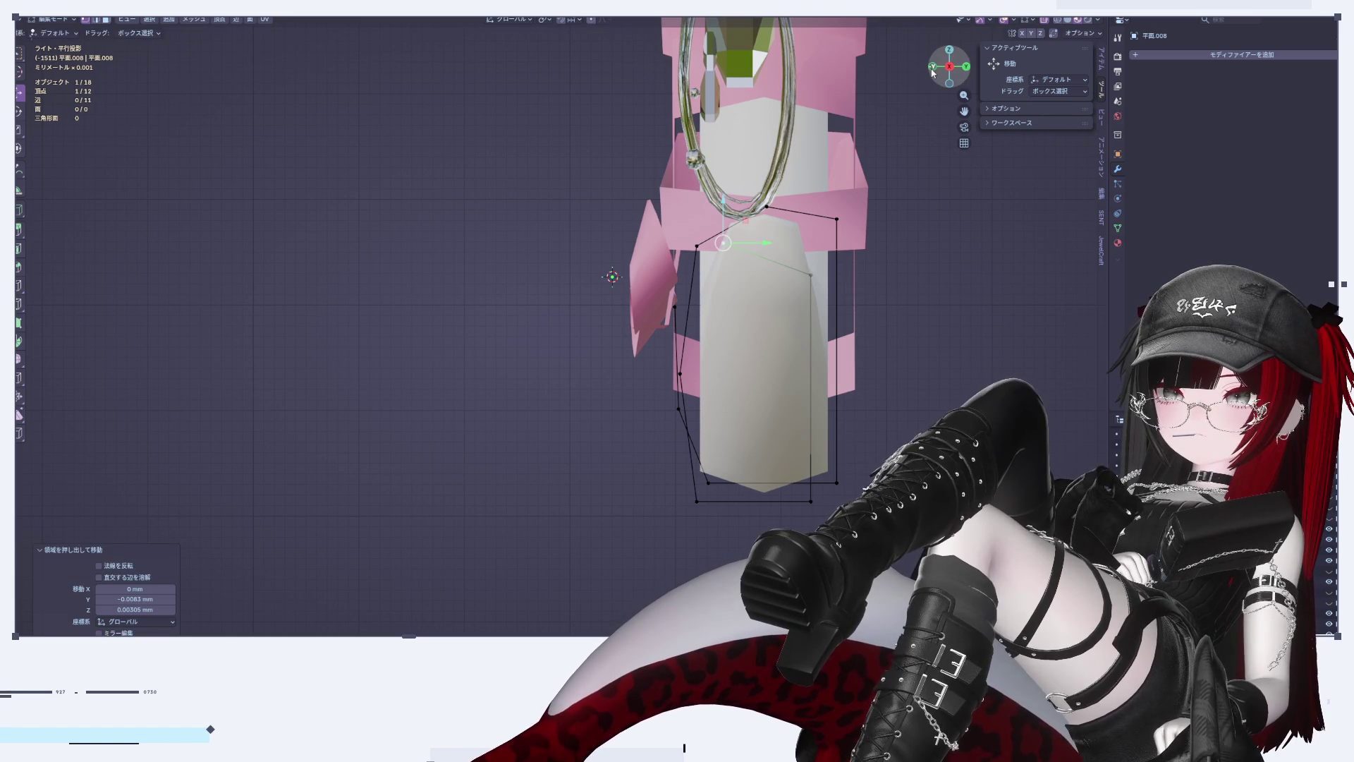
{"action": "left_click", "coordinate": [936, 66]}
{"action": "mouse_move", "coordinate": [755, 242]}
{"action": "left_mouse_down"}
{"action": "mouse_move", "coordinate": [807, 243]}
{"action": "mouse_move", "coordinate": [771, 209]}
{"action": "mouse_move", "coordinate": [775, 224]}
{"action": "left_mouse_up"}
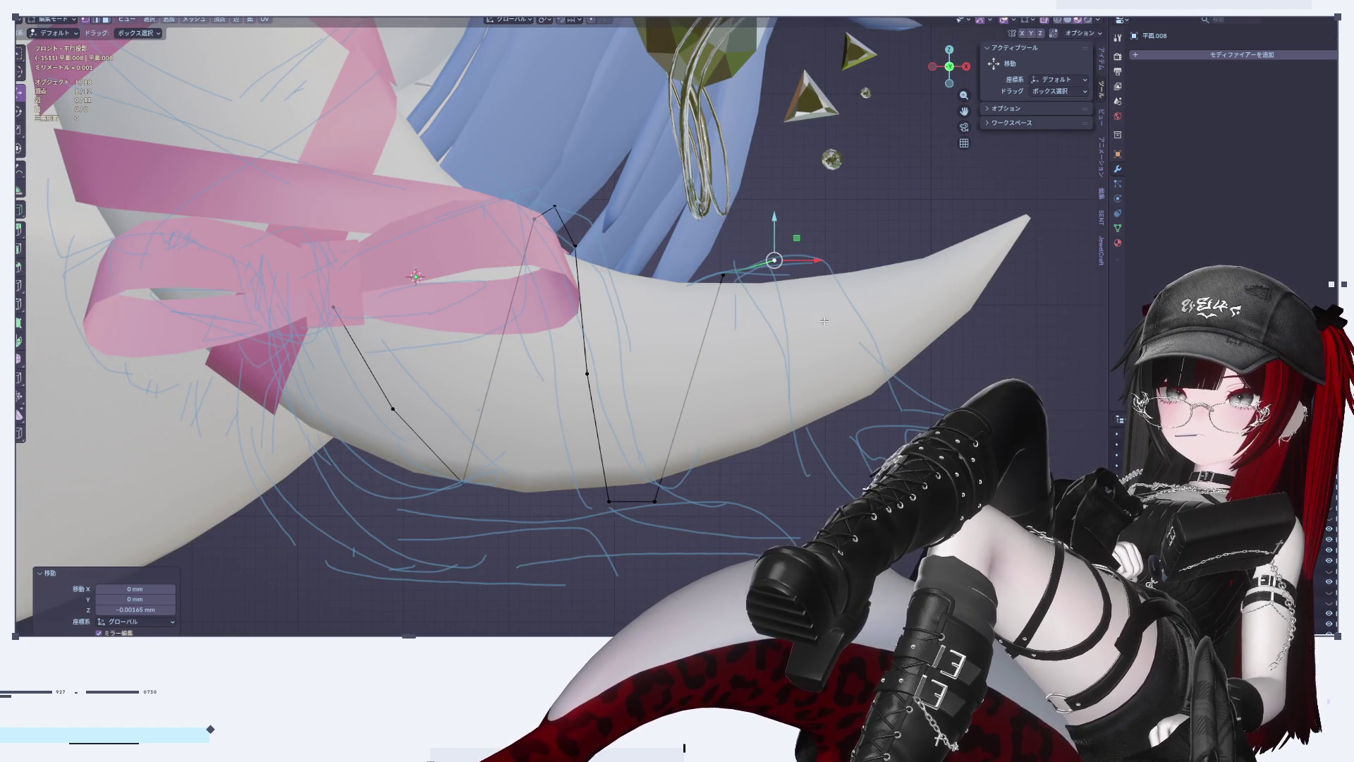
{"action": "key", "text": "e"}
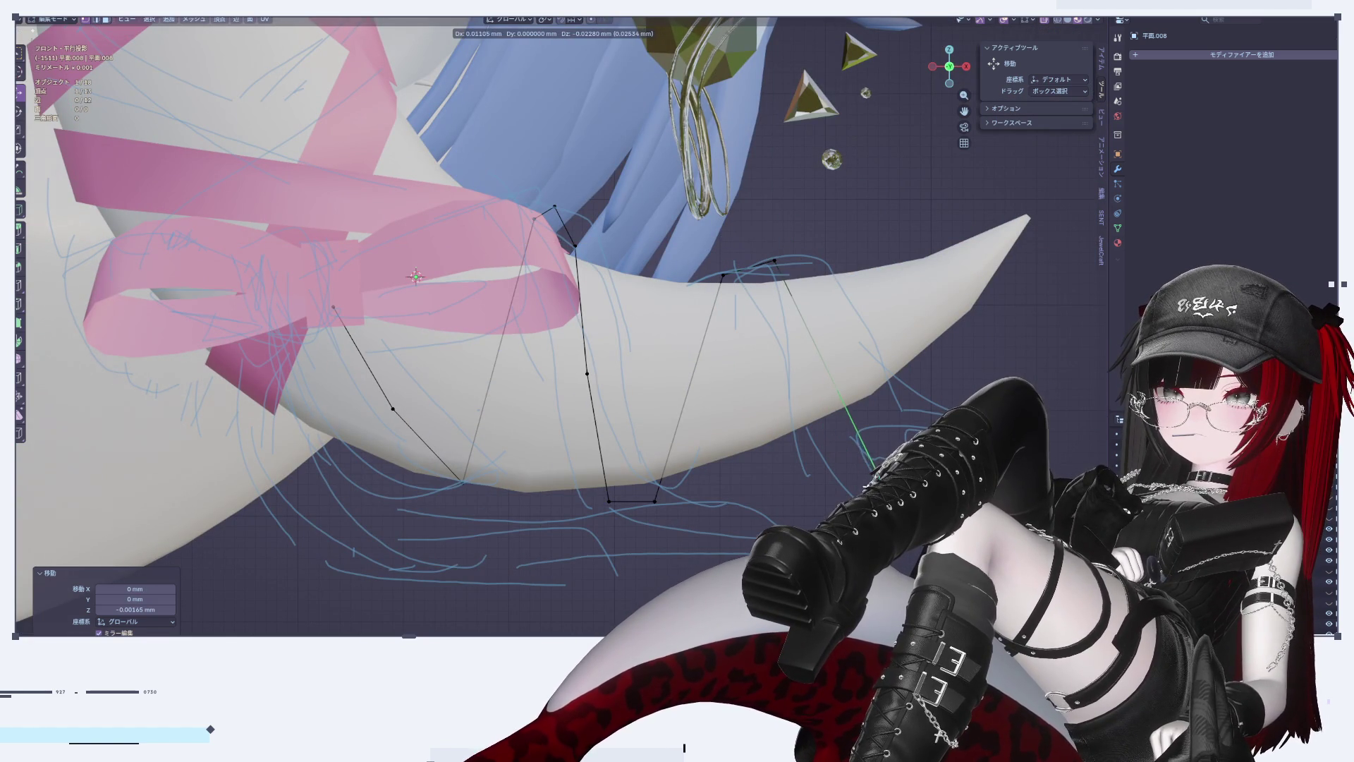
{"action": "key", "text": "Return"}
Step: Push the extruded vertex and the upper corner vertex along Y toward the face
{"action": "middle_click_drag", "start_coordinate": [634, 353], "coordinate": [757, 412]}
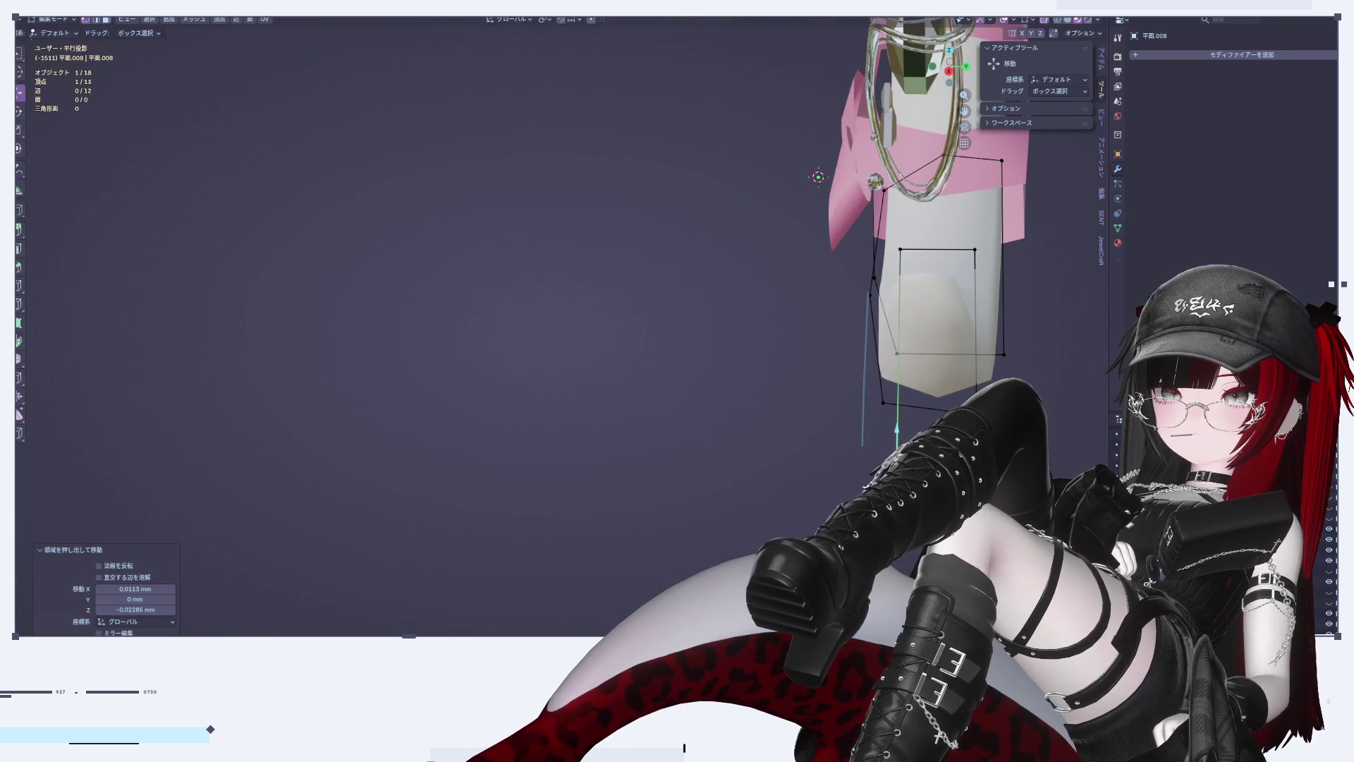
{"action": "key", "text": "g"}
{"action": "key", "text": "y"}
{"action": "left_click", "coordinate": [903, 221]}
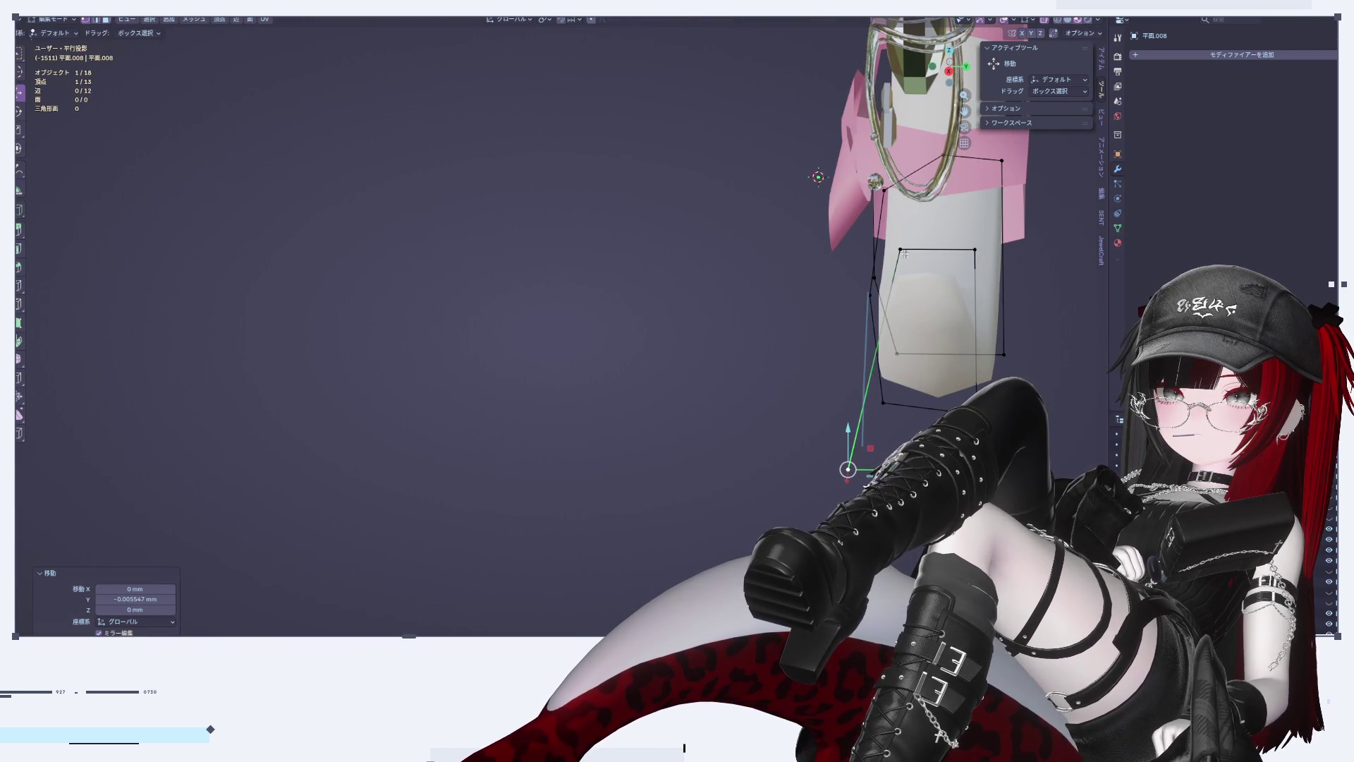
{"action": "left_click", "coordinate": [904, 252]}
{"action": "key", "text": "g"}
{"action": "key", "text": "y"}
{"action": "left_click", "coordinate": [954, 253]}
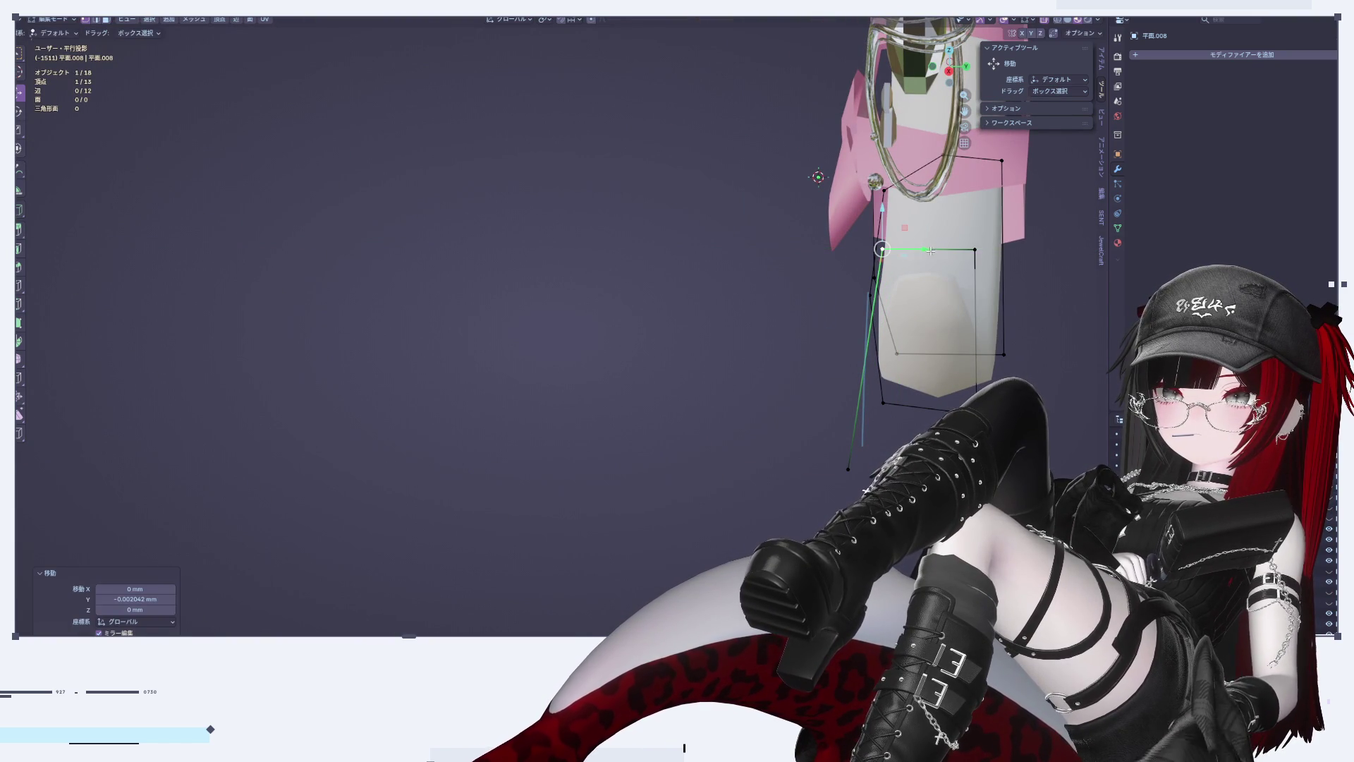
Step: Insert a centred midpoint vertex on the edge with Ctrl+R and raise it vertically
{"action": "key", "text": "ctrl+r"}
{"action": "left_click", "coordinate": [944, 253]}
{"action": "right_click", "coordinate": [944, 253]}
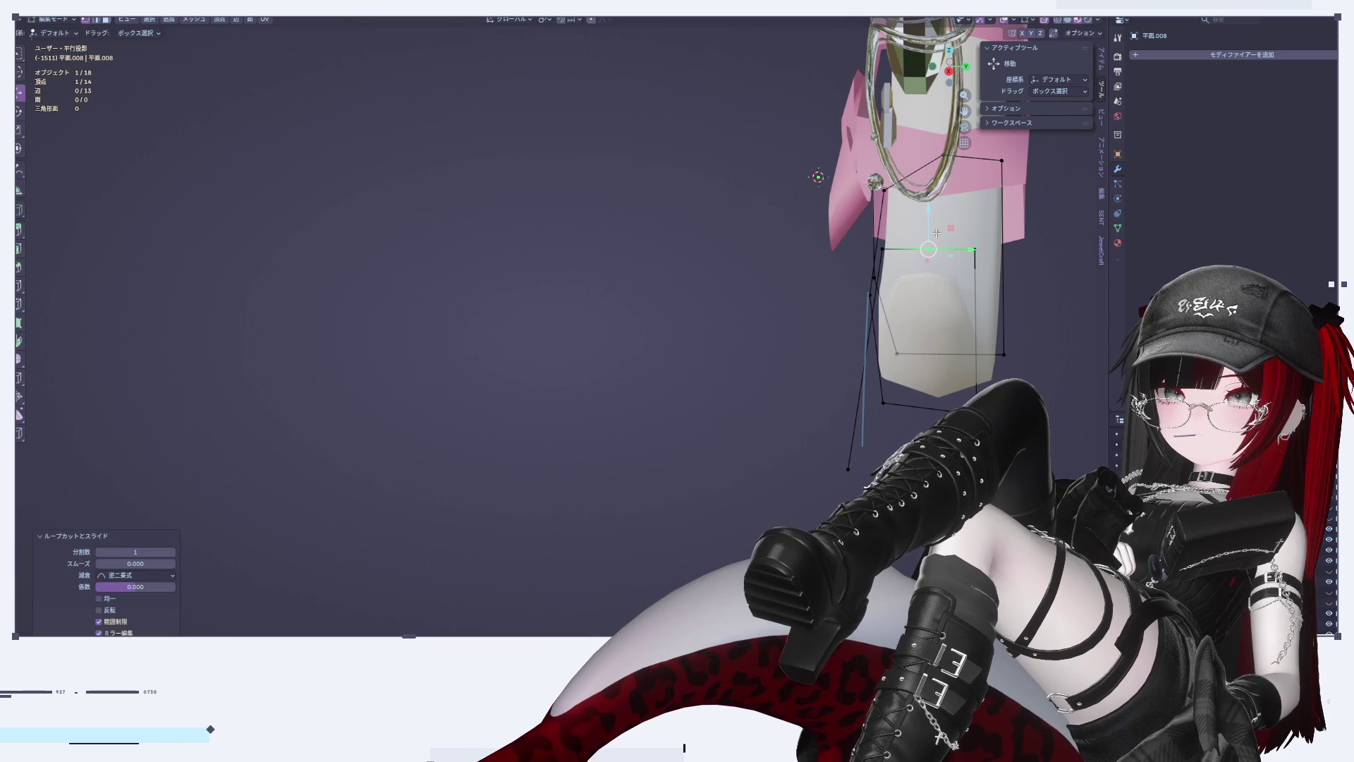
{"action": "key", "text": "g"}
{"action": "key", "text": "z"}
{"action": "left_click", "coordinate": [936, 233]}
Step: Reposition a path vertex while viewing the tail from the front
{"action": "middle_click_drag", "start_coordinate": [937, 233], "coordinate": [1009, 179]}
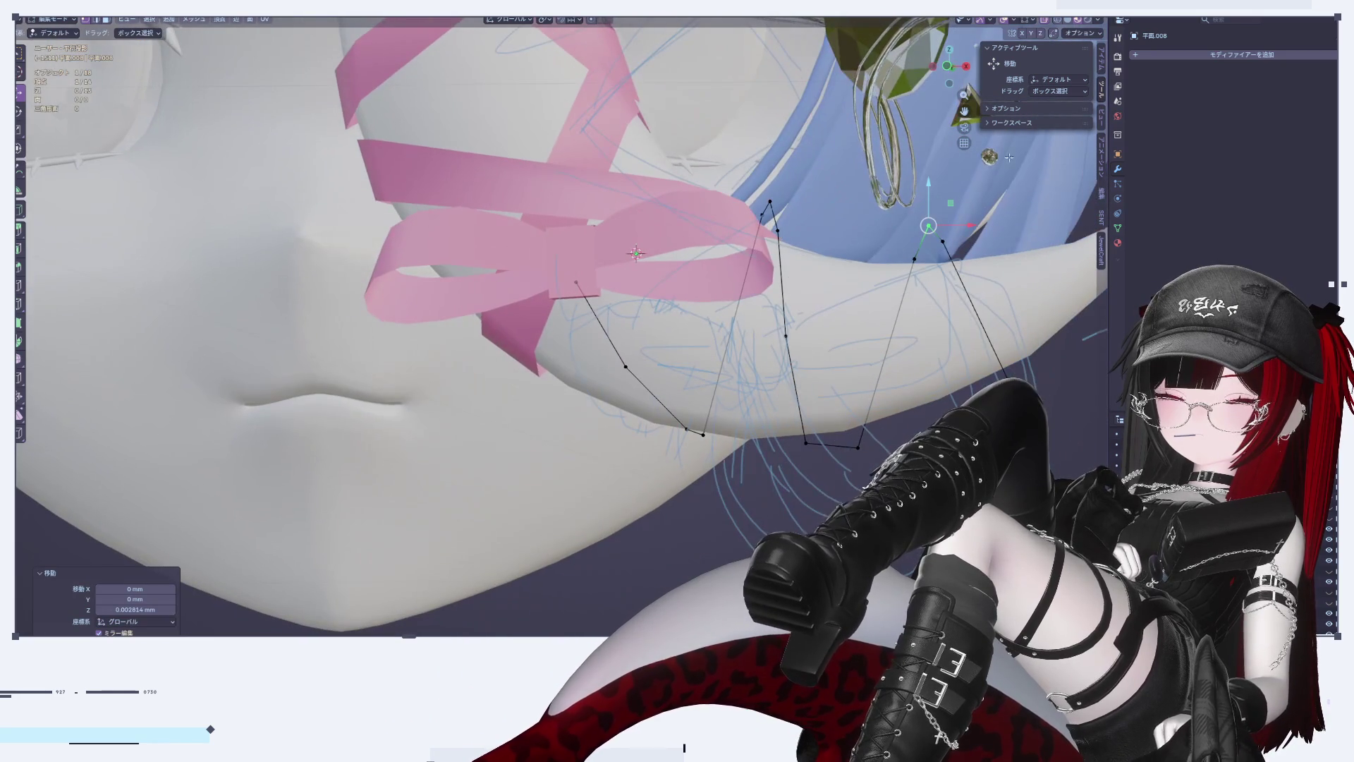
{"action": "key", "text": "KP_3"}
{"action": "key", "text": "KP_1"}
{"action": "scroll", "coordinate": [752, 476], "scroll_direction": "down", "scroll_amount": 3}
{"action": "scroll", "coordinate": [693, 372], "scroll_direction": "up", "scroll_amount": 4}
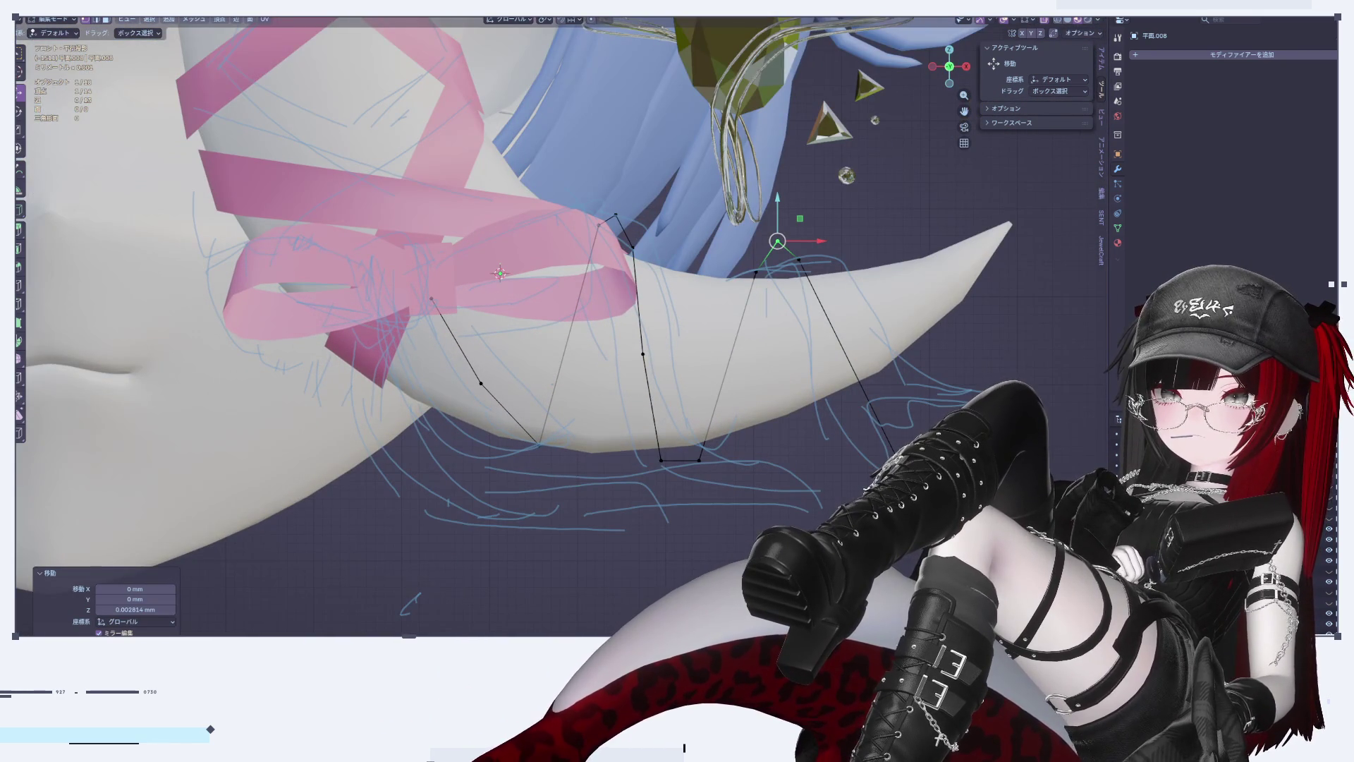
{"action": "key", "text": "g"}
{"action": "key", "text": "g"}
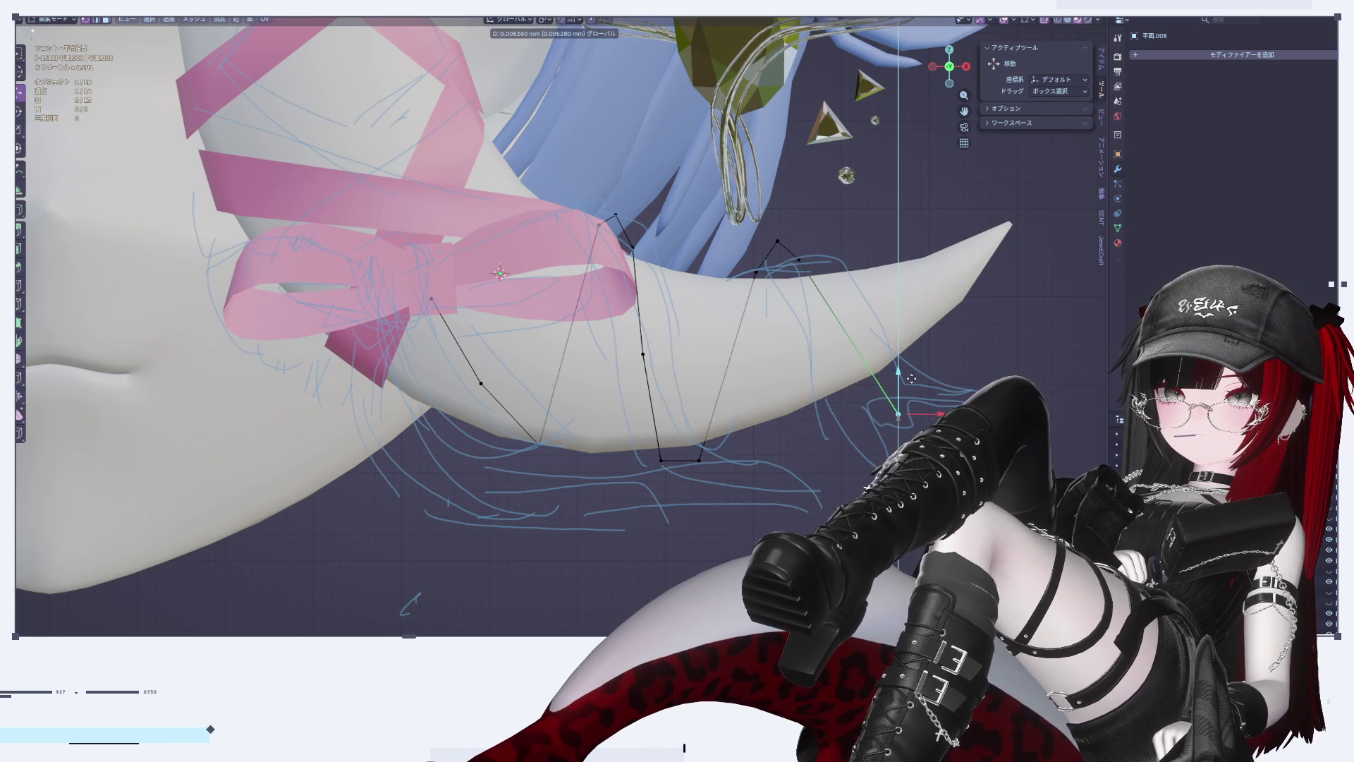
{"action": "left_click", "coordinate": [896, 416]}
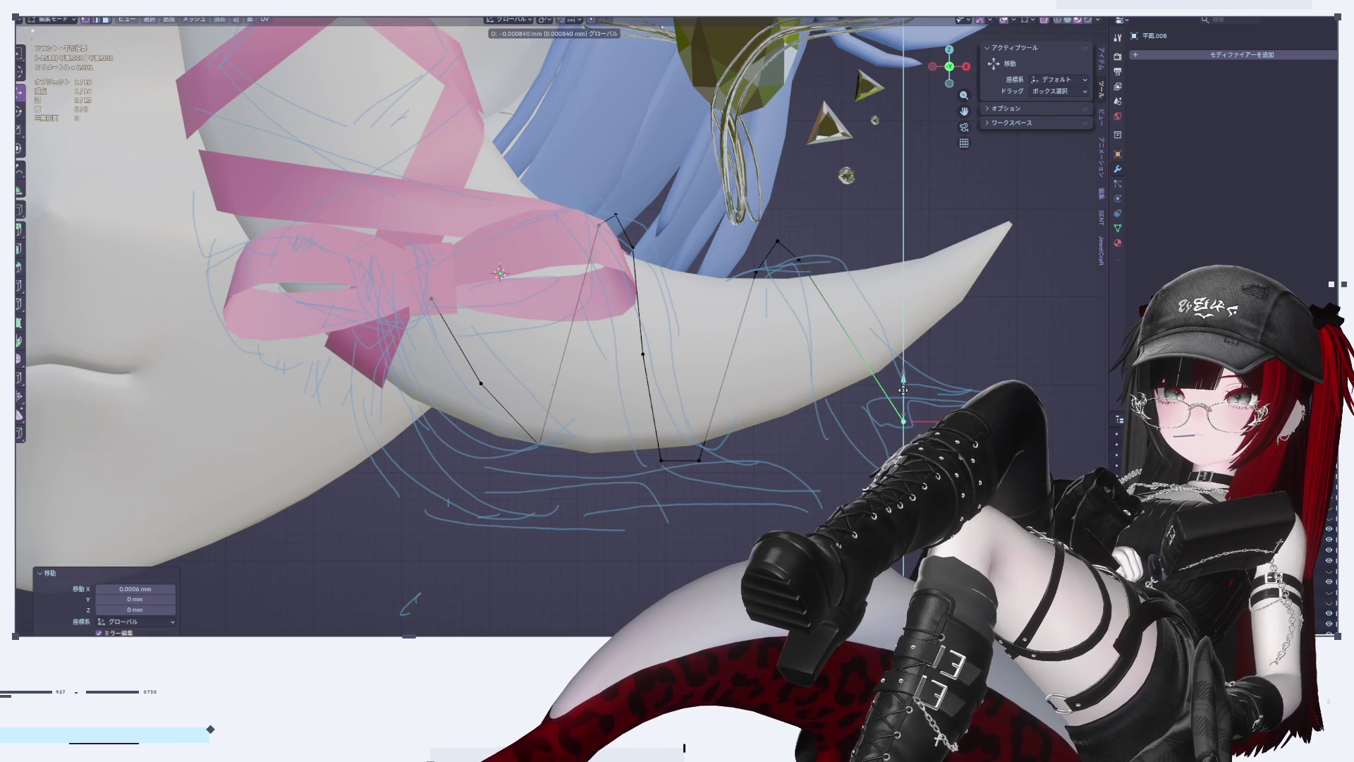
Step: Cut a midpoint vertex into a lower edge and move it along the Y axis
{"action": "key", "text": "Tab"}
{"action": "key", "text": "Tab"}
{"action": "middle_click_drag", "start_coordinate": [705, 352], "coordinate": [800, 460]}
{"action": "scroll", "coordinate": [800, 460], "scroll_direction": "up", "scroll_amount": 3}
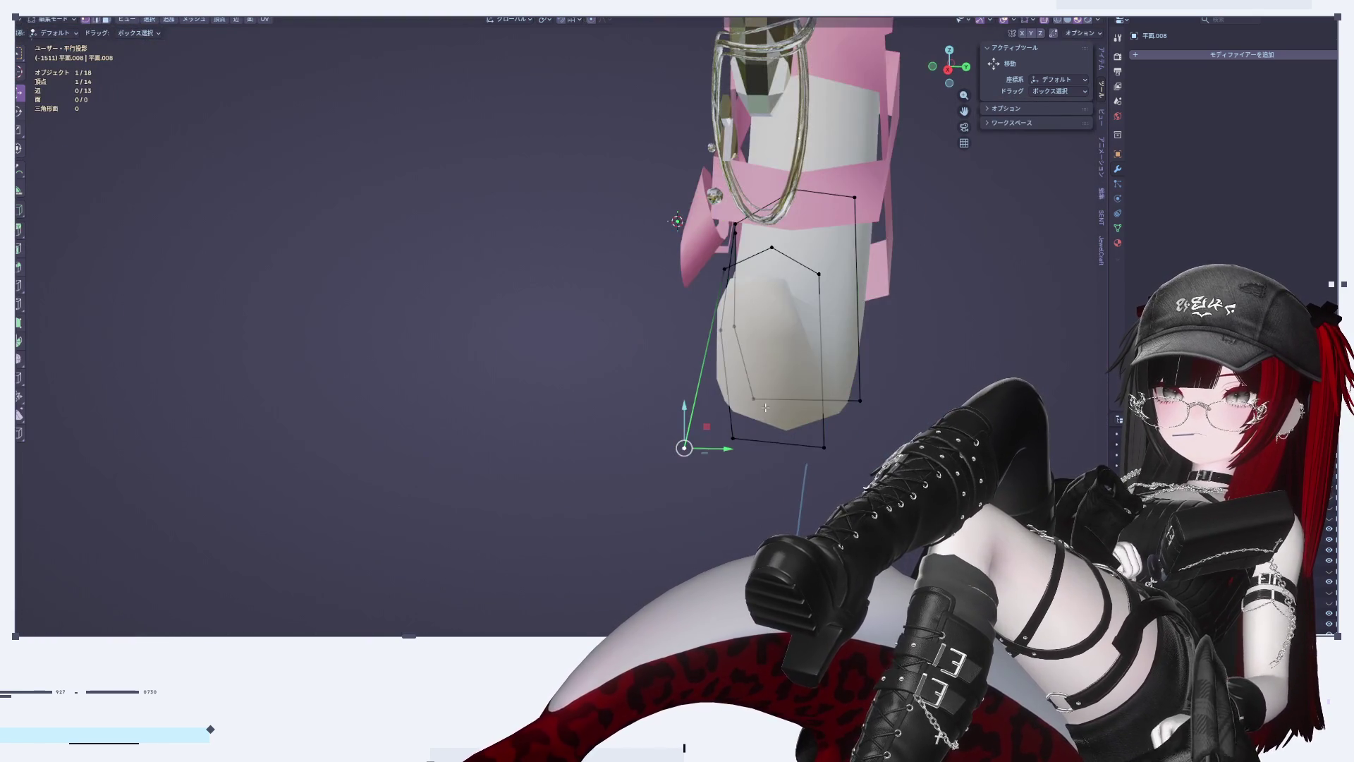
{"action": "middle_click_drag", "start_coordinate": [675, 341], "coordinate": [705, 395]}
{"action": "key", "text": "ctrl+r"}
{"action": "left_click", "coordinate": [706, 407]}
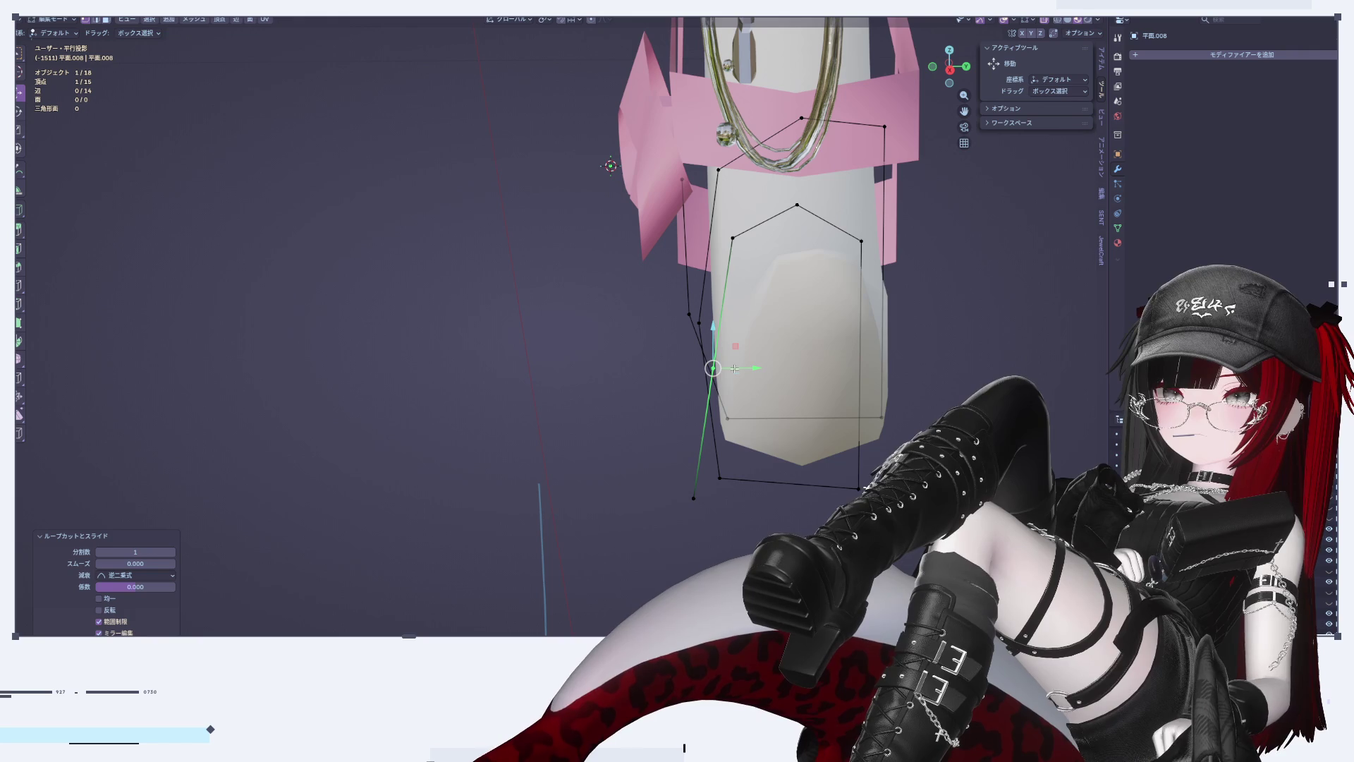
{"action": "key", "text": "g"}
{"action": "key", "text": "y"}
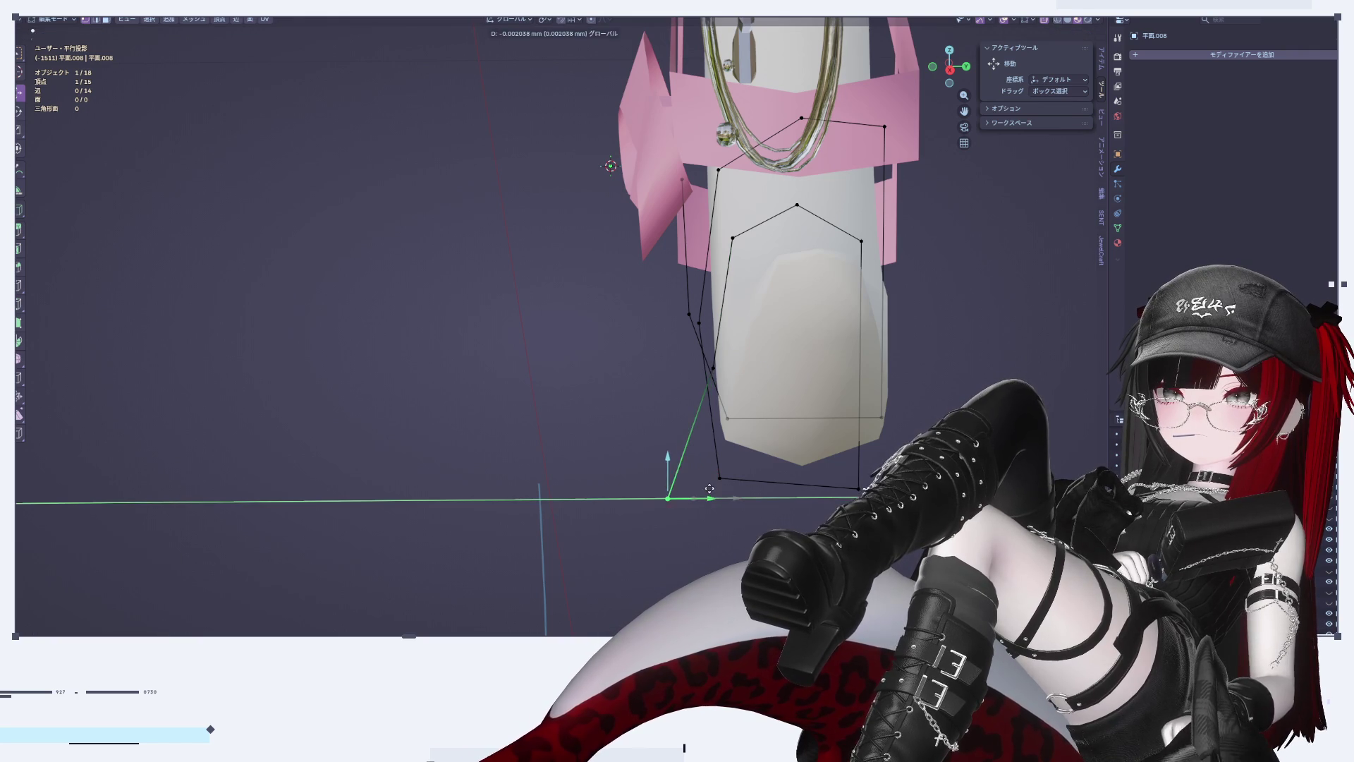
{"action": "left_click", "coordinate": [701, 482]}
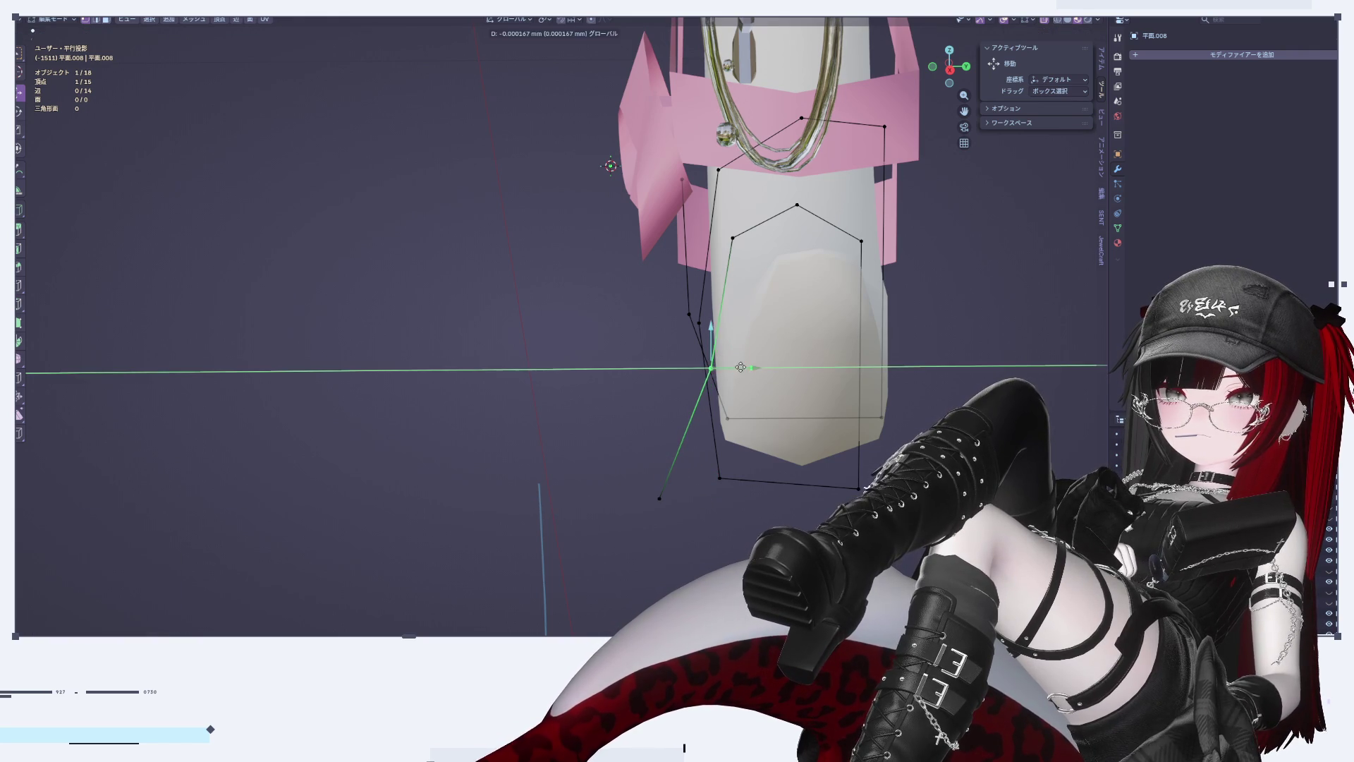
Step: Inspect the tail shape from several angles, then select the two vertices near the ribbon
{"action": "key", "text": "Tab"}
{"action": "mouse_move", "coordinate": [749, 382]}
{"action": "middle_mouse_down"}
{"action": "mouse_move", "coordinate": [740, 481]}
{"action": "mouse_move", "coordinate": [810, 524]}
{"action": "mouse_move", "coordinate": [790, 494]}
{"action": "mouse_move", "coordinate": [805, 515]}
{"action": "mouse_move", "coordinate": [818, 494]}
{"action": "mouse_move", "coordinate": [805, 498]}
{"action": "mouse_move", "coordinate": [804, 440]}
{"action": "mouse_move", "coordinate": [778, 401]}
{"action": "middle_mouse_up"}
{"action": "key", "text": "Tab"}
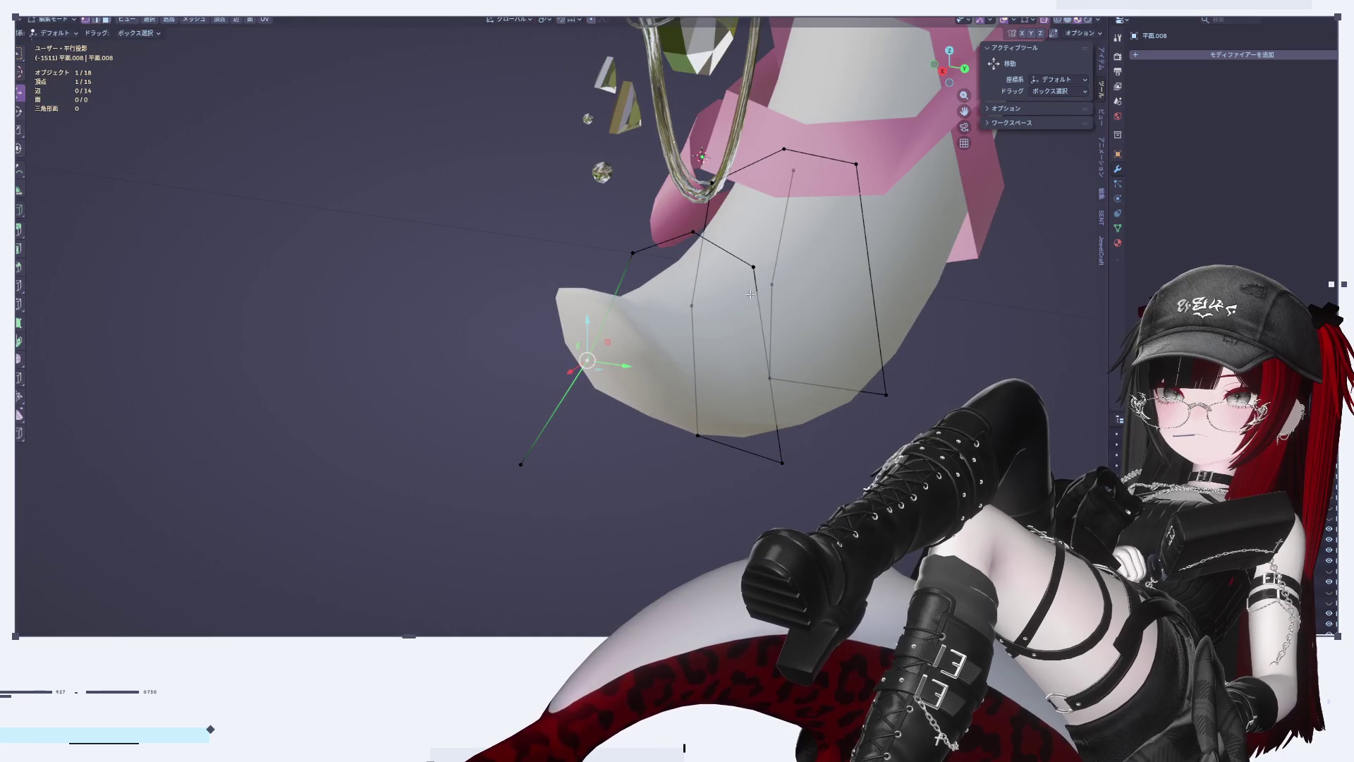
{"action": "key", "text": "Tab"}
{"action": "mouse_move", "coordinate": [778, 402]}
{"action": "middle_mouse_down"}
{"action": "mouse_move", "coordinate": [864, 486]}
{"action": "mouse_move", "coordinate": [836, 464]}
{"action": "mouse_move", "coordinate": [853, 282]}
{"action": "middle_mouse_up"}
{"action": "key", "text": "Tab"}
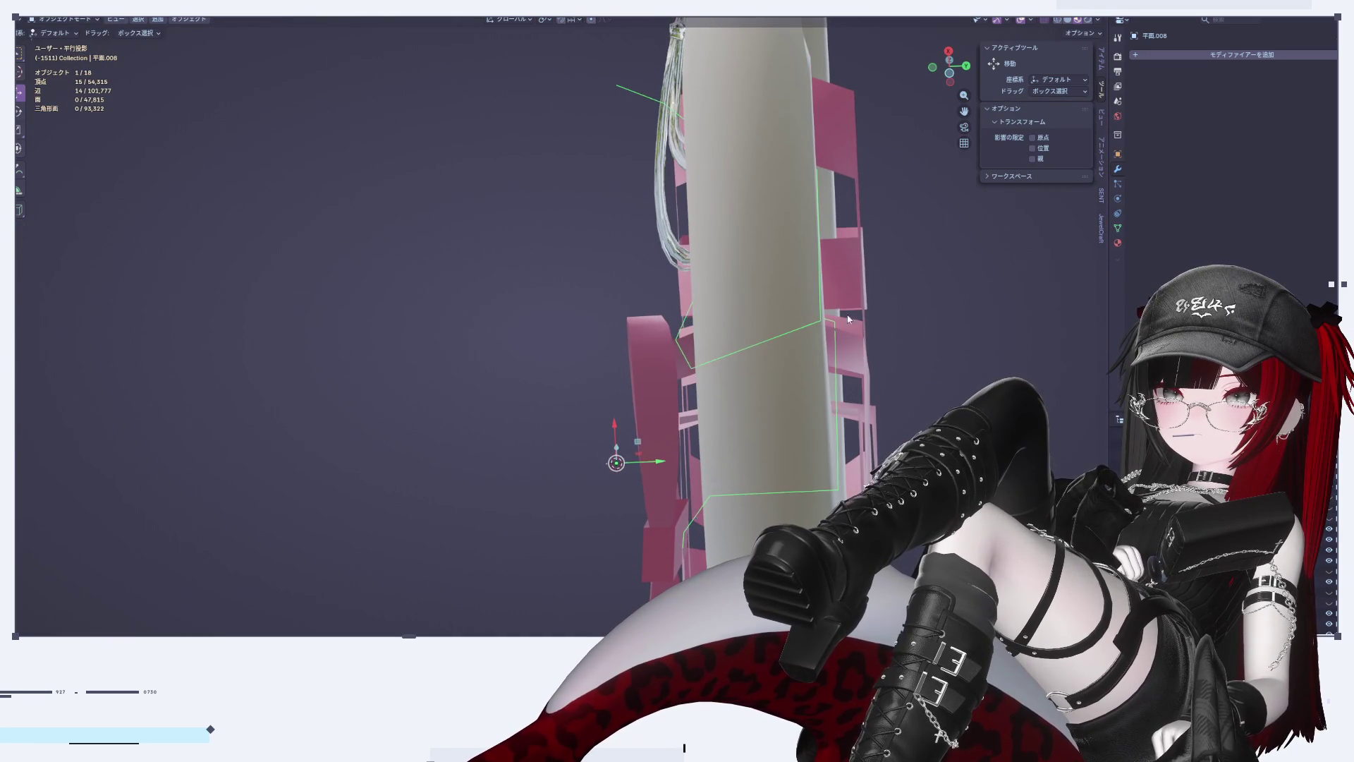
{"action": "key", "text": "Tab"}
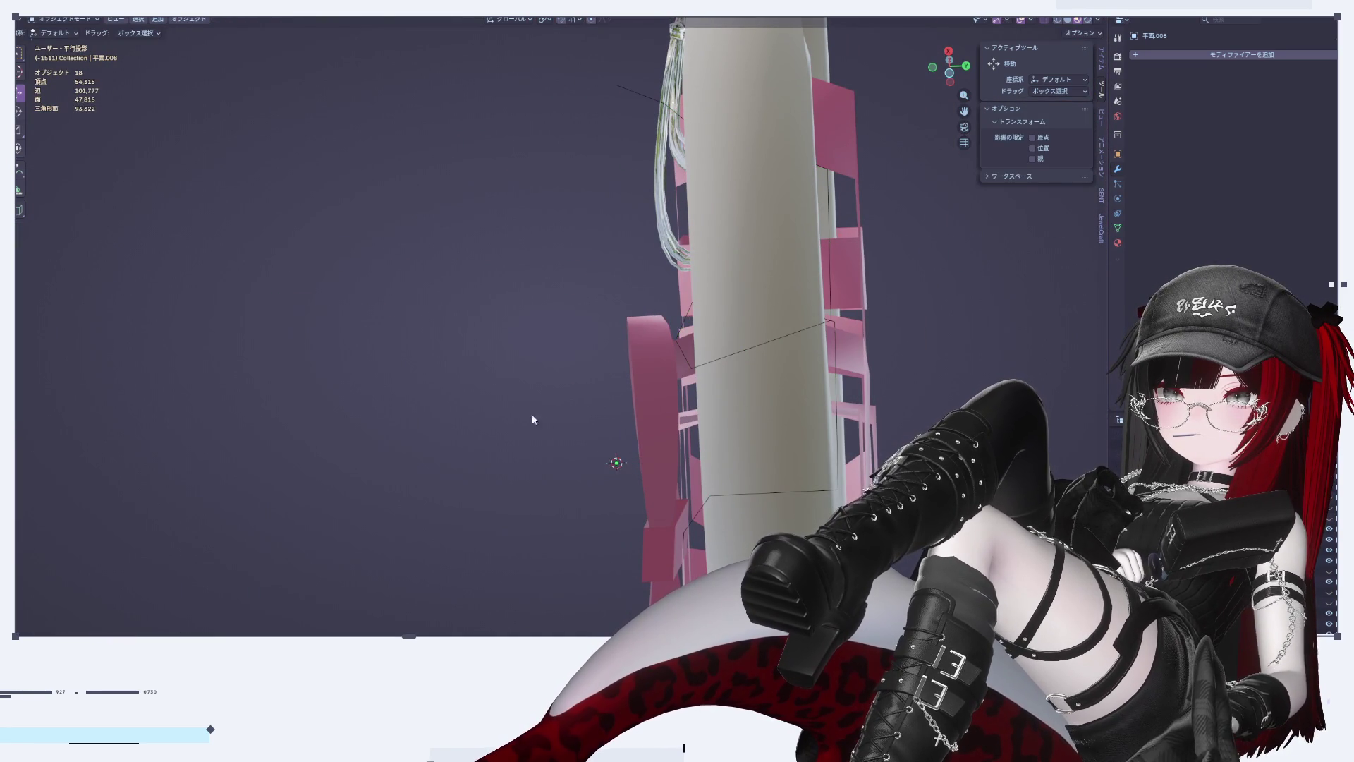
{"action": "mouse_move", "coordinate": [705, 324]}
{"action": "middle_mouse_down"}
{"action": "mouse_move", "coordinate": [484, 323]}
{"action": "mouse_move", "coordinate": [603, 325]}
{"action": "middle_mouse_up"}
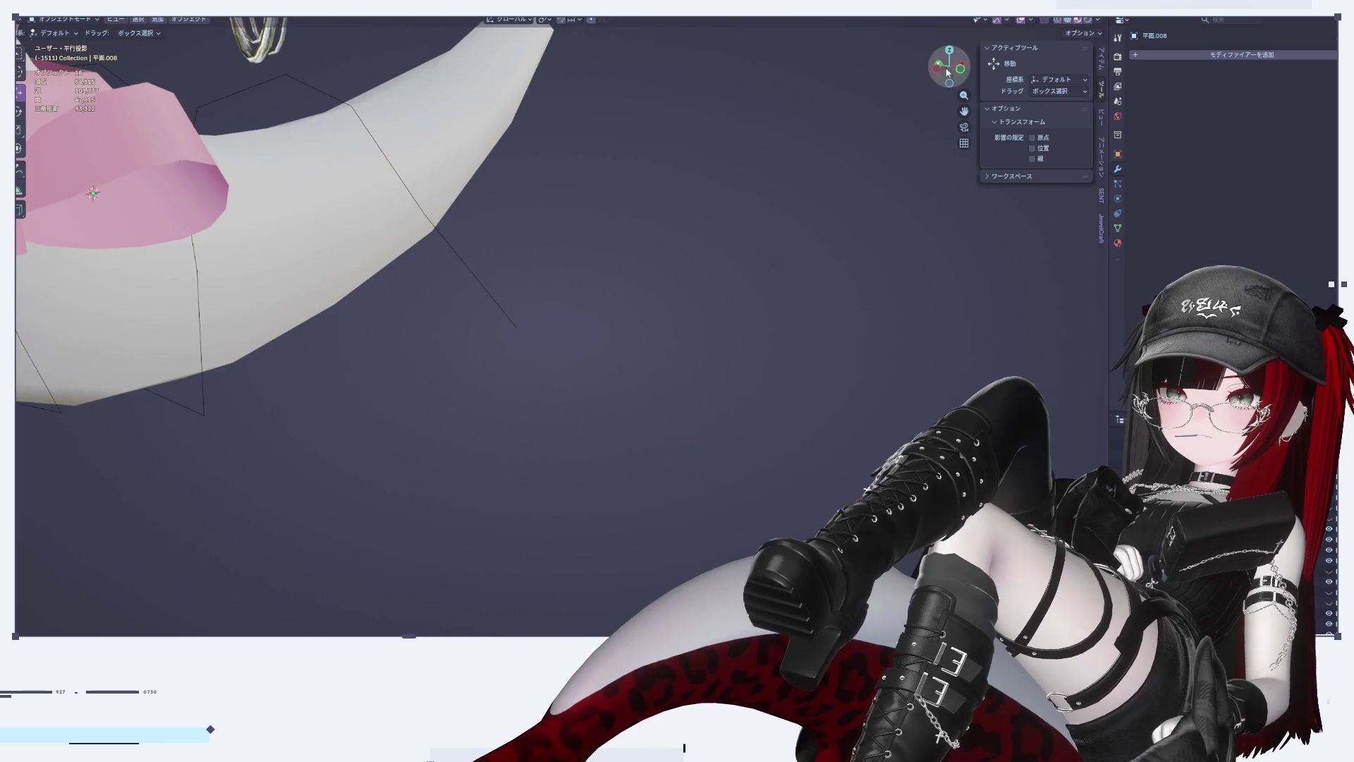
{"action": "left_click", "coordinate": [968, 62]}
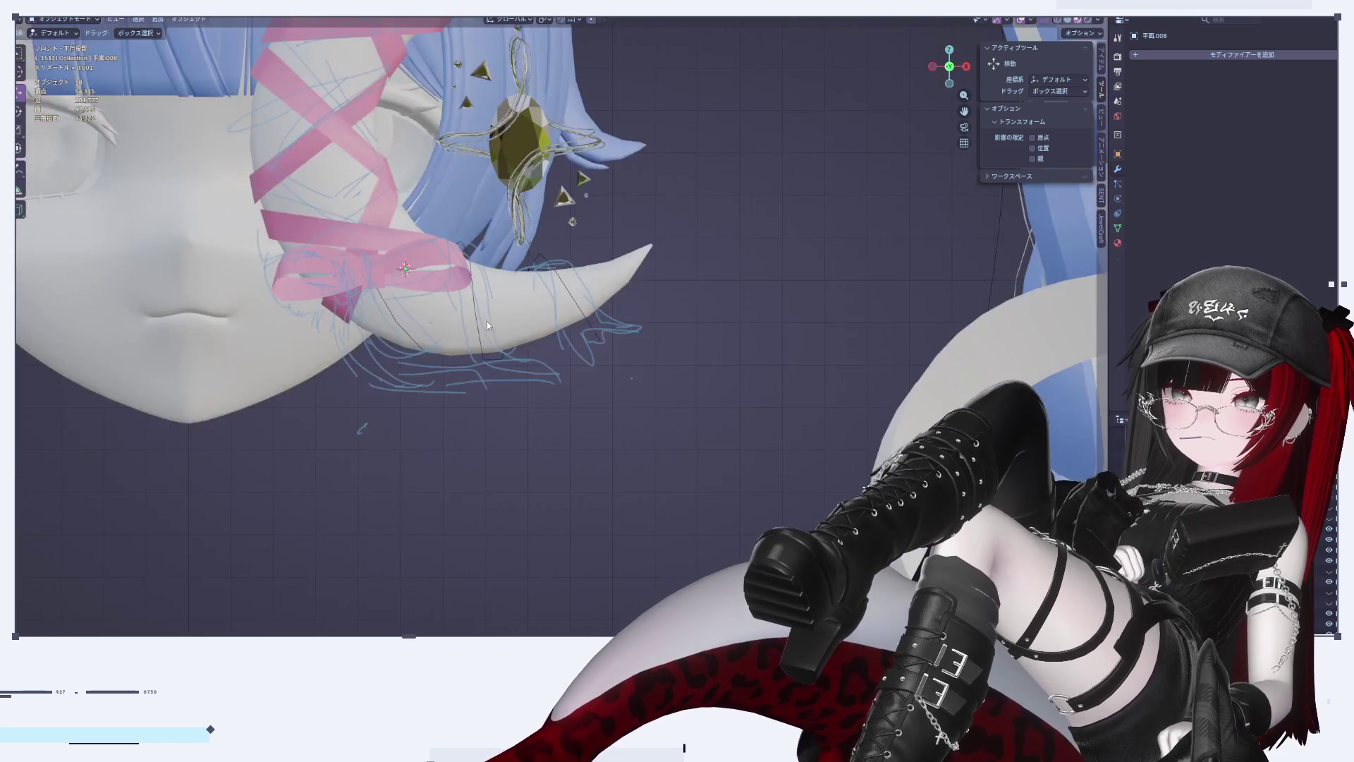
{"action": "scroll", "coordinate": [675, 348], "scroll_direction": "up", "scroll_amount": 5}
{"action": "key", "text": "Tab"}
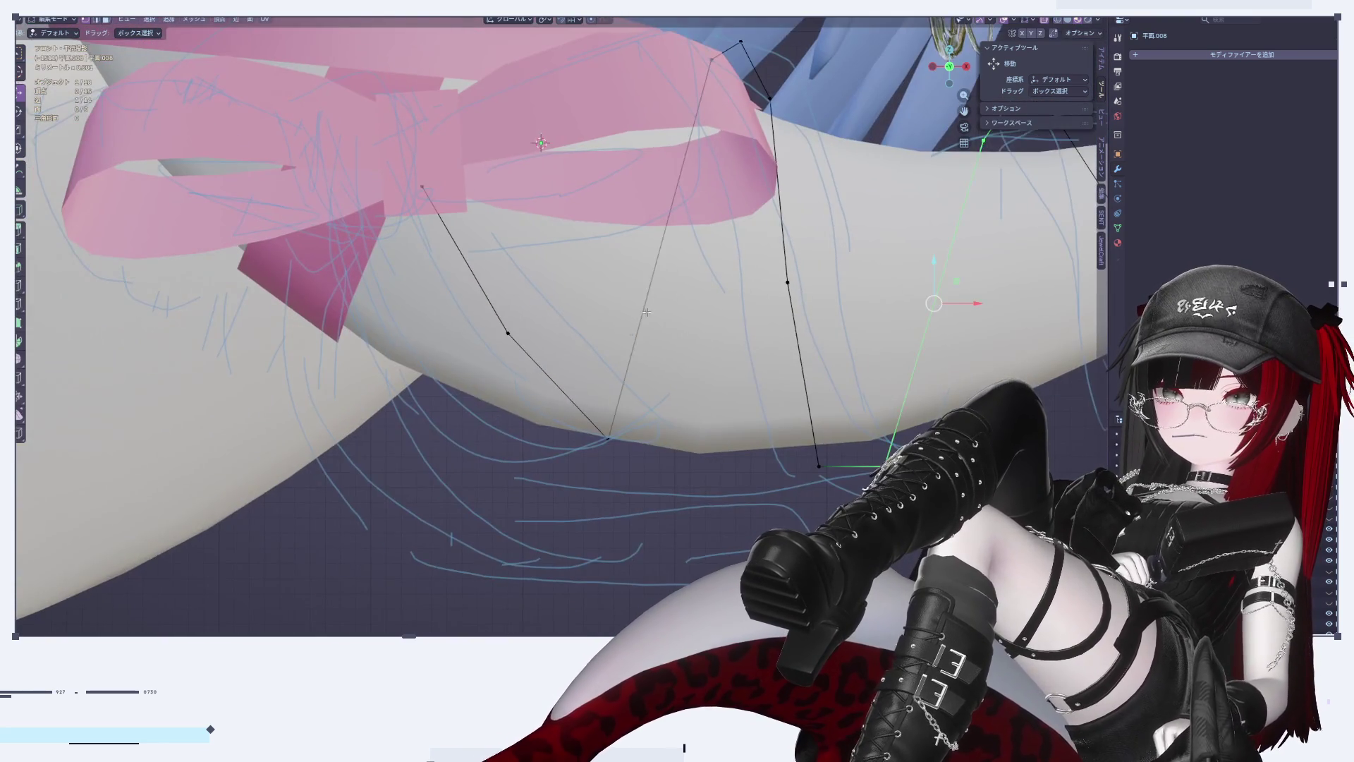
{"action": "scroll", "coordinate": [598, 421], "scroll_direction": "down", "scroll_amount": 2}
{"action": "scroll", "coordinate": [598, 421], "scroll_direction": "up", "scroll_amount": 1}
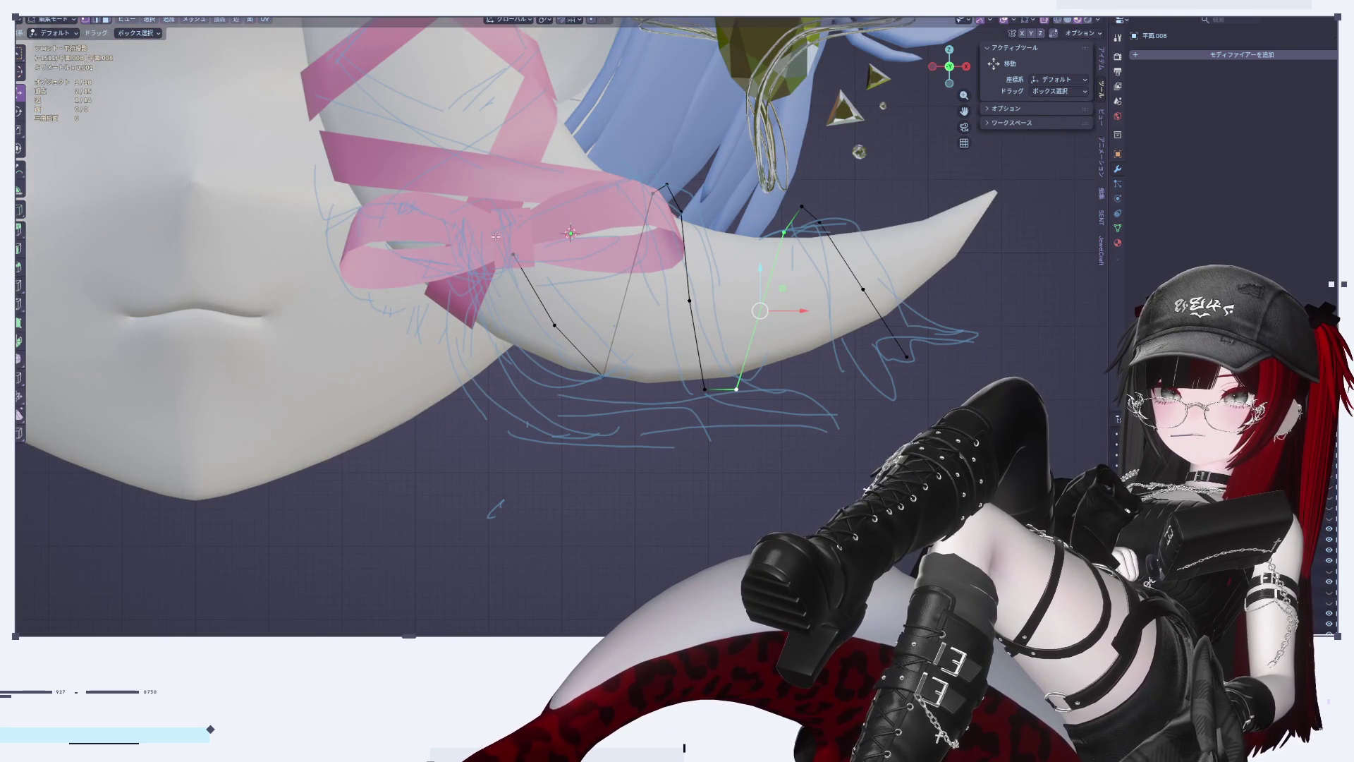
{"action": "left_click_drag", "start_coordinate": [558, 344], "coordinate": [557, 345]}
Step: Duplicate the two selected vertices, shift them left along X and rotate them about 28°
{"action": "key", "text": "shift+d"}
{"action": "key", "text": "Escape"}
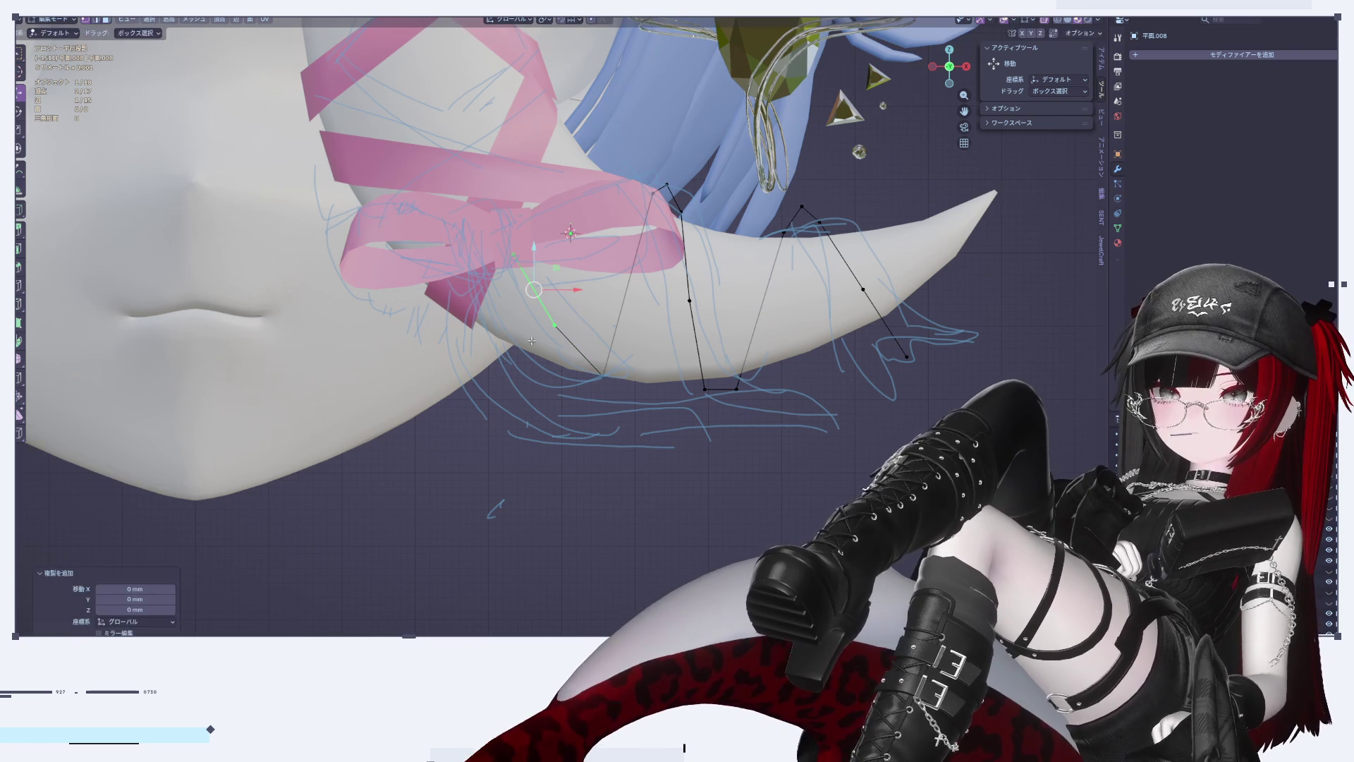
{"action": "key", "text": "g"}
{"action": "key", "text": "x"}
{"action": "left_click", "coordinate": [505, 319]}
{"action": "key", "text": "r"}
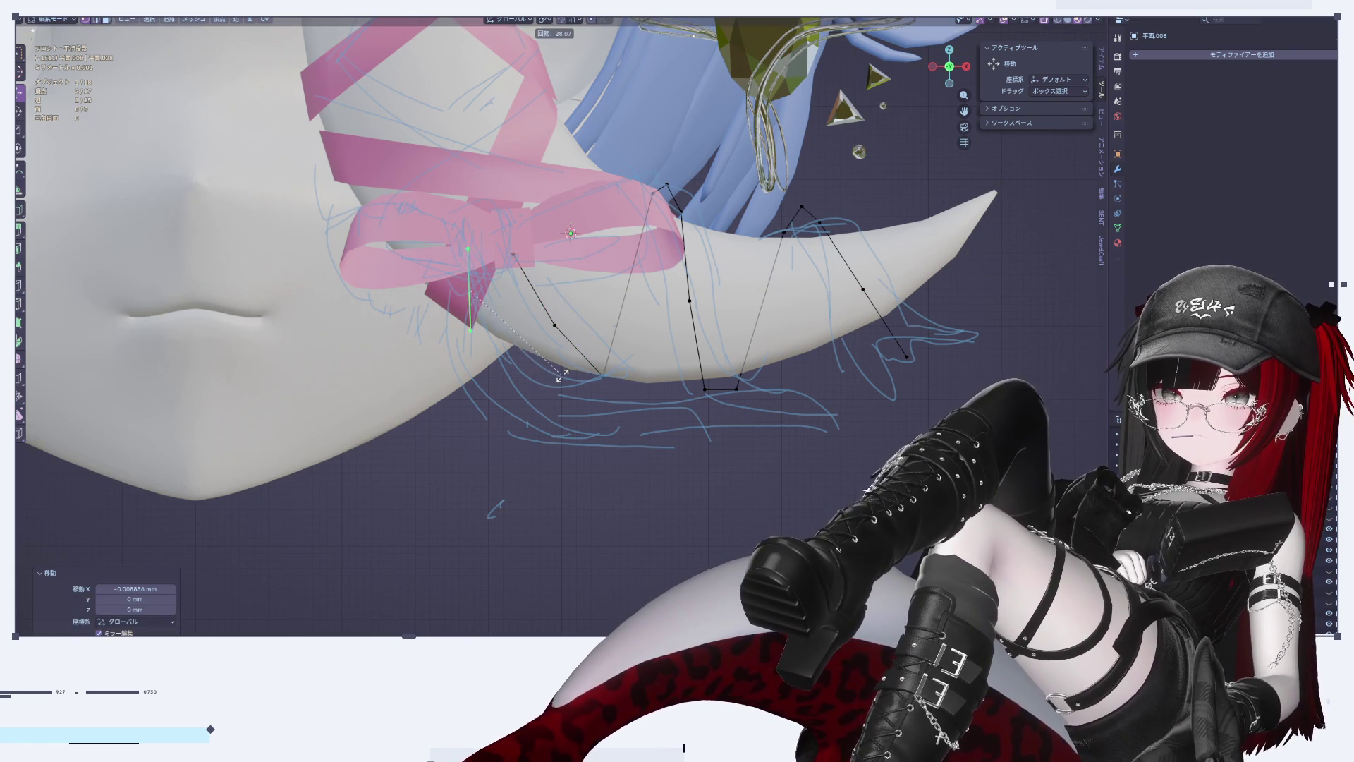
{"action": "left_click", "coordinate": [504, 311]}
Step: Move the duplicated vertices in depth along Y, then return to the front view
{"action": "key", "text": "Tab"}
{"action": "mouse_move", "coordinate": [525, 323]}
{"action": "middle_mouse_down"}
{"action": "mouse_move", "coordinate": [598, 375]}
{"action": "mouse_move", "coordinate": [640, 363]}
{"action": "middle_mouse_up"}
{"action": "key", "text": "Tab"}
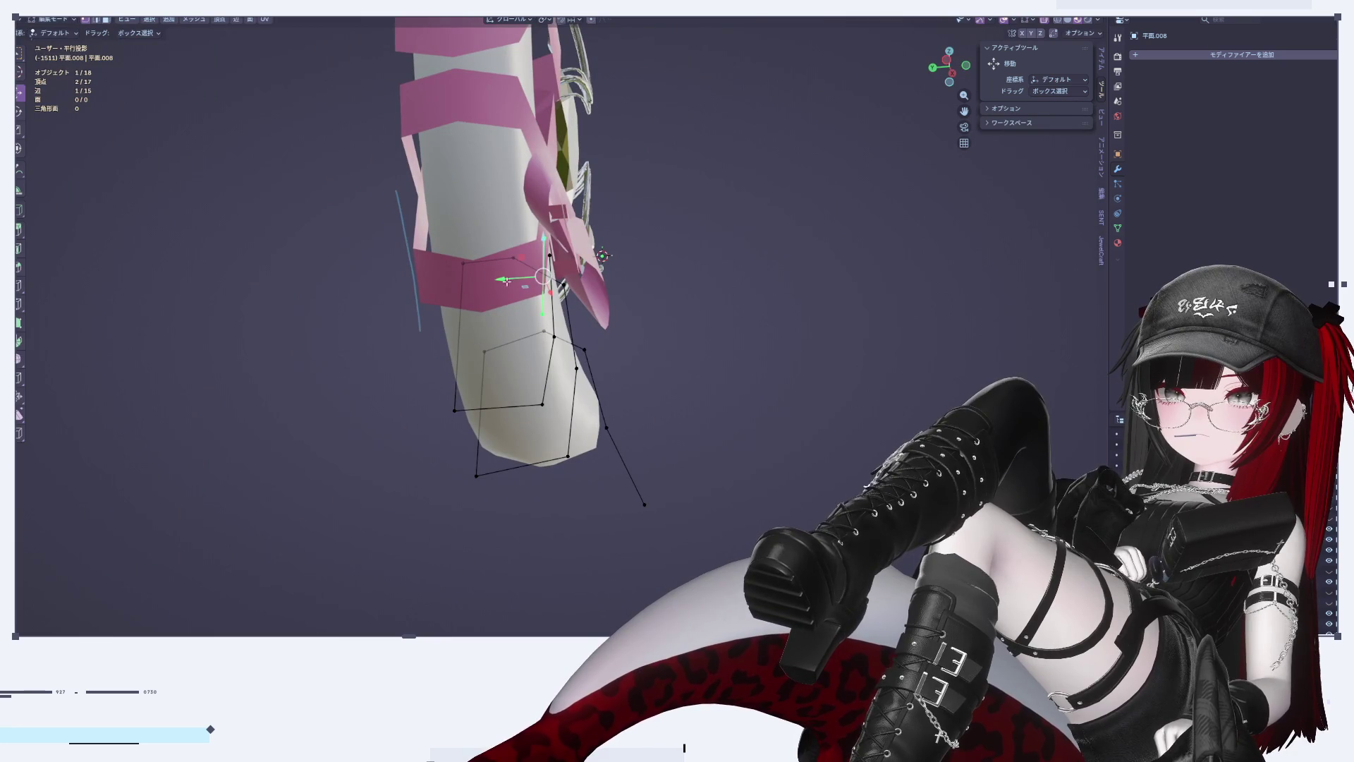
{"action": "key", "text": "g"}
{"action": "key", "text": "y"}
{"action": "left_click", "coordinate": [843, 280]}
{"action": "key", "text": "Tab"}
{"action": "mouse_move", "coordinate": [843, 281]}
{"action": "middle_mouse_down"}
{"action": "mouse_move", "coordinate": [760, 260]}
{"action": "mouse_move", "coordinate": [769, 302]}
{"action": "mouse_move", "coordinate": [437, 315]}
{"action": "middle_mouse_up"}
{"action": "left_click", "coordinate": [951, 75]}
{"action": "left_click", "coordinate": [937, 67]}
{"action": "scroll", "coordinate": [437, 315], "scroll_direction": "up", "scroll_amount": 2}
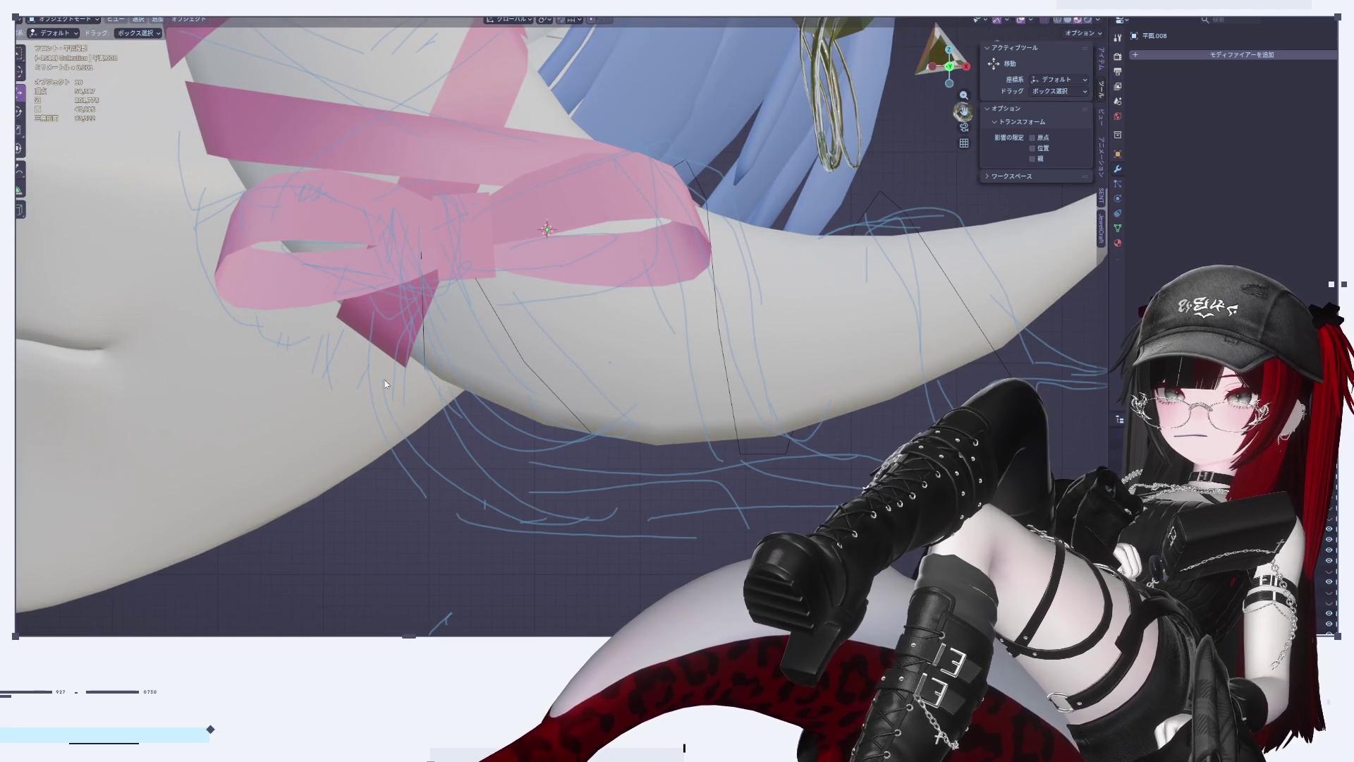
Step: Nudge the vertex at the ribbon left and rotate the new edge about 10°
{"action": "key", "text": "Tab"}
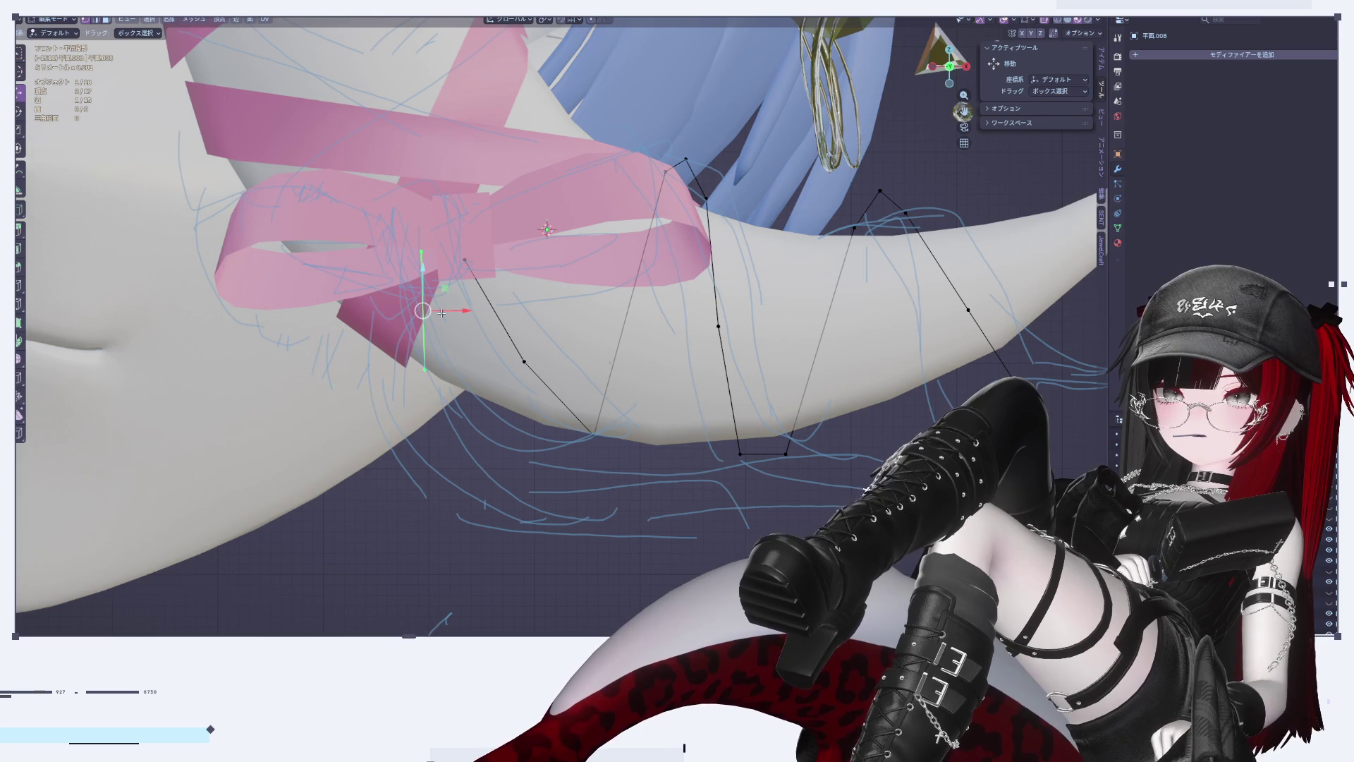
{"action": "left_click_drag", "start_coordinate": [409, 310], "coordinate": [409, 310]}
{"action": "key", "text": "r"}
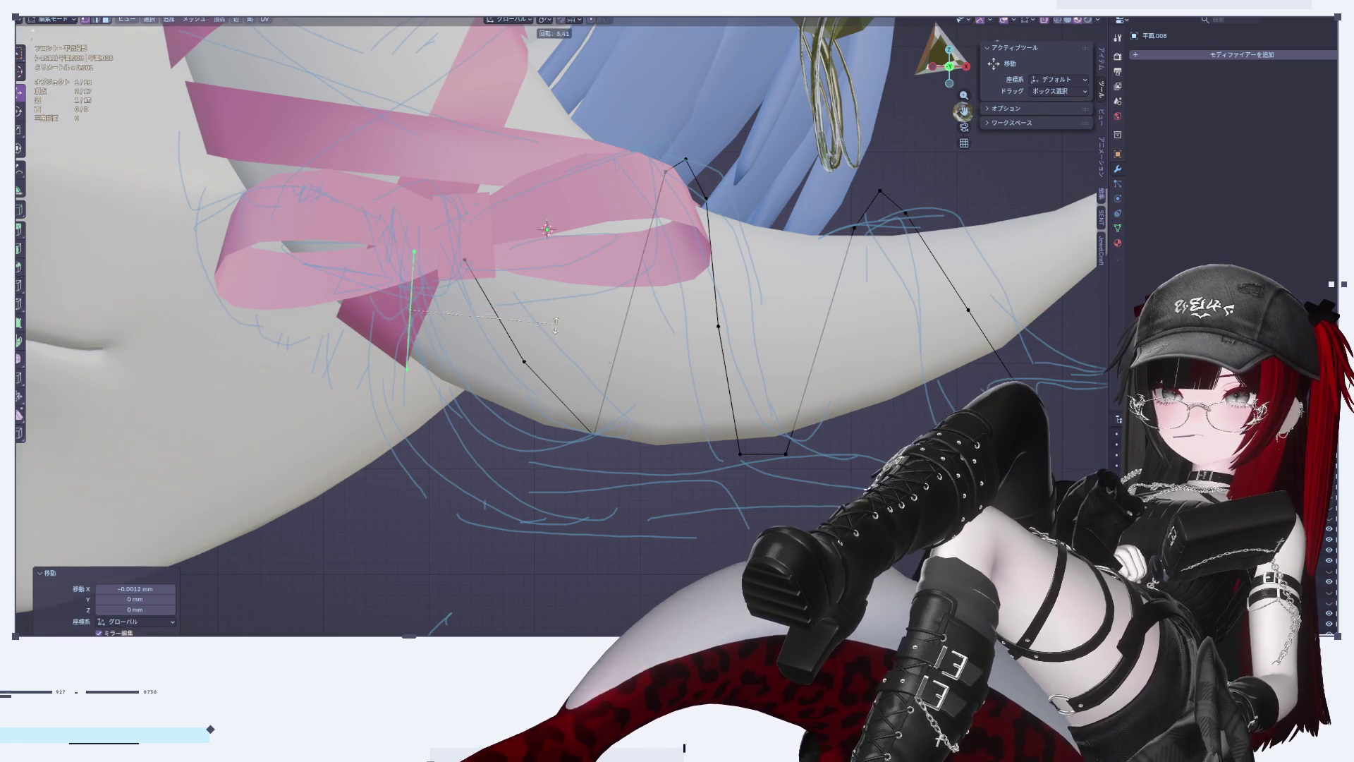
{"action": "left_click", "coordinate": [395, 372]}
Step: Extrude five segments forming a second tail that drops below the cheek and runs right
{"action": "key", "text": "e"}
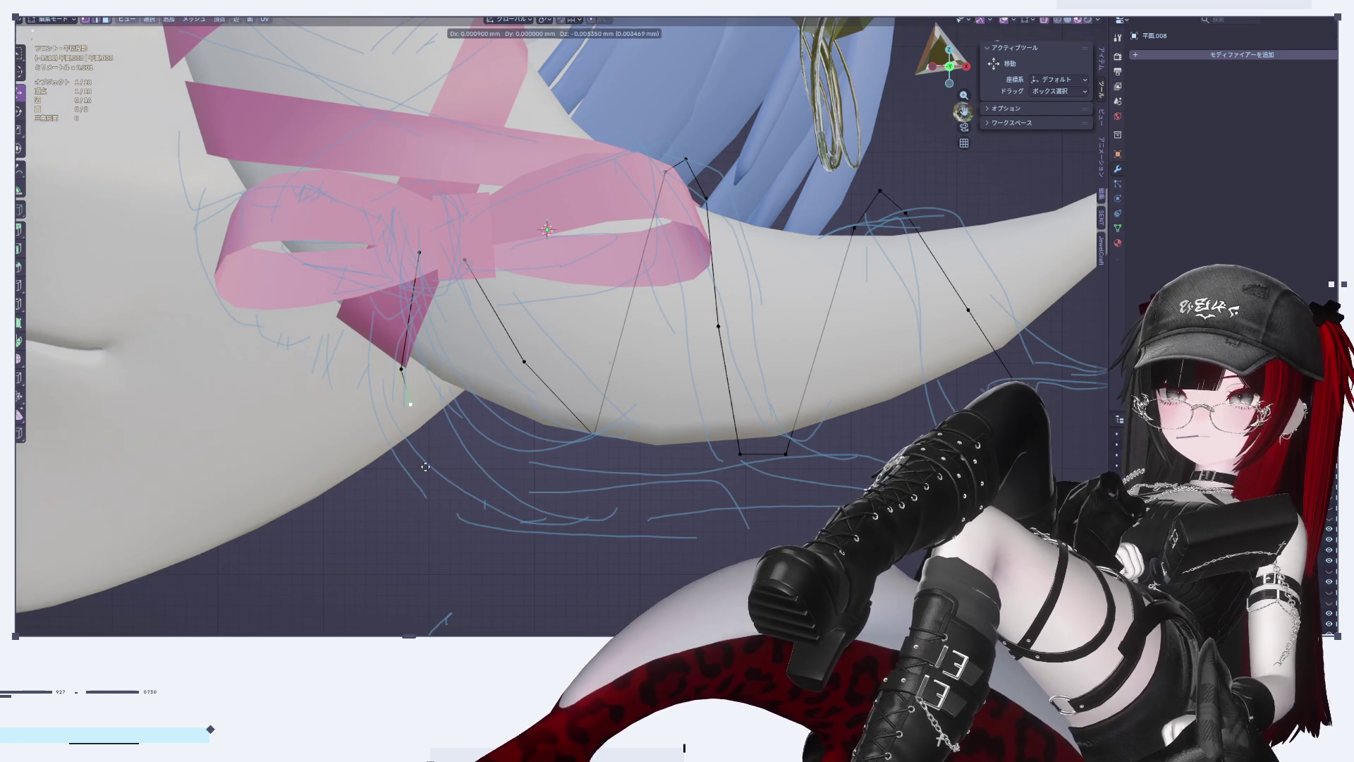
{"action": "left_click", "coordinate": [455, 531]}
{"action": "key", "text": "e"}
{"action": "left_click", "coordinate": [547, 583]}
{"action": "key", "text": "e"}
{"action": "left_click", "coordinate": [700, 504]}
{"action": "key", "text": "e"}
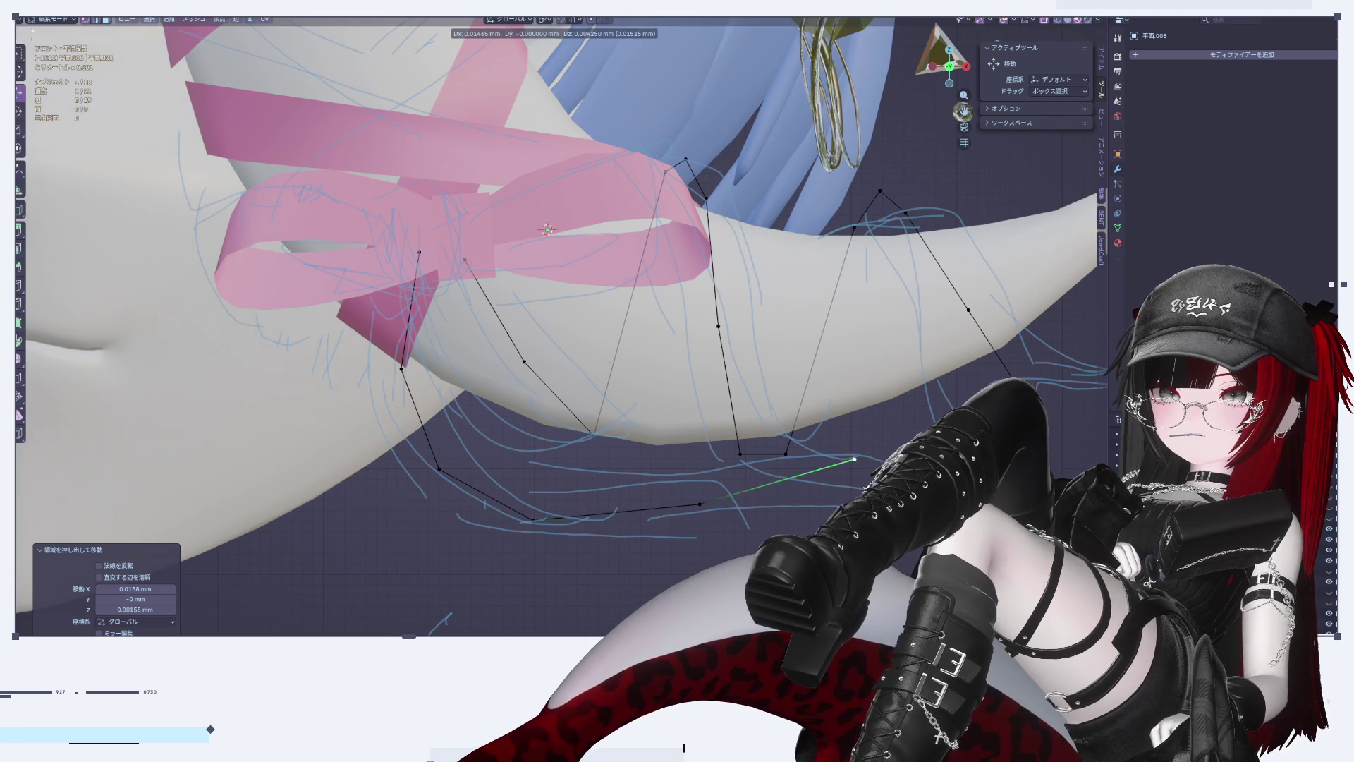
{"action": "left_click", "coordinate": [817, 475]}
{"action": "key", "text": "e"}
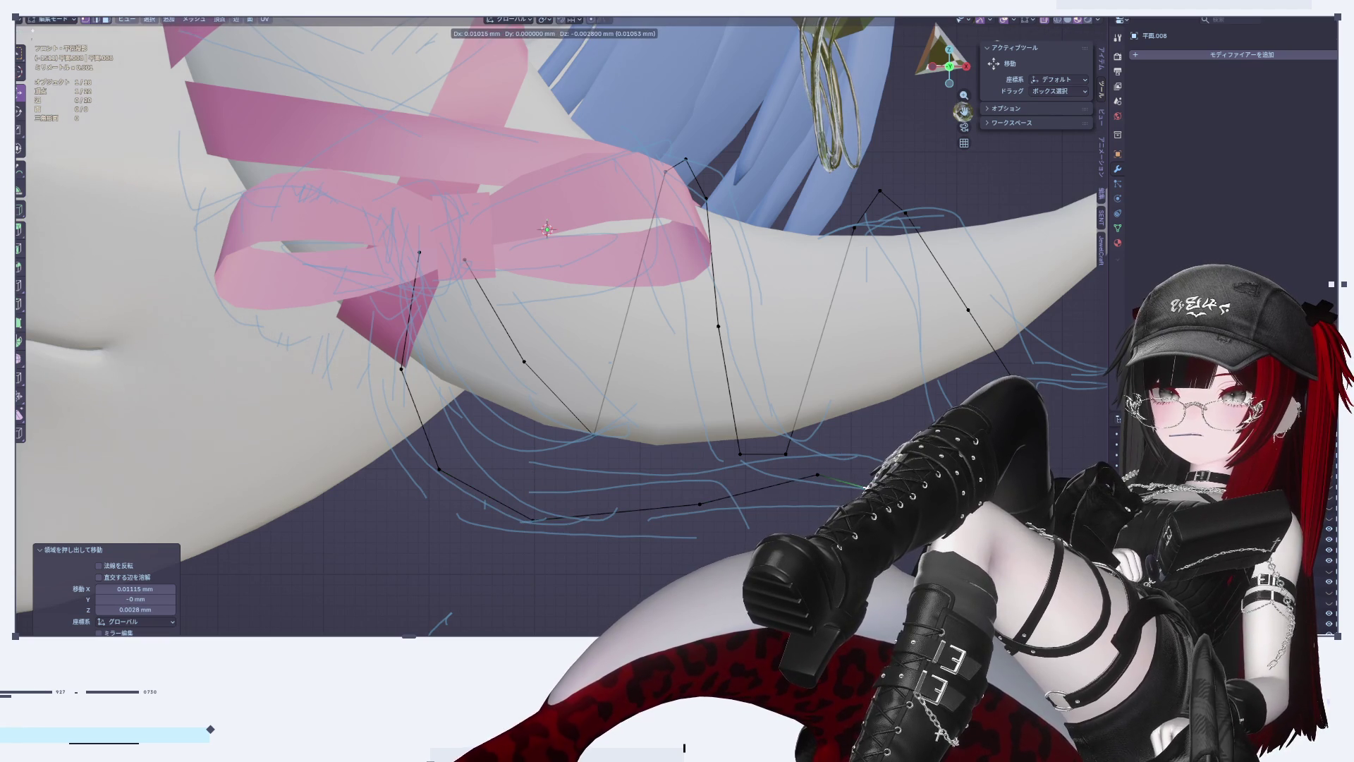
{"action": "left_click", "coordinate": [864, 487]}
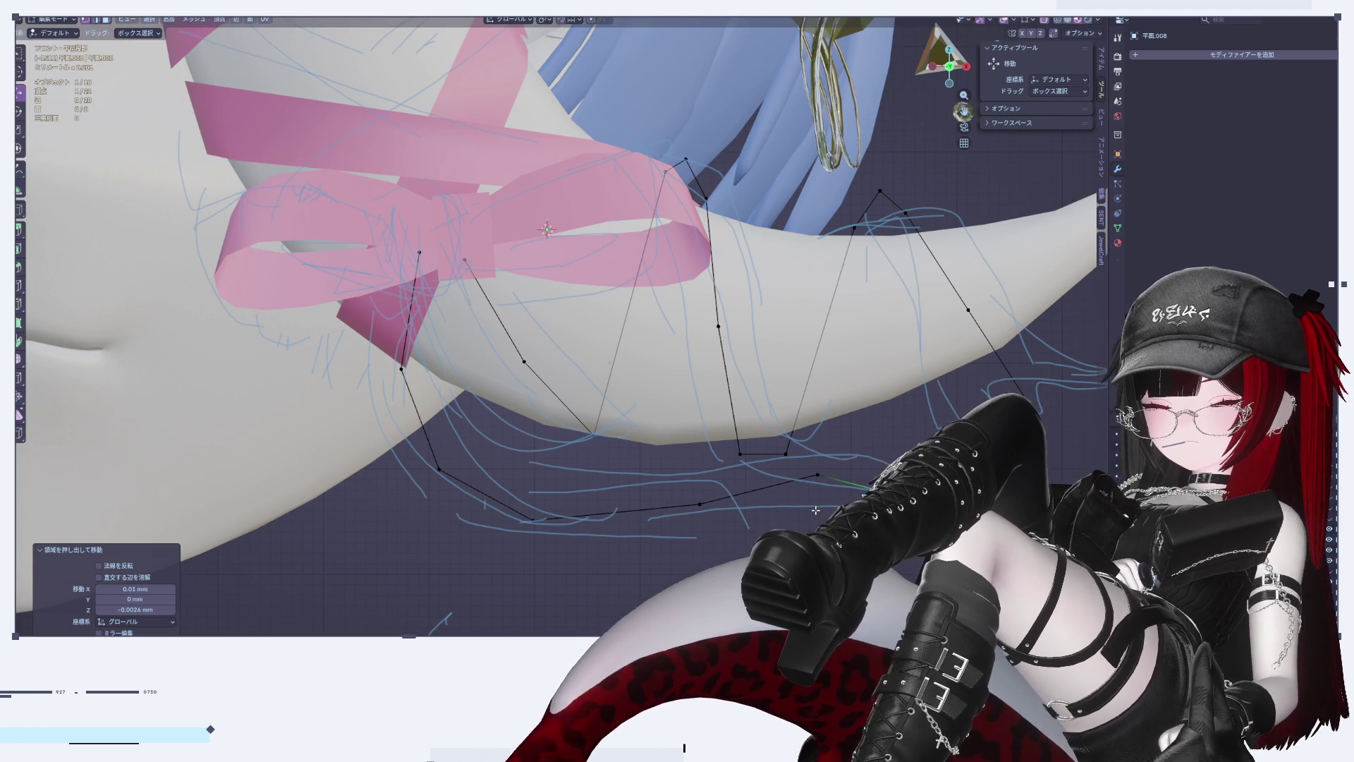
{"action": "key", "text": "Tab"}
{"action": "scroll", "coordinate": [695, 495], "scroll_direction": "down", "scroll_amount": 5}
{"action": "scroll", "coordinate": [537, 455], "scroll_direction": "up", "scroll_amount": 8}
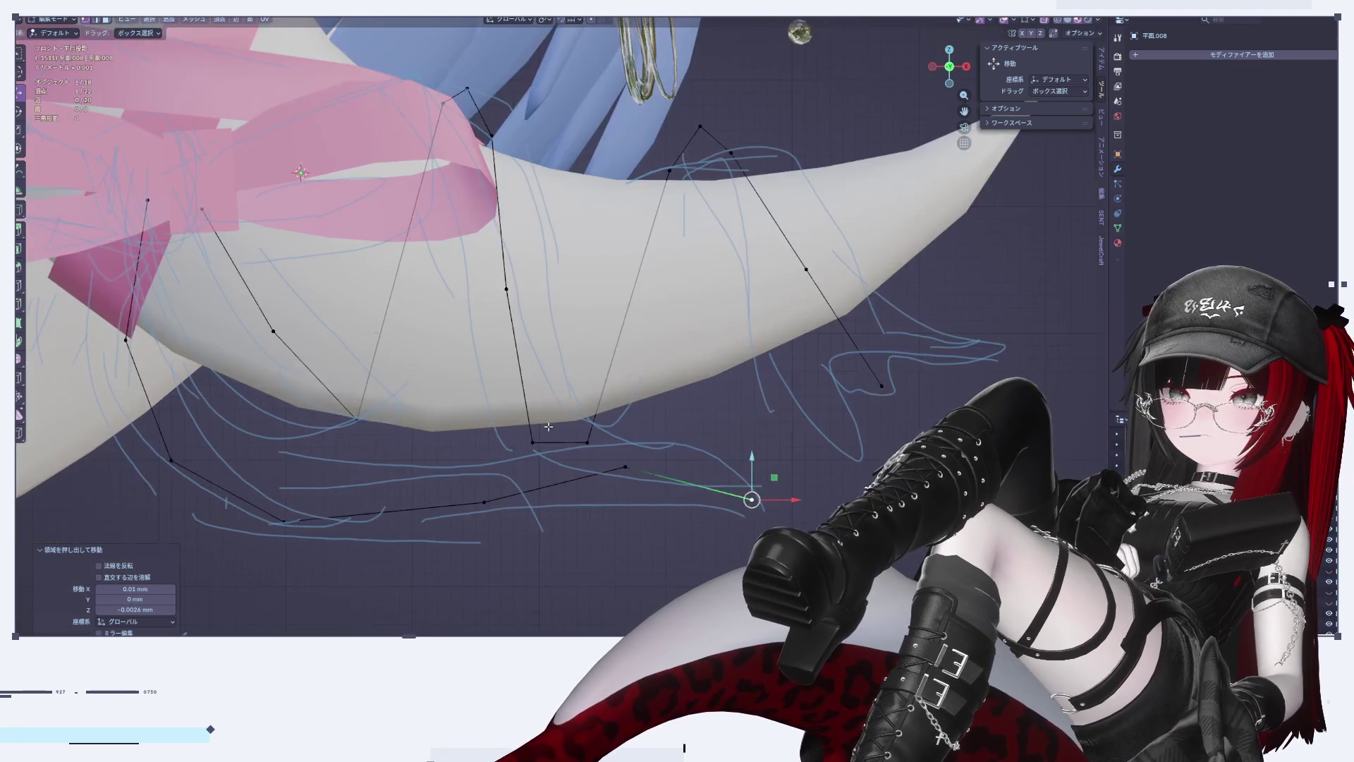
{"action": "key", "text": "Tab"}
Step: Select all path vertices and add a Subdivision Surface modifier displayed on the cage
{"action": "key", "text": "a"}
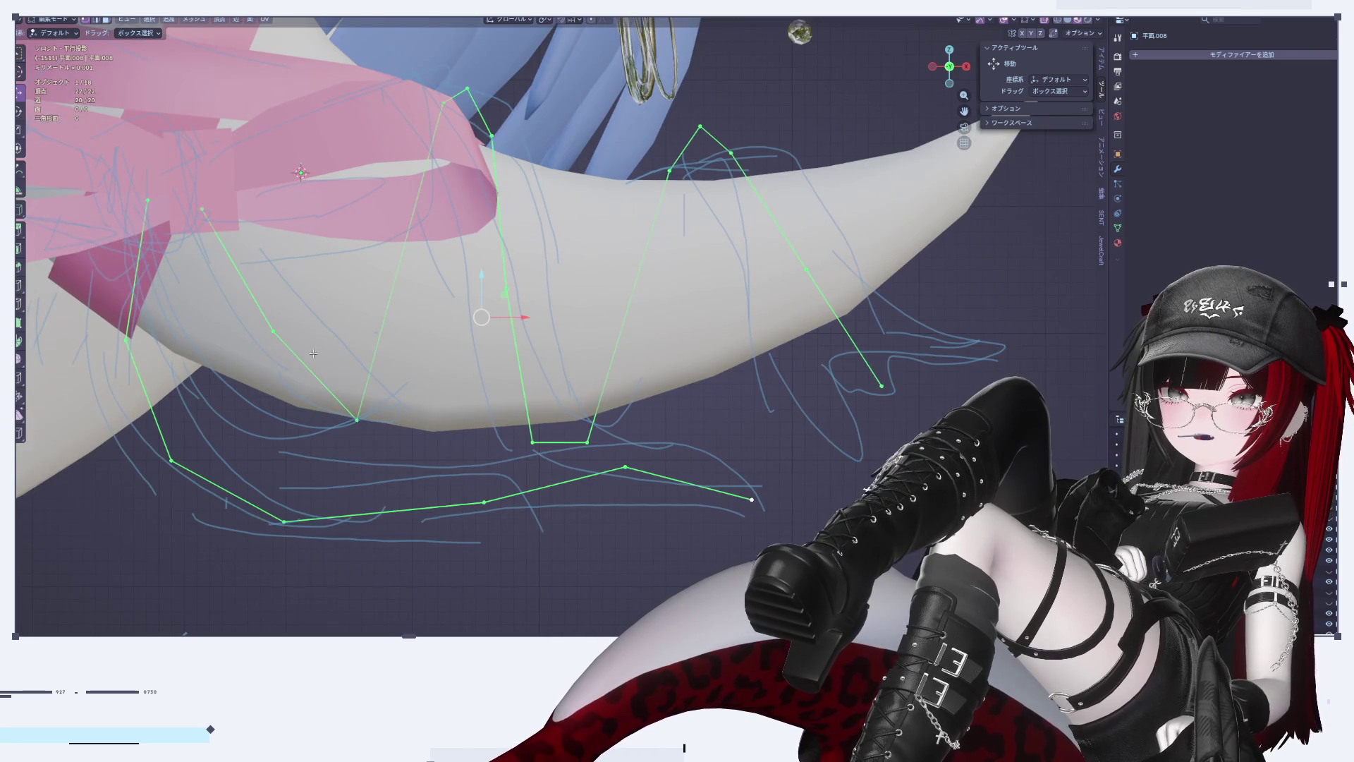
{"action": "middle_click_drag", "start_coordinate": [292, 352], "coordinate": [723, 232], "text": "shift"}
{"action": "left_click", "coordinate": [1225, 53]}
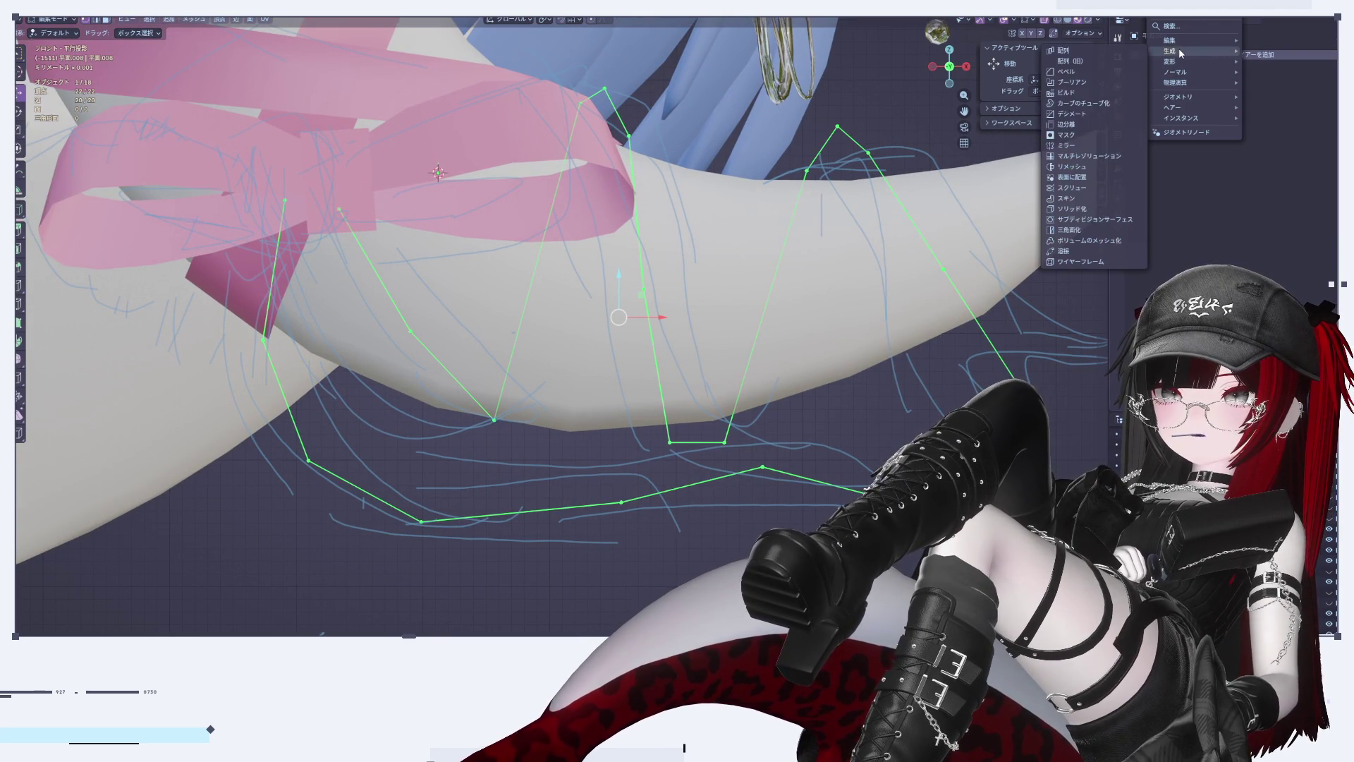
{"action": "left_click", "coordinate": [1097, 221]}
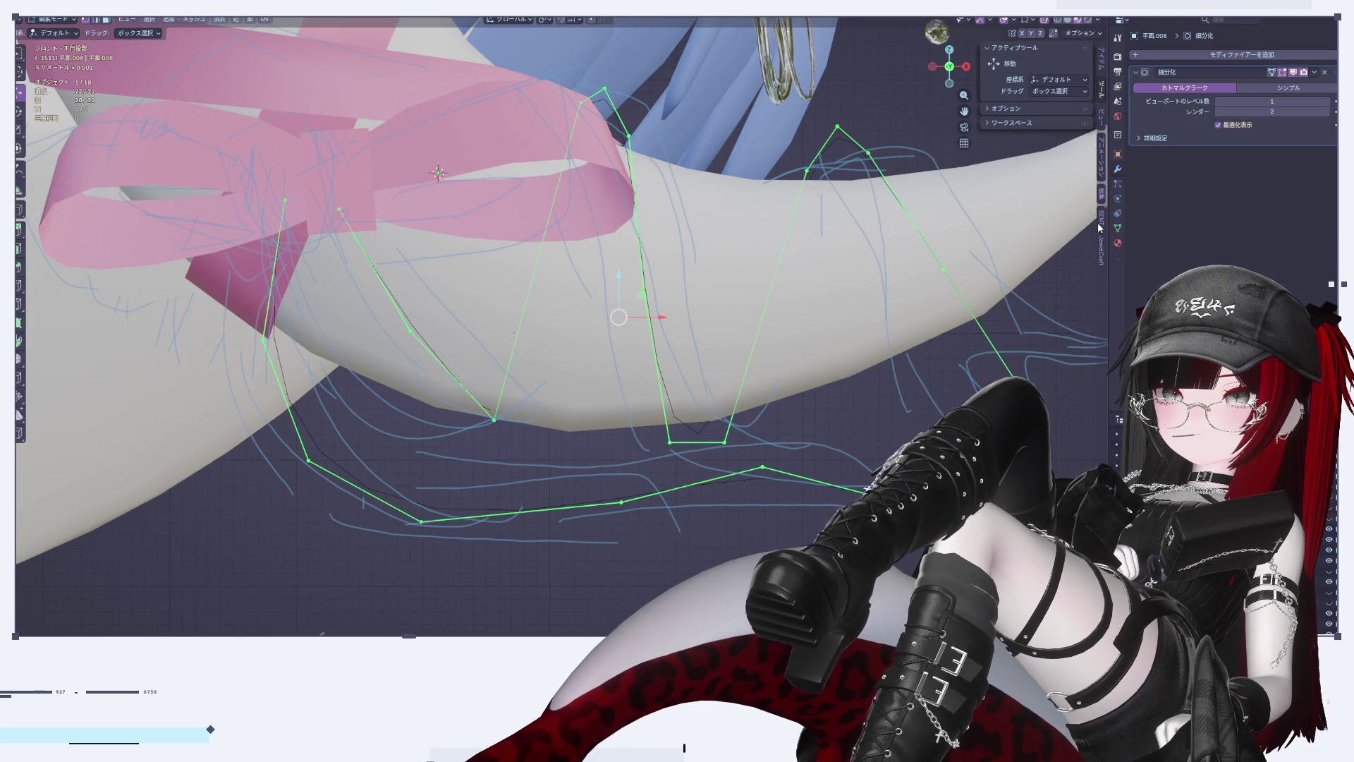
{"action": "left_click", "coordinate": [1273, 72]}
Step: Apply the Subdivision Surface modifier permanently to the tail mesh
{"action": "middle_click_drag", "start_coordinate": [841, 350], "coordinate": [808, 343], "text": "shift"}
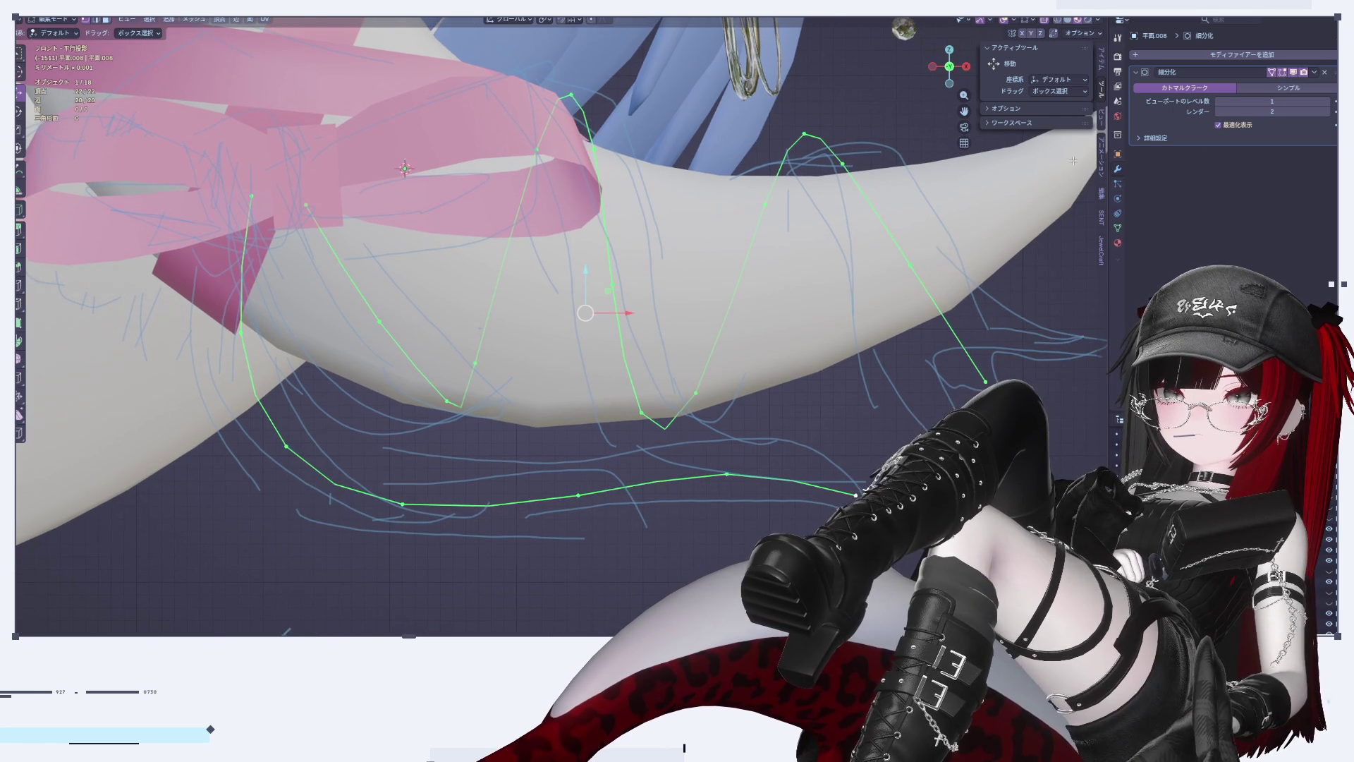
{"action": "key", "text": "Tab"}
{"action": "left_click", "coordinate": [1314, 72]}
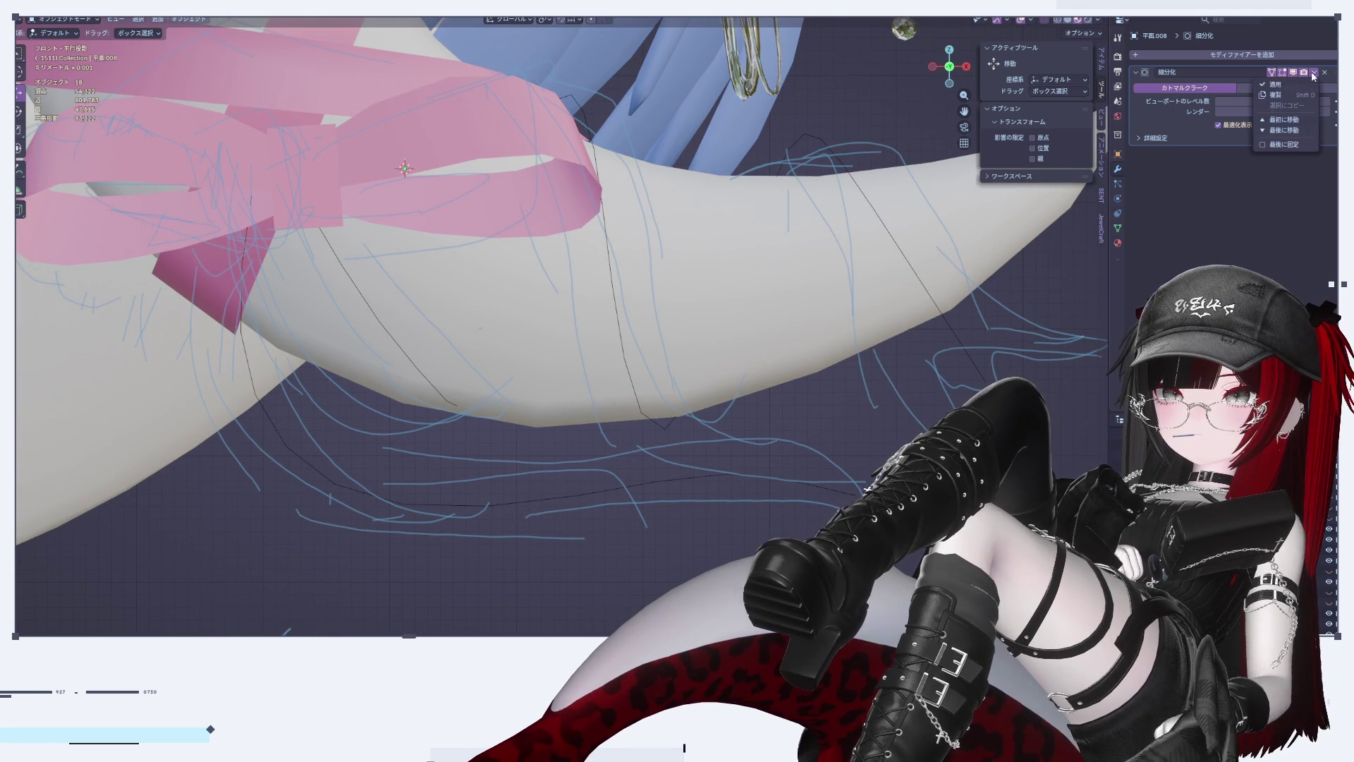
{"action": "left_click", "coordinate": [1290, 83]}
{"action": "key", "text": "Tab"}
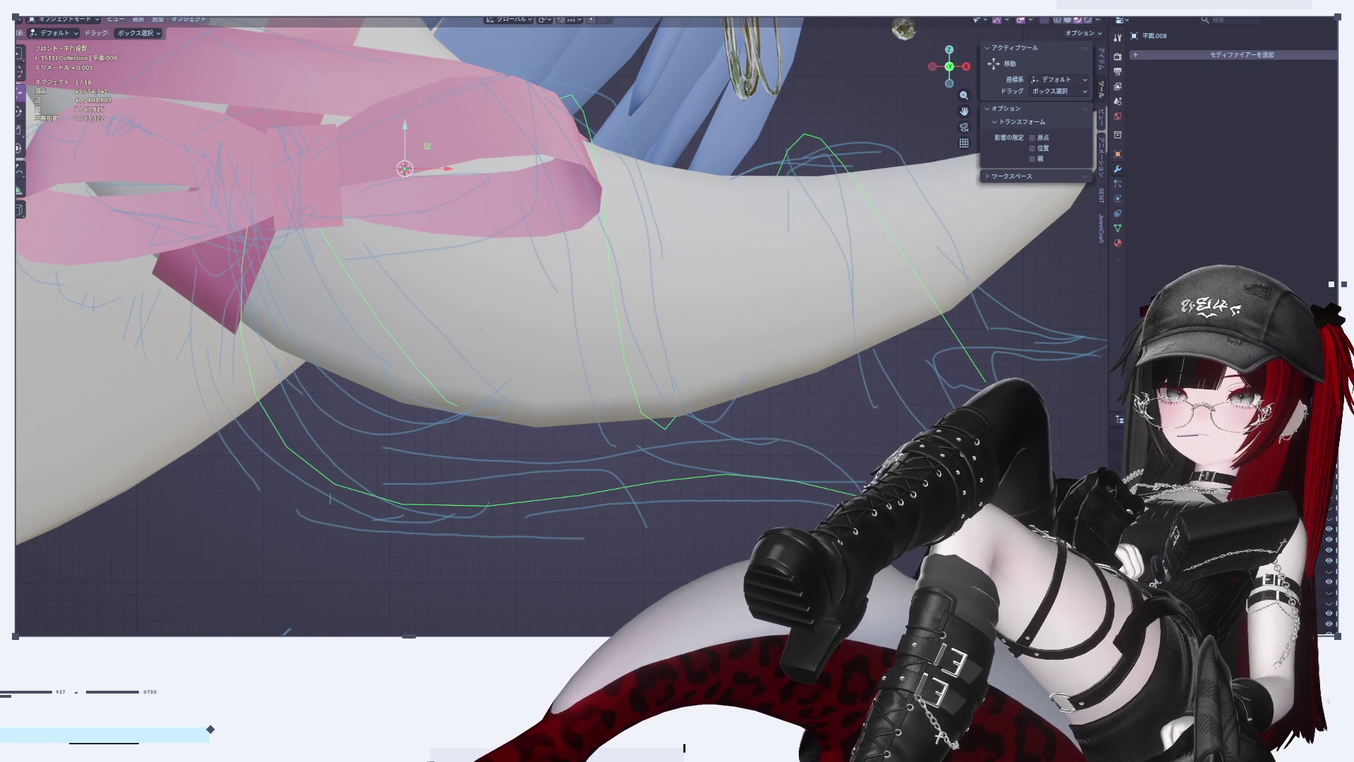
Step: Convert the mesh paths to a curve via Object > Convert and show its Curve Data bevel settings
{"action": "left_click", "coordinate": [181, 21]}
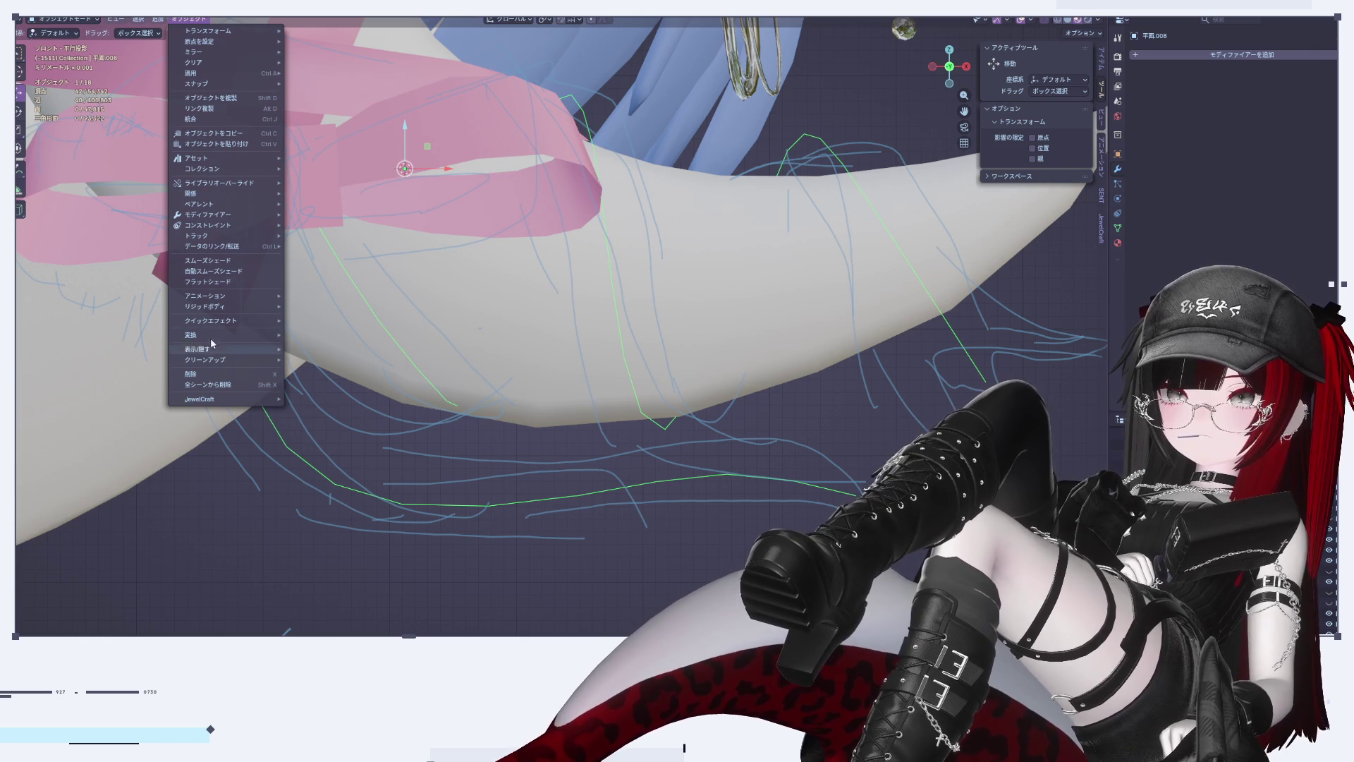
{"action": "mouse_move", "coordinate": [233, 335]}
{"action": "left_click", "coordinate": [333, 347]}
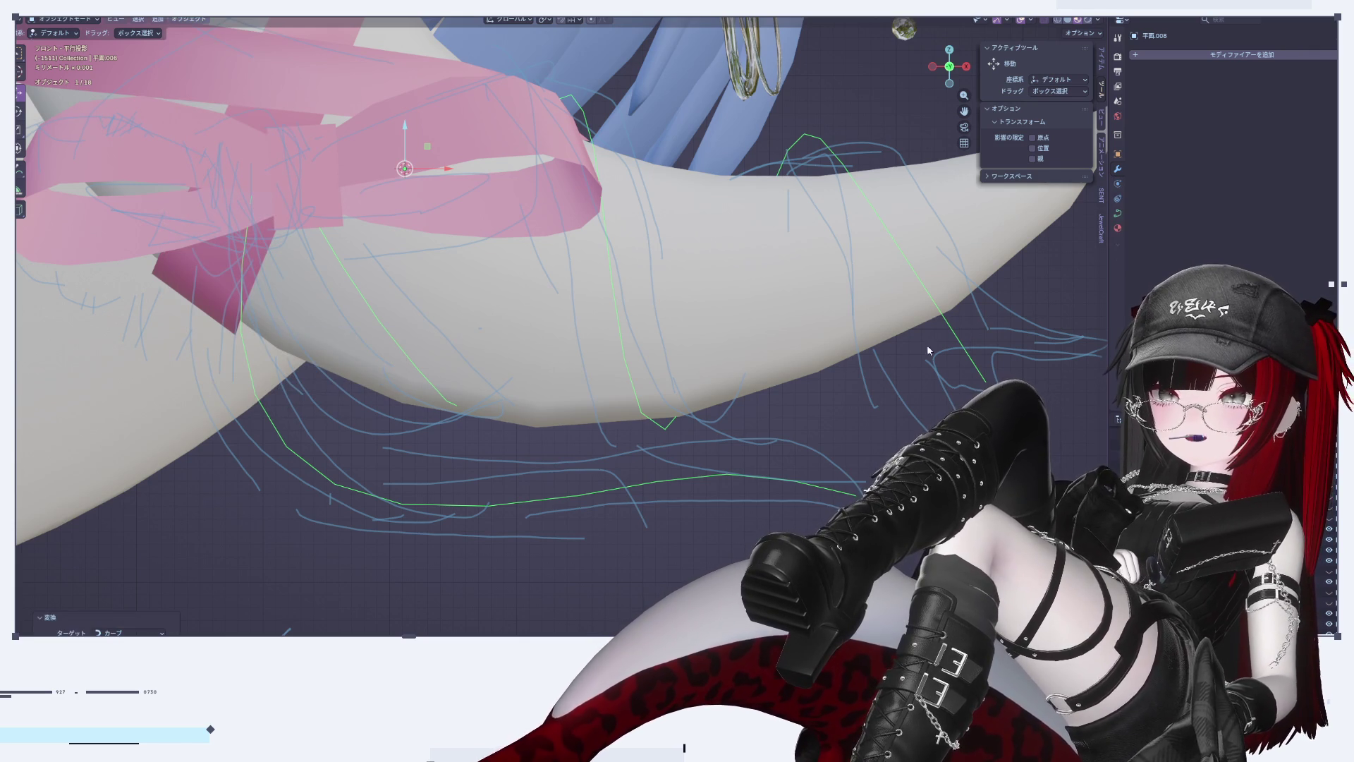
{"action": "left_click", "coordinate": [1118, 215]}
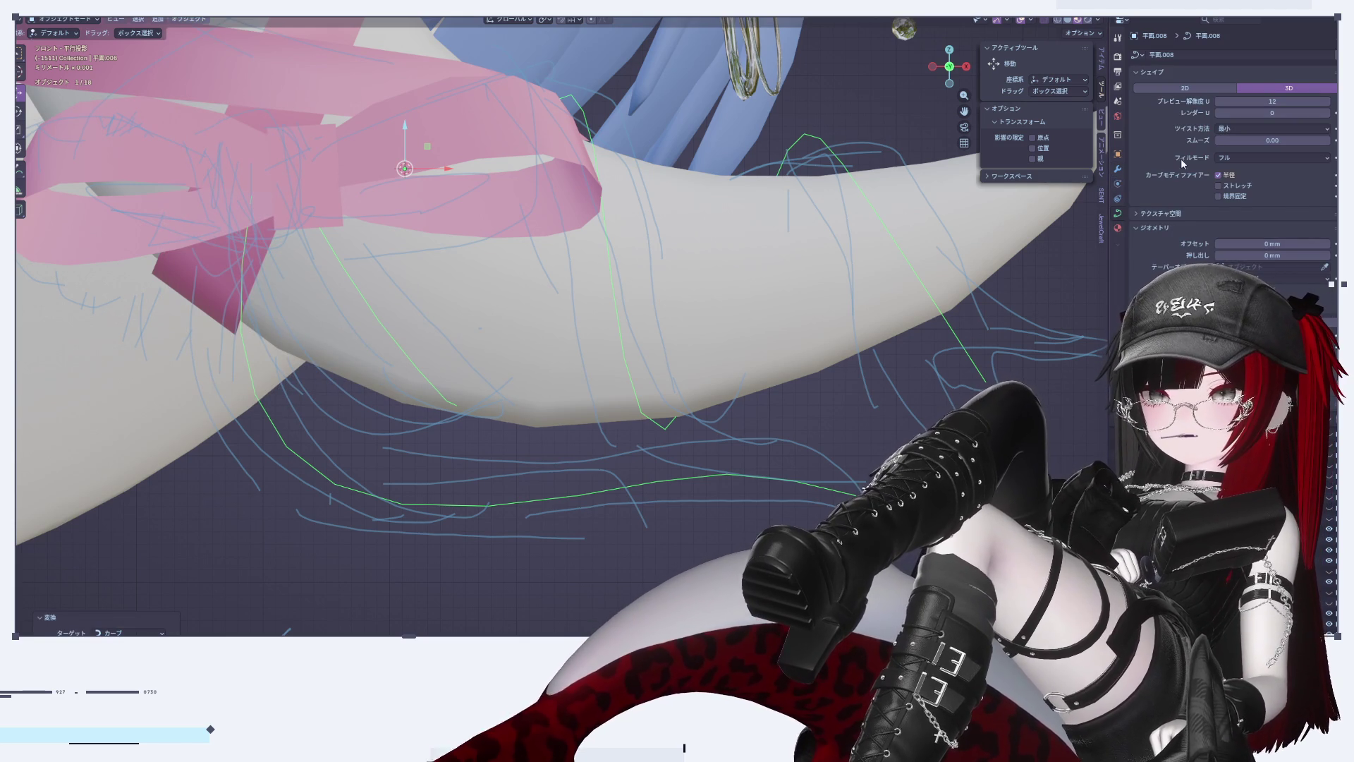
{"action": "scroll", "coordinate": [1199, 307], "scroll_direction": "down", "scroll_amount": 3}
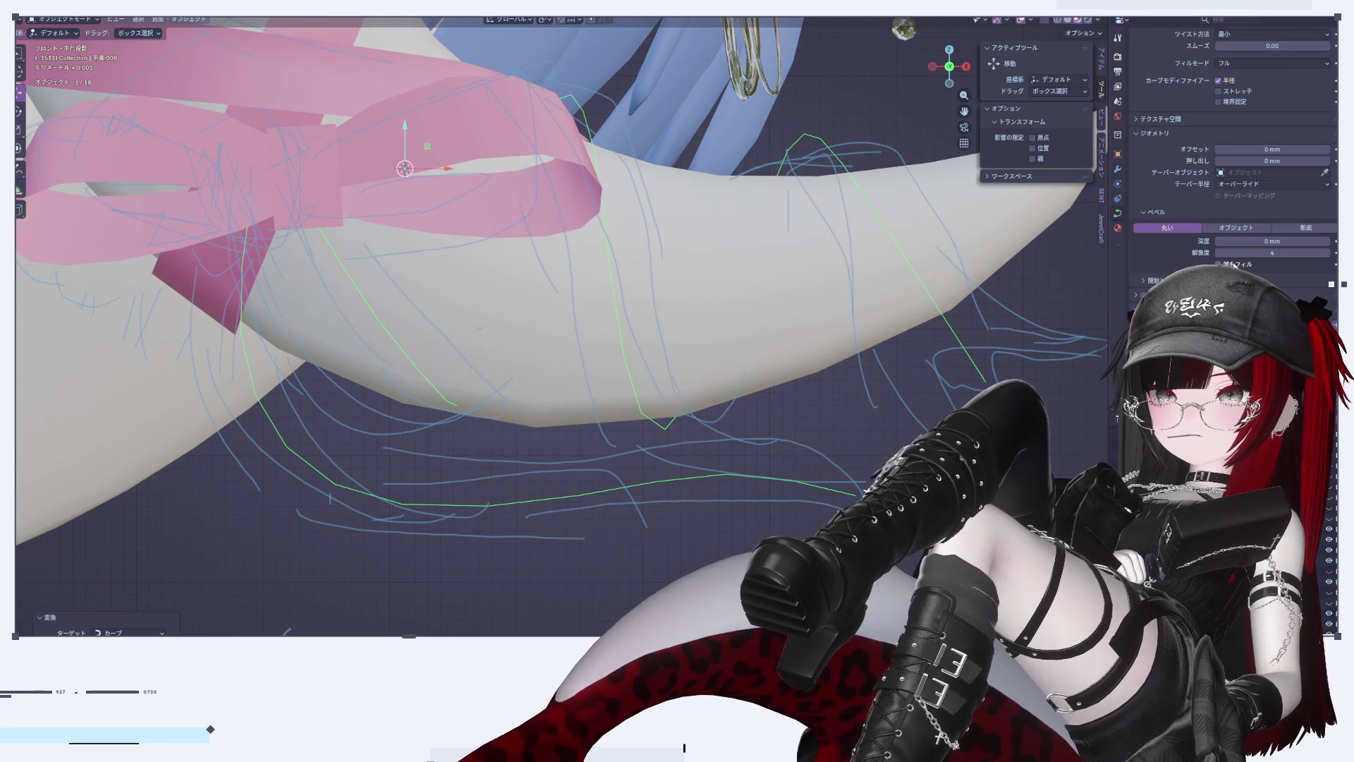
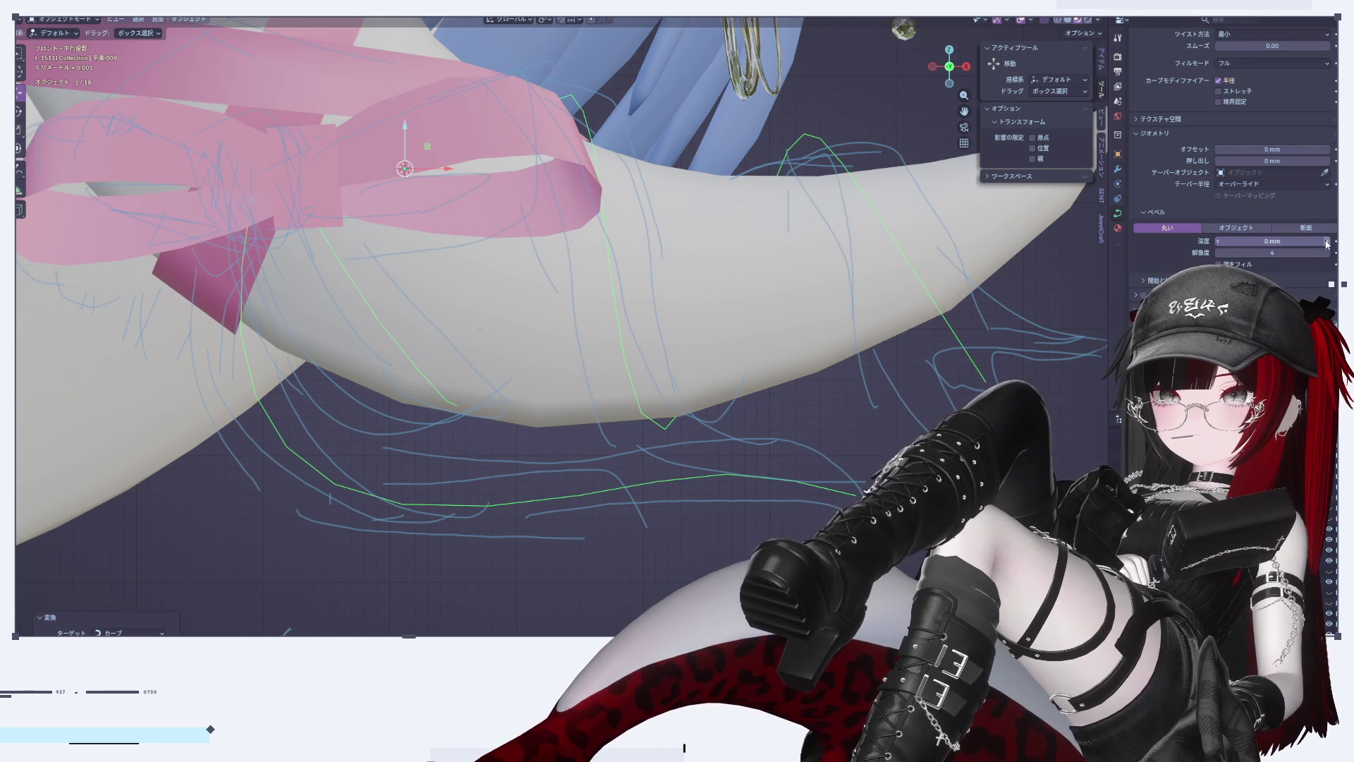
Step: Test a round Bevel Depth tube with coarser resolution on the curve, then undo it
{"action": "left_click", "coordinate": [1320, 243]}
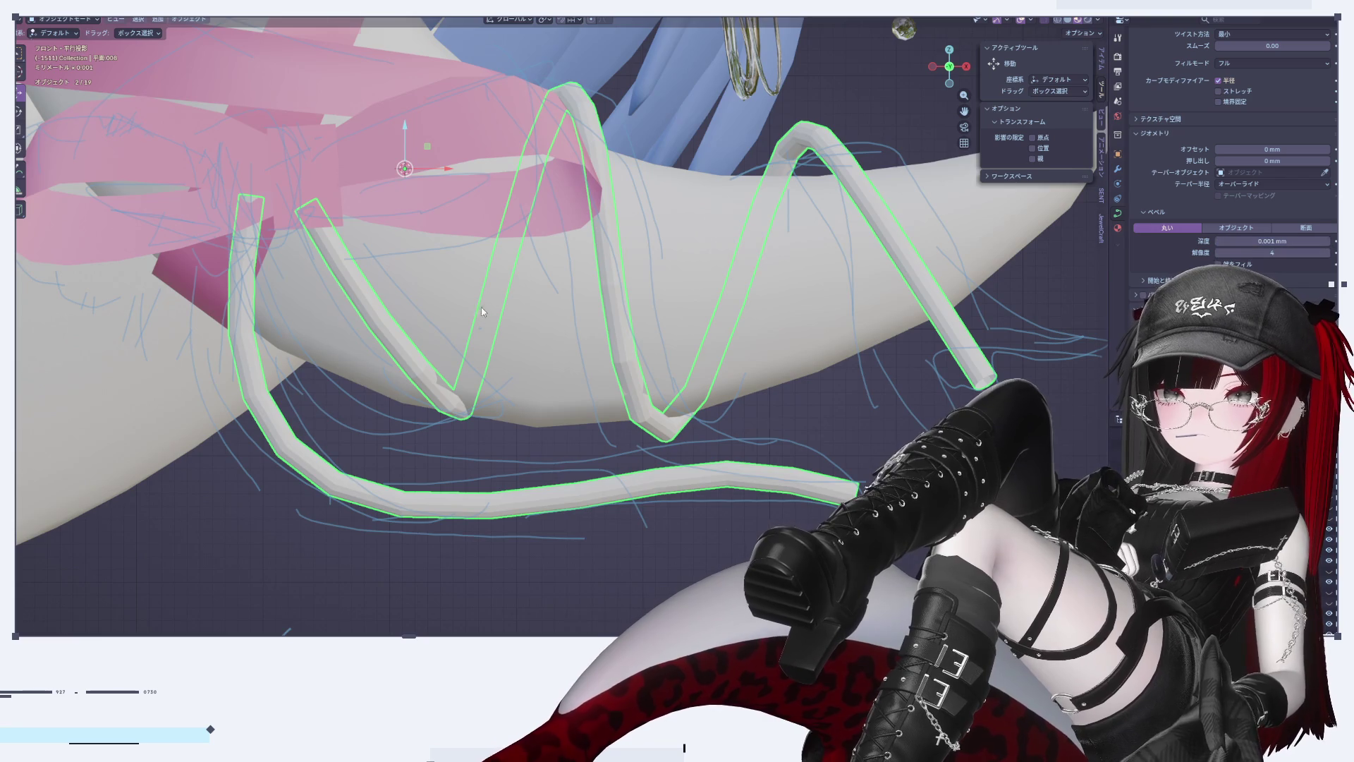
{"action": "scroll", "coordinate": [508, 332], "scroll_direction": "down", "scroll_amount": 3}
{"action": "scroll", "coordinate": [508, 329], "scroll_direction": "up", "scroll_amount": 4}
{"action": "left_click", "coordinate": [1220, 253]}
{"action": "left_click", "coordinate": [1219, 254]}
{"action": "left_click", "coordinate": [1220, 254]}
{"action": "left_click", "coordinate": [1219, 253]}
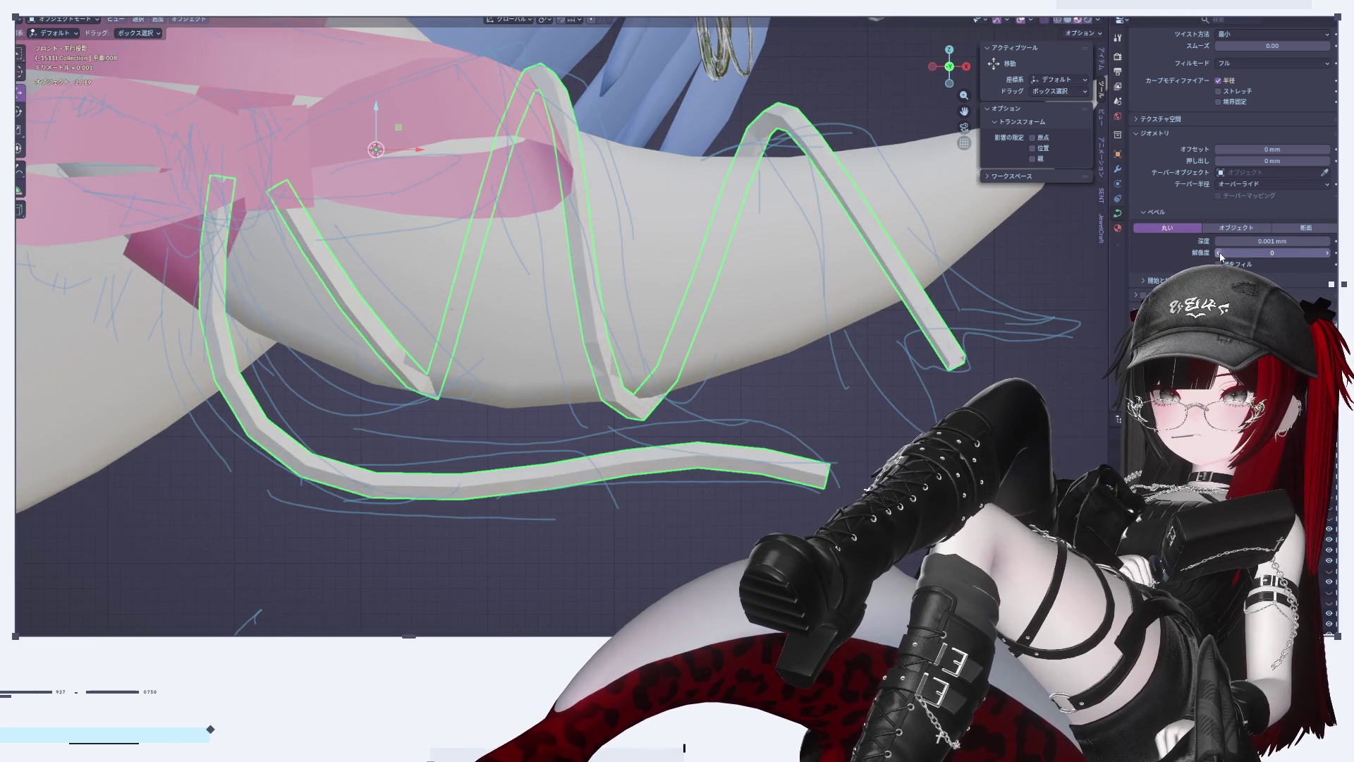
{"action": "key", "text": "ctrl+z"}
{"action": "mouse_move", "coordinate": [945, 377]}
{"action": "middle_mouse_down"}
{"action": "mouse_move", "coordinate": [885, 377]}
{"action": "mouse_move", "coordinate": [948, 382]}
{"action": "middle_mouse_up"}
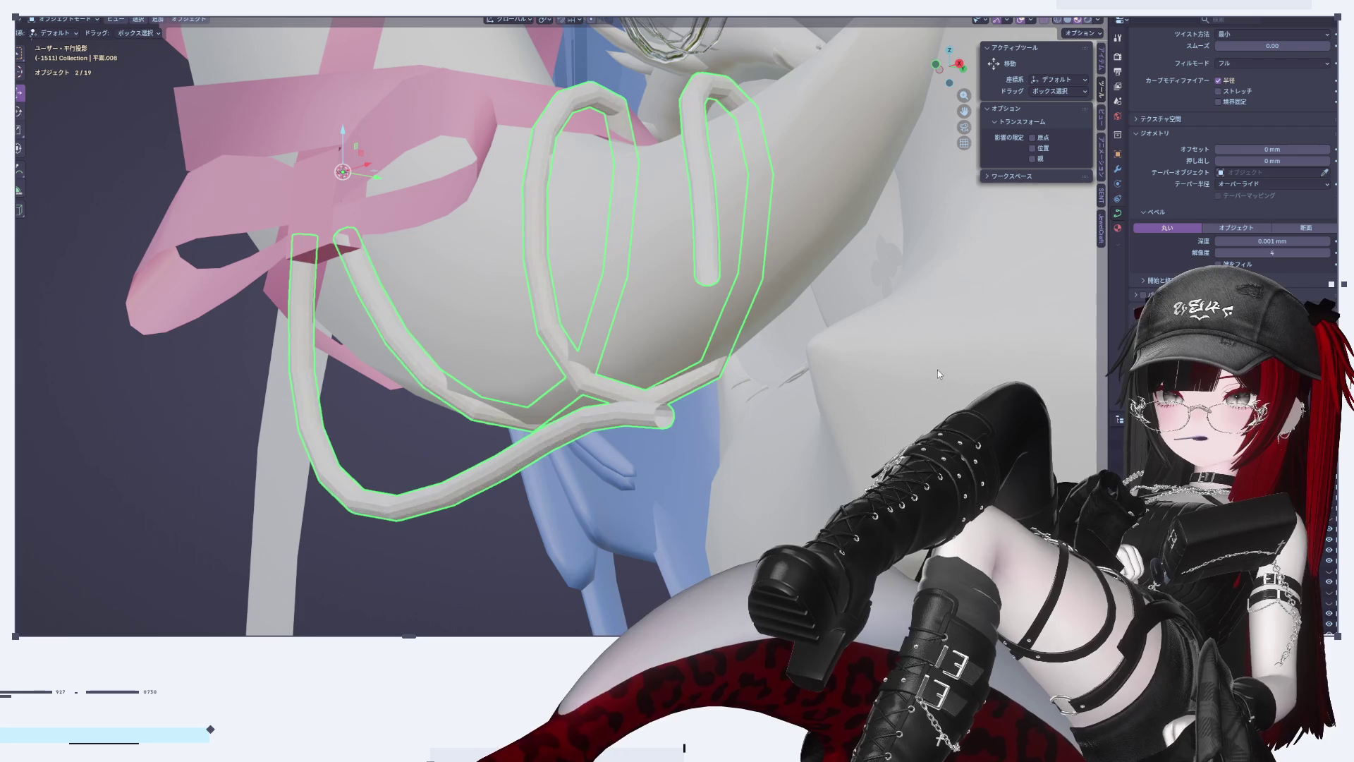
{"action": "key", "text": "ctrl+z"}
Step: Give the curve a flat 0.002 mm Extrude and enter Edit Mode with all points deselected
{"action": "scroll", "coordinate": [1230, 230], "scroll_direction": "up", "scroll_amount": 4}
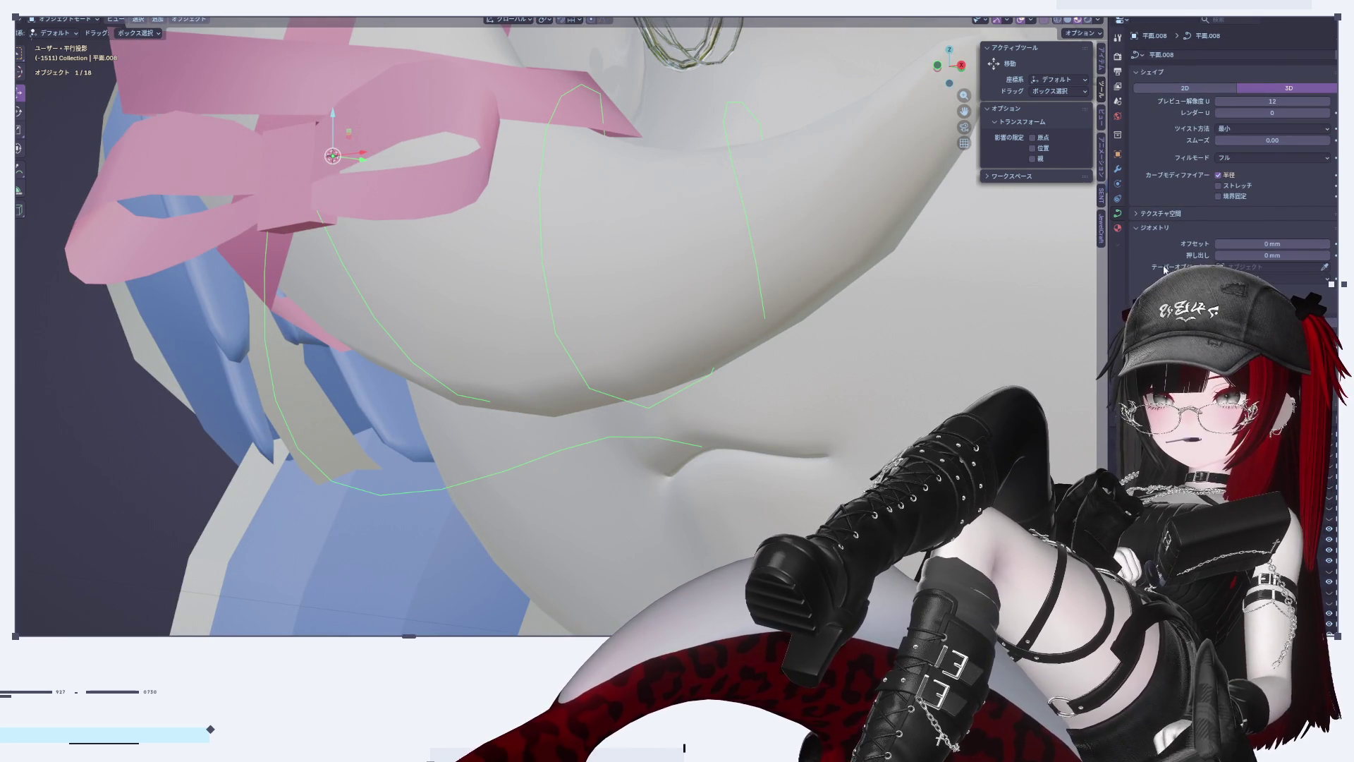
{"action": "middle_click_drag", "start_coordinate": [728, 342], "coordinate": [741, 317], "text": "shift"}
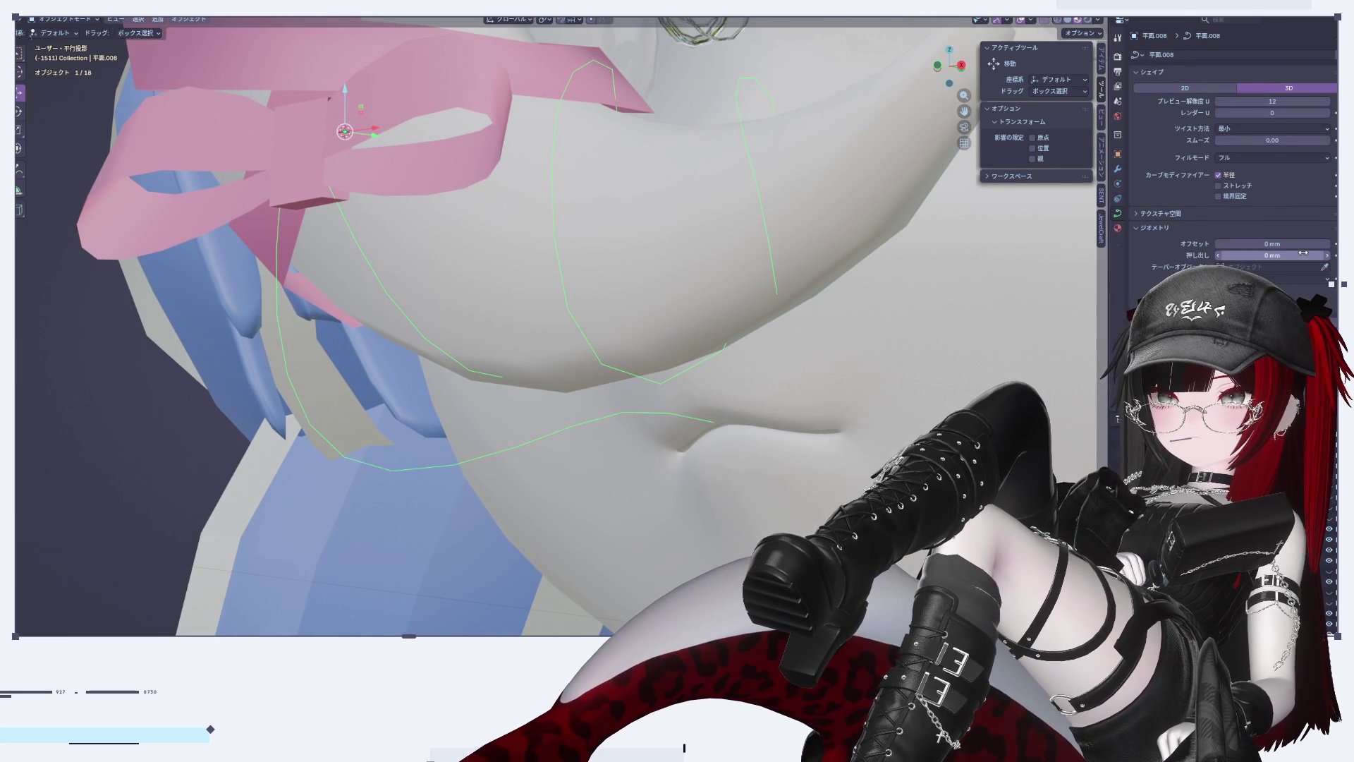
{"action": "left_click", "coordinate": [1328, 255]}
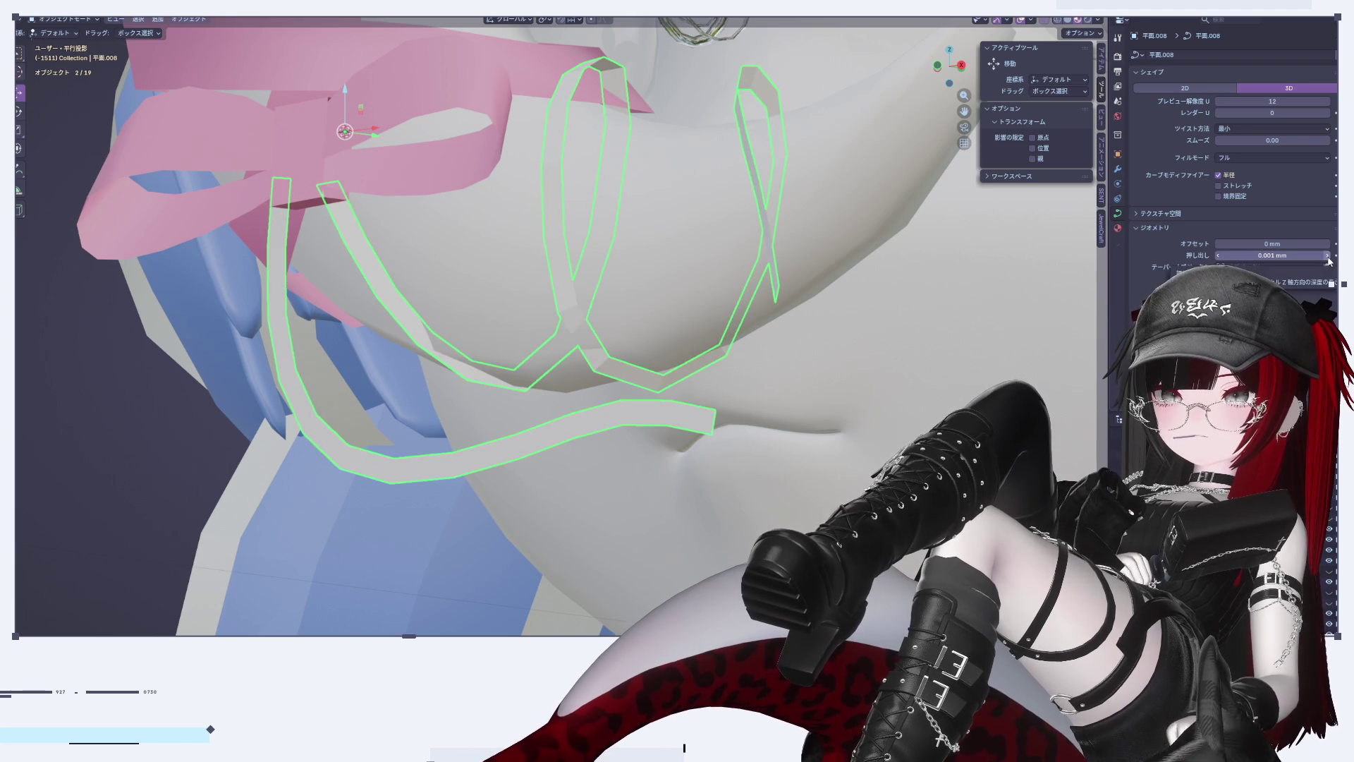
{"action": "left_click", "coordinate": [1328, 255]}
{"action": "key", "text": "Tab"}
{"action": "mouse_move", "coordinate": [649, 404]}
{"action": "middle_mouse_down"}
{"action": "mouse_move", "coordinate": [769, 400]}
{"action": "mouse_move", "coordinate": [828, 459]}
{"action": "middle_mouse_up"}
{"action": "key", "text": "alt+a"}
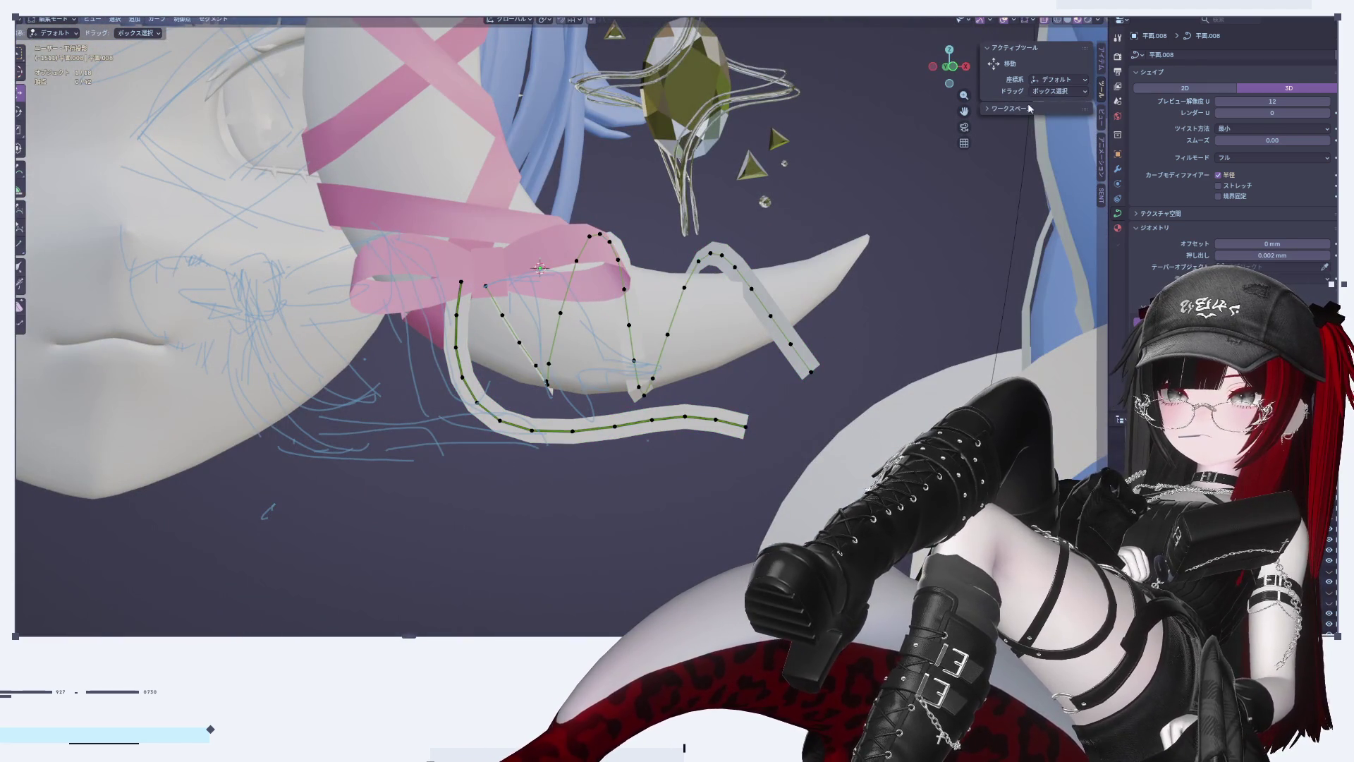
Step: Back in Object Mode, select the ribbon curve and assign it the マテリアル material
{"action": "left_click", "coordinate": [965, 66]}
{"action": "left_click", "coordinate": [933, 67]}
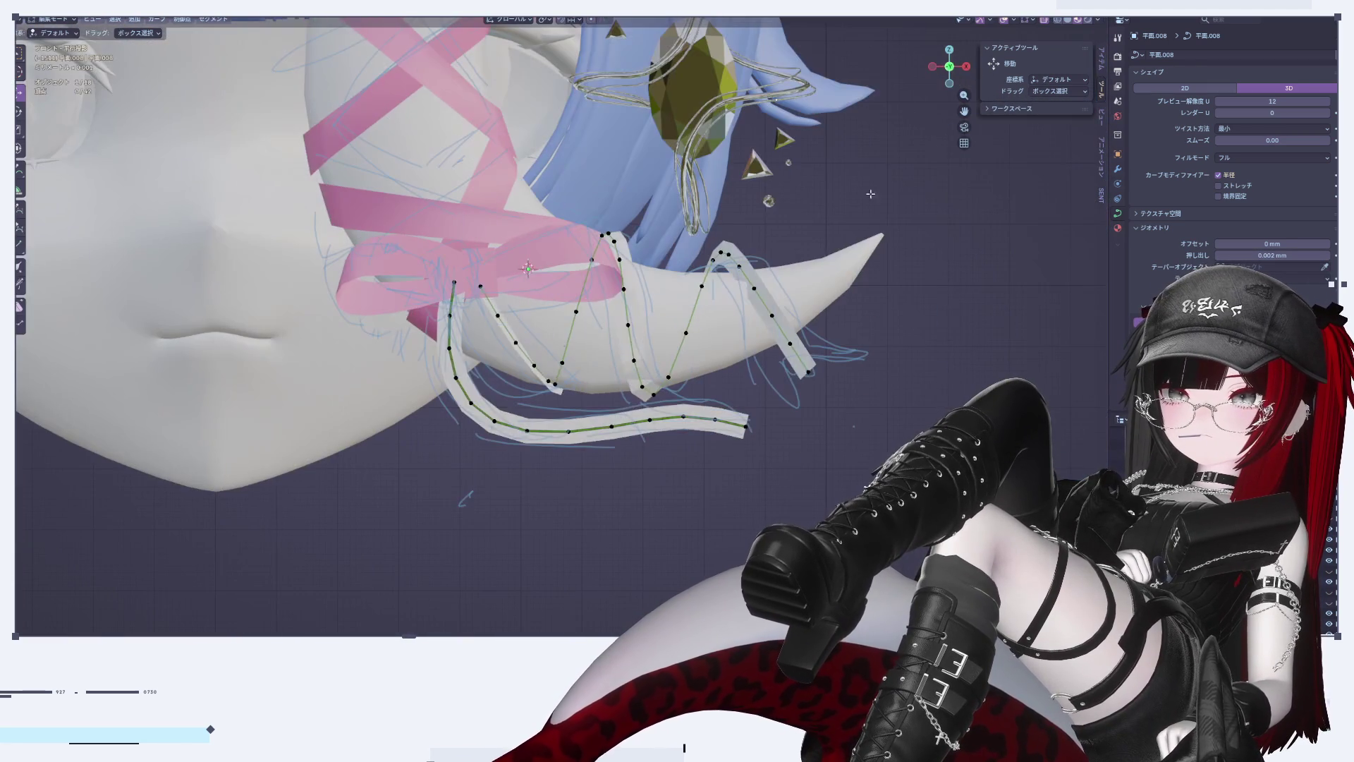
{"action": "key", "text": "Tab"}
{"action": "scroll", "coordinate": [490, 522], "scroll_direction": "up", "scroll_amount": 2}
{"action": "left_click", "coordinate": [760, 372]}
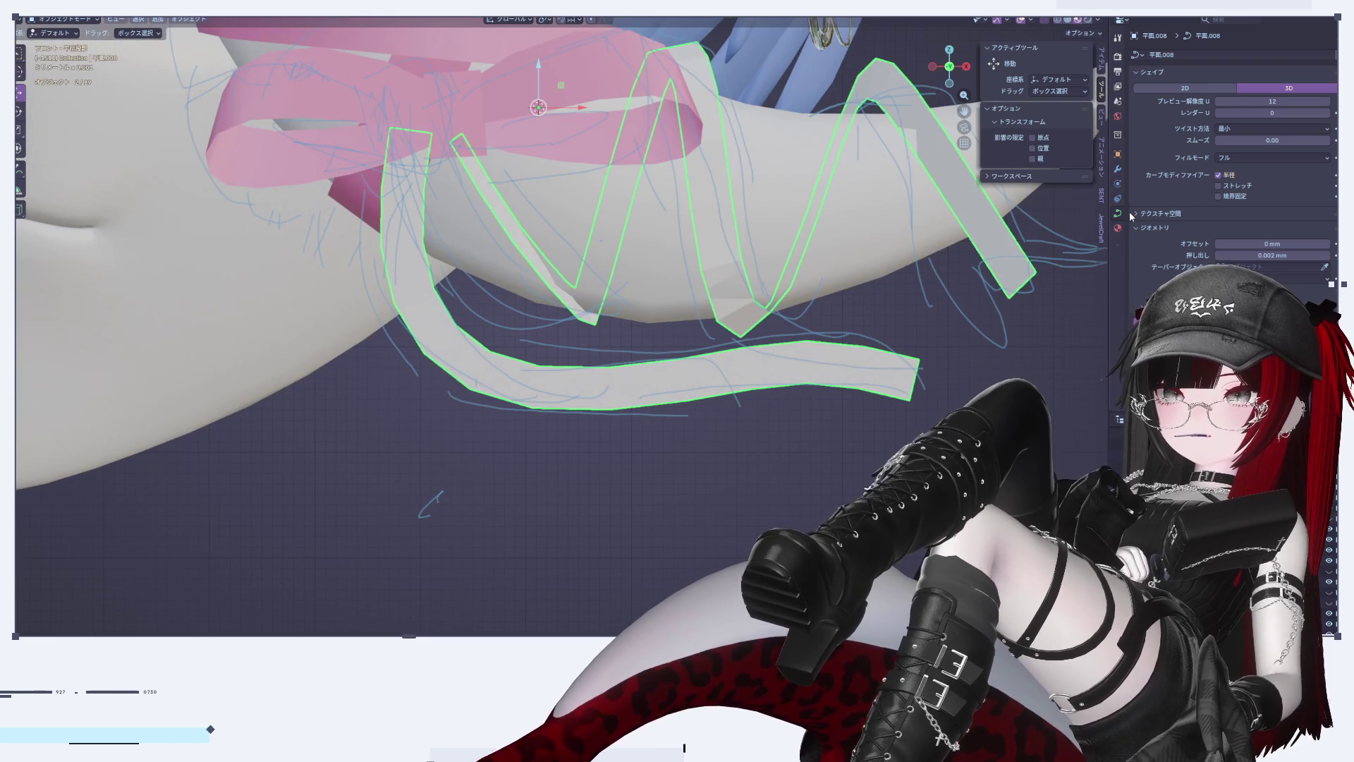
{"action": "left_click", "coordinate": [1119, 228]}
{"action": "left_click", "coordinate": [1136, 100]}
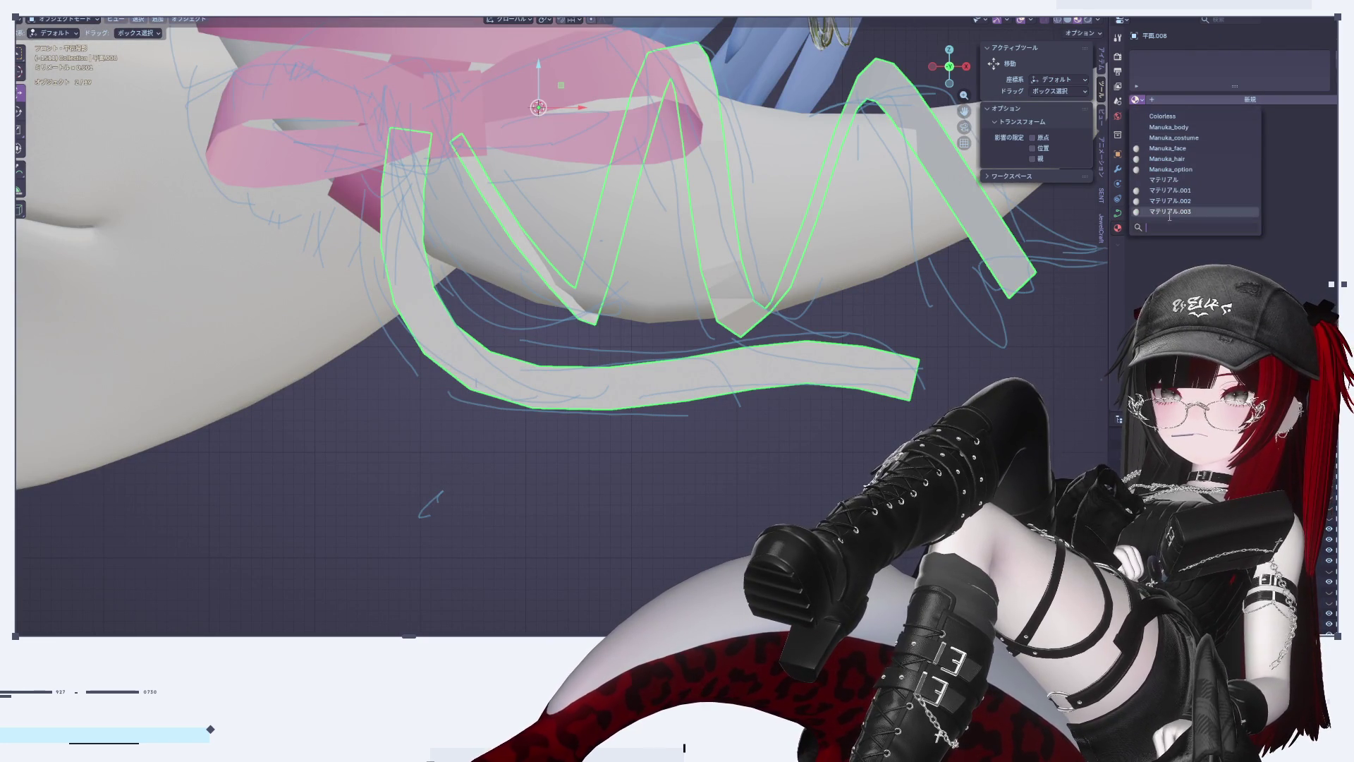
{"action": "left_click", "coordinate": [1185, 180]}
Step: Try the Colorless and Manuka_body materials, then settle on the pink マテリアル.003
{"action": "middle_click_drag", "start_coordinate": [1046, 192], "coordinate": [1030, 253], "text": "shift"}
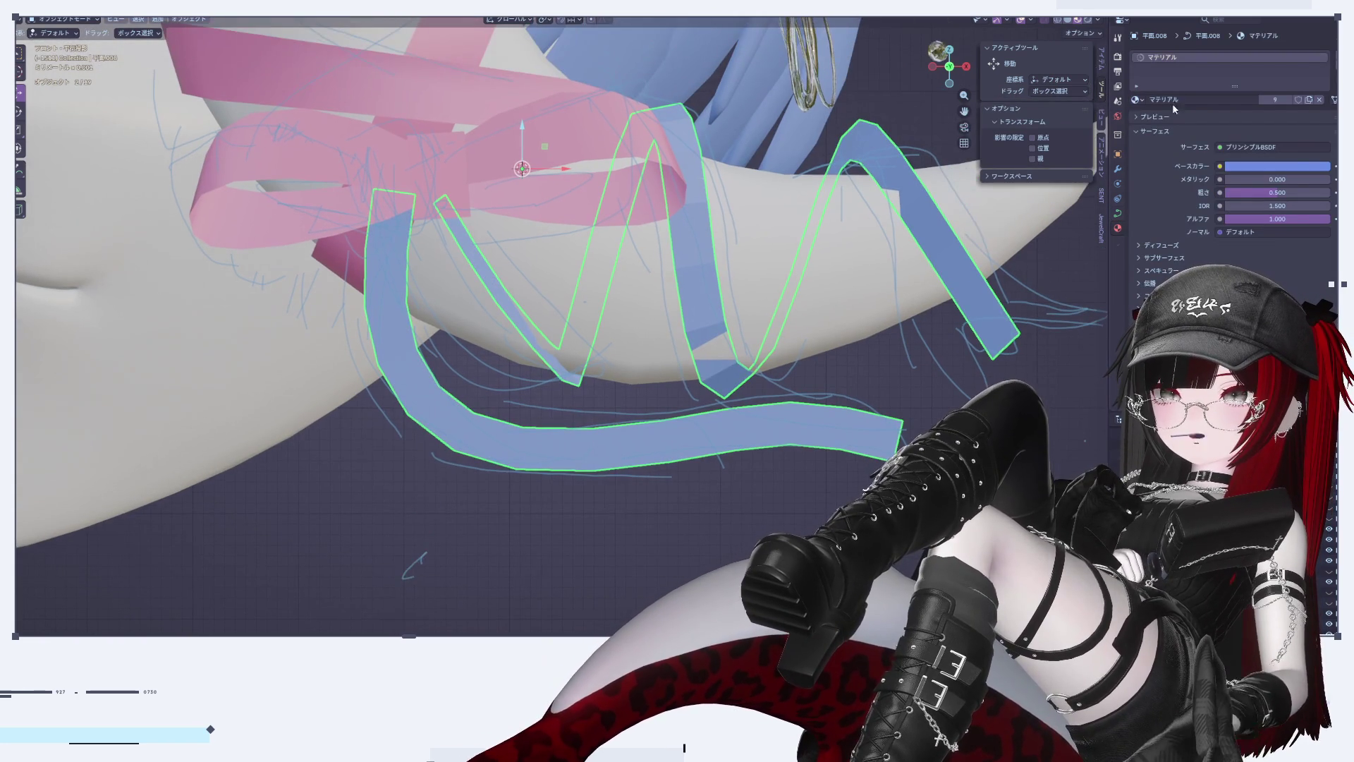
{"action": "left_click", "coordinate": [1136, 99]}
{"action": "left_click", "coordinate": [1163, 117]}
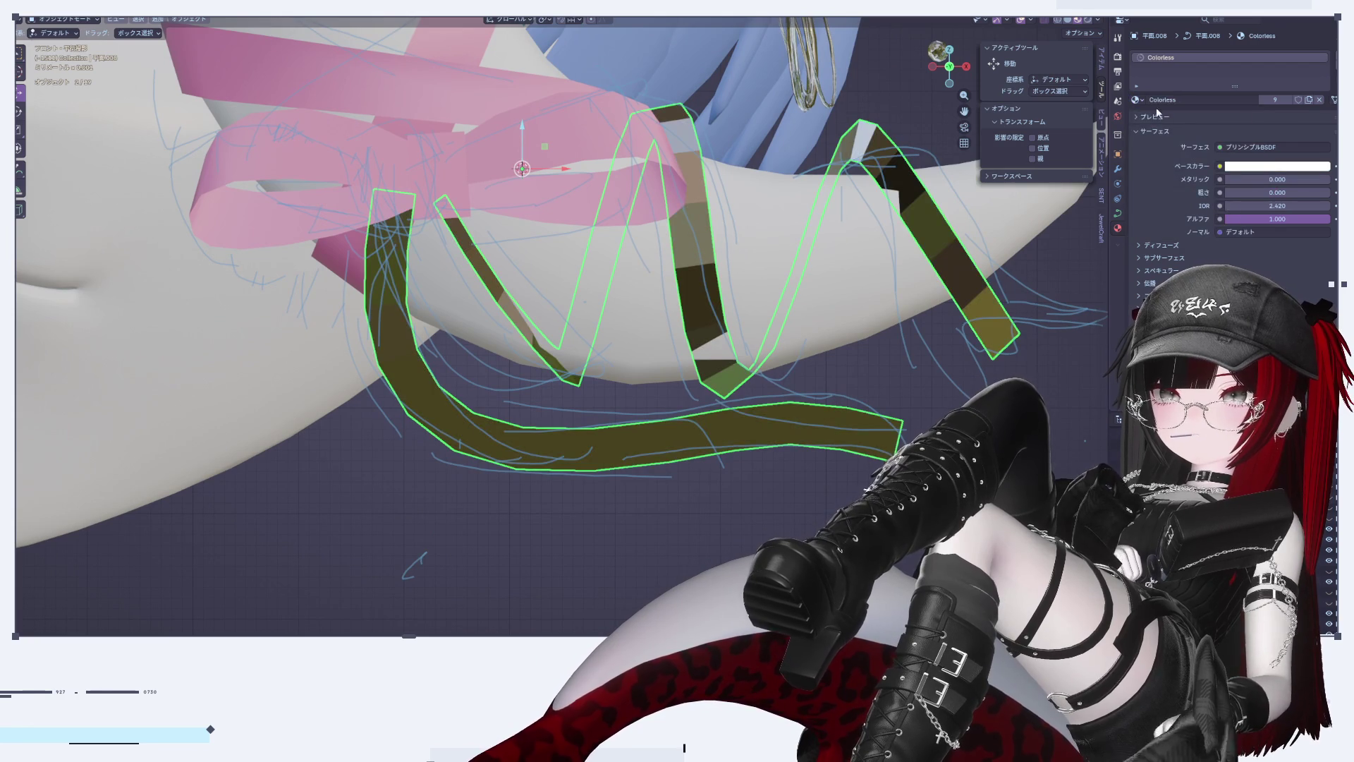
{"action": "left_click", "coordinate": [1135, 100]}
{"action": "left_click", "coordinate": [1161, 127]}
{"action": "left_click", "coordinate": [1136, 99]}
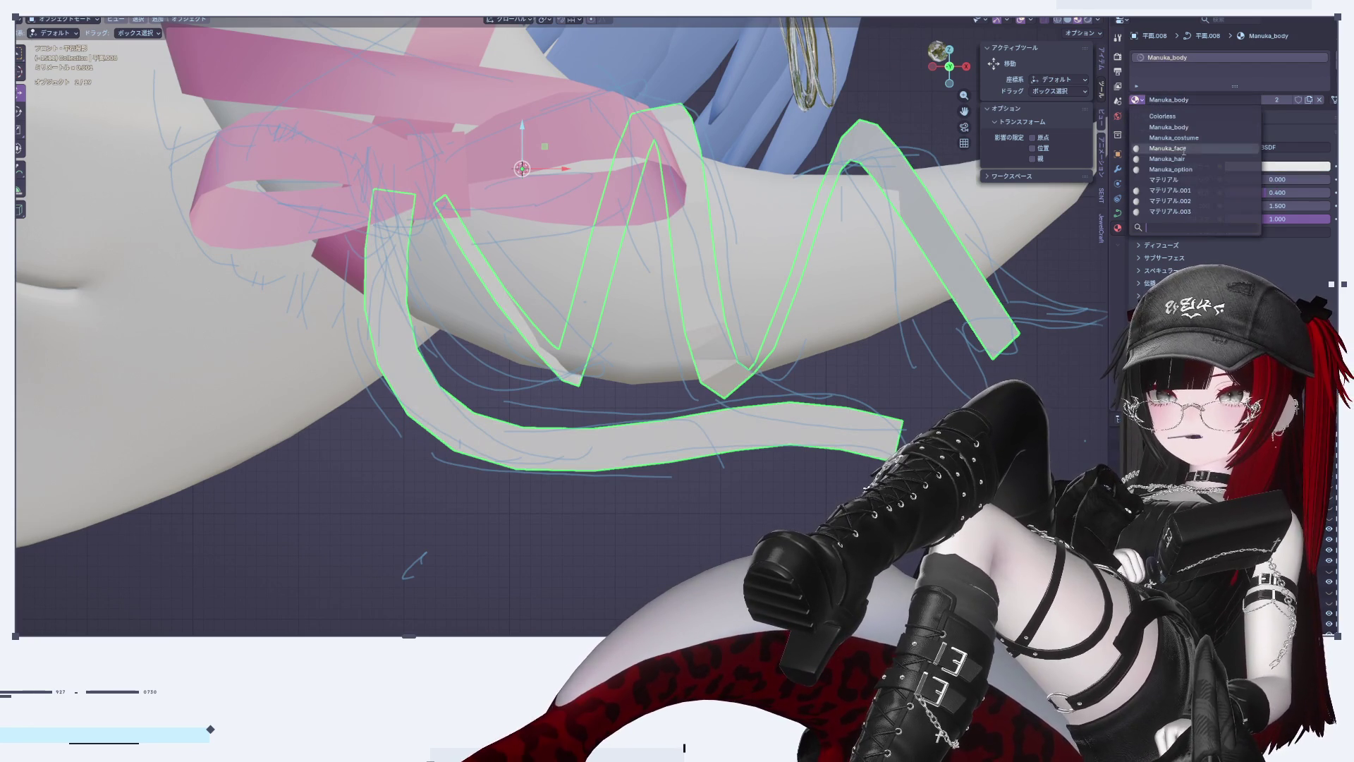
{"action": "left_click", "coordinate": [1185, 211]}
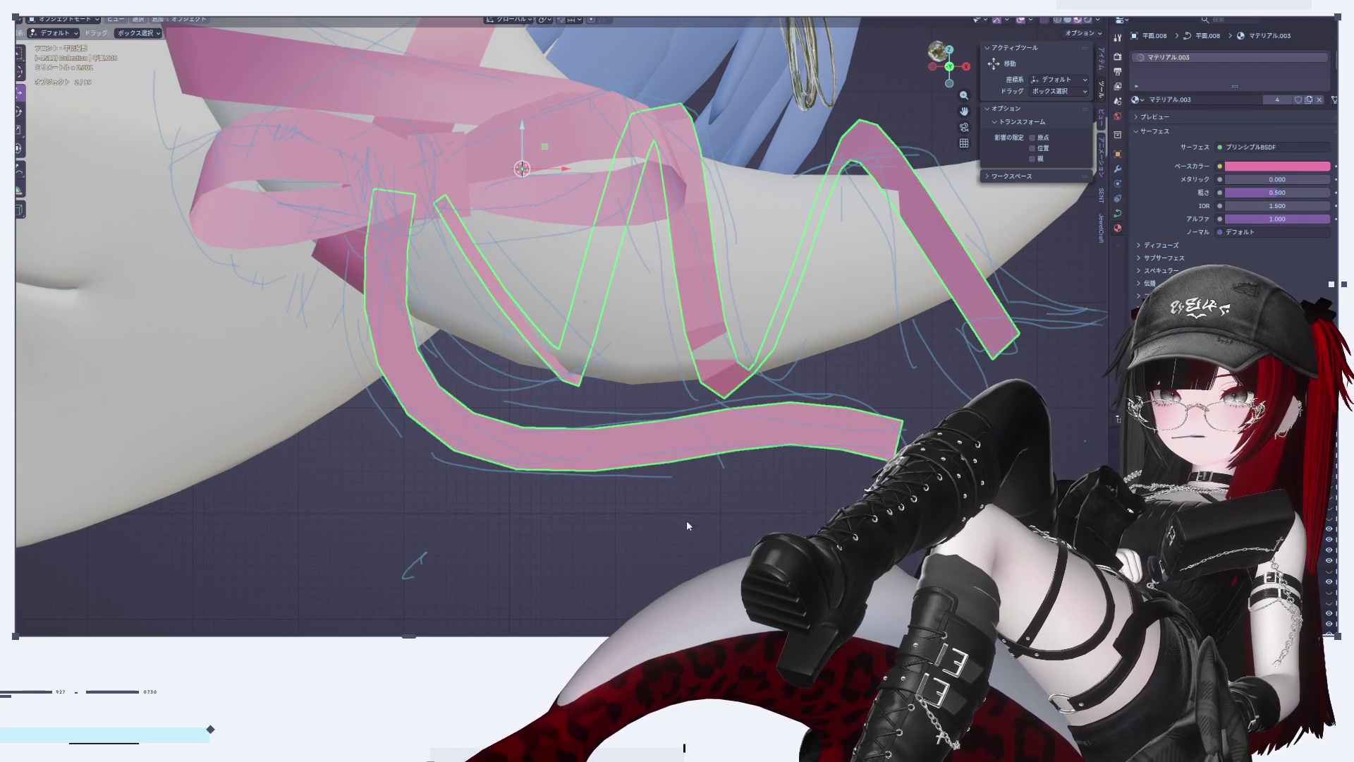
Step: Shade the ribbon smooth and deselect it
{"action": "scroll", "coordinate": [712, 503], "scroll_direction": "down", "scroll_amount": 3}
{"action": "right_click", "coordinate": [751, 463]}
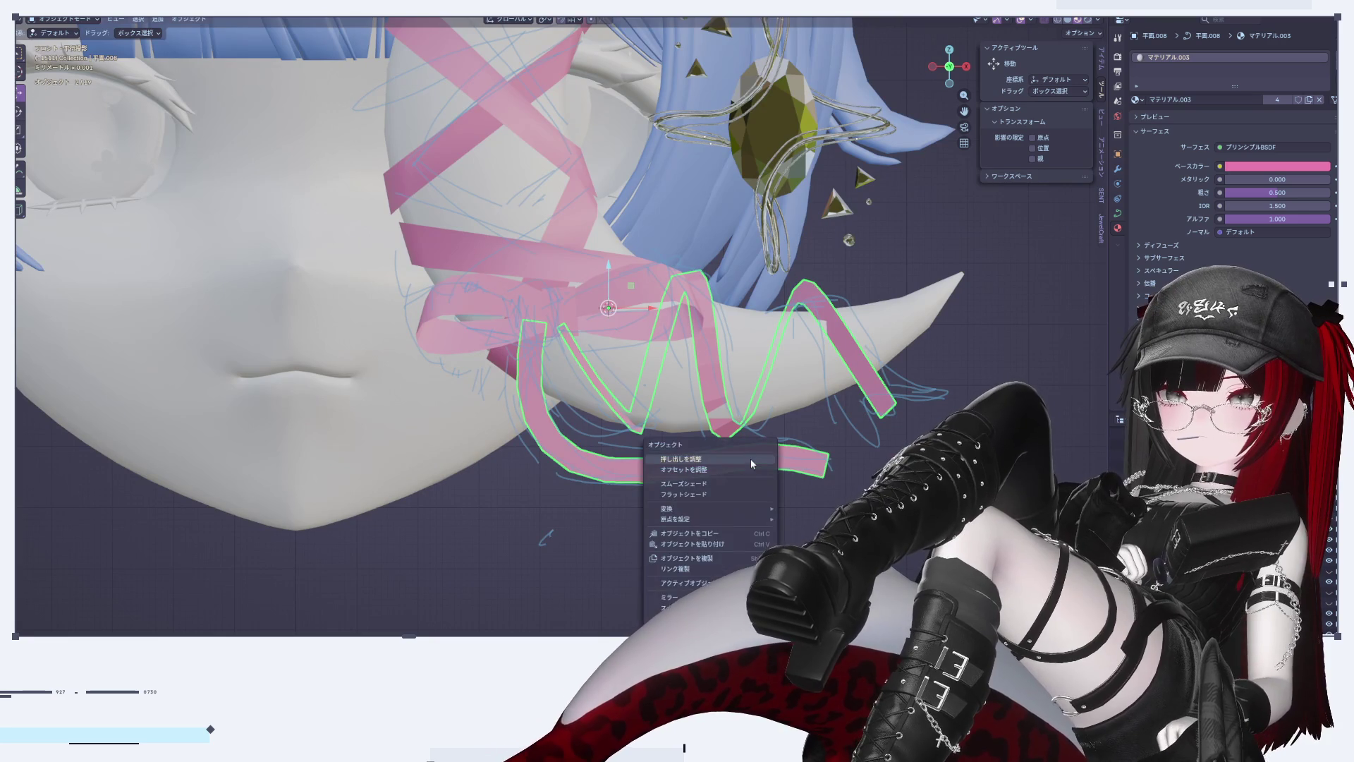
{"action": "left_click", "coordinate": [729, 486]}
{"action": "left_click", "coordinate": [729, 481]}
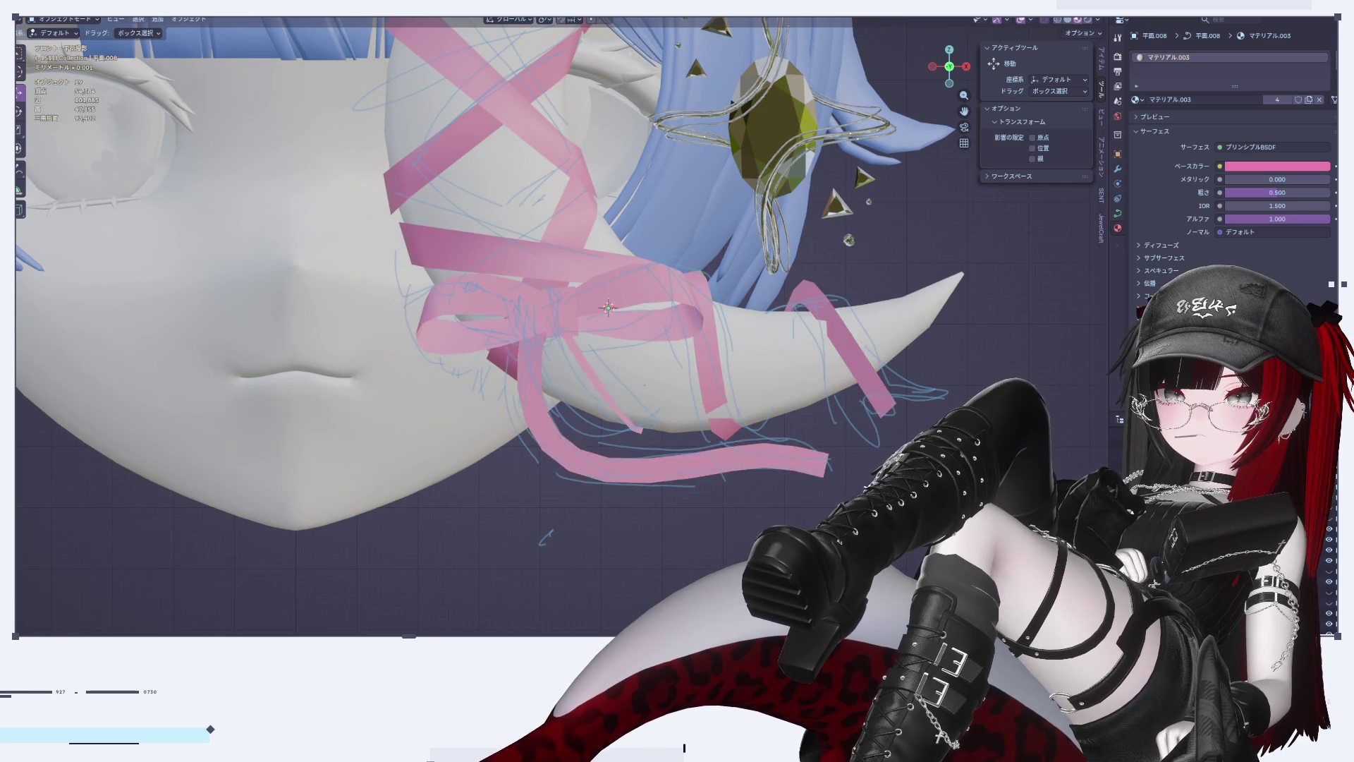
Step: Orbit to a front view of the bow, enter Edit Mode and try an X rotation, cancelling it
{"action": "scroll", "coordinate": [837, 430], "scroll_direction": "up", "scroll_amount": 5}
{"action": "scroll", "coordinate": [846, 378], "scroll_direction": "down", "scroll_amount": 3}
{"action": "mouse_move", "coordinate": [825, 375]}
{"action": "middle_mouse_down"}
{"action": "mouse_move", "coordinate": [723, 335]}
{"action": "mouse_move", "coordinate": [581, 365]}
{"action": "mouse_move", "coordinate": [504, 344]}
{"action": "mouse_move", "coordinate": [768, 337]}
{"action": "middle_mouse_up"}
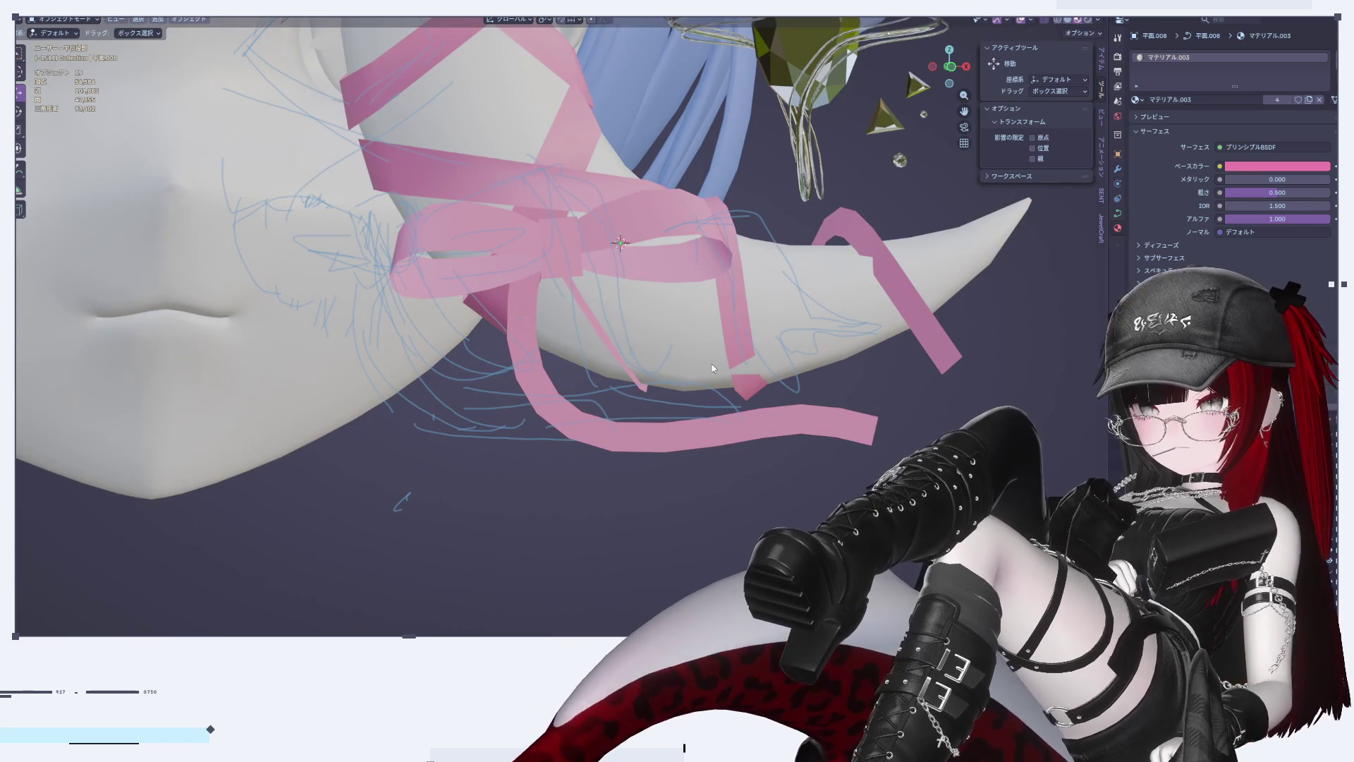
{"action": "scroll", "coordinate": [709, 365], "scroll_direction": "up", "scroll_amount": 5}
{"action": "left_click_drag", "start_coordinate": [942, 69], "coordinate": [576, 262]}
{"action": "key", "text": "Tab"}
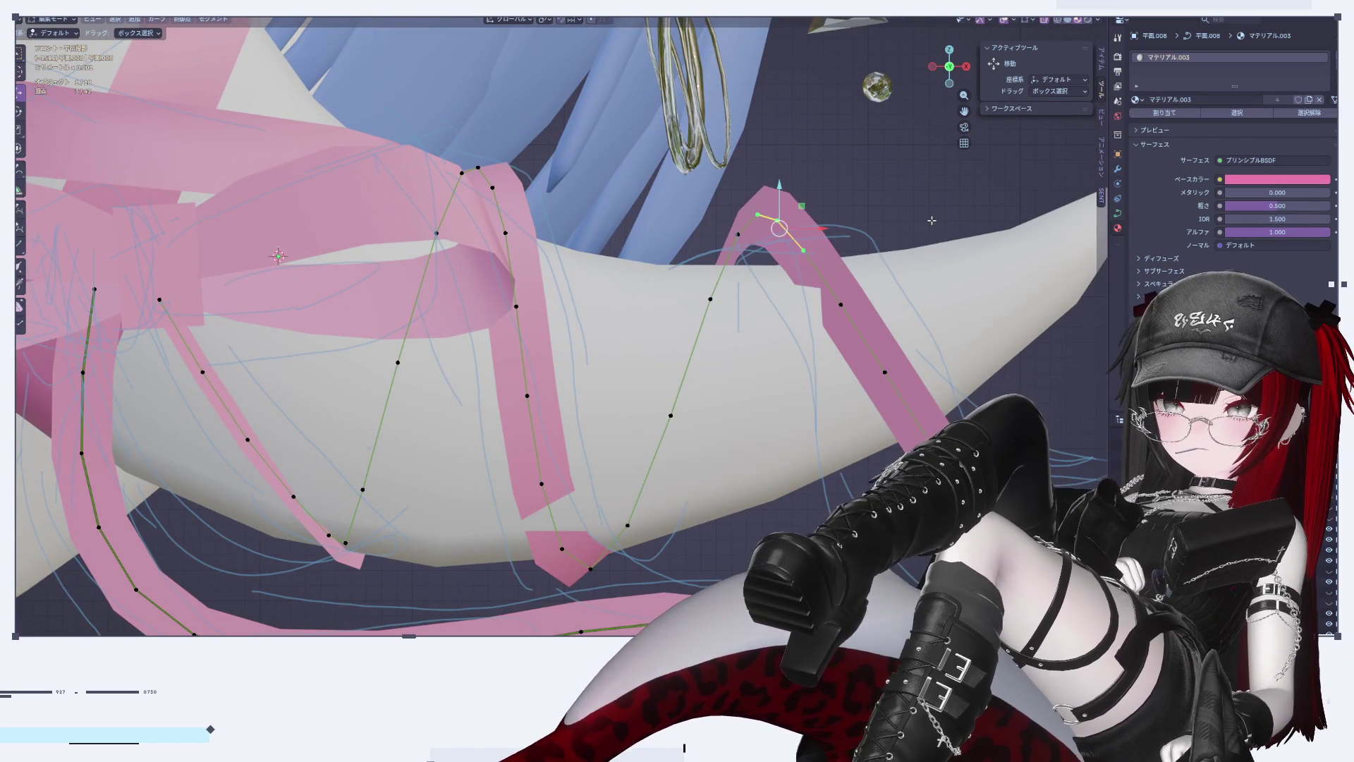
{"action": "key", "text": "r"}
{"action": "key", "text": "x"}
{"action": "key", "text": "x"}
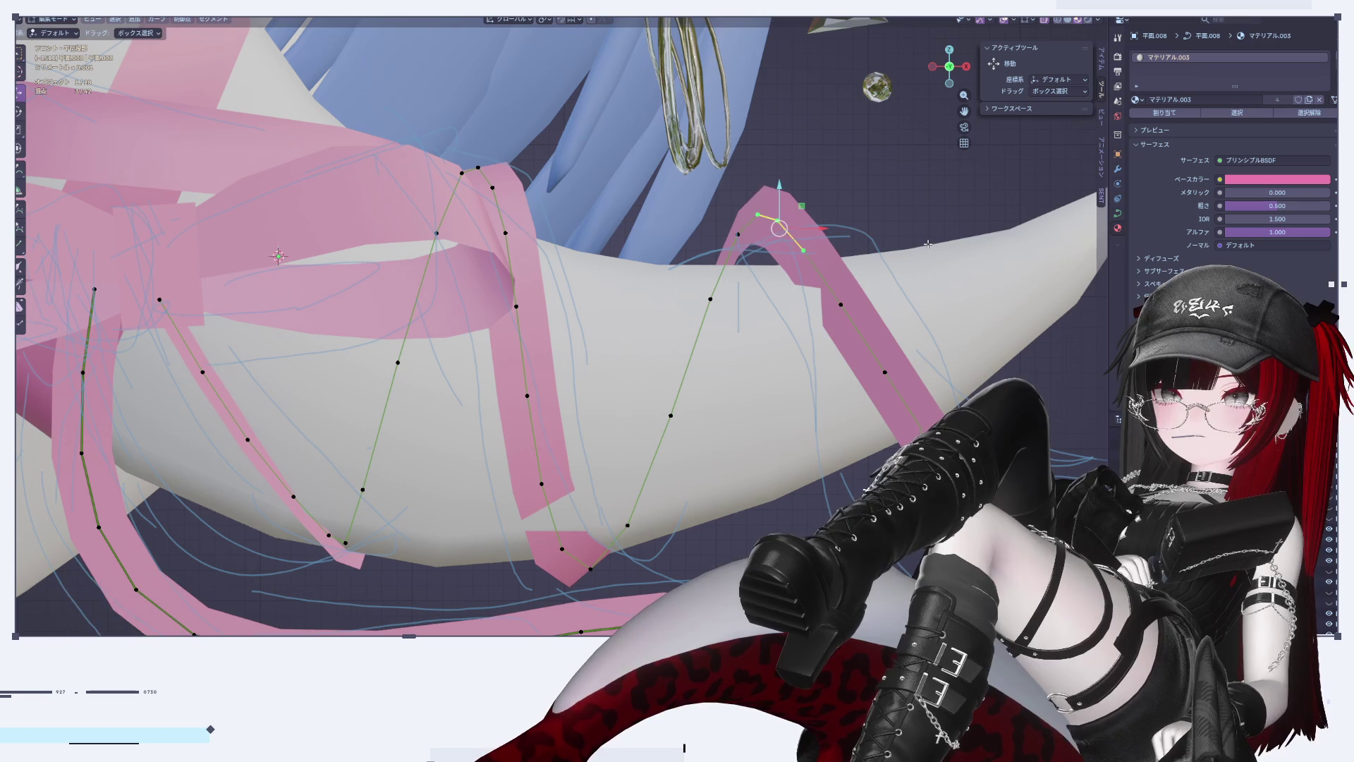
{"action": "key", "text": "Escape"}
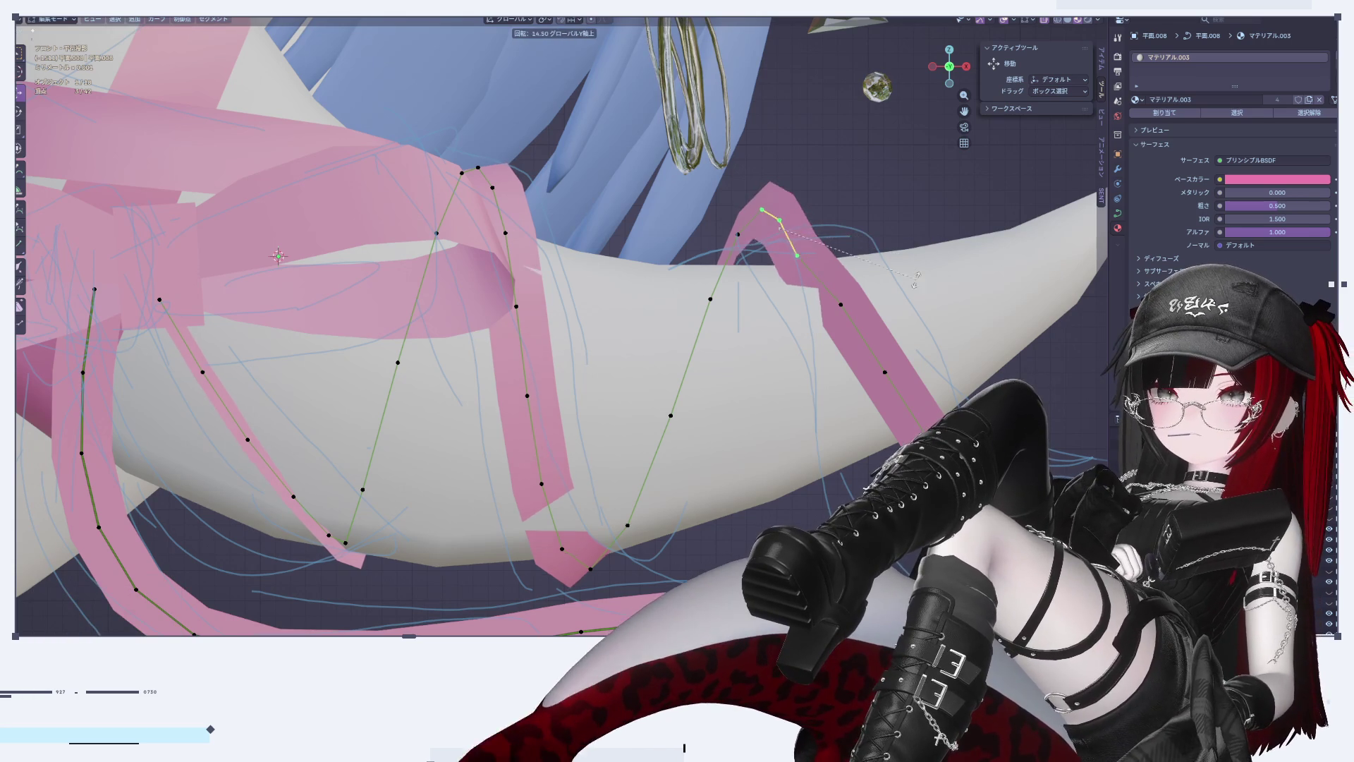
Step: Select the point at the ribbon's last peak, test Y and free rotations, then show Object Data settings
{"action": "left_click", "coordinate": [768, 225]}
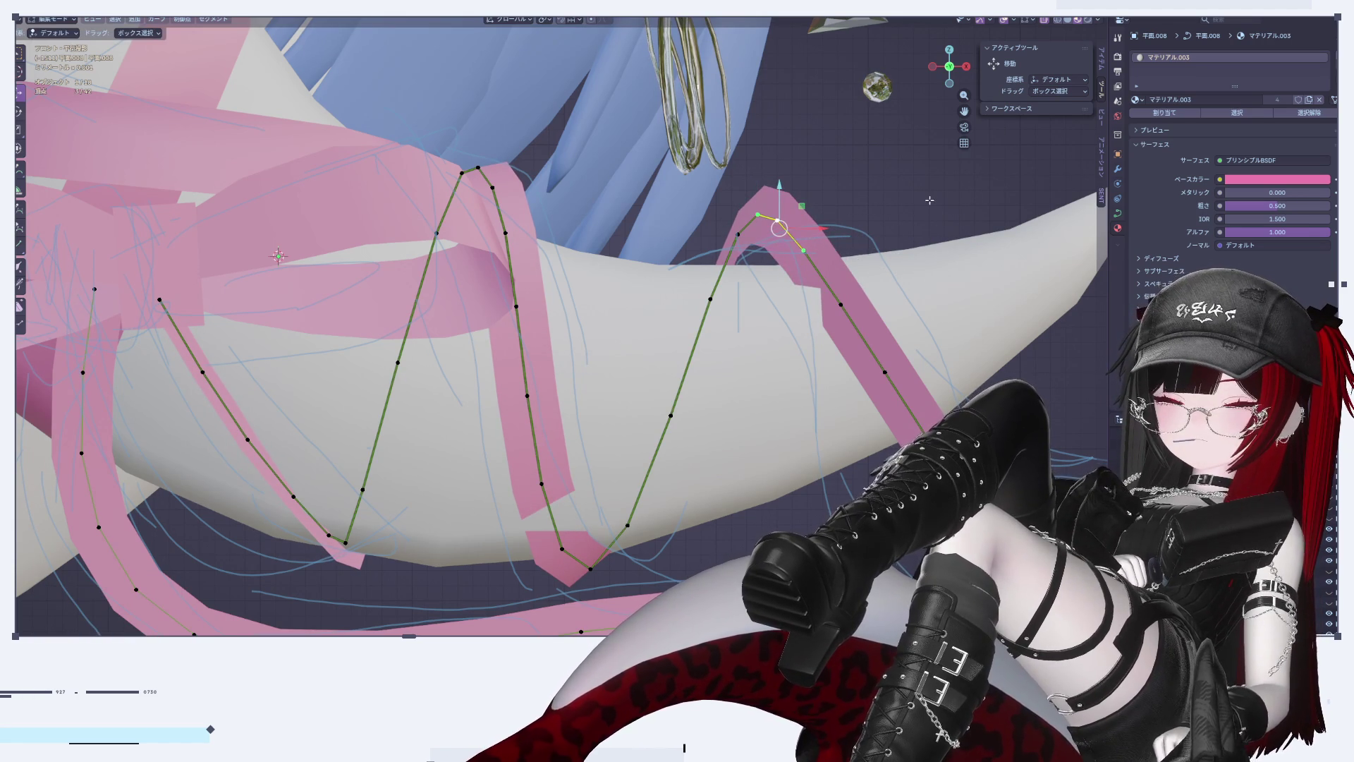
{"action": "key", "text": "r"}
{"action": "key", "text": "y"}
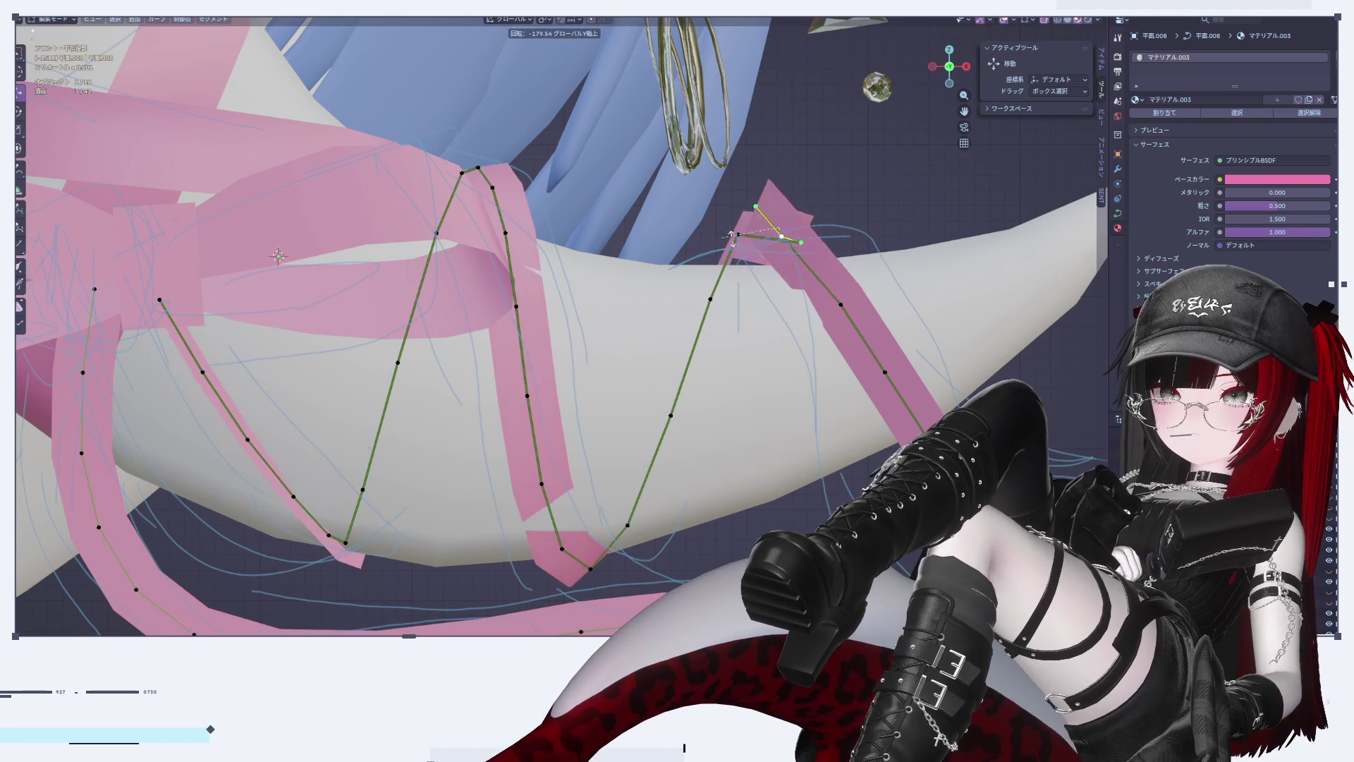
{"action": "key", "text": "Escape"}
{"action": "mouse_move", "coordinate": [889, 311]}
{"action": "middle_mouse_down"}
{"action": "mouse_move", "coordinate": [598, 334]}
{"action": "mouse_move", "coordinate": [734, 240]}
{"action": "middle_mouse_up"}
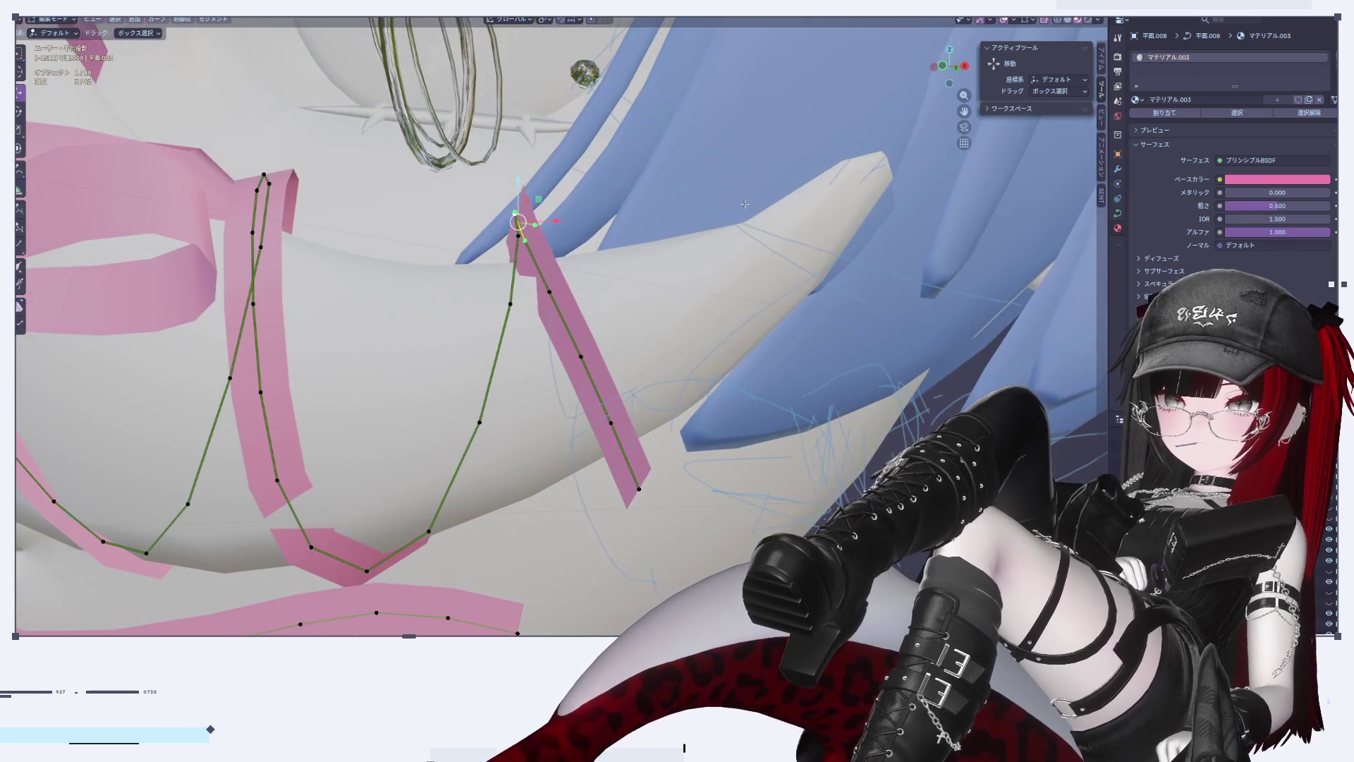
{"action": "key", "text": "r"}
{"action": "key", "text": "Escape"}
{"action": "mouse_move", "coordinate": [534, 382]}
{"action": "middle_mouse_down"}
{"action": "mouse_move", "coordinate": [753, 329]}
{"action": "mouse_move", "coordinate": [666, 313]}
{"action": "mouse_move", "coordinate": [766, 332]}
{"action": "middle_mouse_up"}
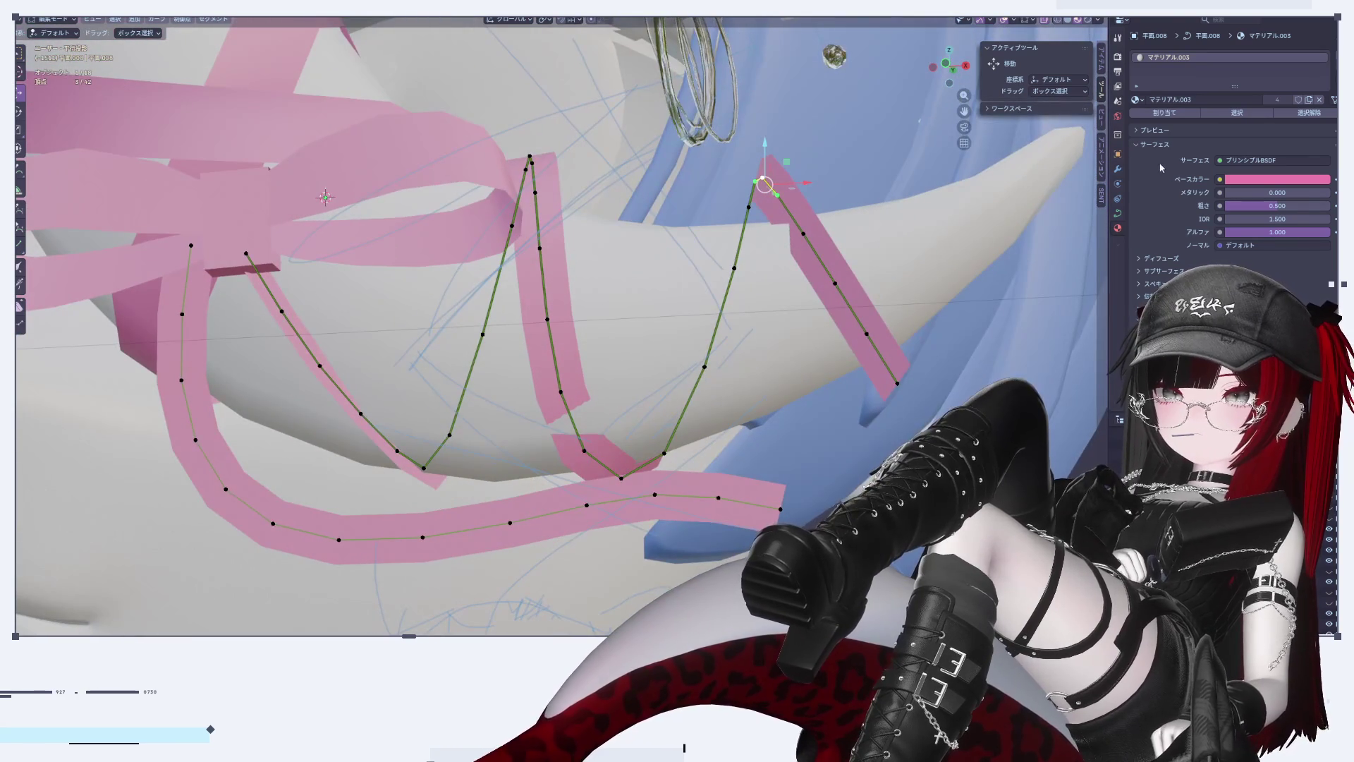
{"action": "left_click", "coordinate": [1118, 214]}
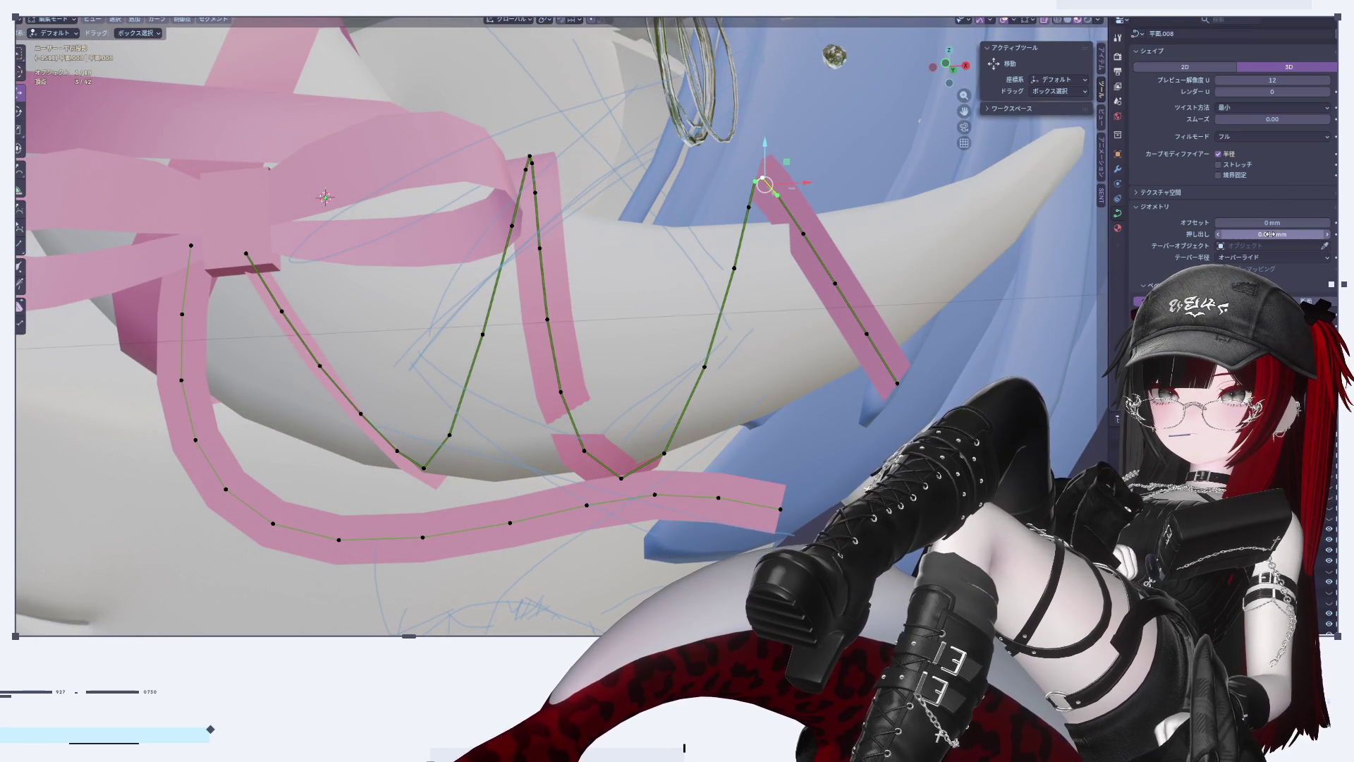
Step: Lower Preview Resolution U to 11, select all ribbon curve points and begin rotating them
{"action": "scroll", "coordinate": [914, 330], "scroll_direction": "down", "scroll_amount": 5}
{"action": "middle_click_drag", "start_coordinate": [913, 330], "coordinate": [855, 365]}
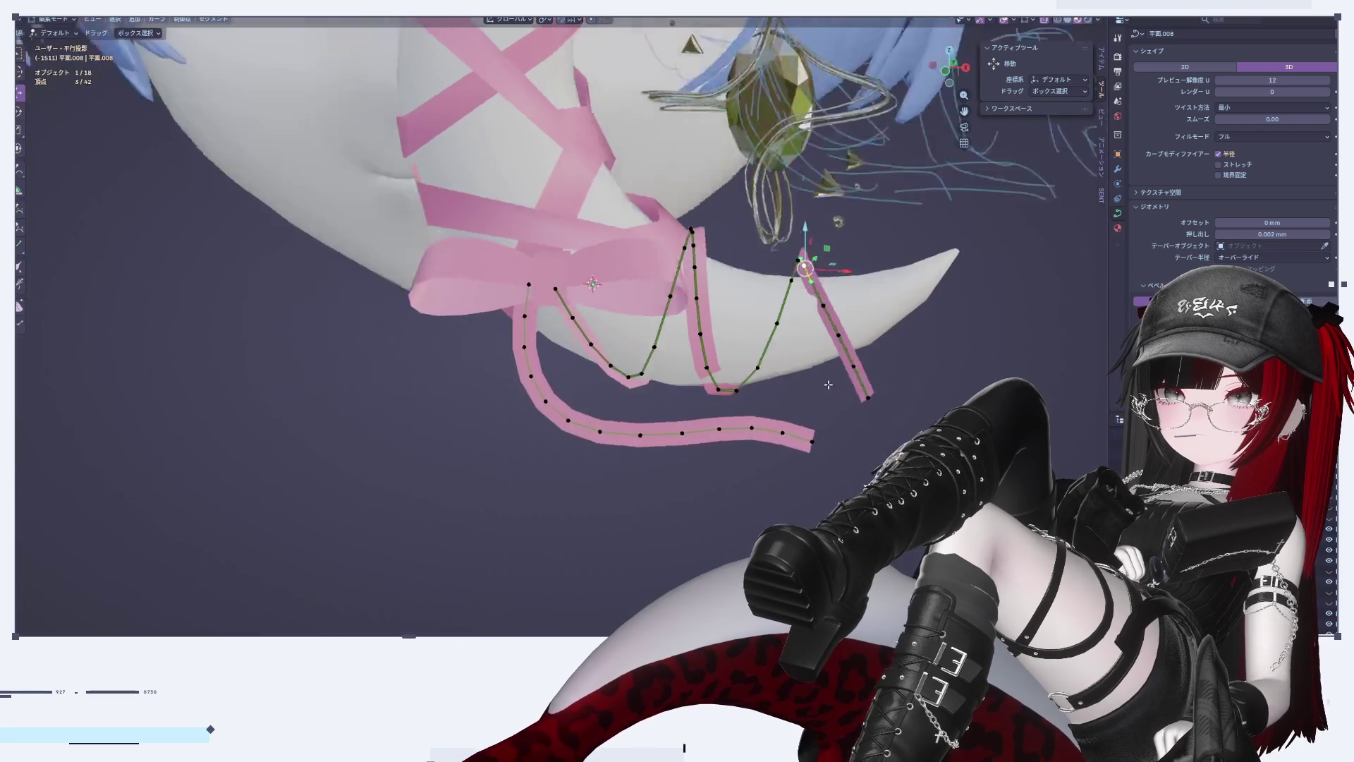
{"action": "scroll", "coordinate": [854, 364], "scroll_direction": "up", "scroll_amount": 5}
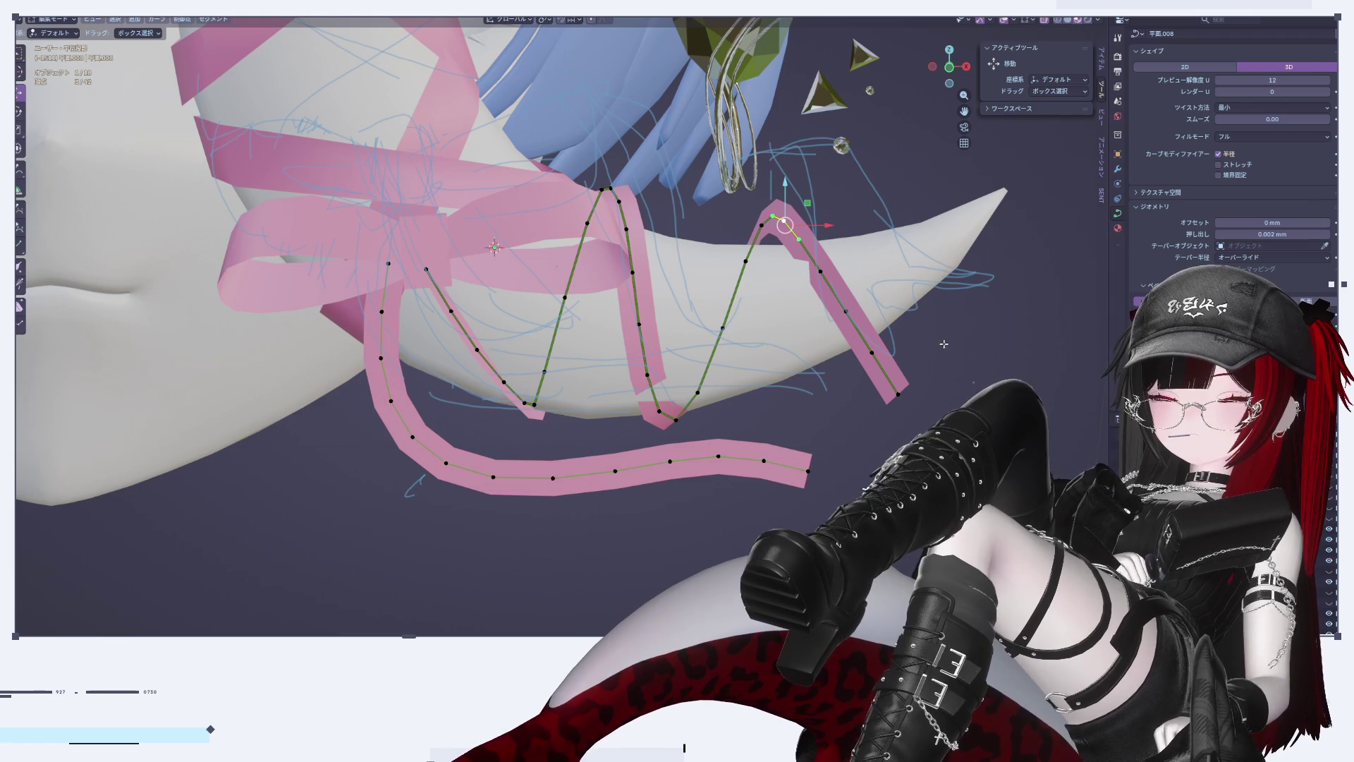
{"action": "scroll", "coordinate": [996, 292], "scroll_direction": "up", "scroll_amount": 4}
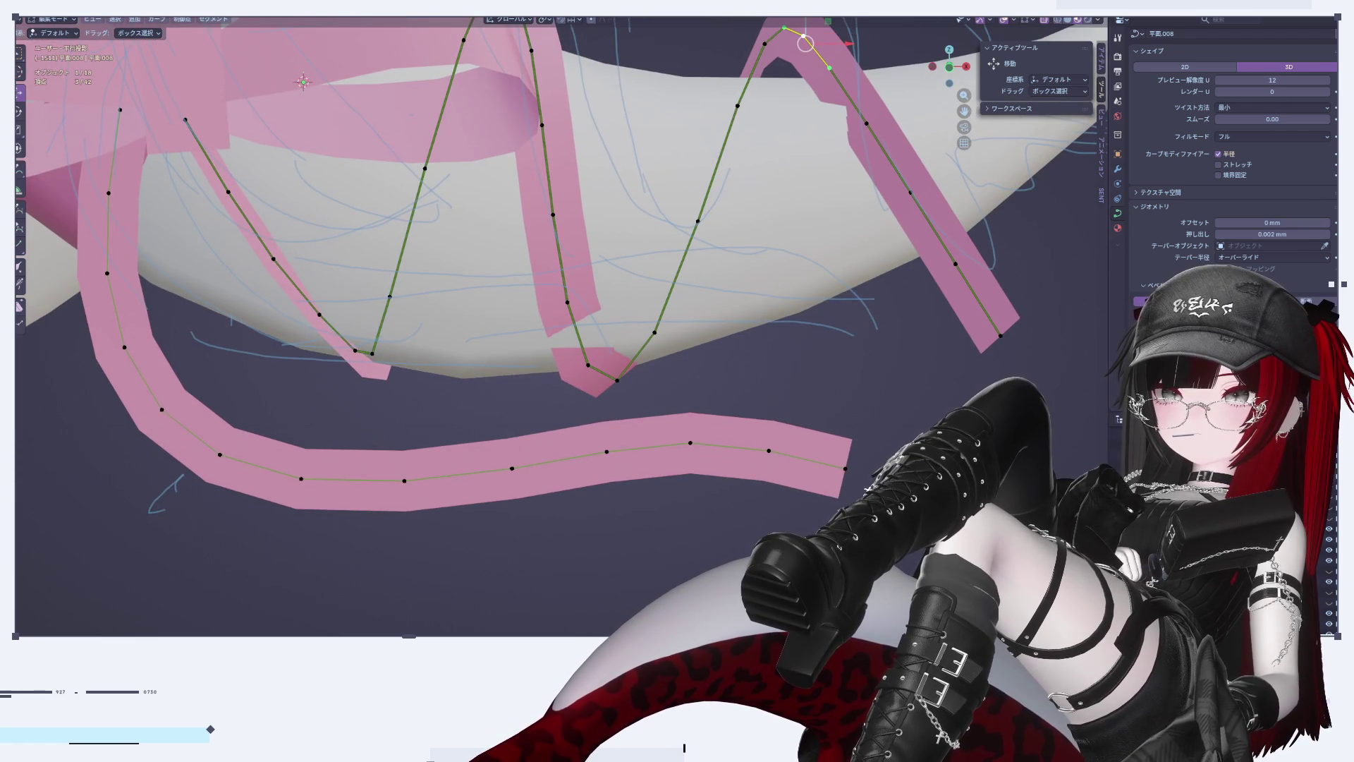
{"action": "middle_click_drag", "start_coordinate": [618, 403], "coordinate": [650, 414], "text": "shift"}
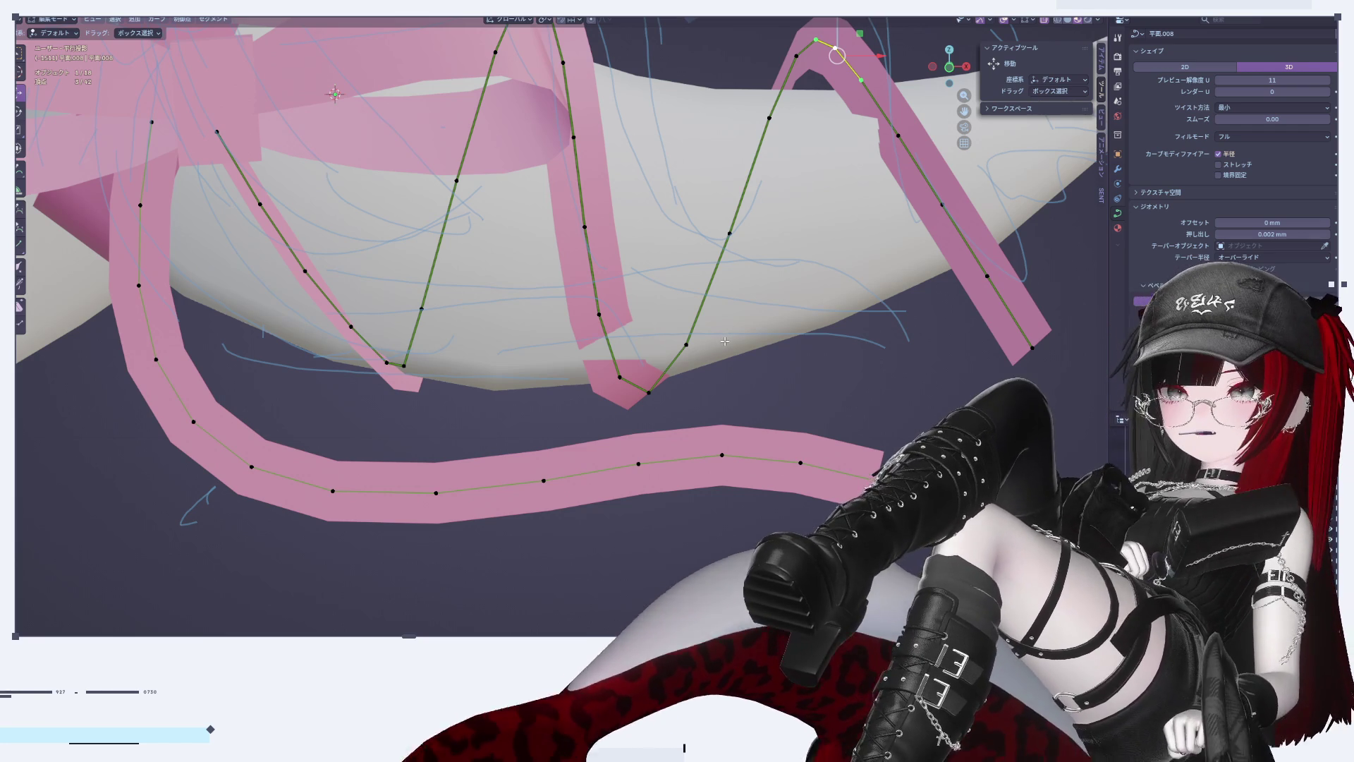
{"action": "mouse_move", "coordinate": [849, 337]}
{"action": "middle_mouse_down"}
{"action": "mouse_move", "coordinate": [814, 321]}
{"action": "mouse_move", "coordinate": [832, 275]}
{"action": "mouse_move", "coordinate": [797, 252]}
{"action": "mouse_move", "coordinate": [988, 330]}
{"action": "middle_mouse_up"}
{"action": "key", "text": "a"}
{"action": "key", "text": "r"}
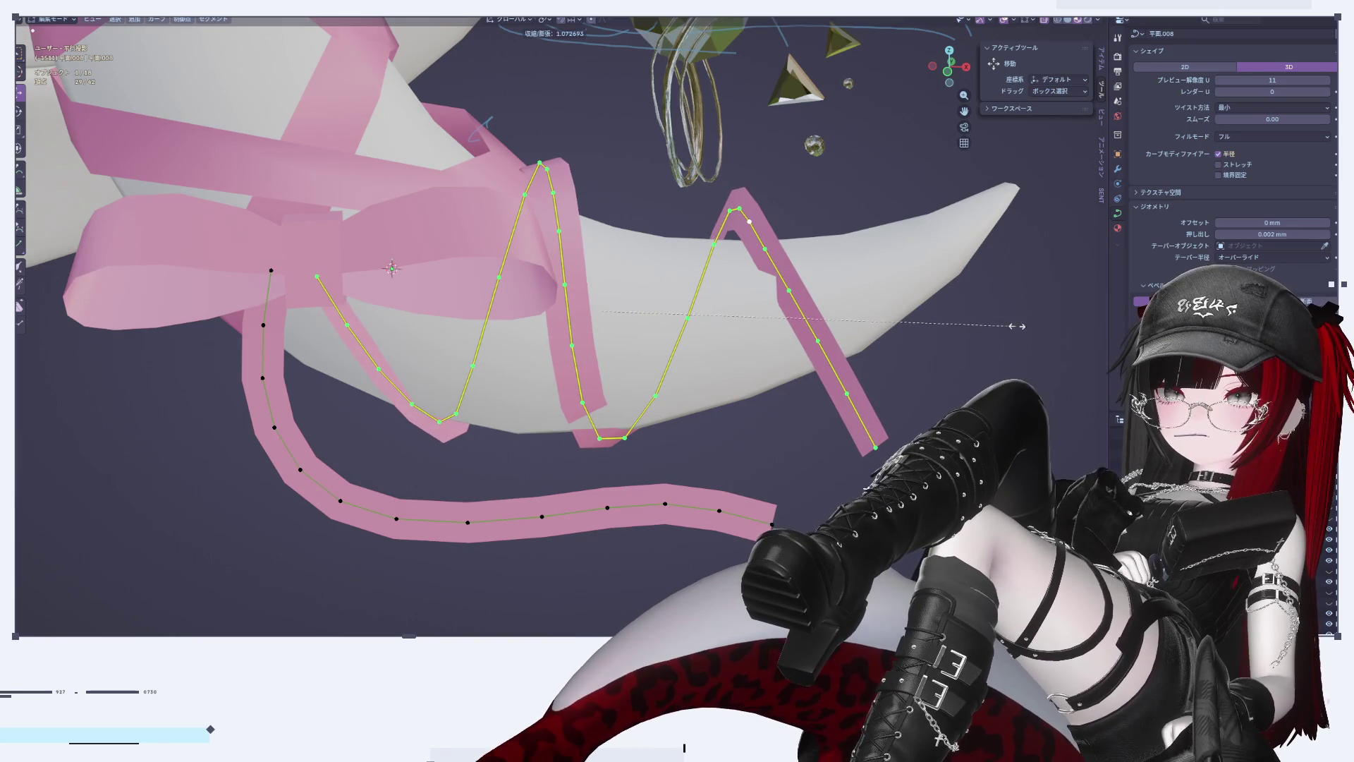
Step: Rotate the selected curve points so the zigzag loops wrap snugly around the horn, about -158° on Z
{"action": "left_click", "coordinate": [1005, 330]}
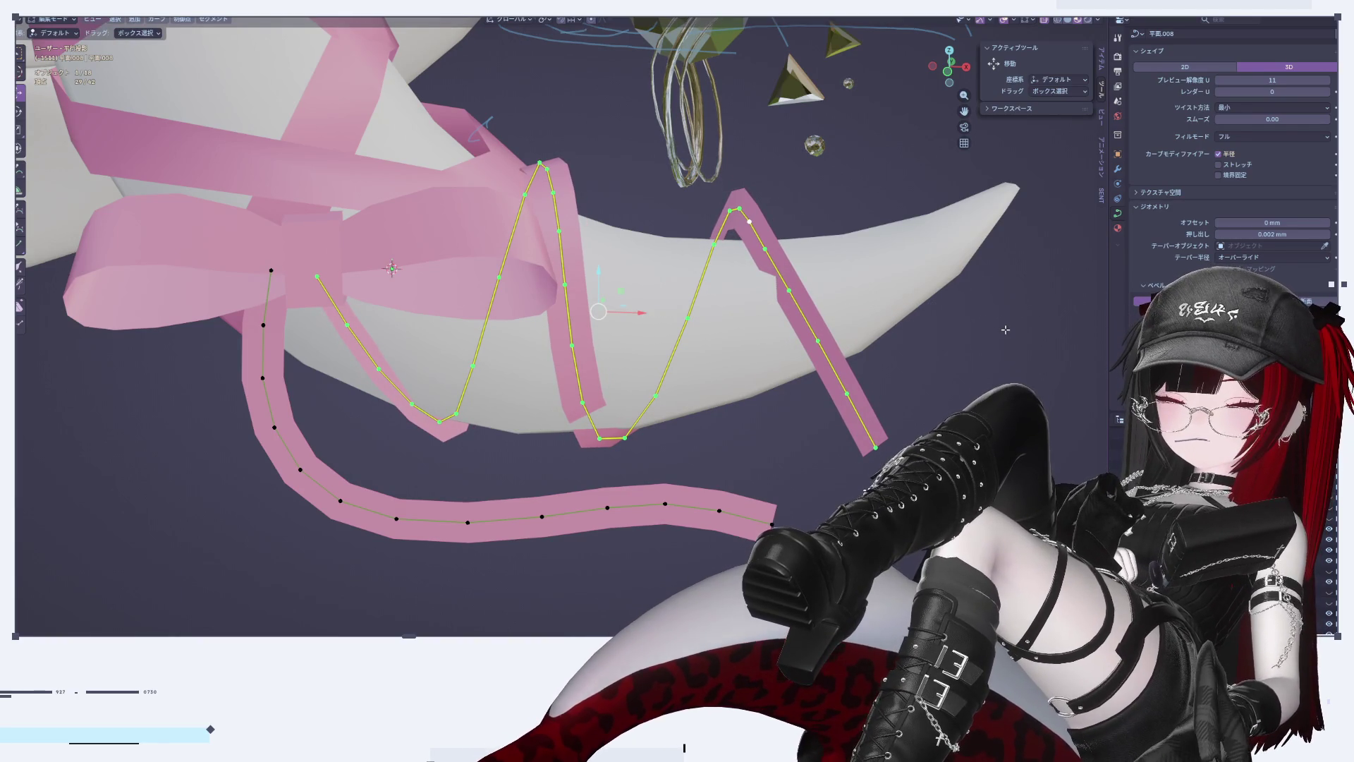
{"action": "key", "text": "r"}
{"action": "key", "text": "r"}
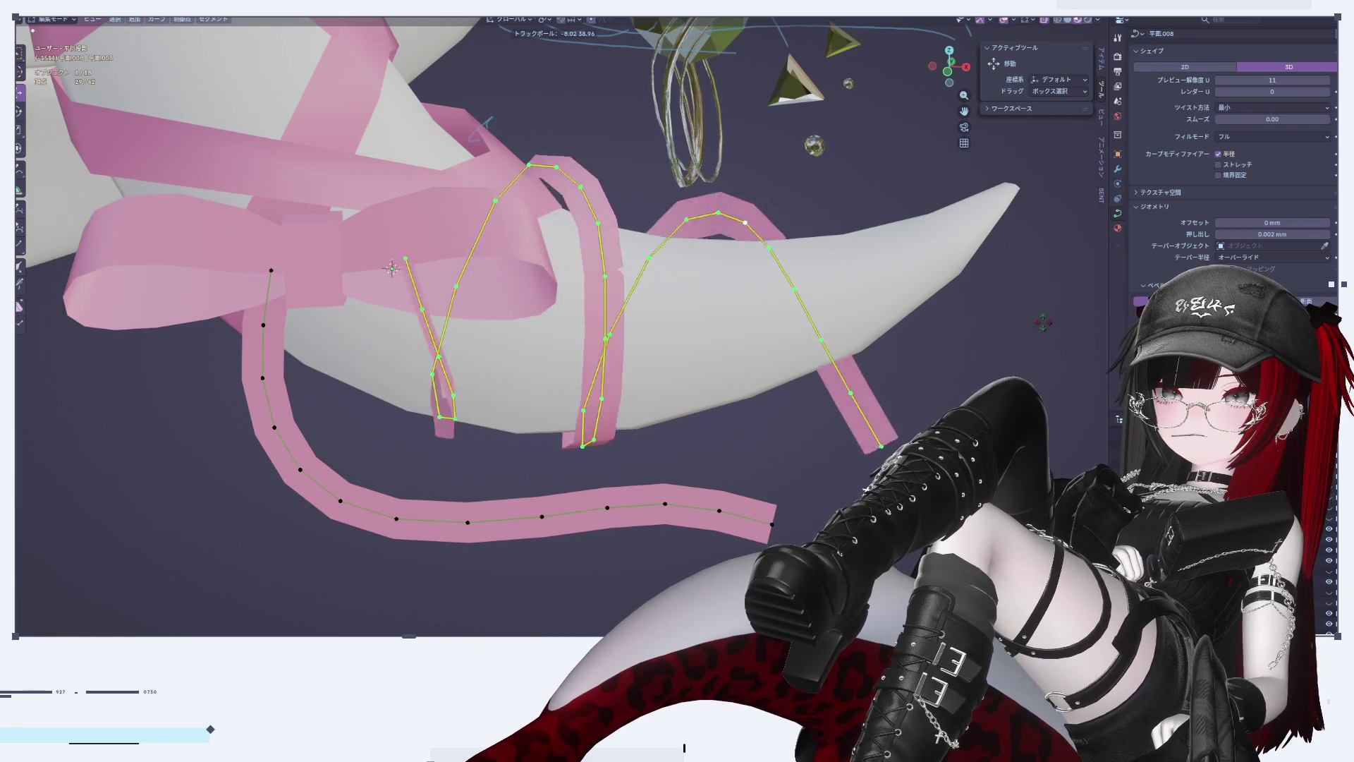
{"action": "left_click", "coordinate": [445, 351]}
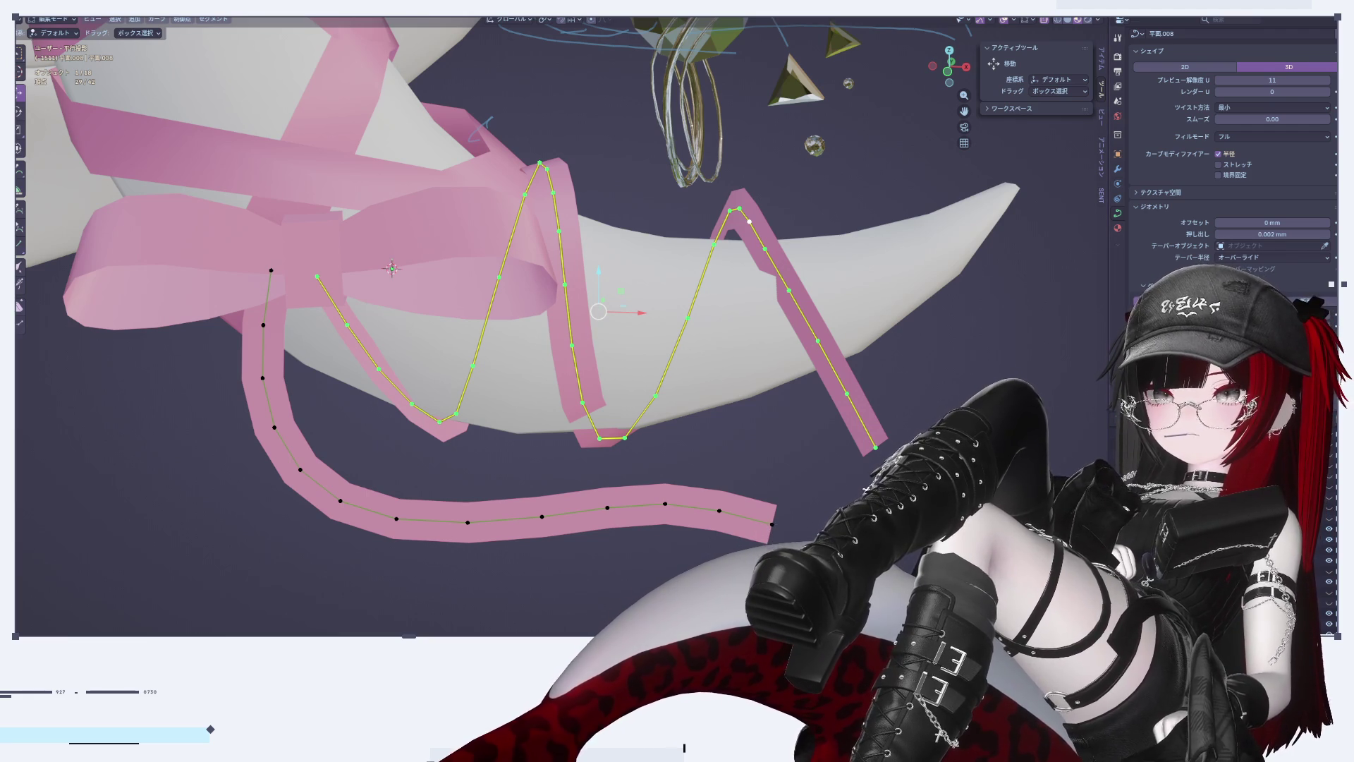
{"action": "mouse_move", "coordinate": [830, 330]}
{"action": "middle_mouse_down"}
{"action": "mouse_move", "coordinate": [770, 408]}
{"action": "mouse_move", "coordinate": [421, 326]}
{"action": "middle_mouse_up"}
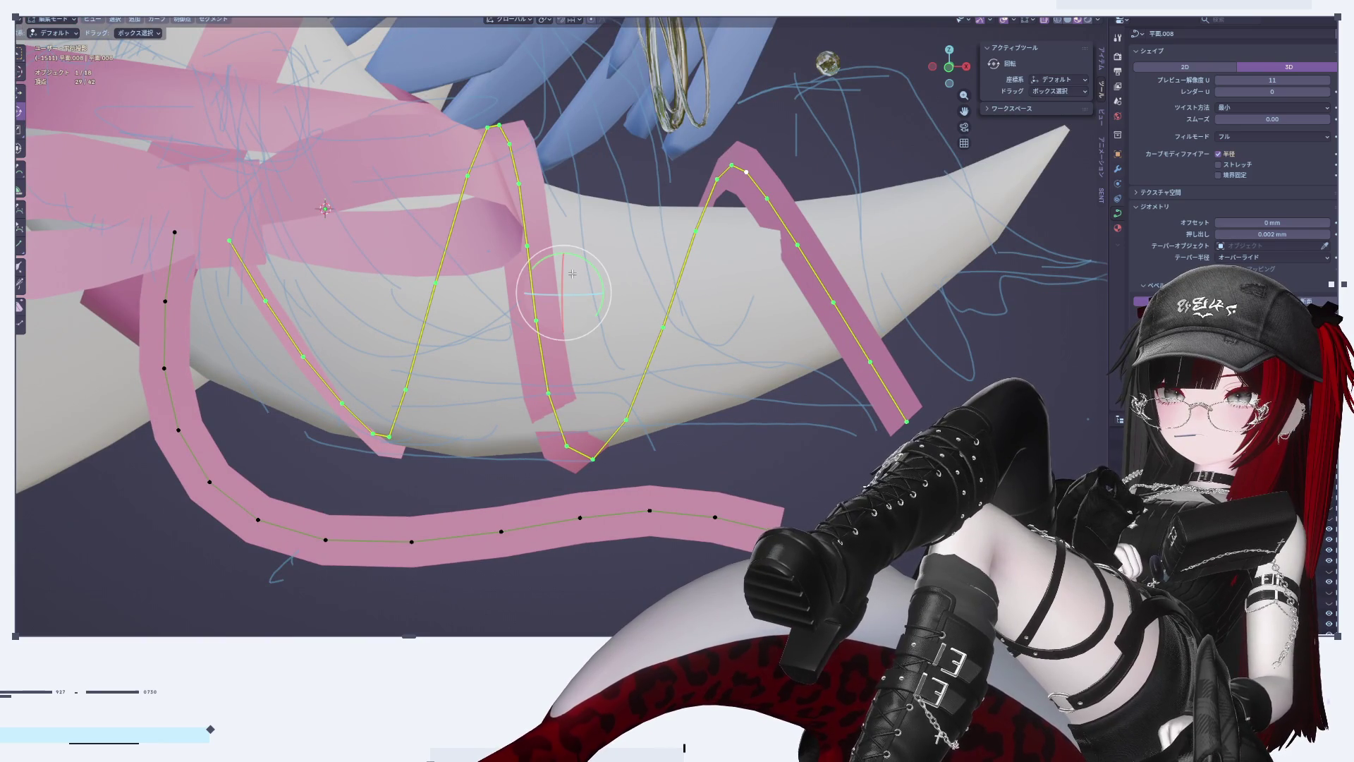
{"action": "mouse_move", "coordinate": [593, 260]}
{"action": "left_mouse_down"}
{"action": "mouse_move", "coordinate": [575, 302]}
{"action": "mouse_move", "coordinate": [353, 212]}
{"action": "mouse_move", "coordinate": [77, 64]}
{"action": "left_mouse_up"}
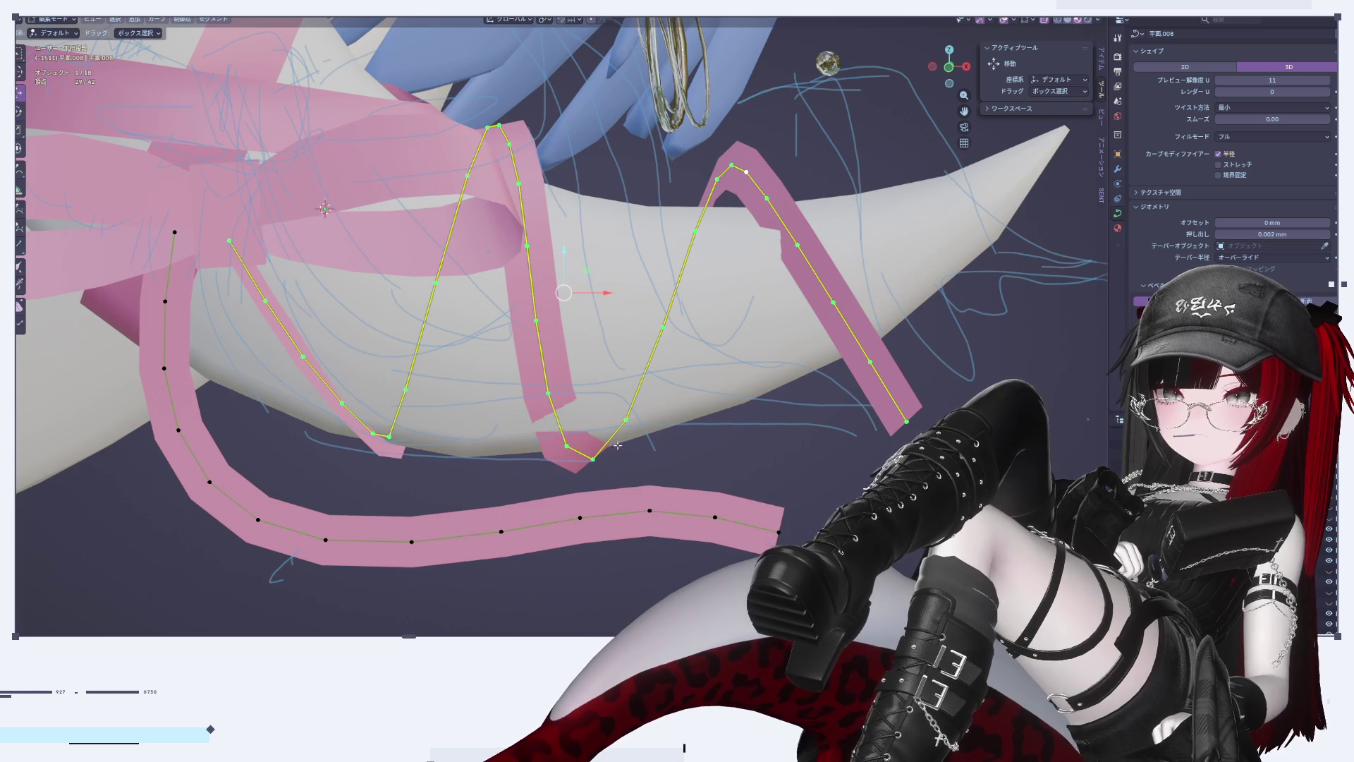
{"action": "scroll", "coordinate": [601, 471], "scroll_direction": "up", "scroll_amount": 3}
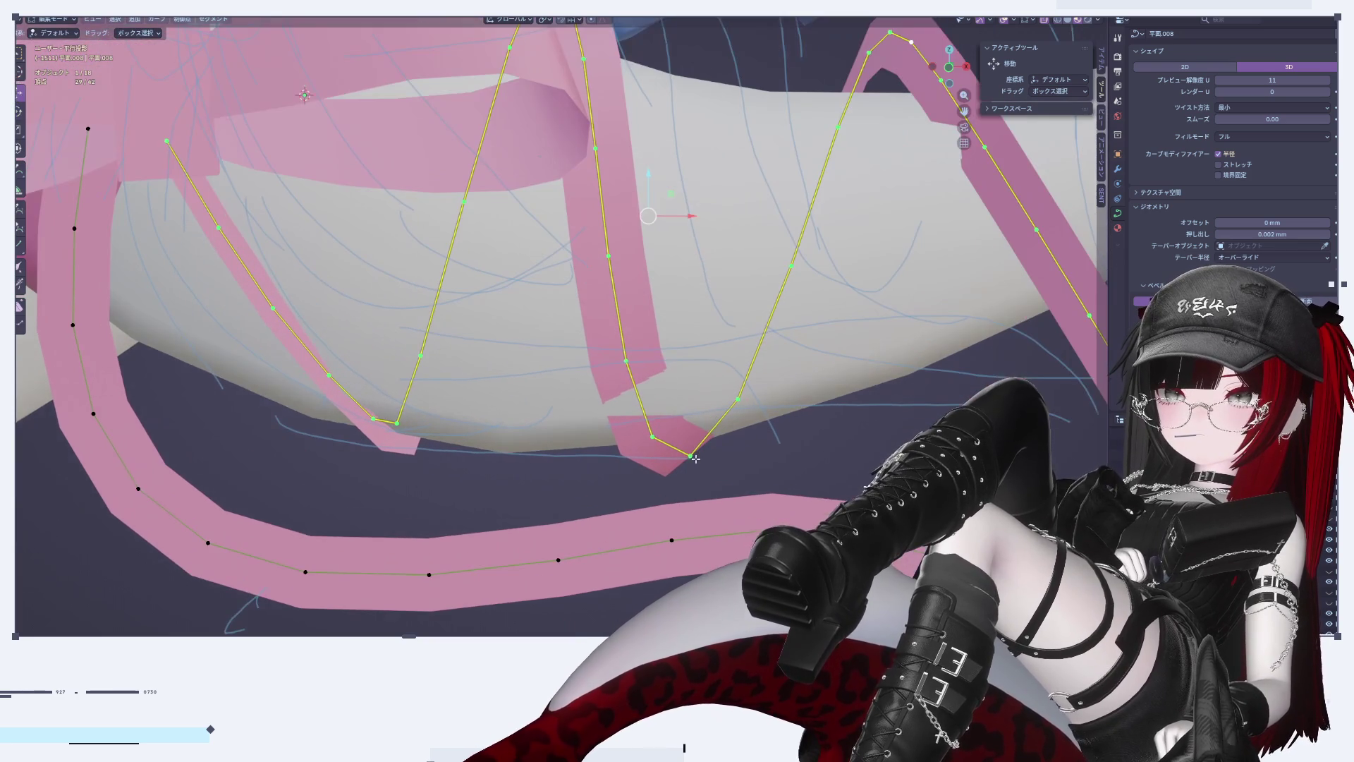
{"action": "mouse_move", "coordinate": [451, 350]}
{"action": "middle_mouse_down"}
{"action": "mouse_move", "coordinate": [430, 353]}
{"action": "mouse_move", "coordinate": [466, 356]}
{"action": "mouse_move", "coordinate": [387, 374]}
{"action": "mouse_move", "coordinate": [481, 340]}
{"action": "mouse_move", "coordinate": [505, 268]}
{"action": "middle_mouse_up"}
Step: Return to Object Mode, select the pink zigzag ribbon and re-enter Edit Mode
{"action": "key", "text": "Tab"}
{"action": "left_click", "coordinate": [813, 117]}
{"action": "key", "text": "Tab"}
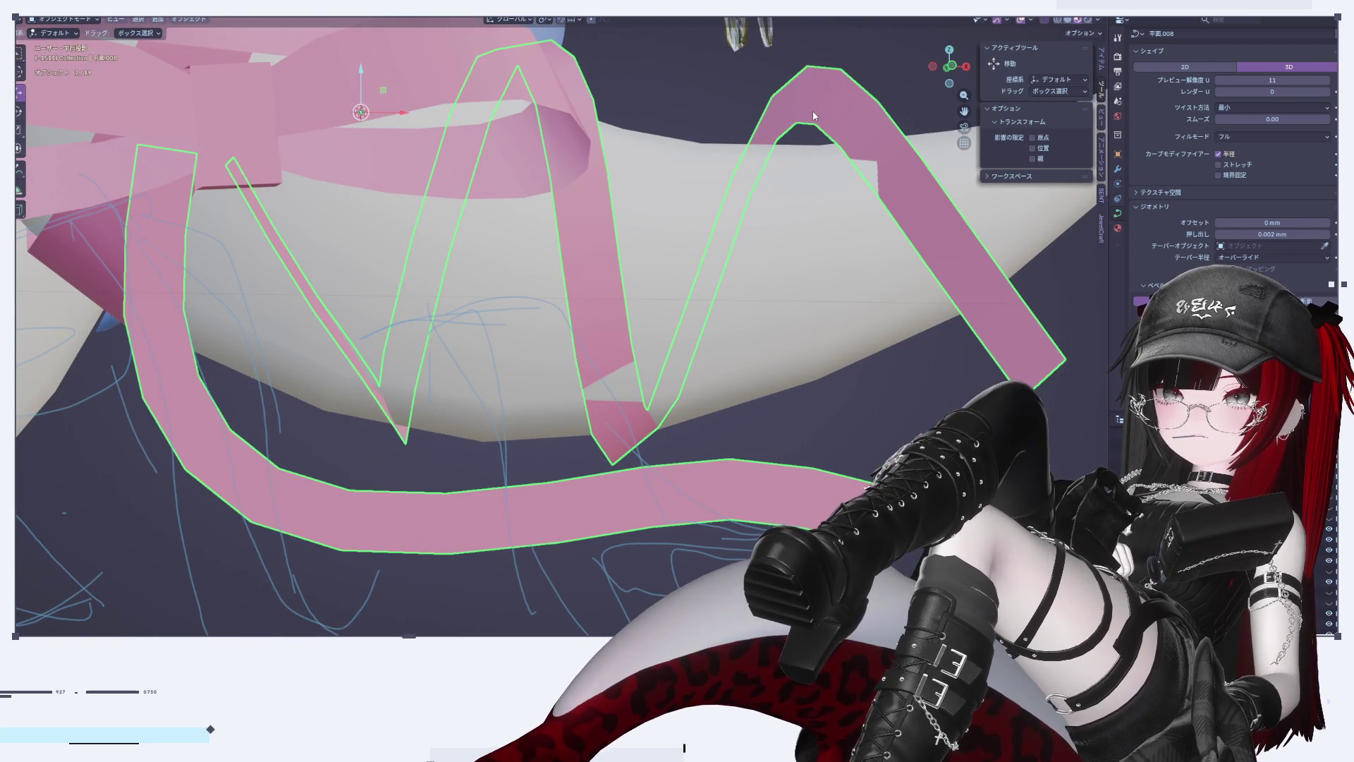
Step: Select all curve points and raise the ribbon's Preview Resolution U to 12
{"action": "key", "text": "KP_Decimal"}
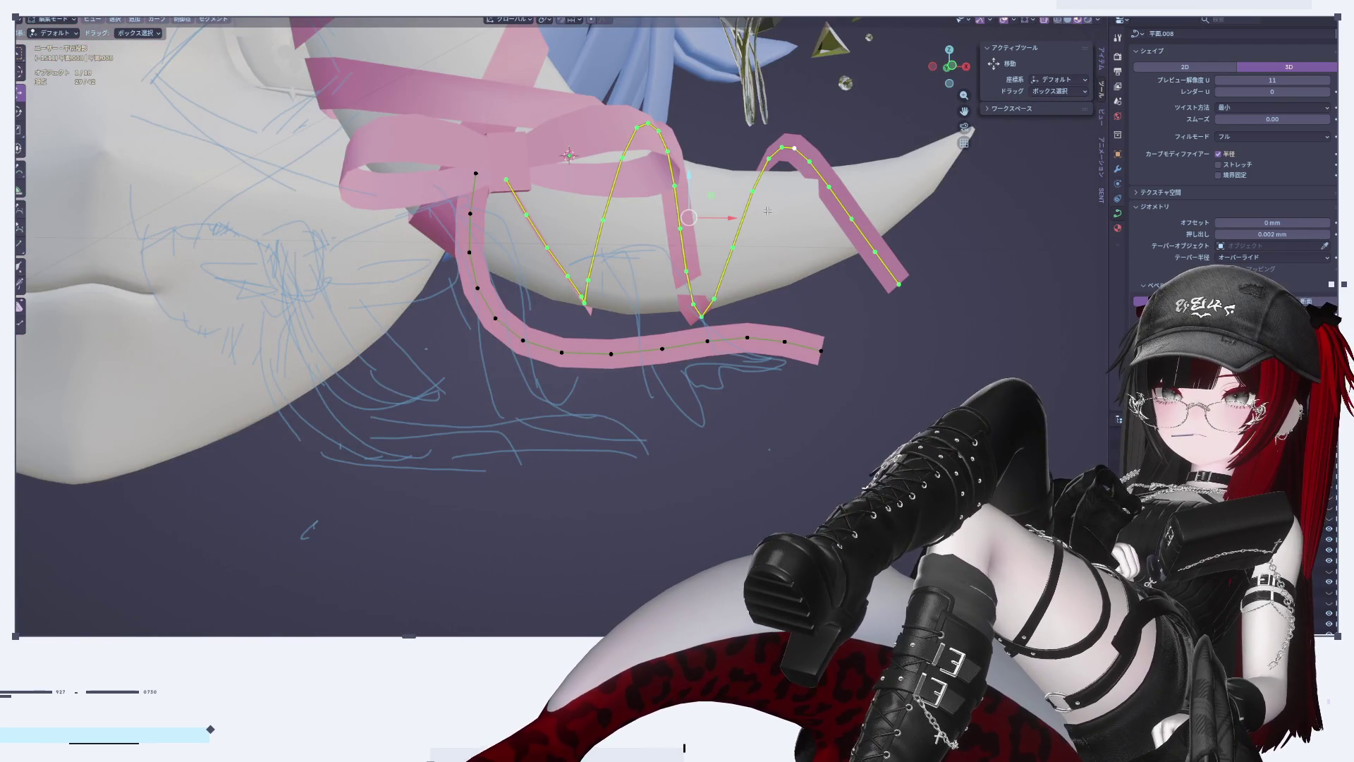
{"action": "scroll", "coordinate": [767, 211], "scroll_direction": "up", "scroll_amount": 2}
{"action": "key", "text": "a"}
{"action": "key", "text": "ctrl+z"}
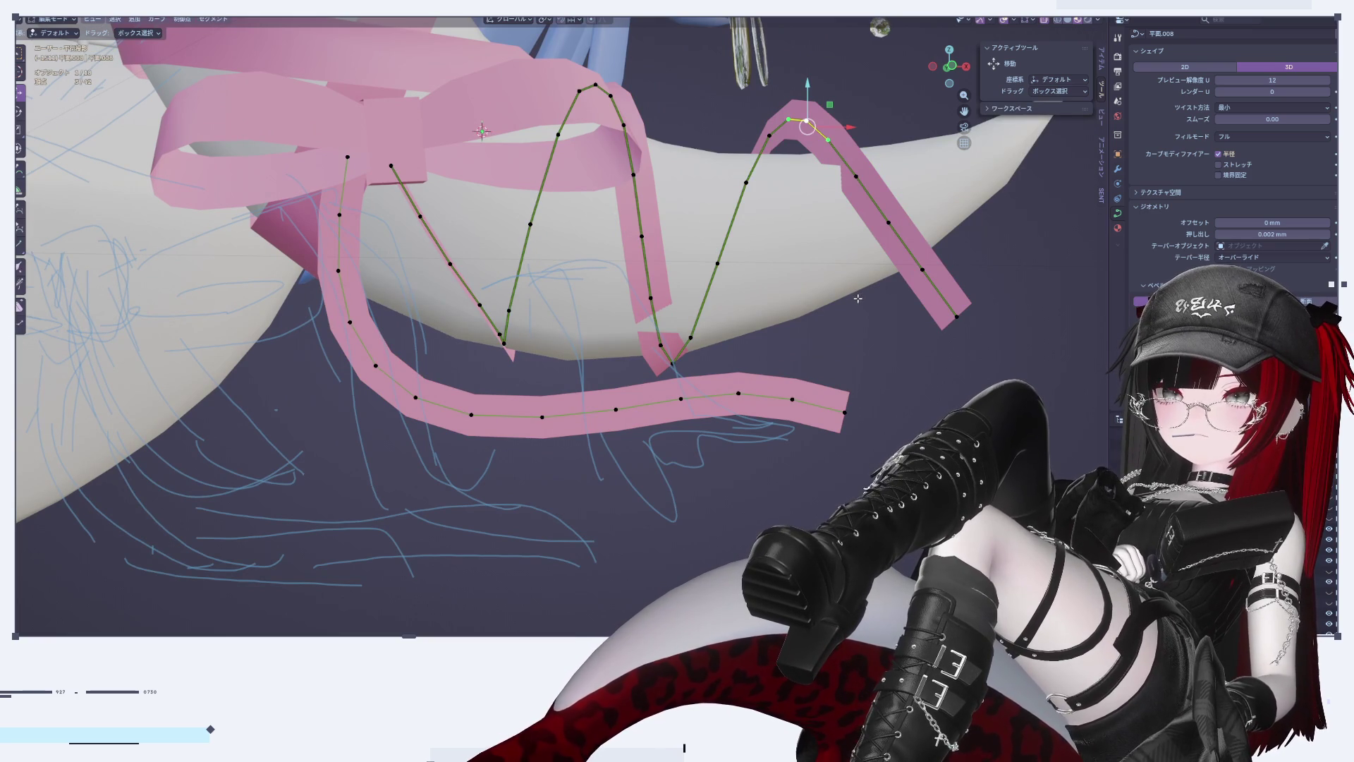
{"action": "key", "text": "Tab"}
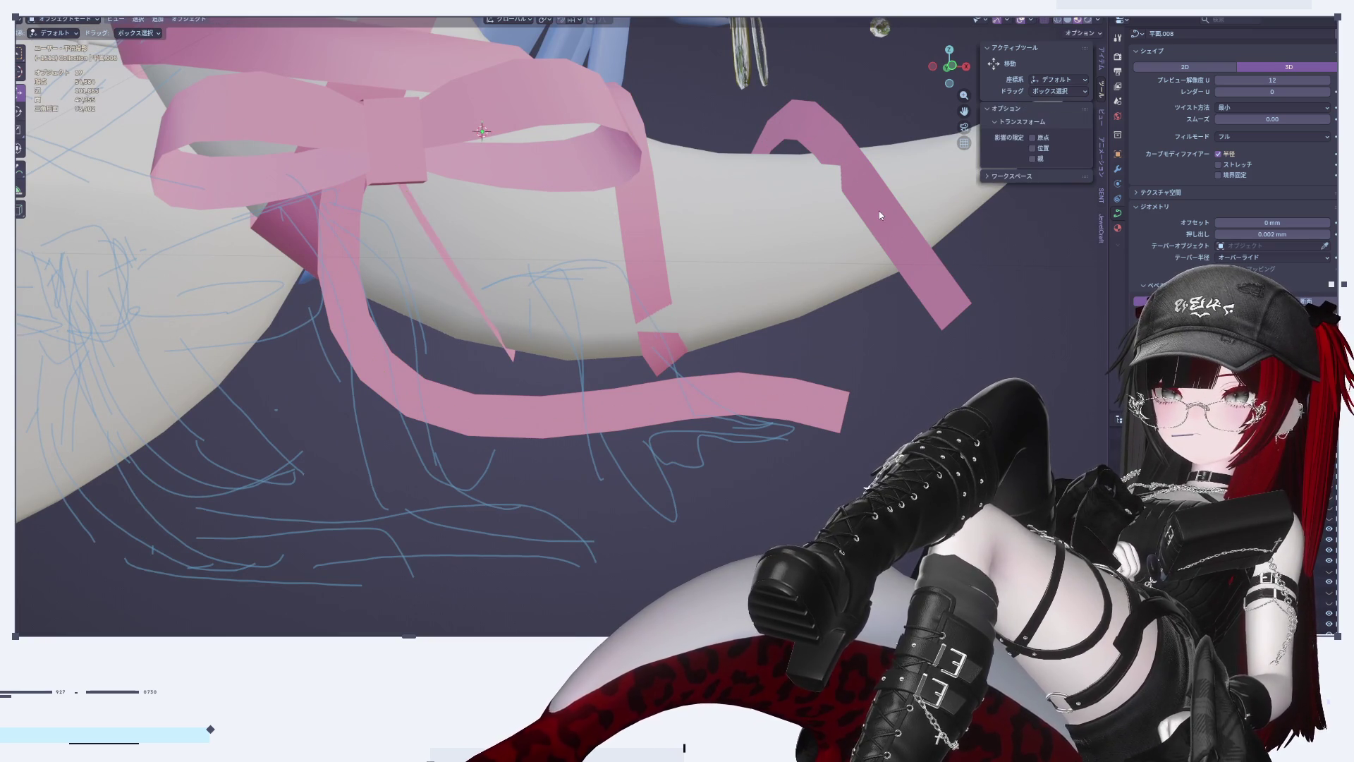
{"action": "right_click", "coordinate": [879, 209]}
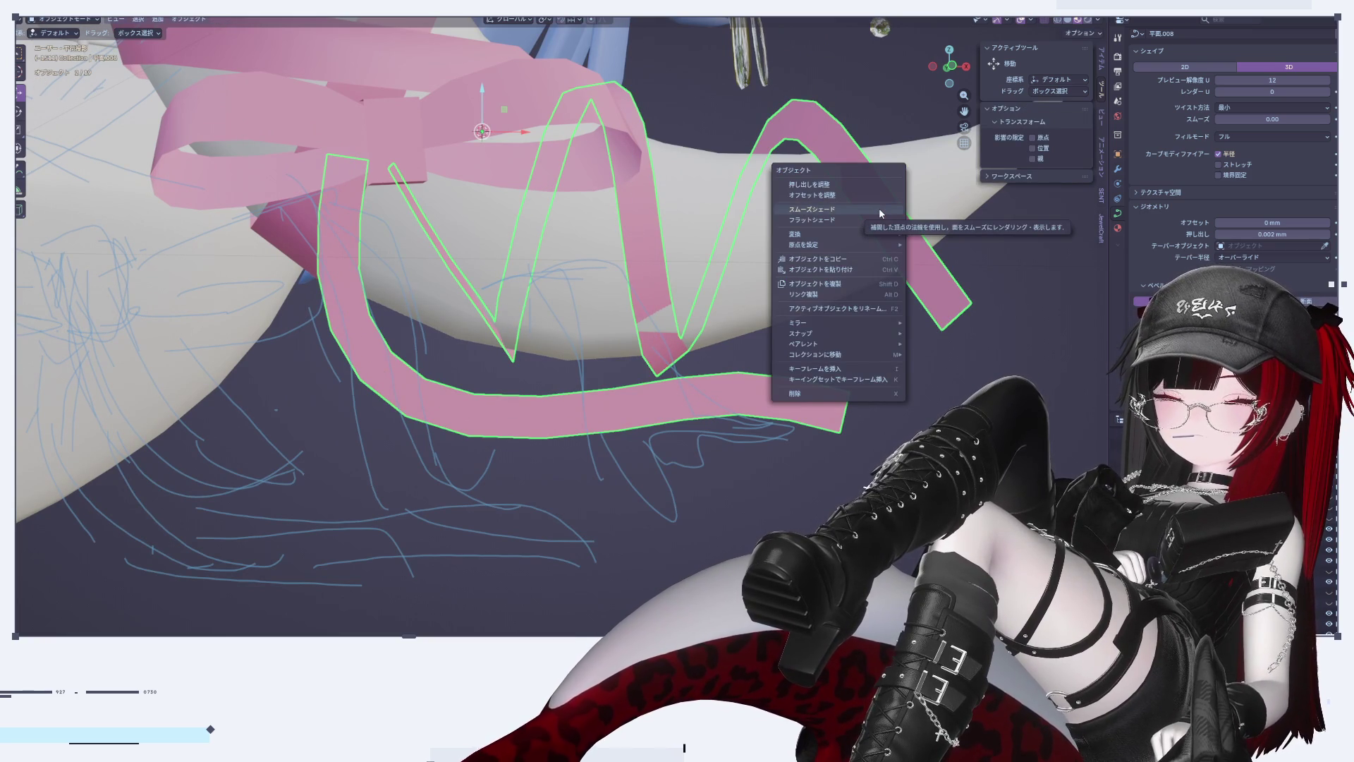
{"action": "key", "text": "Tab"}
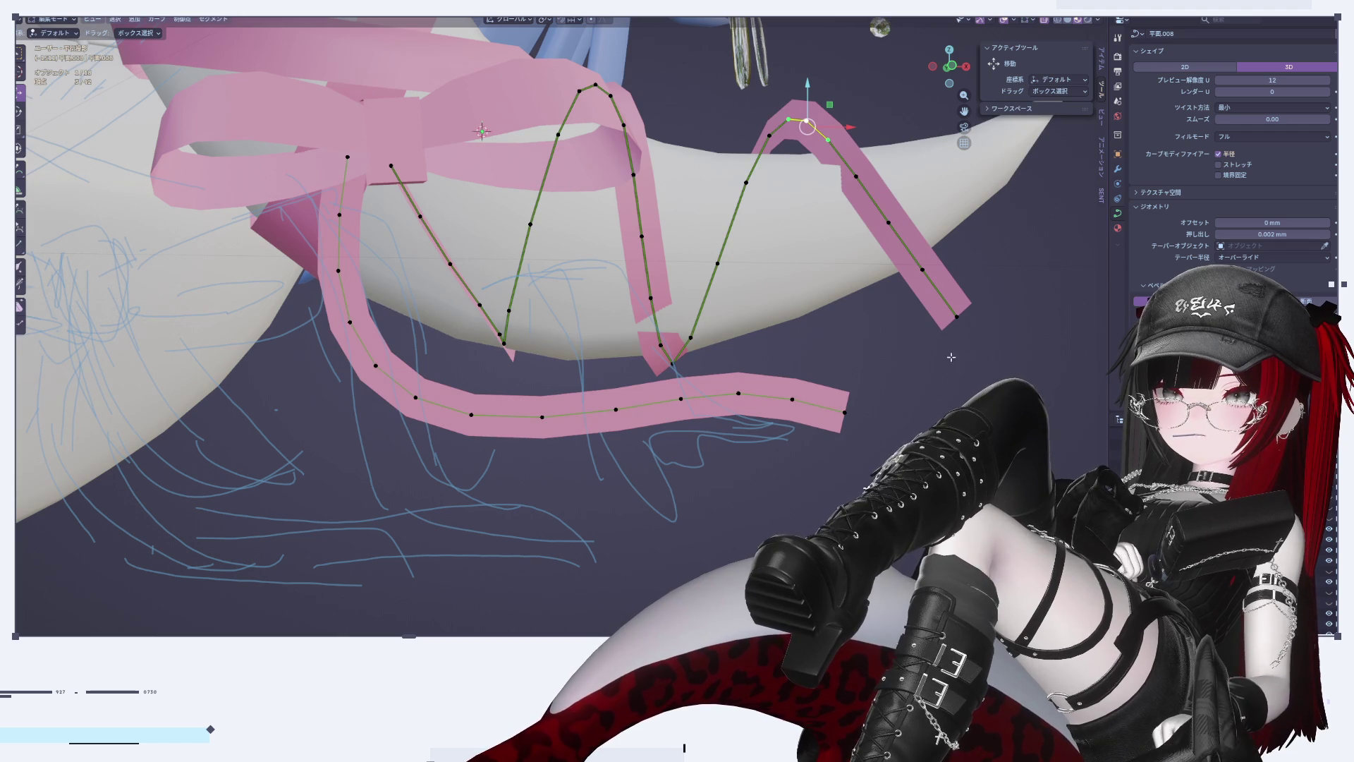
Step: Set the curve's Extrude to 0 and convert the ribbon curve into a mesh
{"action": "scroll", "coordinate": [925, 364], "scroll_direction": "down", "scroll_amount": 3}
{"action": "scroll", "coordinate": [916, 367], "scroll_direction": "up", "scroll_amount": 2}
{"action": "middle_click_drag", "start_coordinate": [925, 364], "coordinate": [910, 368]}
{"action": "key", "text": "Tab"}
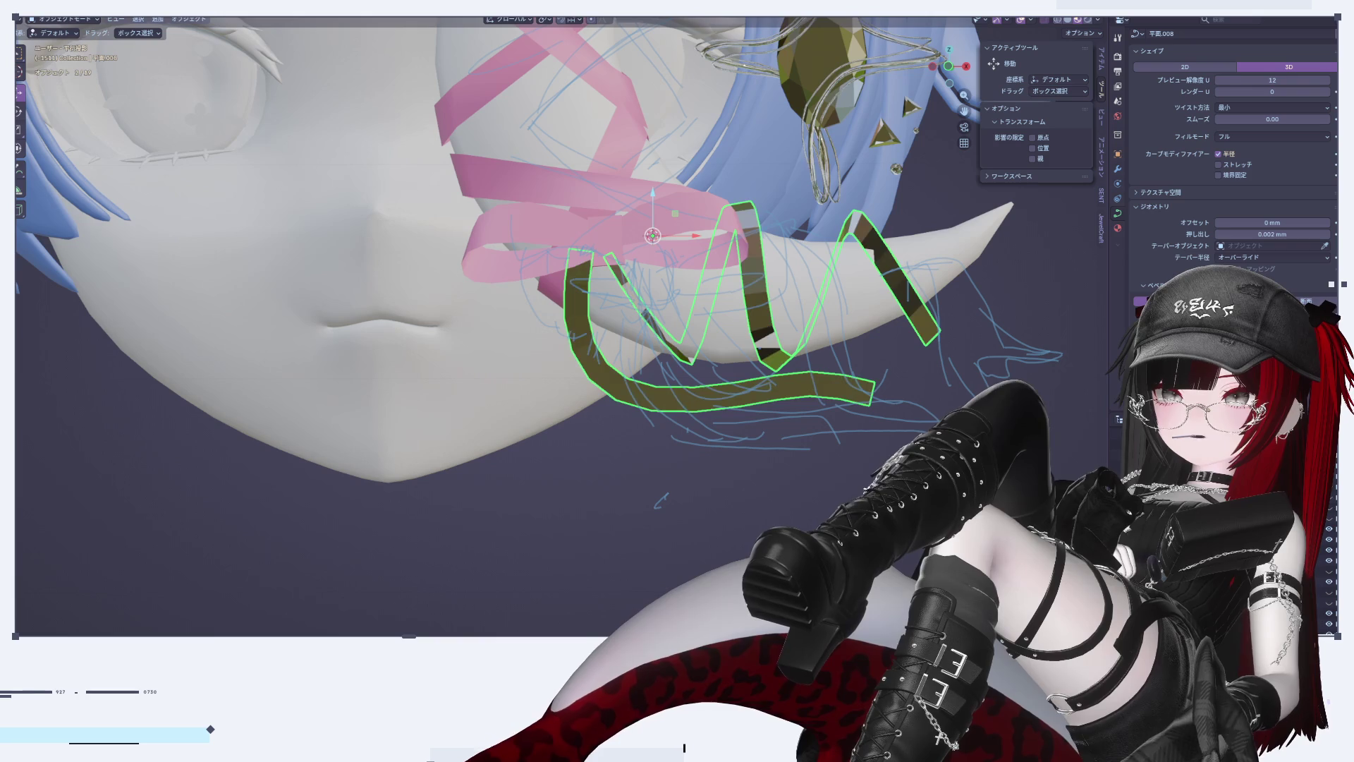
{"action": "key", "text": "ctrl+z"}
{"action": "key", "text": "ctrl+z"}
{"action": "key", "text": "ctrl+z"}
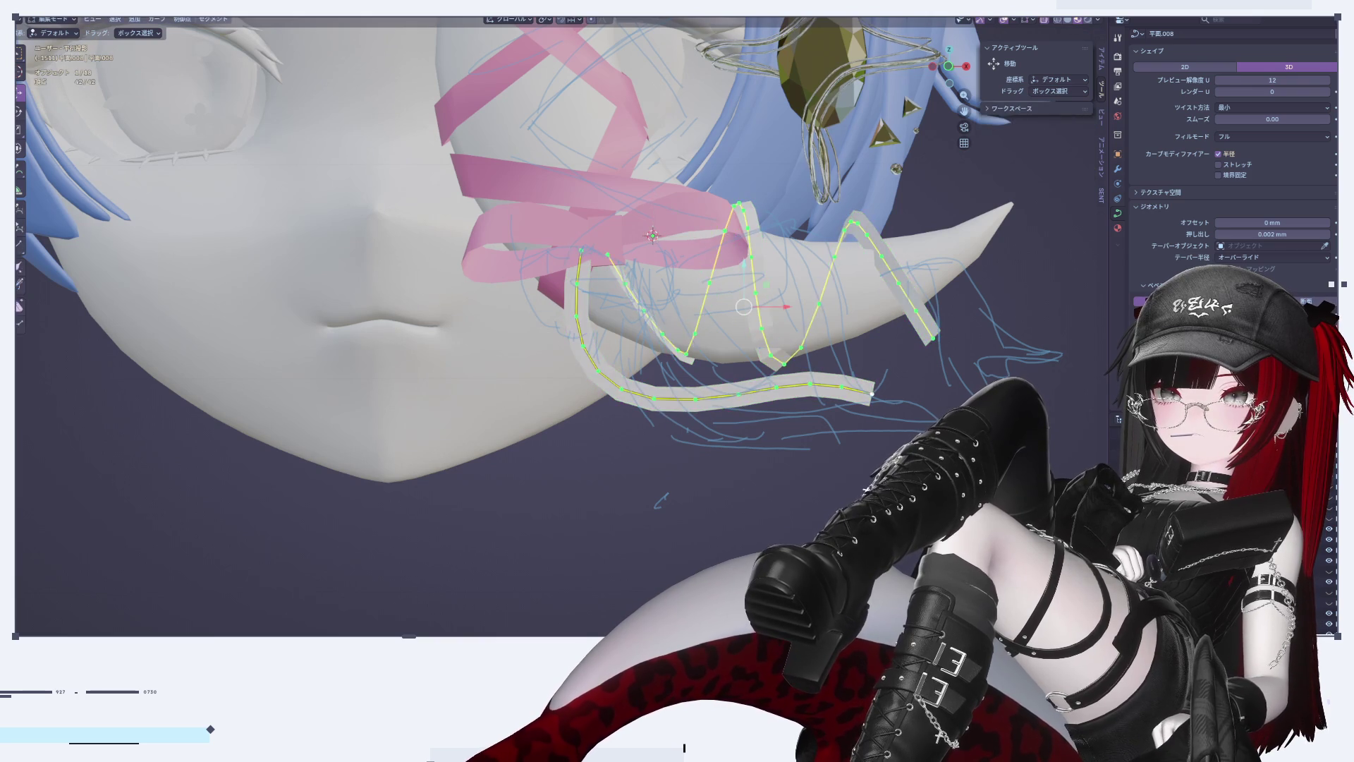
{"action": "key", "text": "ctrl+z"}
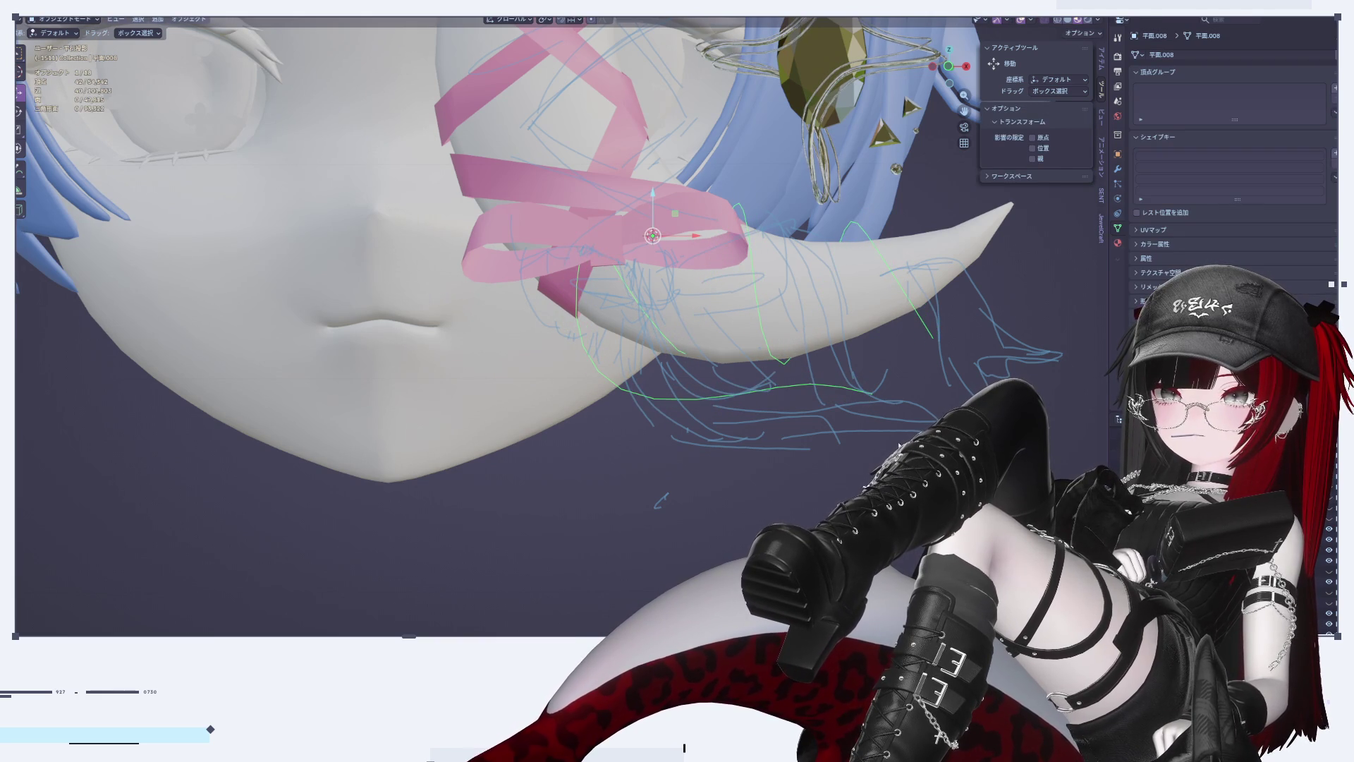
Step: Deselect the mesh's bottom arc and scale the remaining zigzag vertices slightly
{"action": "key", "text": "Tab"}
{"action": "scroll", "coordinate": [767, 437], "scroll_direction": "up", "scroll_amount": 5}
{"action": "scroll", "coordinate": [716, 441], "scroll_direction": "up", "scroll_amount": 2}
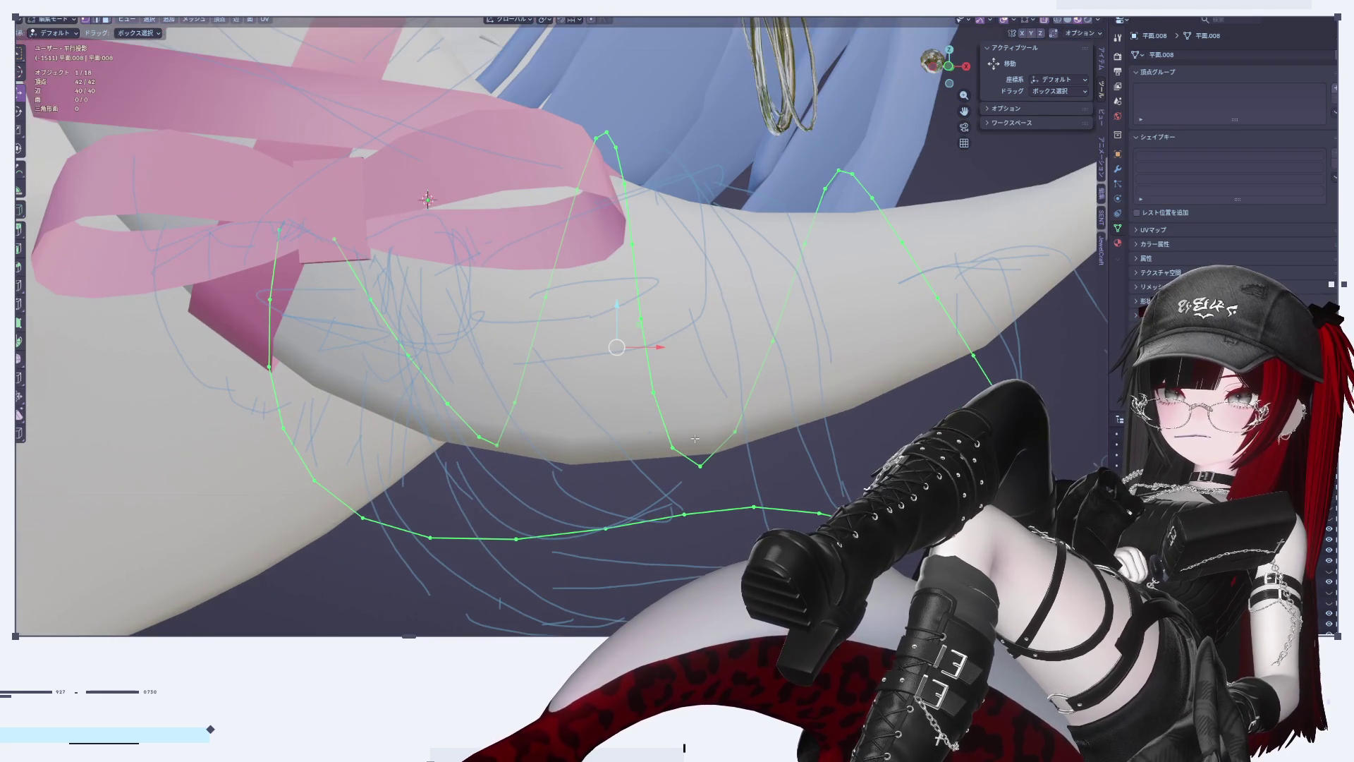
{"action": "mouse_move", "coordinate": [394, 334]}
{"action": "middle_mouse_down"}
{"action": "mouse_move", "coordinate": [589, 357]}
{"action": "mouse_move", "coordinate": [656, 381]}
{"action": "middle_mouse_up"}
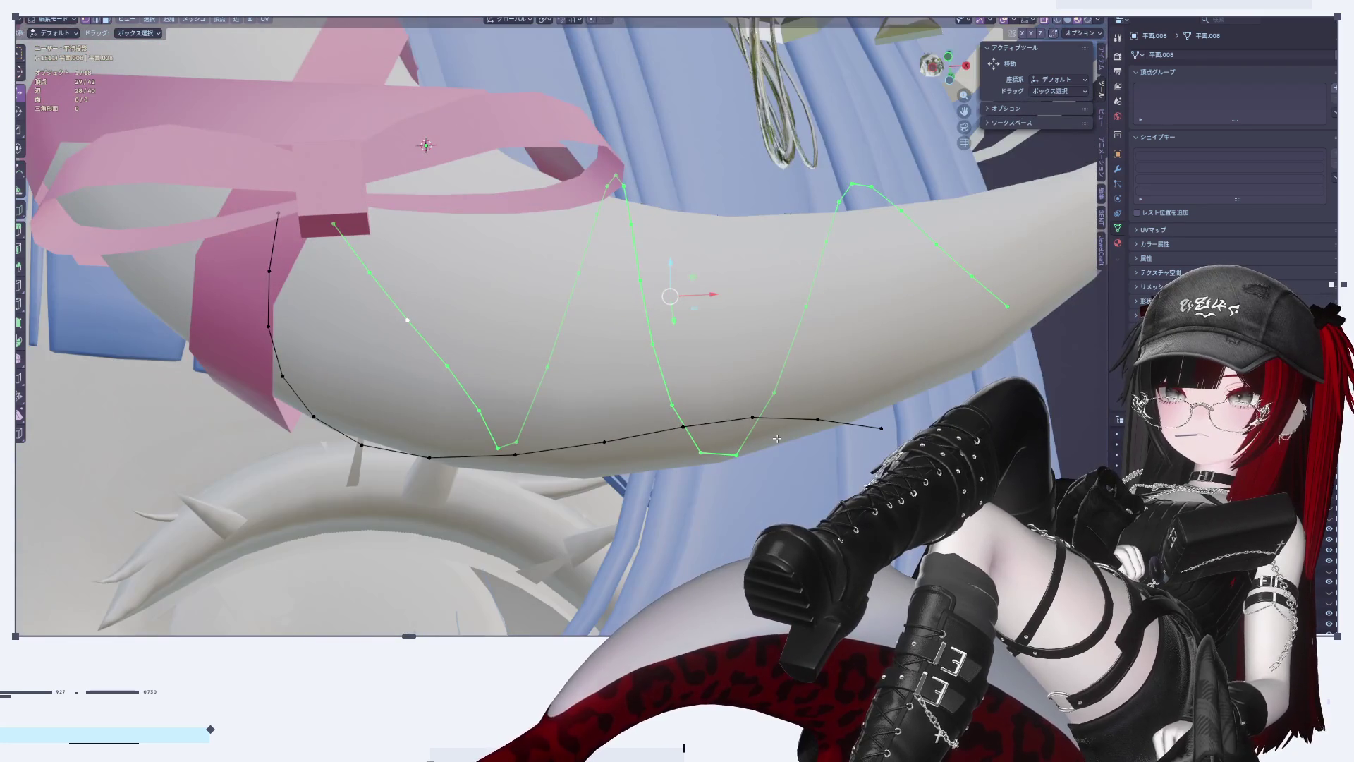
{"action": "key", "text": "s"}
{"action": "left_click", "coordinate": [794, 431]}
{"action": "key", "text": "Tab"}
{"action": "key", "text": "Tab"}
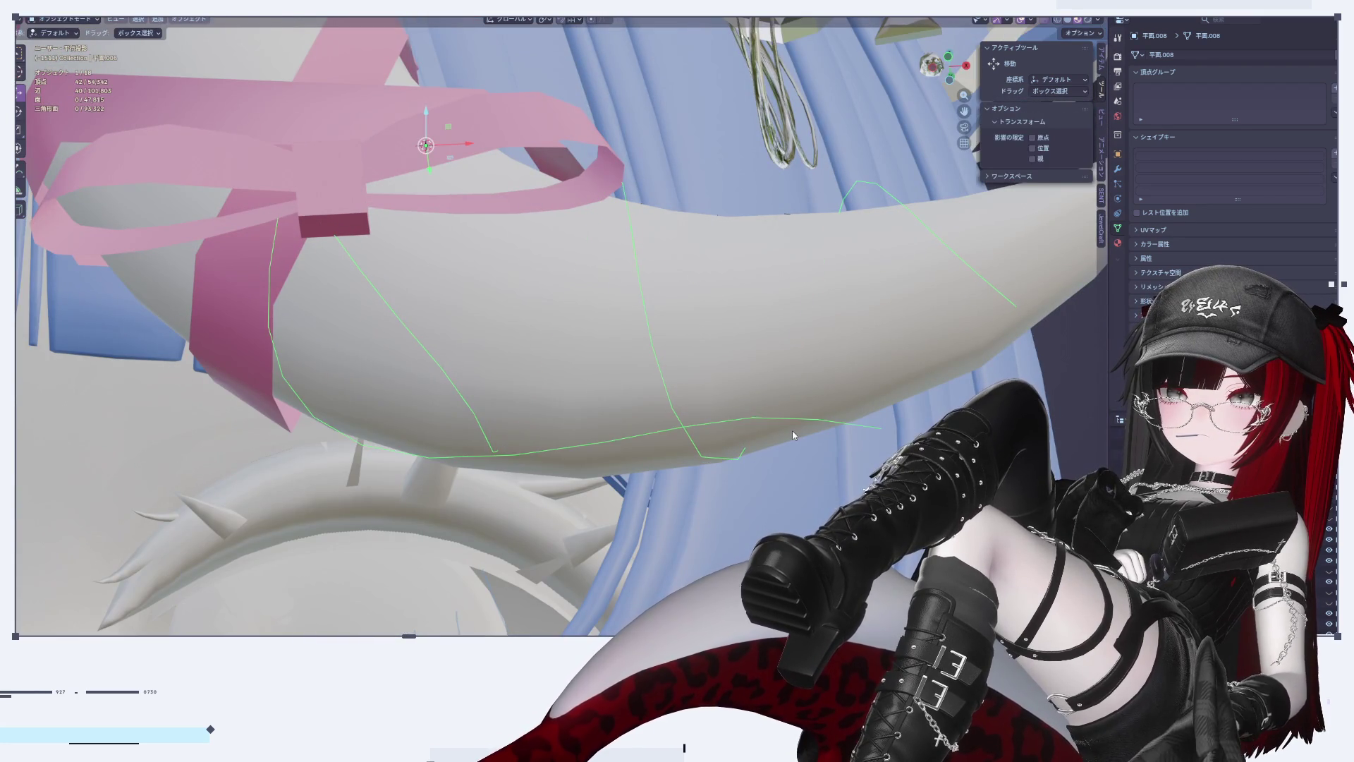
Step: Extrude the zigzag edges into a flat strip and check it in front orthographic view
{"action": "key", "text": "e"}
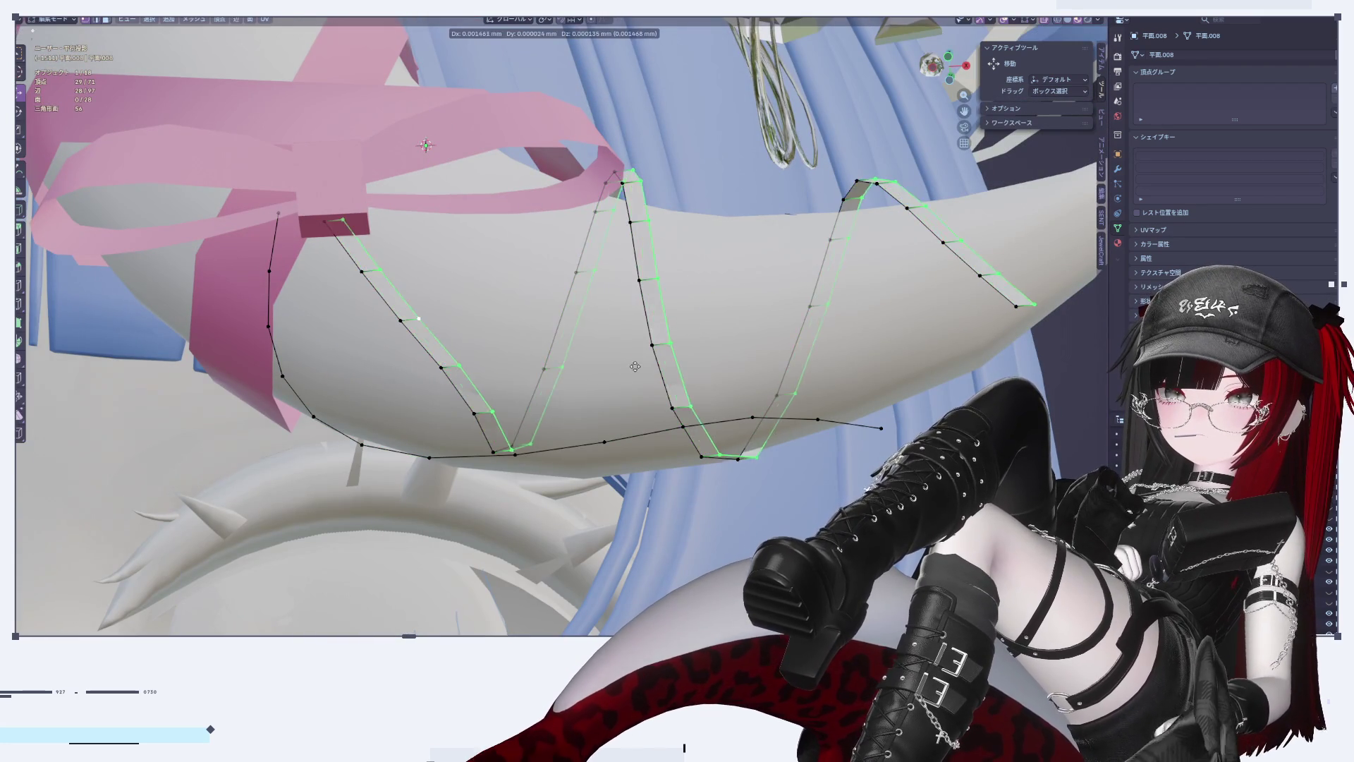
{"action": "left_click", "coordinate": [668, 364]}
{"action": "mouse_move", "coordinate": [669, 363]}
{"action": "middle_mouse_down"}
{"action": "mouse_move", "coordinate": [569, 475]}
{"action": "mouse_move", "coordinate": [729, 479]}
{"action": "middle_mouse_up"}
{"action": "key", "text": "Tab"}
{"action": "scroll", "coordinate": [729, 476], "scroll_direction": "down", "scroll_amount": 5}
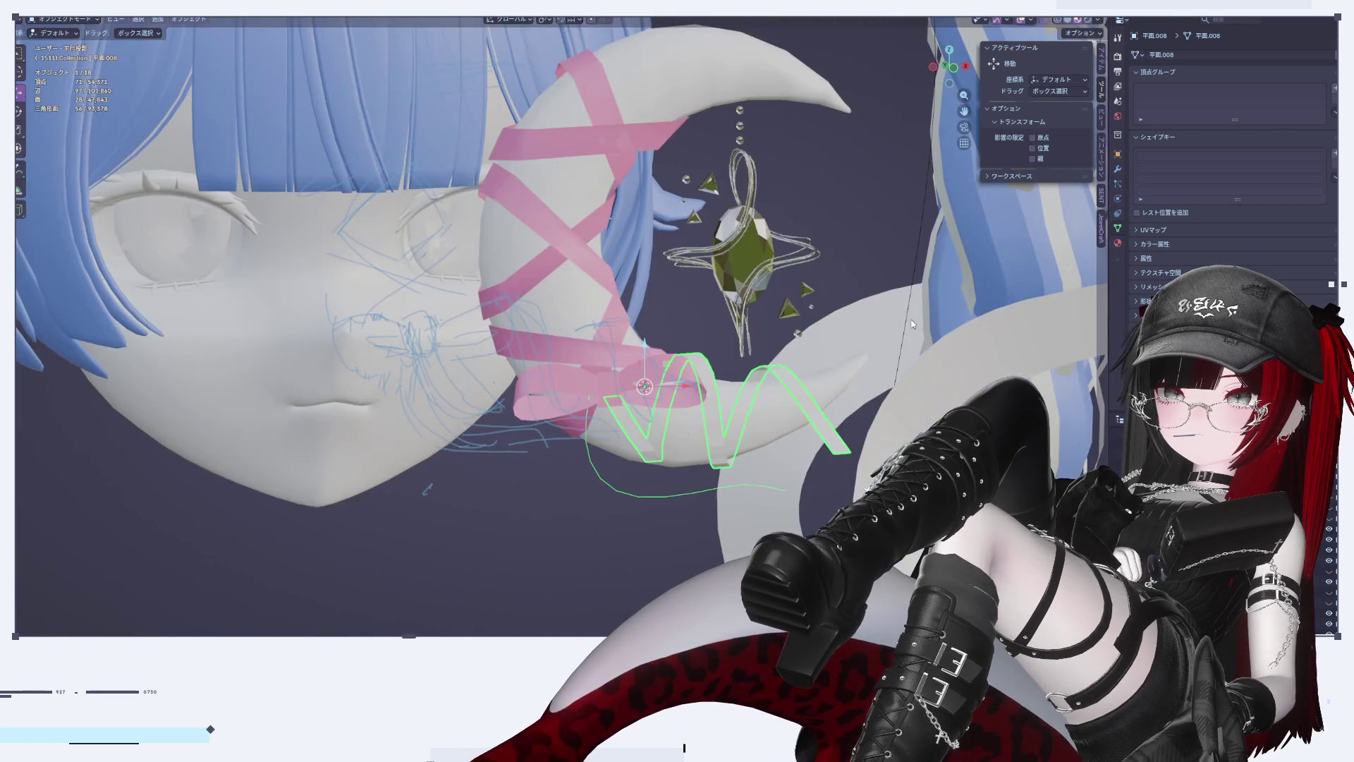
{"action": "left_click", "coordinate": [937, 67]}
{"action": "left_click", "coordinate": [937, 67]}
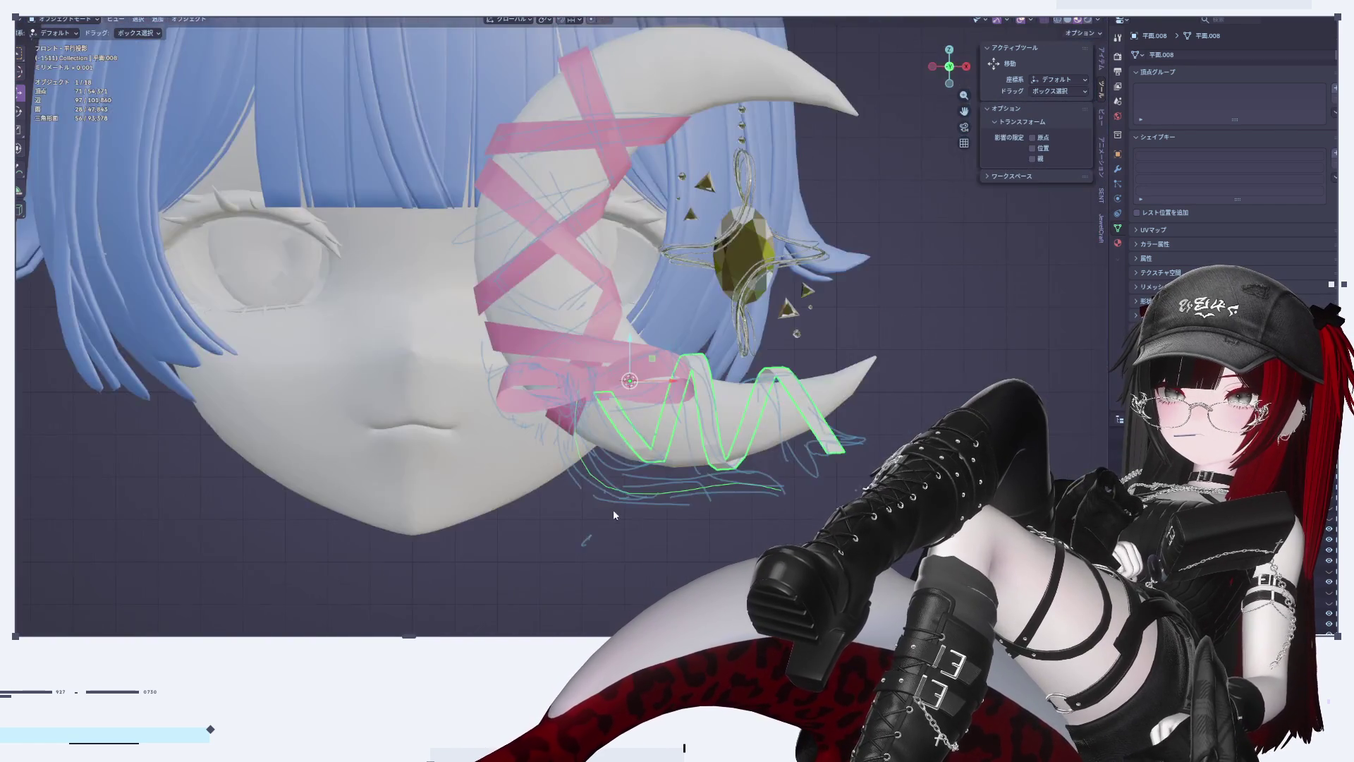
{"action": "scroll", "coordinate": [746, 382], "scroll_direction": "up", "scroll_amount": 5}
{"action": "middle_click_drag", "start_coordinate": [799, 366], "coordinate": [663, 472], "text": "shift"}
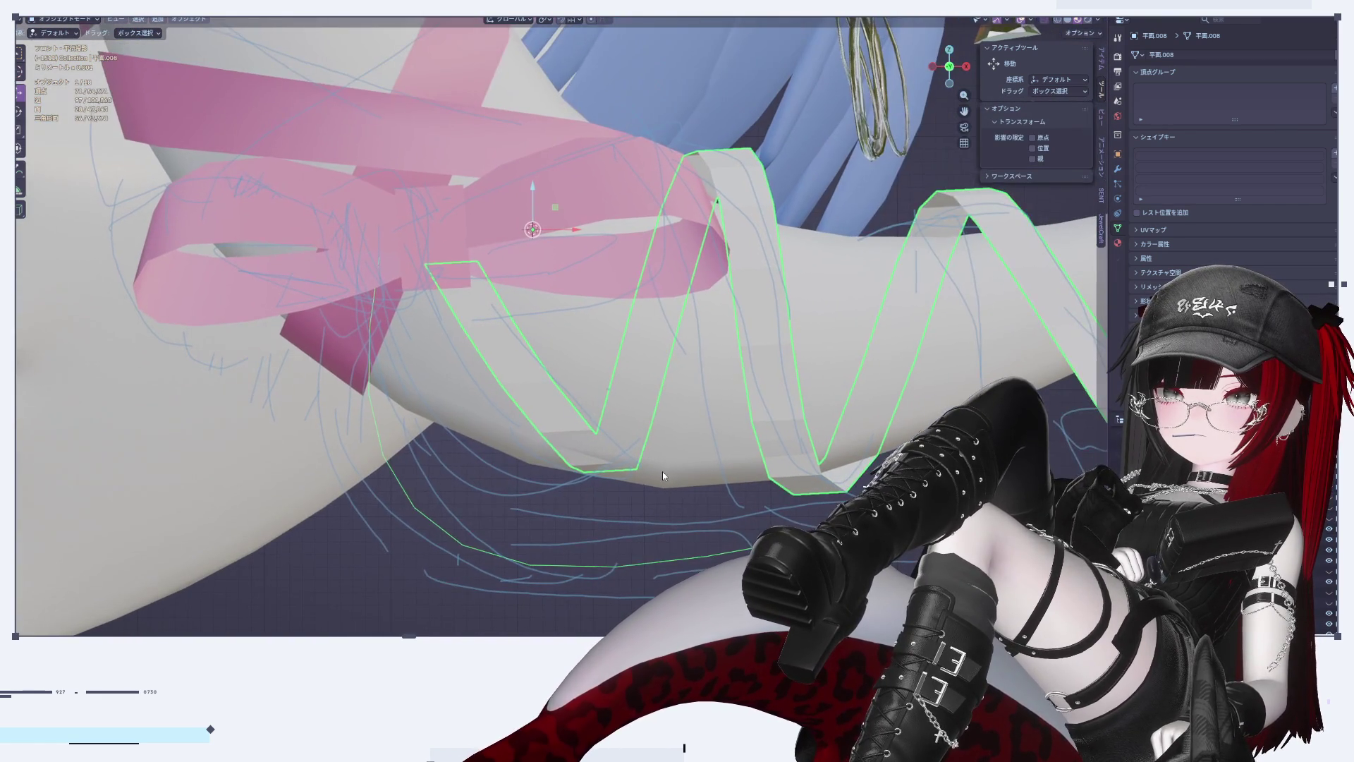
Step: Select the lower trailing edge chain and try moving a copy along Z, then undo it
{"action": "key", "text": "Tab"}
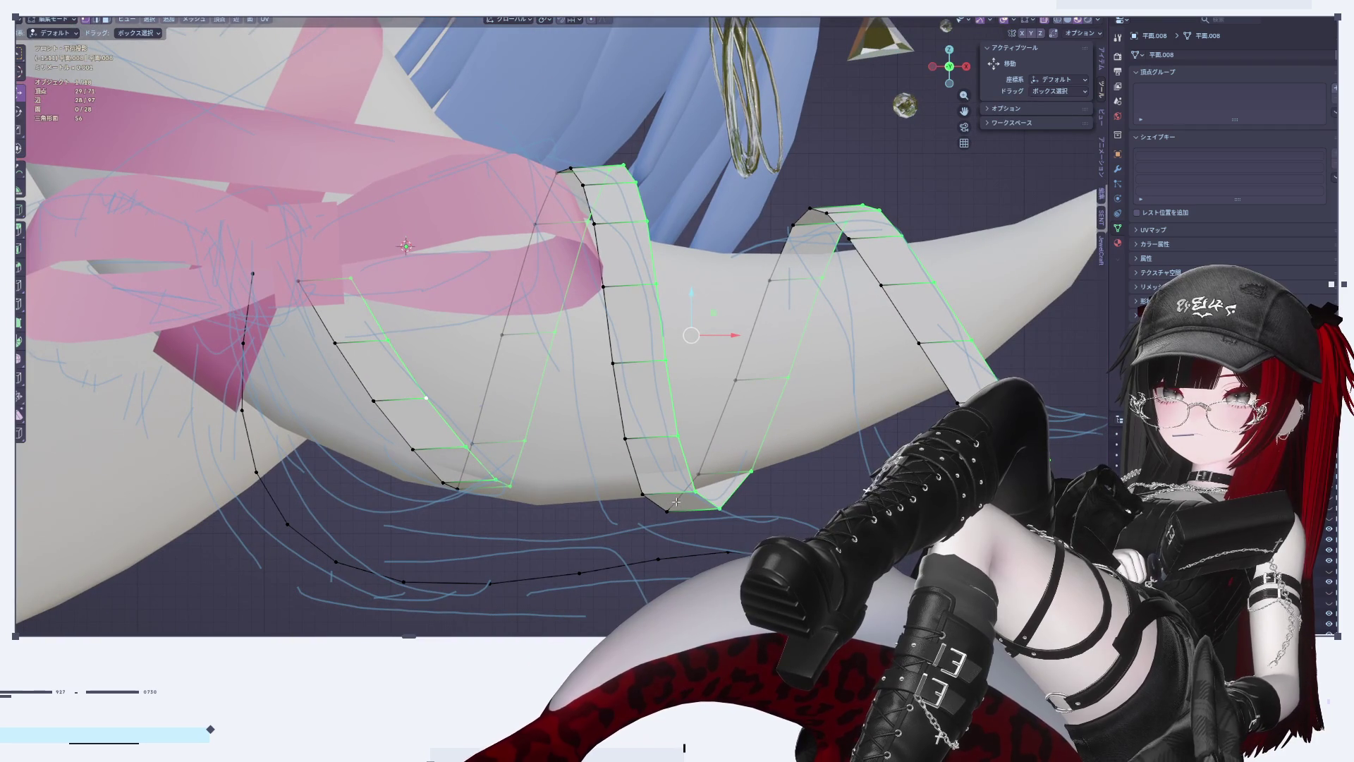
{"action": "key", "text": "a"}
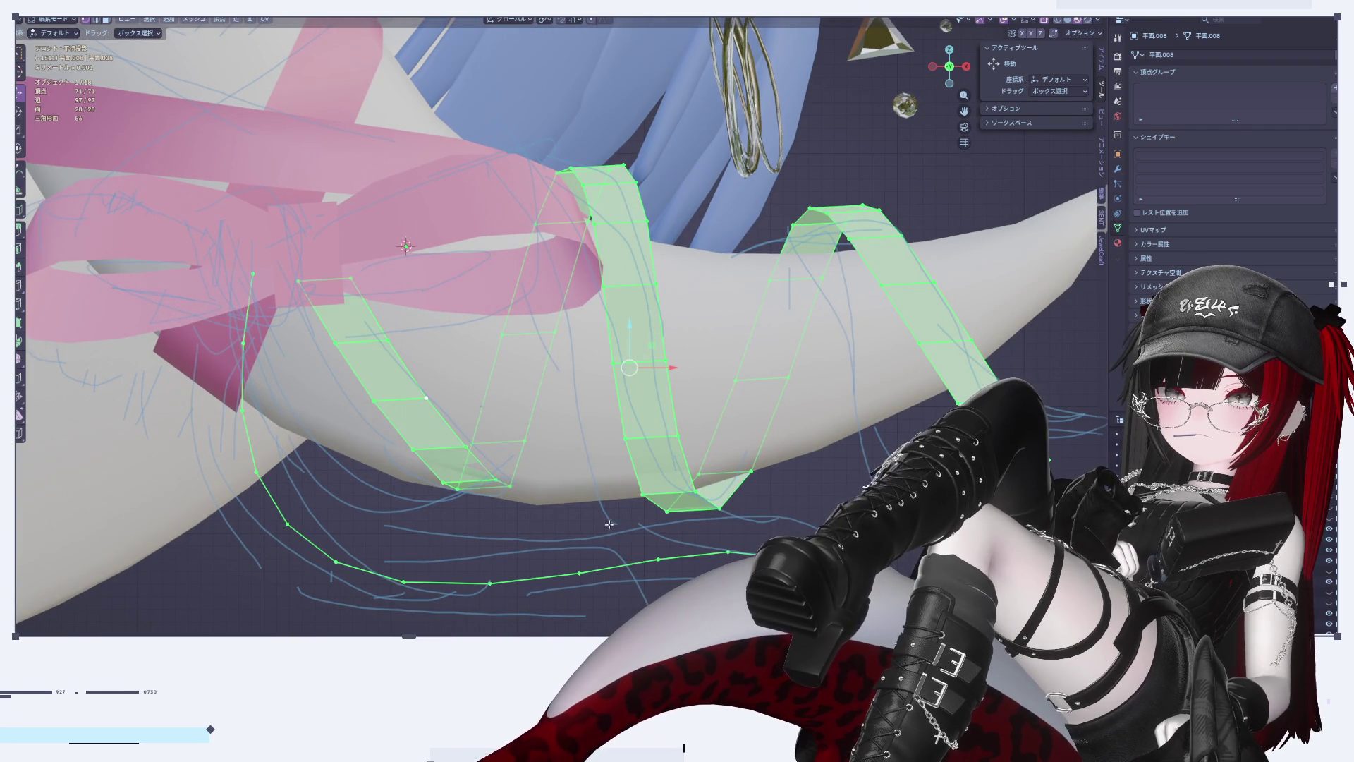
{"action": "scroll", "coordinate": [640, 532], "scroll_direction": "down", "scroll_amount": 3}
{"action": "scroll", "coordinate": [541, 486], "scroll_direction": "up", "scroll_amount": 2}
{"action": "left_click", "coordinate": [540, 485]}
{"action": "key", "text": "l"}
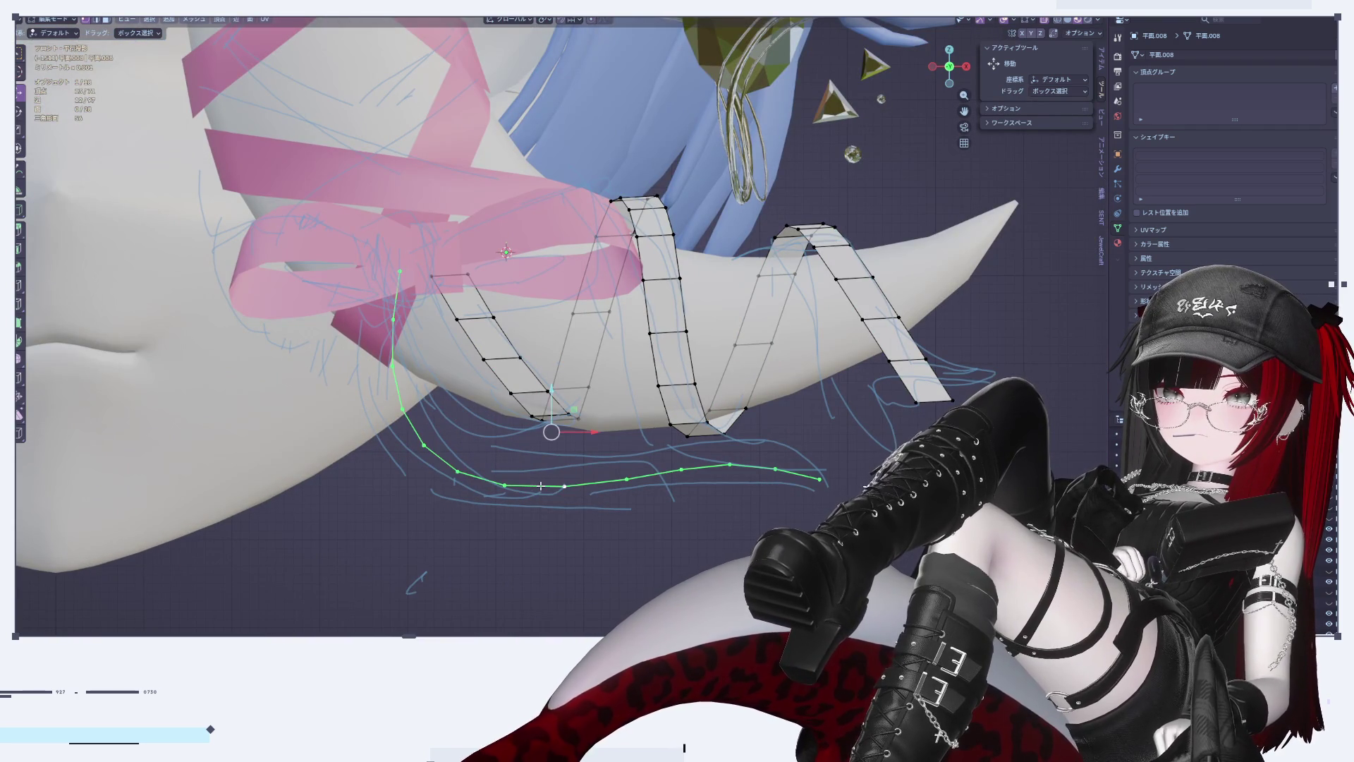
{"action": "key", "text": "g"}
{"action": "left_click", "coordinate": [550, 472]}
{"action": "key", "text": "g"}
{"action": "key", "text": "z"}
{"action": "key", "text": "ctrl+z"}
{"action": "key", "text": "ctrl+z"}
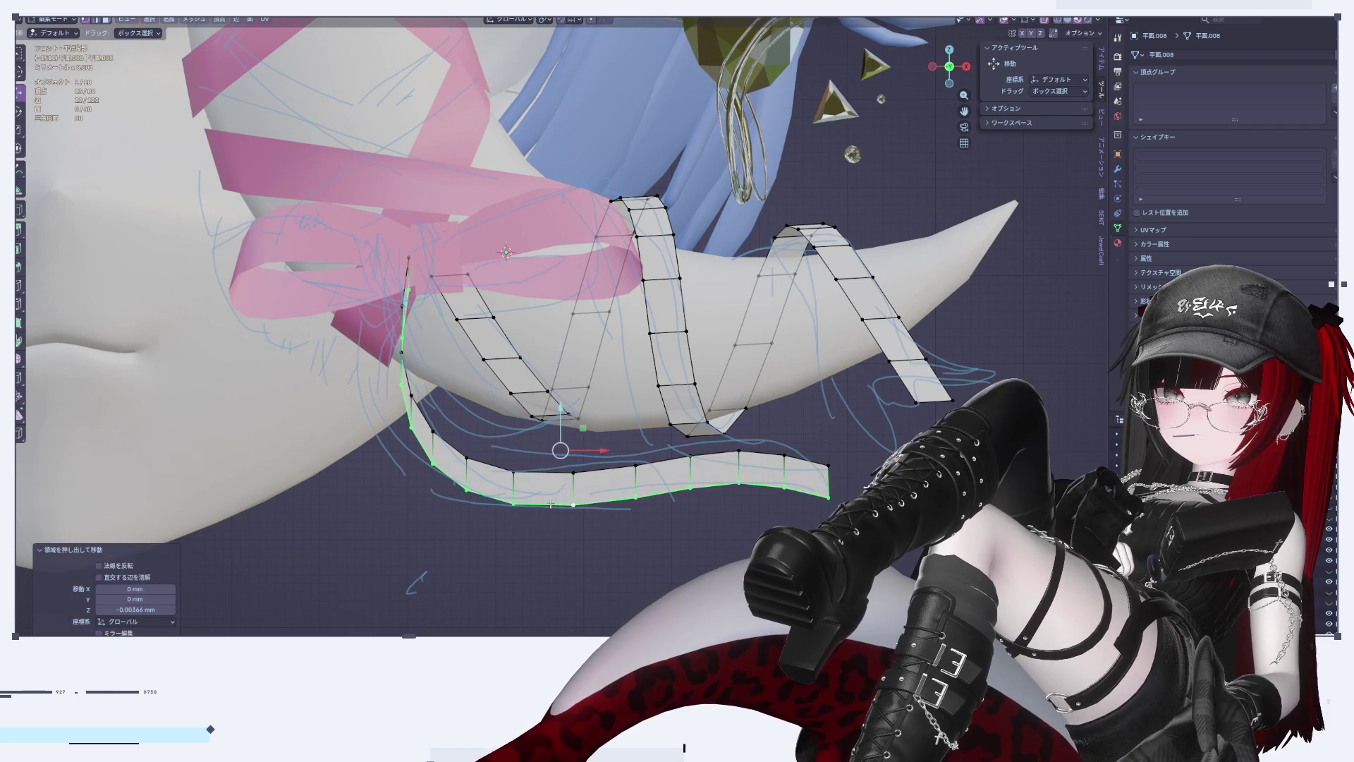
Step: Extrude the lower edge chain, scale it 1.179, lower it slightly on Z and return to Object Mode
{"action": "key", "text": "e"}
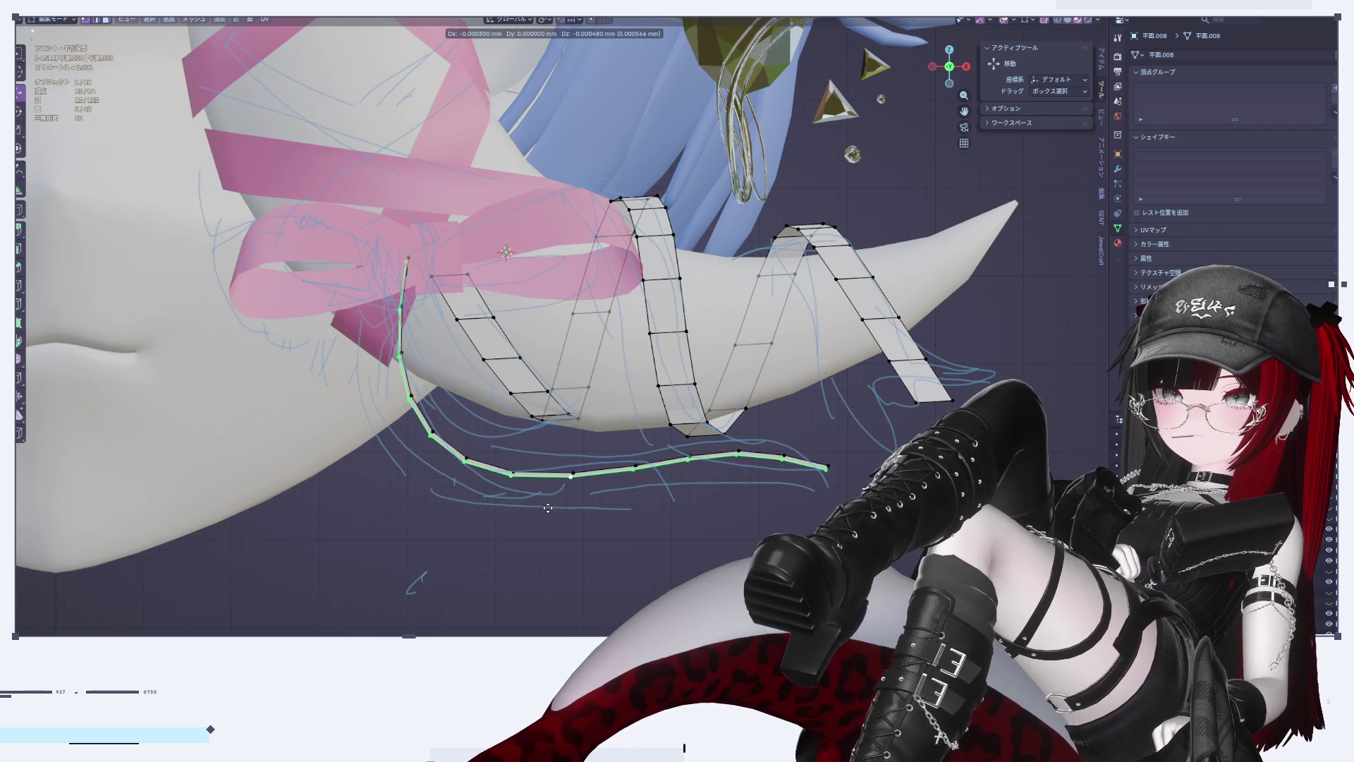
{"action": "key", "text": "Escape"}
{"action": "key", "text": "s"}
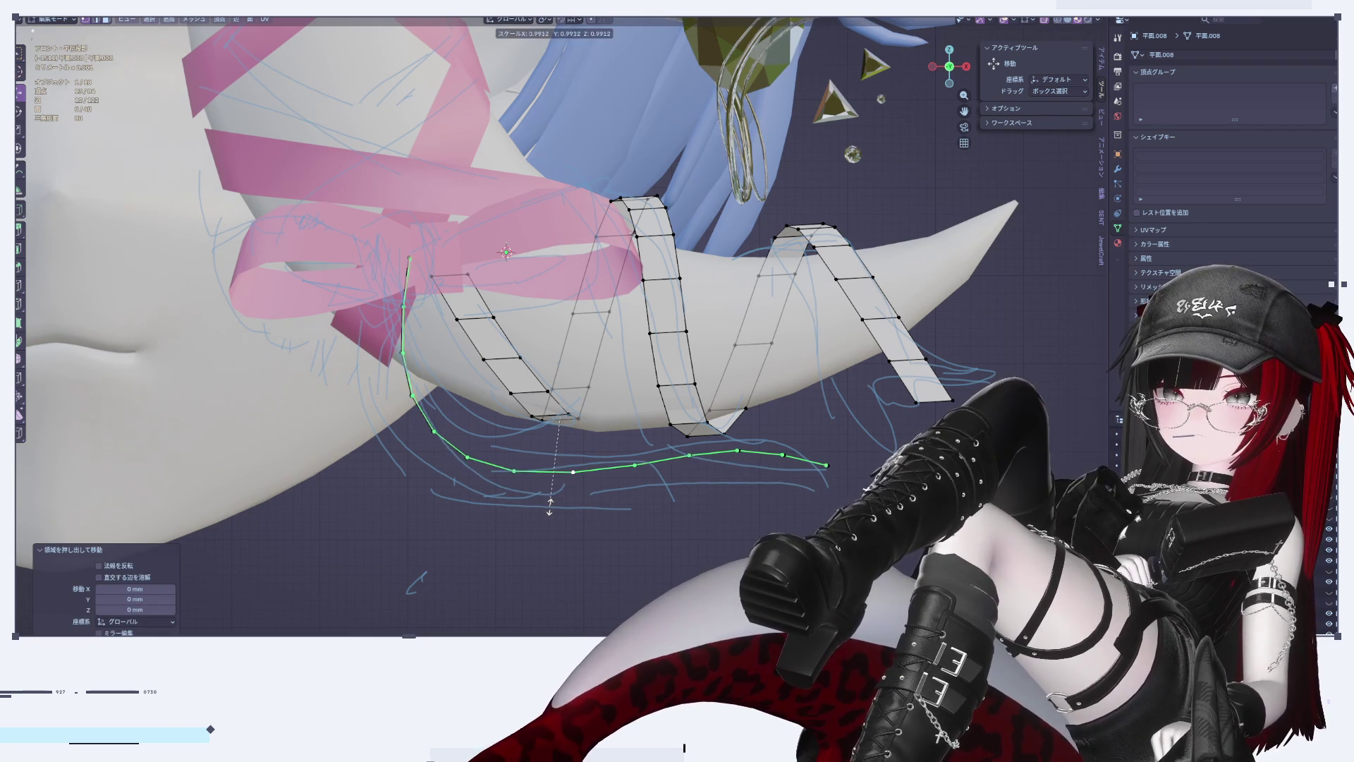
{"action": "left_click", "coordinate": [541, 523]}
{"action": "middle_click_drag", "start_coordinate": [541, 522], "coordinate": [551, 395]}
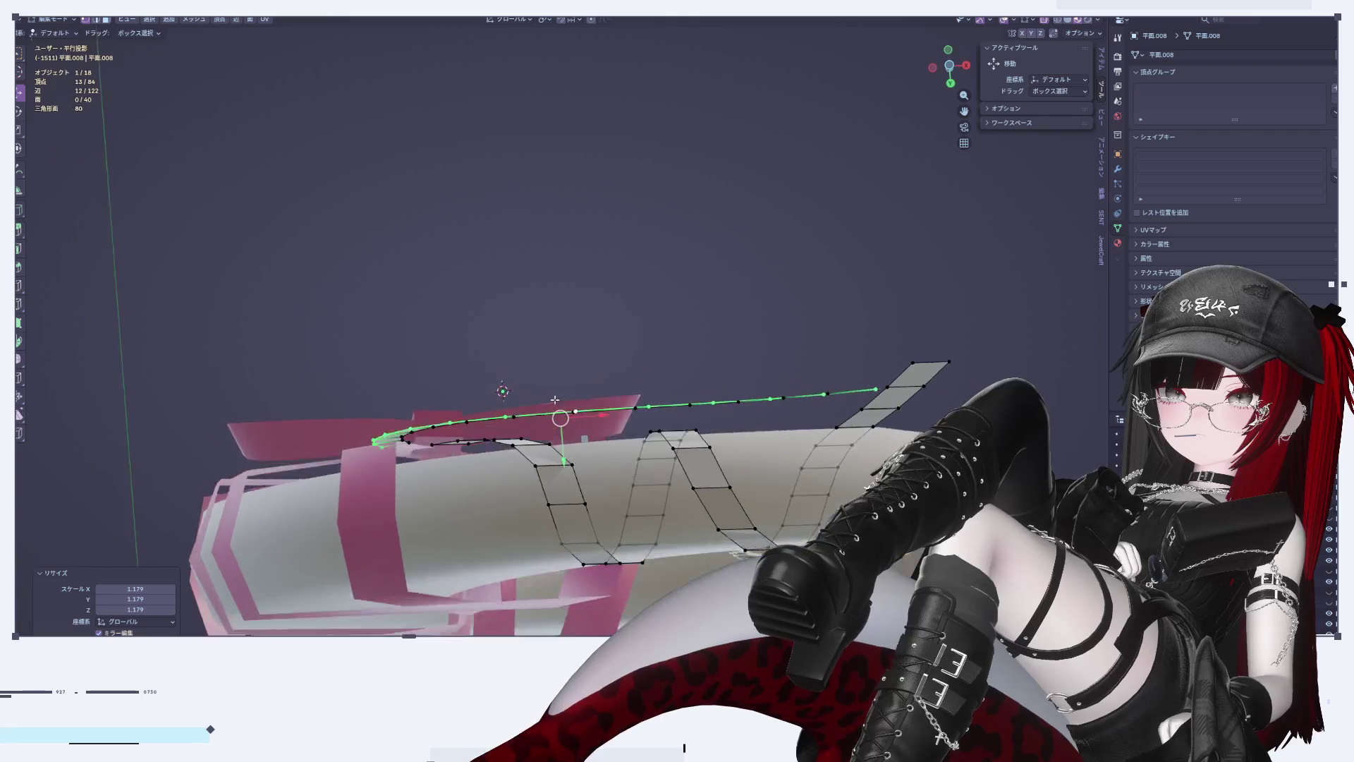
{"action": "scroll", "coordinate": [550, 395], "scroll_direction": "up", "scroll_amount": 5}
{"action": "left_click", "coordinate": [966, 68]}
{"action": "key", "text": "KP_1"}
{"action": "scroll", "coordinate": [547, 418], "scroll_direction": "up", "scroll_amount": 3}
{"action": "left_click_drag", "start_coordinate": [542, 372], "coordinate": [536, 426]}
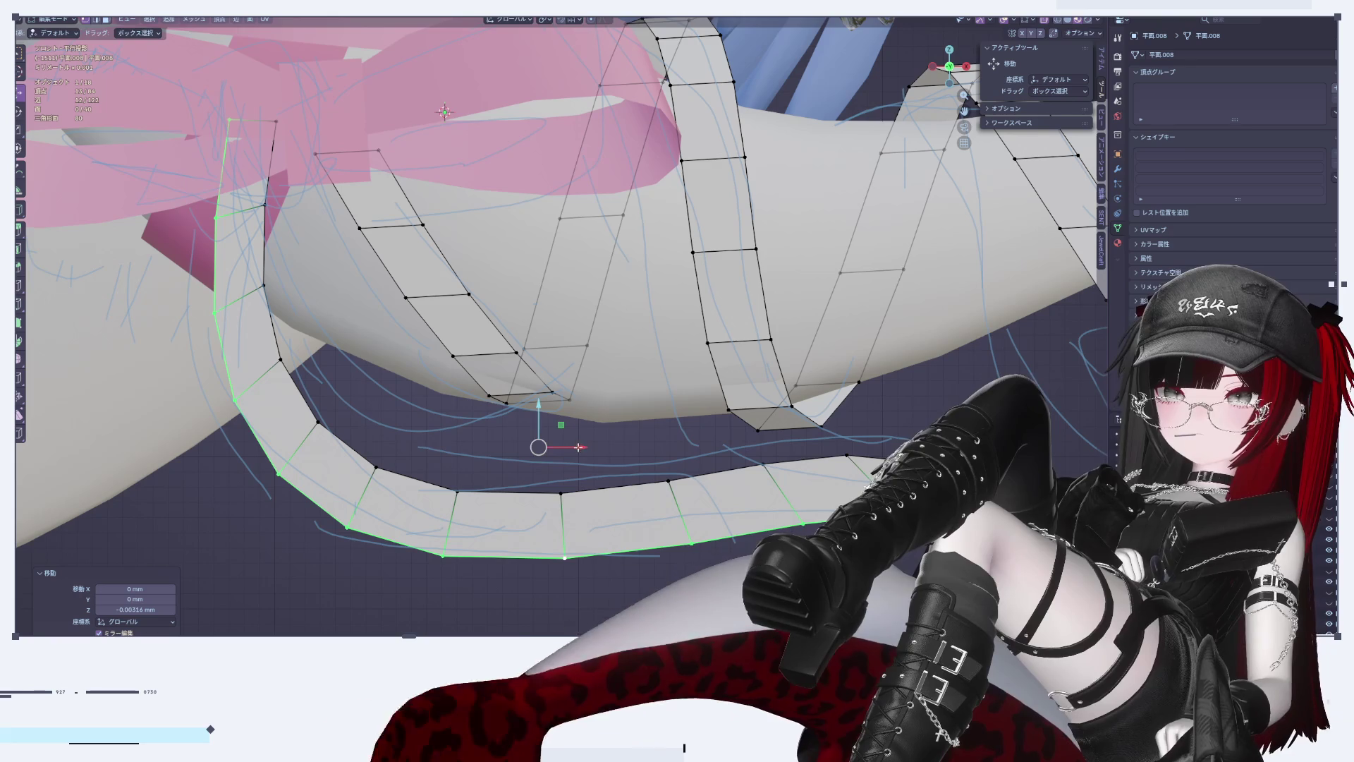
{"action": "key", "text": "Tab"}
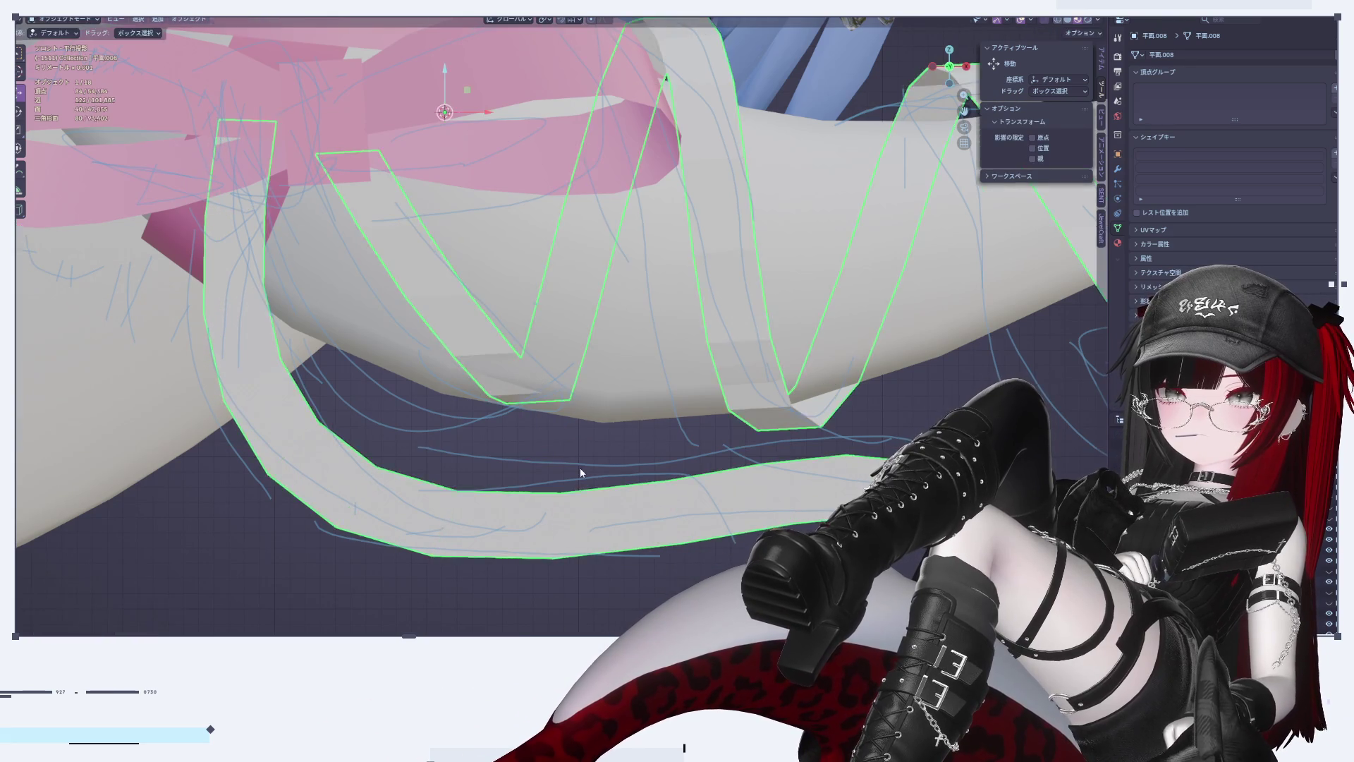
Step: In Edit Mode, nudge the zigzag strips slightly left after cancelling a larger shift
{"action": "scroll", "coordinate": [580, 467], "scroll_direction": "down", "scroll_amount": 5}
{"action": "left_click", "coordinate": [739, 514]}
{"action": "scroll", "coordinate": [650, 577], "scroll_direction": "up", "scroll_amount": 5}
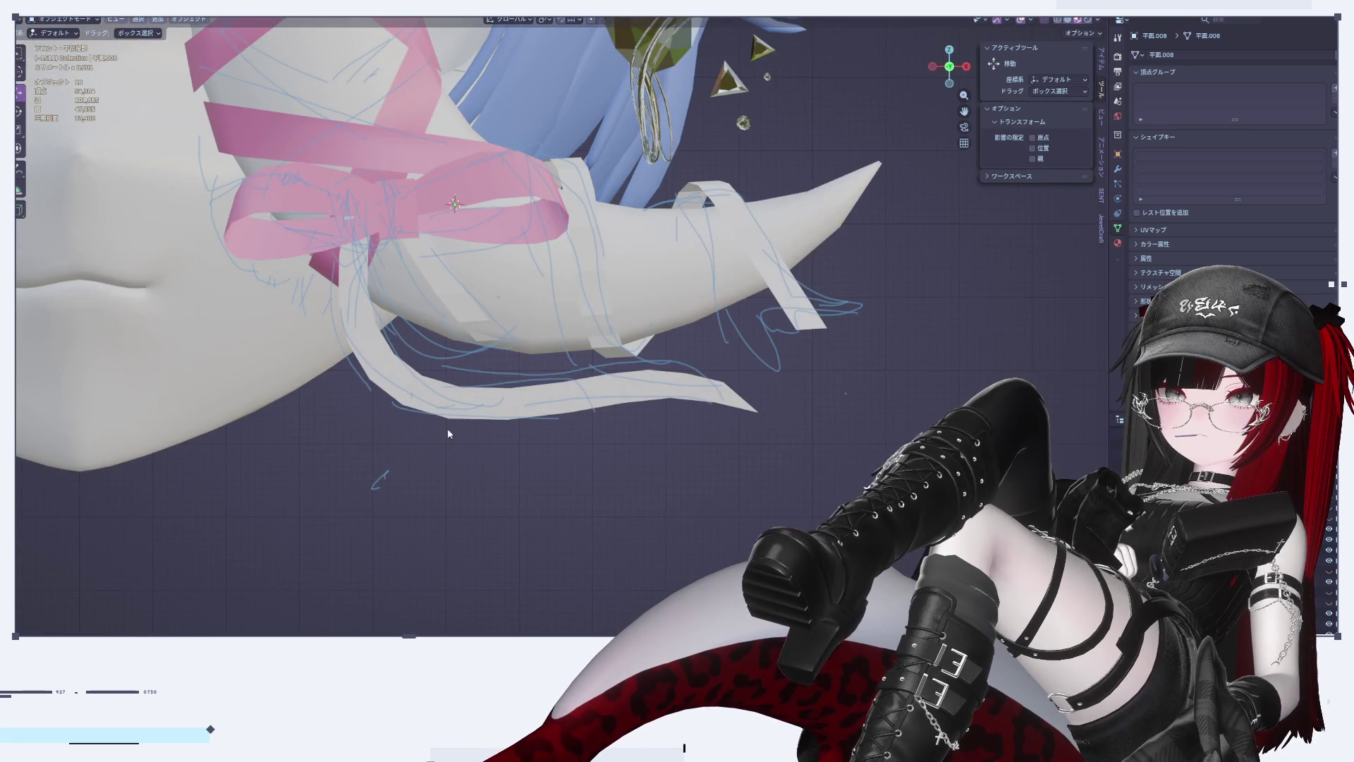
{"action": "scroll", "coordinate": [449, 436], "scroll_direction": "up", "scroll_amount": 3}
{"action": "scroll", "coordinate": [485, 466], "scroll_direction": "up", "scroll_amount": 1}
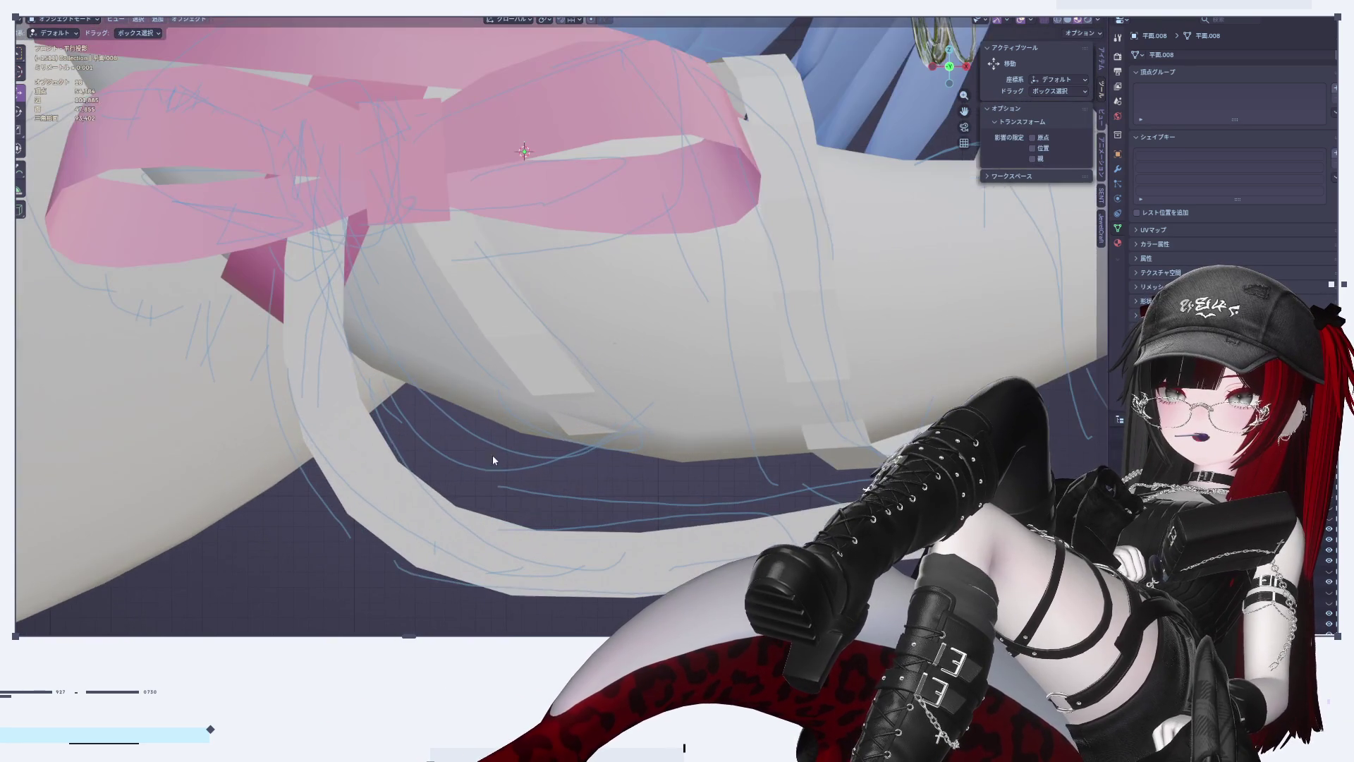
{"action": "key", "text": "Tab"}
{"action": "key", "text": "l"}
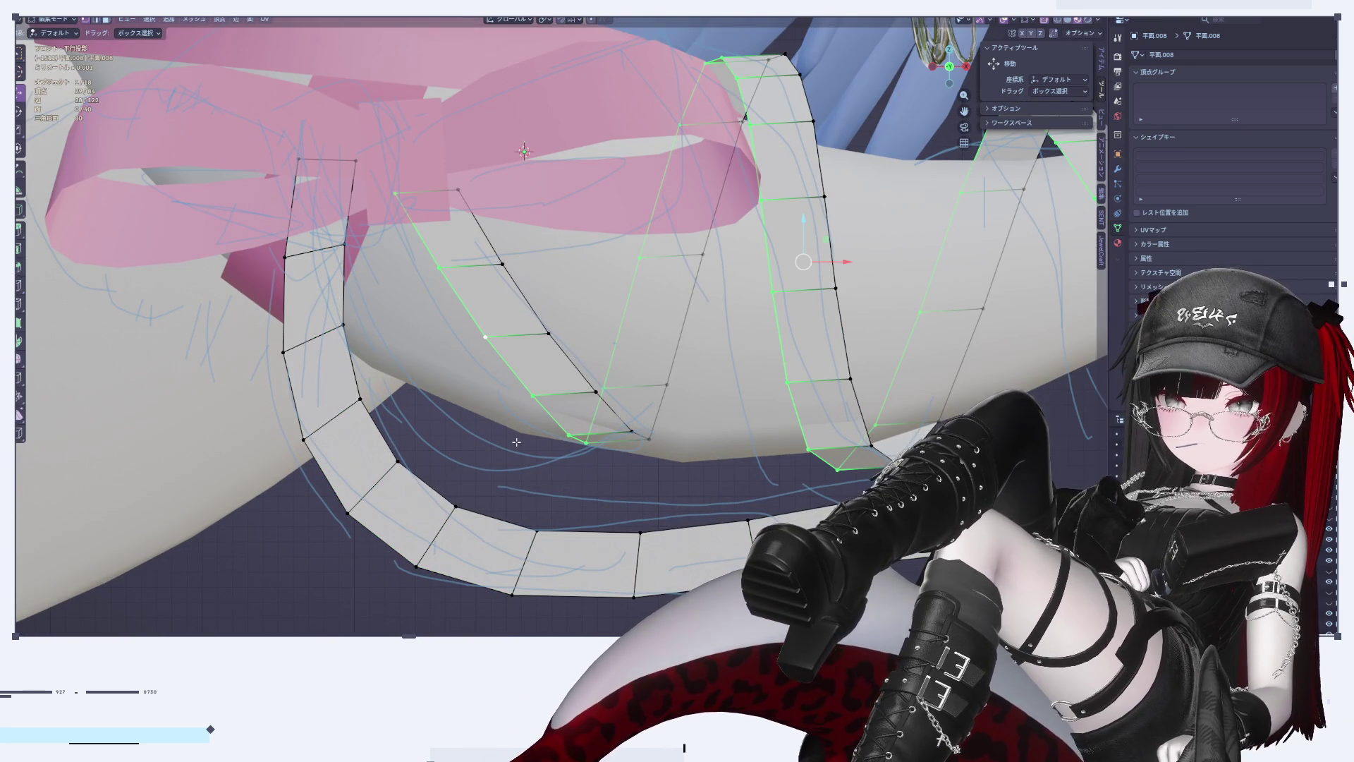
{"action": "scroll", "coordinate": [517, 441], "scroll_direction": "down", "scroll_amount": 3}
{"action": "scroll", "coordinate": [727, 326], "scroll_direction": "up", "scroll_amount": 2}
{"action": "left_click_drag", "start_coordinate": [726, 326], "coordinate": [704, 333]}
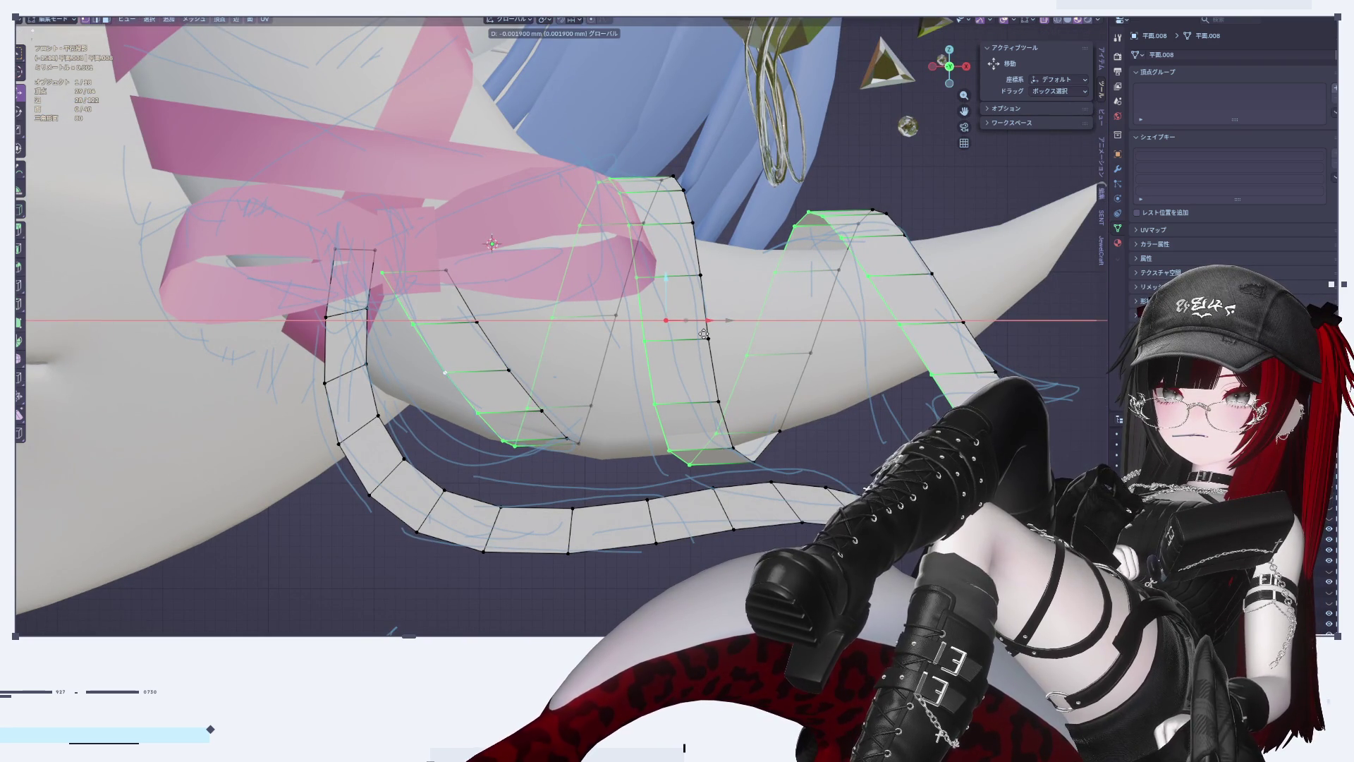
{"action": "right_click", "coordinate": [703, 333]}
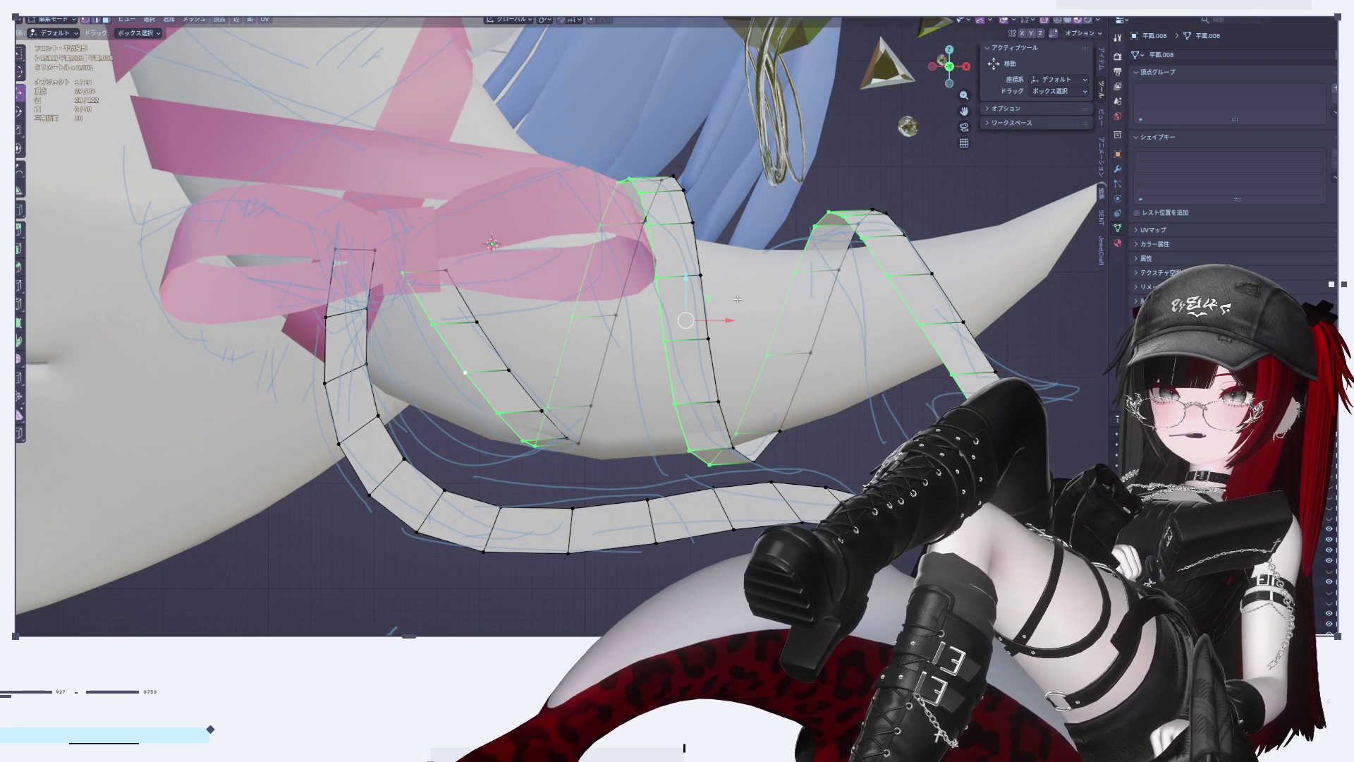
{"action": "left_click_drag", "start_coordinate": [733, 321], "coordinate": [732, 321]}
Step: Reselect the zigzag ribbon and frame its selected strip in Edit Mode
{"action": "scroll", "coordinate": [730, 422], "scroll_direction": "up", "scroll_amount": 1}
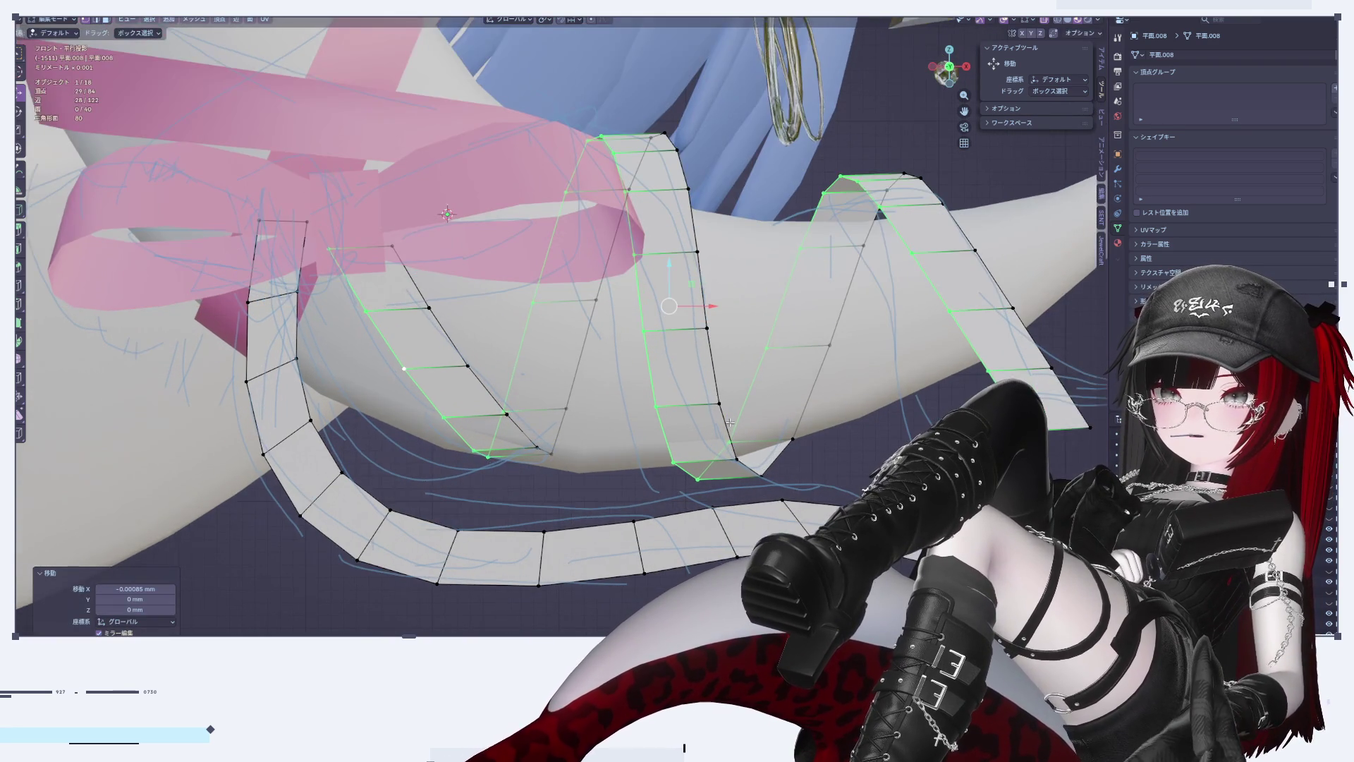
{"action": "scroll", "coordinate": [729, 421], "scroll_direction": "down", "scroll_amount": 2}
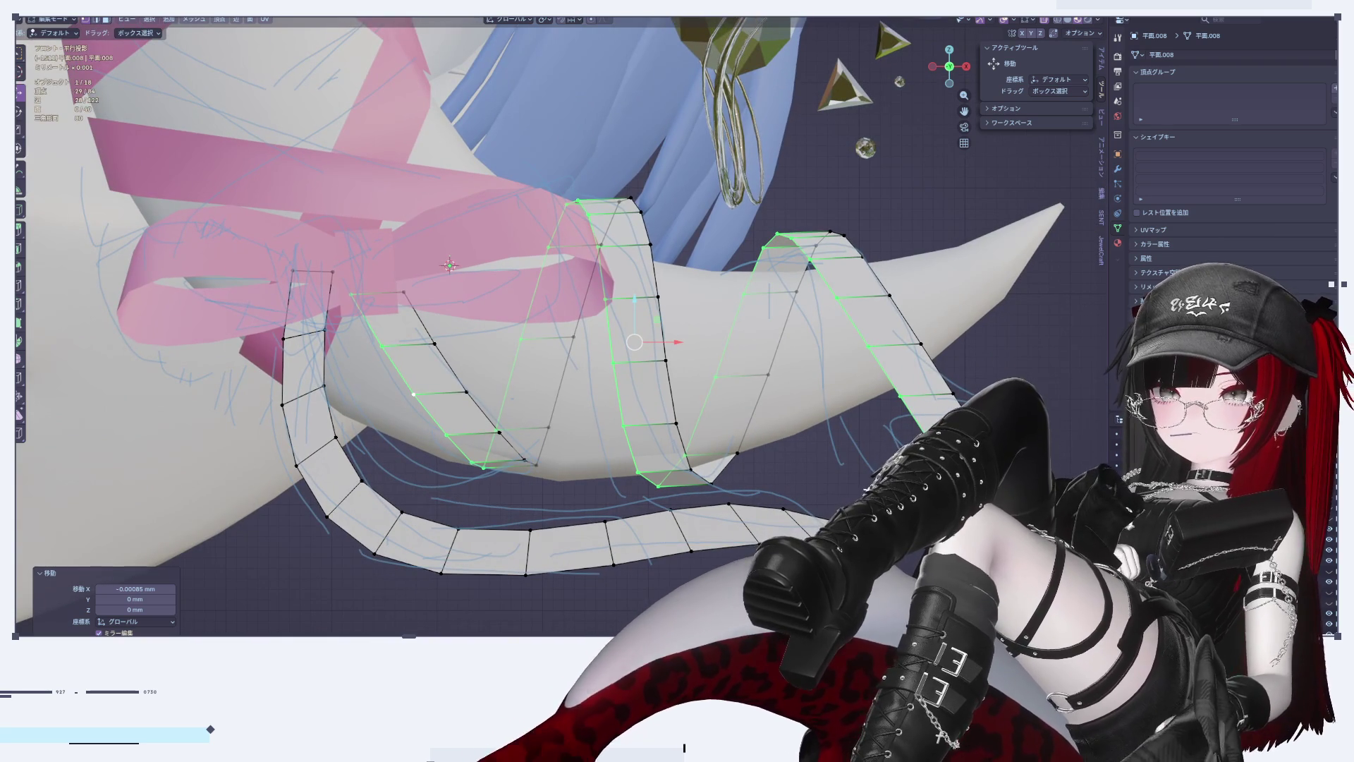
{"action": "key", "text": "l"}
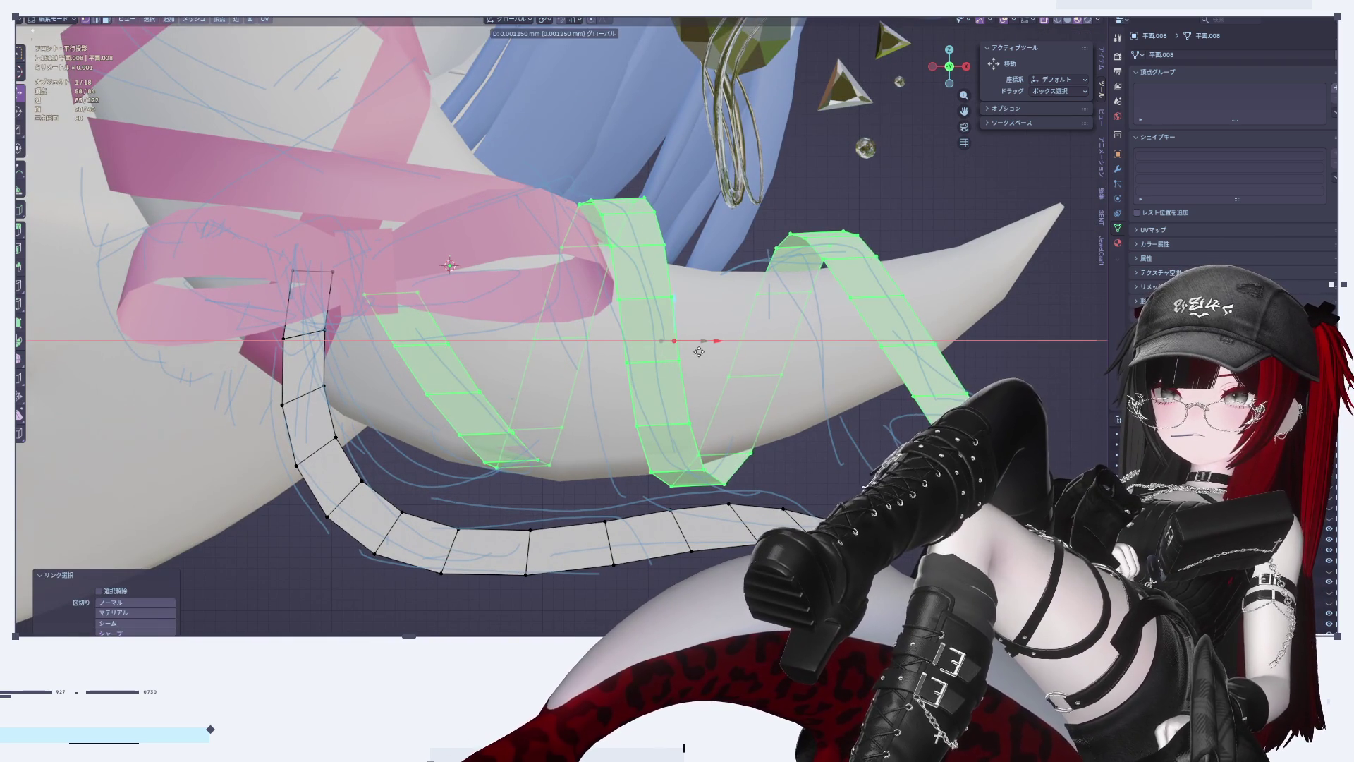
{"action": "key", "text": "Tab"}
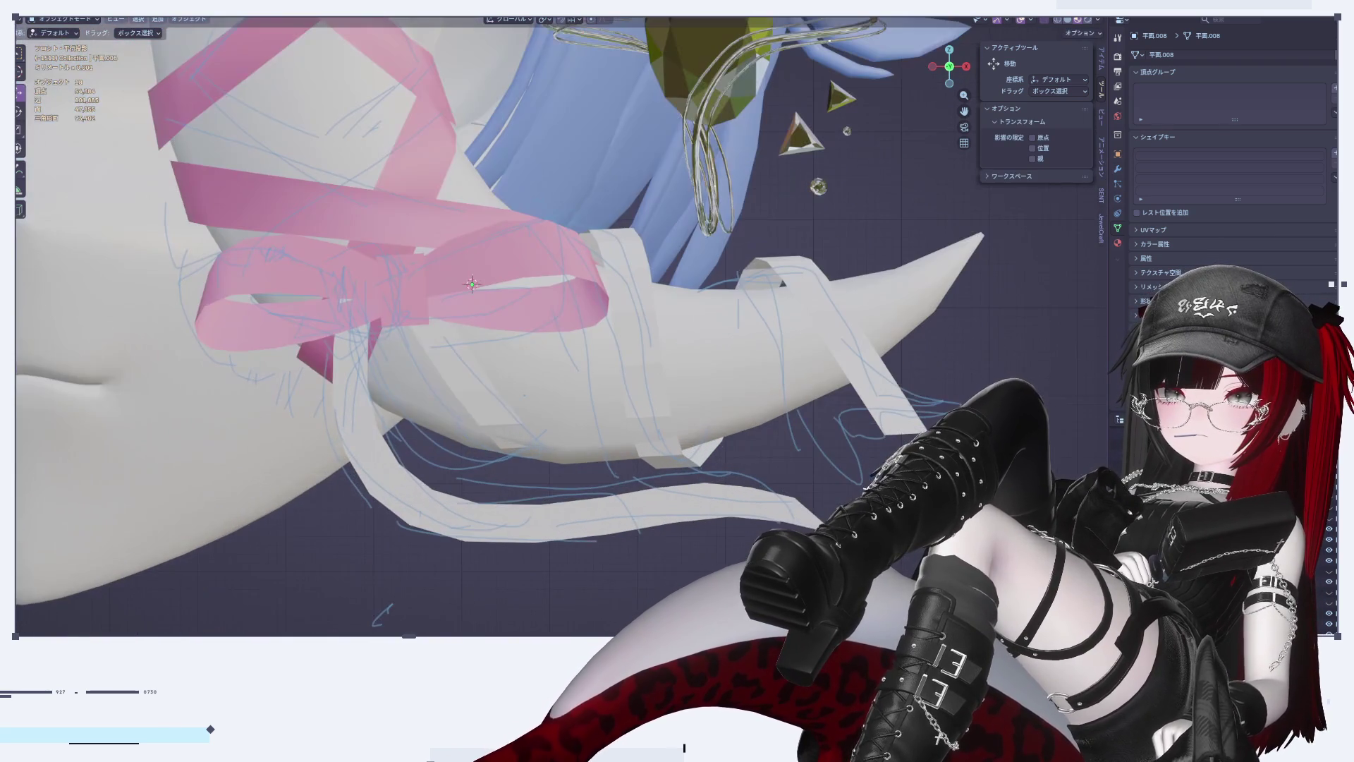
{"action": "left_click", "coordinate": [866, 491]}
{"action": "right_click", "coordinate": [898, 416]}
{"action": "key", "text": "Escape"}
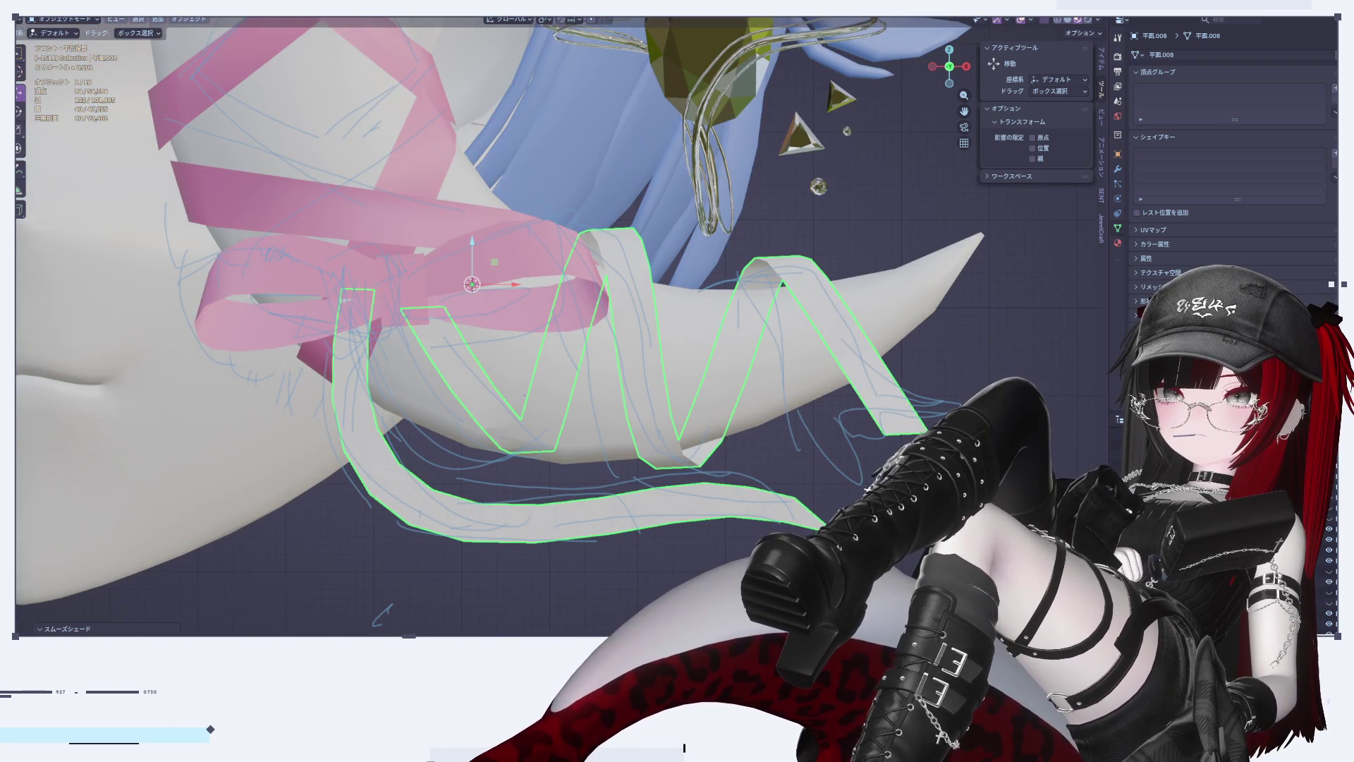
{"action": "key", "text": "Tab"}
{"action": "key", "text": "KP_Decimal"}
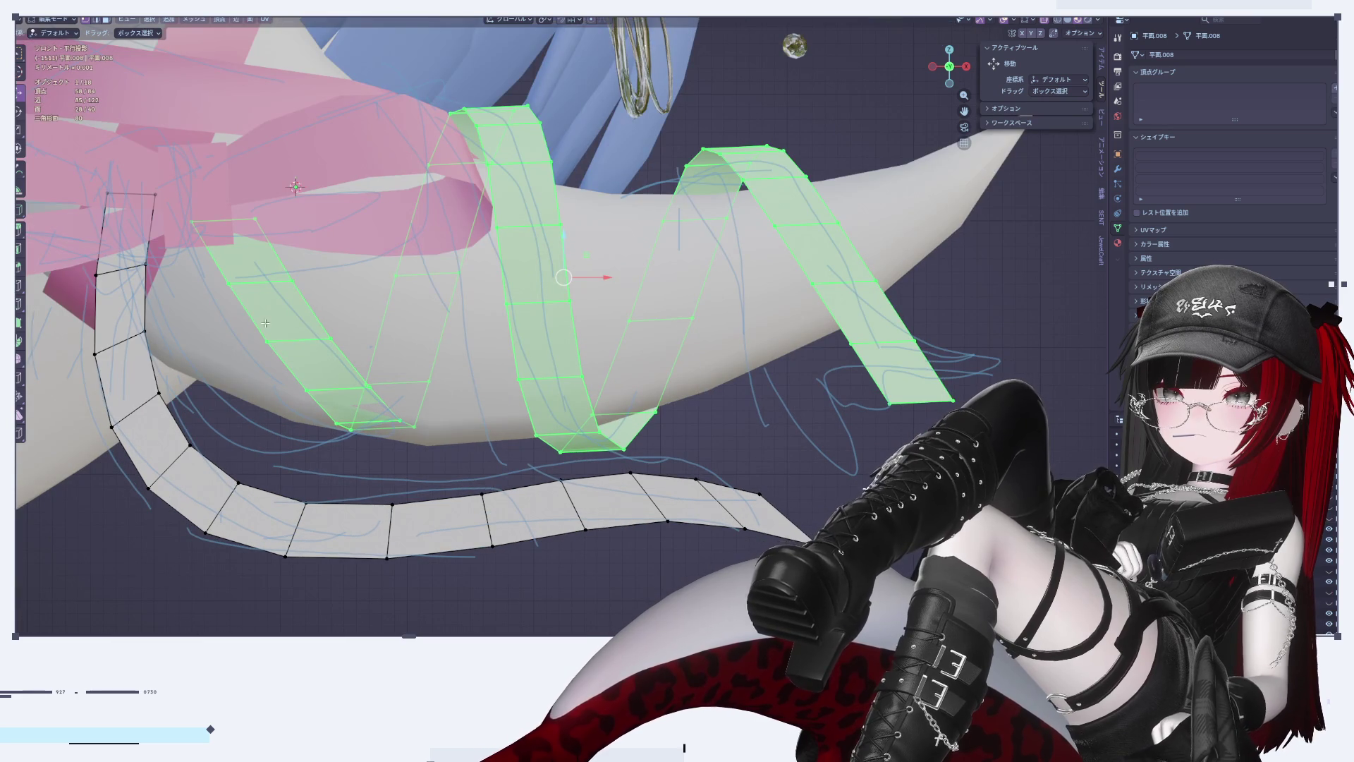
Step: Shift one edge loop slightly left and lower the bottom edge of the lower loop
{"action": "left_click", "coordinate": [249, 317], "text": "alt"}
{"action": "left_click_drag", "start_coordinate": [564, 280], "coordinate": [558, 283]}
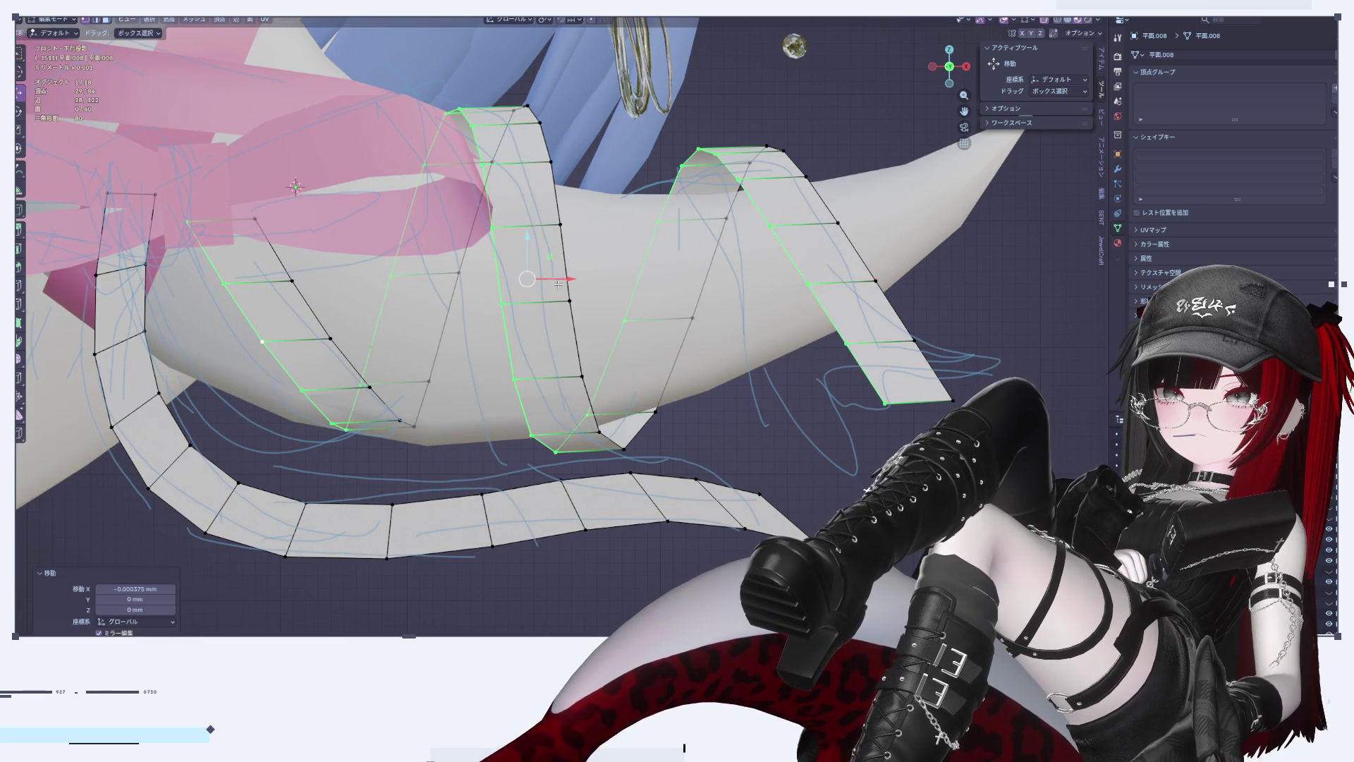
{"action": "middle_click_drag", "start_coordinate": [804, 373], "coordinate": [882, 397], "text": "shift"}
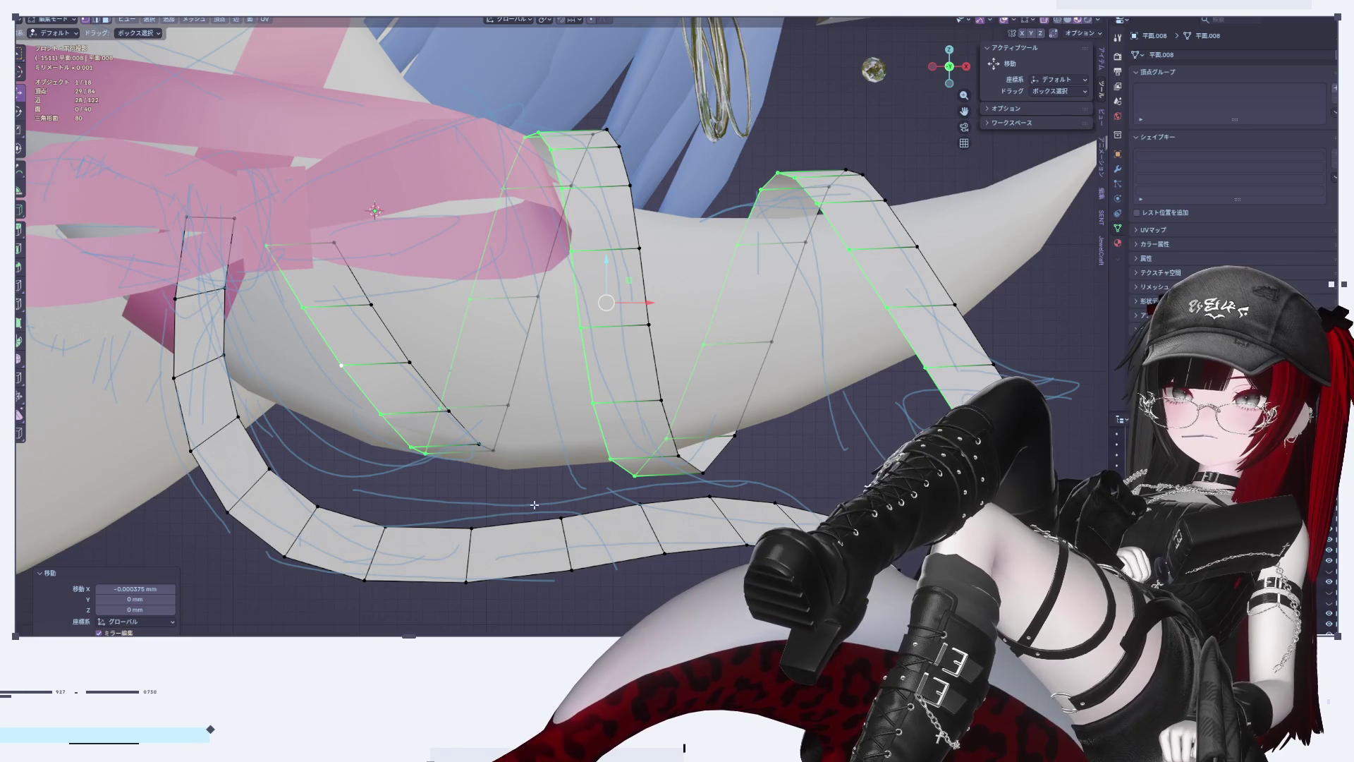
{"action": "left_click", "coordinate": [472, 455]}
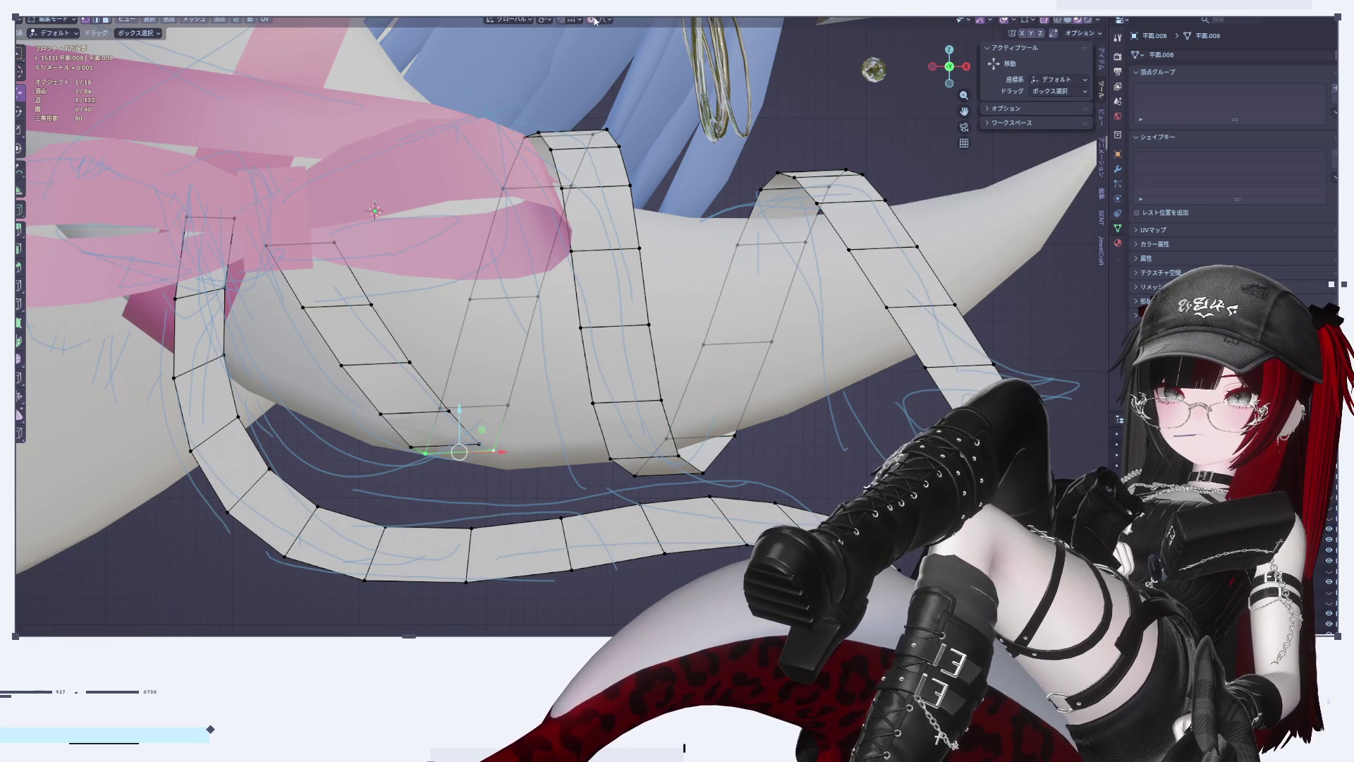
{"action": "left_click", "coordinate": [456, 431]}
{"action": "key", "text": "g"}
{"action": "scroll", "coordinate": [475, 396], "scroll_direction": "down", "scroll_amount": 4}
{"action": "left_click", "coordinate": [473, 397]}
{"action": "left_click_drag", "start_coordinate": [458, 429], "coordinate": [454, 464]}
Step: Switch between Object and Edit Mode to review the reshaped ribbon
{"action": "key", "text": "Tab"}
{"action": "scroll", "coordinate": [571, 455], "scroll_direction": "down", "scroll_amount": 5}
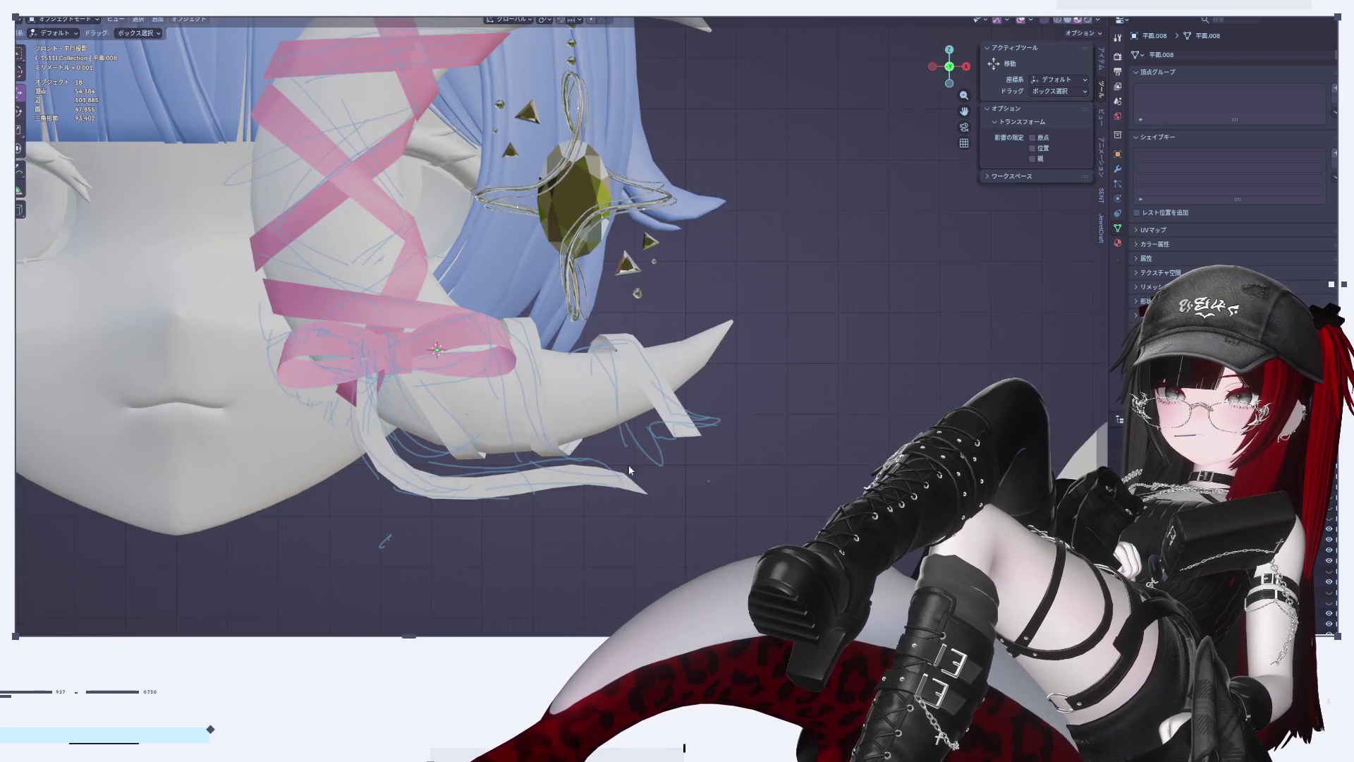
{"action": "key", "text": "Tab"}
{"action": "scroll", "coordinate": [561, 443], "scroll_direction": "up", "scroll_amount": 4}
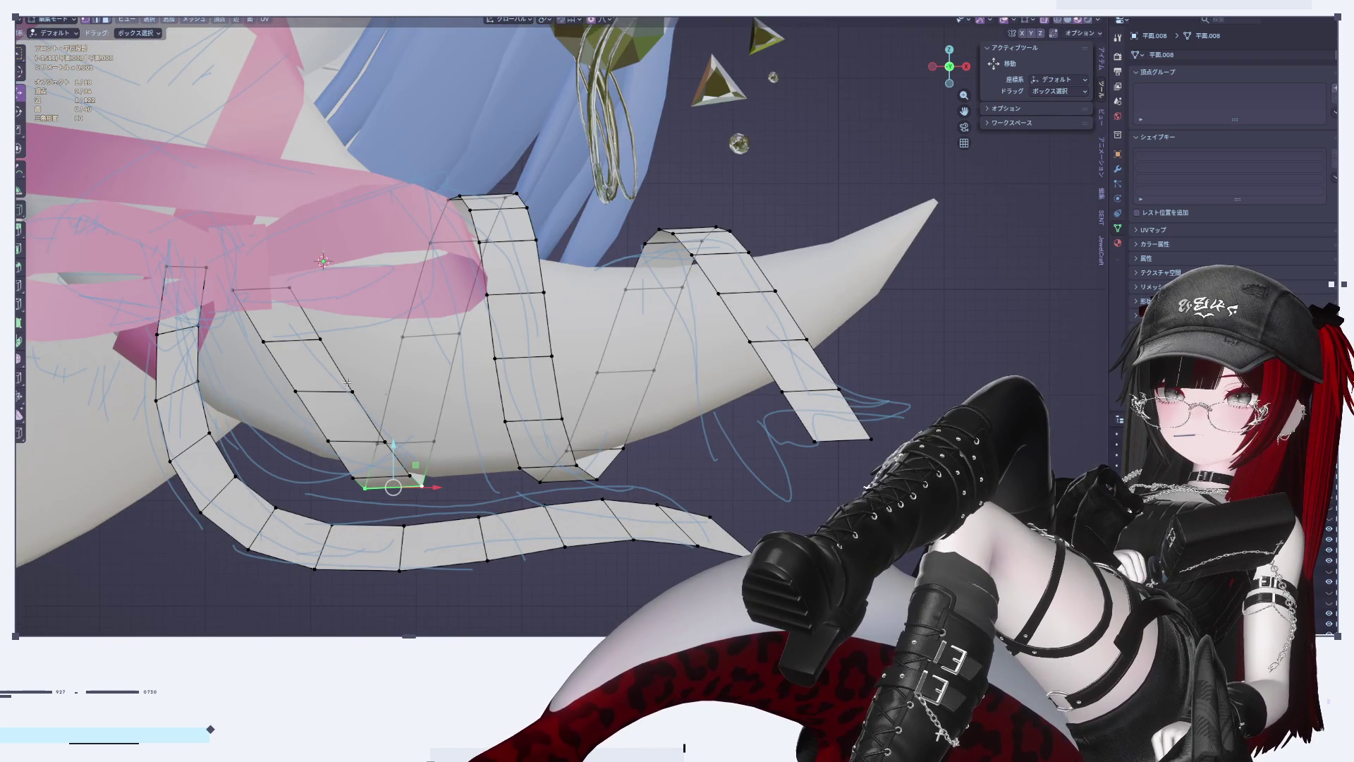
{"action": "scroll", "coordinate": [347, 383], "scroll_direction": "down", "scroll_amount": 7}
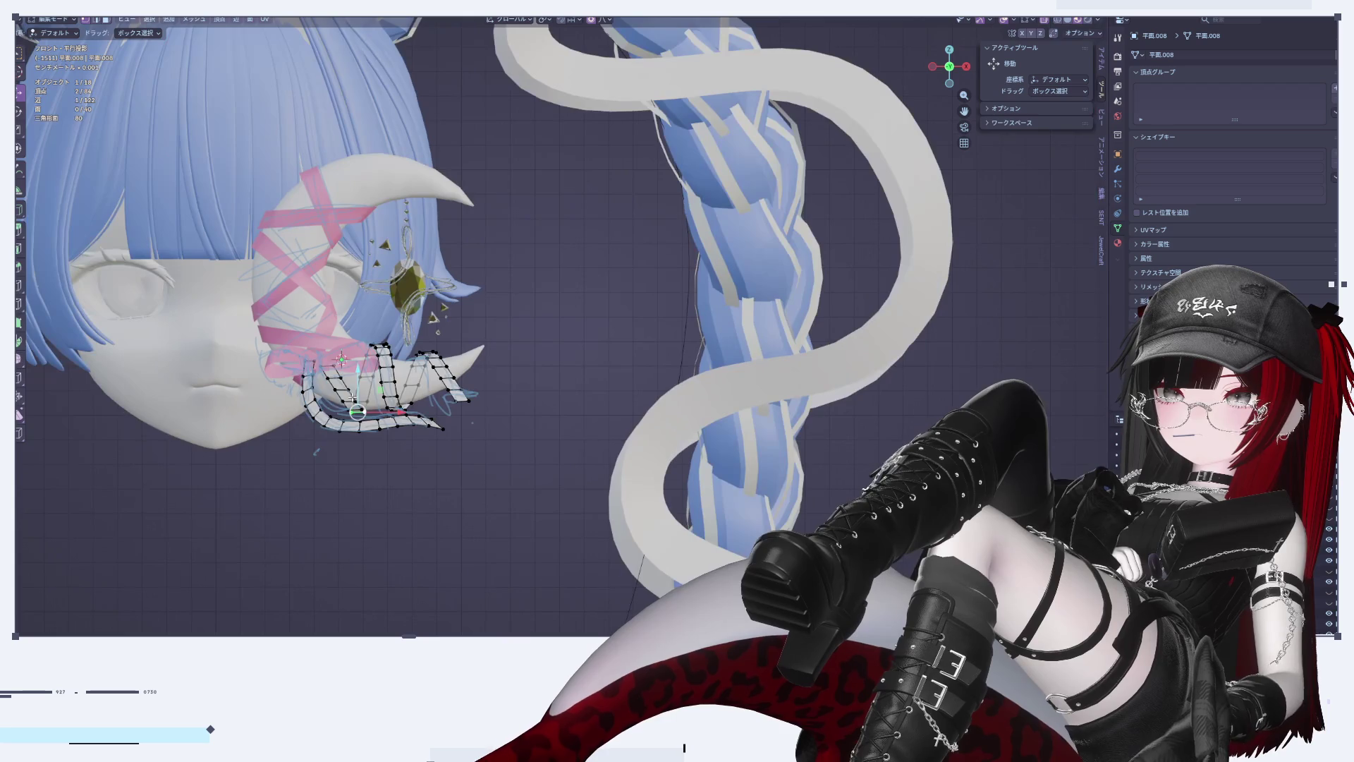
{"action": "key", "text": "Tab"}
{"action": "scroll", "coordinate": [370, 360], "scroll_direction": "up", "scroll_amount": 7}
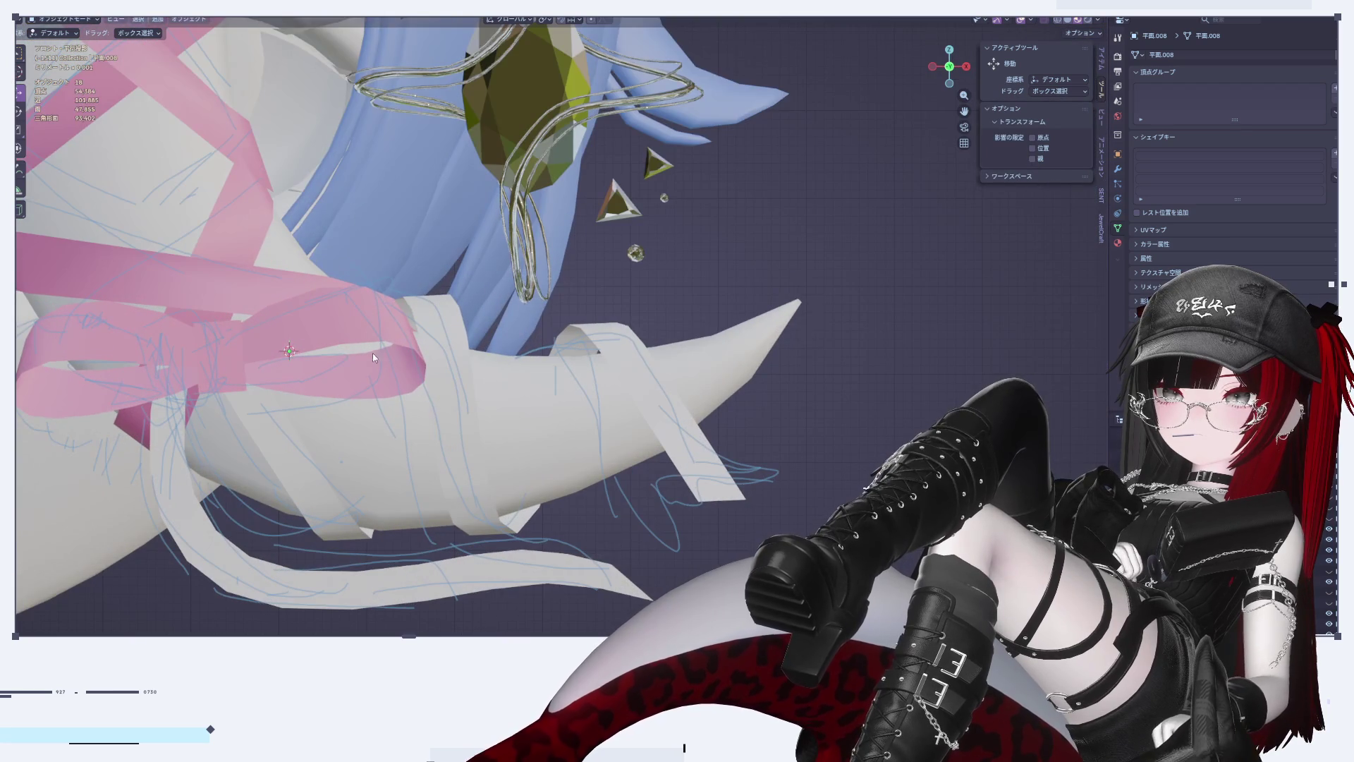
{"action": "key", "text": "Tab"}
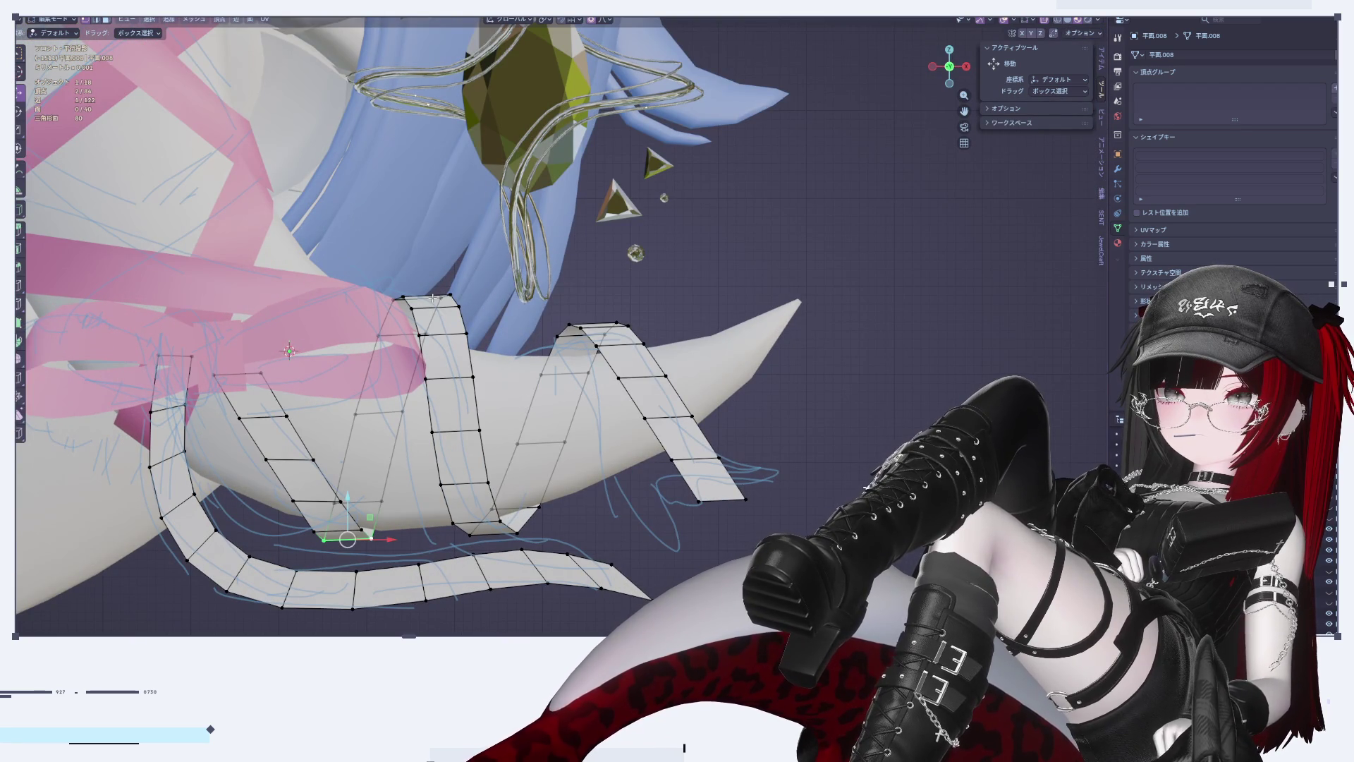
Step: Tilt the top edge by about 6.84° and lower the selected vertices slightly
{"action": "key", "text": "c"}
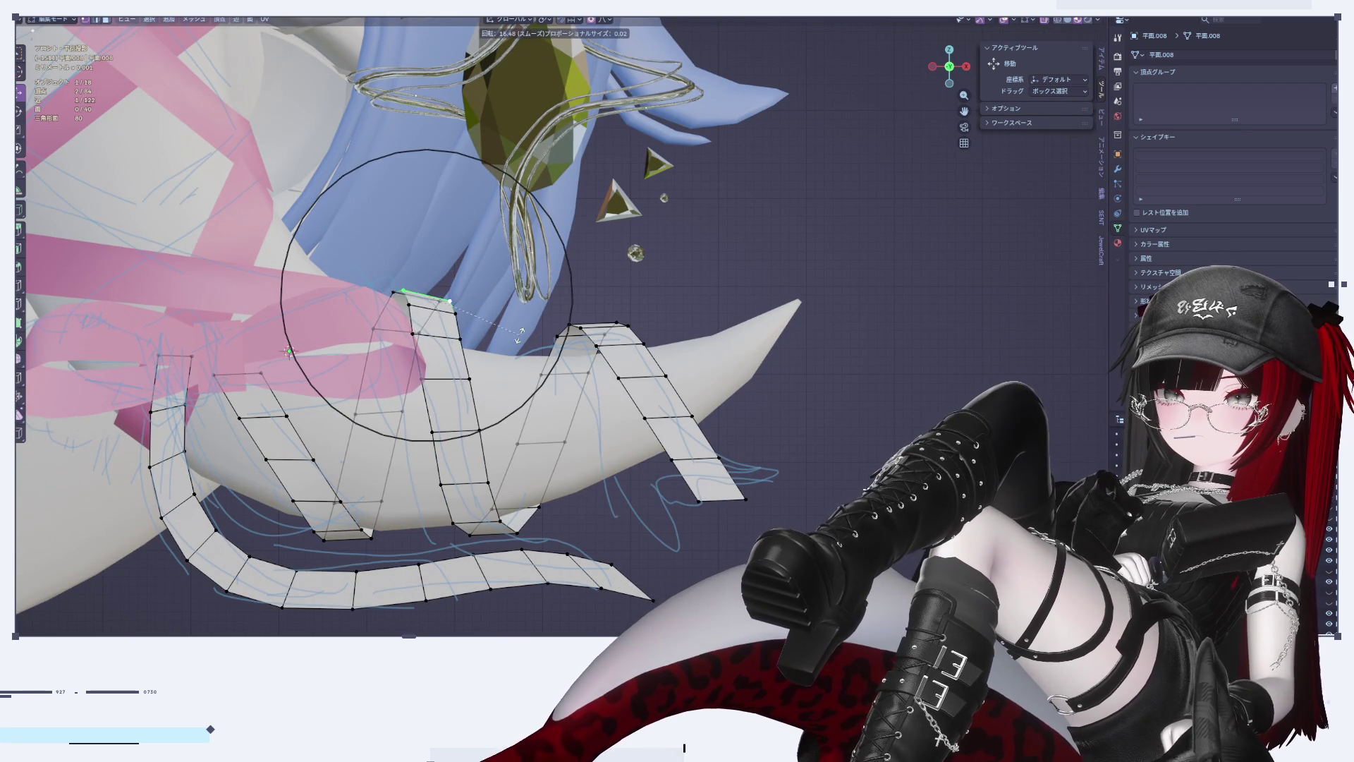
{"action": "key", "text": "Escape"}
{"action": "key", "text": "g"}
{"action": "left_click", "coordinate": [497, 360]}
{"action": "key", "text": "r"}
{"action": "left_click", "coordinate": [569, 408]}
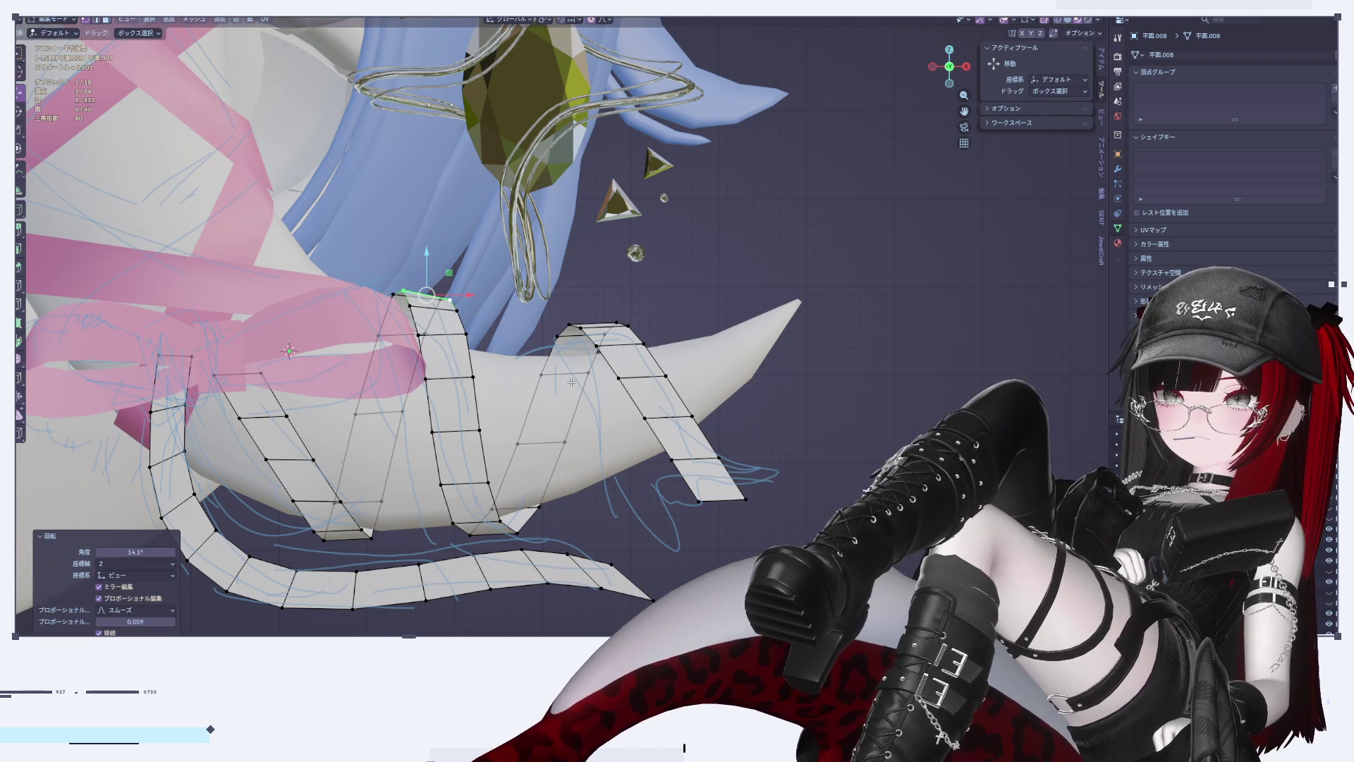
{"action": "left_click", "coordinate": [570, 407]}
{"action": "key", "text": "g"}
{"action": "left_click", "coordinate": [440, 277]}
{"action": "left_click_drag", "start_coordinate": [424, 272], "coordinate": [454, 328]}
Step: Assign the existing pink material マテリアル.003 to the zigzag ribbon object
{"action": "key", "text": "Tab"}
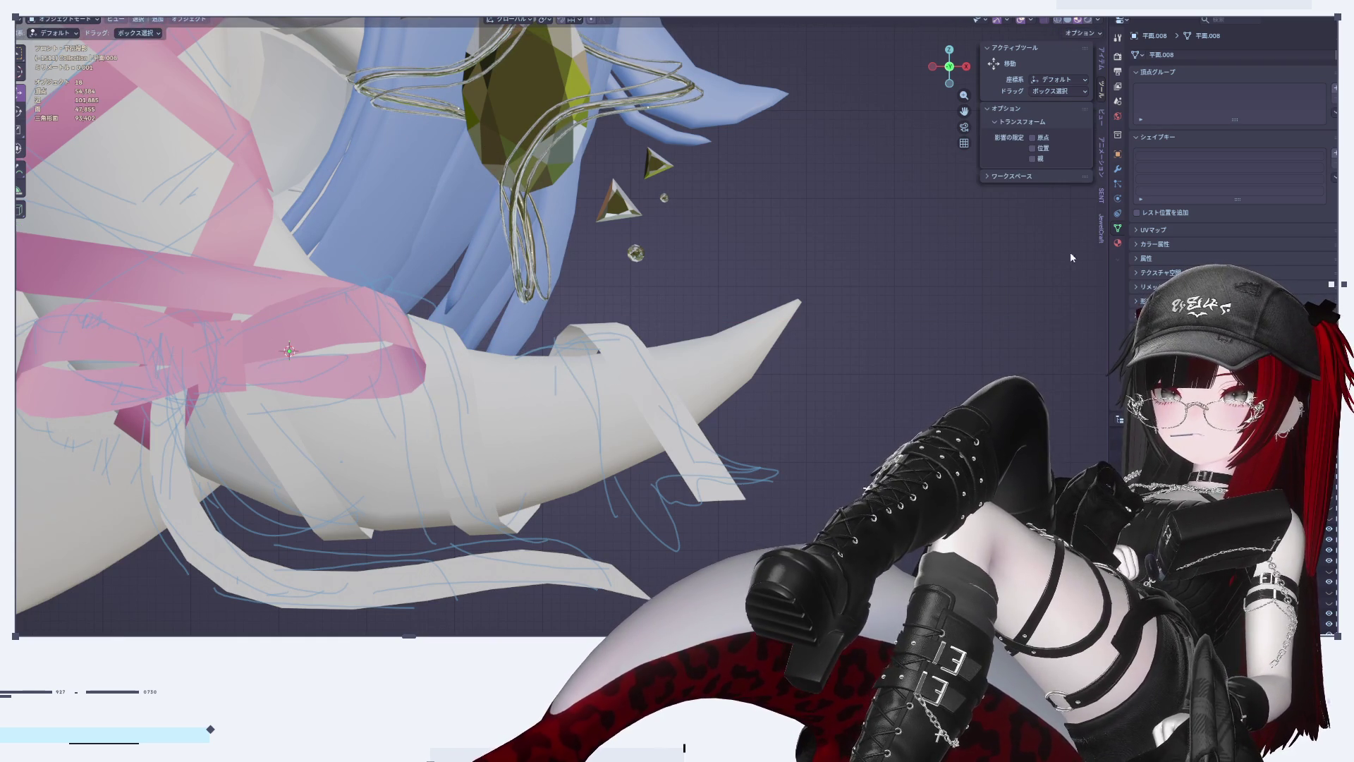
{"action": "left_click", "coordinate": [600, 351]}
{"action": "left_click", "coordinate": [1118, 243]}
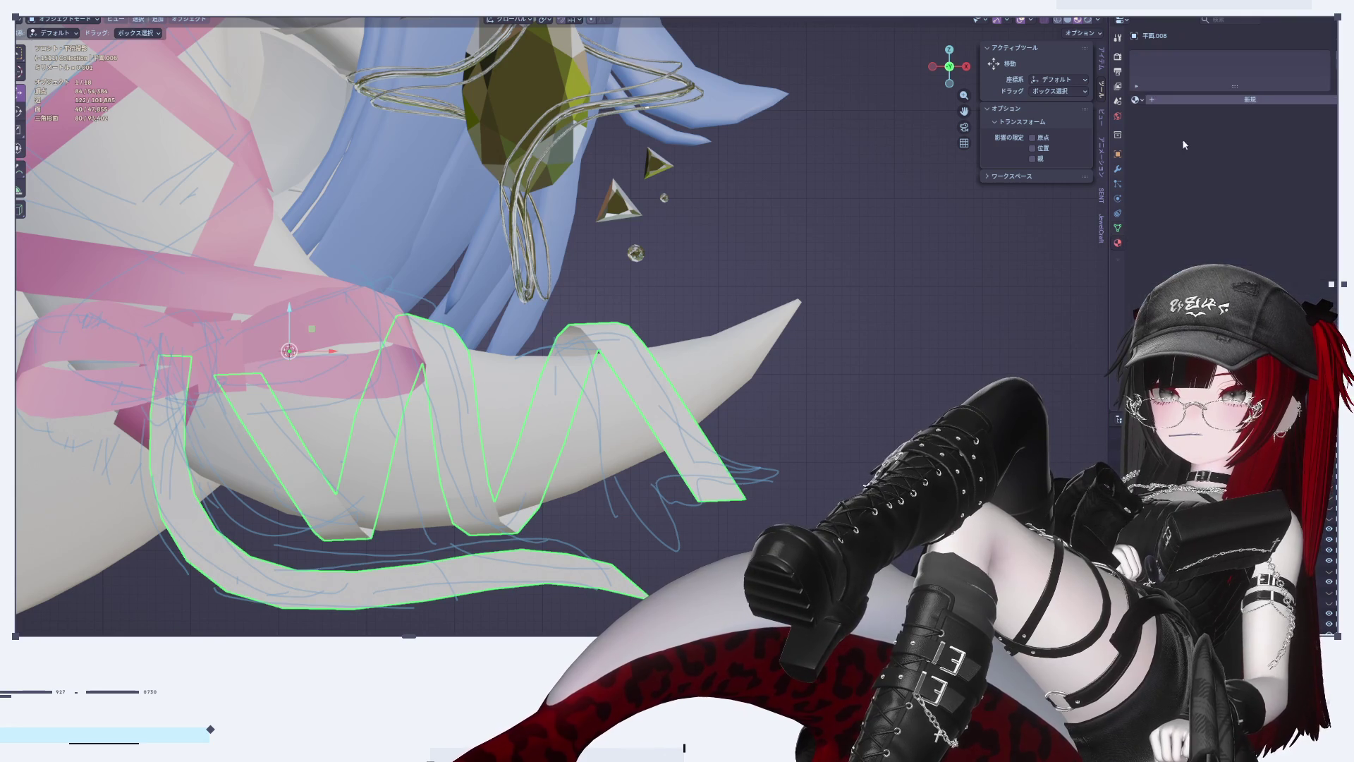
{"action": "left_click", "coordinate": [1168, 101]}
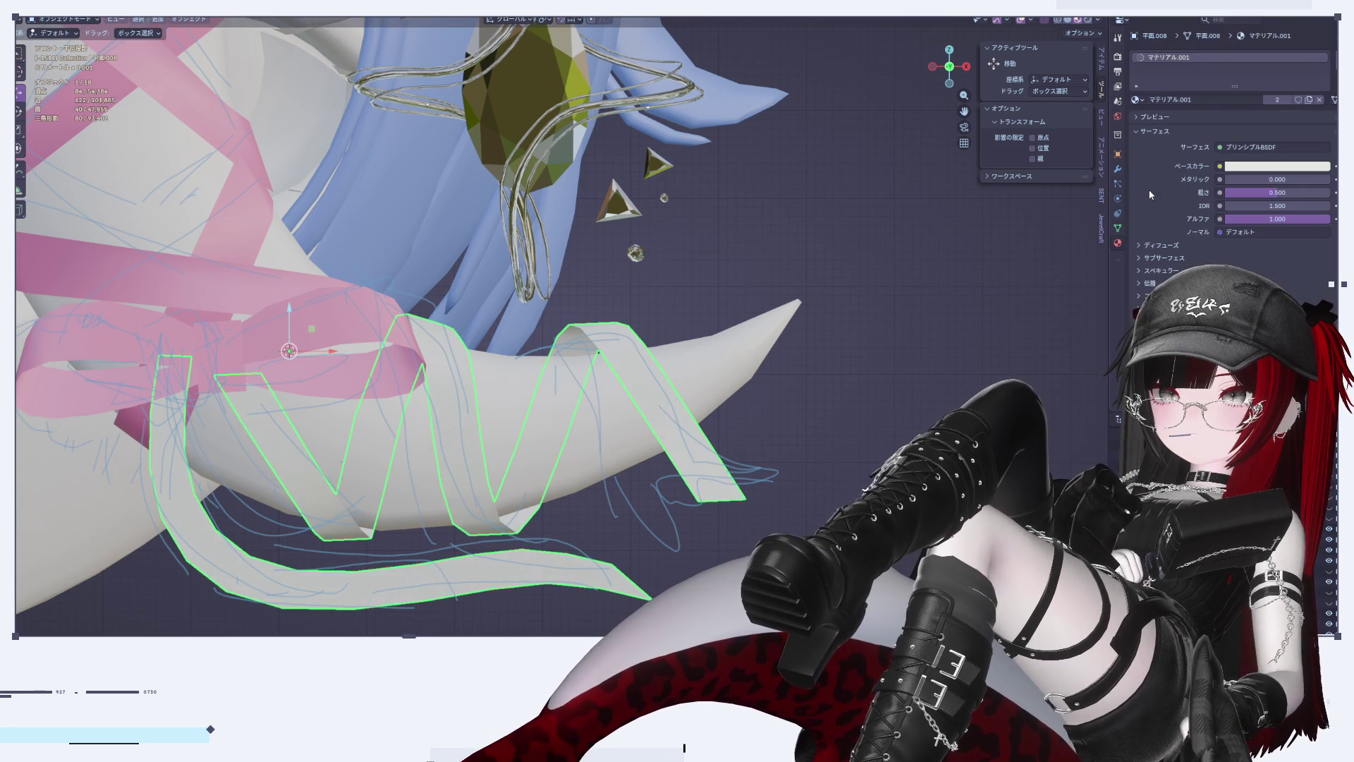
{"action": "double_click", "coordinate": [1162, 99]}
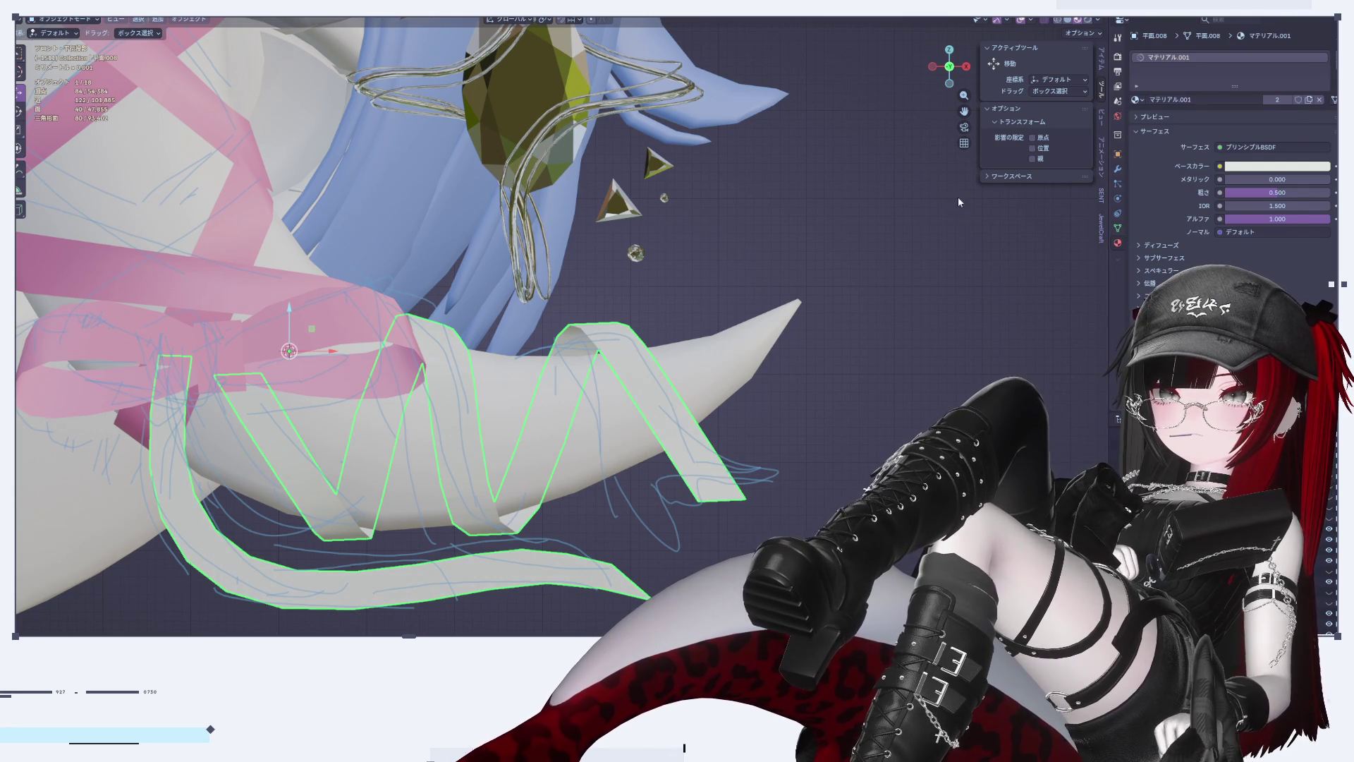
{"action": "left_click", "coordinate": [1138, 99]}
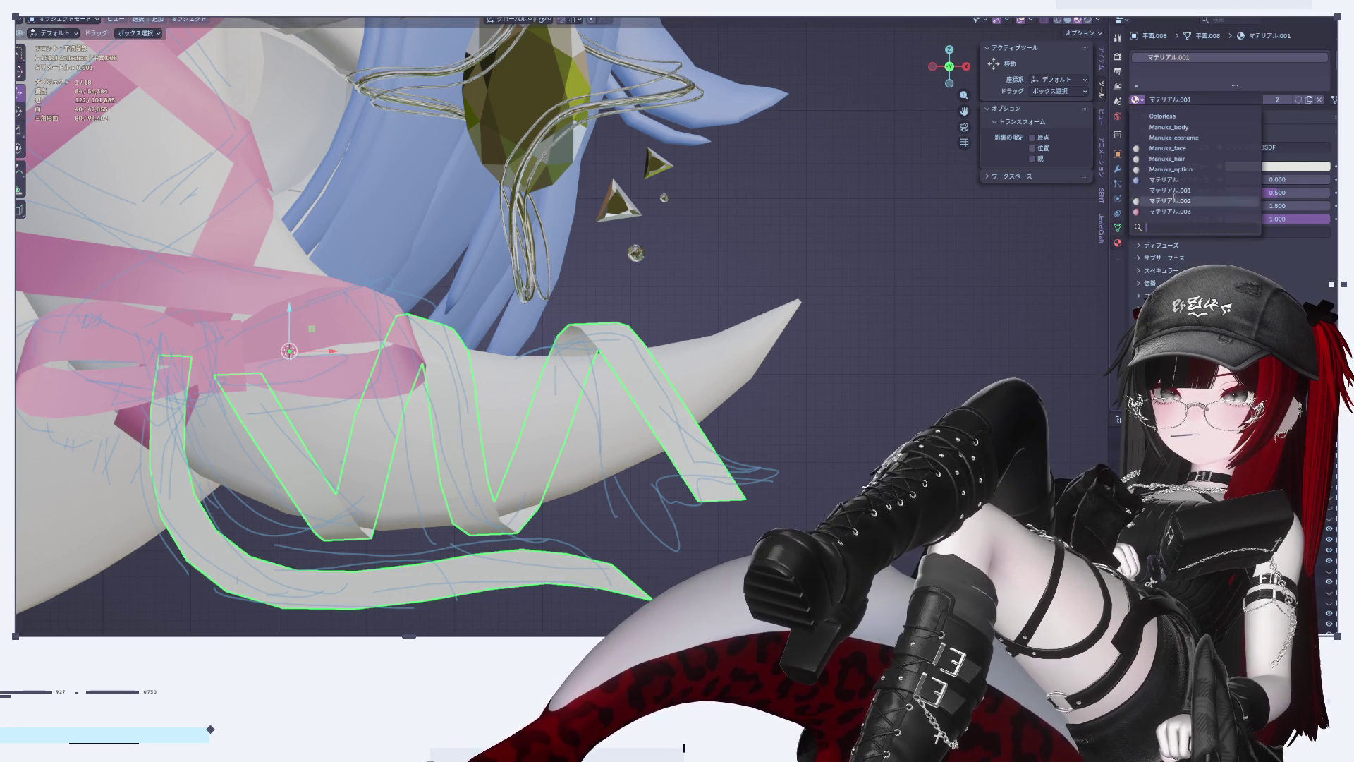
{"action": "left_click", "coordinate": [1192, 215]}
{"action": "left_click", "coordinate": [811, 375]}
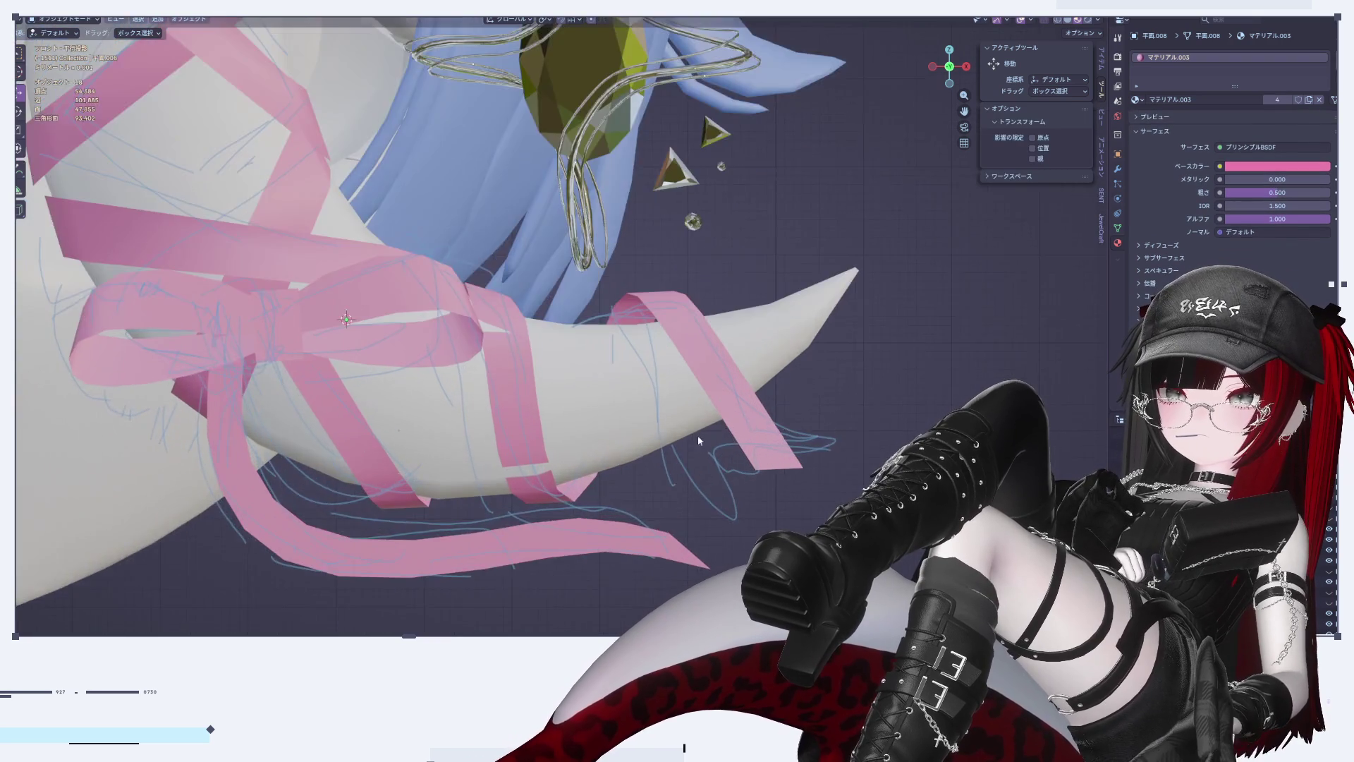
Step: Select an edge and the middle loop's bottom face, nudging them slightly with proportional editing
{"action": "key", "text": "Tab"}
{"action": "middle_click_drag", "start_coordinate": [698, 439], "coordinate": [613, 353]}
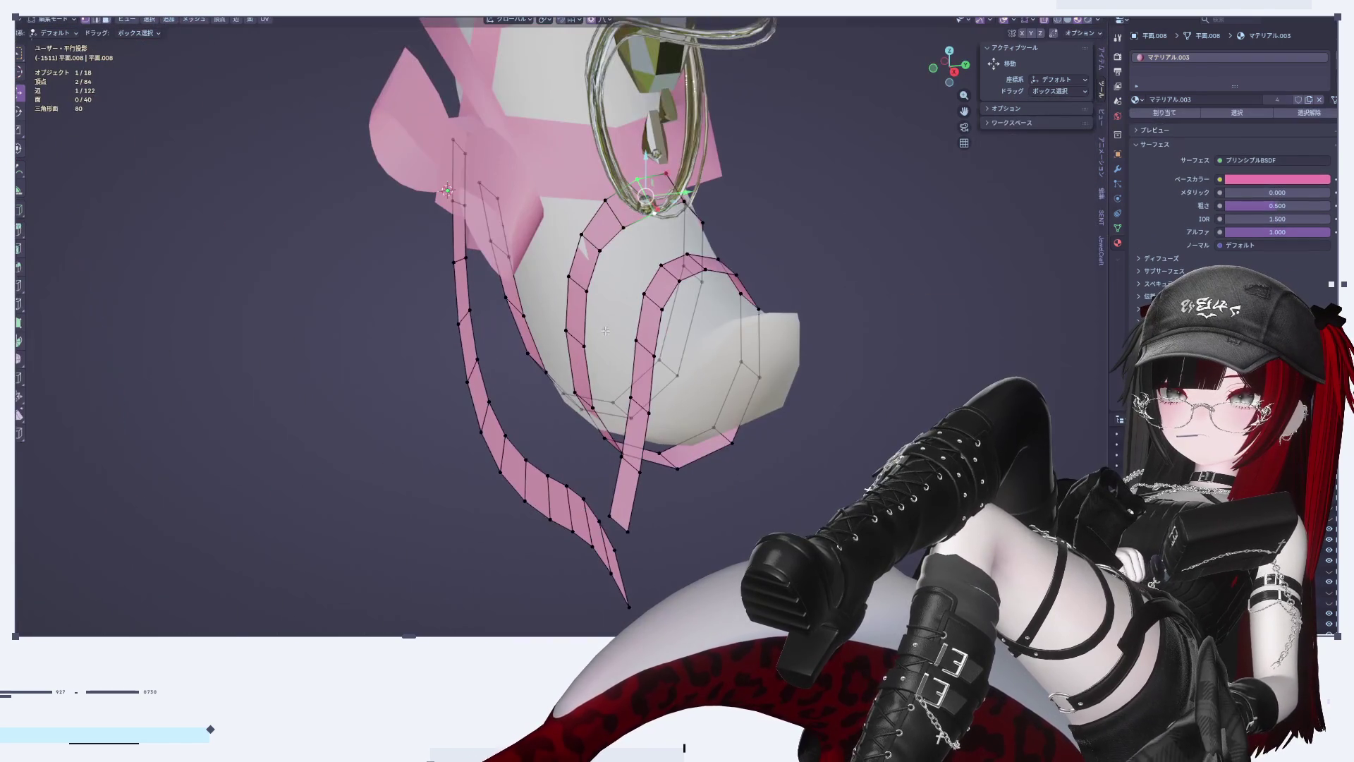
{"action": "key", "text": "ctrl+l"}
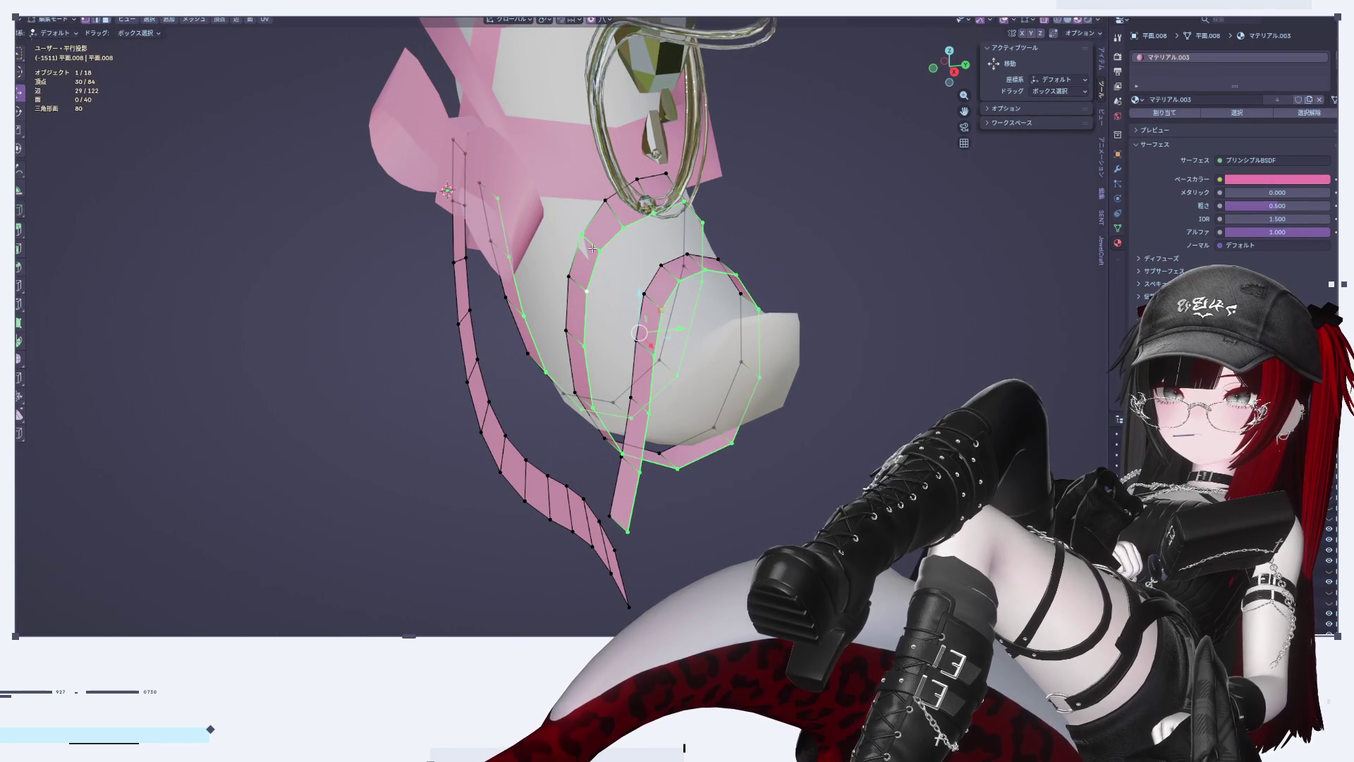
{"action": "left_click", "coordinate": [603, 252]}
{"action": "key", "text": "g"}
{"action": "left_click", "coordinate": [618, 243]}
{"action": "mouse_move", "coordinate": [618, 244]}
{"action": "middle_mouse_down"}
{"action": "mouse_move", "coordinate": [611, 304]}
{"action": "mouse_move", "coordinate": [635, 332]}
{"action": "mouse_move", "coordinate": [599, 360]}
{"action": "mouse_move", "coordinate": [638, 433]}
{"action": "mouse_move", "coordinate": [614, 436]}
{"action": "middle_mouse_up"}
{"action": "left_click", "coordinate": [663, 431], "text": "shift"}
{"action": "left_click_drag", "start_coordinate": [670, 399], "coordinate": [670, 400]}
{"action": "middle_click_drag", "start_coordinate": [670, 400], "coordinate": [724, 410]}
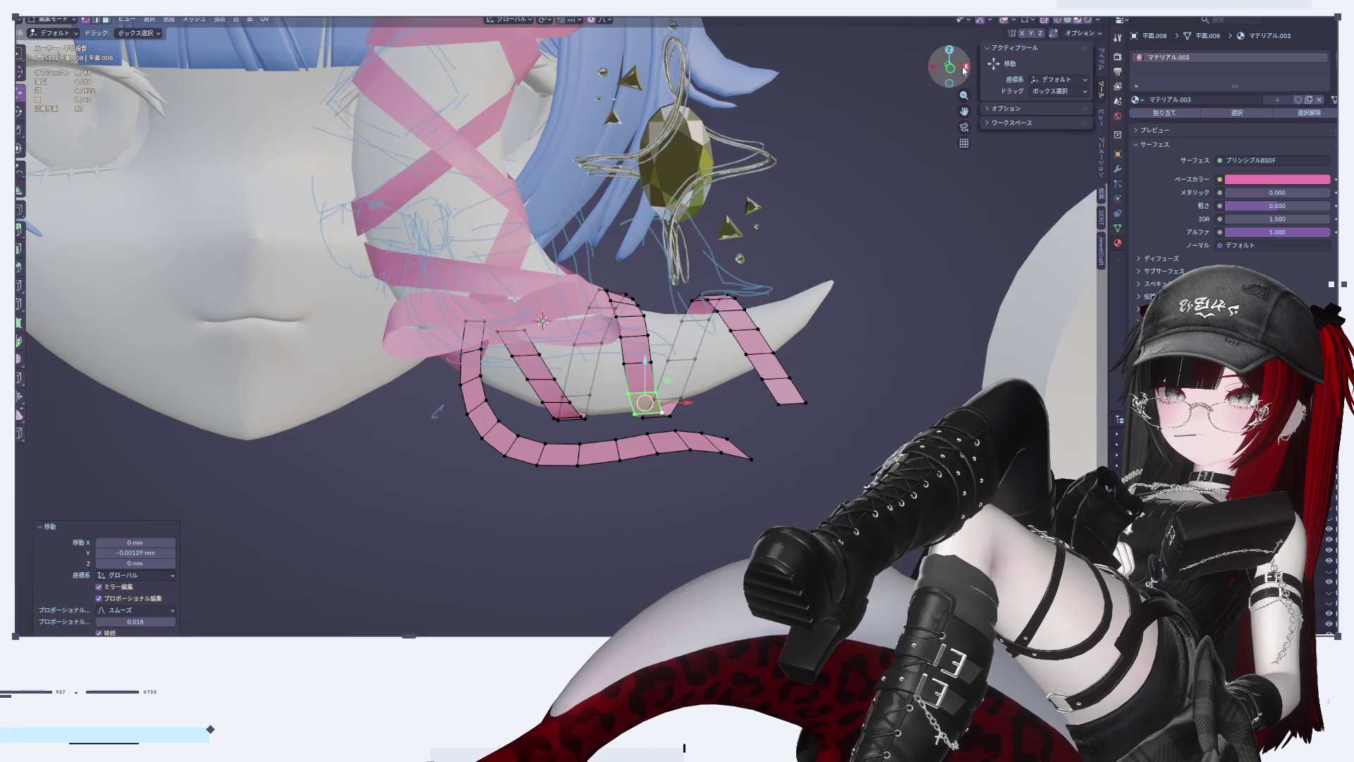
Step: Return to the front view of the head and re-enter Edit Mode on the ribbon
{"action": "left_click", "coordinate": [963, 71]}
{"action": "key", "text": "KP_1"}
{"action": "key", "text": "Tab"}
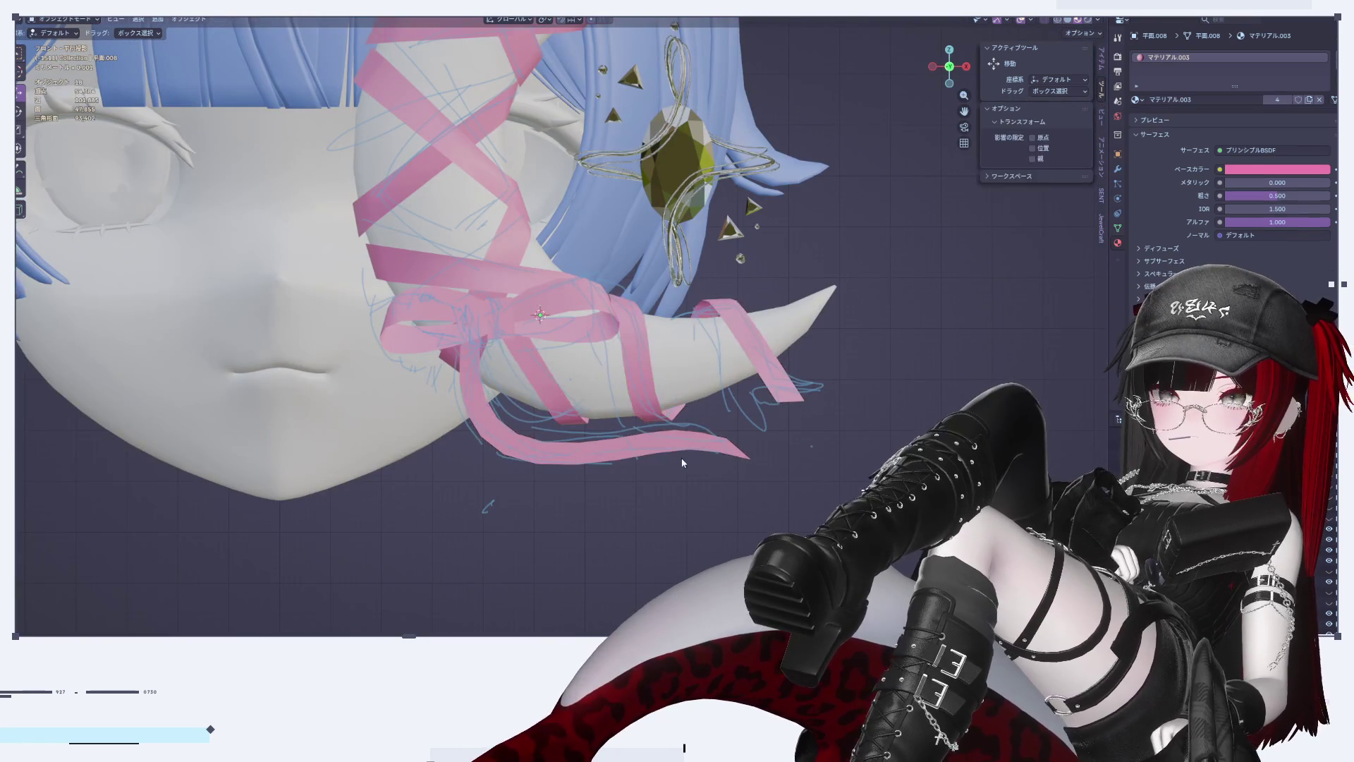
{"action": "scroll", "coordinate": [666, 510], "scroll_direction": "down", "scroll_amount": 5}
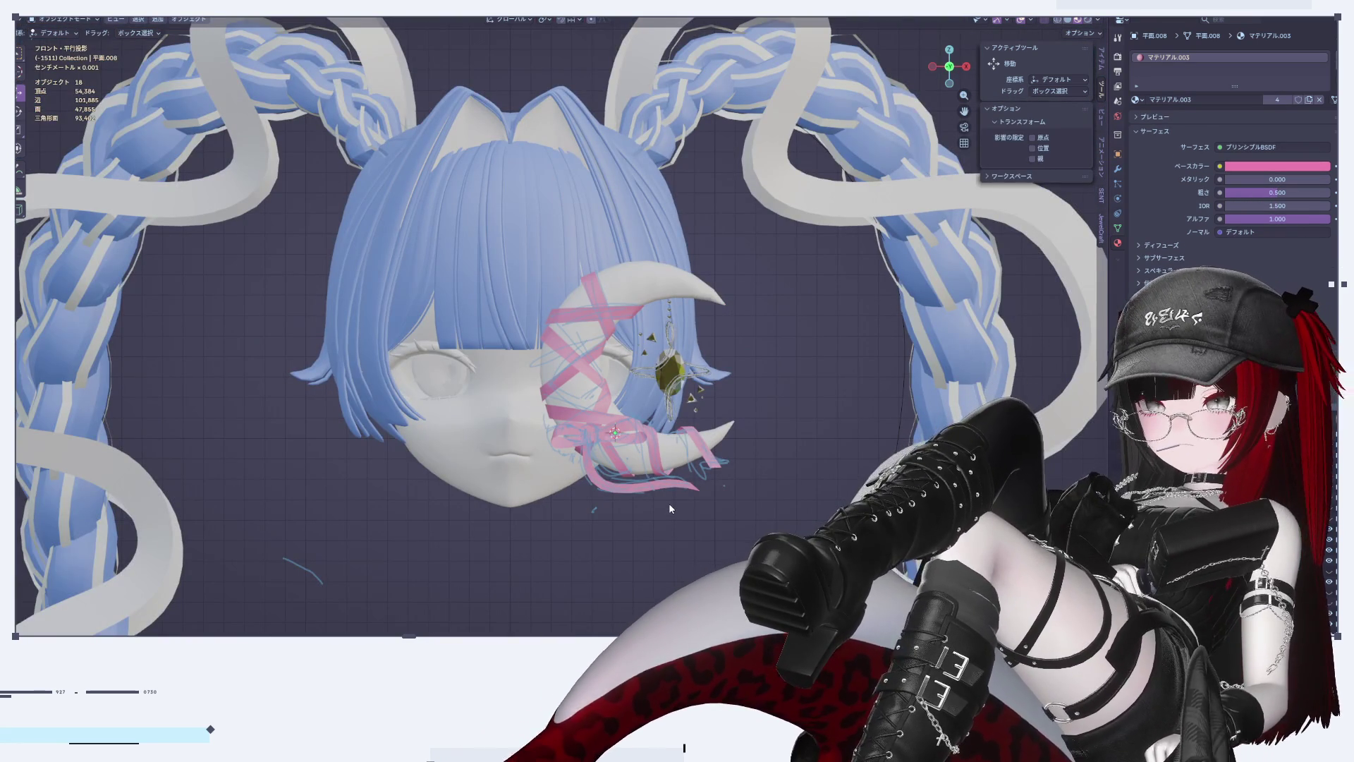
{"action": "scroll", "coordinate": [649, 494], "scroll_direction": "up", "scroll_amount": 5}
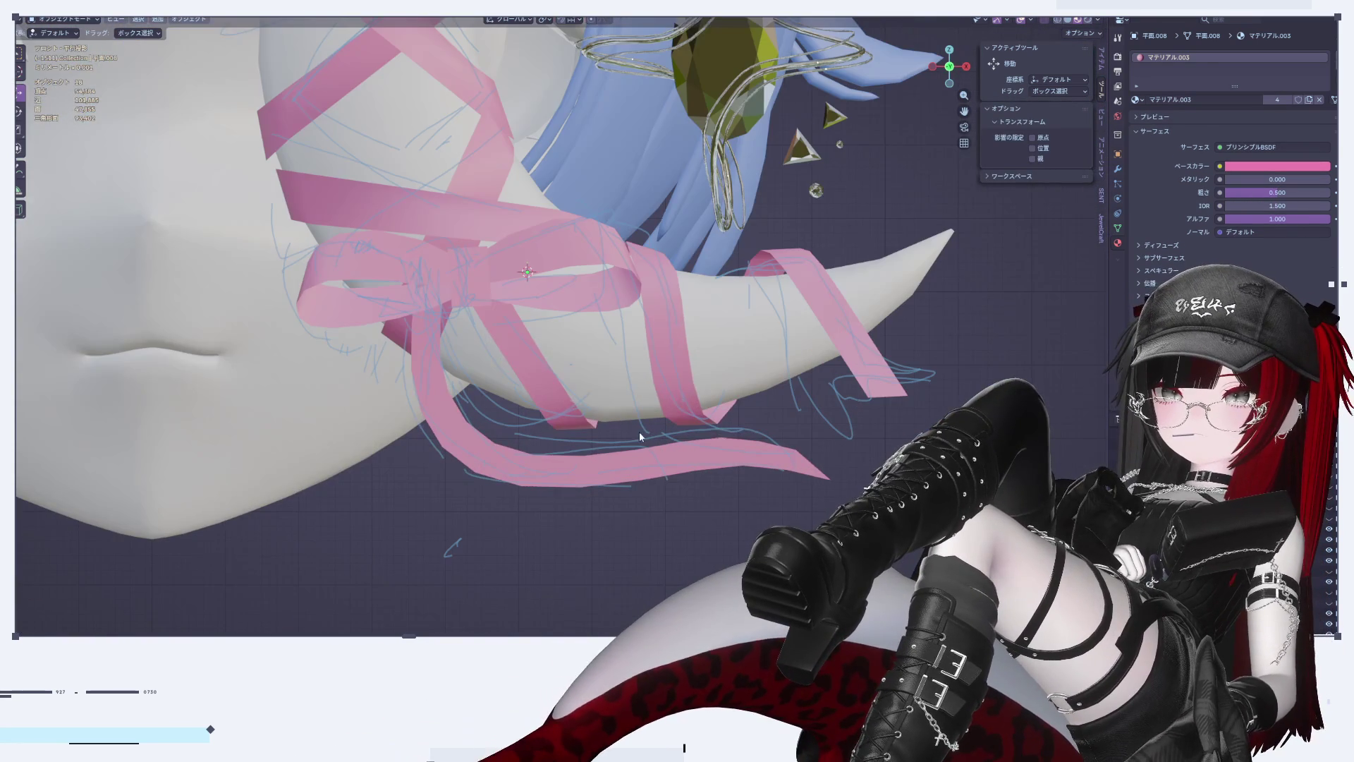
{"action": "key", "text": "Tab"}
{"action": "scroll", "coordinate": [641, 437], "scroll_direction": "up", "scroll_amount": 3}
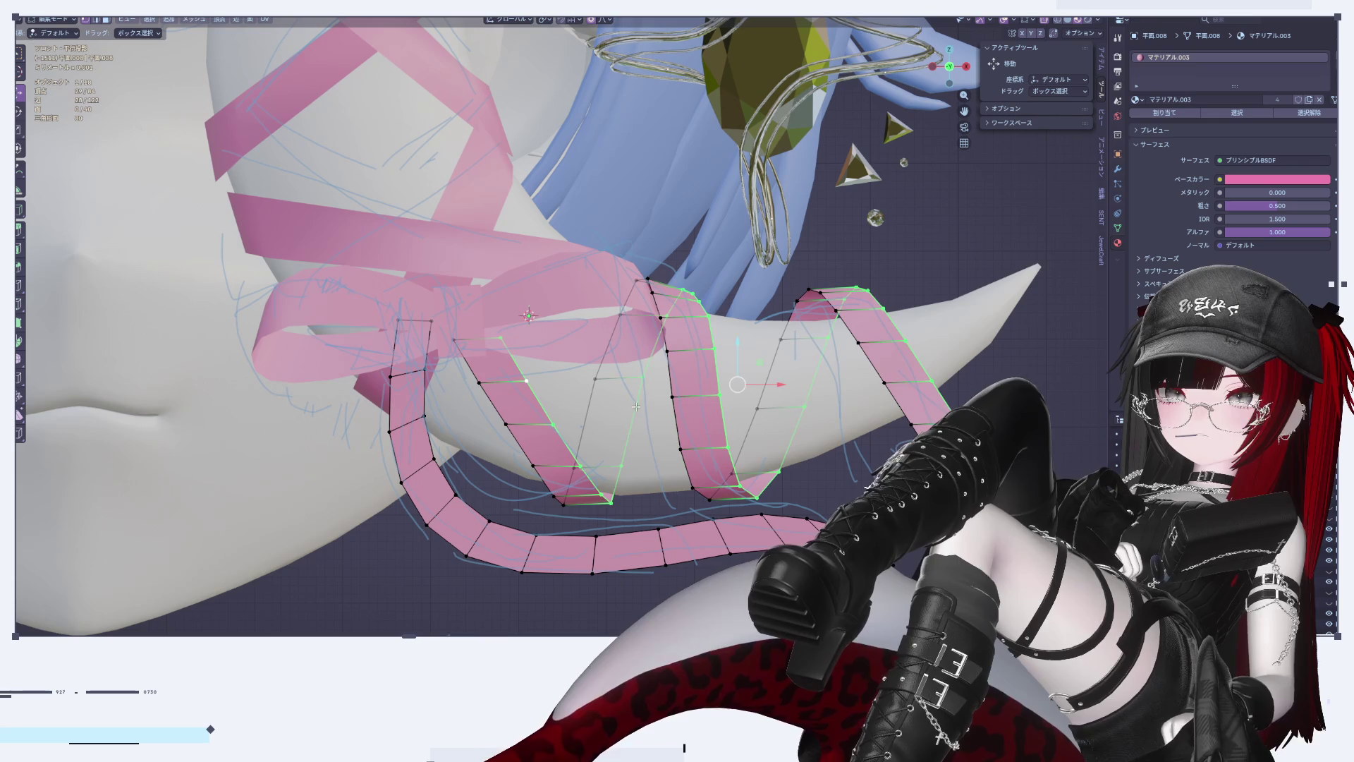
Step: Move the ribbon wraps slightly right along X, redoing the move after an undo
{"action": "key", "text": "g"}
{"action": "key", "text": "x"}
{"action": "left_click", "coordinate": [735, 258]}
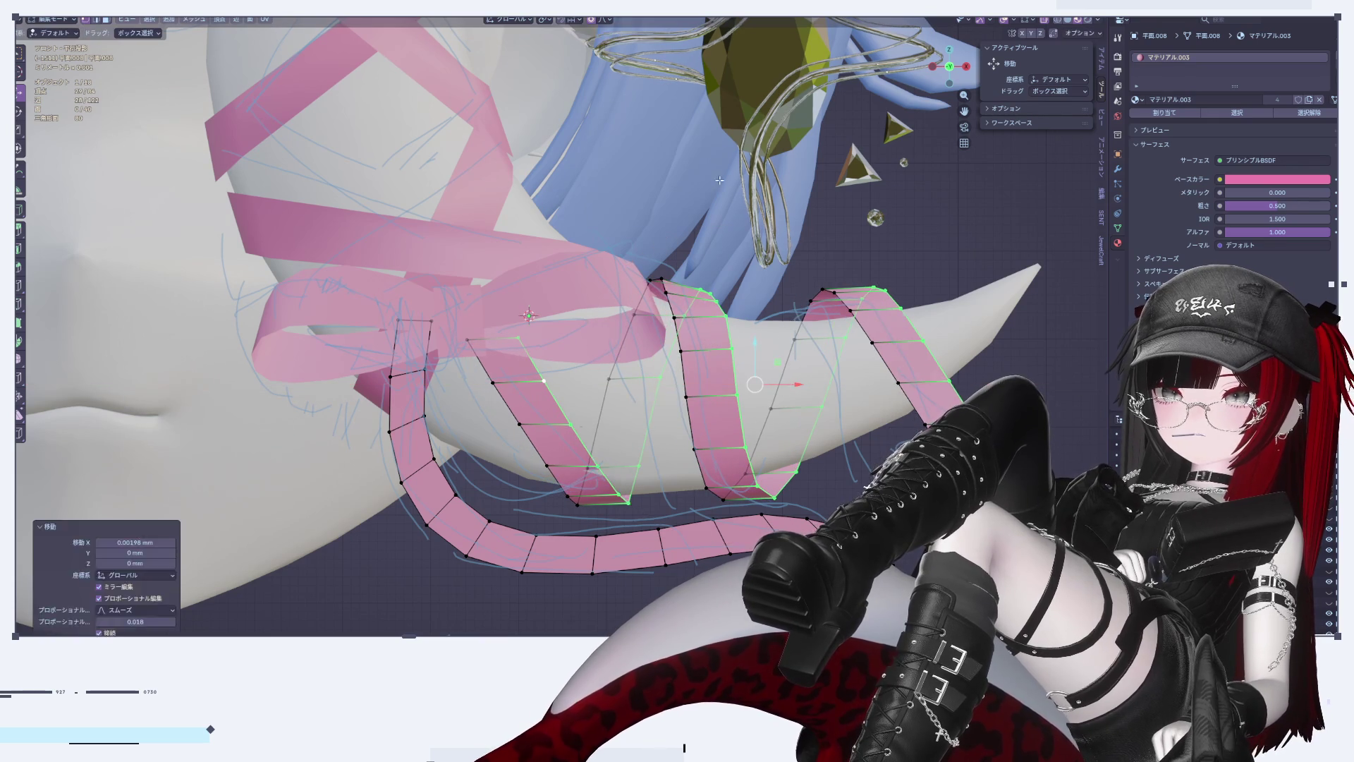
{"action": "key", "text": "ctrl+z"}
{"action": "key", "text": "g"}
{"action": "key", "text": "x"}
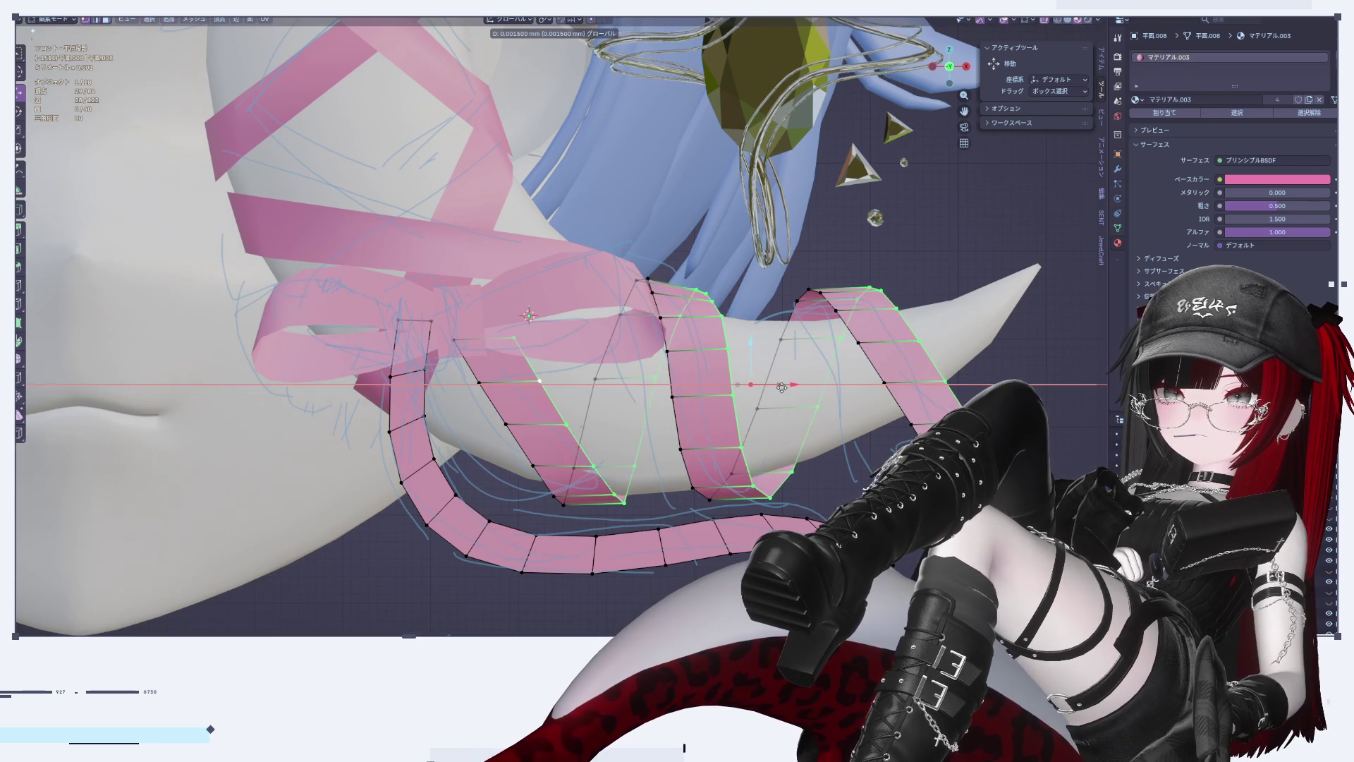
{"action": "left_click", "coordinate": [789, 396]}
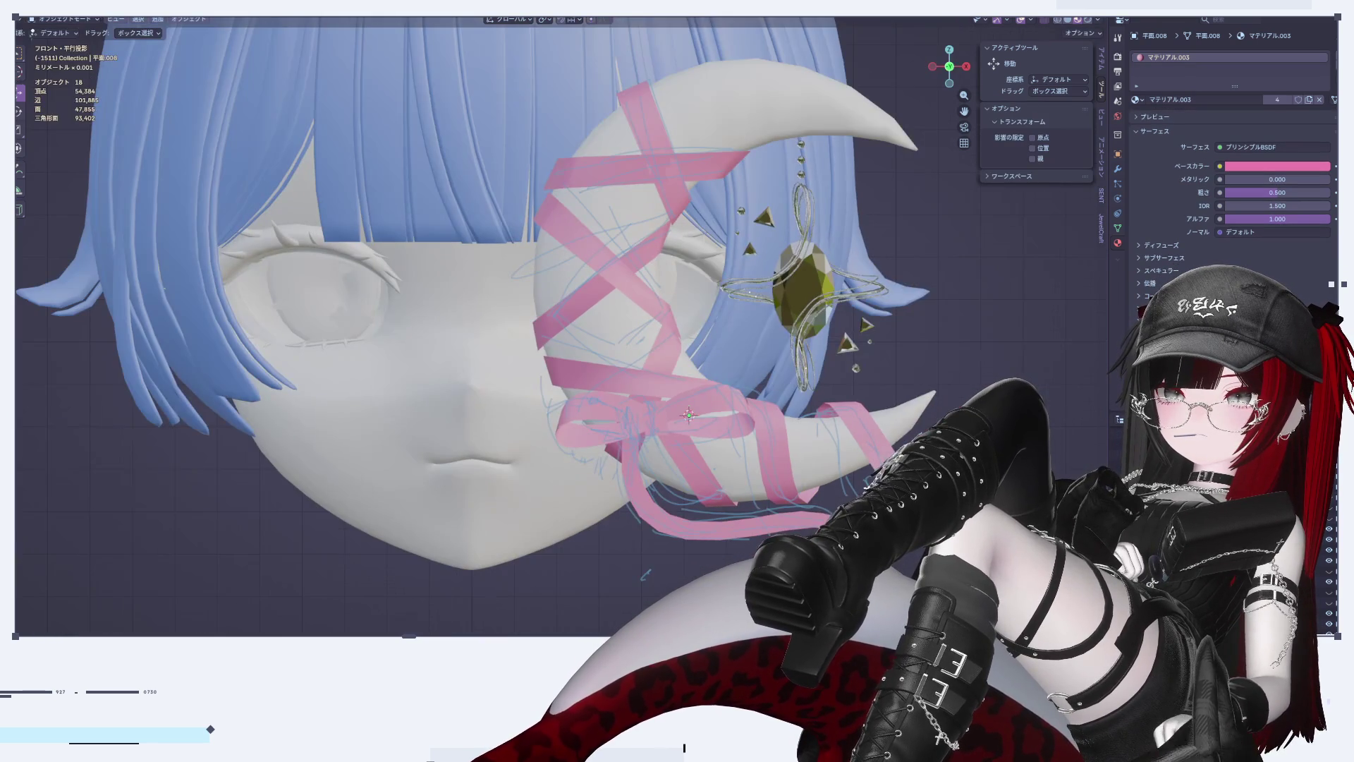
Step: Select the lower tail's end edge and pull out a first new segment
{"action": "scroll", "coordinate": [561, 326], "scroll_direction": "down", "scroll_amount": 5}
{"action": "scroll", "coordinate": [561, 326], "scroll_direction": "up", "scroll_amount": 6}
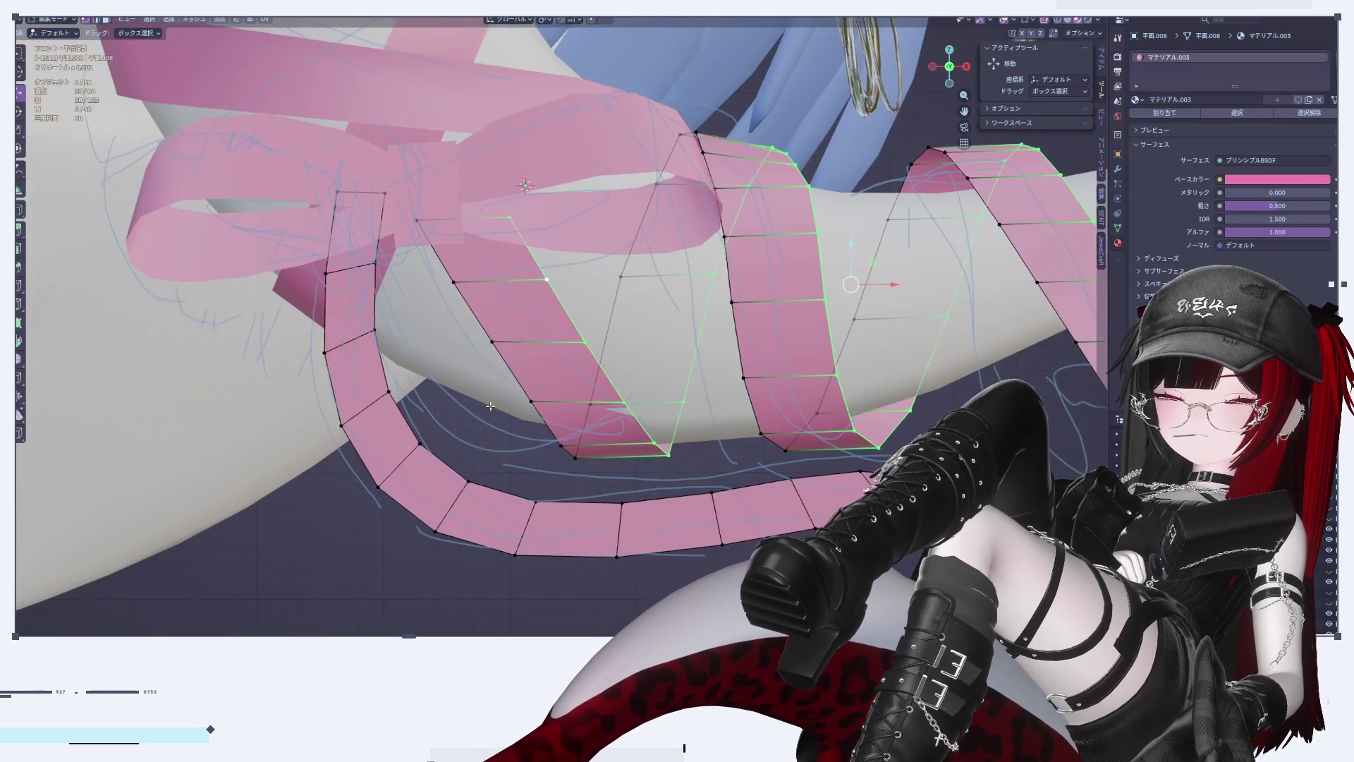
{"action": "middle_click_drag", "start_coordinate": [490, 406], "coordinate": [495, 416]}
{"action": "scroll", "coordinate": [657, 506], "scroll_direction": "down", "scroll_amount": 2}
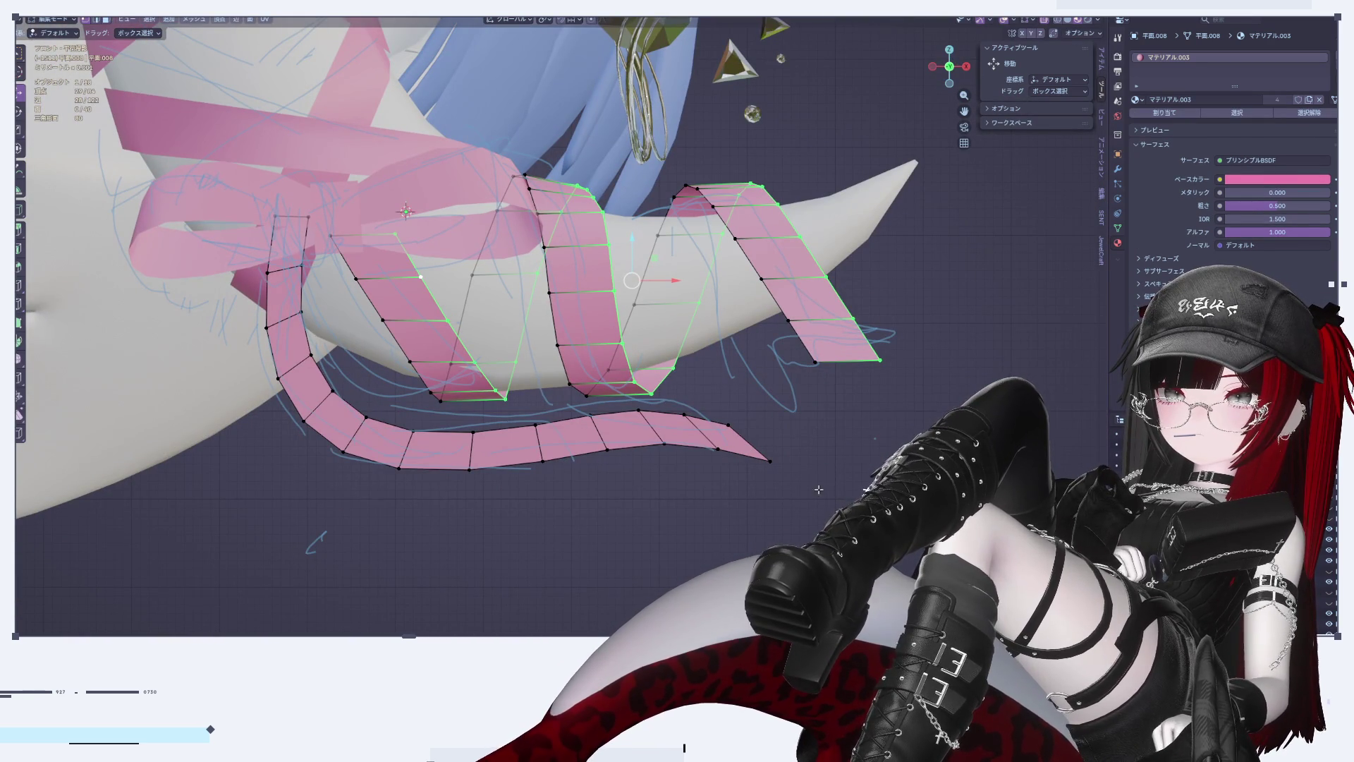
{"action": "scroll", "coordinate": [791, 520], "scroll_direction": "down", "scroll_amount": 4}
{"action": "scroll", "coordinate": [790, 521], "scroll_direction": "up", "scroll_amount": 1}
{"action": "scroll", "coordinate": [791, 520], "scroll_direction": "down", "scroll_amount": 3}
{"action": "scroll", "coordinate": [814, 443], "scroll_direction": "up", "scroll_amount": 6}
{"action": "left_click", "coordinate": [814, 443]}
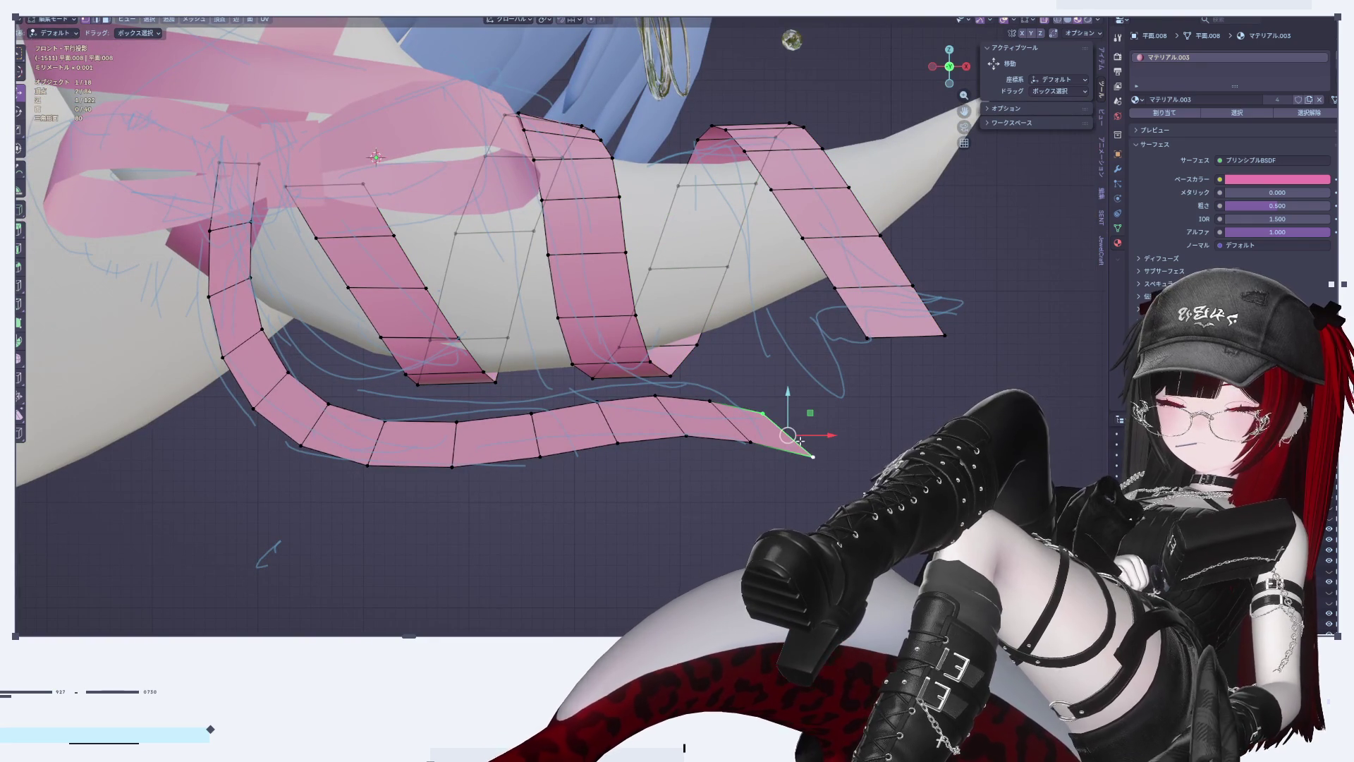
{"action": "left_click_drag", "start_coordinate": [811, 442], "coordinate": [804, 442]}
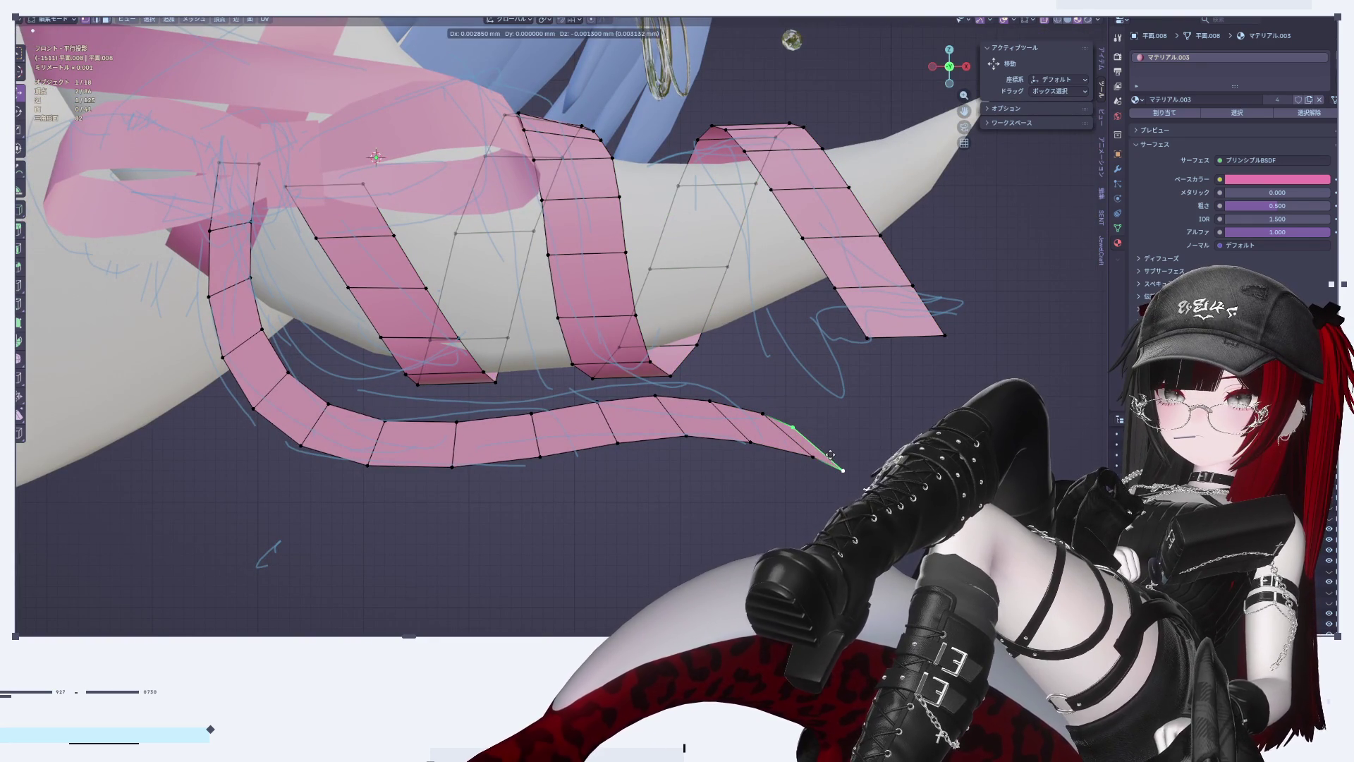
{"action": "left_click", "coordinate": [811, 486]}
Step: Extrude four more tail segments, stepping left and then folding downward
{"action": "key", "text": "e"}
{"action": "left_click", "coordinate": [811, 490]}
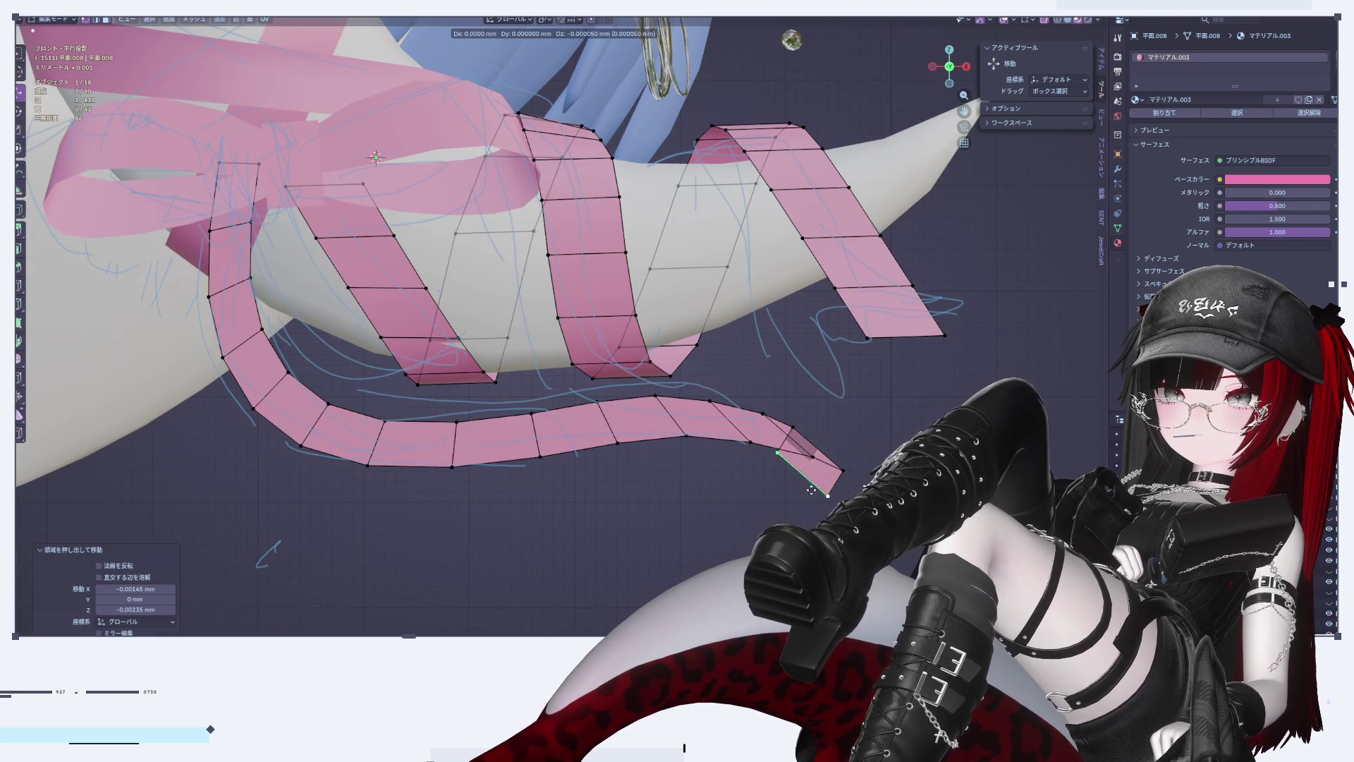
{"action": "key", "text": "e"}
{"action": "left_click", "coordinate": [755, 499]}
{"action": "key", "text": "e"}
{"action": "left_click", "coordinate": [708, 507]}
{"action": "key", "text": "e"}
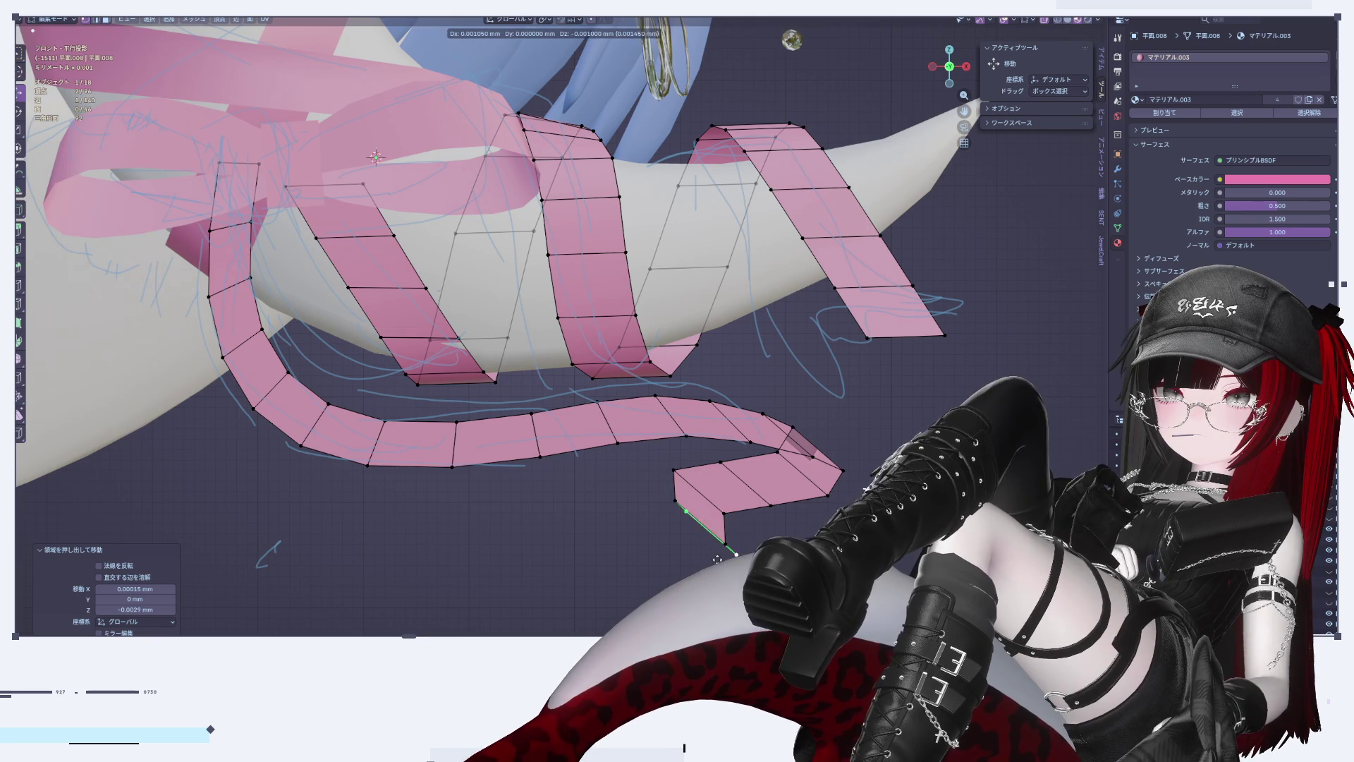
{"action": "left_click", "coordinate": [744, 557]}
{"action": "scroll", "coordinate": [748, 493], "scroll_direction": "down", "scroll_amount": 5}
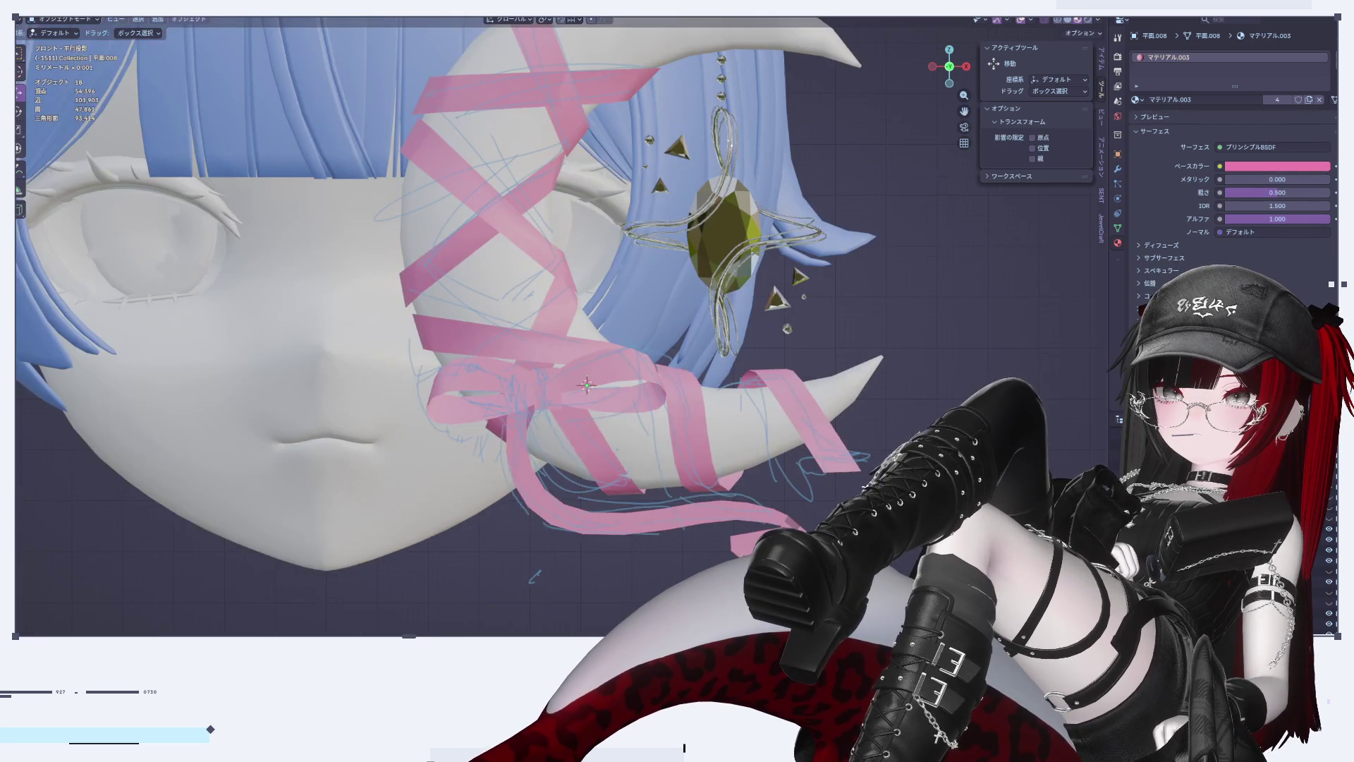
Step: Move the long outer edge loop and the inner edge loop along Y
{"action": "scroll", "coordinate": [771, 407], "scroll_direction": "down", "scroll_amount": 2}
{"action": "mouse_move", "coordinate": [771, 407]}
{"action": "middle_mouse_down"}
{"action": "mouse_move", "coordinate": [807, 396]}
{"action": "mouse_move", "coordinate": [716, 364]}
{"action": "mouse_move", "coordinate": [737, 278]}
{"action": "mouse_move", "coordinate": [756, 409]}
{"action": "middle_mouse_up"}
{"action": "left_click", "coordinate": [747, 378], "text": "alt"}
{"action": "key", "text": "g"}
{"action": "key", "text": "y"}
{"action": "left_click", "coordinate": [737, 277]}
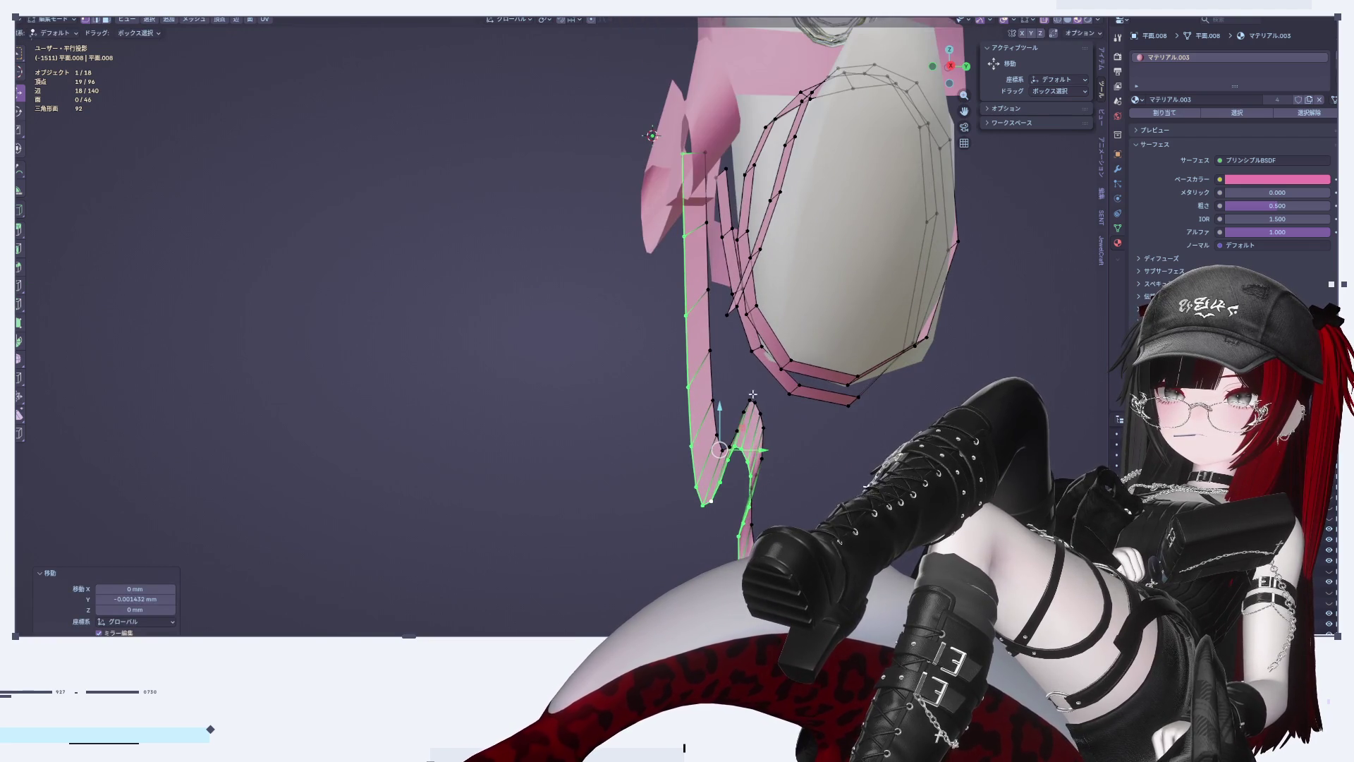
{"action": "left_click", "coordinate": [720, 353], "text": "alt"}
{"action": "key", "text": "g"}
{"action": "key", "text": "y"}
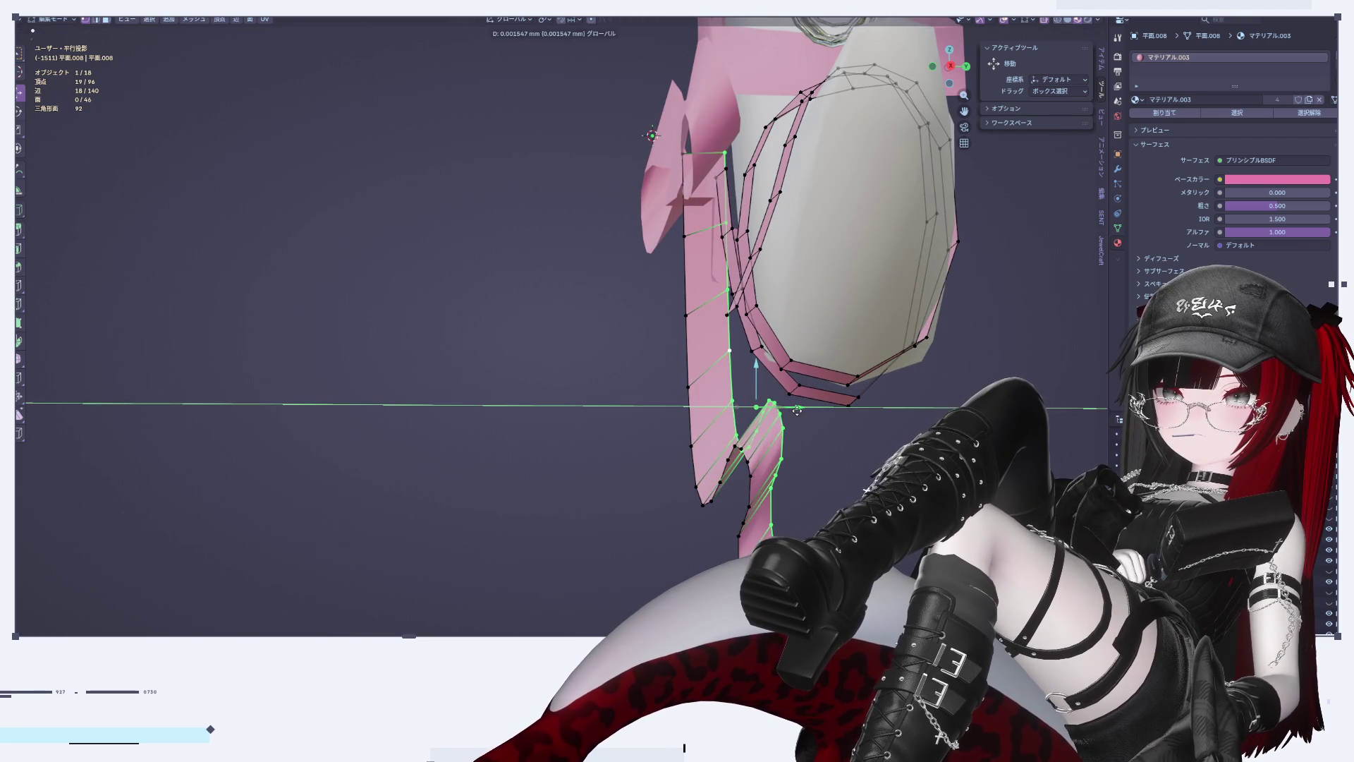
{"action": "left_click", "coordinate": [776, 410]}
Step: From a new angle, shift the selected edge in depth along Y
{"action": "middle_click_drag", "start_coordinate": [775, 410], "coordinate": [973, 155]}
{"action": "mouse_move", "coordinate": [950, 66]}
{"action": "left_mouse_down"}
{"action": "mouse_move", "coordinate": [861, 198]}
{"action": "mouse_move", "coordinate": [778, 283]}
{"action": "left_mouse_up"}
{"action": "key", "text": "Tab"}
{"action": "mouse_move", "coordinate": [779, 282]}
{"action": "middle_mouse_down"}
{"action": "mouse_move", "coordinate": [827, 408]}
{"action": "mouse_move", "coordinate": [799, 430]}
{"action": "mouse_move", "coordinate": [856, 427]}
{"action": "mouse_move", "coordinate": [723, 409]}
{"action": "middle_mouse_up"}
{"action": "key", "text": "Tab"}
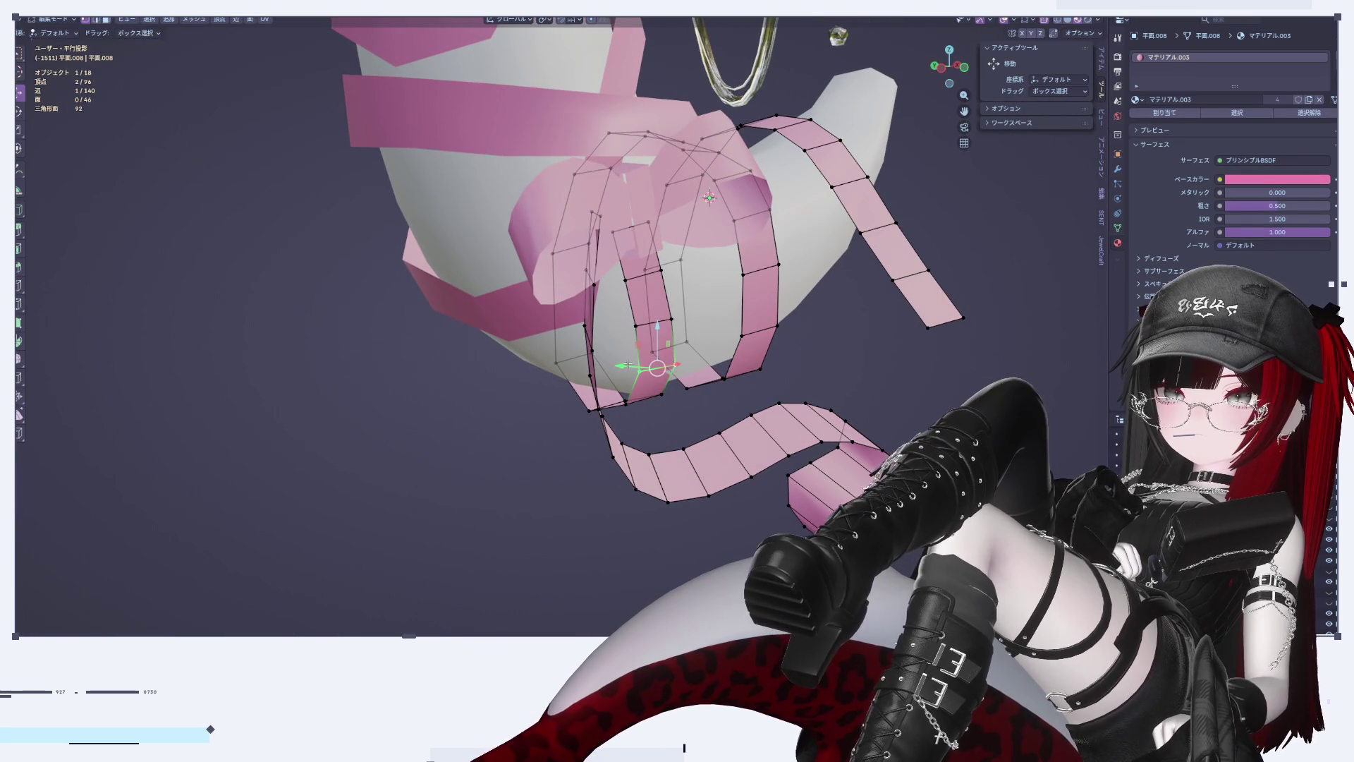
{"action": "mouse_move", "coordinate": [628, 364]}
{"action": "left_mouse_down"}
{"action": "mouse_move", "coordinate": [641, 367]}
{"action": "mouse_move", "coordinate": [622, 366]}
{"action": "left_mouse_up"}
{"action": "mouse_move", "coordinate": [622, 366]}
{"action": "middle_mouse_down"}
{"action": "mouse_move", "coordinate": [639, 353]}
{"action": "mouse_move", "coordinate": [654, 365]}
{"action": "mouse_move", "coordinate": [603, 393]}
{"action": "middle_mouse_up"}
Step: Move one edge of the wrap along Y with proportional falloff
{"action": "left_click", "coordinate": [529, 368]}
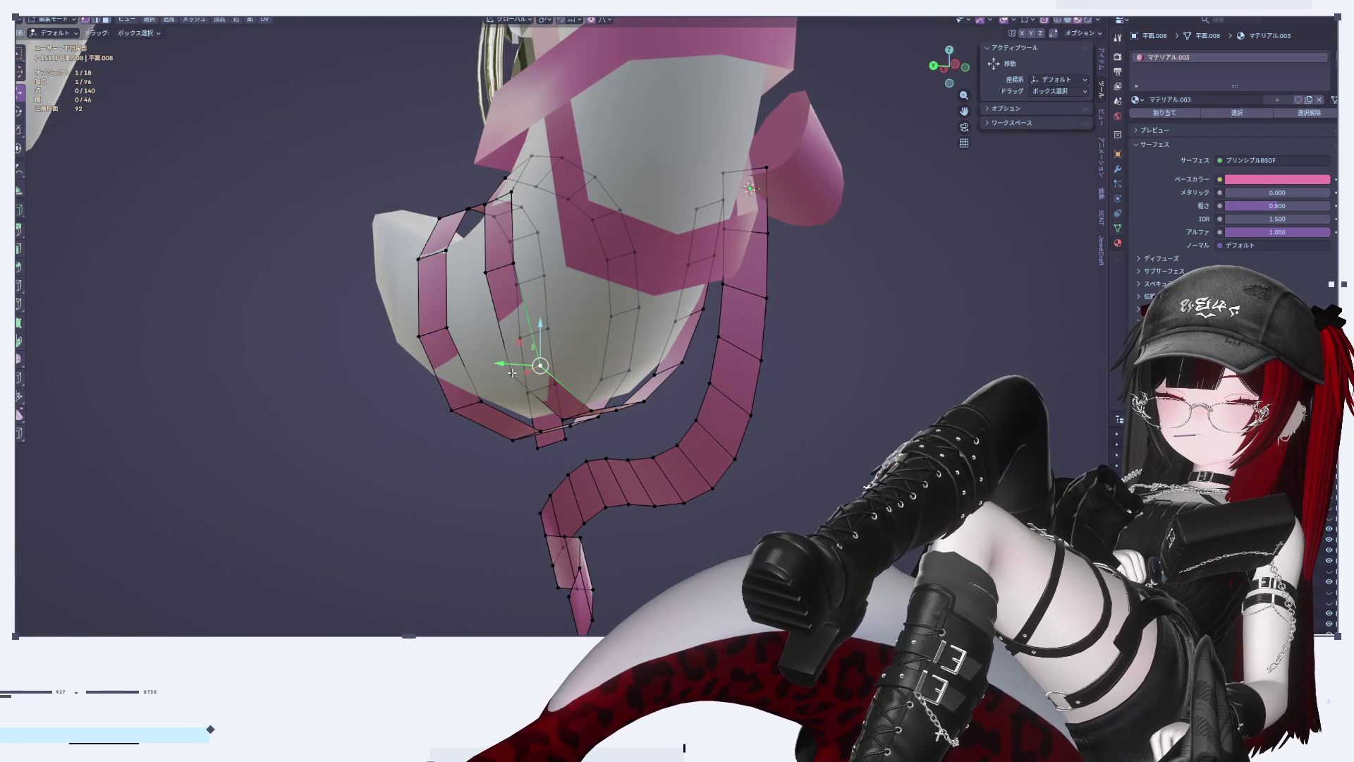
{"action": "key", "text": "ctrl+l"}
{"action": "left_click", "coordinate": [493, 370]}
{"action": "key", "text": "g"}
{"action": "key", "text": "y"}
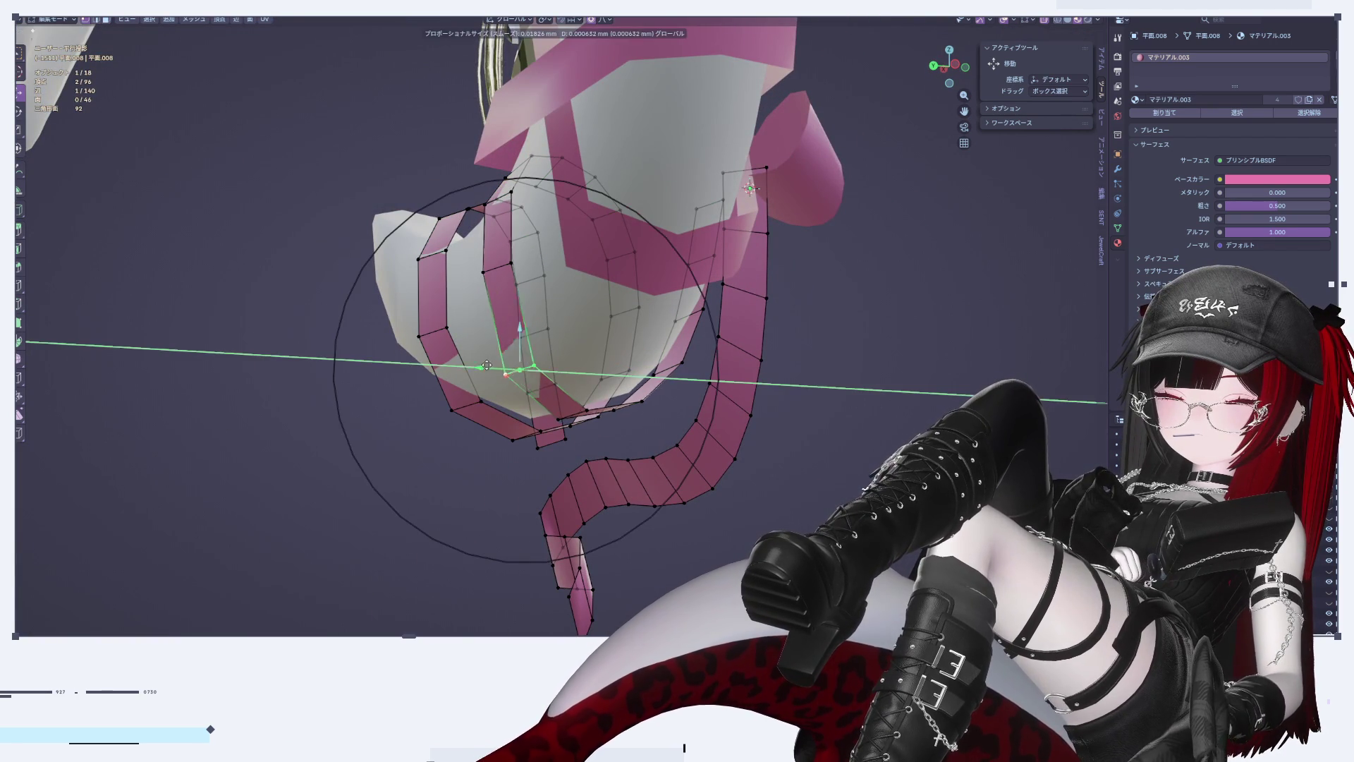
{"action": "left_click", "coordinate": [465, 372]}
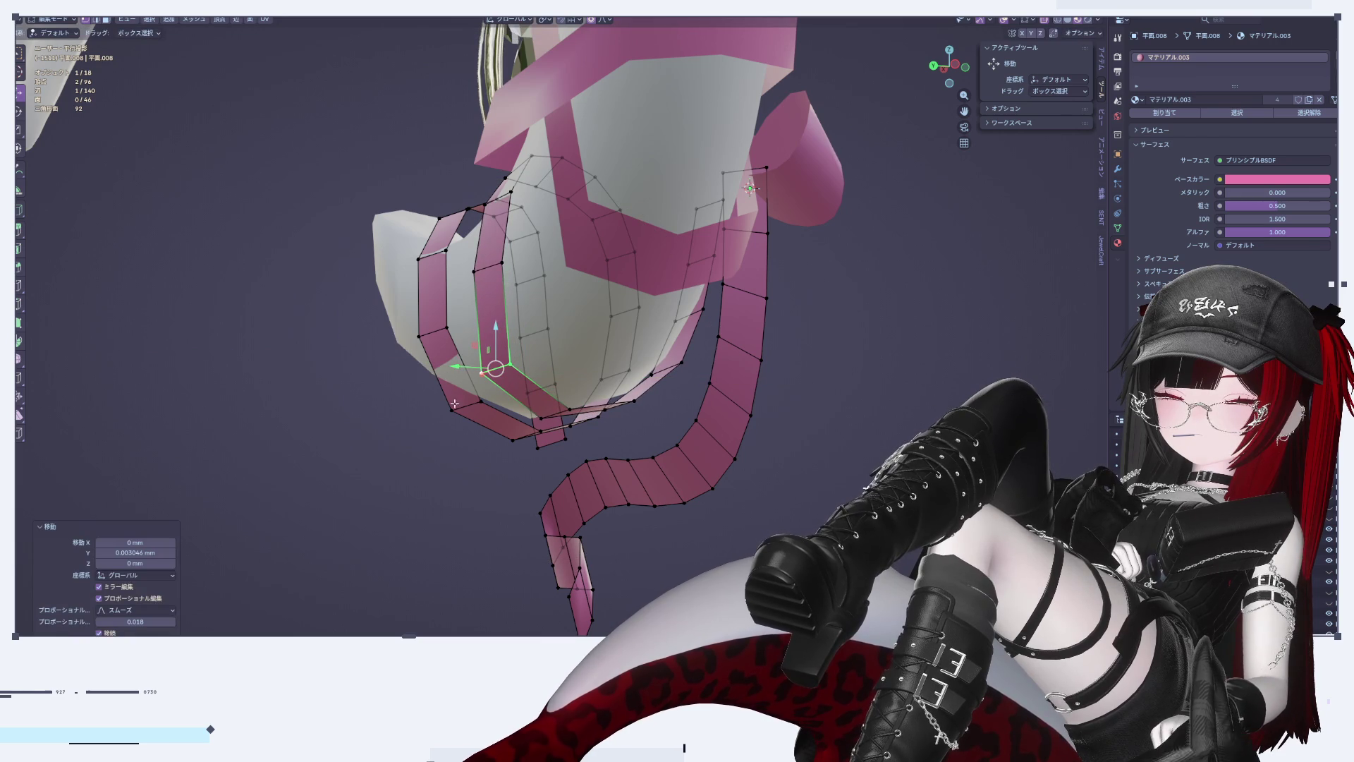
Step: Push a face of the wrap along Y, then return to Object Mode
{"action": "left_click", "coordinate": [454, 404]}
{"action": "left_click", "coordinate": [433, 338], "text": "shift"}
{"action": "key", "text": "g"}
{"action": "key", "text": "y"}
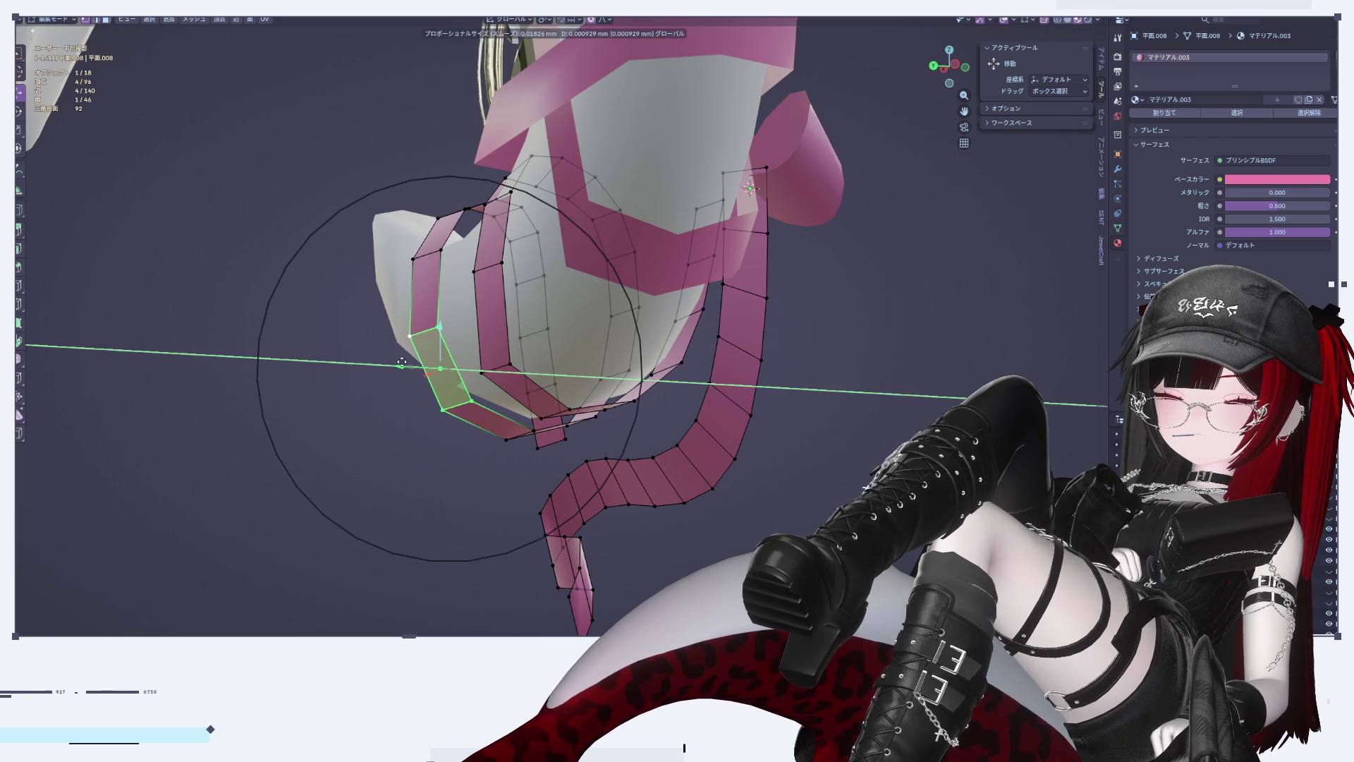
{"action": "left_click", "coordinate": [402, 362]}
{"action": "mouse_move", "coordinate": [401, 363]}
{"action": "middle_mouse_down"}
{"action": "mouse_move", "coordinate": [494, 395]}
{"action": "mouse_move", "coordinate": [613, 482]}
{"action": "mouse_move", "coordinate": [911, 88]}
{"action": "middle_mouse_up"}
{"action": "key", "text": "Tab"}
{"action": "scroll", "coordinate": [613, 482], "scroll_direction": "down", "scroll_amount": 5}
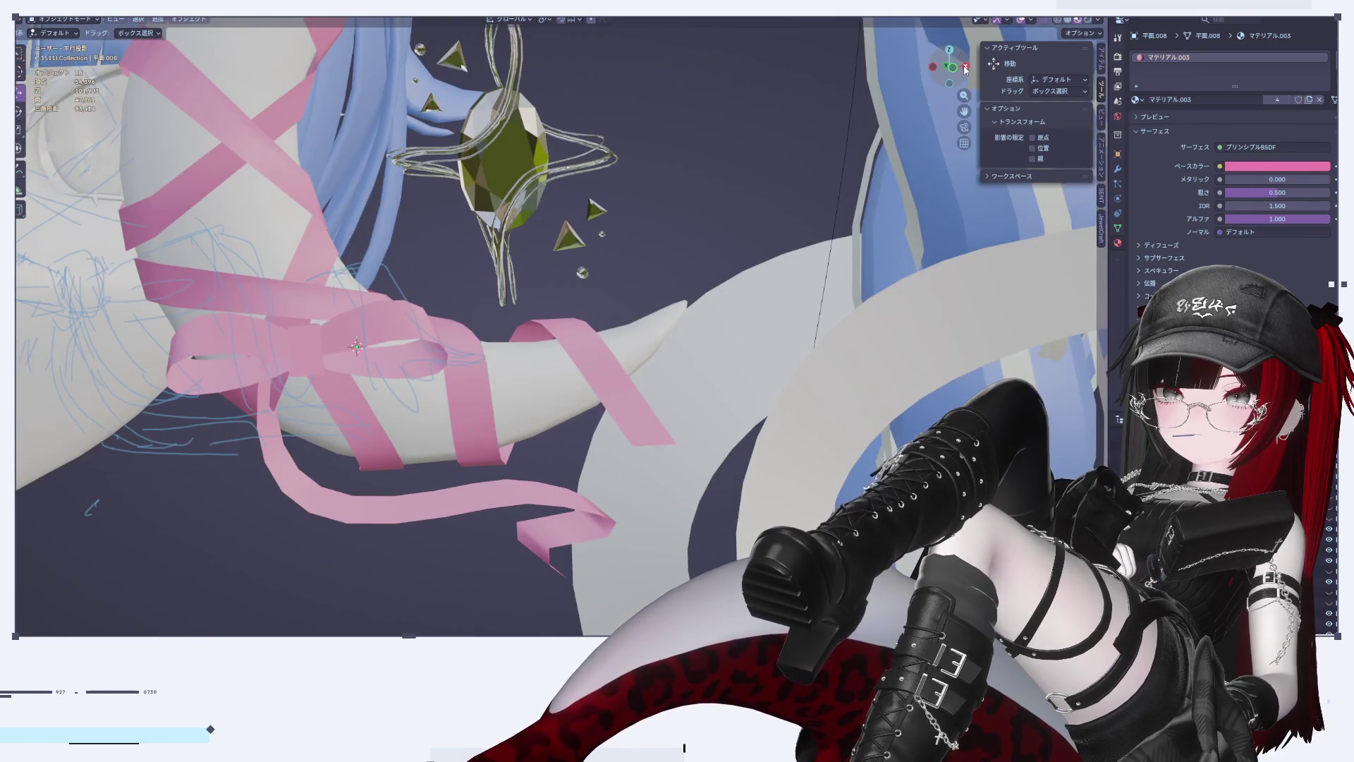
Step: In the front view, slide the selected right-hand ribbon vertices left along the horn
{"action": "left_click", "coordinate": [965, 68]}
{"action": "key", "text": "KP_1"}
{"action": "scroll", "coordinate": [646, 374], "scroll_direction": "up", "scroll_amount": 3}
{"action": "middle_click_drag", "start_coordinate": [646, 374], "coordinate": [730, 373], "text": "shift"}
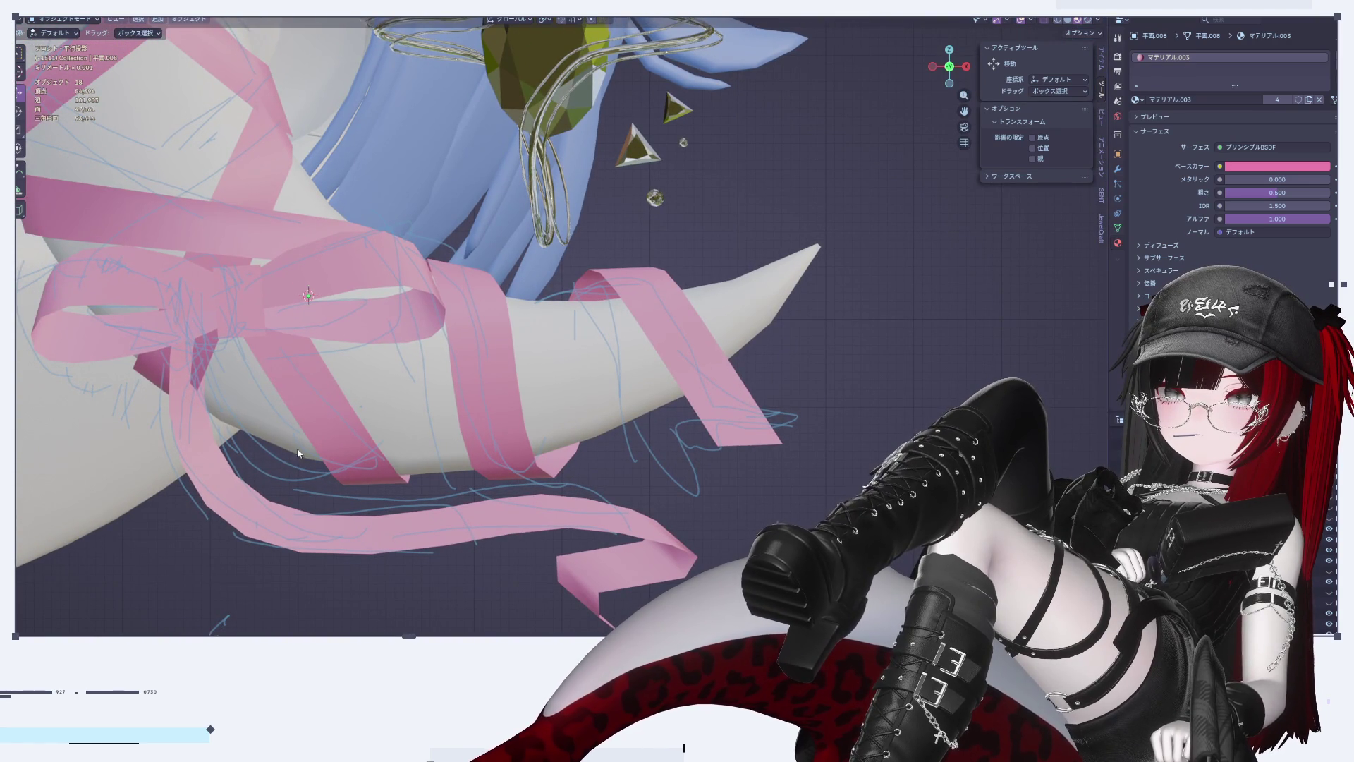
{"action": "middle_click_drag", "start_coordinate": [334, 476], "coordinate": [443, 371], "text": "shift"}
{"action": "key", "text": "Tab"}
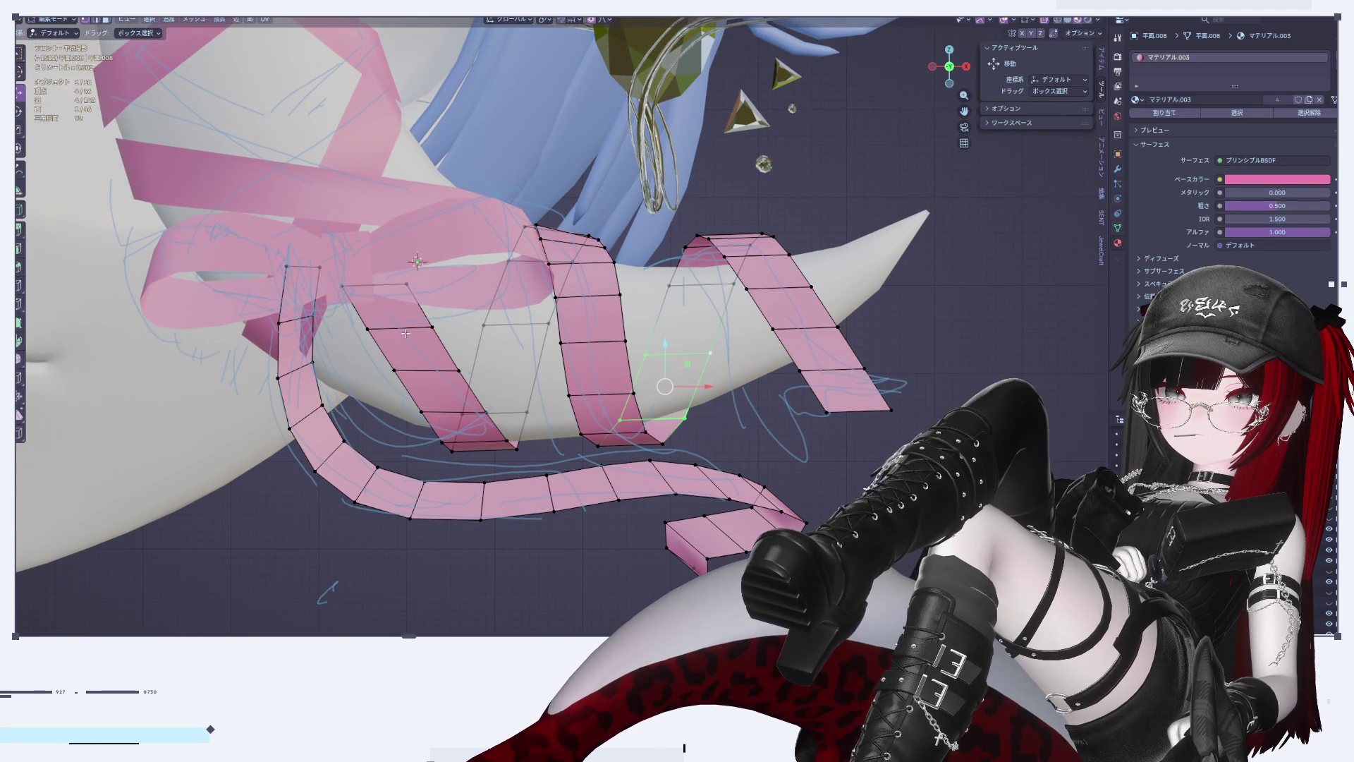
{"action": "left_click_drag", "start_coordinate": [469, 370], "coordinate": [423, 393]}
{"action": "key", "text": "Tab"}
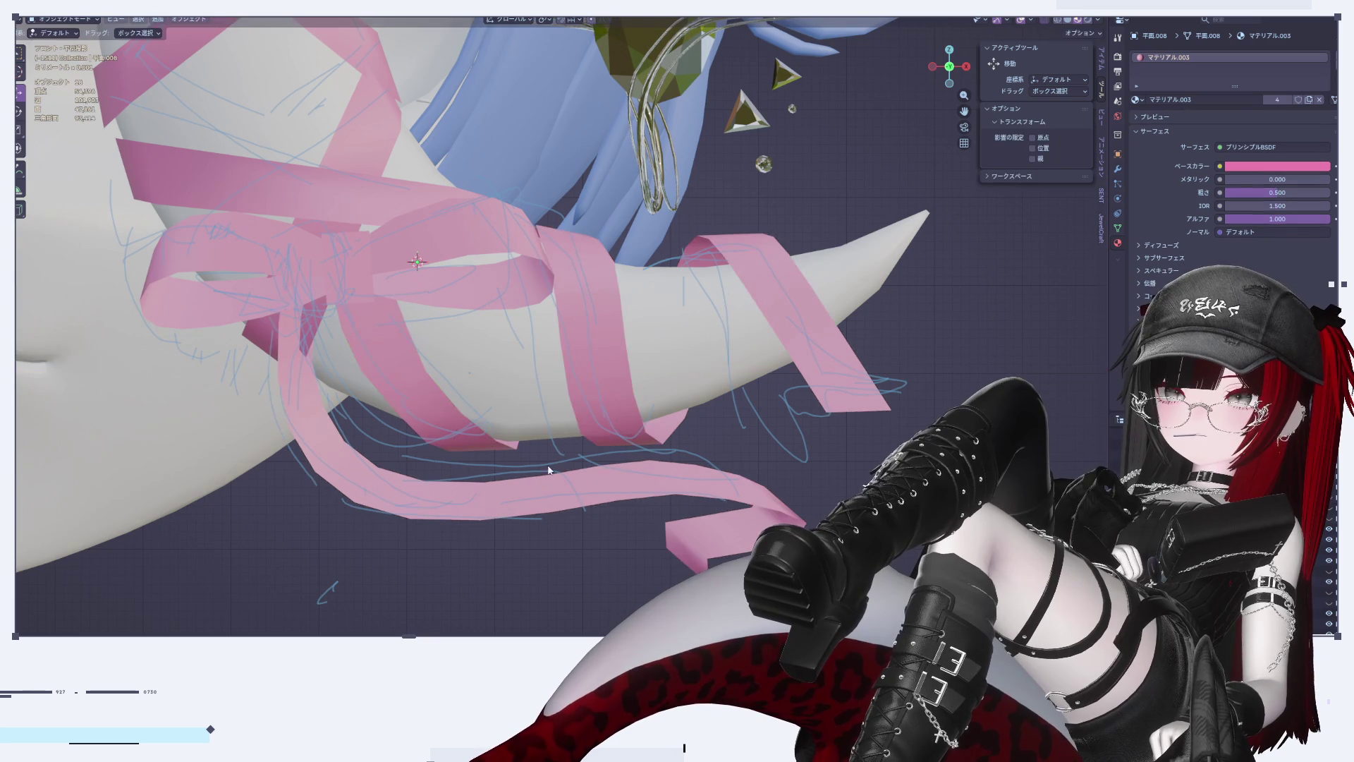
Step: Shift the selected ribbon vertices further left and lower them slightly along Z
{"action": "key", "text": "Tab"}
{"action": "scroll", "coordinate": [491, 446], "scroll_direction": "up", "scroll_amount": 2}
{"action": "middle_click_drag", "start_coordinate": [487, 432], "coordinate": [500, 416], "text": "shift"}
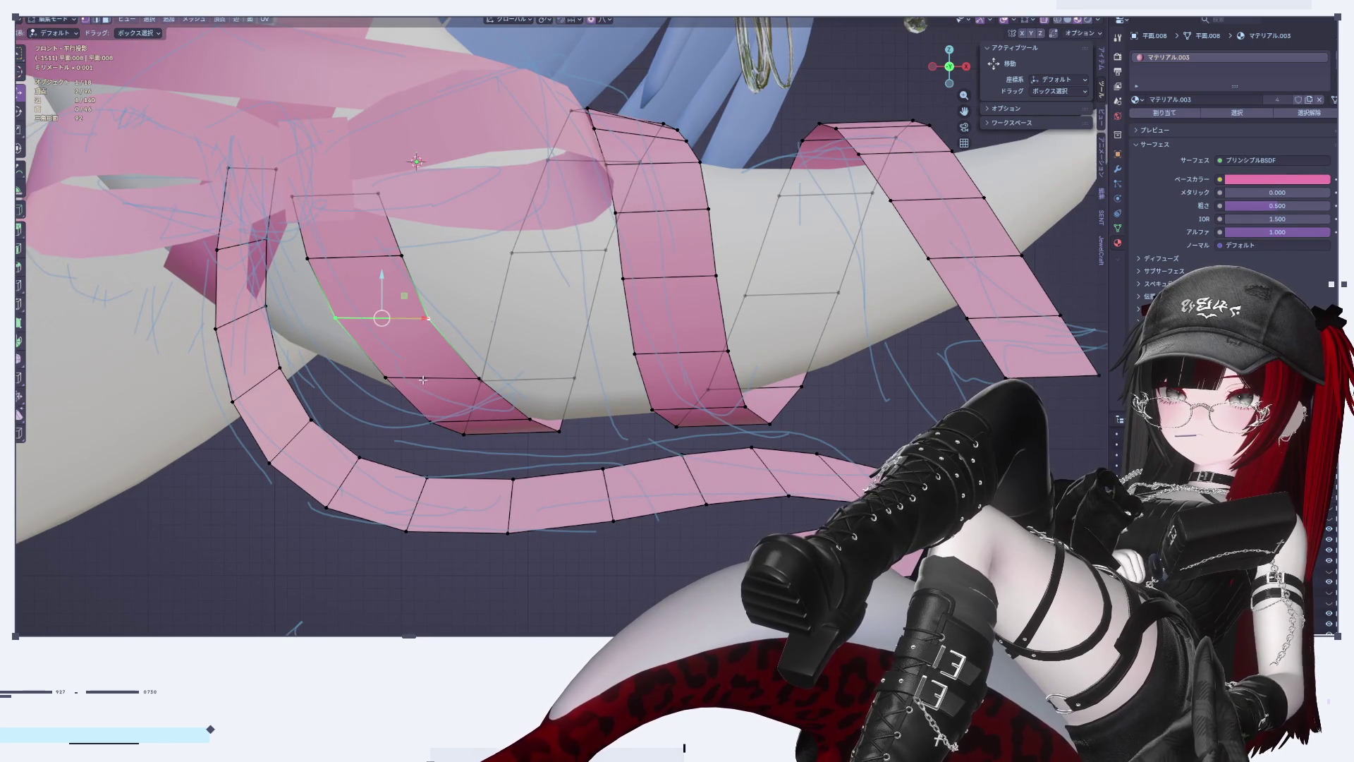
{"action": "left_click_drag", "start_coordinate": [455, 379], "coordinate": [437, 379]}
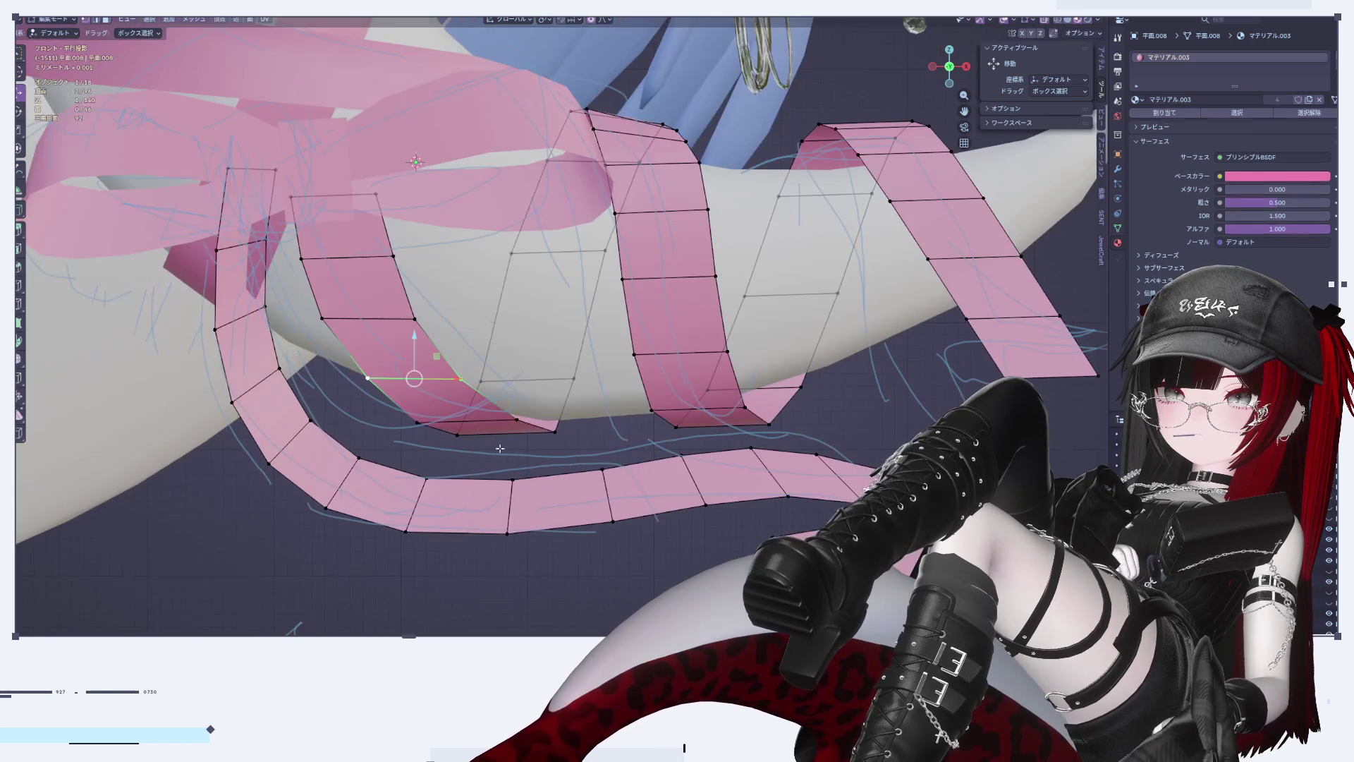
{"action": "middle_click_drag", "start_coordinate": [501, 449], "coordinate": [567, 410], "text": "shift"}
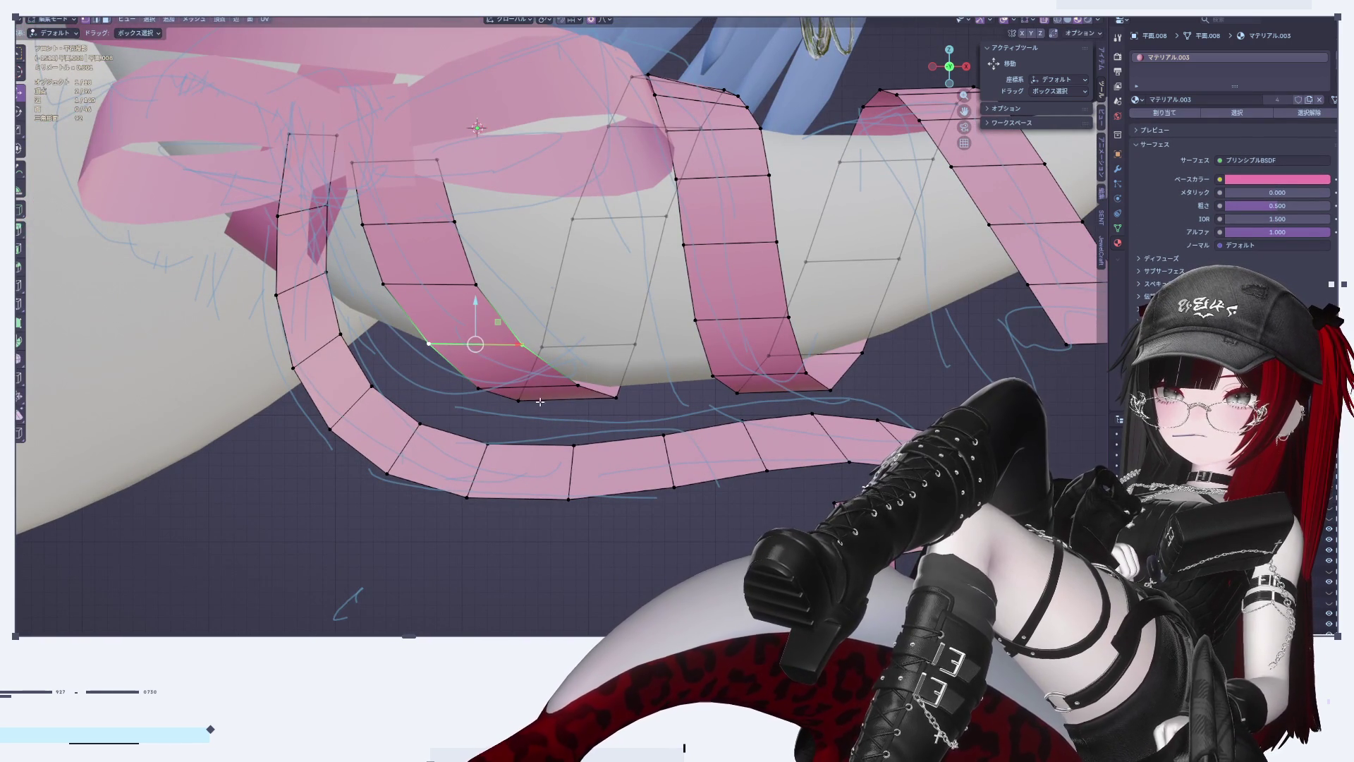
{"action": "left_click_drag", "start_coordinate": [562, 373], "coordinate": [563, 386]}
{"action": "left_click", "coordinate": [564, 391]}
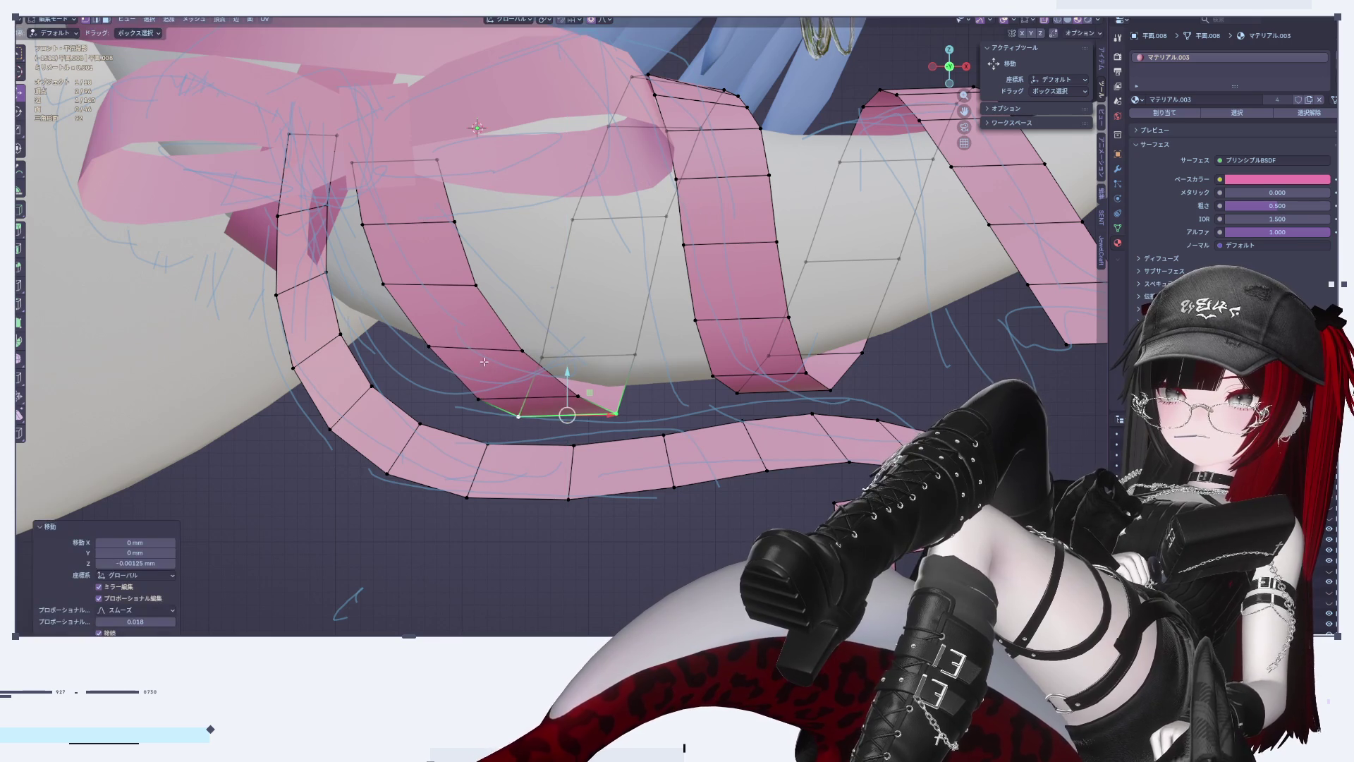
Step: Select the whole connected ribbon strip and lower it with proportional falloff
{"action": "key", "text": "l"}
{"action": "key", "text": "g"}
{"action": "left_click", "coordinate": [514, 392]}
{"action": "key", "text": "Tab"}
{"action": "key", "text": "Tab"}
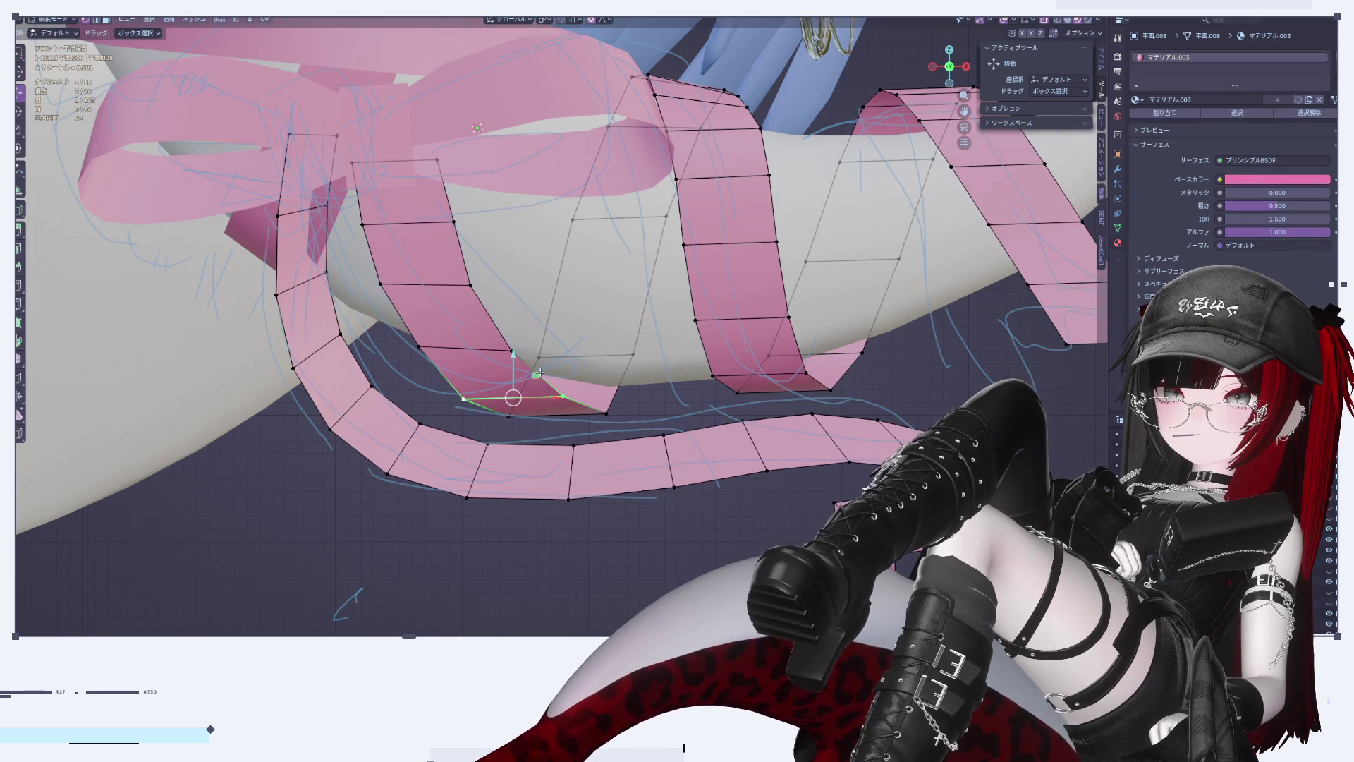
{"action": "left_click_drag", "start_coordinate": [511, 365], "coordinate": [515, 390]}
{"action": "key", "text": "Tab"}
Step: Orbit in on the bow and lower the selected ribbon edge slightly
{"action": "scroll", "coordinate": [708, 497], "scroll_direction": "down", "scroll_amount": 4}
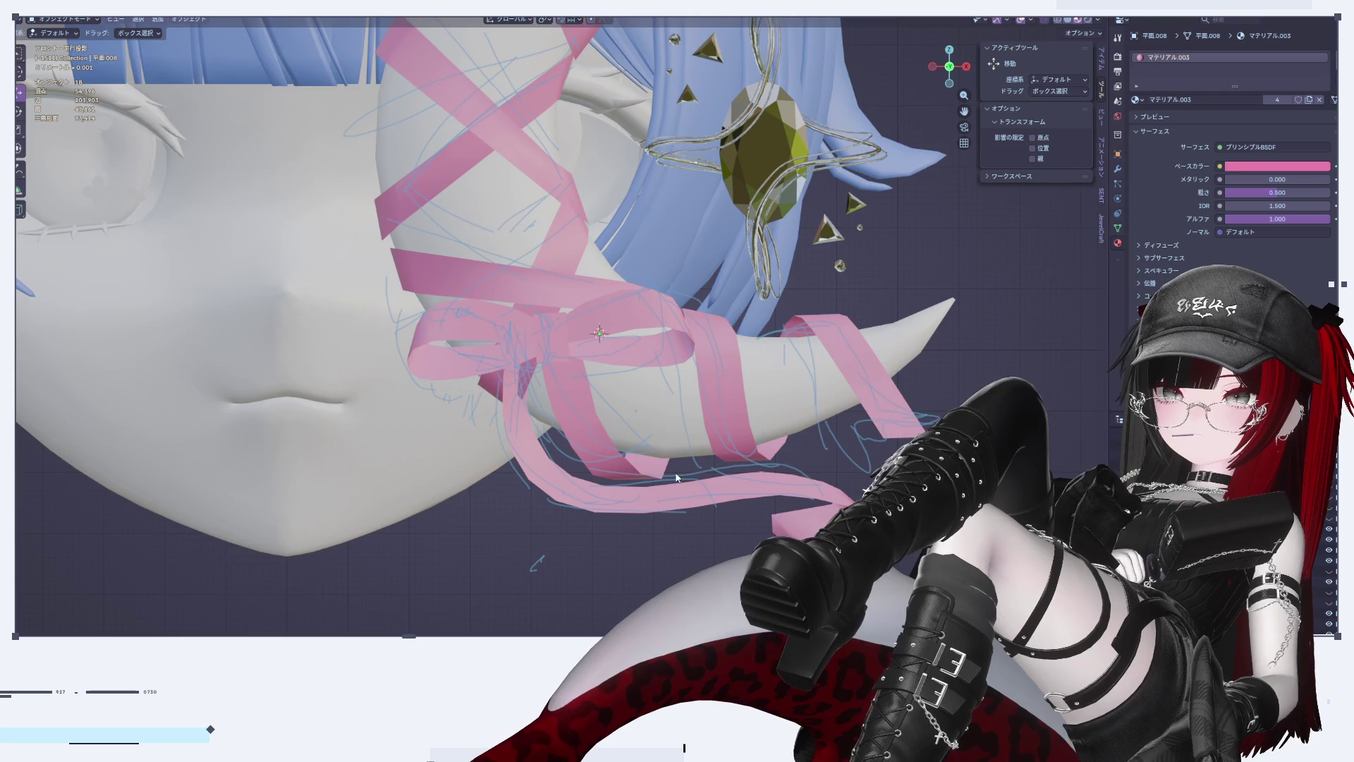
{"action": "scroll", "coordinate": [675, 481], "scroll_direction": "up", "scroll_amount": 3}
{"action": "middle_click_drag", "start_coordinate": [675, 481], "coordinate": [708, 403]}
{"action": "middle_click_drag", "start_coordinate": [568, 449], "coordinate": [649, 260]}
{"action": "key", "text": "Tab"}
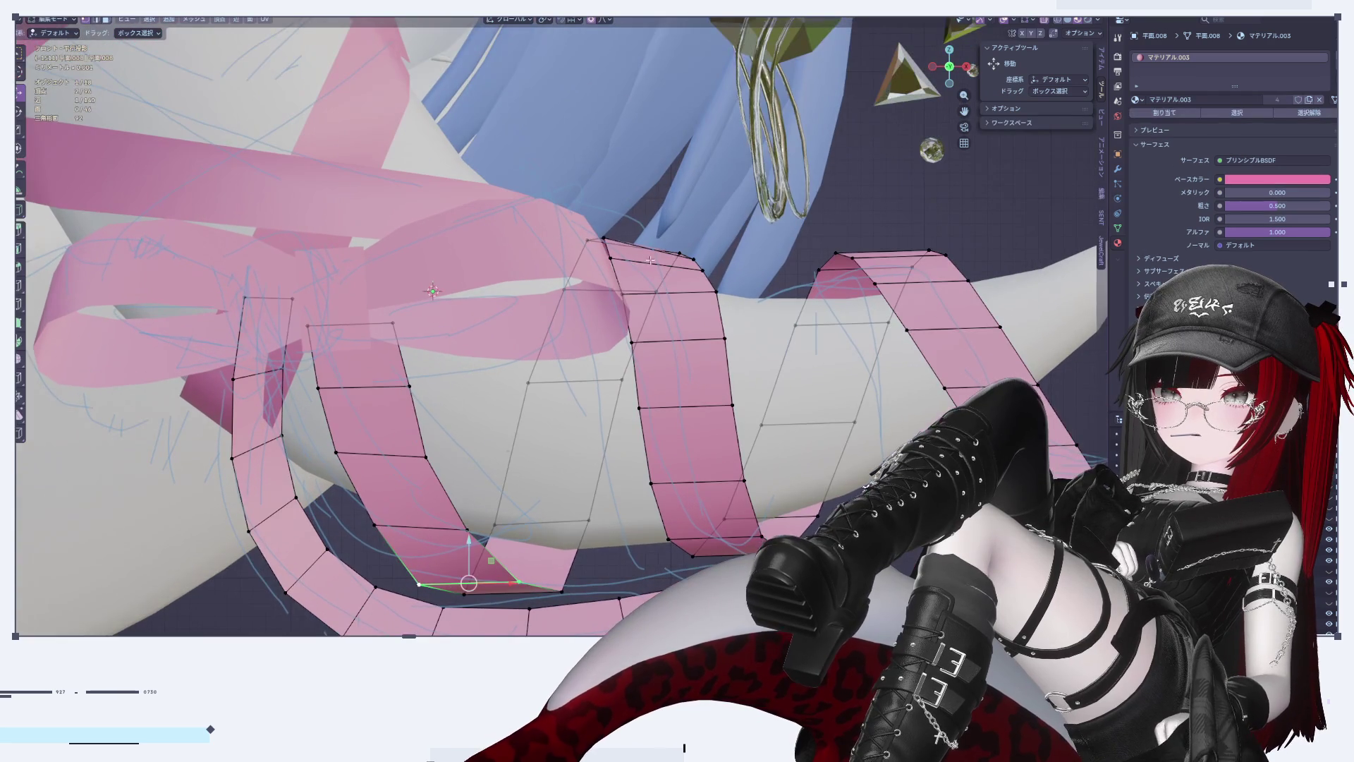
{"action": "left_click_drag", "start_coordinate": [649, 230], "coordinate": [647, 271]}
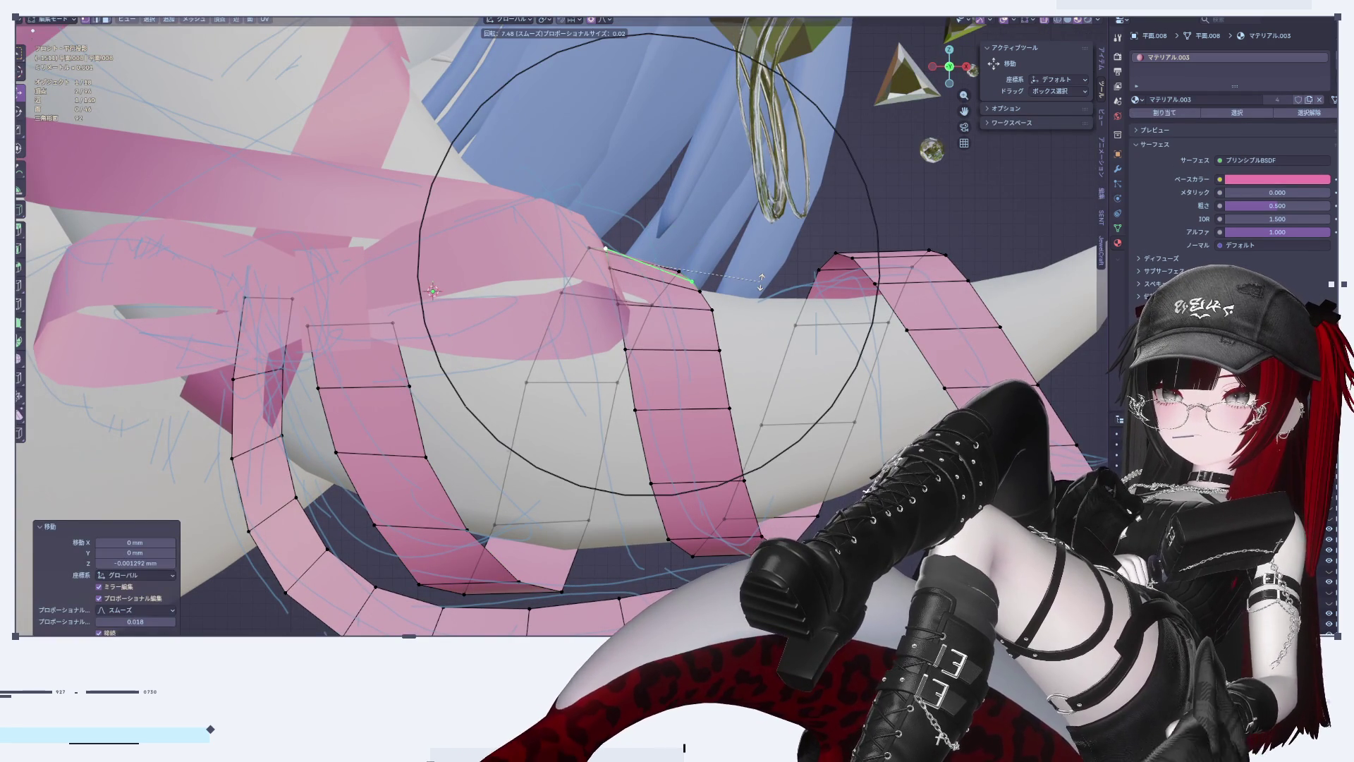
{"action": "key", "text": "Tab"}
Step: Move part of the ribbon along Y with falloff, then review it in object mode
{"action": "middle_click_drag", "start_coordinate": [674, 382], "coordinate": [665, 303]}
{"action": "key", "text": "Tab"}
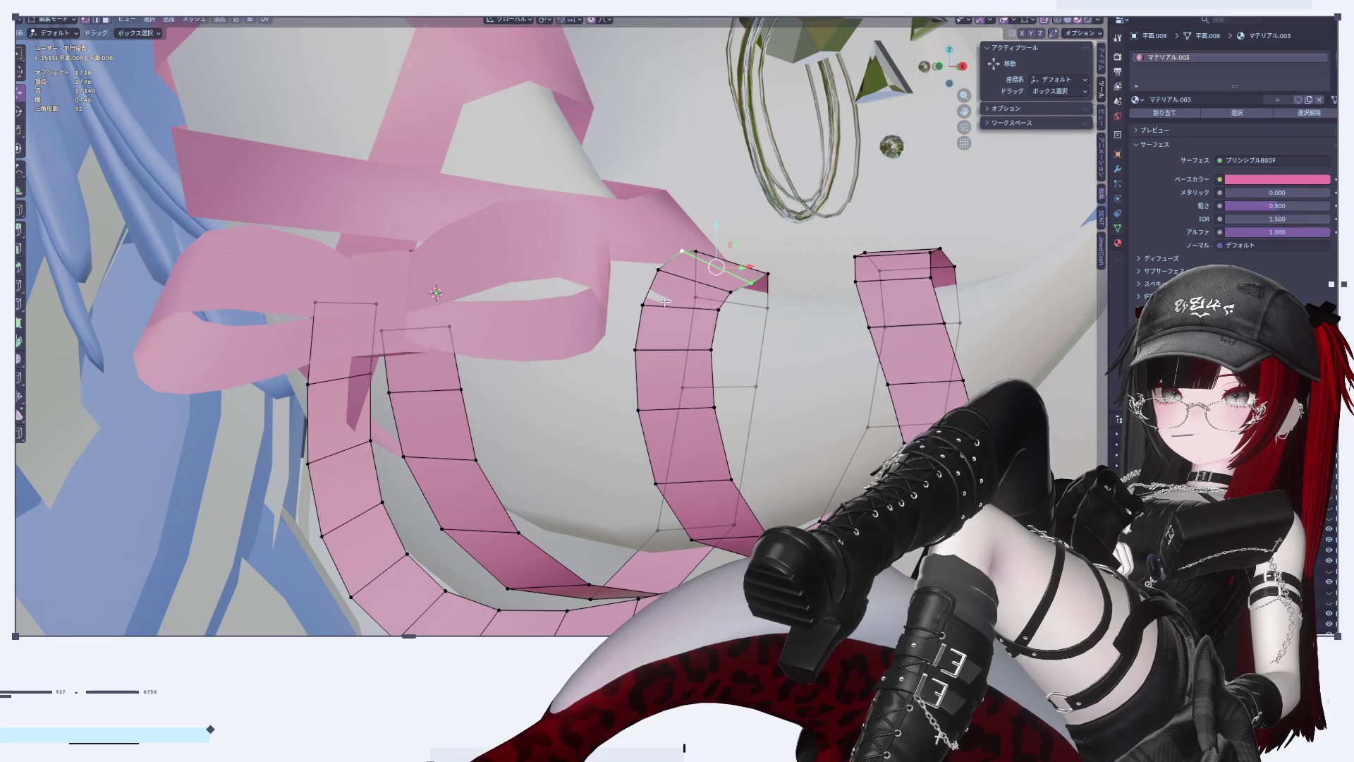
{"action": "mouse_move", "coordinate": [711, 314]}
{"action": "middle_mouse_down"}
{"action": "mouse_move", "coordinate": [727, 307]}
{"action": "mouse_move", "coordinate": [709, 314]}
{"action": "middle_mouse_up"}
{"action": "left_click_drag", "start_coordinate": [708, 315], "coordinate": [706, 316]}
{"action": "left_click", "coordinate": [706, 317]}
{"action": "key", "text": "Tab"}
{"action": "middle_click_drag", "start_coordinate": [706, 317], "coordinate": [728, 396]}
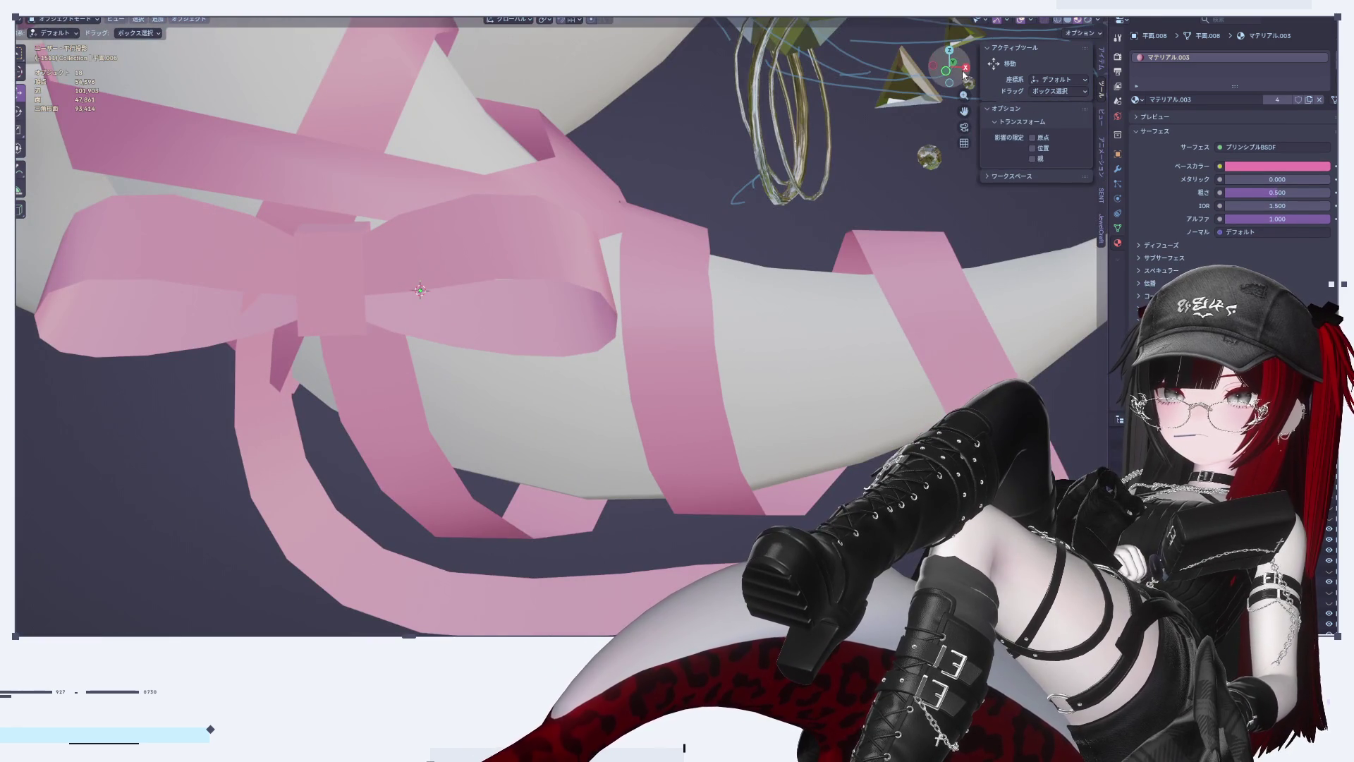
Step: From the front, box-select the right-hand ribbon sections and slide them left along X
{"action": "left_click", "coordinate": [940, 73]}
{"action": "left_click", "coordinate": [963, 69]}
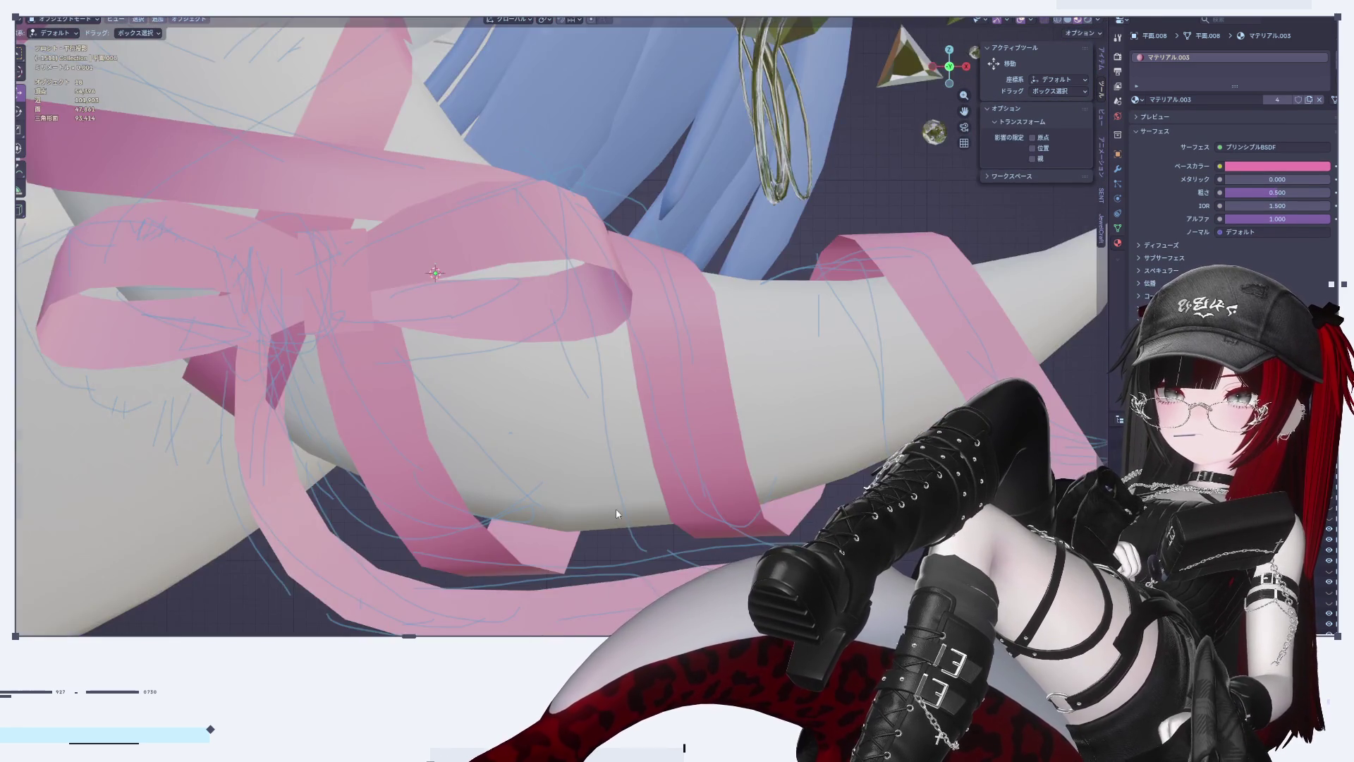
{"action": "scroll", "coordinate": [655, 369], "scroll_direction": "up", "scroll_amount": 2}
{"action": "key", "text": "Tab"}
{"action": "scroll", "coordinate": [719, 394], "scroll_direction": "up", "scroll_amount": 2}
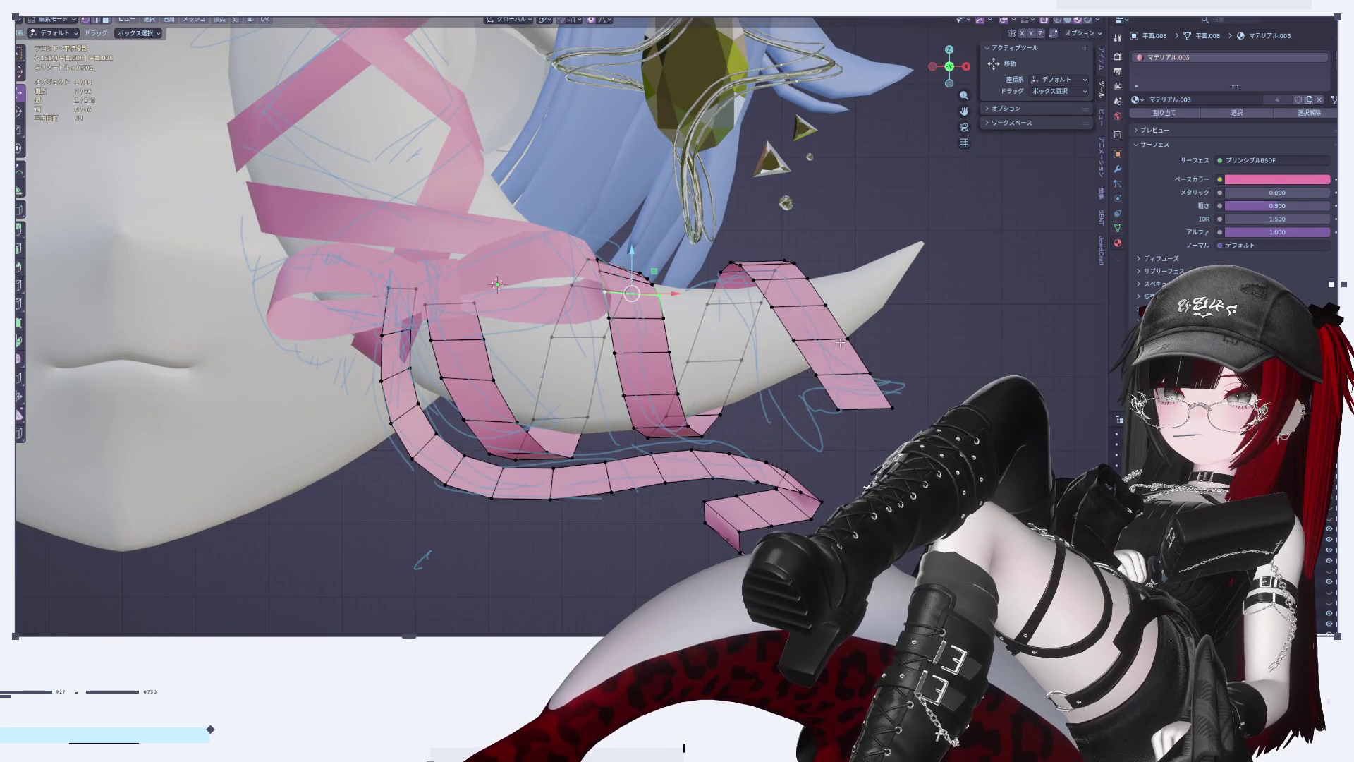
{"action": "mouse_move", "coordinate": [900, 369]}
{"action": "left_mouse_down"}
{"action": "mouse_move", "coordinate": [601, 198]}
{"action": "mouse_move", "coordinate": [645, 199]}
{"action": "left_mouse_up"}
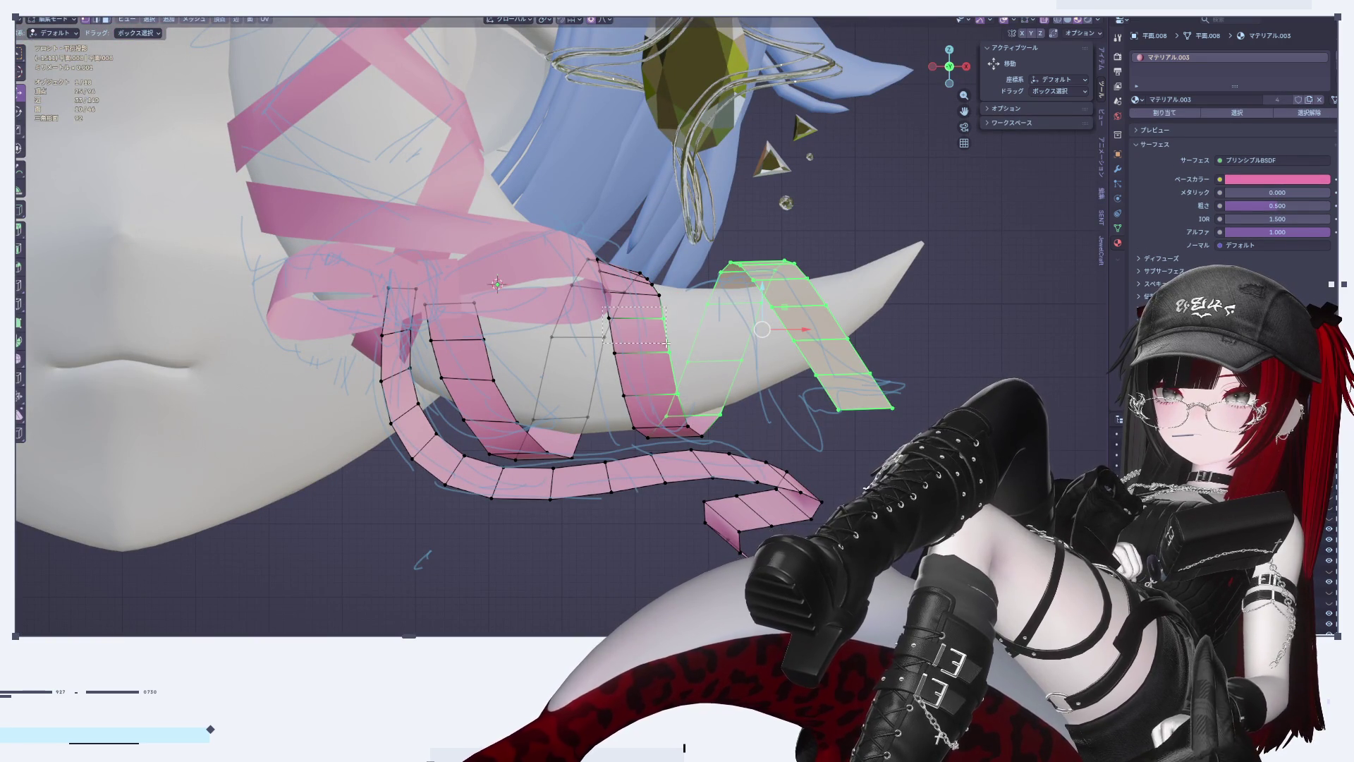
{"action": "left_click_drag", "start_coordinate": [706, 439], "coordinate": [707, 439], "text": "shift"}
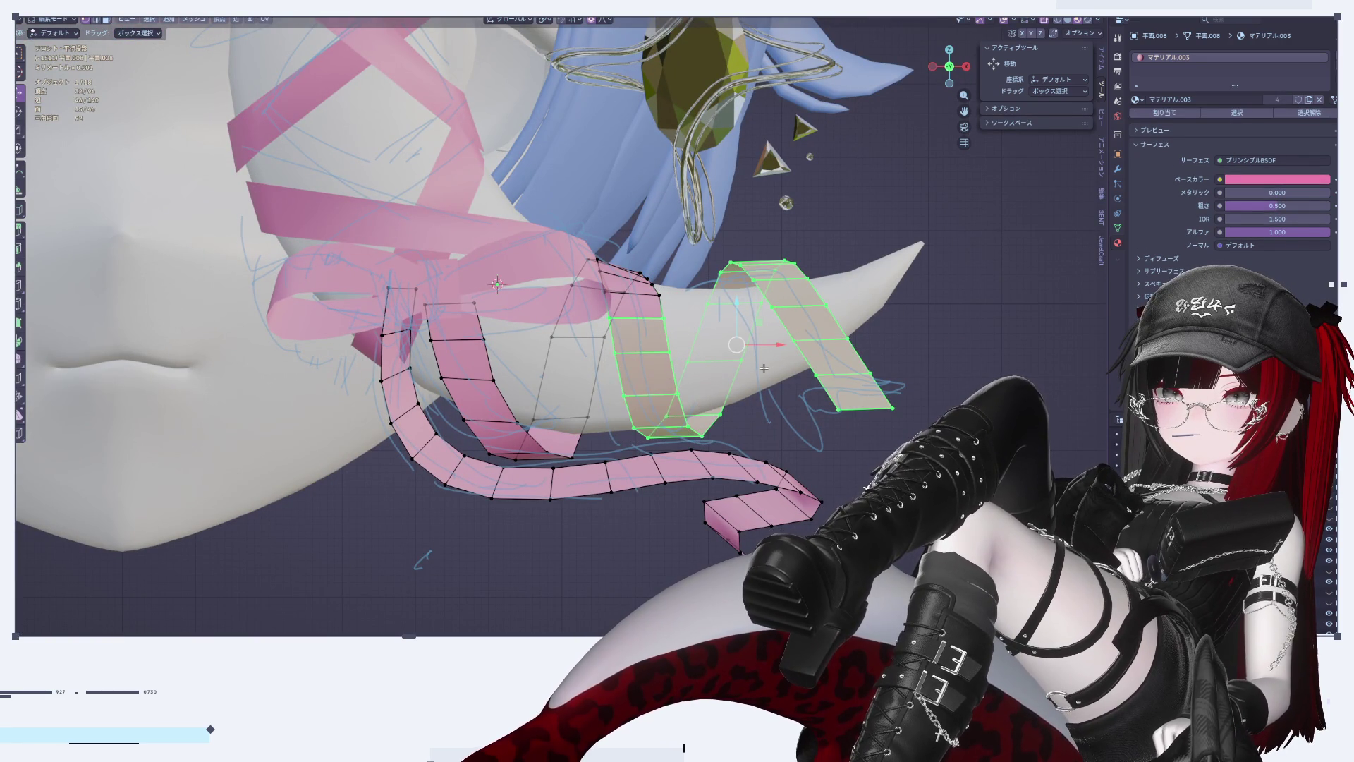
{"action": "left_click_drag", "start_coordinate": [756, 344], "coordinate": [724, 351]}
{"action": "key", "text": "Tab"}
Step: Back in Edit Mode, select an edge at the top of a ribbon loop
{"action": "scroll", "coordinate": [867, 529], "scroll_direction": "down", "scroll_amount": 4}
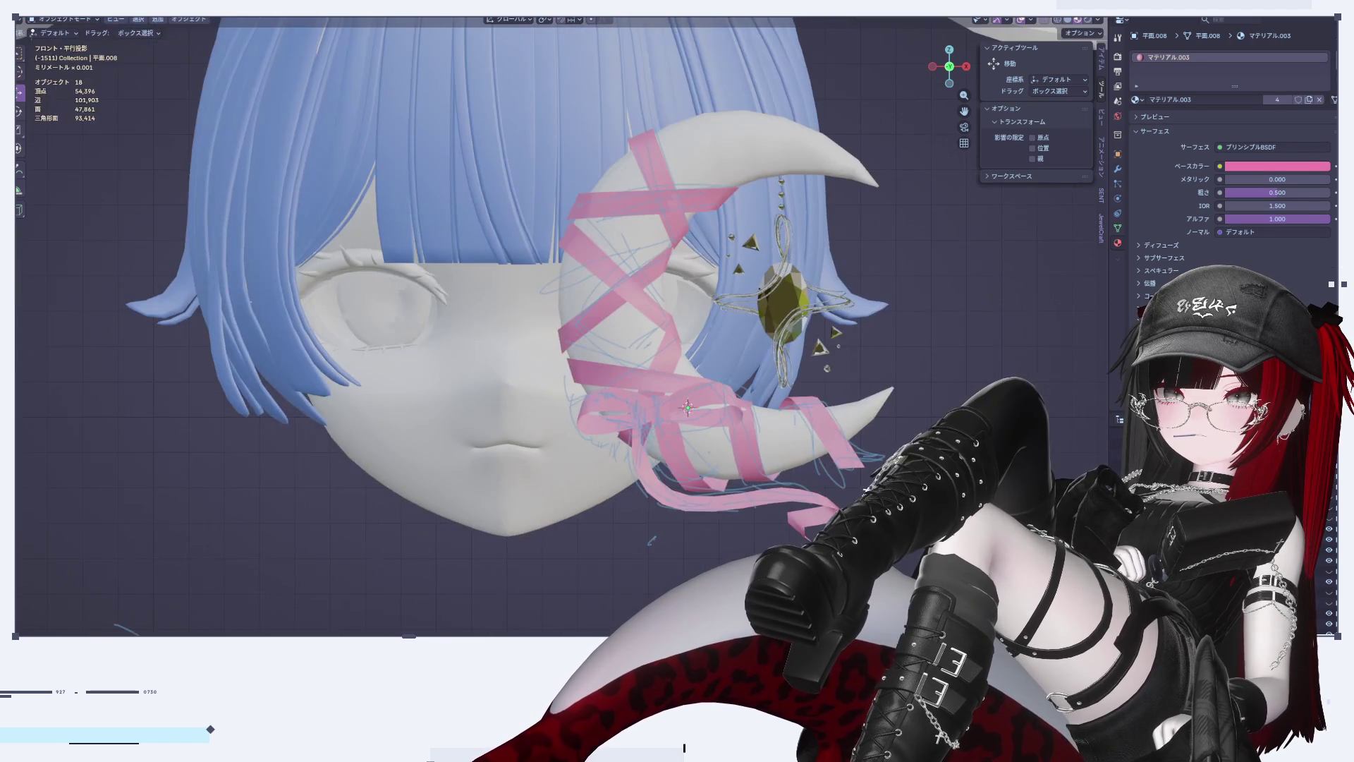
{"action": "scroll", "coordinate": [827, 438], "scroll_direction": "up", "scroll_amount": 6}
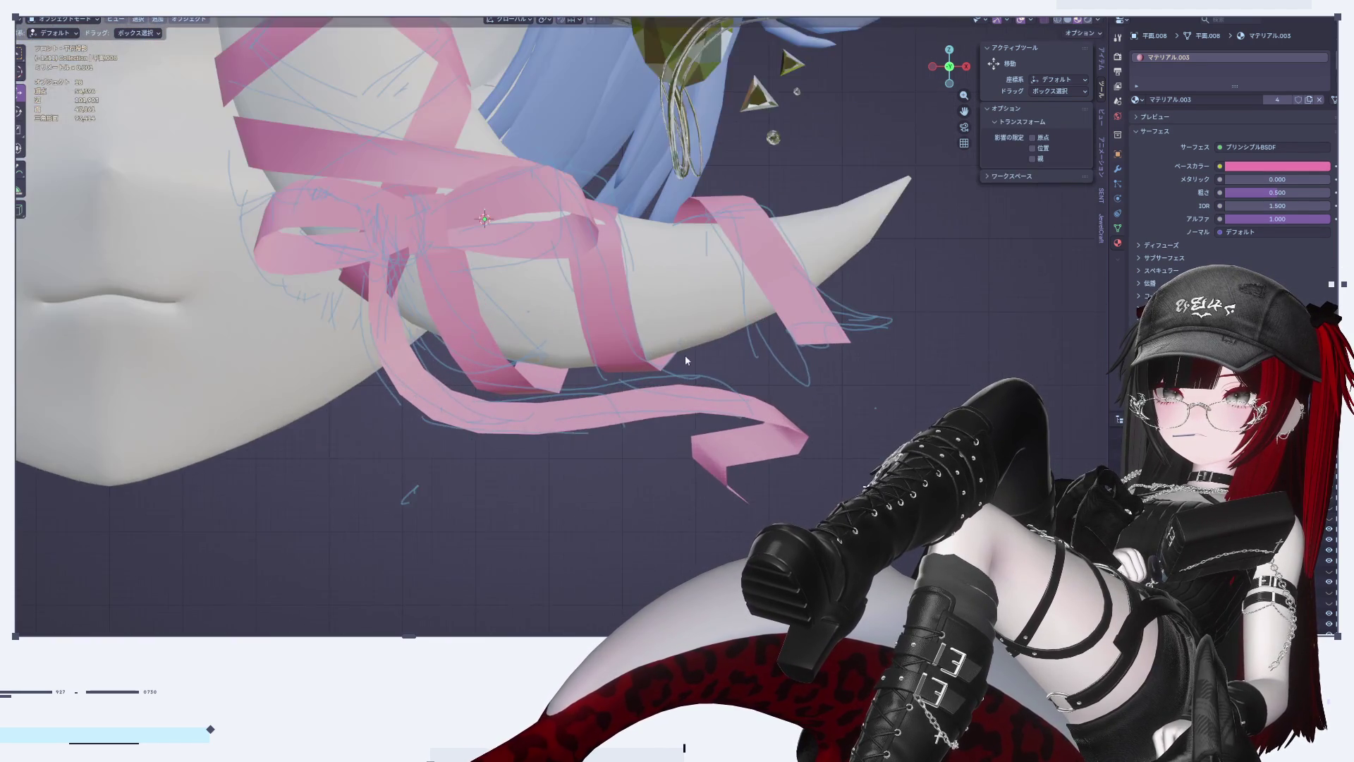
{"action": "key", "text": "Tab"}
{"action": "key", "text": "Tab"}
{"action": "key", "text": "Tab"}
{"action": "left_click", "coordinate": [612, 229]}
Step: Nudge the selected top edge slightly left with proportional falloff
{"action": "key", "text": "g"}
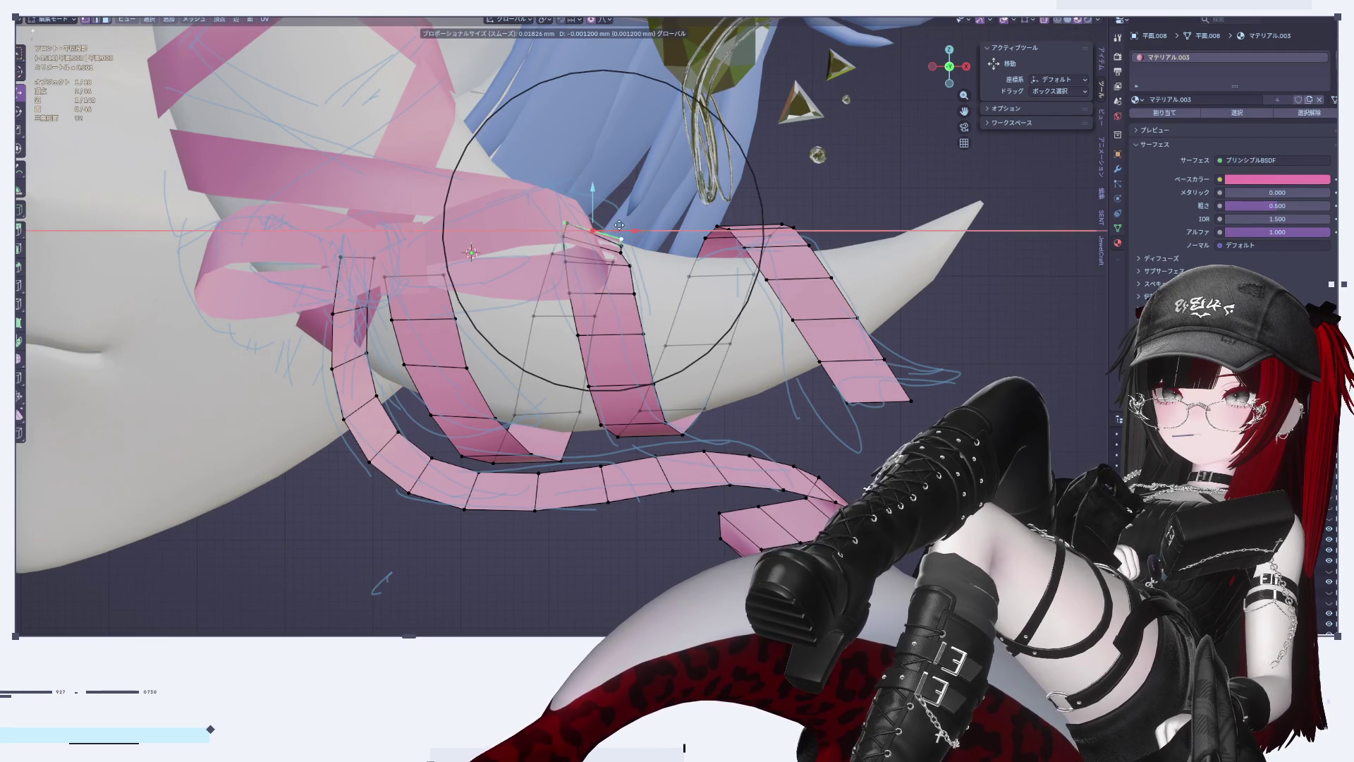
{"action": "left_click", "coordinate": [628, 226]}
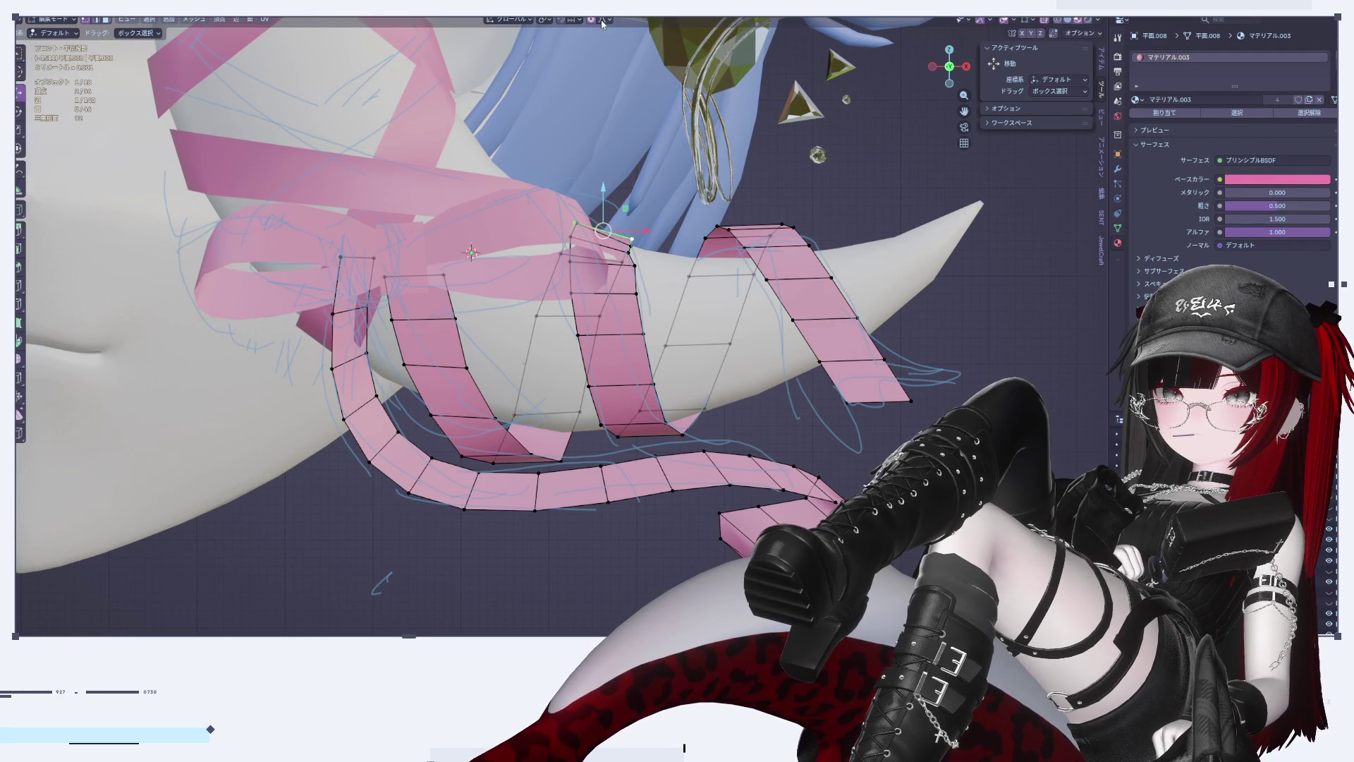
{"action": "left_click_drag", "start_coordinate": [647, 232], "coordinate": [624, 242]}
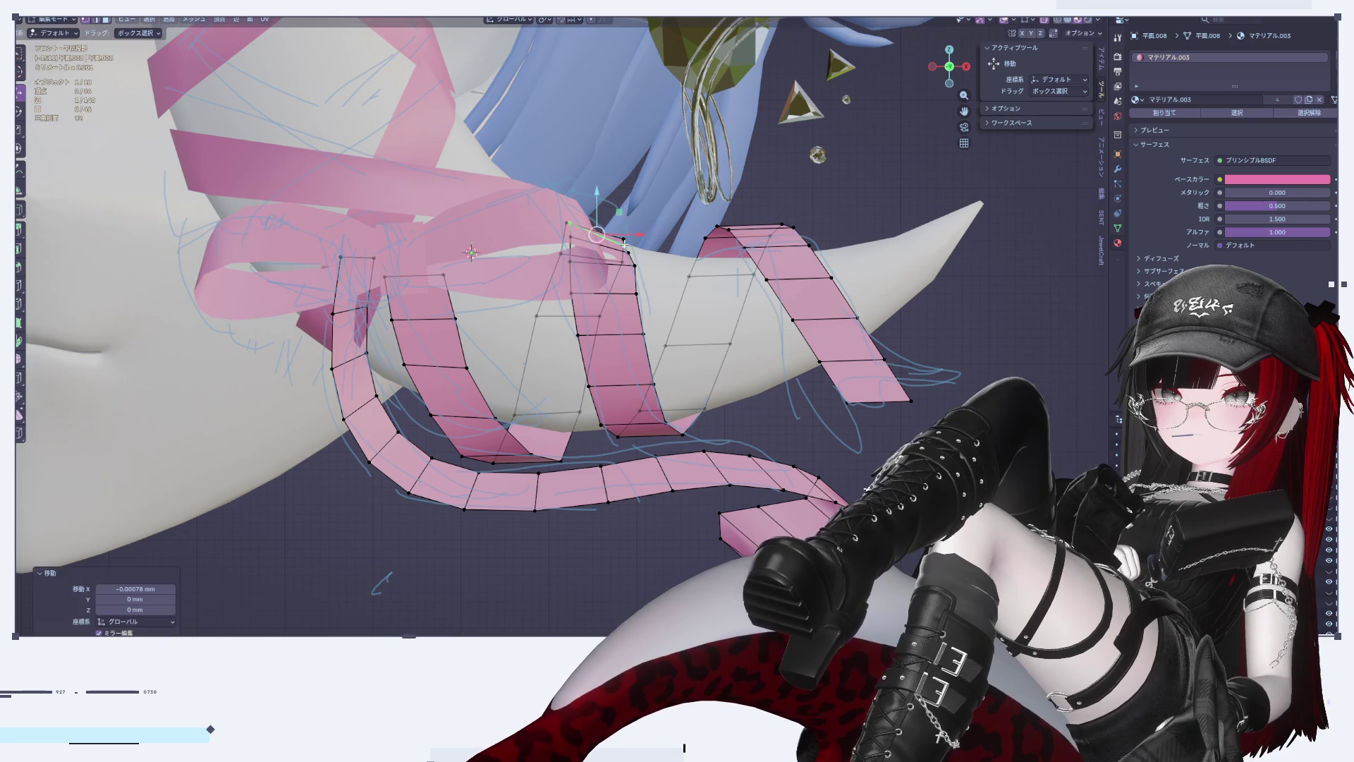
Step: Smooth the ribbon's long edge loops with LoopTools Relax
{"action": "left_click", "coordinate": [635, 266], "text": "alt"}
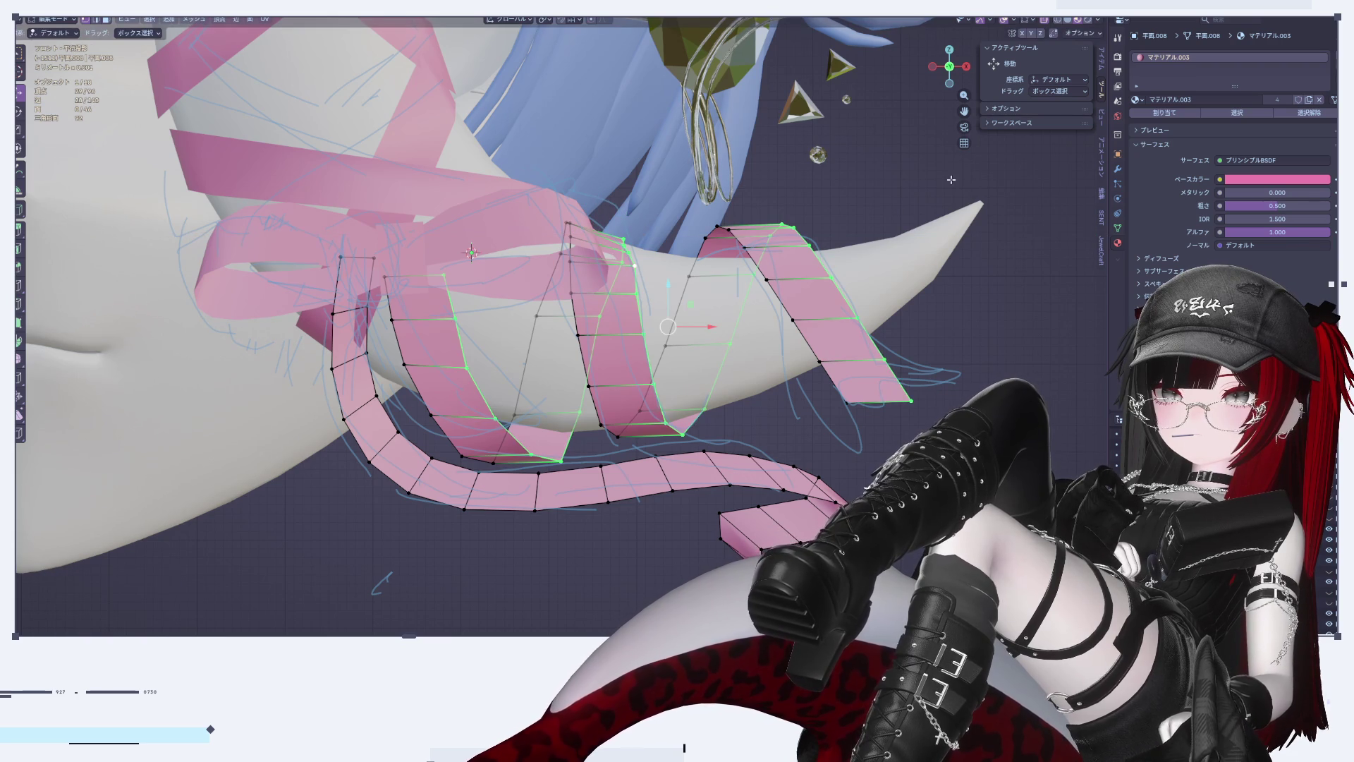
{"action": "left_click", "coordinate": [1102, 192]}
{"action": "left_click", "coordinate": [1048, 129]}
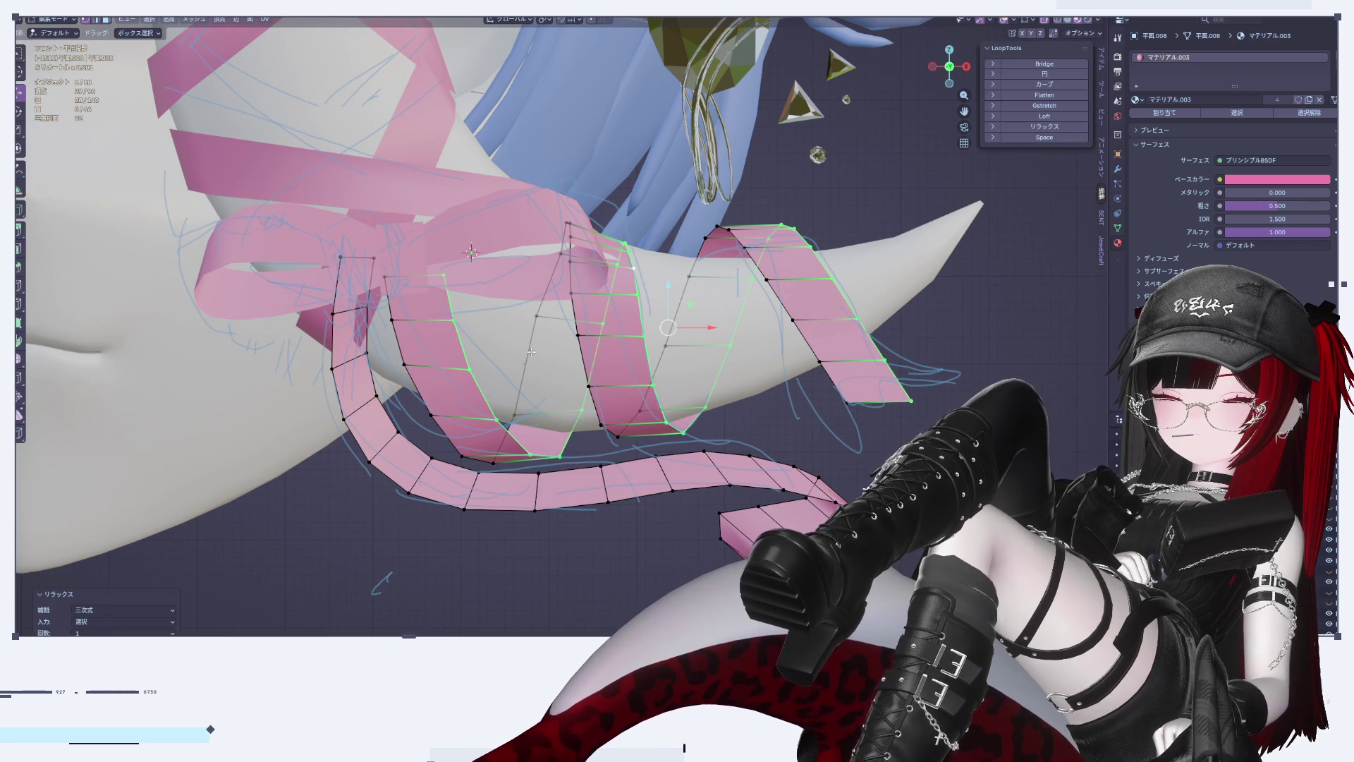
{"action": "left_click", "coordinate": [579, 326], "text": "alt"}
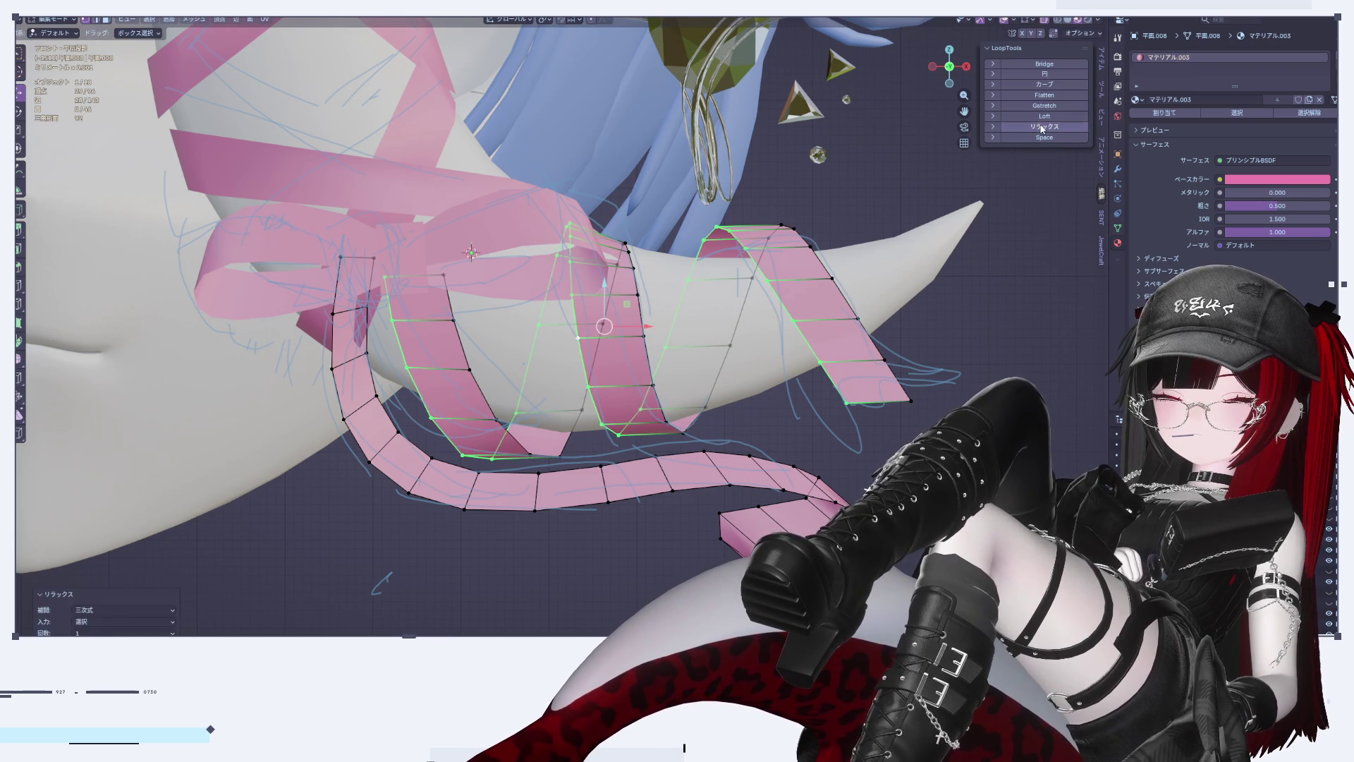
{"action": "key", "text": "Tab"}
{"action": "key", "text": "Tab"}
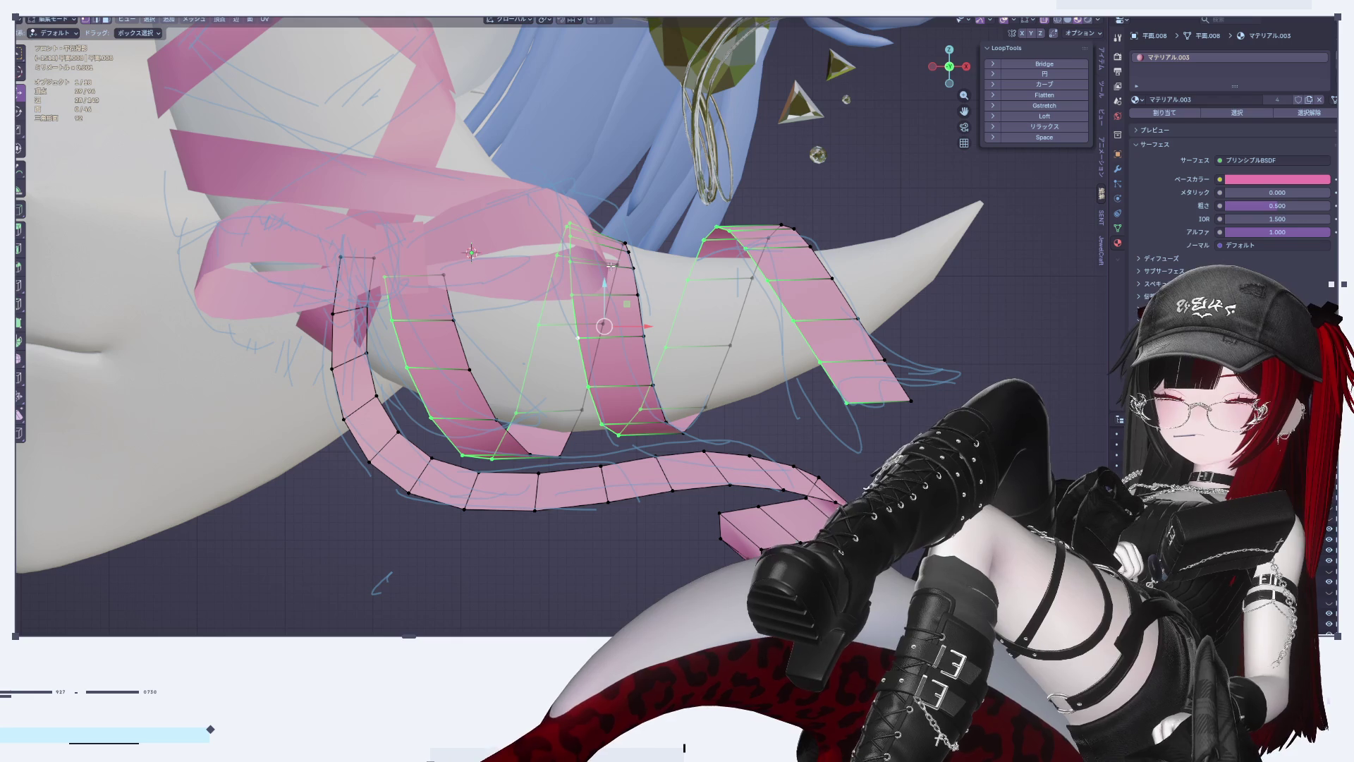
Step: Move a single top ribbon edge slightly with falloff, then preview from the front
{"action": "left_click", "coordinate": [615, 249]}
{"action": "mouse_move", "coordinate": [654, 311]}
{"action": "middle_mouse_down"}
{"action": "mouse_move", "coordinate": [677, 296]}
{"action": "mouse_move", "coordinate": [647, 264]}
{"action": "middle_mouse_up"}
{"action": "left_click", "coordinate": [621, 255]}
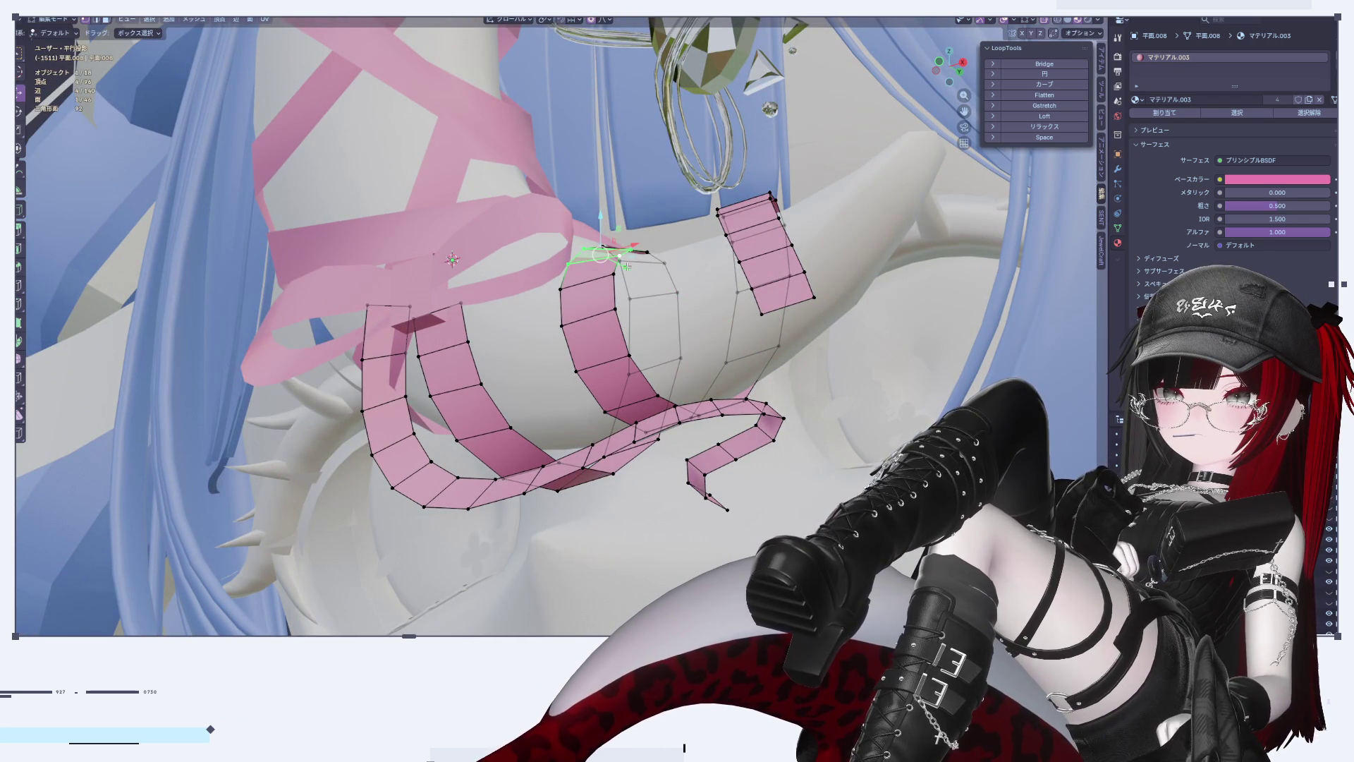
{"action": "key", "text": "g"}
{"action": "left_click", "coordinate": [621, 261]}
{"action": "key", "text": "Tab"}
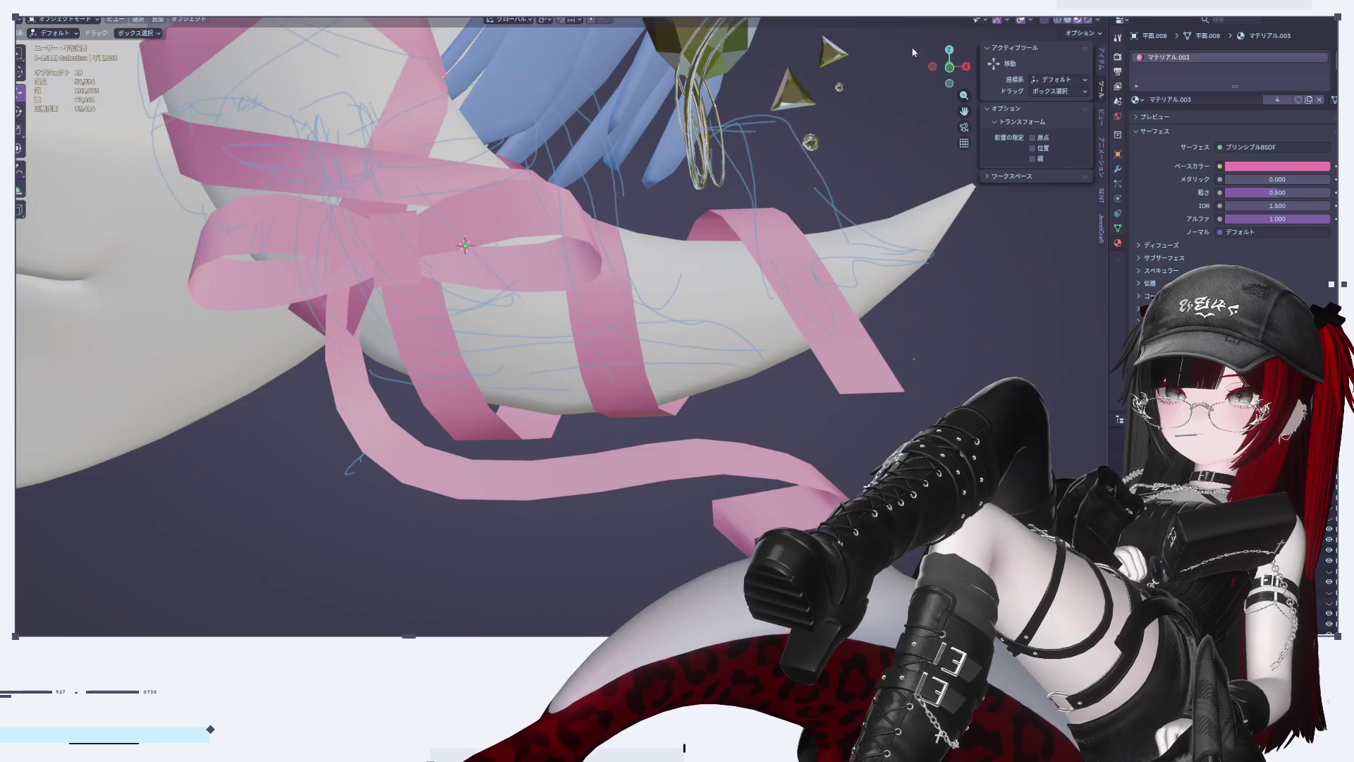
{"action": "mouse_move", "coordinate": [971, 67]}
{"action": "left_mouse_down"}
{"action": "mouse_move", "coordinate": [882, 211]}
{"action": "mouse_move", "coordinate": [768, 312]}
{"action": "mouse_move", "coordinate": [699, 343]}
{"action": "mouse_move", "coordinate": [600, 303]}
{"action": "left_mouse_up"}
{"action": "scroll", "coordinate": [436, 280], "scroll_direction": "up", "scroll_amount": 2}
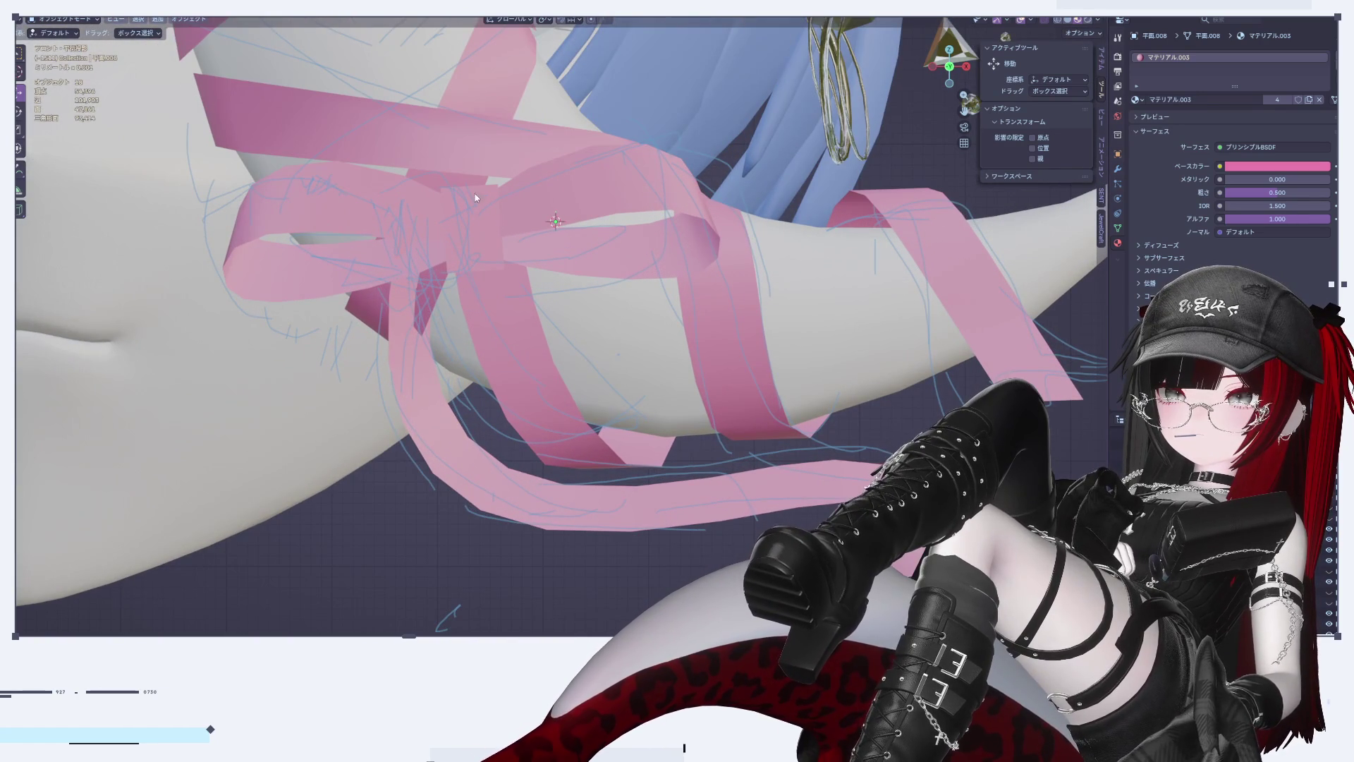
Step: Select the ribbon and try scaling its bottom edge, cancelling each attempt
{"action": "left_click", "coordinate": [526, 319]}
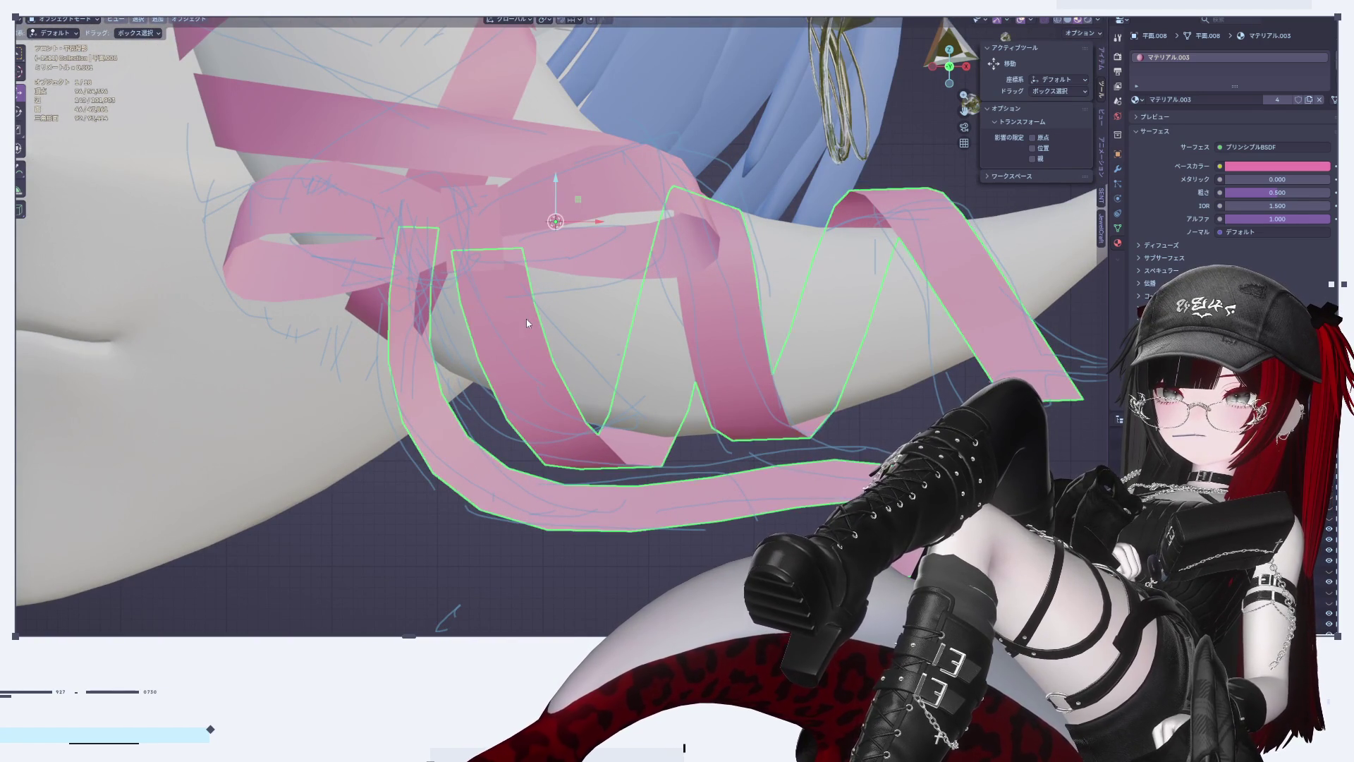
{"action": "key", "text": "Tab"}
{"action": "key", "text": "s"}
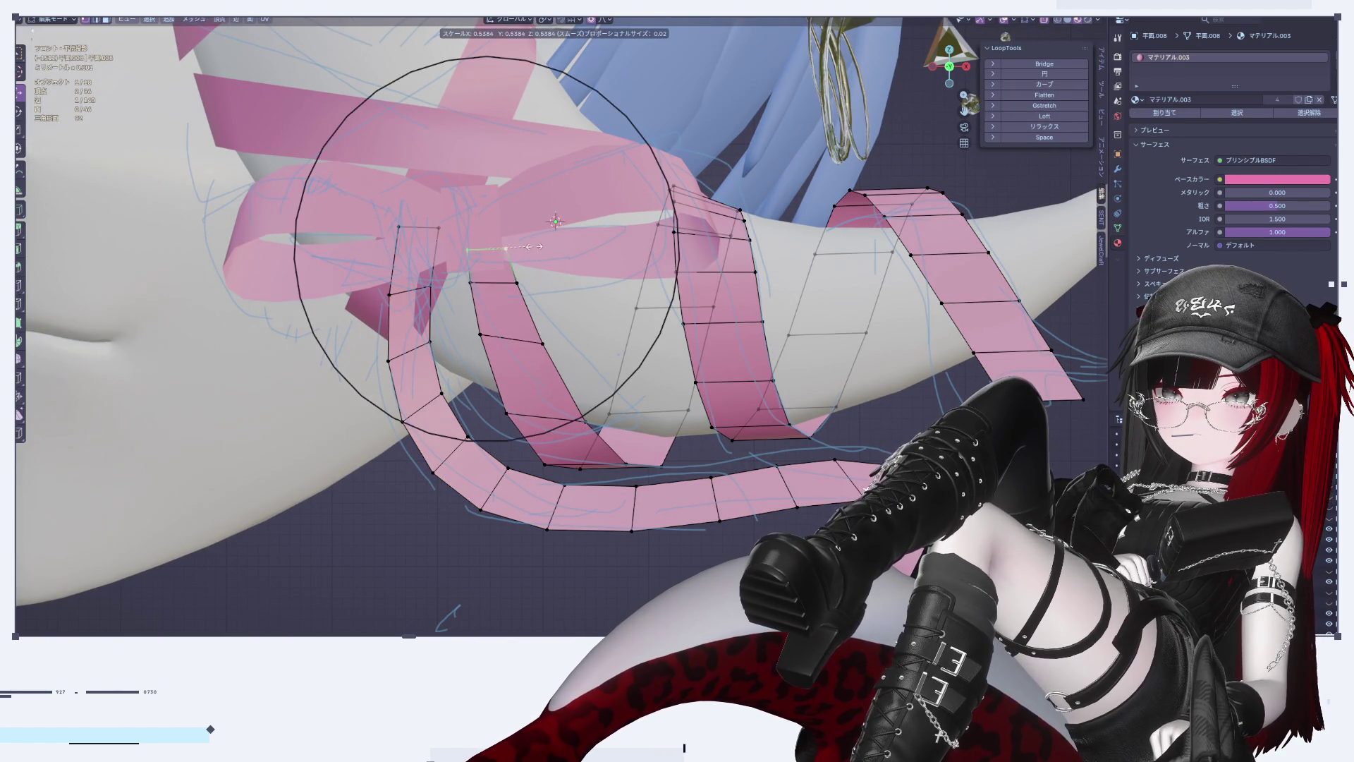
{"action": "key", "text": "Escape"}
{"action": "key", "text": "s"}
{"action": "key", "text": "Escape"}
{"action": "key", "text": "s"}
{"action": "key", "text": "Escape"}
{"action": "key", "text": "Tab"}
{"action": "scroll", "coordinate": [655, 490], "scroll_direction": "down", "scroll_amount": 4}
{"action": "scroll", "coordinate": [544, 346], "scroll_direction": "up", "scroll_amount": 4}
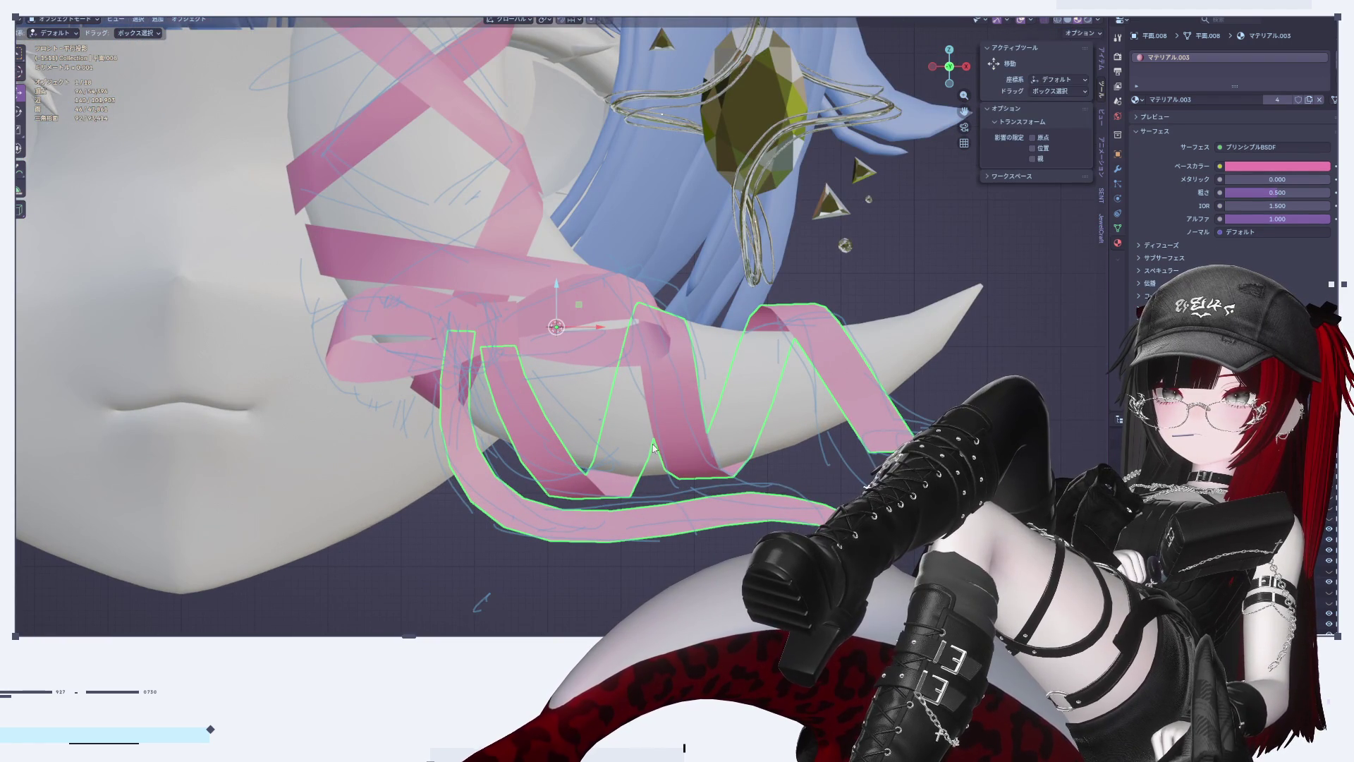
{"action": "scroll", "coordinate": [636, 408], "scroll_direction": "up", "scroll_amount": 4}
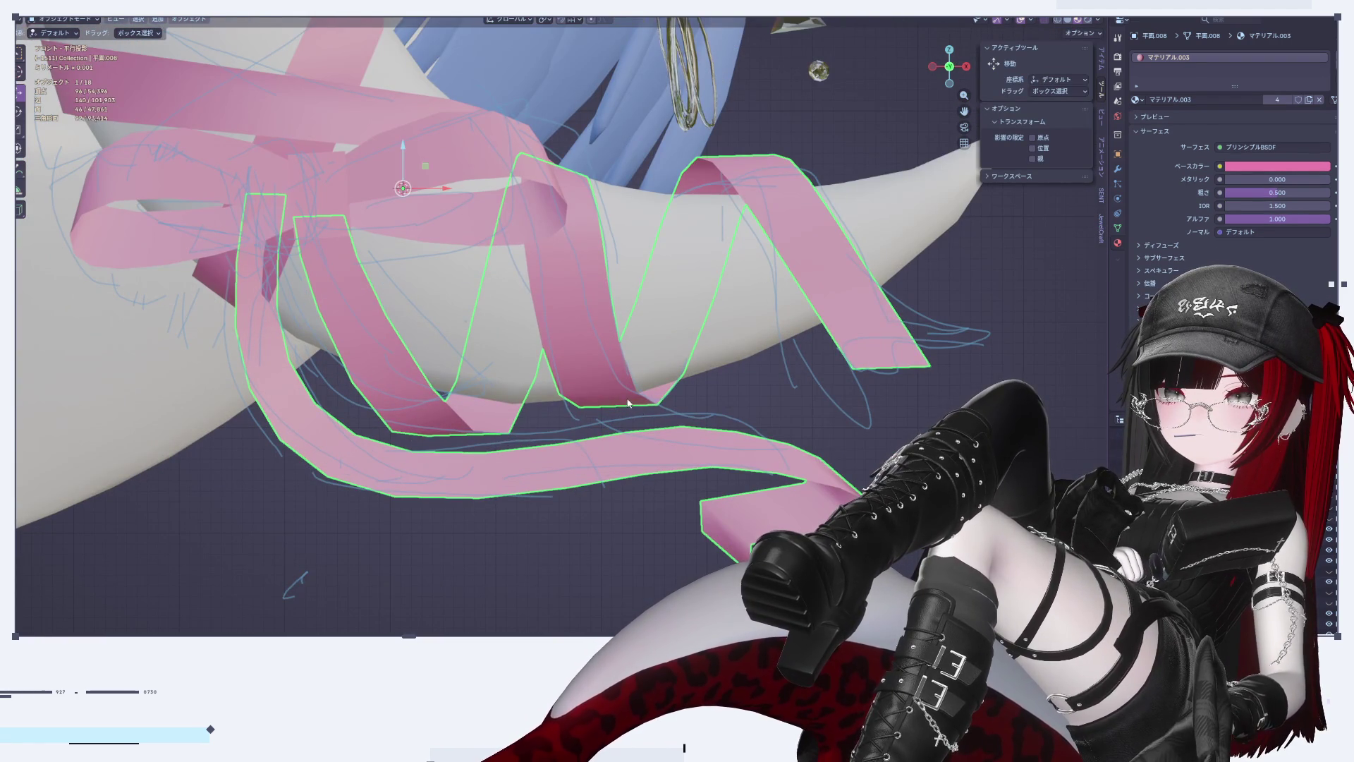
Step: Lower the middle loop's bottom edge along Z and rotate it around Z
{"action": "key", "text": "Tab"}
{"action": "key", "text": "g"}
{"action": "key", "text": "z"}
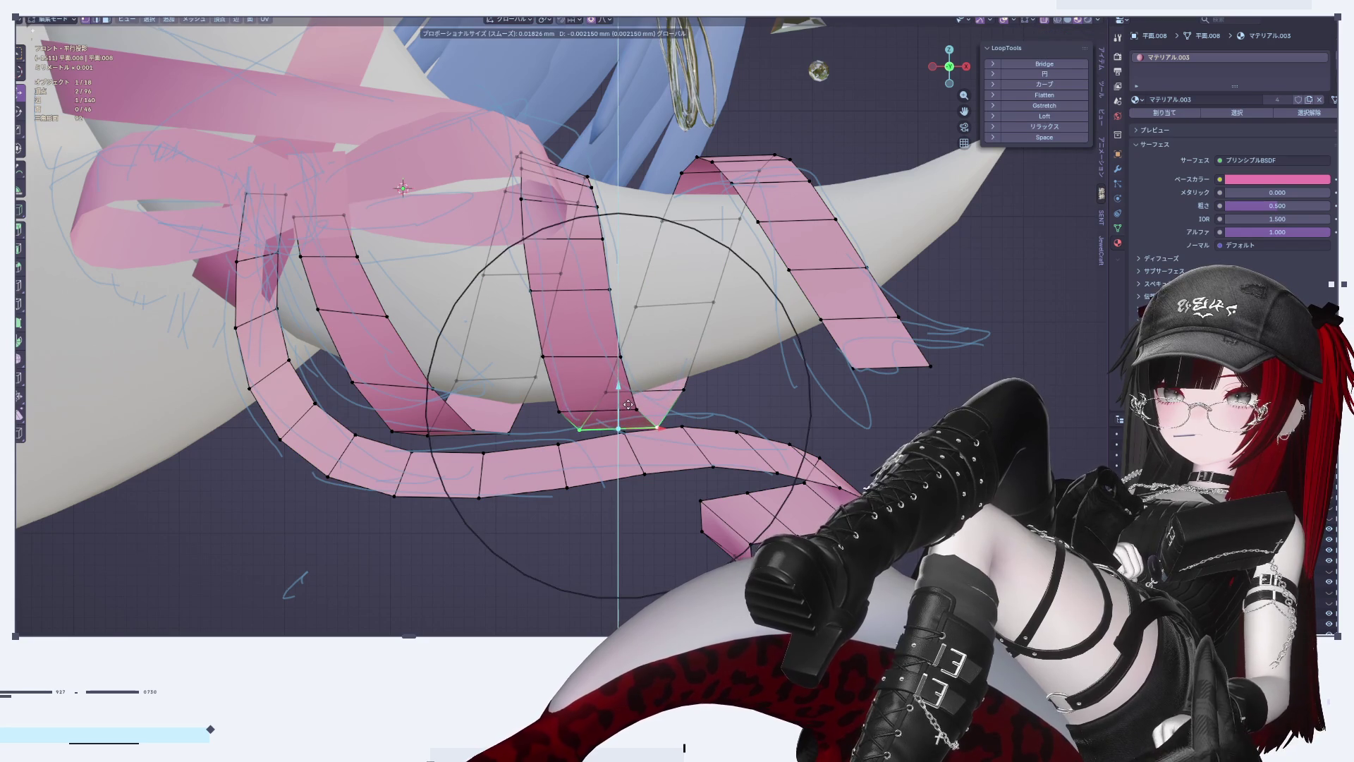
{"action": "left_click", "coordinate": [737, 448]}
{"action": "key", "text": "r"}
{"action": "key", "text": "z"}
{"action": "left_click", "coordinate": [757, 432]}
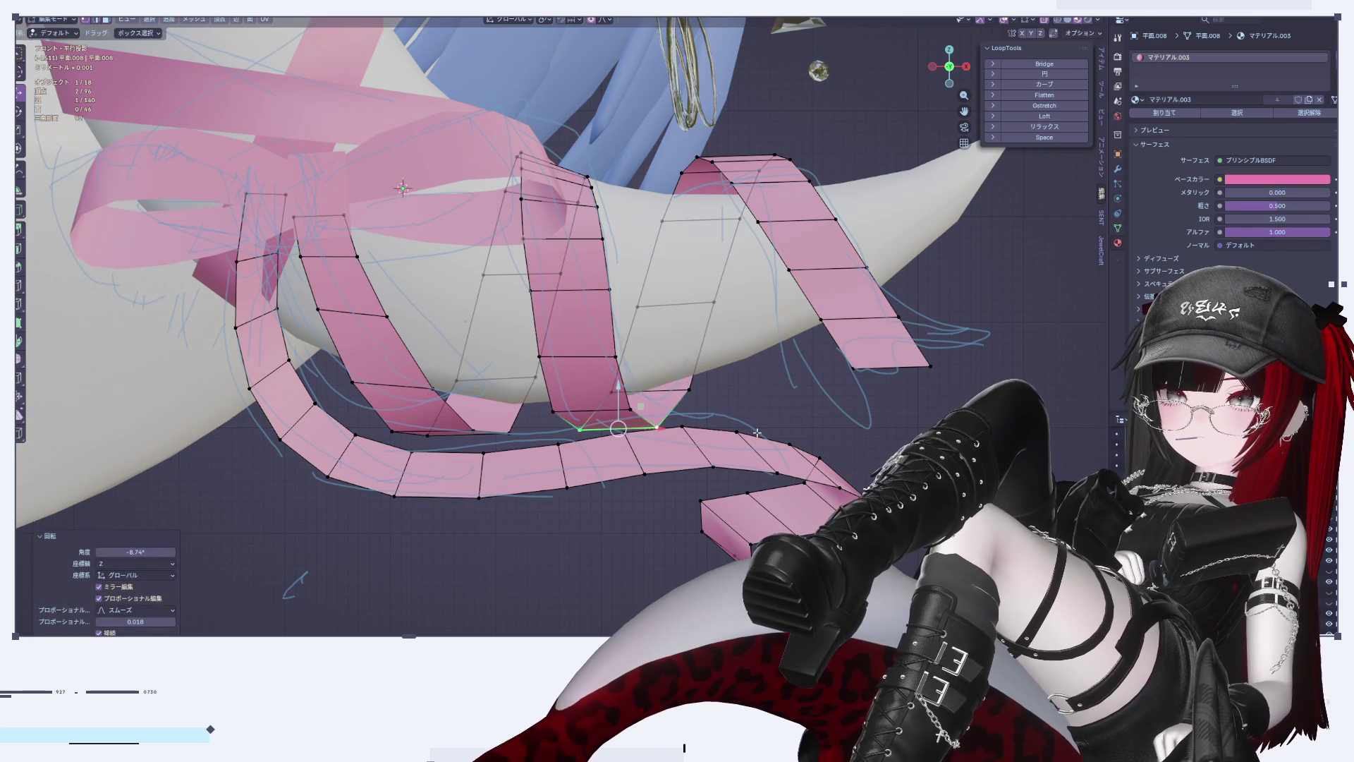
Step: Undo an accidental extrude, re-rotate the edge around Z, lower it slightly, and review
{"action": "key", "text": "e"}
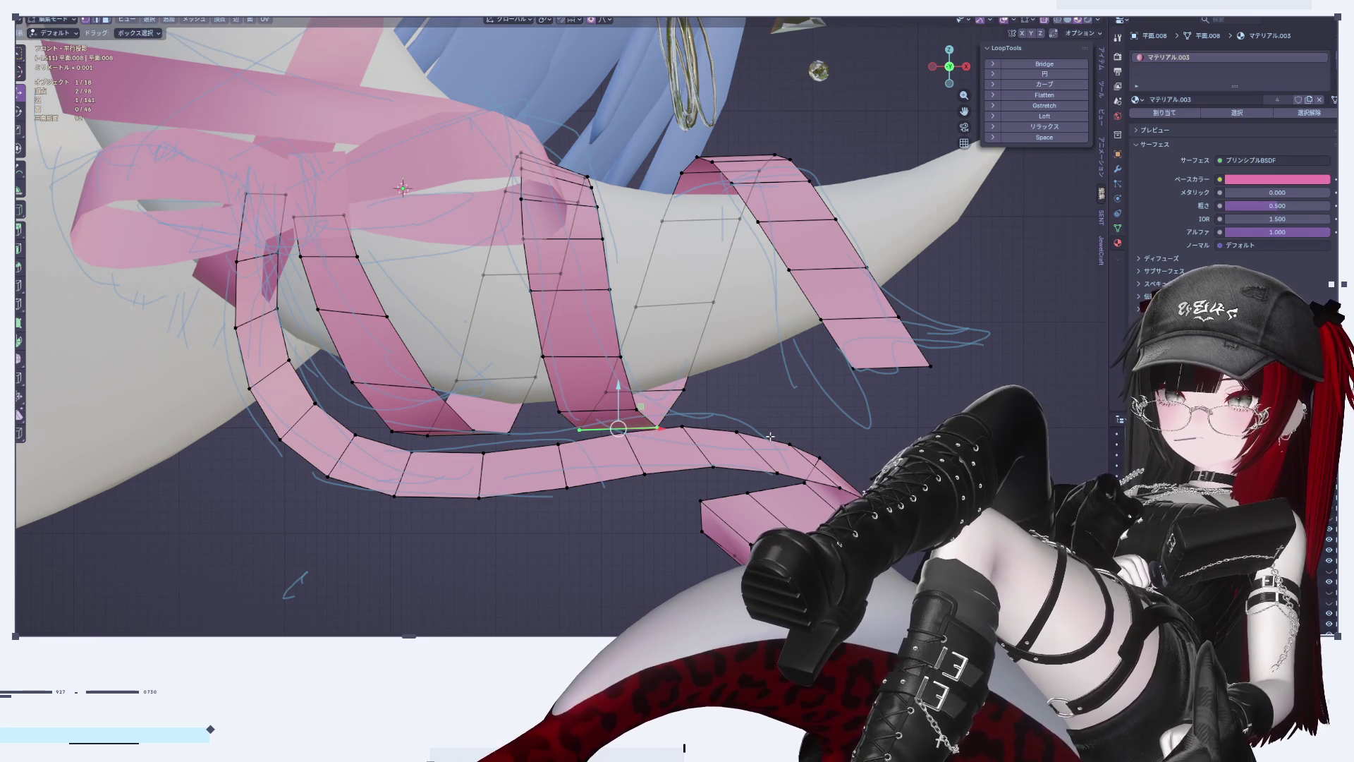
{"action": "key", "text": "ctrl+z"}
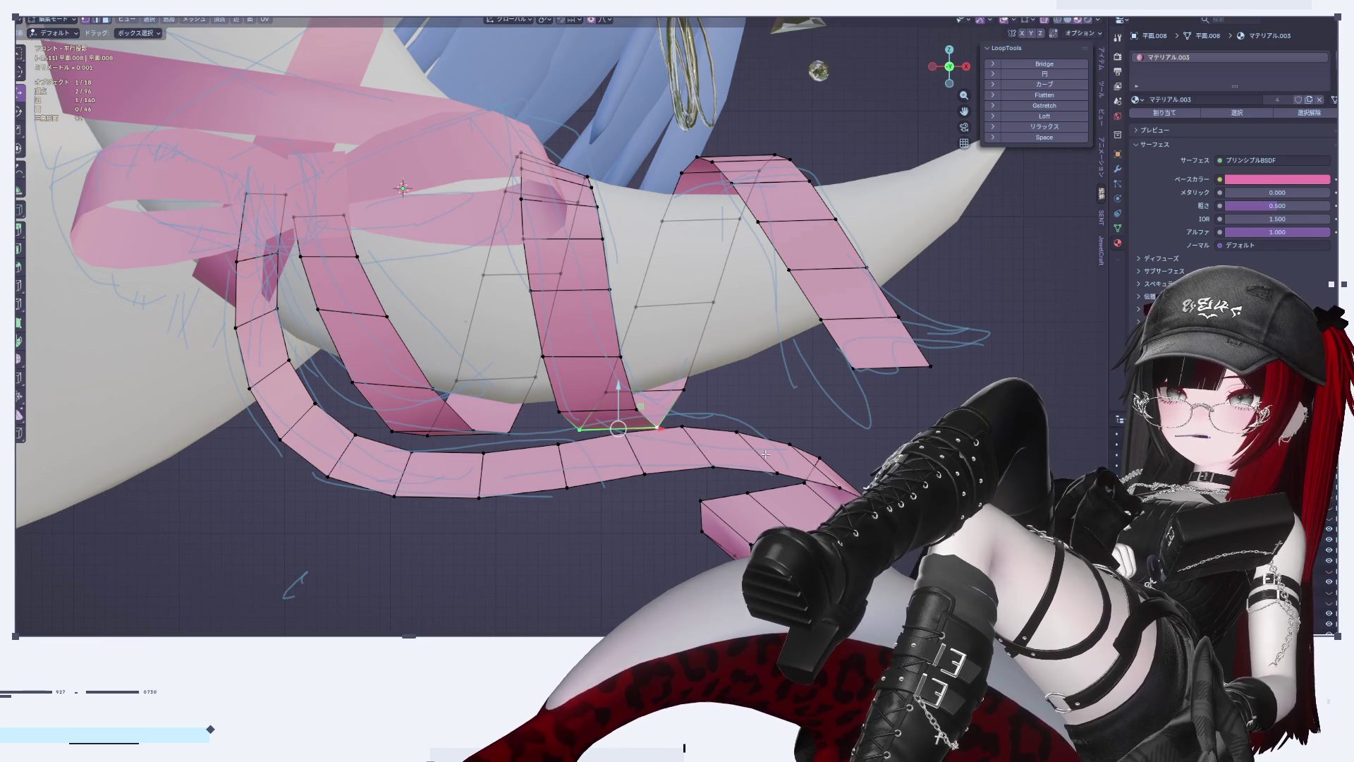
{"action": "key", "text": "r"}
{"action": "key", "text": "z"}
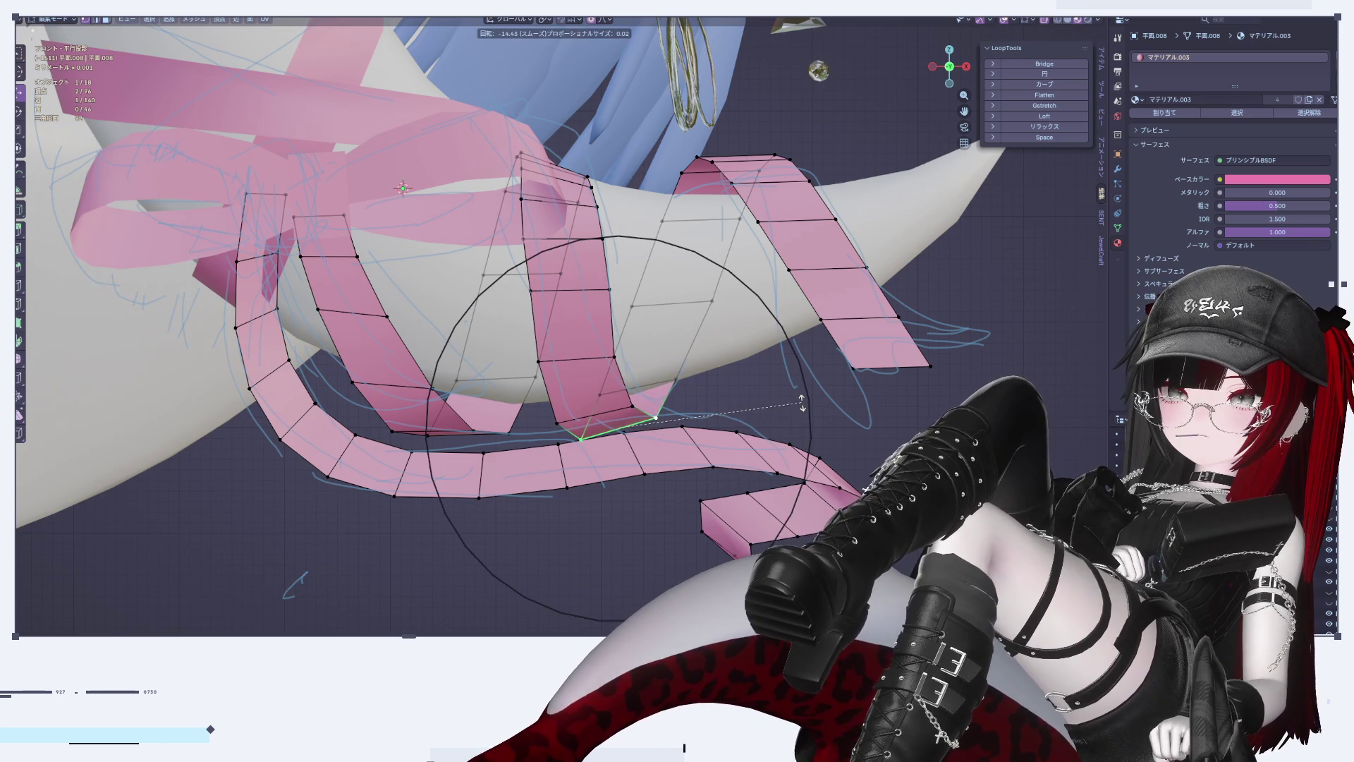
{"action": "left_click", "coordinate": [802, 403]}
{"action": "left_click_drag", "start_coordinate": [640, 410], "coordinate": [642, 423]}
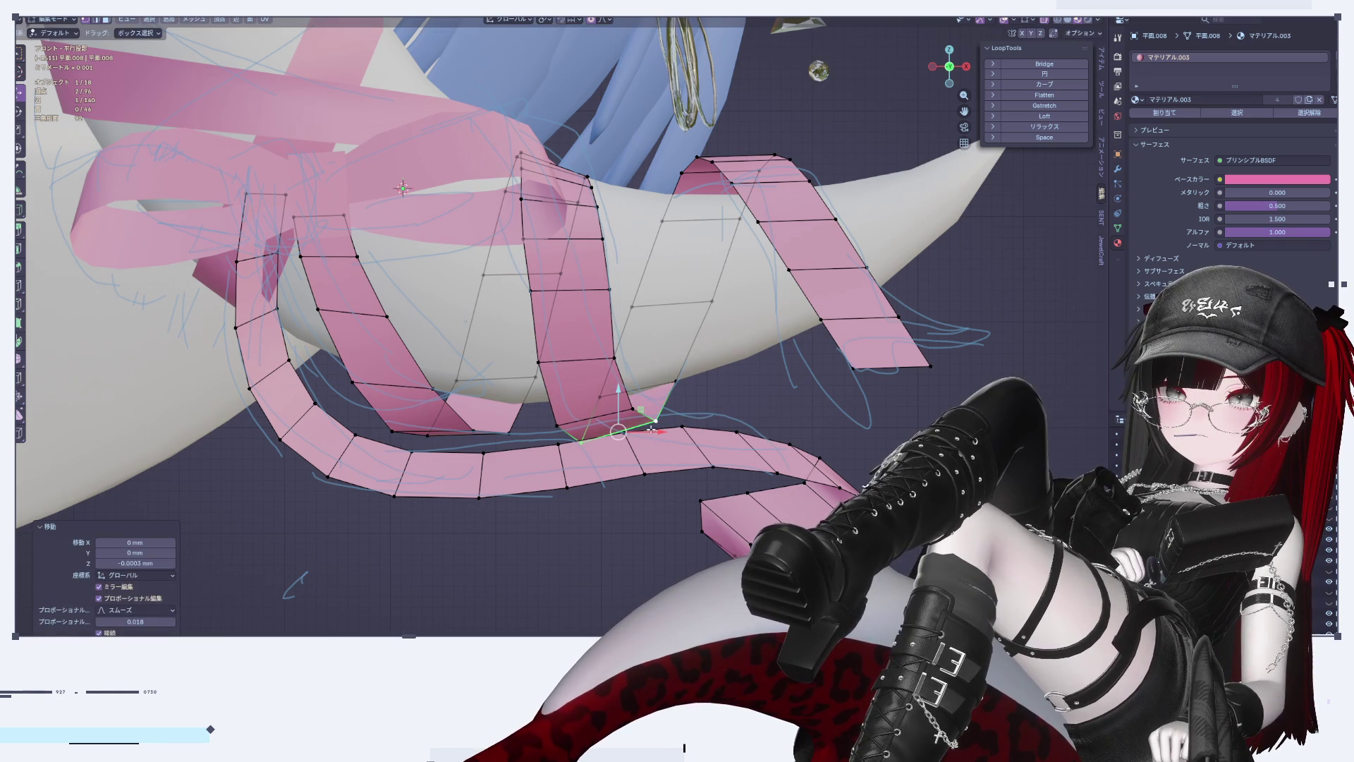
{"action": "key", "text": "Tab"}
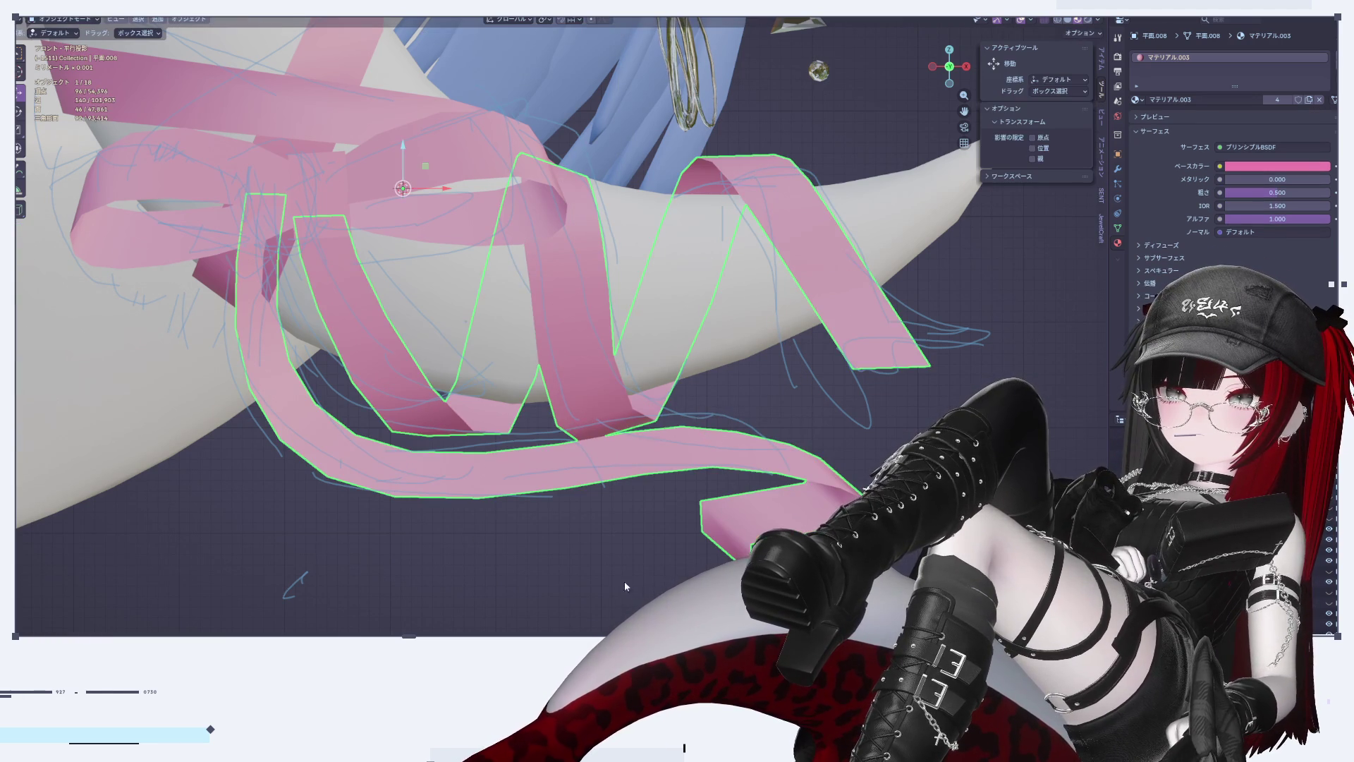
{"action": "scroll", "coordinate": [642, 563], "scroll_direction": "down", "scroll_amount": 5}
{"action": "mouse_move", "coordinate": [643, 564]}
{"action": "middle_mouse_down"}
{"action": "mouse_move", "coordinate": [539, 538]}
{"action": "mouse_move", "coordinate": [564, 552]}
{"action": "mouse_move", "coordinate": [637, 547]}
{"action": "mouse_move", "coordinate": [662, 519]}
{"action": "middle_mouse_up"}
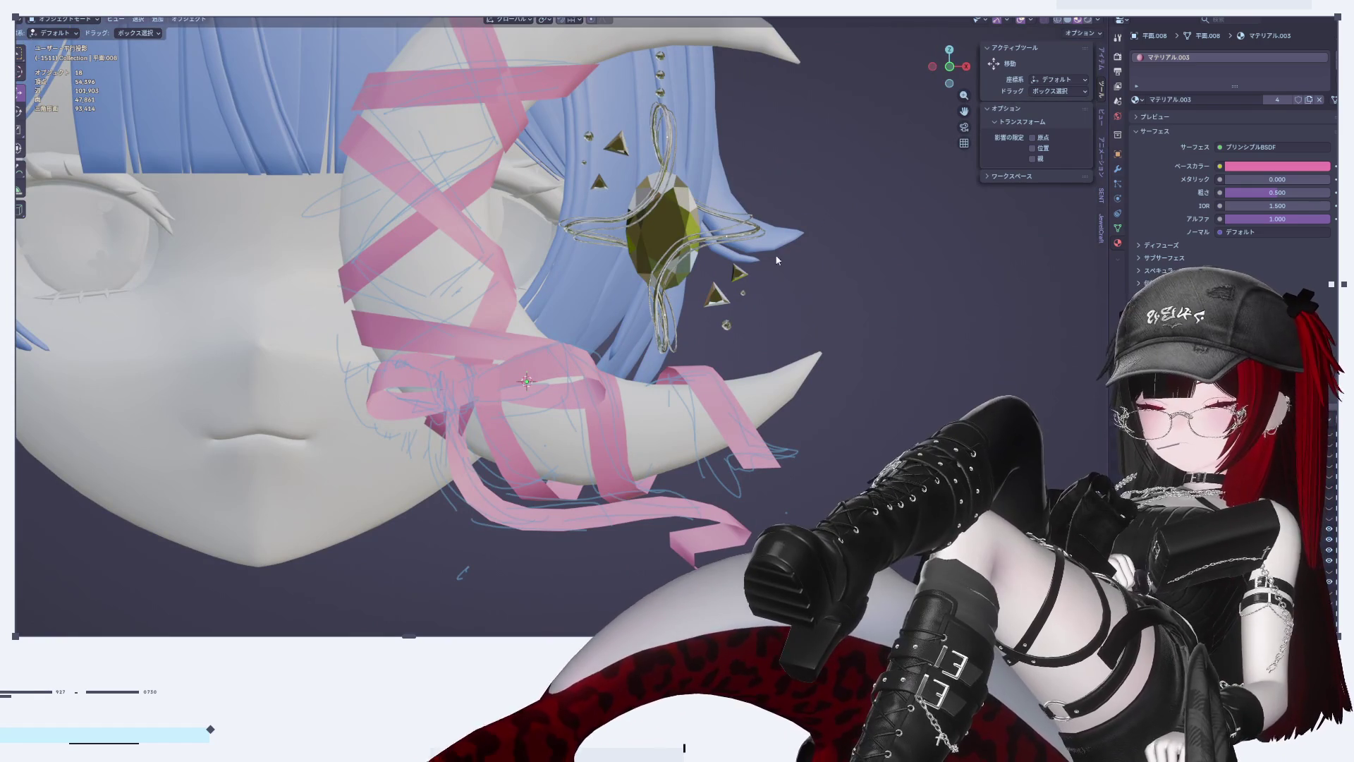
Step: Bring the ribbon into front view and return to editing its mesh
{"action": "key", "text": "KP_3"}
{"action": "key", "text": "KP_1"}
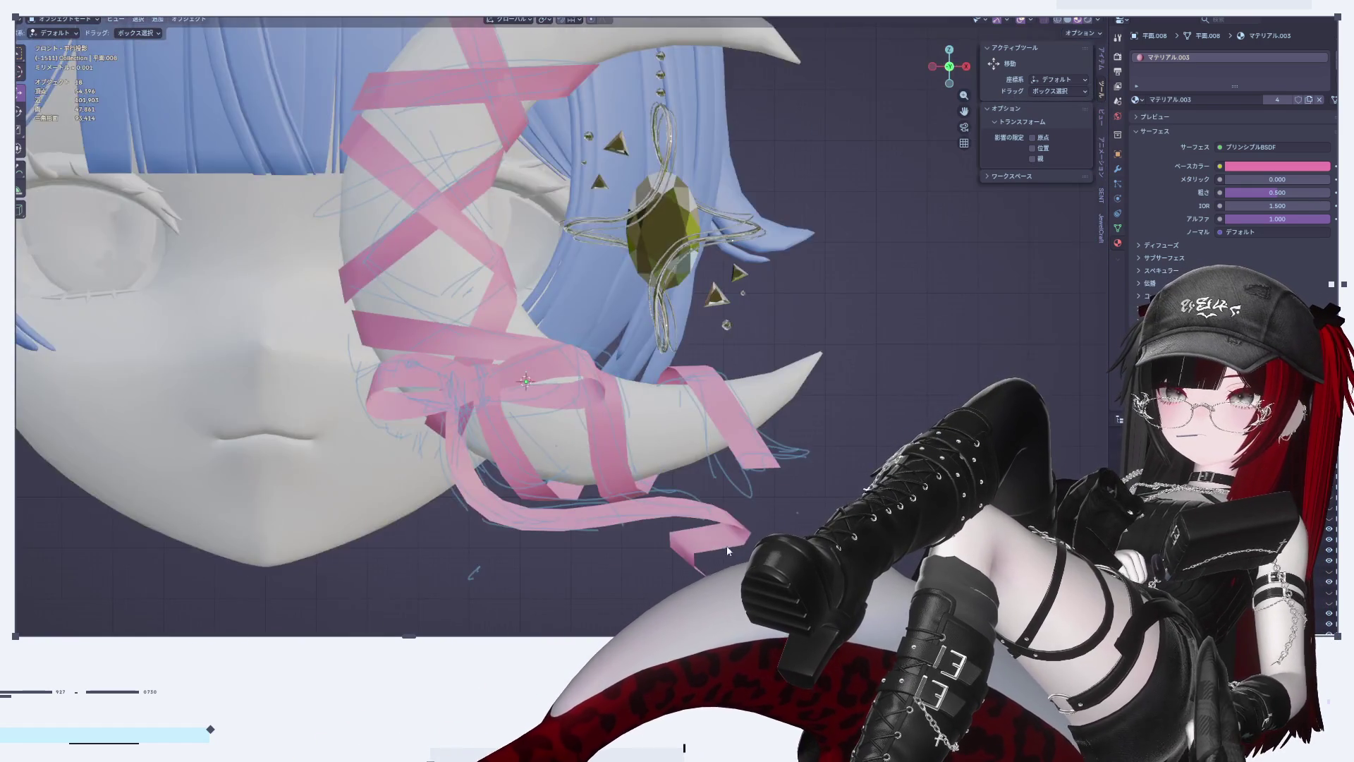
{"action": "scroll", "coordinate": [748, 507], "scroll_direction": "up", "scroll_amount": 3}
{"action": "mouse_move", "coordinate": [687, 446]}
{"action": "middle_mouse_down", "text": "shift"}
{"action": "mouse_move", "coordinate": [702, 484]}
{"action": "mouse_move", "coordinate": [763, 463]}
{"action": "middle_mouse_up", "text": "shift"}
{"action": "key", "text": "Tab"}
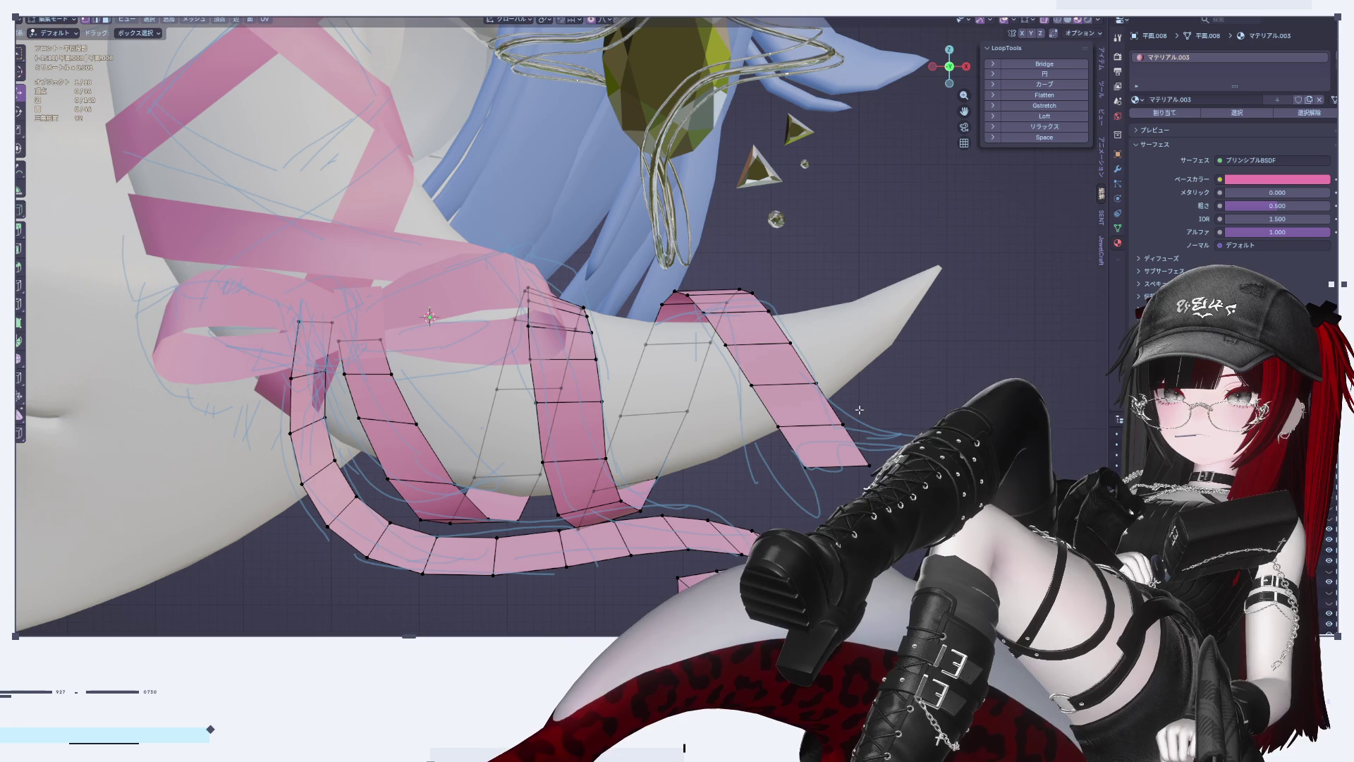
{"action": "key", "text": "Tab"}
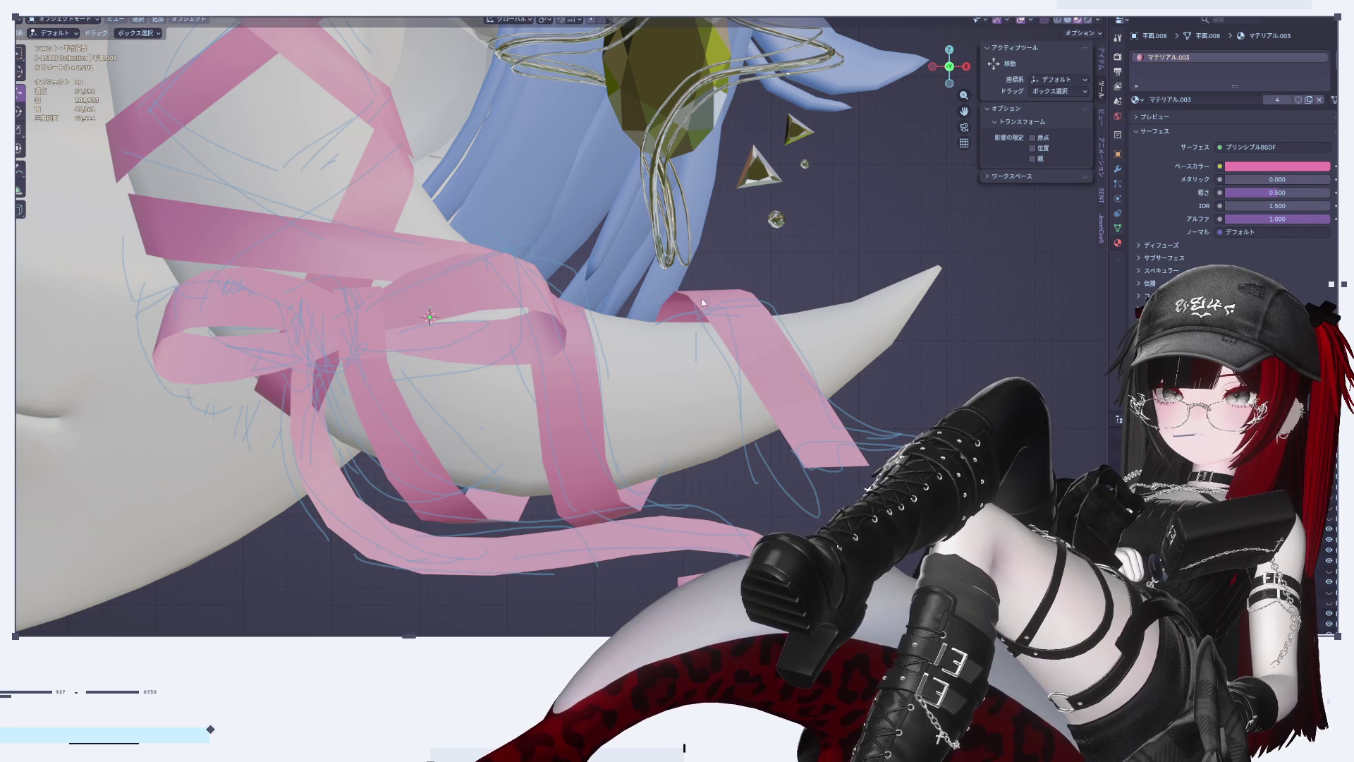
{"action": "key", "text": "Tab"}
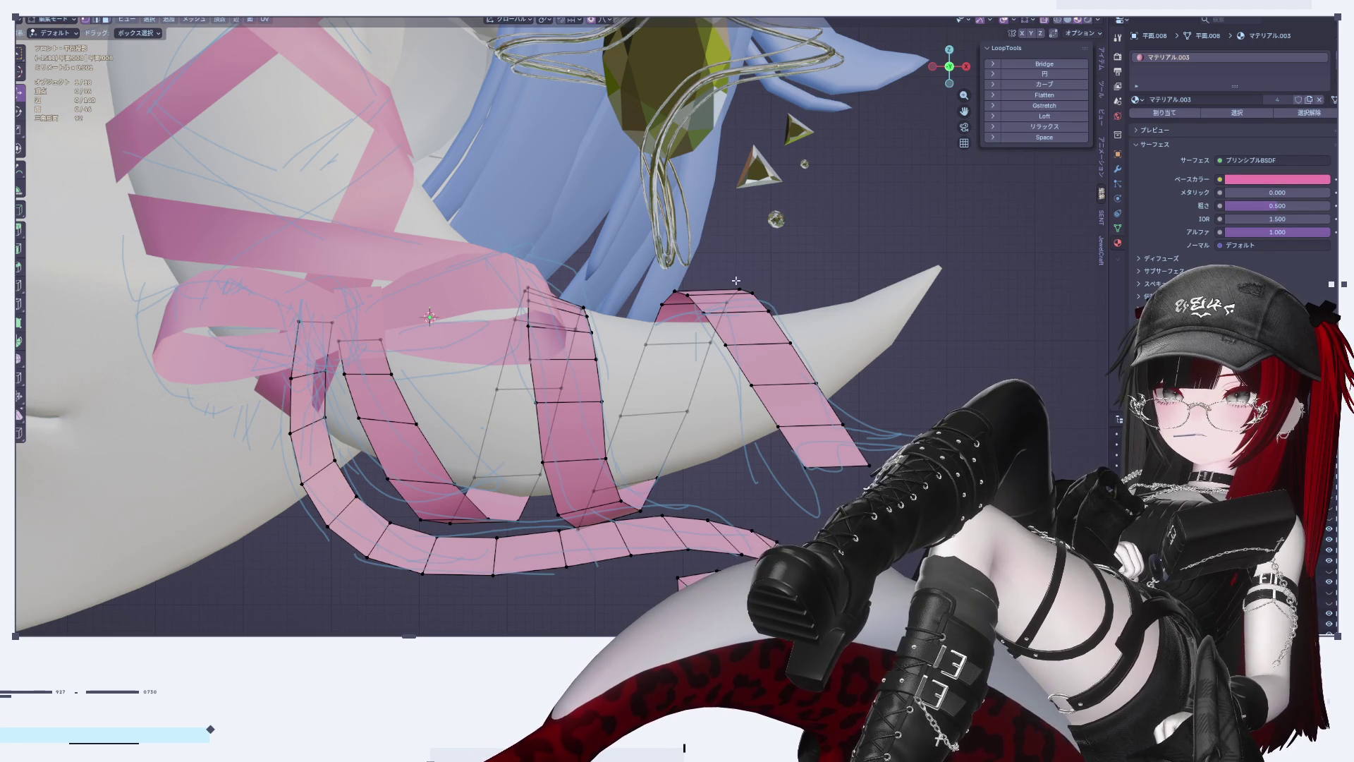
Step: Nudge the ribbon's top vertices with proportional falloff, then along Y
{"action": "left_click_drag", "start_coordinate": [749, 296], "coordinate": [750, 297]}
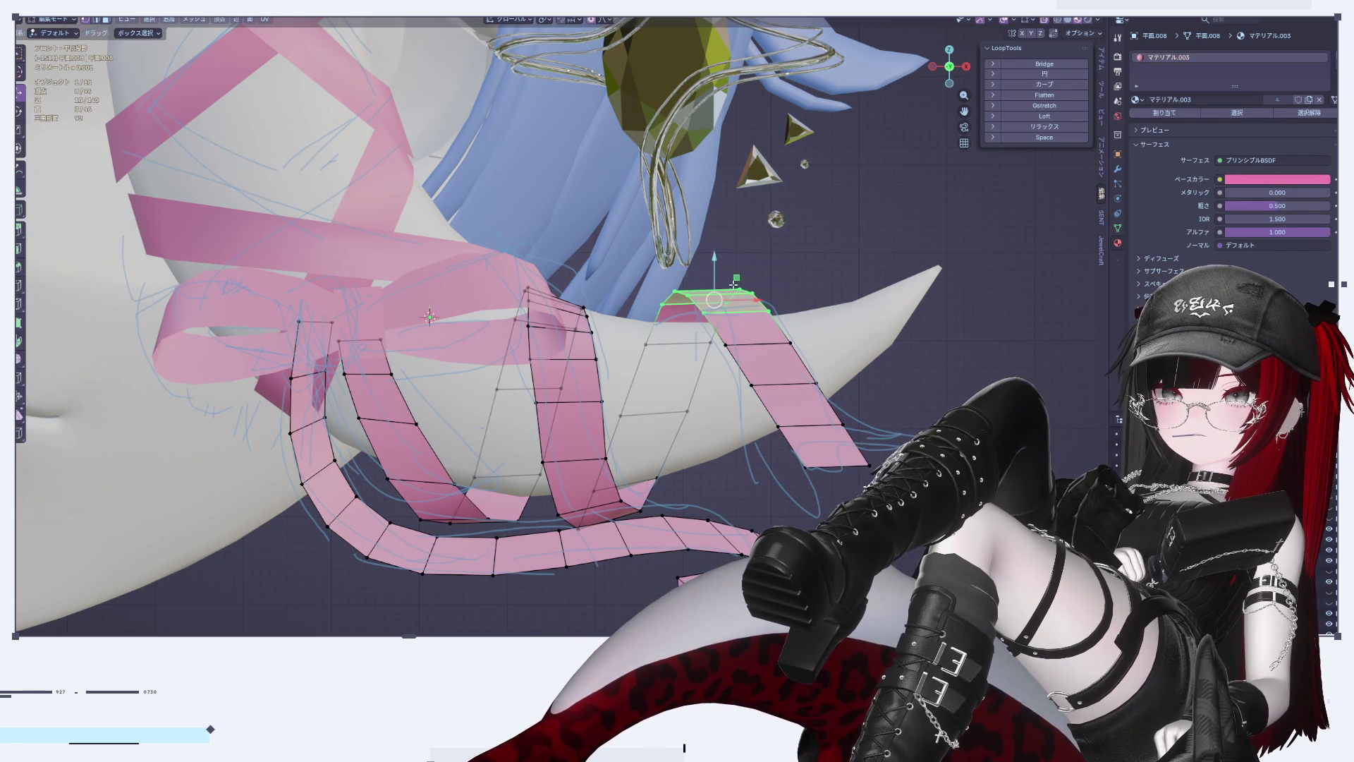
{"action": "key", "text": "g"}
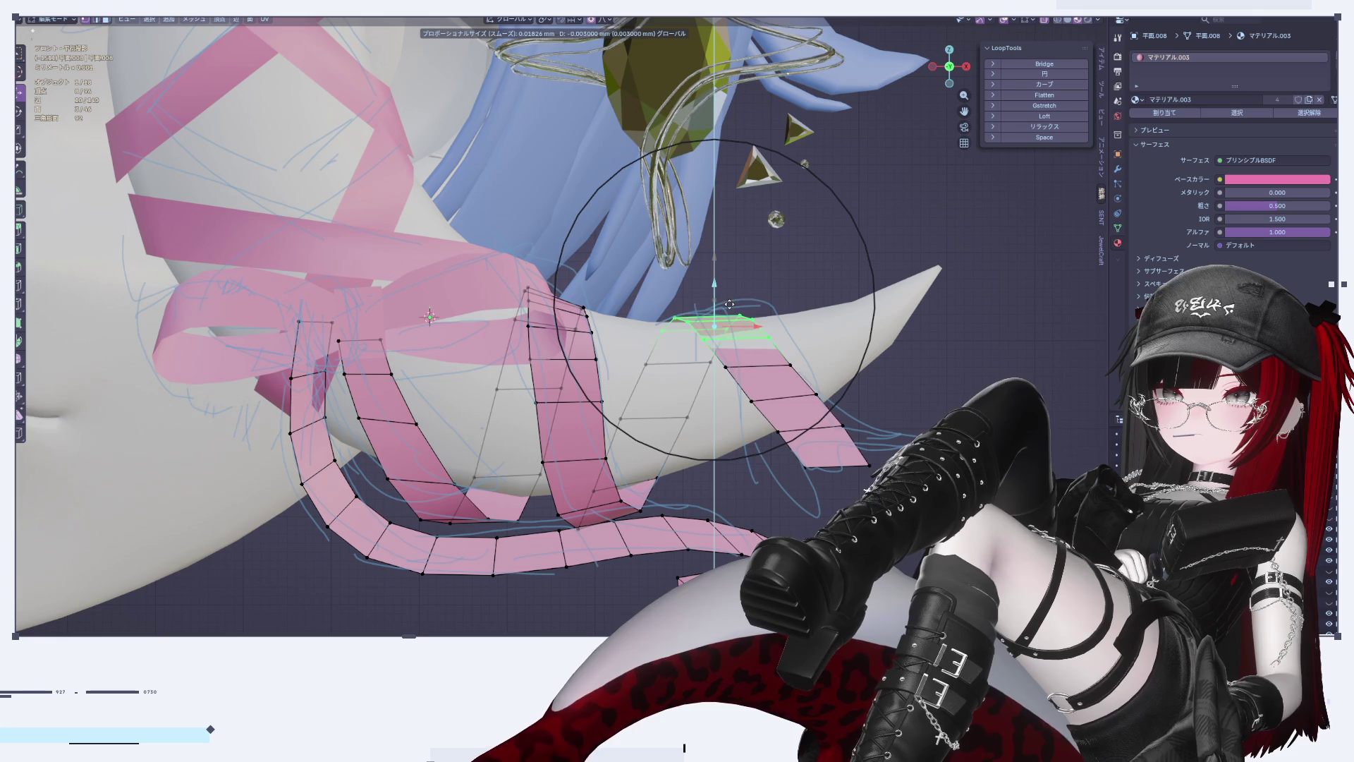
{"action": "left_click", "coordinate": [733, 310]}
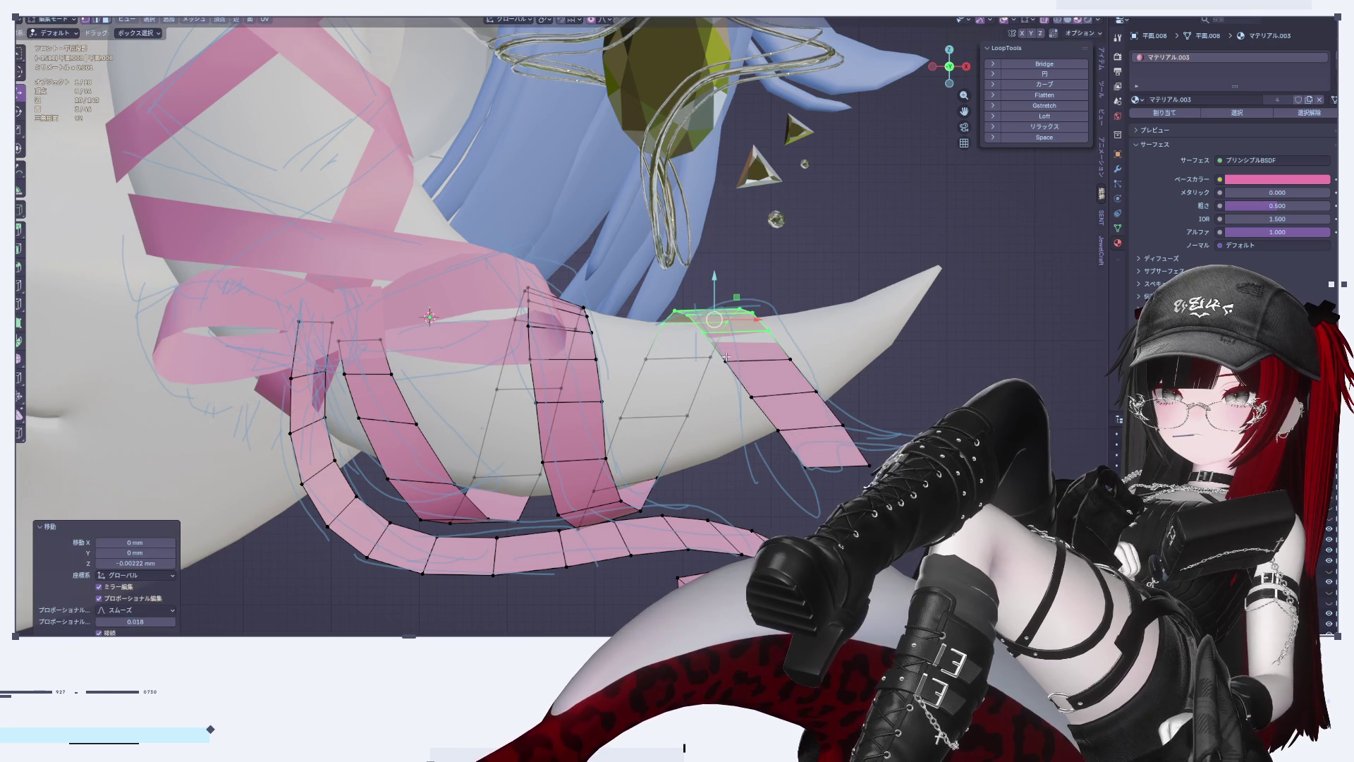
{"action": "middle_click_drag", "start_coordinate": [747, 333], "coordinate": [721, 331]}
{"action": "key", "text": "g"}
{"action": "key", "text": "y"}
Step: From the front view, move the chosen ribbon edge with soft falloff
{"action": "key", "text": "Tab"}
{"action": "key", "text": "KP_1"}
{"action": "scroll", "coordinate": [899, 110], "scroll_direction": "up", "scroll_amount": 2}
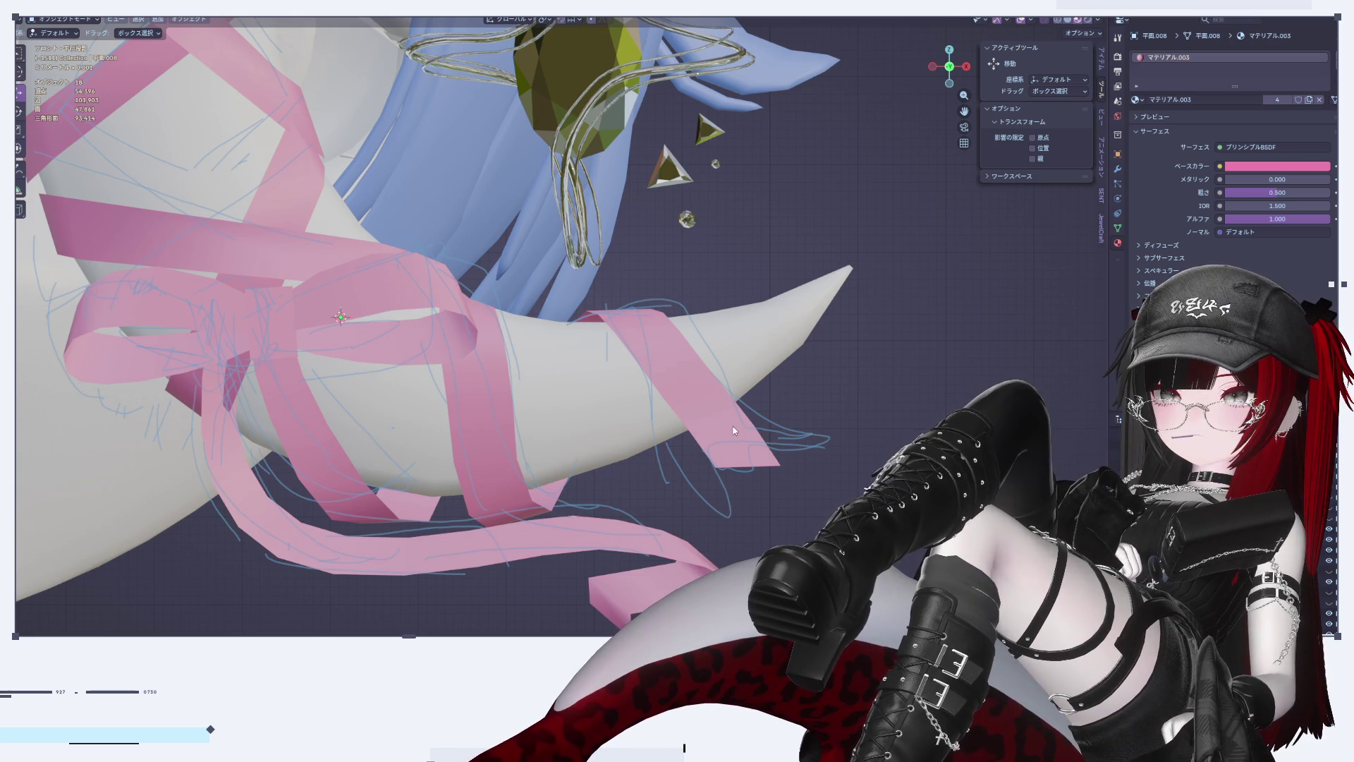
{"action": "key", "text": "Tab"}
{"action": "key", "text": "g"}
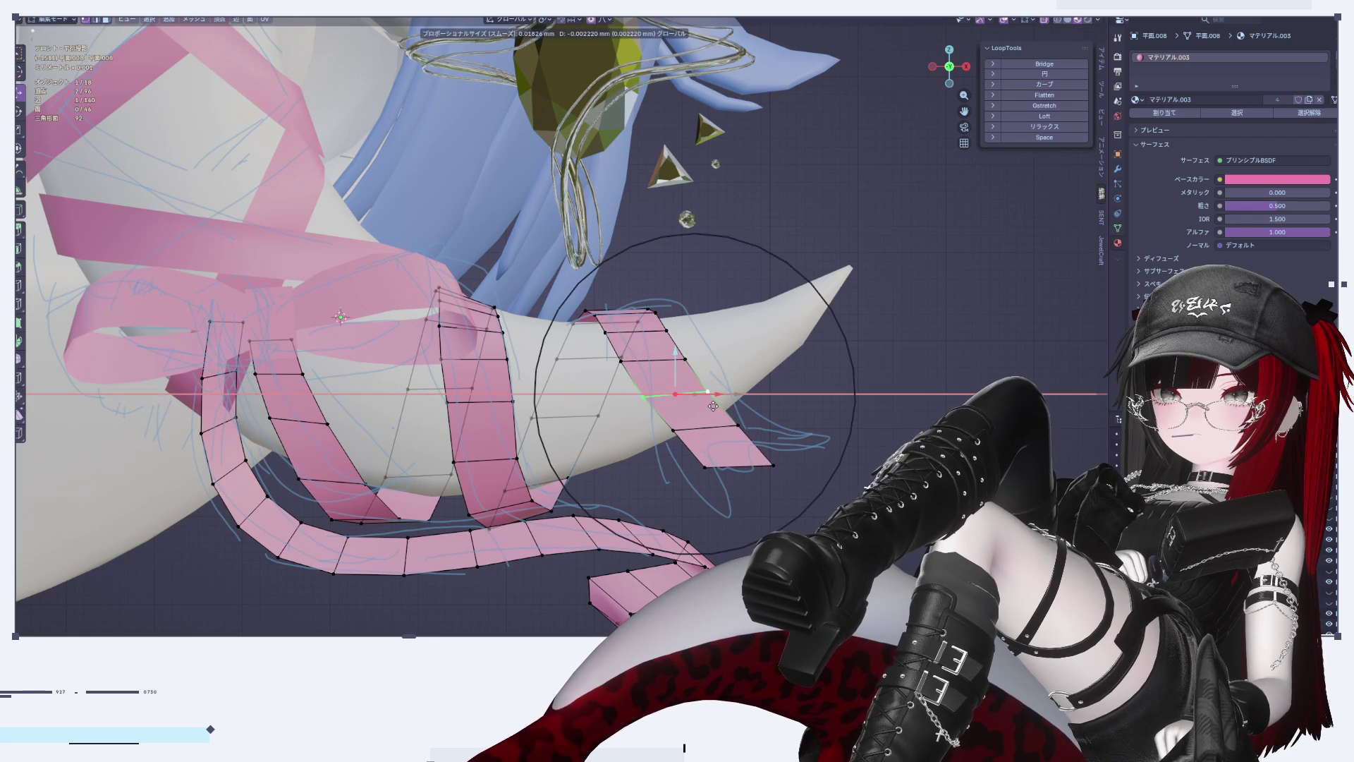
{"action": "left_click", "coordinate": [803, 450]}
{"action": "middle_click_drag", "start_coordinate": [803, 450], "coordinate": [887, 397]}
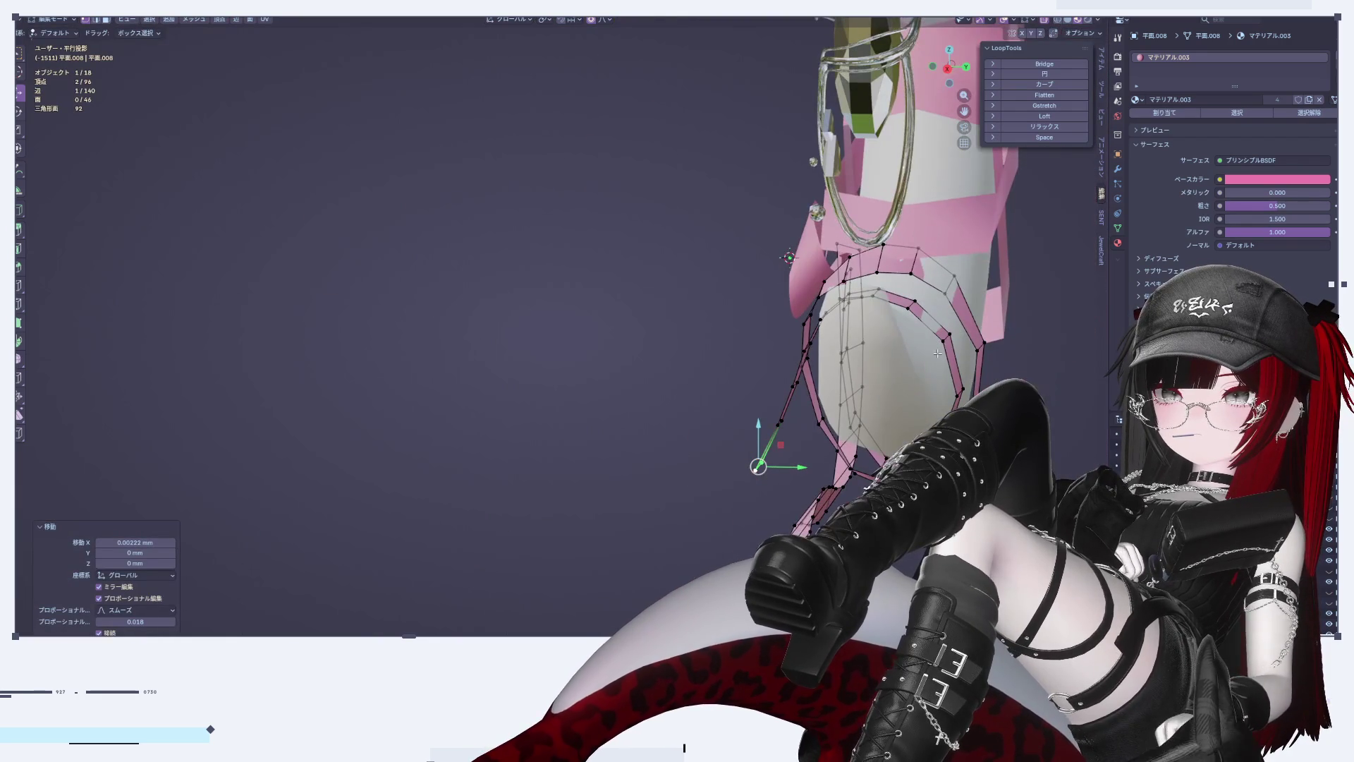
Step: Slide a single ribbon edge along the Y axis
{"action": "left_click", "coordinate": [788, 420], "text": "alt"}
{"action": "left_click", "coordinate": [778, 421]}
{"action": "key", "text": "g"}
{"action": "key", "text": "y"}
{"action": "left_click", "coordinate": [748, 385]}
{"action": "middle_click_drag", "start_coordinate": [747, 385], "coordinate": [745, 381]}
{"action": "scroll", "coordinate": [745, 381], "scroll_direction": "up", "scroll_amount": 6}
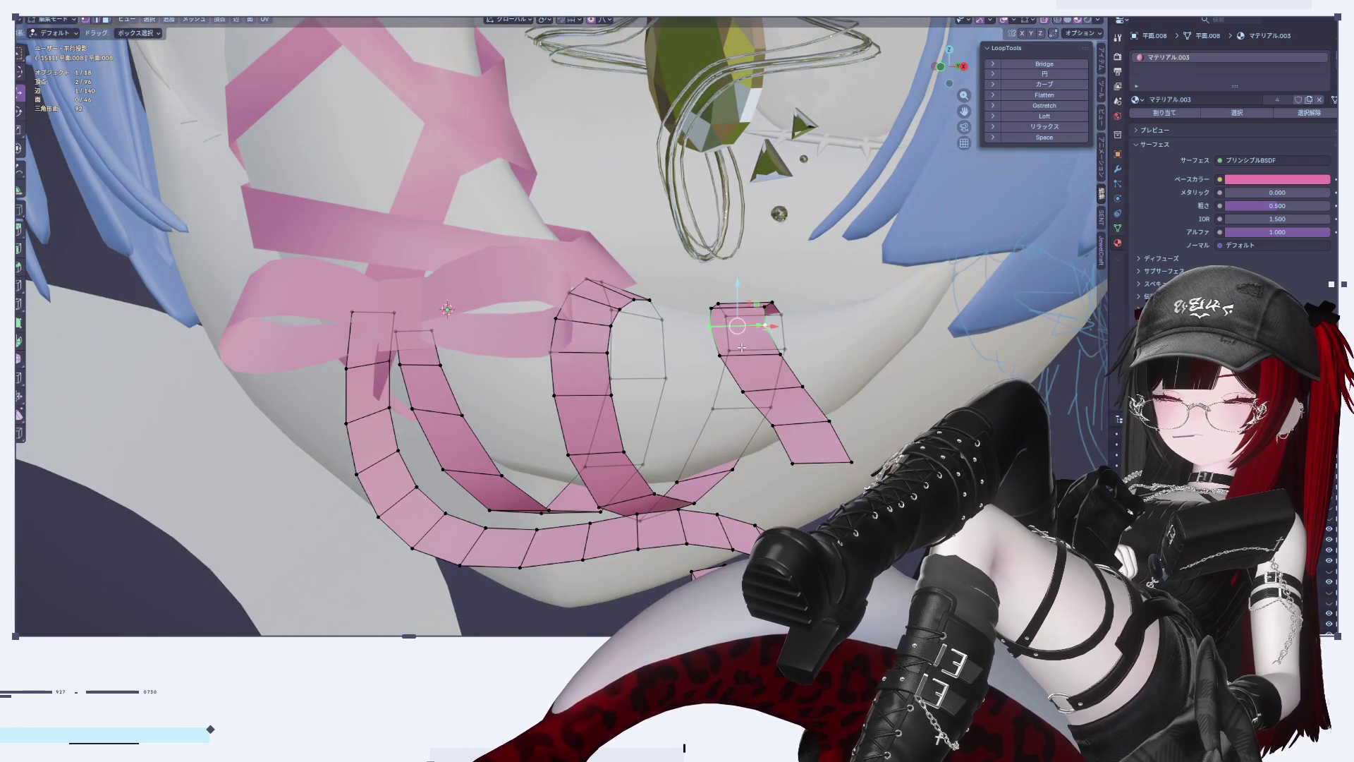
Step: Shift a ribbon face along Y with proportional falloff
{"action": "left_click", "coordinate": [742, 329], "text": "shift"}
{"action": "middle_click_drag", "start_coordinate": [742, 329], "coordinate": [767, 310]}
{"action": "key", "text": "g"}
{"action": "key", "text": "y"}
{"action": "left_click", "coordinate": [715, 391]}
{"action": "key", "text": "Tab"}
Step: Tilt the ribbon's end edge, rotating it -12.4° and then toward horizontal
{"action": "middle_click_drag", "start_coordinate": [715, 391], "coordinate": [937, 215]}
{"action": "left_click_drag", "start_coordinate": [973, 79], "coordinate": [812, 443], "text": "alt"}
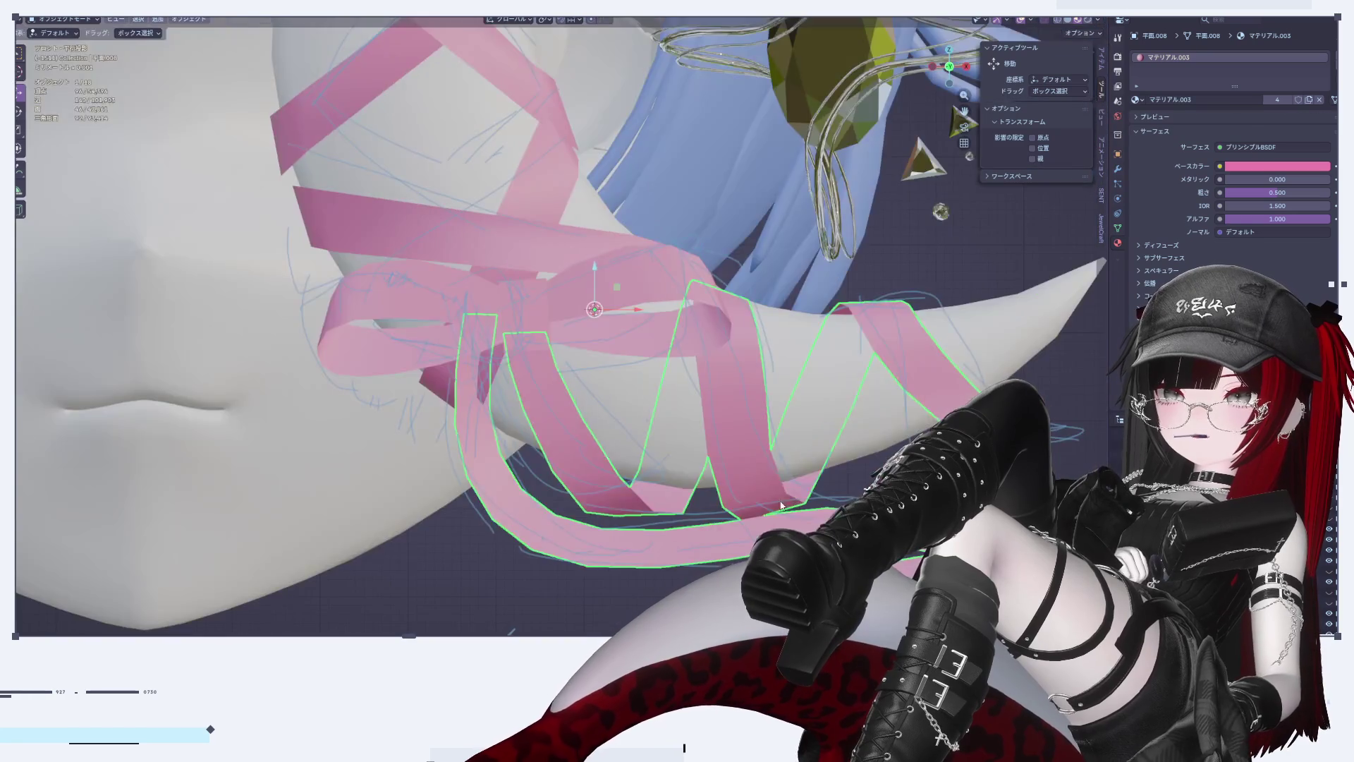
{"action": "scroll", "coordinate": [813, 442], "scroll_direction": "down", "scroll_amount": 6}
{"action": "middle_click_drag", "start_coordinate": [882, 450], "coordinate": [868, 423], "text": "shift"}
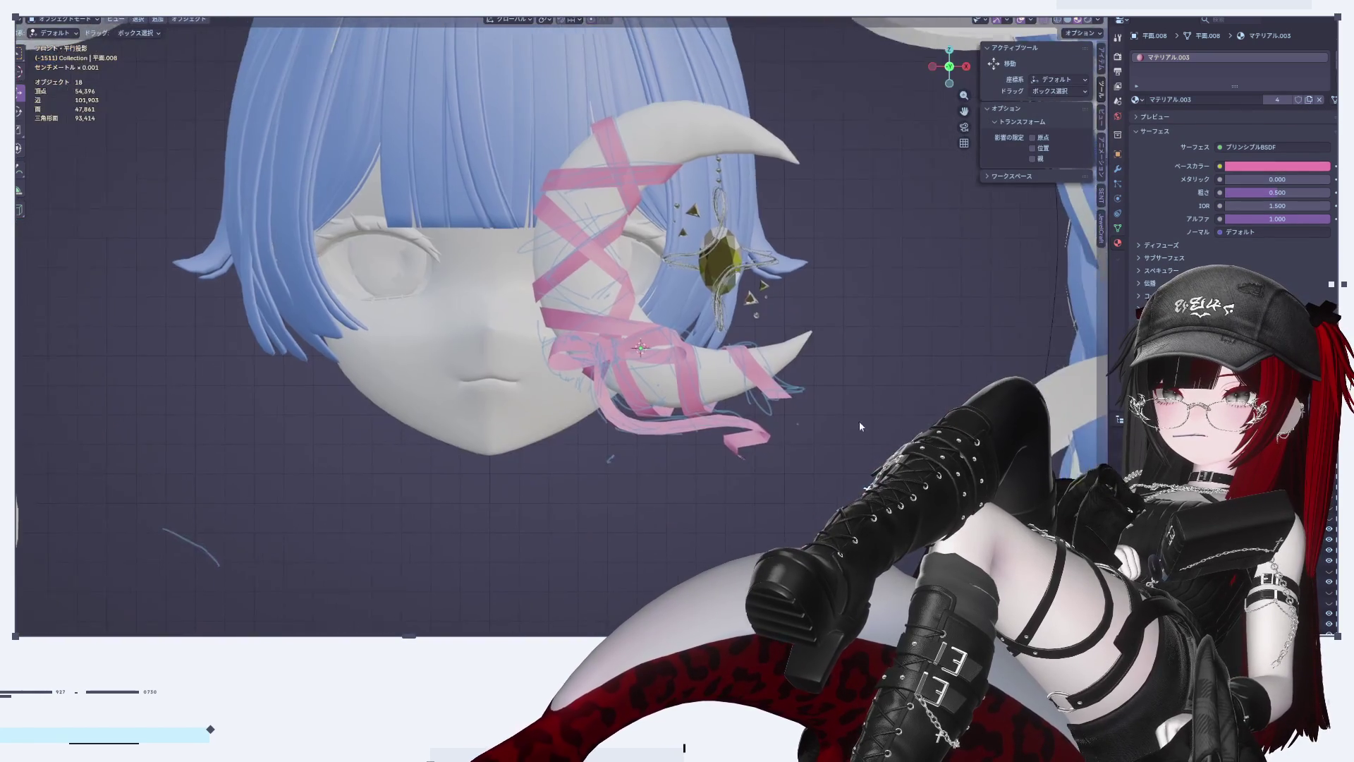
{"action": "scroll", "coordinate": [868, 422], "scroll_direction": "down", "scroll_amount": 4}
{"action": "scroll", "coordinate": [776, 513], "scroll_direction": "up", "scroll_amount": 8}
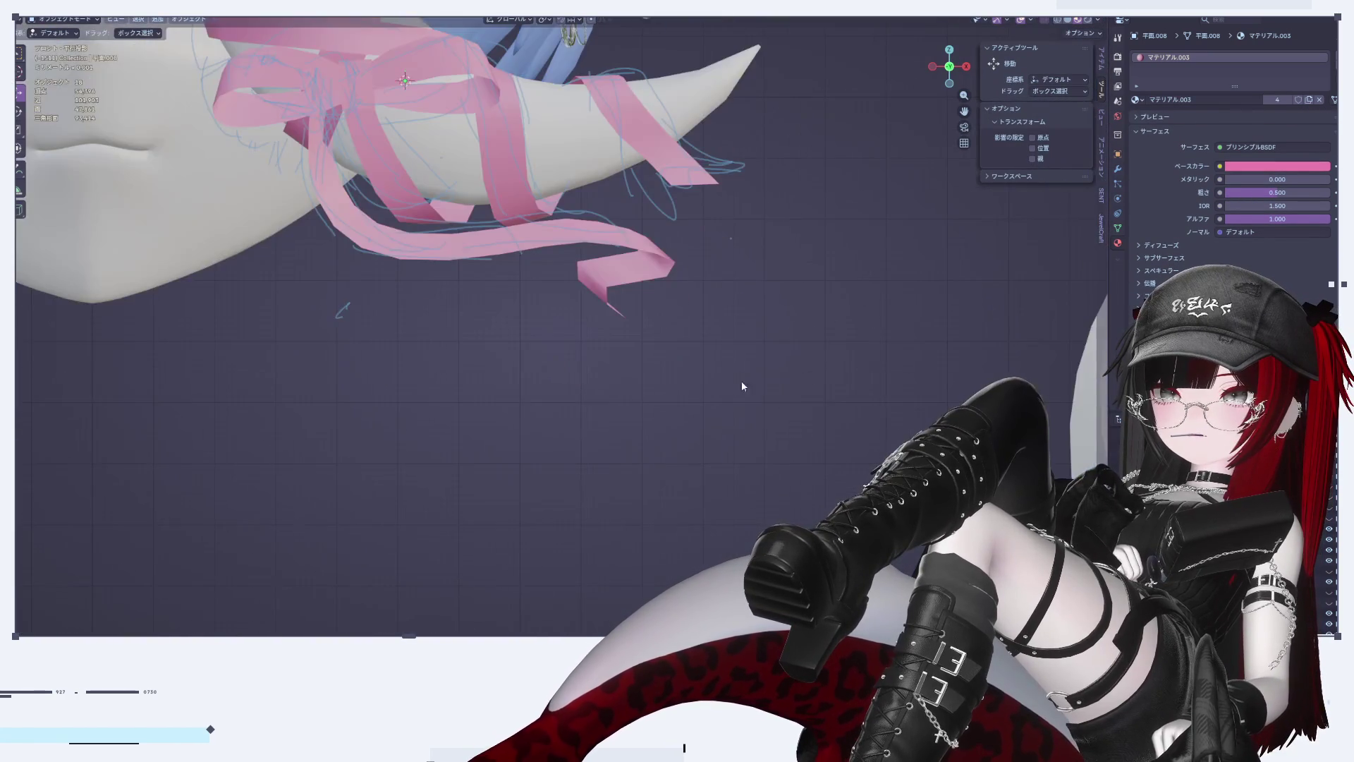
{"action": "scroll", "coordinate": [755, 408], "scroll_direction": "up", "scroll_amount": 6}
{"action": "key", "text": "Tab"}
{"action": "left_click", "coordinate": [835, 430]}
{"action": "key", "text": "r"}
{"action": "left_click", "coordinate": [809, 235]}
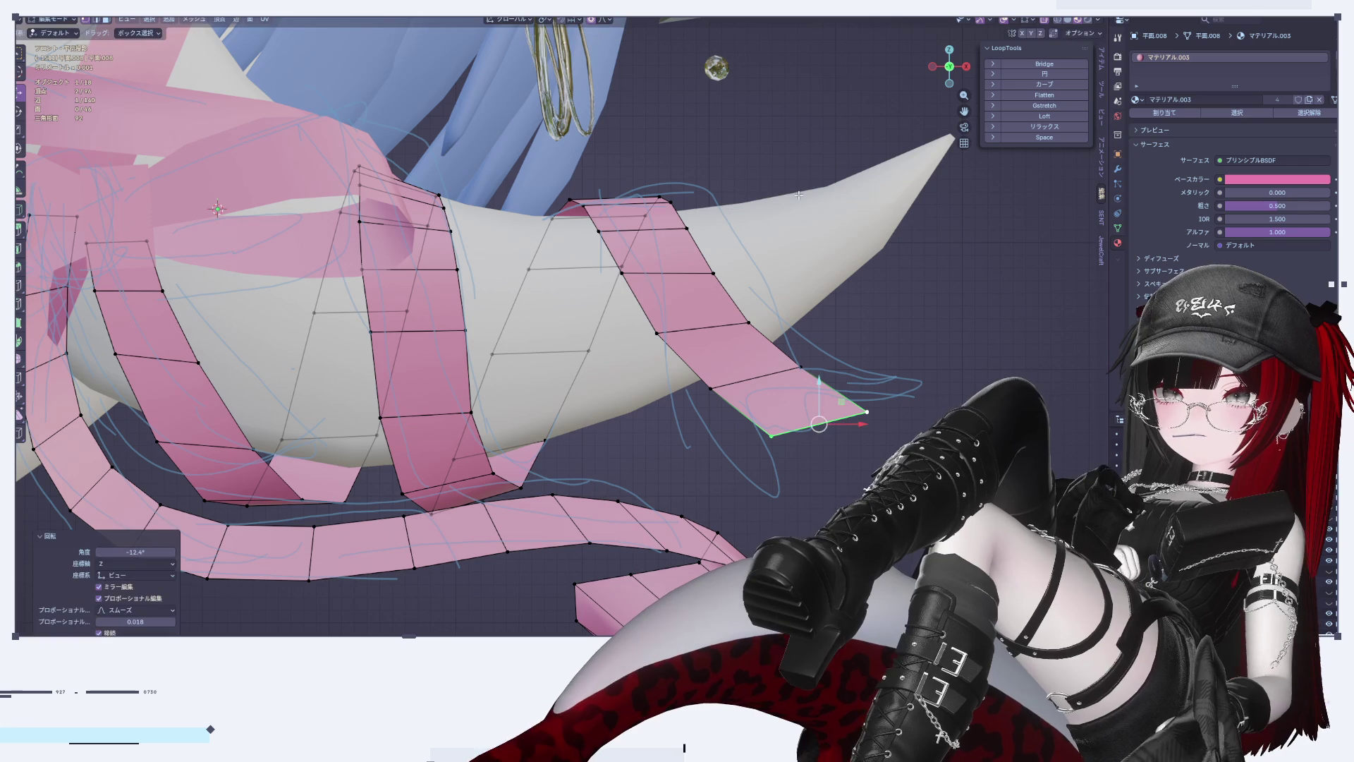
{"action": "key", "text": "r"}
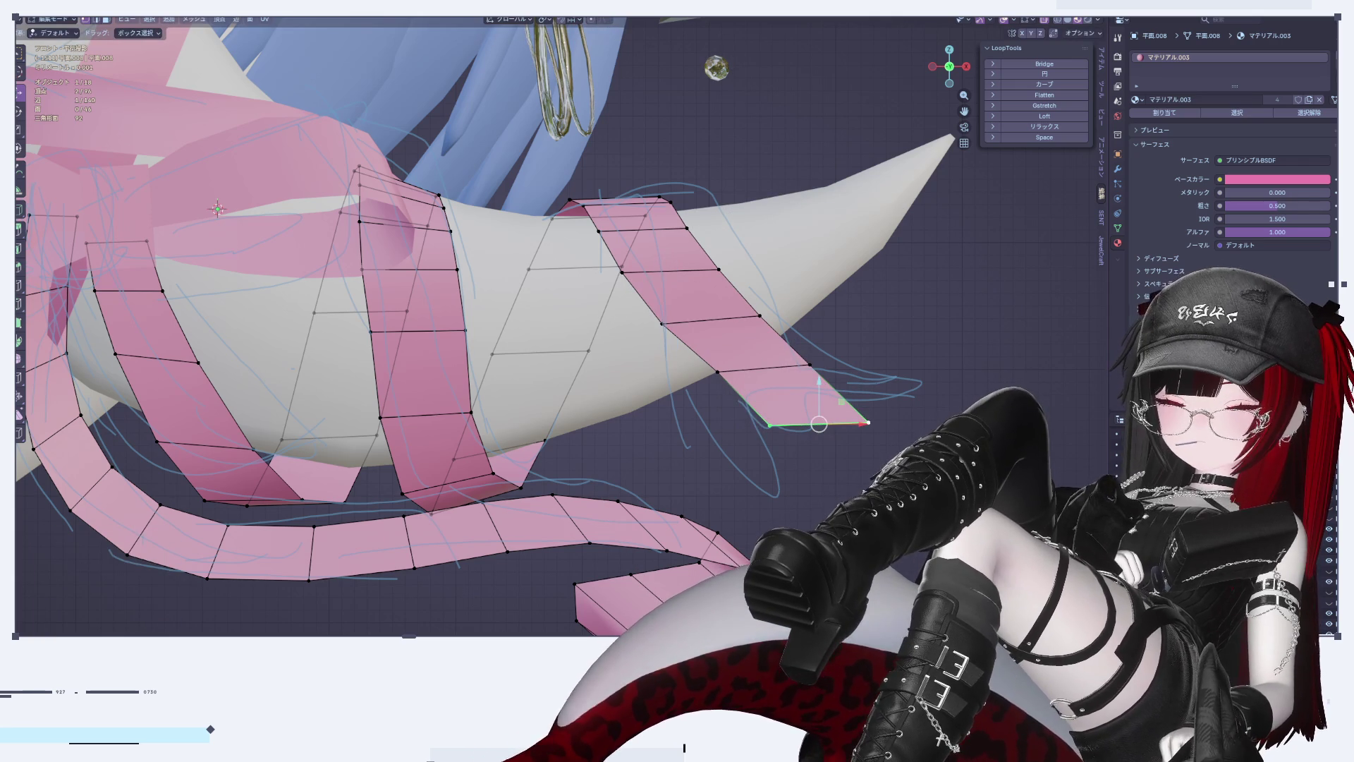
{"action": "key", "text": "r"}
{"action": "left_click", "coordinate": [900, 446]}
Step: Pull a vertex at the ribbon end down and outward
{"action": "left_click", "coordinate": [718, 372]}
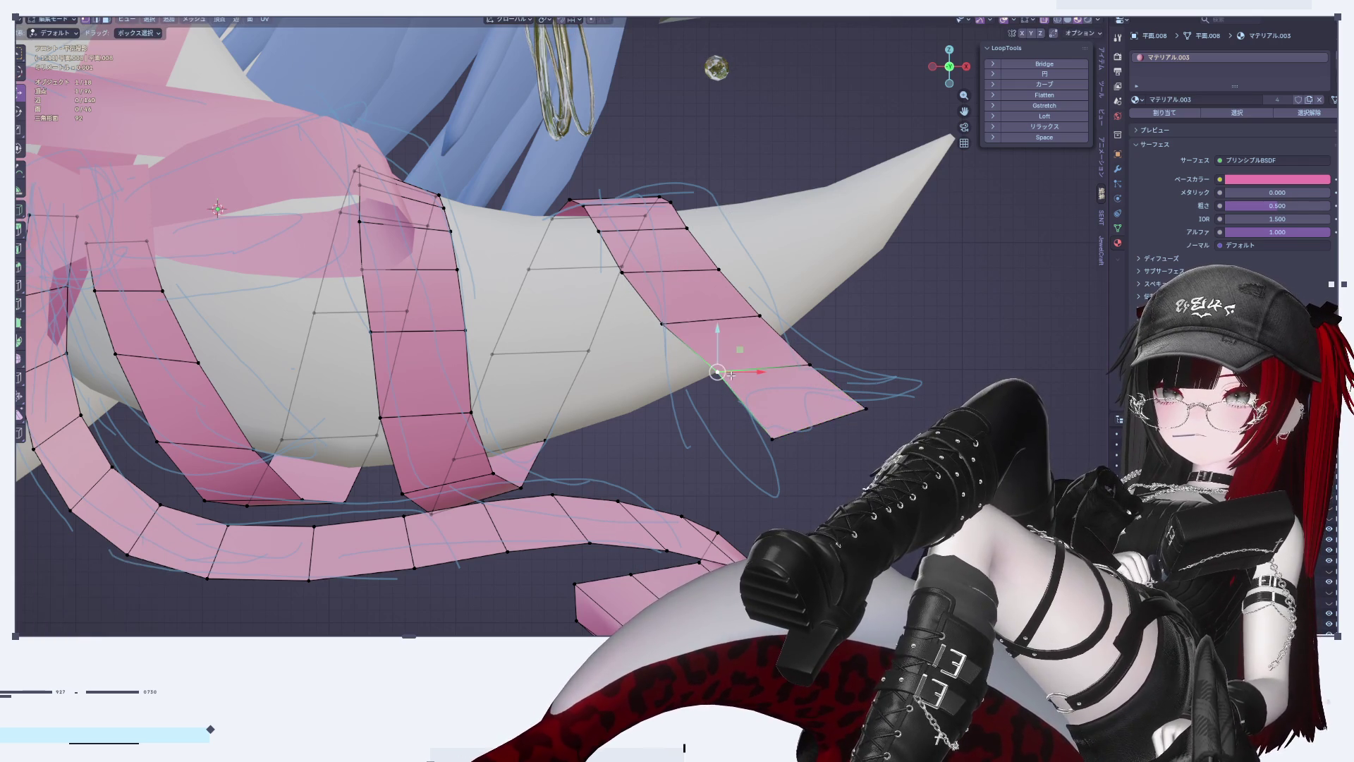
{"action": "left_click_drag", "start_coordinate": [730, 380], "coordinate": [801, 439]}
{"action": "left_click", "coordinate": [801, 440]}
{"action": "mouse_move", "coordinate": [792, 423]}
{"action": "middle_mouse_down"}
{"action": "mouse_move", "coordinate": [862, 434]}
{"action": "mouse_move", "coordinate": [773, 491]}
{"action": "middle_mouse_up"}
Step: Relax the ribbon's lower and upper edge loops with LoopTools
{"action": "left_click", "coordinate": [773, 491], "text": "alt"}
{"action": "left_click", "coordinate": [1051, 127]}
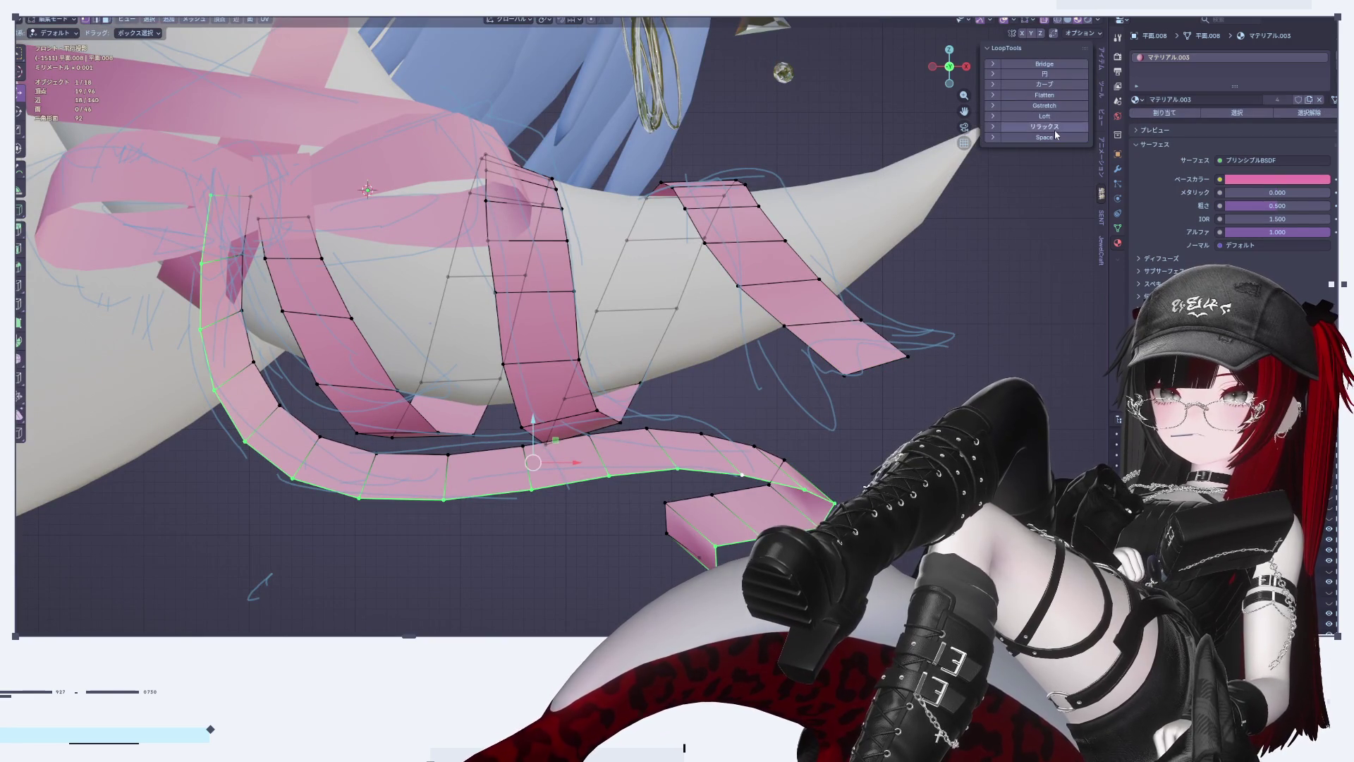
{"action": "left_click", "coordinate": [733, 441], "text": "alt"}
{"action": "left_click", "coordinate": [1022, 124]}
{"action": "key", "text": "Tab"}
{"action": "key", "text": "KP_Decimal"}
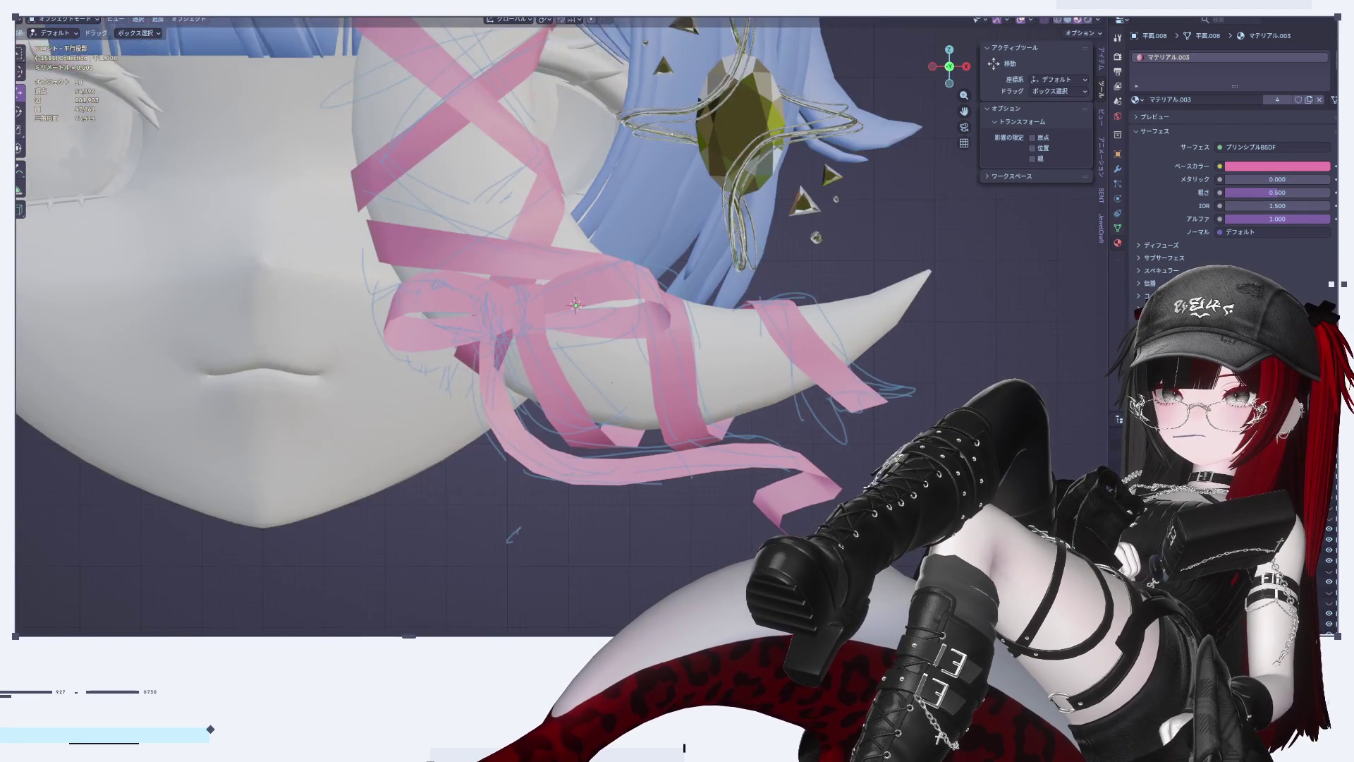
{"action": "mouse_move", "coordinate": [832, 437]}
{"action": "middle_mouse_down"}
{"action": "mouse_move", "coordinate": [718, 483]}
{"action": "mouse_move", "coordinate": [735, 507]}
{"action": "mouse_move", "coordinate": [781, 497]}
{"action": "mouse_move", "coordinate": [757, 484]}
{"action": "mouse_move", "coordinate": [766, 415]}
{"action": "mouse_move", "coordinate": [783, 434]}
{"action": "mouse_move", "coordinate": [762, 444]}
{"action": "mouse_move", "coordinate": [696, 387]}
{"action": "mouse_move", "coordinate": [707, 393]}
{"action": "mouse_move", "coordinate": [655, 441]}
{"action": "middle_mouse_up"}
{"action": "scroll", "coordinate": [757, 484], "scroll_direction": "up", "scroll_amount": 3}
{"action": "key", "text": "Tab"}
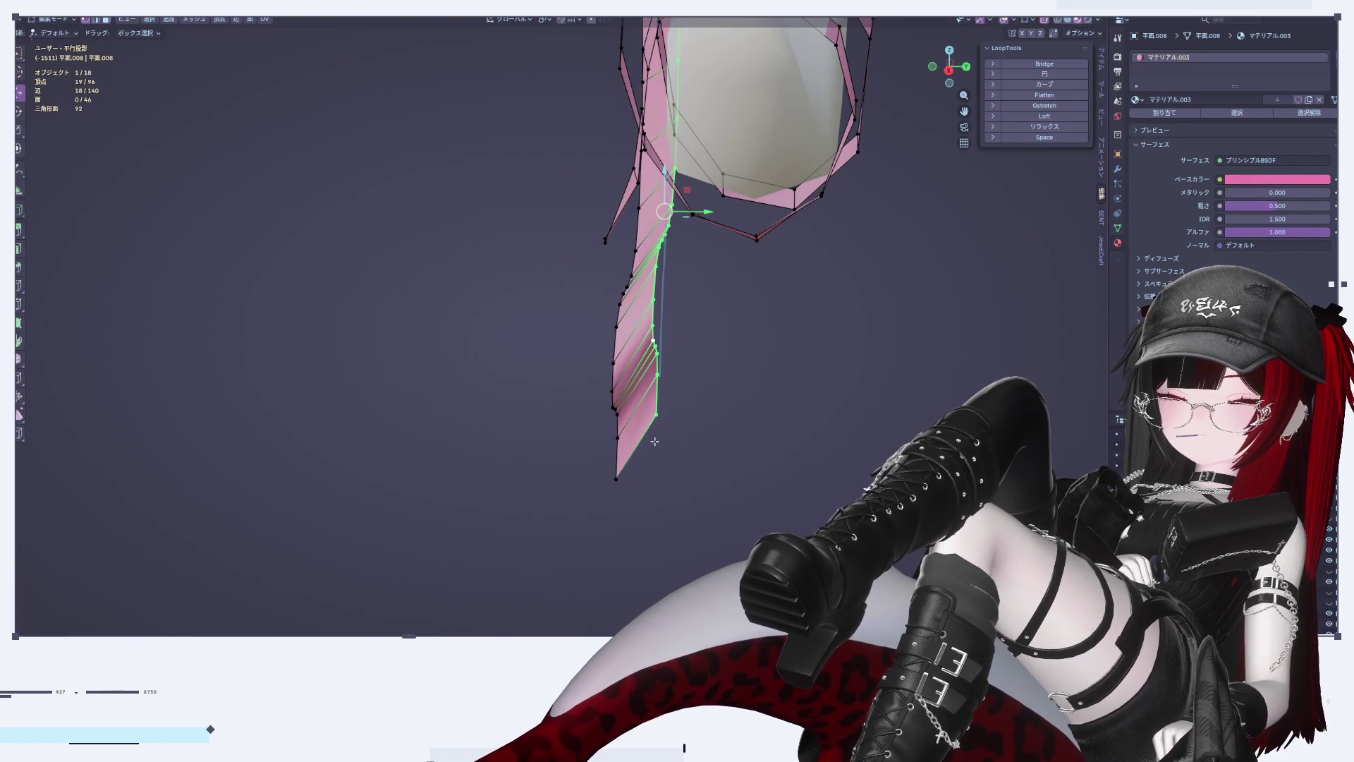
Step: Rotate the ribbon's last end strip -12.7° with soft falloff, then again around Z
{"action": "left_click", "coordinate": [655, 441]}
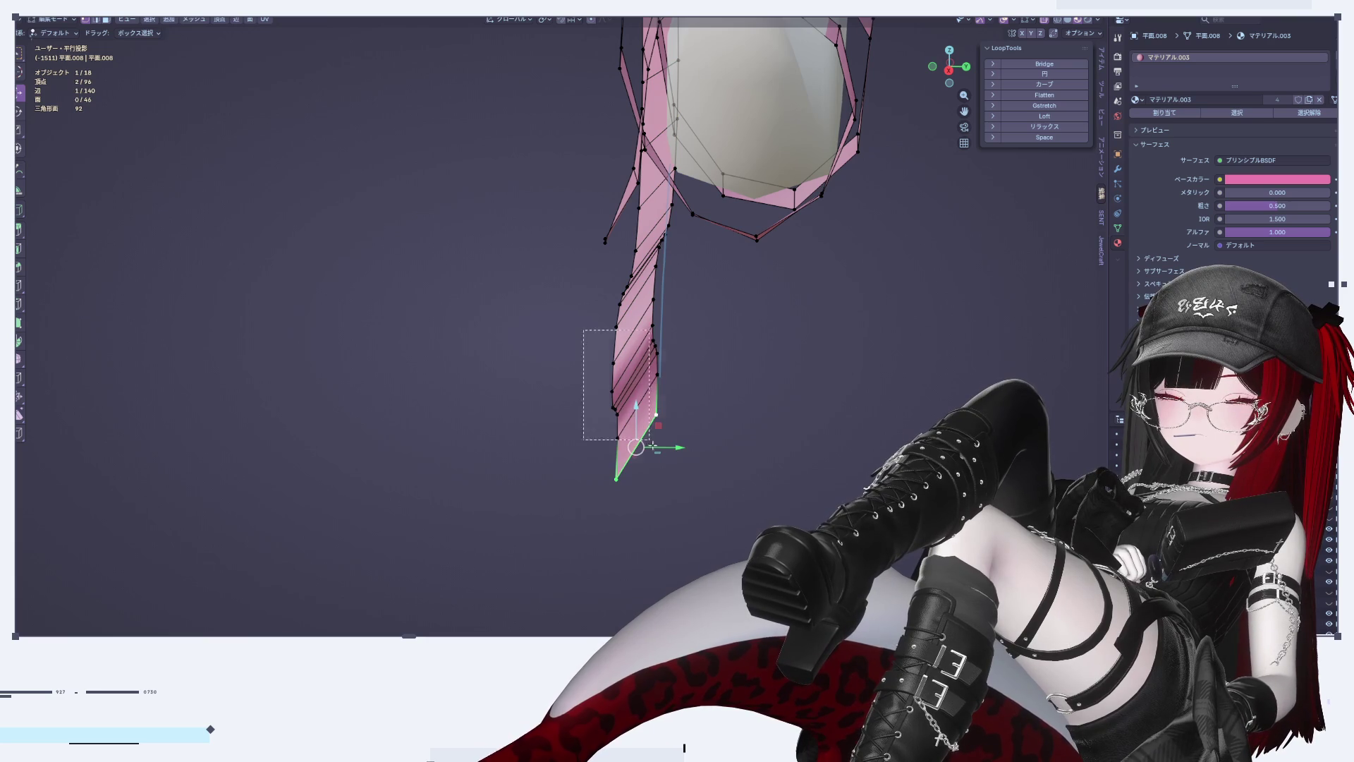
{"action": "left_click_drag", "start_coordinate": [615, 388], "coordinate": [666, 487]}
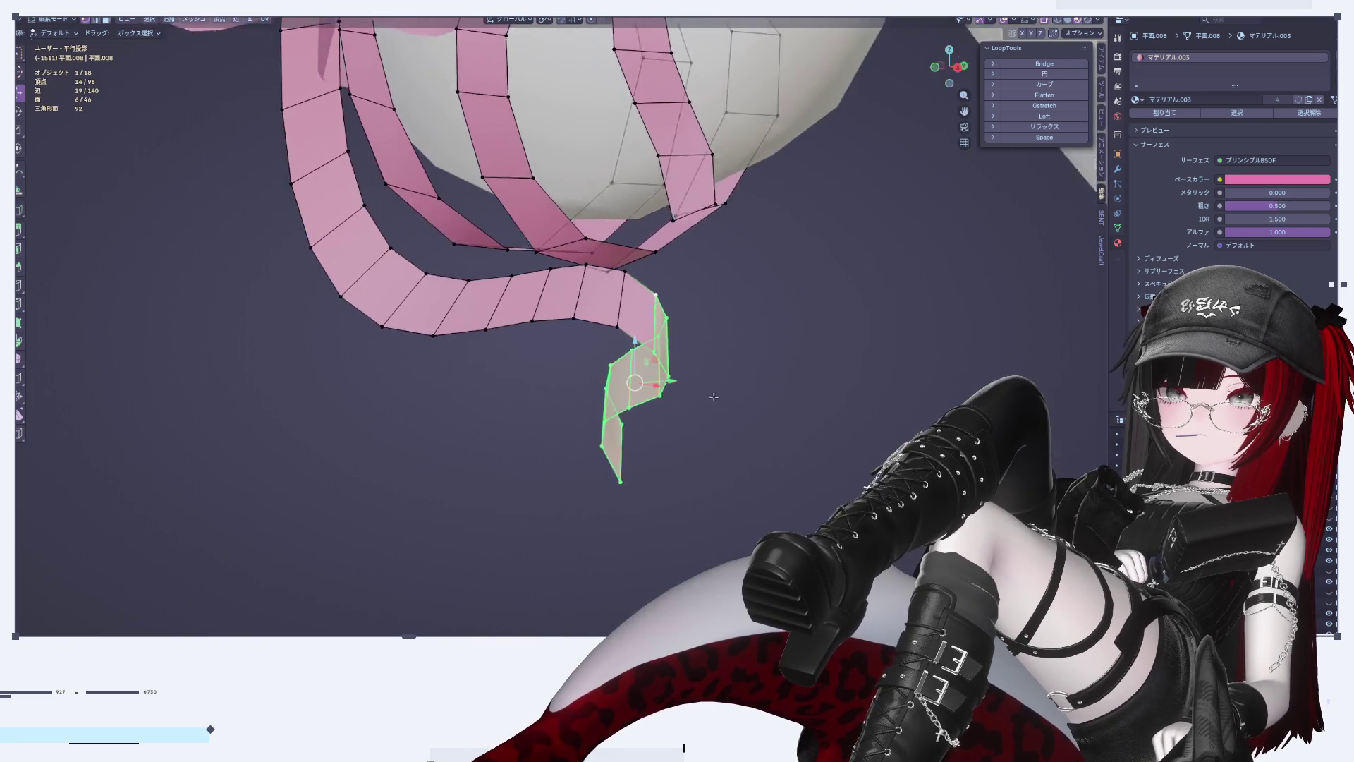
{"action": "mouse_move", "coordinate": [714, 396]}
{"action": "middle_mouse_down"}
{"action": "mouse_move", "coordinate": [671, 384]}
{"action": "mouse_move", "coordinate": [624, 36]}
{"action": "middle_mouse_up"}
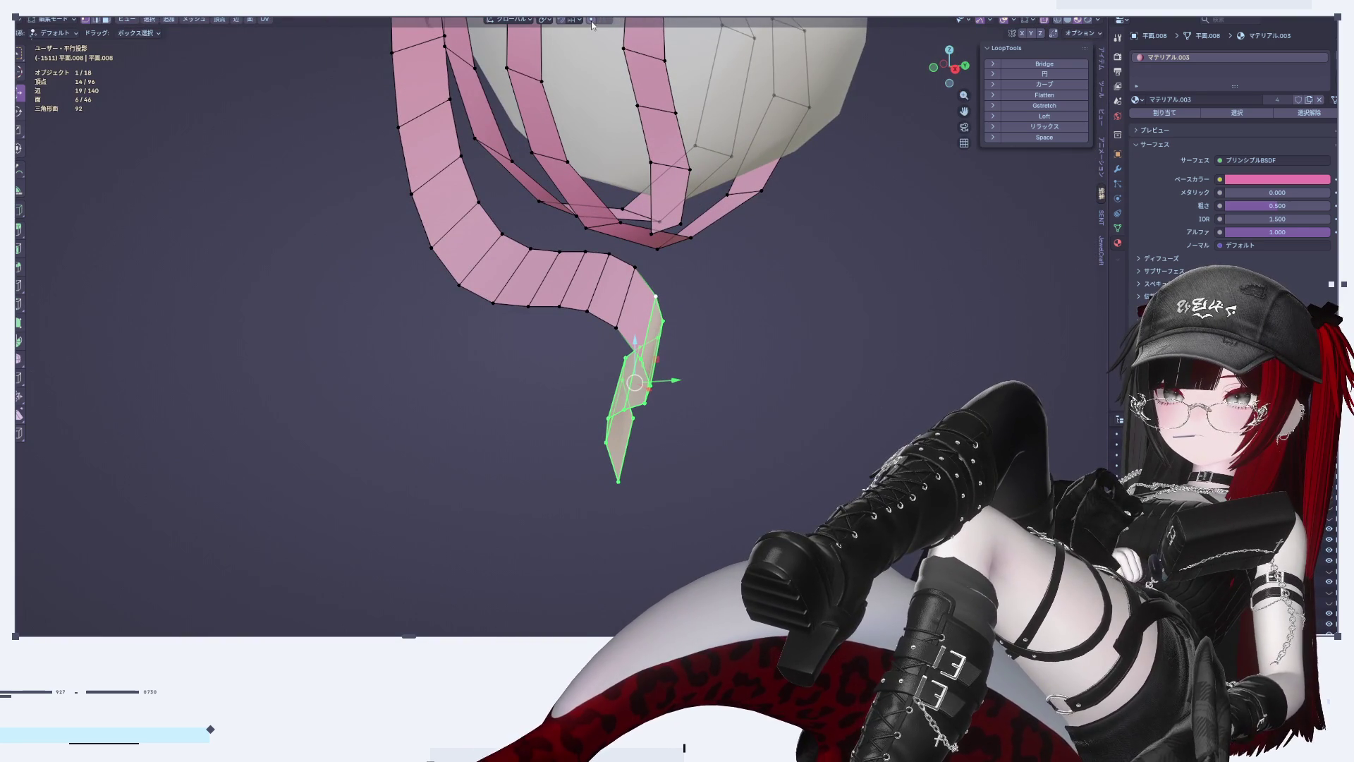
{"action": "key", "text": "o"}
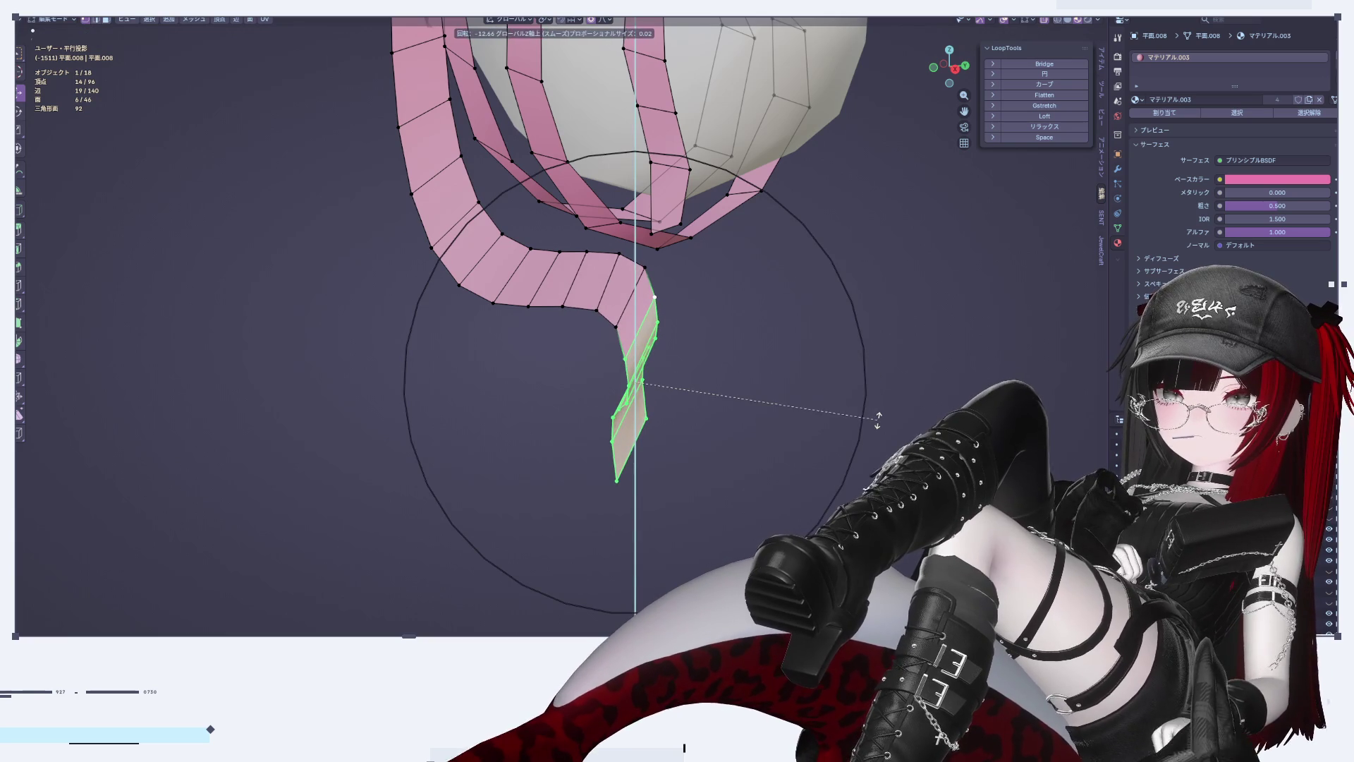
{"action": "left_click", "coordinate": [877, 419]}
{"action": "middle_click_drag", "start_coordinate": [682, 342], "coordinate": [295, 56]}
{"action": "key", "text": "r"}
{"action": "key", "text": "z"}
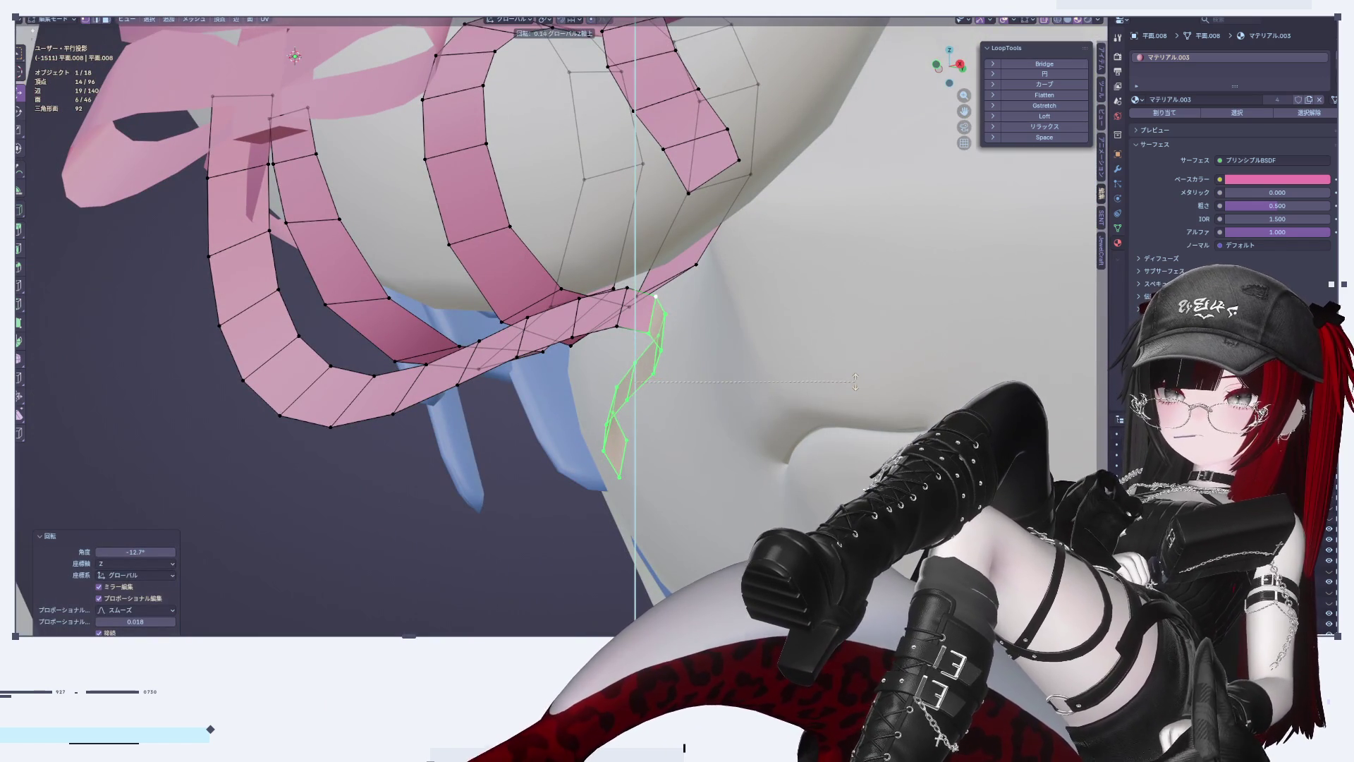
{"action": "left_click", "coordinate": [882, 344]}
Step: Move the vertices along the ribbon tip edge into place from the front
{"action": "mouse_move", "coordinate": [882, 344]}
{"action": "middle_mouse_down"}
{"action": "mouse_move", "coordinate": [727, 446]}
{"action": "mouse_move", "coordinate": [668, 429]}
{"action": "middle_mouse_up"}
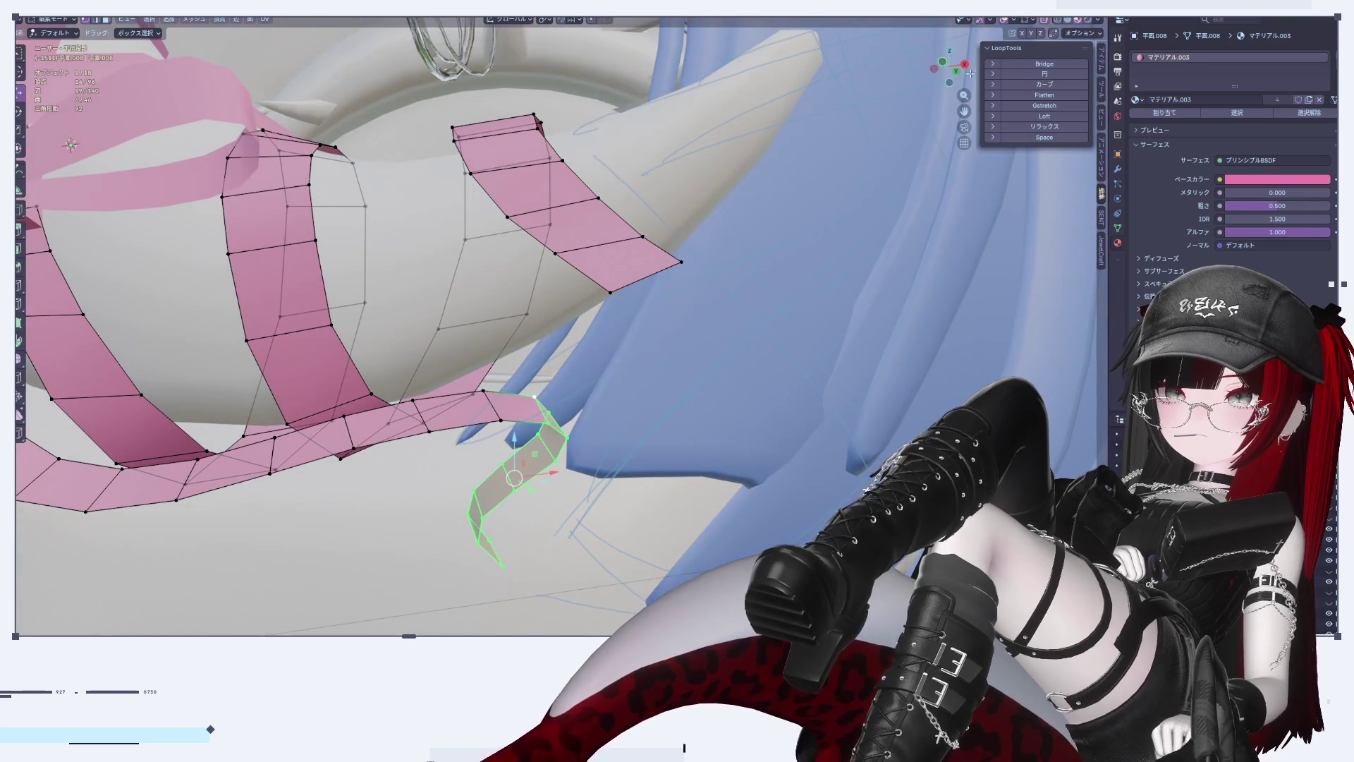
{"action": "left_click", "coordinate": [965, 65]}
{"action": "scroll", "coordinate": [691, 443], "scroll_direction": "up", "scroll_amount": 4}
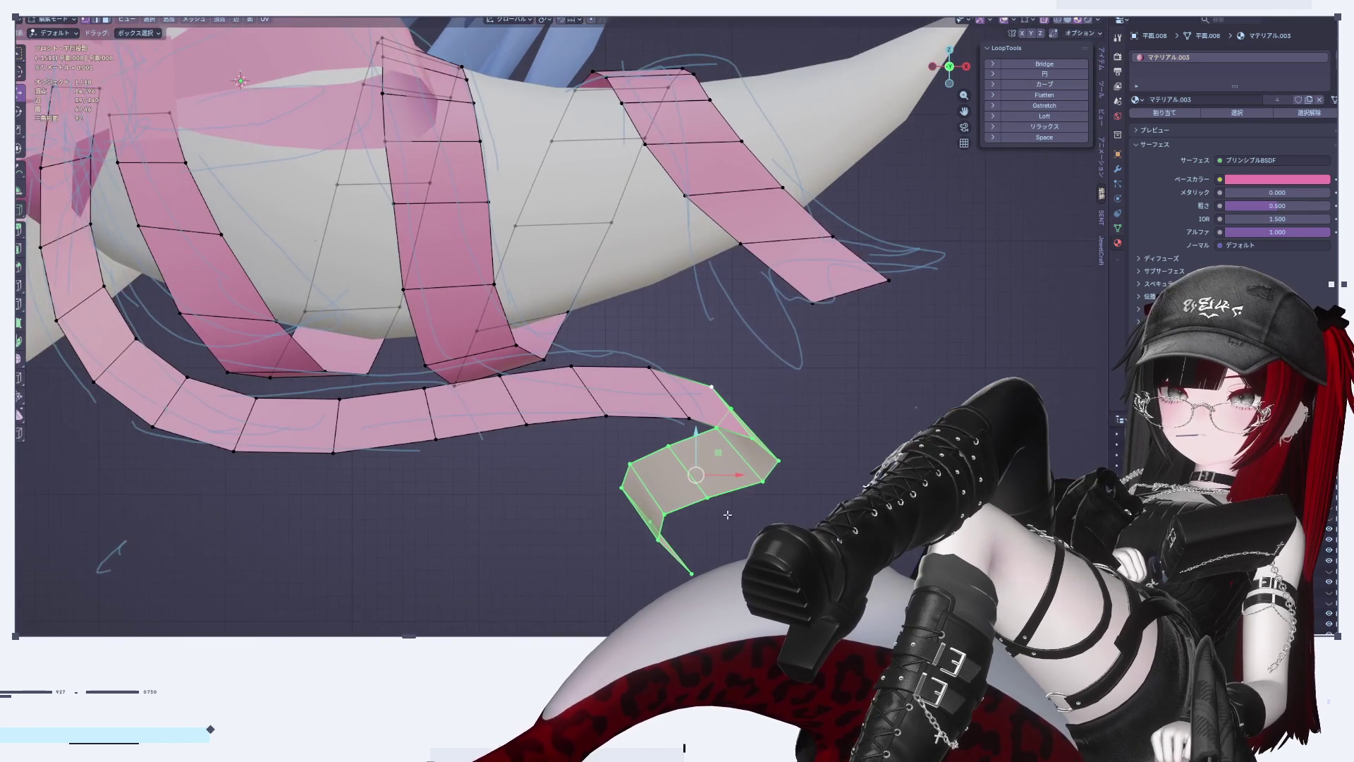
{"action": "left_click", "coordinate": [690, 418]}
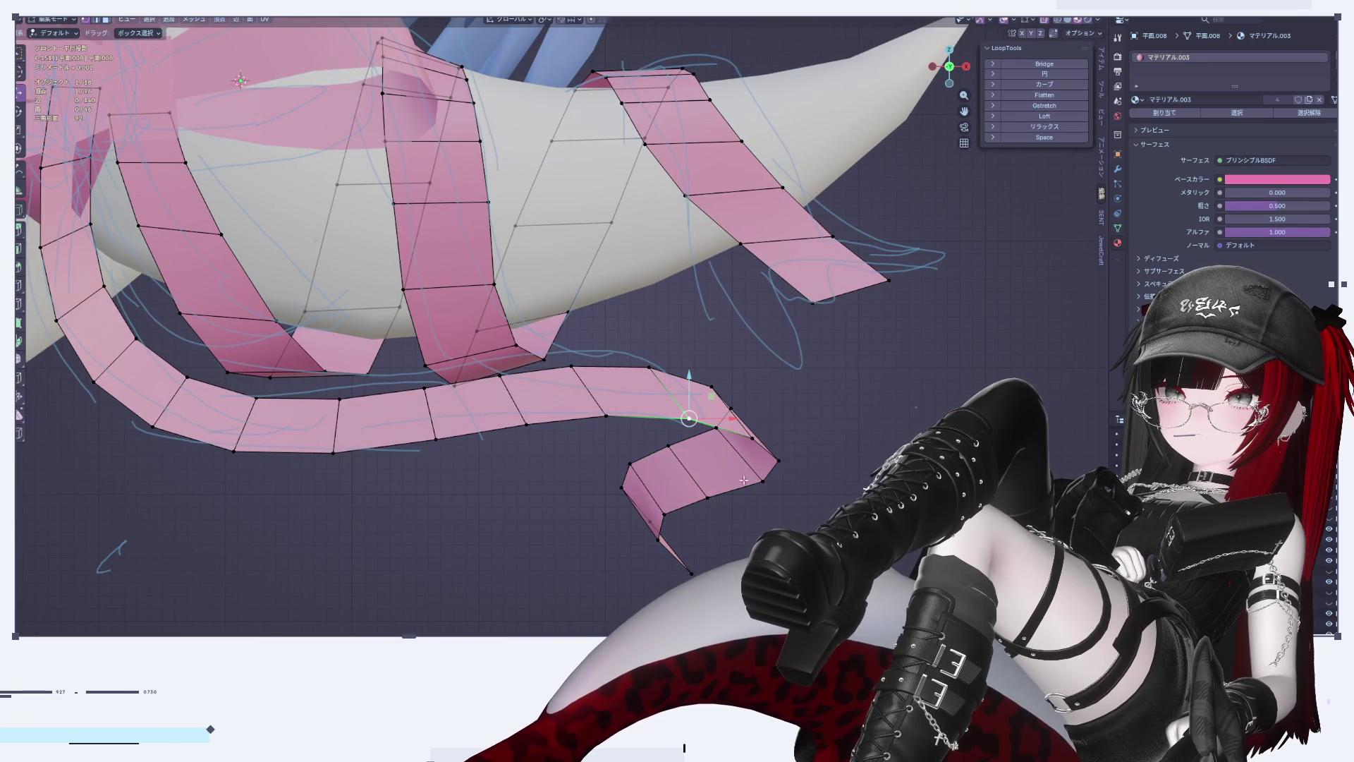
{"action": "middle_click_drag", "start_coordinate": [667, 445], "coordinate": [679, 516]}
{"action": "left_click", "coordinate": [675, 517], "text": "ctrl"}
{"action": "middle_click_drag", "start_coordinate": [695, 469], "coordinate": [692, 468]}
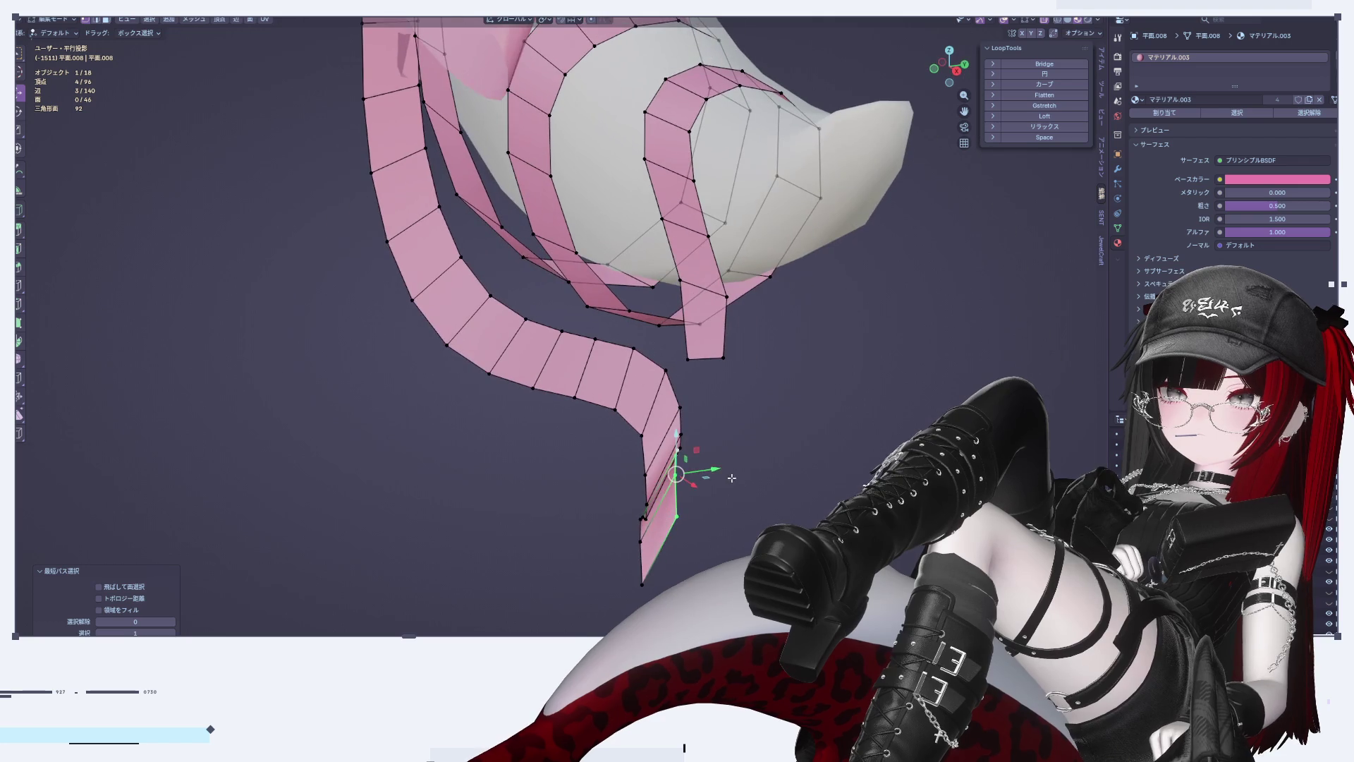
{"action": "key", "text": "g"}
{"action": "left_click", "coordinate": [692, 462]}
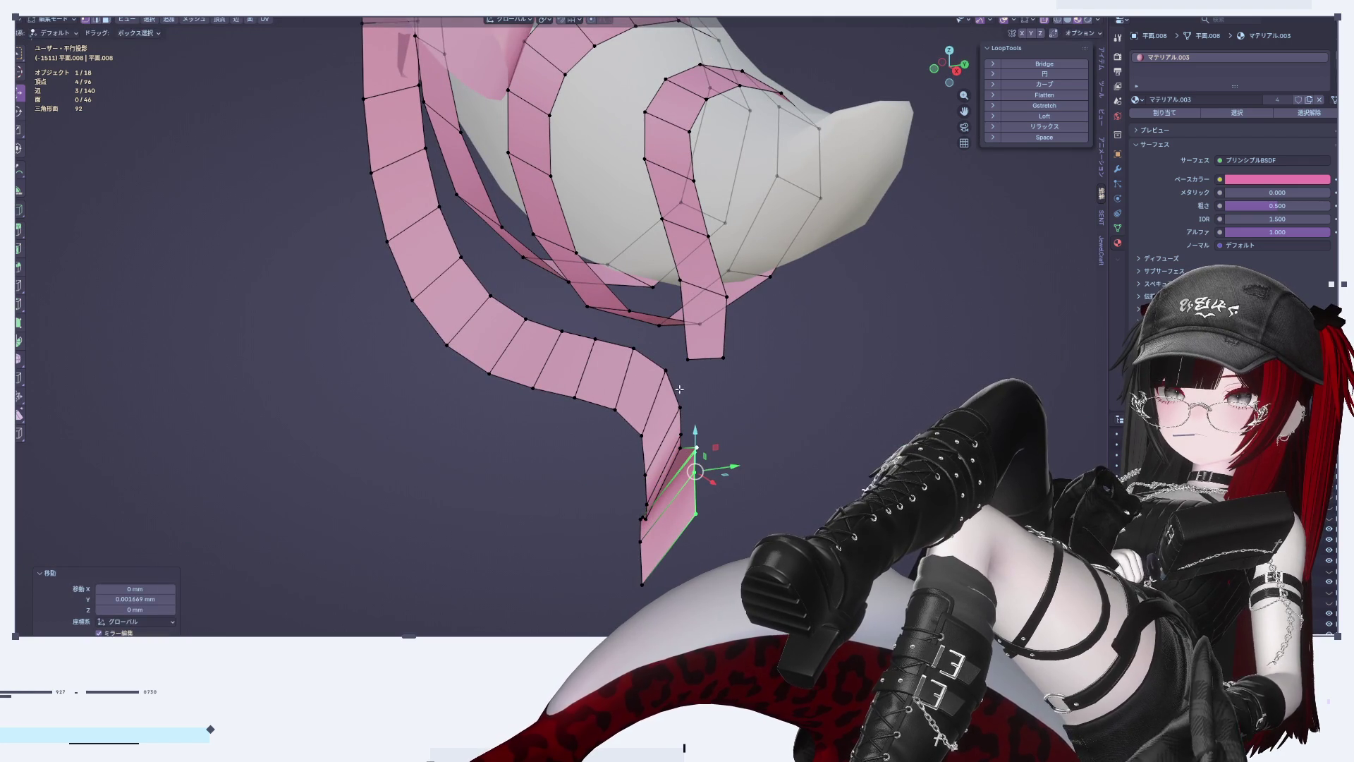
Step: Relax the ribbon's inner edge loop with LoopTools and leave Edit Mode in front view
{"action": "left_click", "coordinate": [695, 465], "text": "alt"}
{"action": "left_click", "coordinate": [1044, 126]}
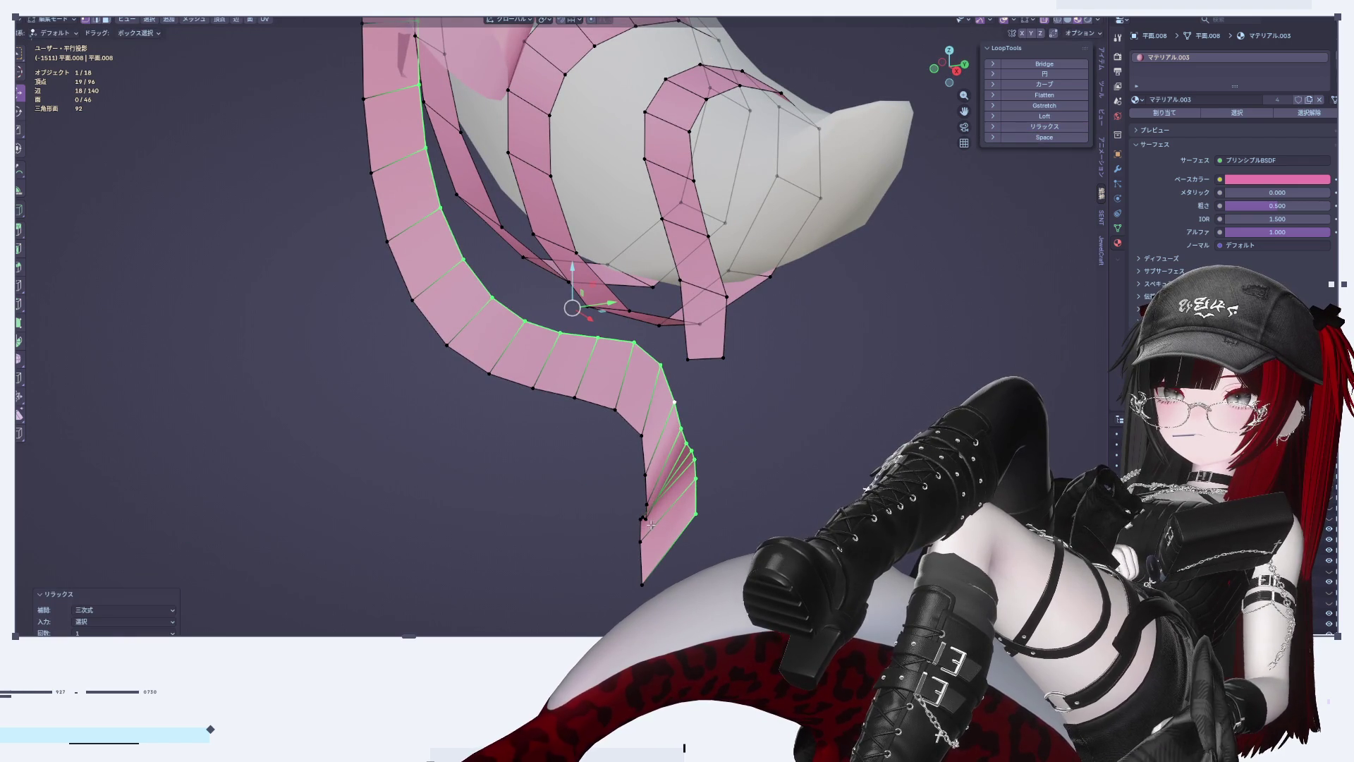
{"action": "left_click", "coordinate": [645, 457], "text": "alt"}
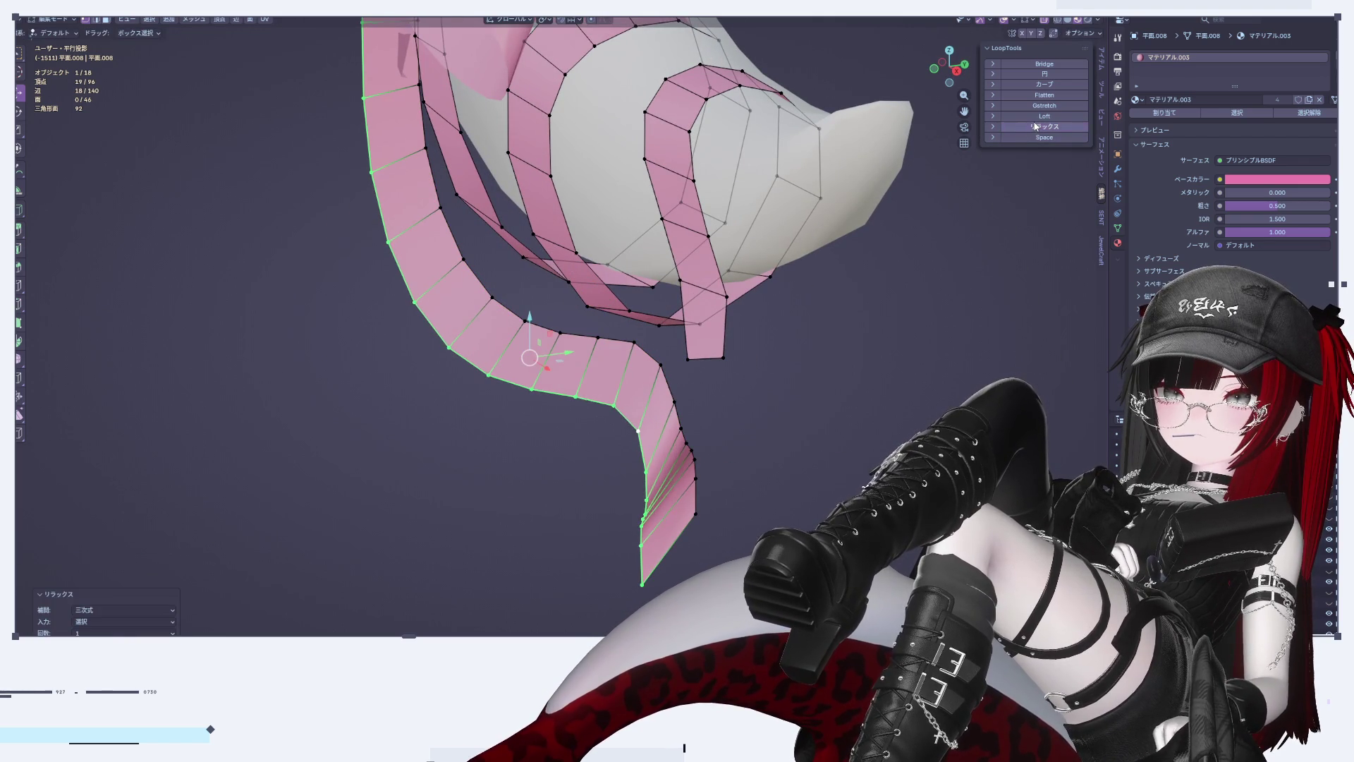
{"action": "left_click", "coordinate": [956, 71]}
{"action": "left_click", "coordinate": [934, 69]}
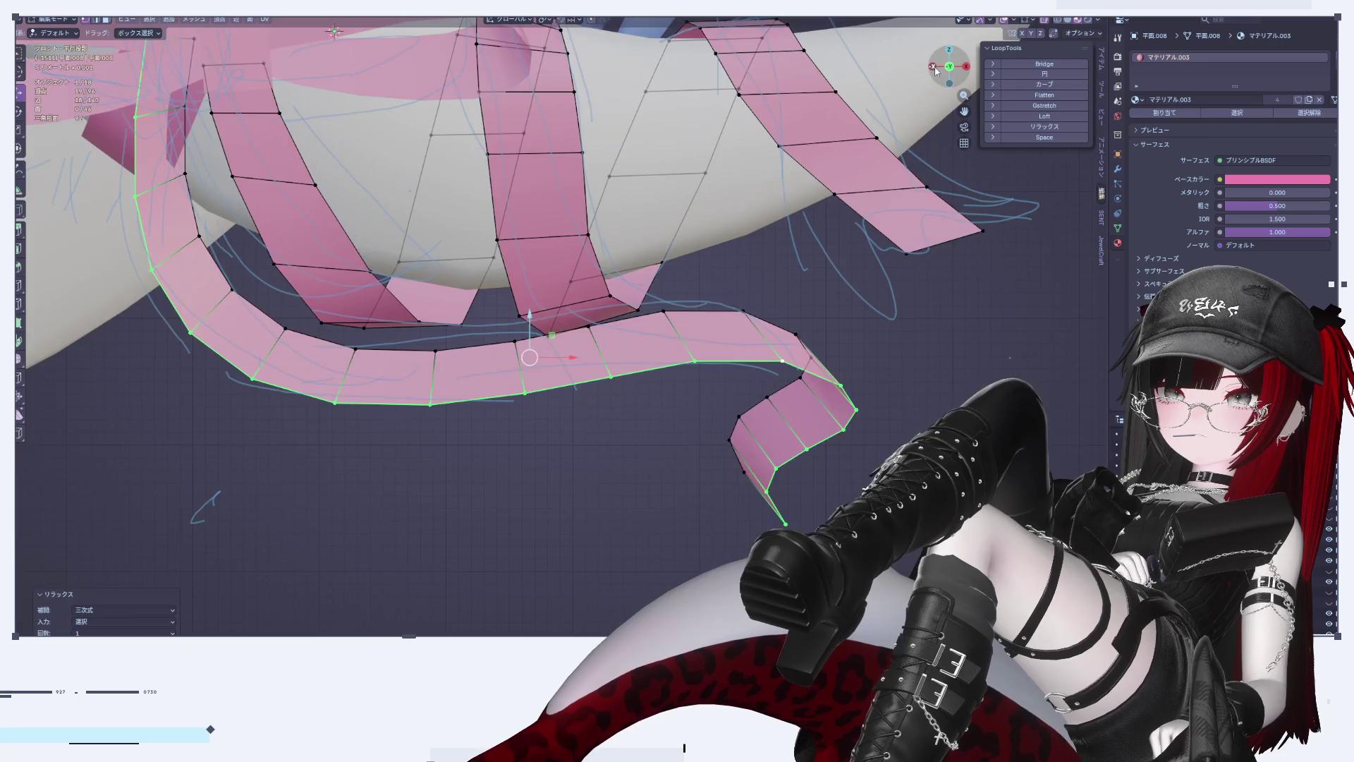
{"action": "key", "text": "Tab"}
{"action": "scroll", "coordinate": [733, 539], "scroll_direction": "down", "scroll_amount": 5}
Step: Select the top three faces of the ribbon strand and shift them slightly along X
{"action": "scroll", "coordinate": [718, 416], "scroll_direction": "up", "scroll_amount": 3}
{"action": "scroll", "coordinate": [718, 417], "scroll_direction": "up", "scroll_amount": 6}
{"action": "key", "text": "Tab"}
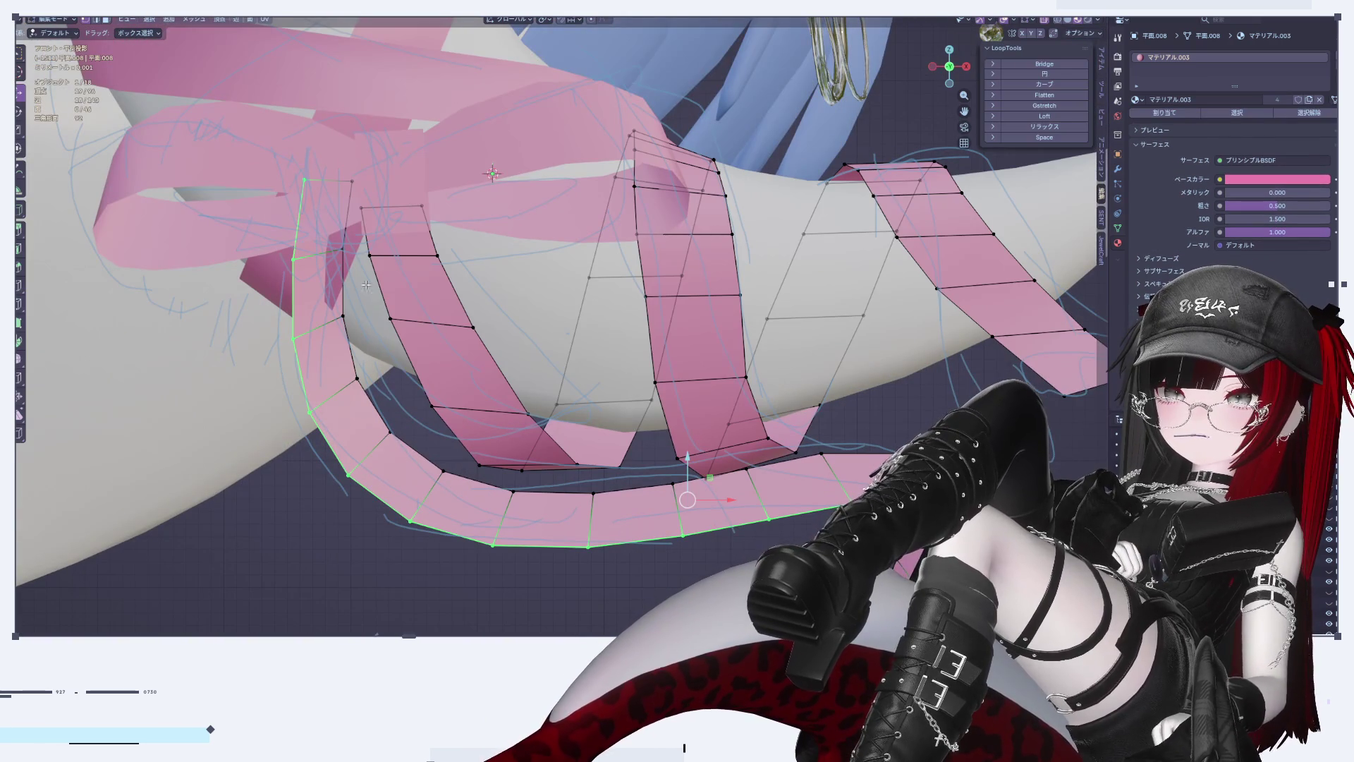
{"action": "left_click", "coordinate": [323, 191]}
{"action": "key", "text": "g"}
{"action": "key", "text": "x"}
{"action": "key", "text": "Escape"}
{"action": "key", "text": "ctrl+KP_Add"}
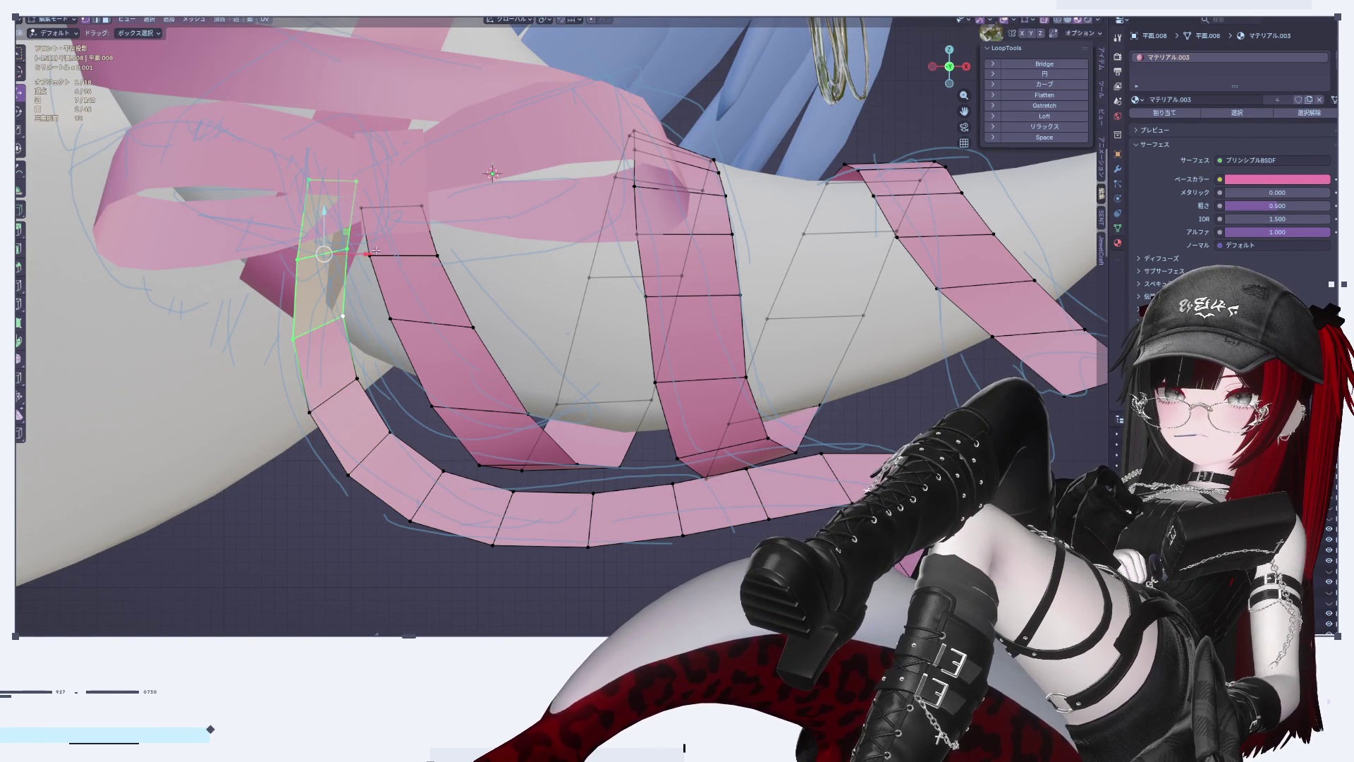
{"action": "key", "text": "ctrl+KP_Add"}
{"action": "key", "text": "g"}
{"action": "key", "text": "x"}
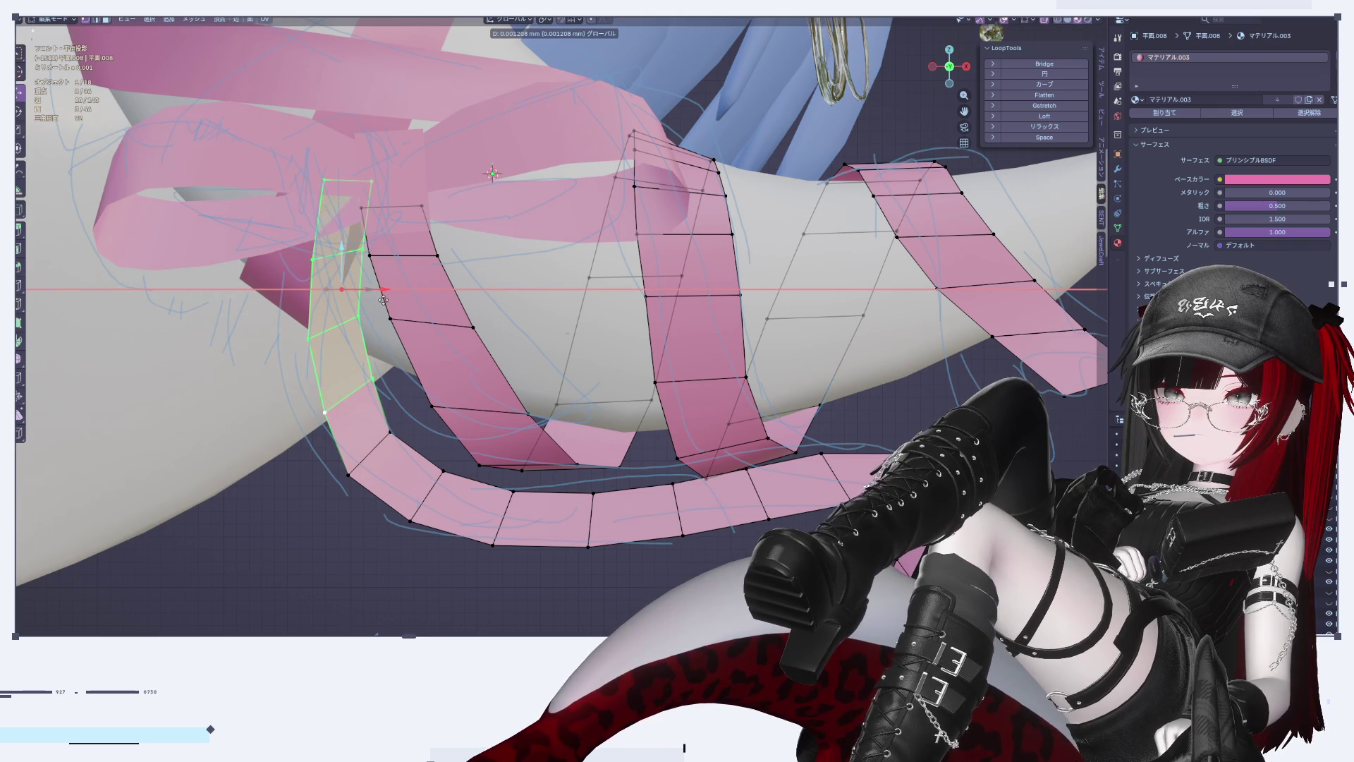
{"action": "left_click", "coordinate": [376, 336]}
Step: Nudge a face along X and the strip's lower-left edge slightly left and down
{"action": "left_click", "coordinate": [365, 381]}
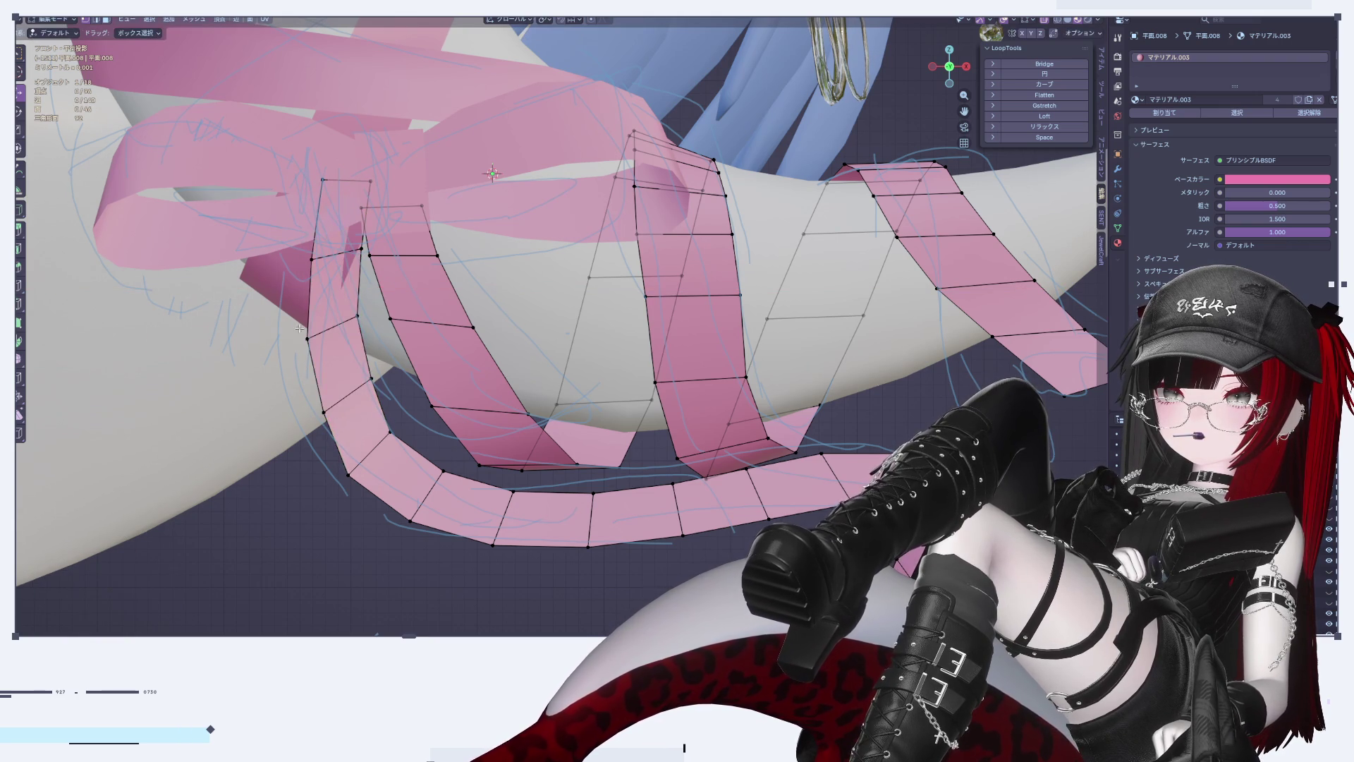
{"action": "left_click", "coordinate": [365, 381], "text": "shift"}
{"action": "key", "text": "g"}
{"action": "key", "text": "x"}
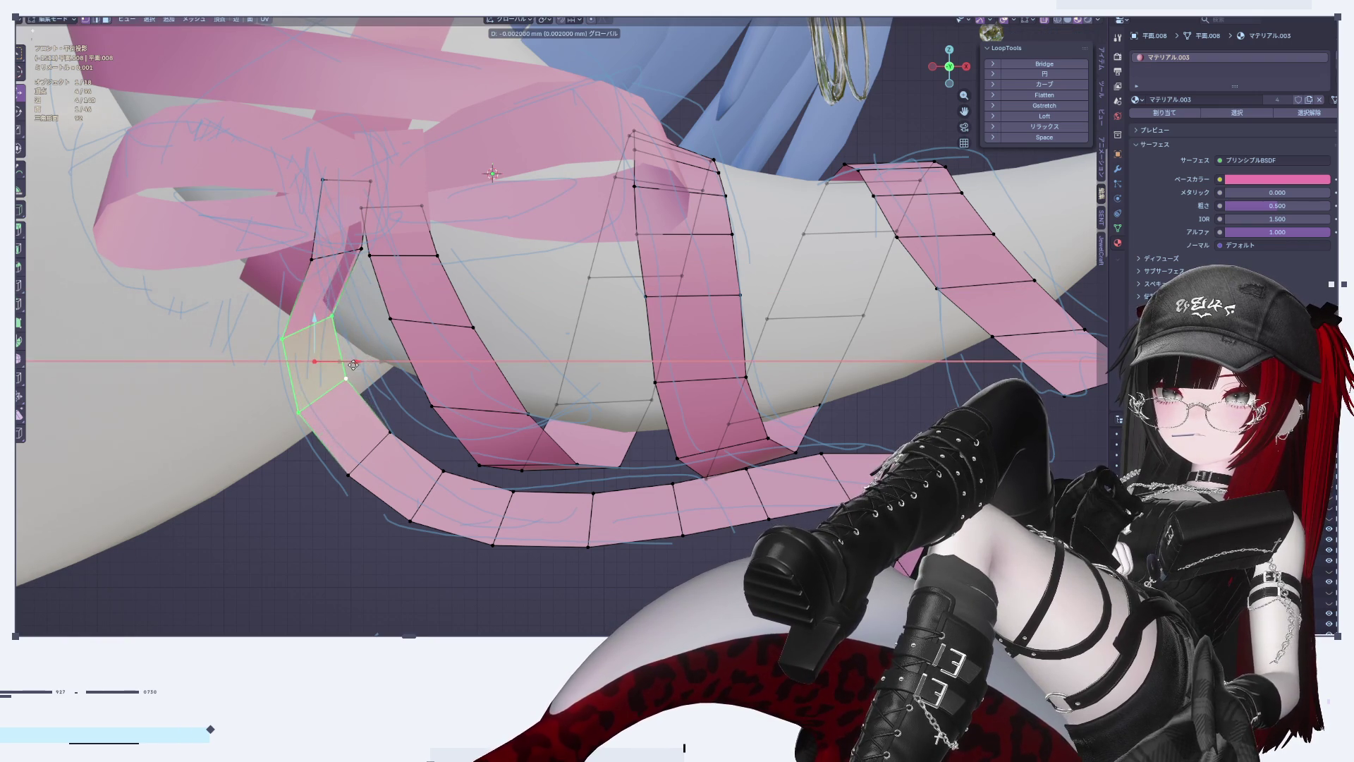
{"action": "left_click", "coordinate": [369, 455]}
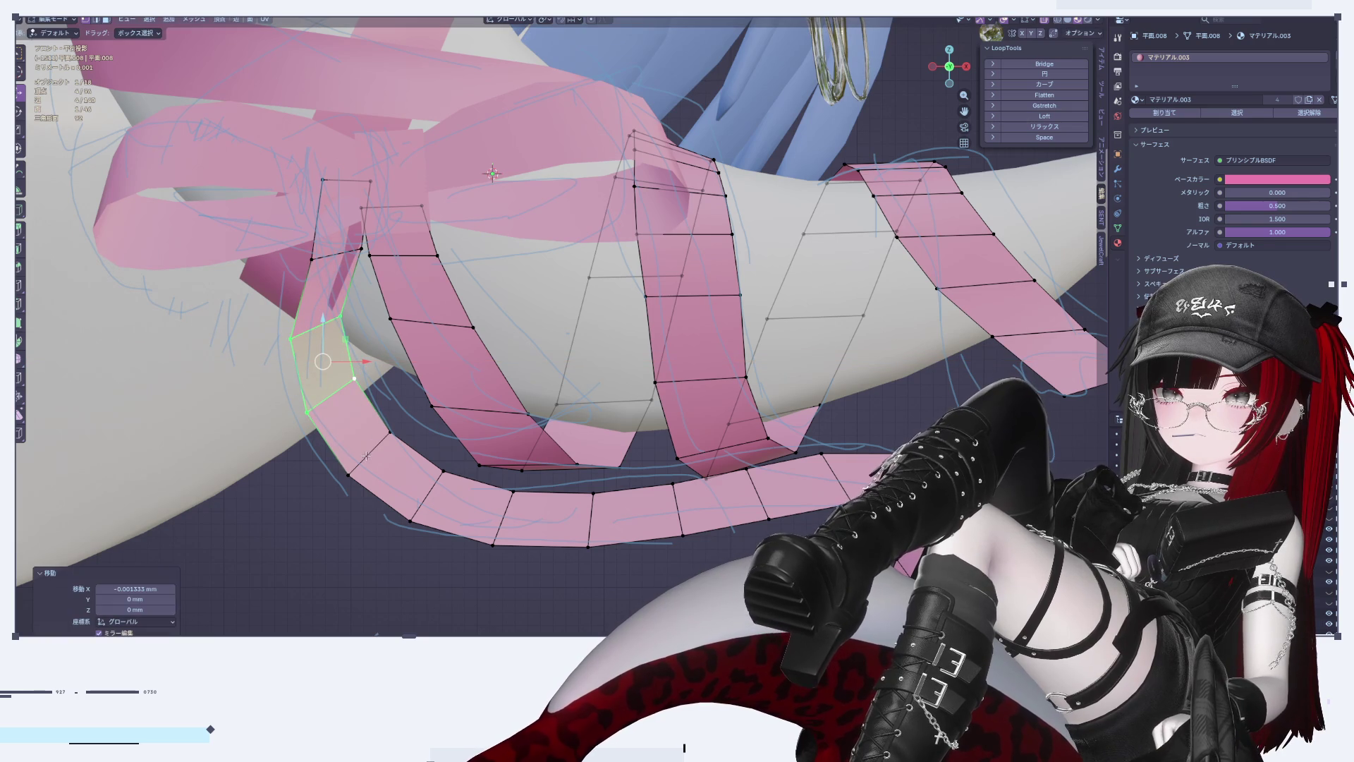
{"action": "left_click", "coordinate": [365, 456]}
{"action": "key", "text": "g"}
{"action": "left_click", "coordinate": [362, 452]}
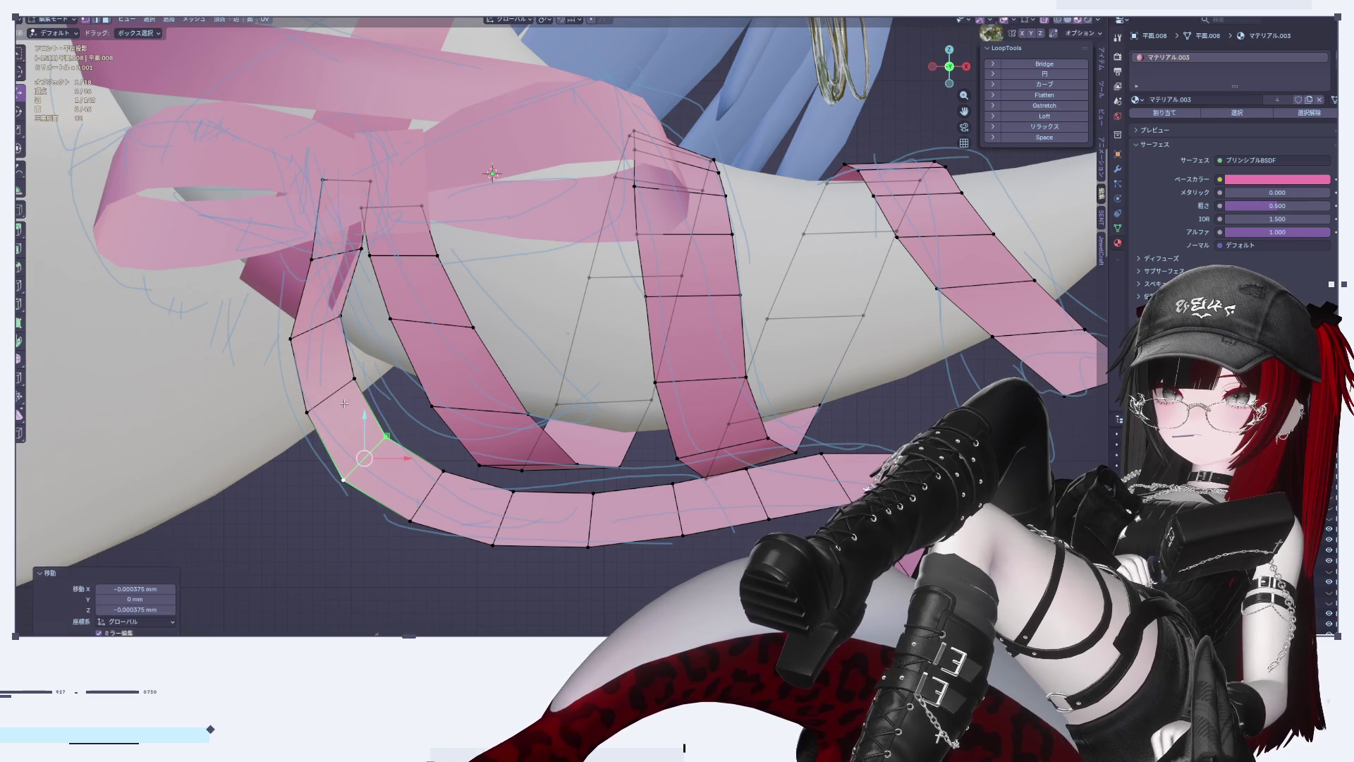
Step: Reposition the strip's upper-left edge and rotate it -33° around Z
{"action": "left_click", "coordinate": [334, 258]}
{"action": "key", "text": "g"}
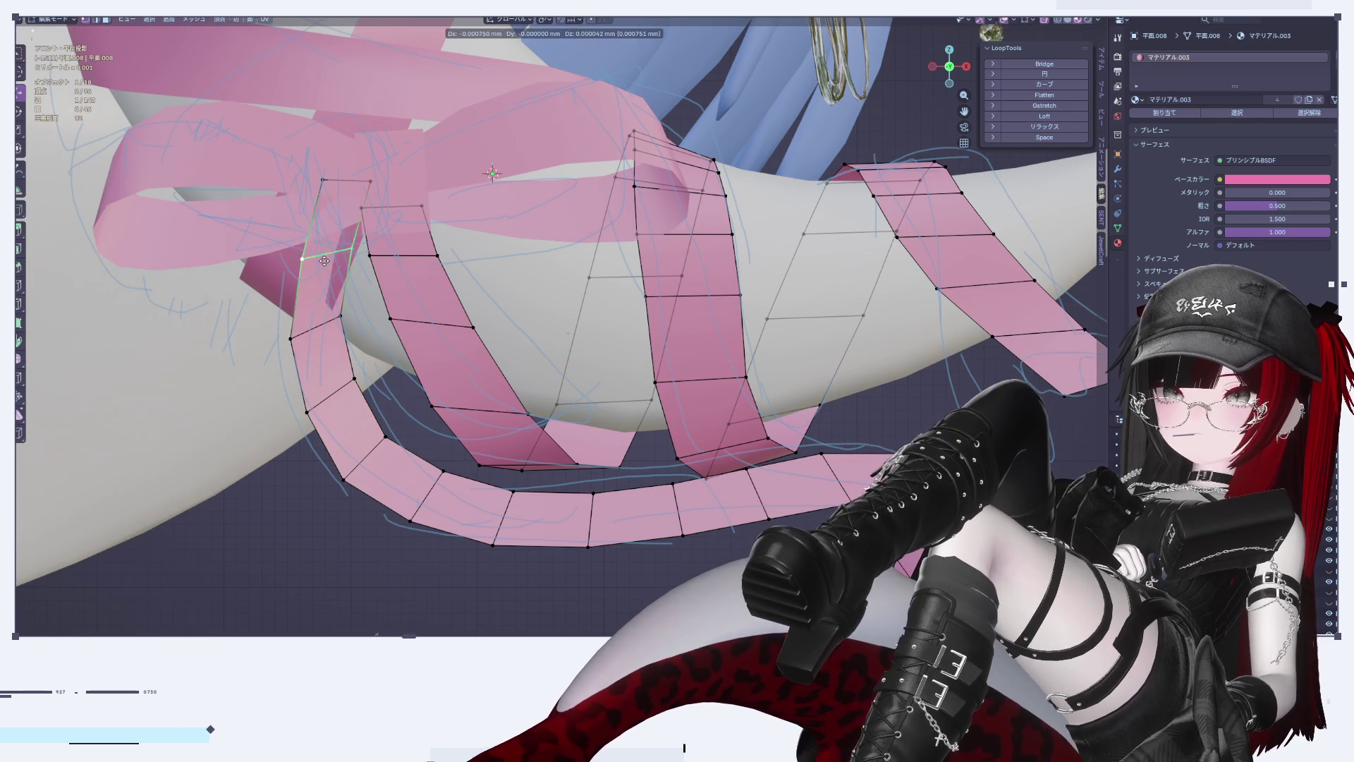
{"action": "left_click", "coordinate": [324, 260]}
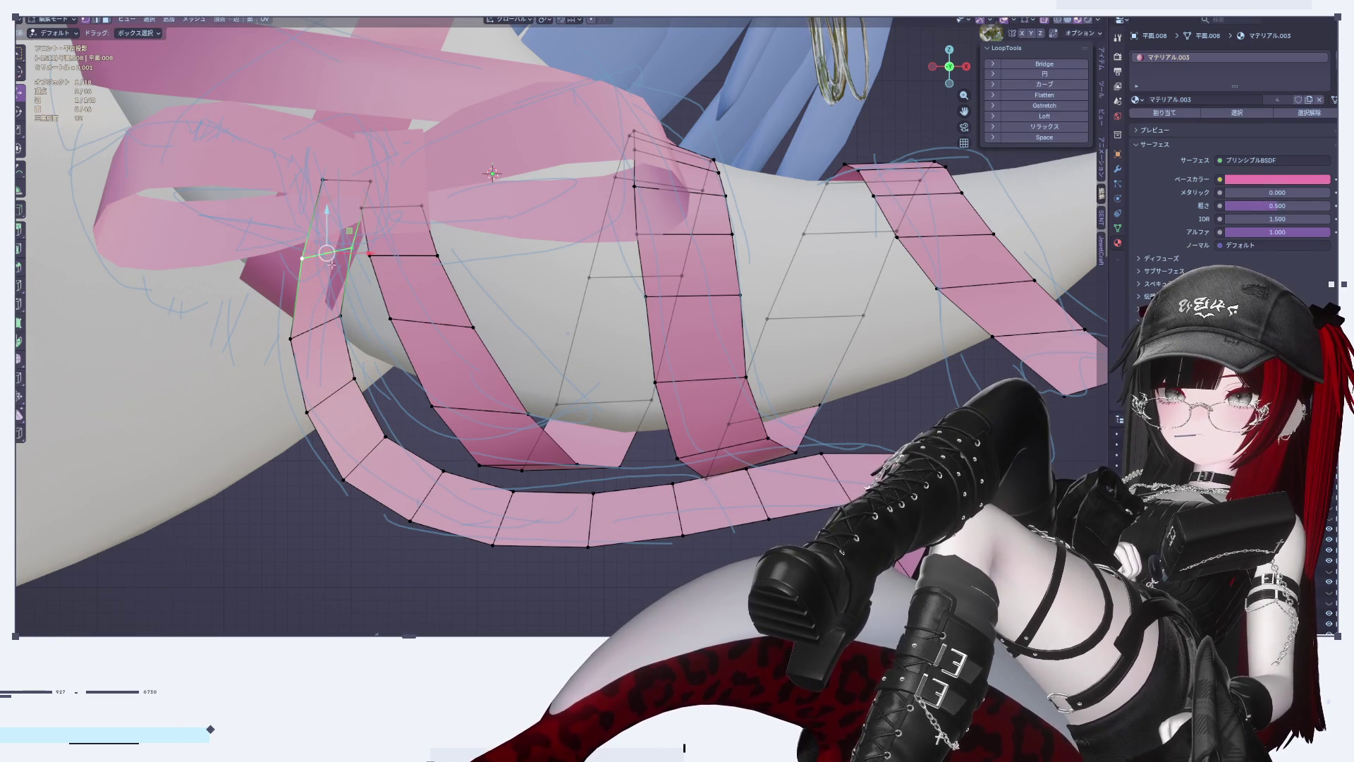
{"action": "mouse_move", "coordinate": [340, 166]}
{"action": "middle_mouse_down"}
{"action": "mouse_move", "coordinate": [469, 350]}
{"action": "mouse_move", "coordinate": [591, 27]}
{"action": "middle_mouse_up"}
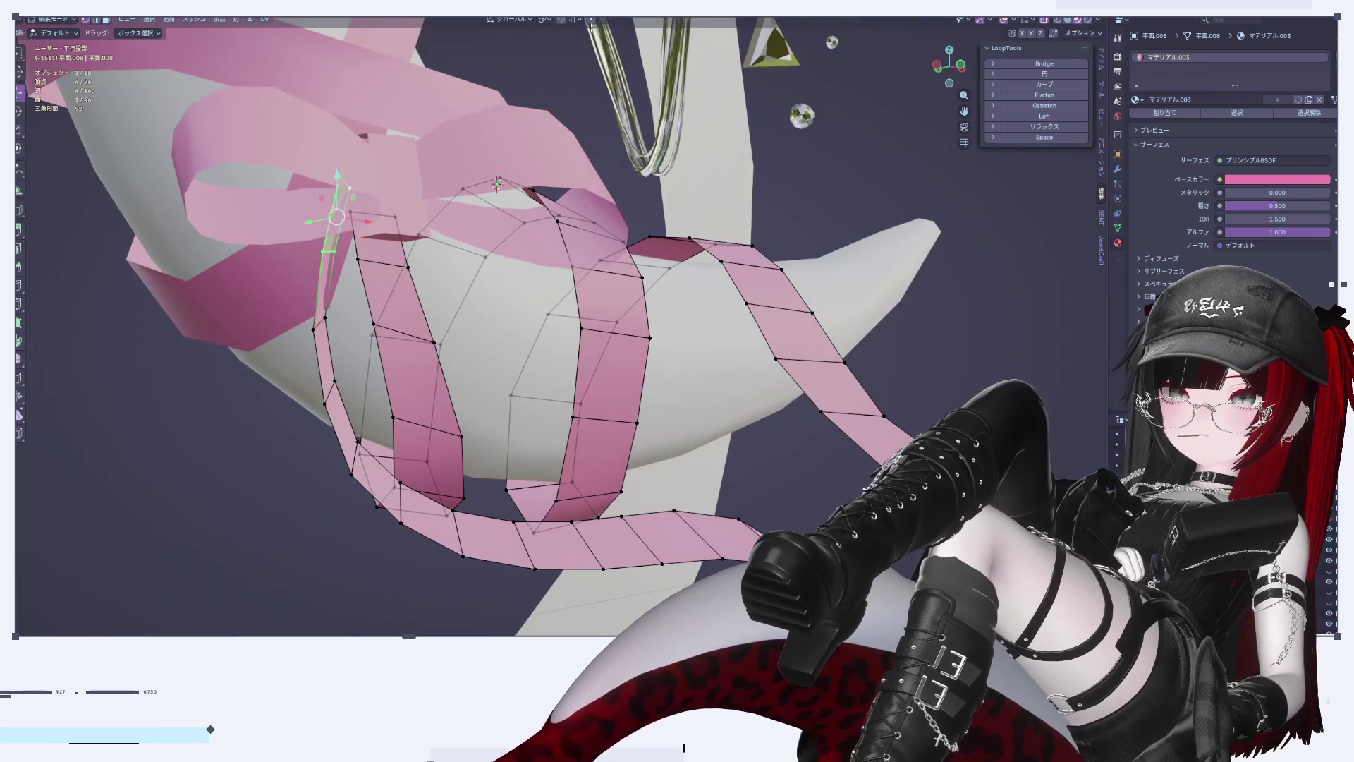
{"action": "middle_click_drag", "start_coordinate": [593, 94], "coordinate": [639, 282]}
{"action": "key", "text": "r"}
{"action": "key", "text": "z"}
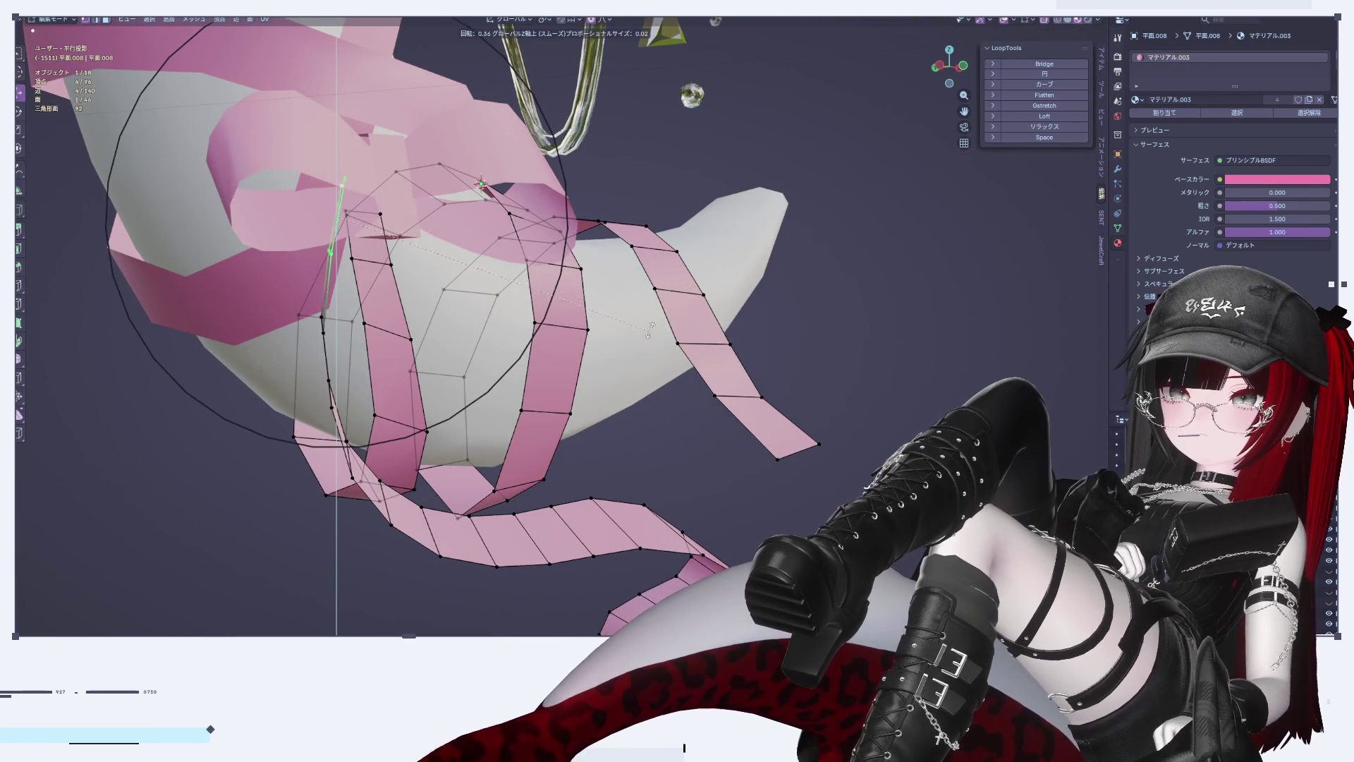
{"action": "left_click", "coordinate": [607, 381]}
Step: Move the ribbon face next to the bow to the right with proportional falloff
{"action": "mouse_move", "coordinate": [606, 381]}
{"action": "middle_mouse_down"}
{"action": "mouse_move", "coordinate": [435, 330]}
{"action": "mouse_move", "coordinate": [508, 282]}
{"action": "middle_mouse_up"}
{"action": "key", "text": "r"}
{"action": "key", "text": "y"}
{"action": "key", "text": "Escape"}
{"action": "key", "text": "Tab"}
{"action": "scroll", "coordinate": [480, 352], "scroll_direction": "up", "scroll_amount": 5}
{"action": "key", "text": "Tab"}
{"action": "scroll", "coordinate": [522, 233], "scroll_direction": "up", "scroll_amount": 3}
{"action": "left_click", "coordinate": [537, 219]}
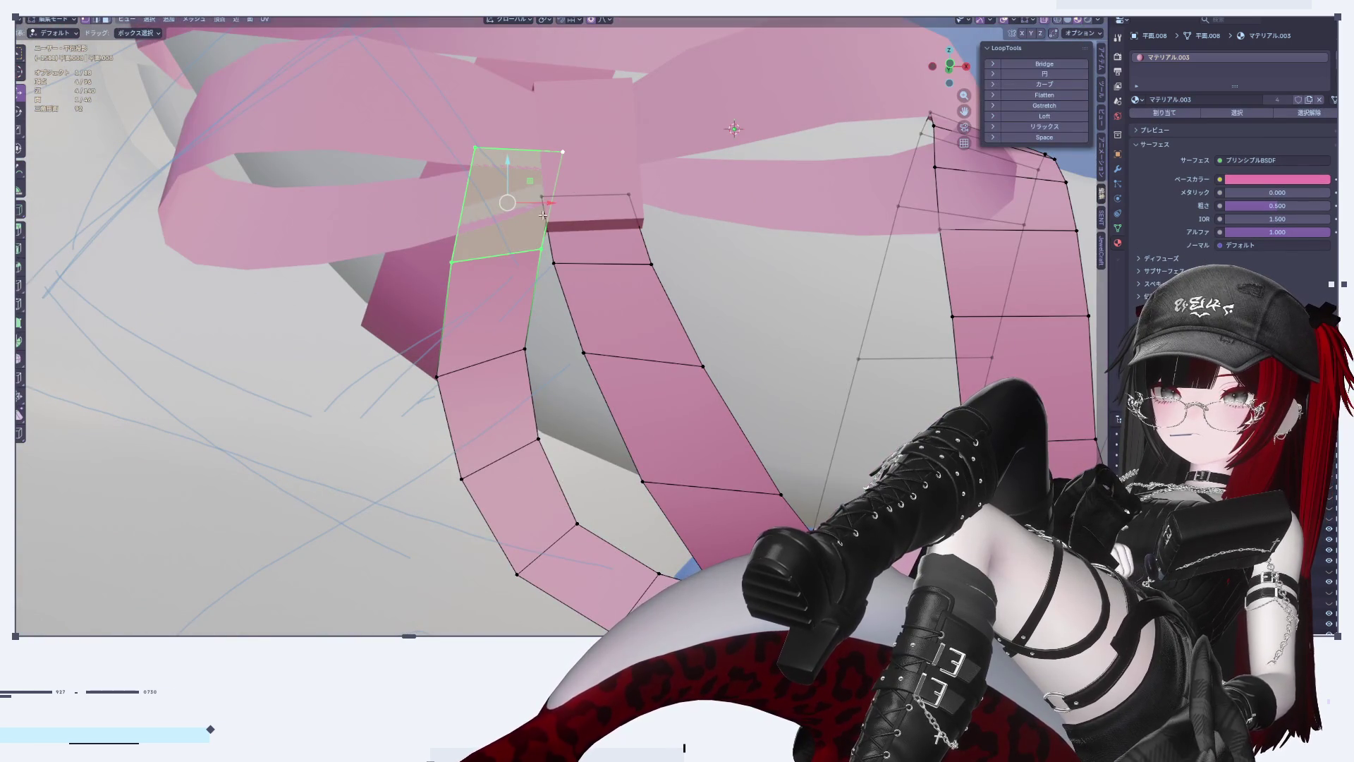
{"action": "key", "text": "g"}
{"action": "left_click", "coordinate": [599, 212]}
{"action": "key", "text": "Tab"}
{"action": "scroll", "coordinate": [645, 367], "scroll_direction": "down", "scroll_amount": 5}
{"action": "mouse_move", "coordinate": [645, 367]}
{"action": "middle_mouse_down"}
{"action": "mouse_move", "coordinate": [687, 409]}
{"action": "mouse_move", "coordinate": [734, 385]}
{"action": "middle_mouse_up"}
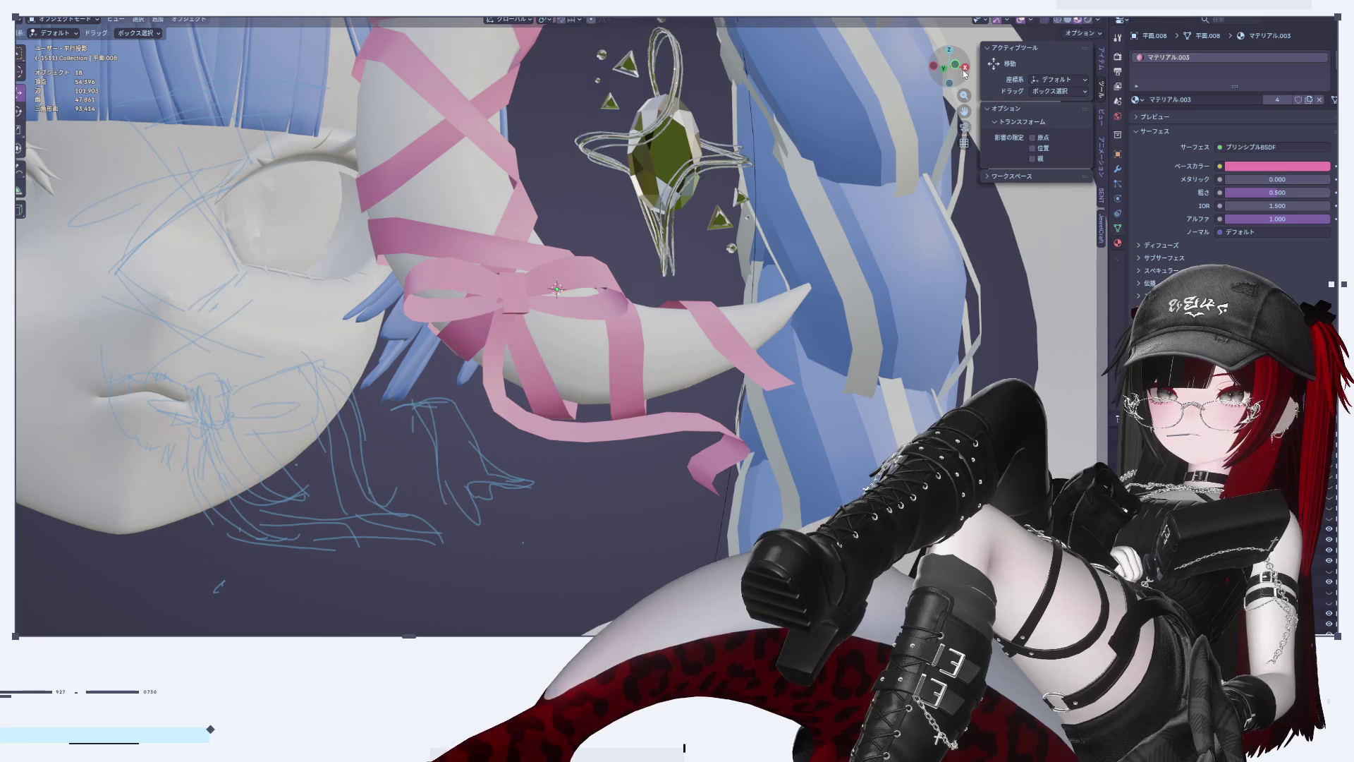
Step: Add a Catmull-Clark Subdivision Surface modifier to the pink ribbon
{"action": "left_click", "coordinate": [964, 71]}
{"action": "scroll", "coordinate": [852, 319], "scroll_direction": "up", "scroll_amount": 5}
{"action": "scroll", "coordinate": [618, 415], "scroll_direction": "up", "scroll_amount": 2}
{"action": "left_click", "coordinate": [675, 433]}
{"action": "scroll", "coordinate": [675, 433], "scroll_direction": "up", "scroll_amount": 2}
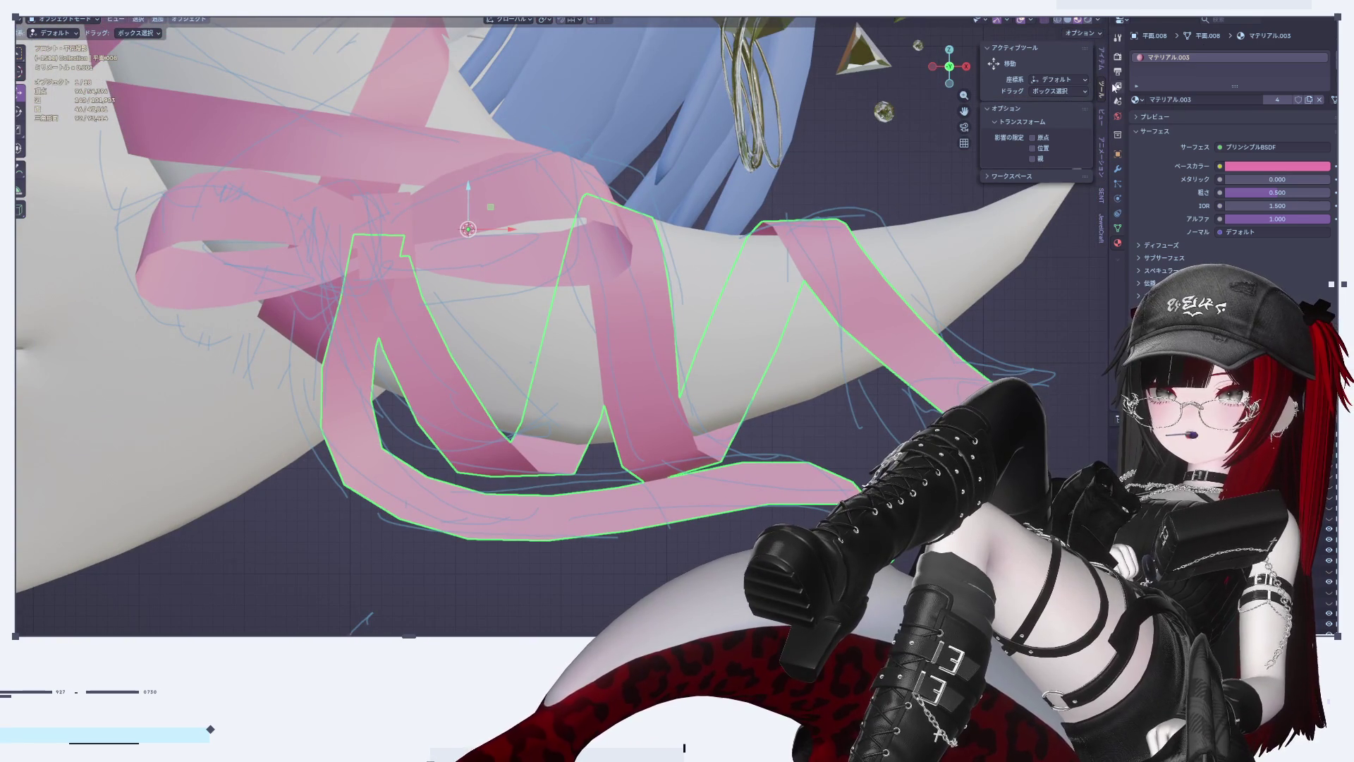
{"action": "left_click", "coordinate": [1118, 169]}
{"action": "left_click", "coordinate": [1176, 46]}
{"action": "mouse_move", "coordinate": [1179, 58]}
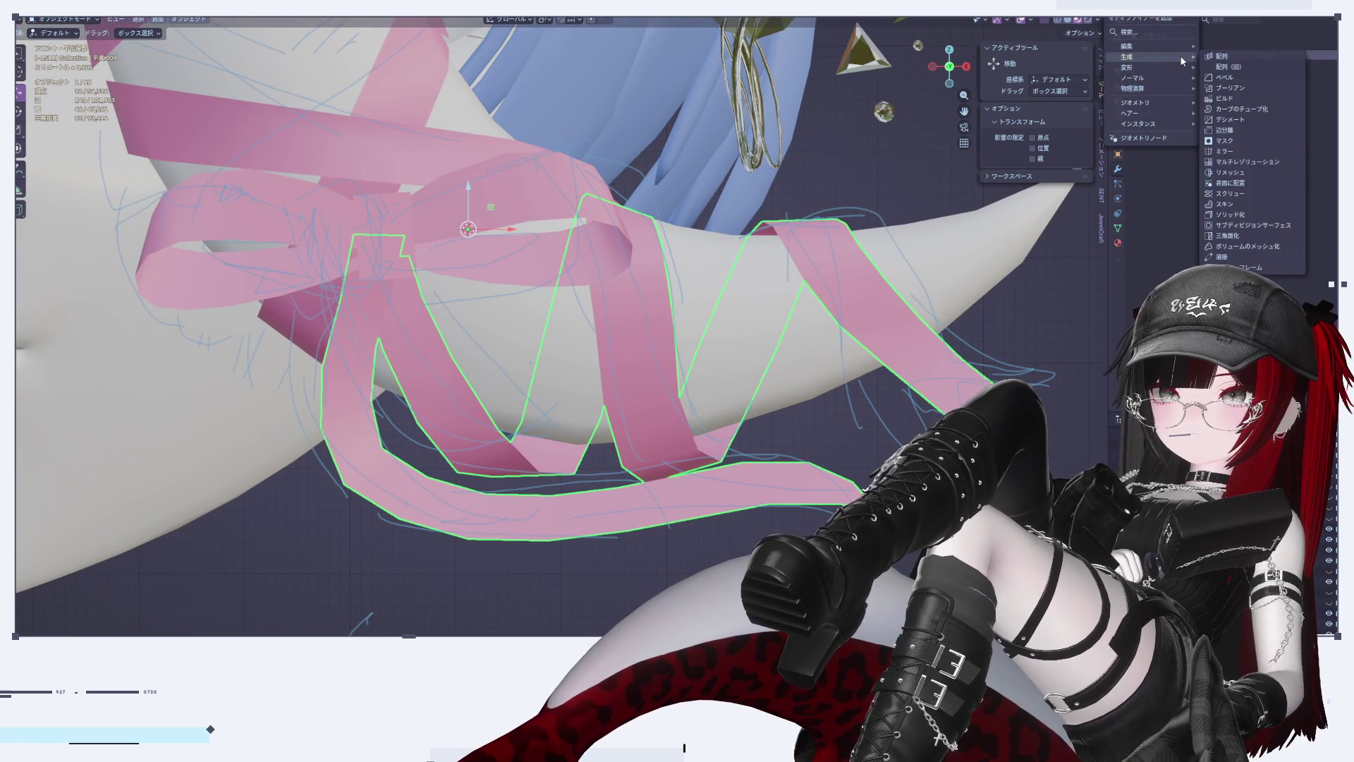
{"action": "left_click", "coordinate": [1276, 225]}
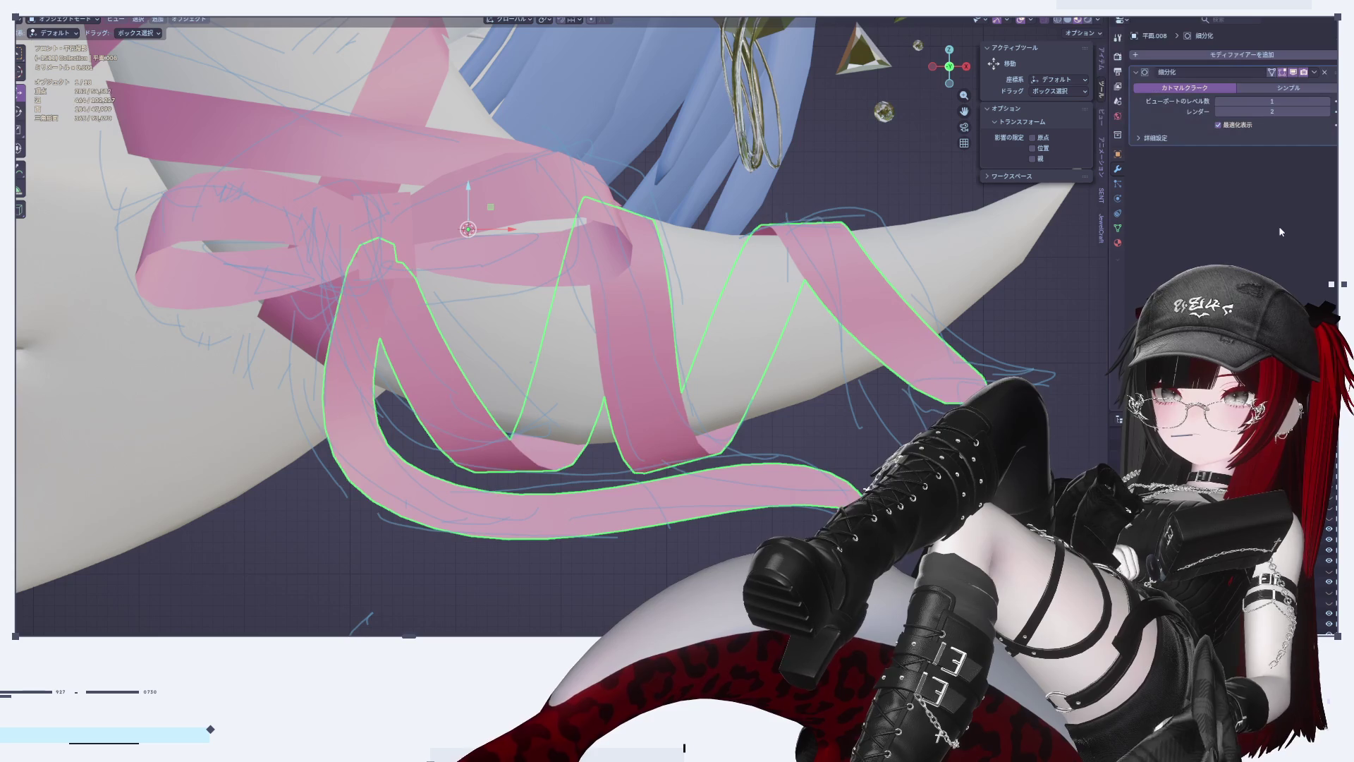
{"action": "middle_click_drag", "start_coordinate": [879, 459], "coordinate": [878, 441], "text": "shift"}
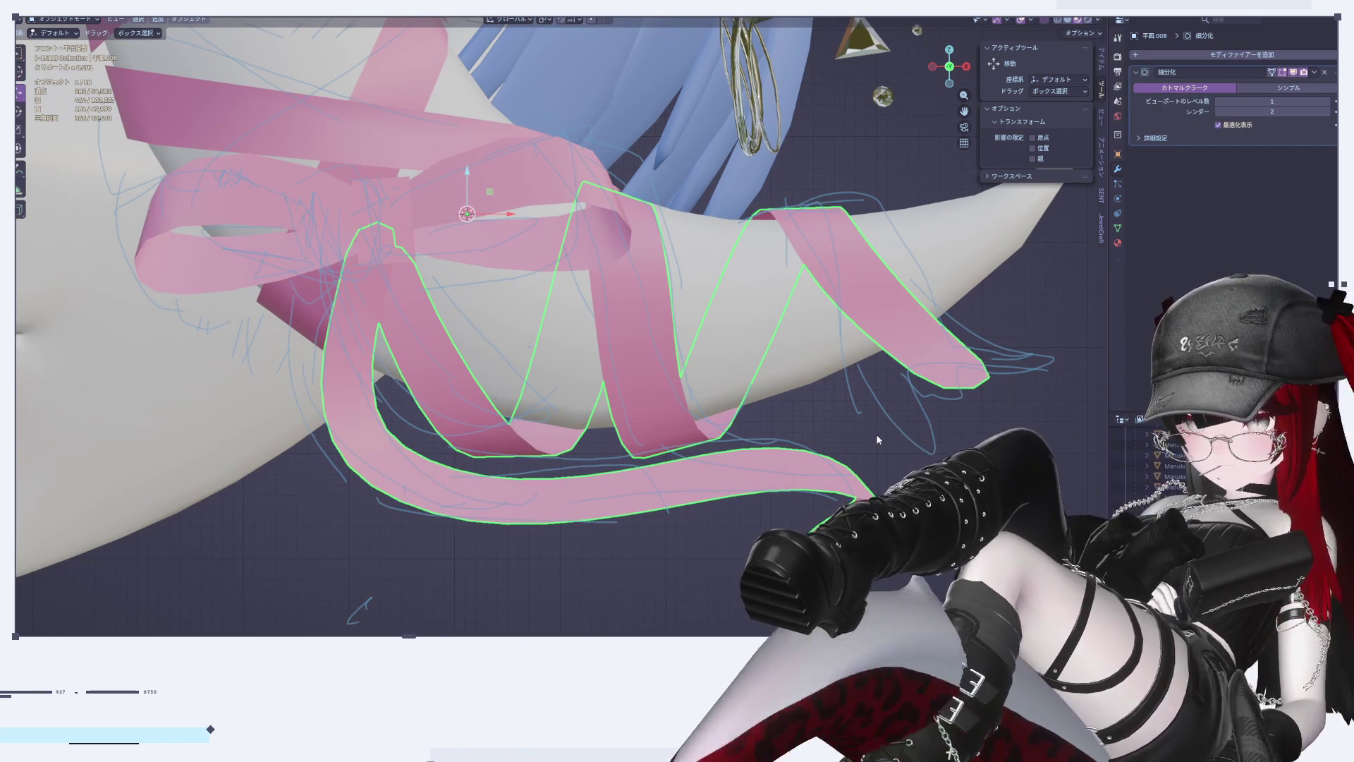
{"action": "key", "text": "Tab"}
{"action": "key", "text": "Tab"}
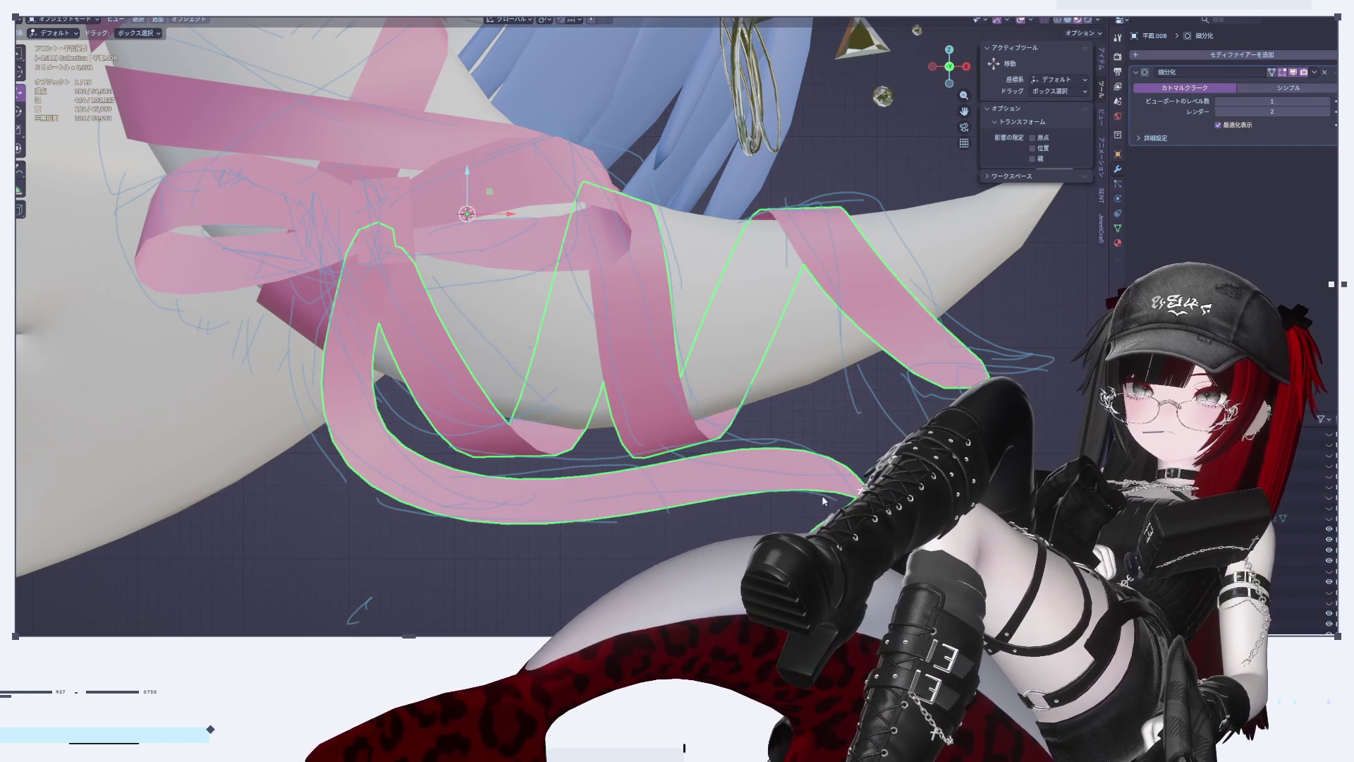
{"action": "scroll", "coordinate": [801, 509], "scroll_direction": "down", "scroll_amount": 8}
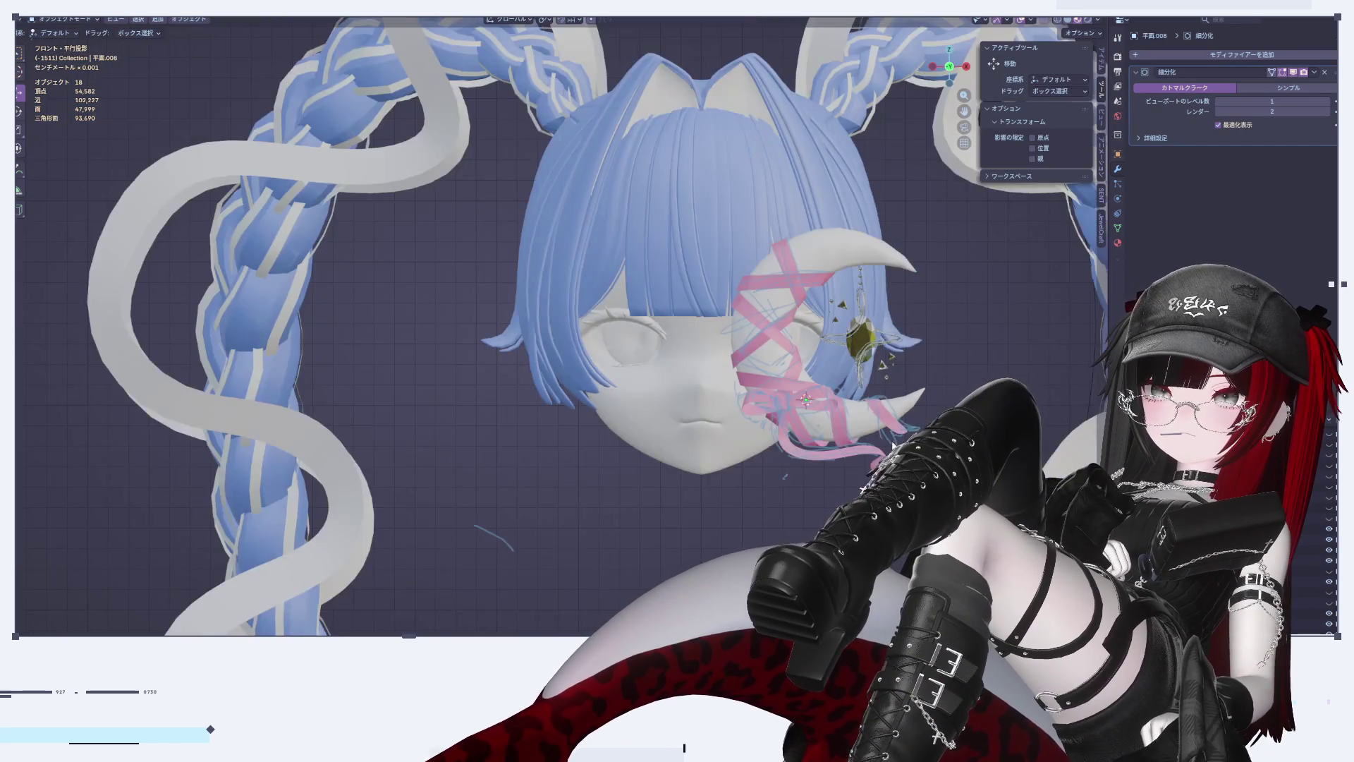
Step: In Edit Mode, stretch the selected tail strand about 1.28 times along the X axis
{"action": "scroll", "coordinate": [740, 407], "scroll_direction": "up", "scroll_amount": 5}
{"action": "key", "text": "Tab"}
{"action": "scroll", "coordinate": [768, 468], "scroll_direction": "up", "scroll_amount": 3}
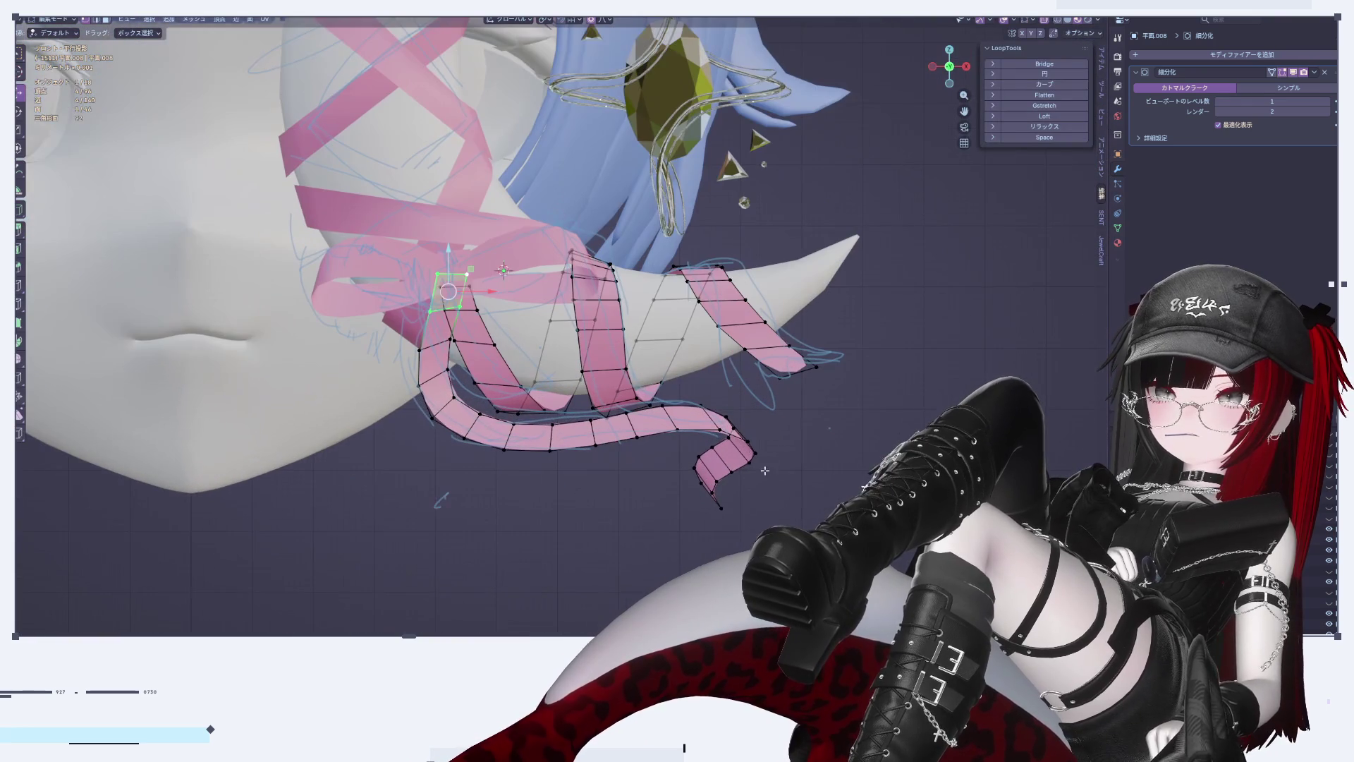
{"action": "key", "text": "Tab"}
{"action": "scroll", "coordinate": [709, 457], "scroll_direction": "down", "scroll_amount": 5}
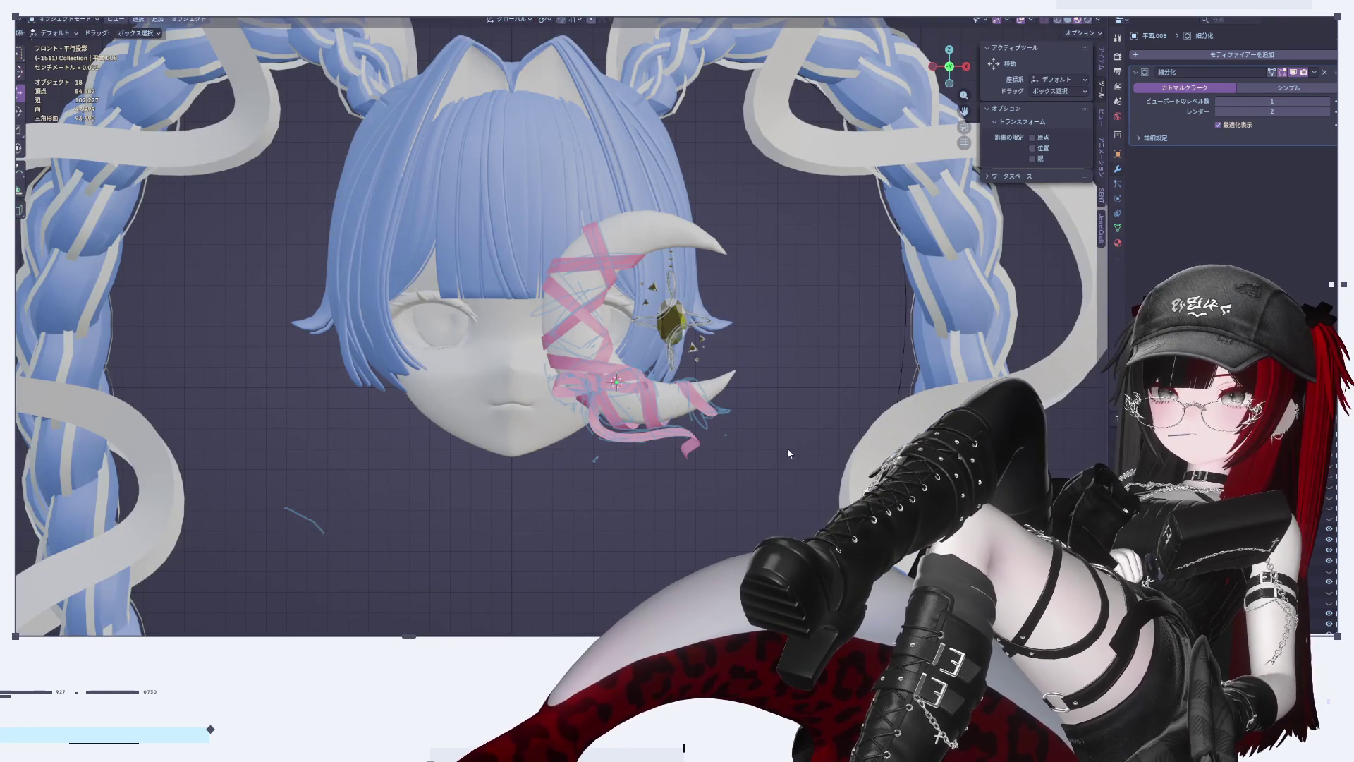
{"action": "key", "text": "Tab"}
{"action": "scroll", "coordinate": [741, 433], "scroll_direction": "up", "scroll_amount": 3}
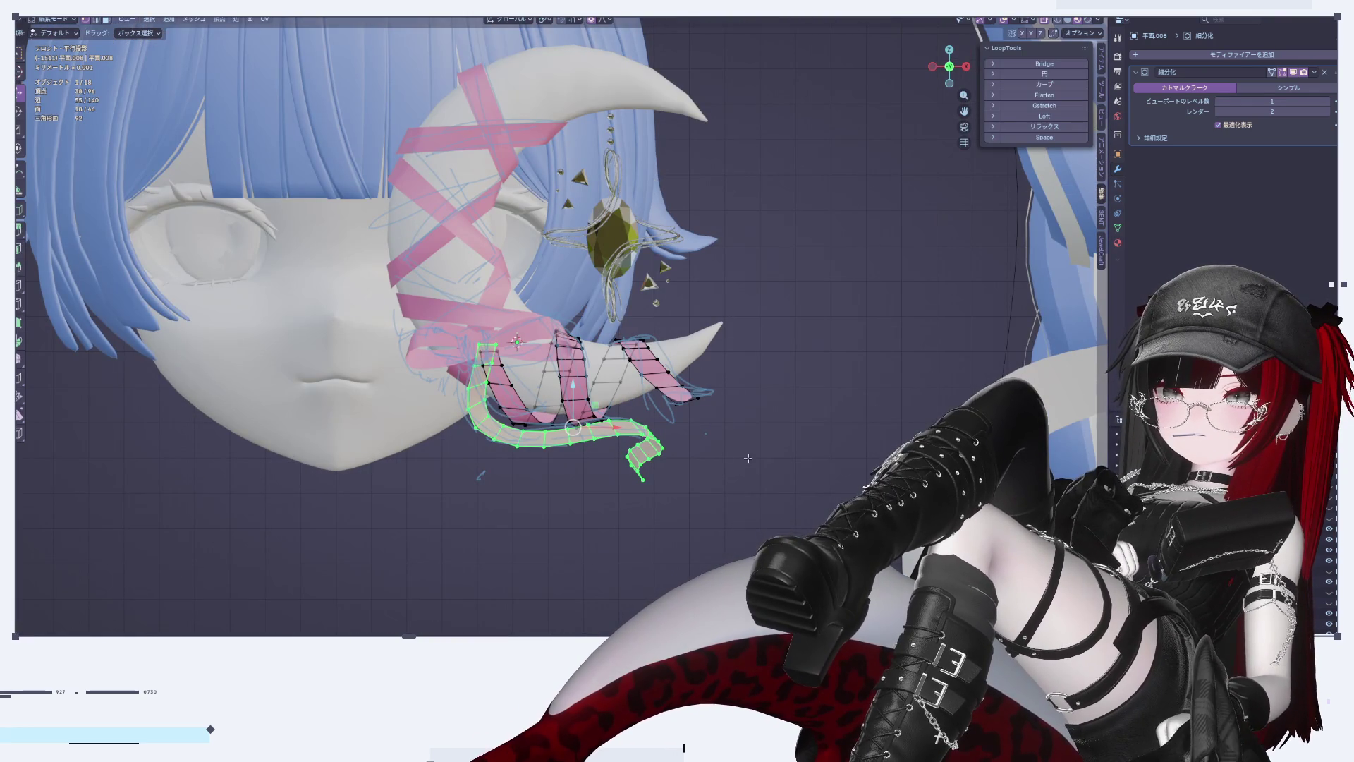
{"action": "key", "text": "s"}
{"action": "key", "text": "x"}
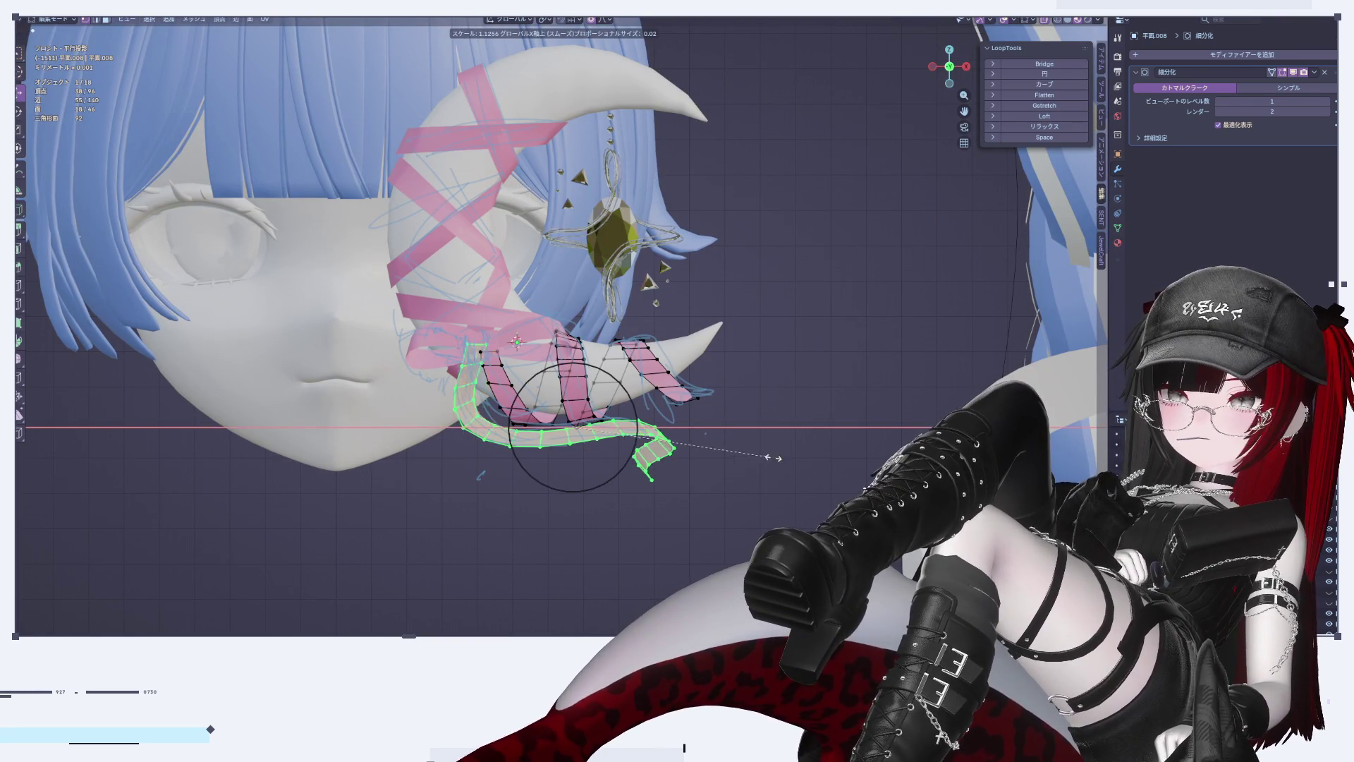
{"action": "left_click", "coordinate": [800, 455]}
Step: Shift the tail strand sideways along X, then return to Object Mode
{"action": "key", "text": "Tab"}
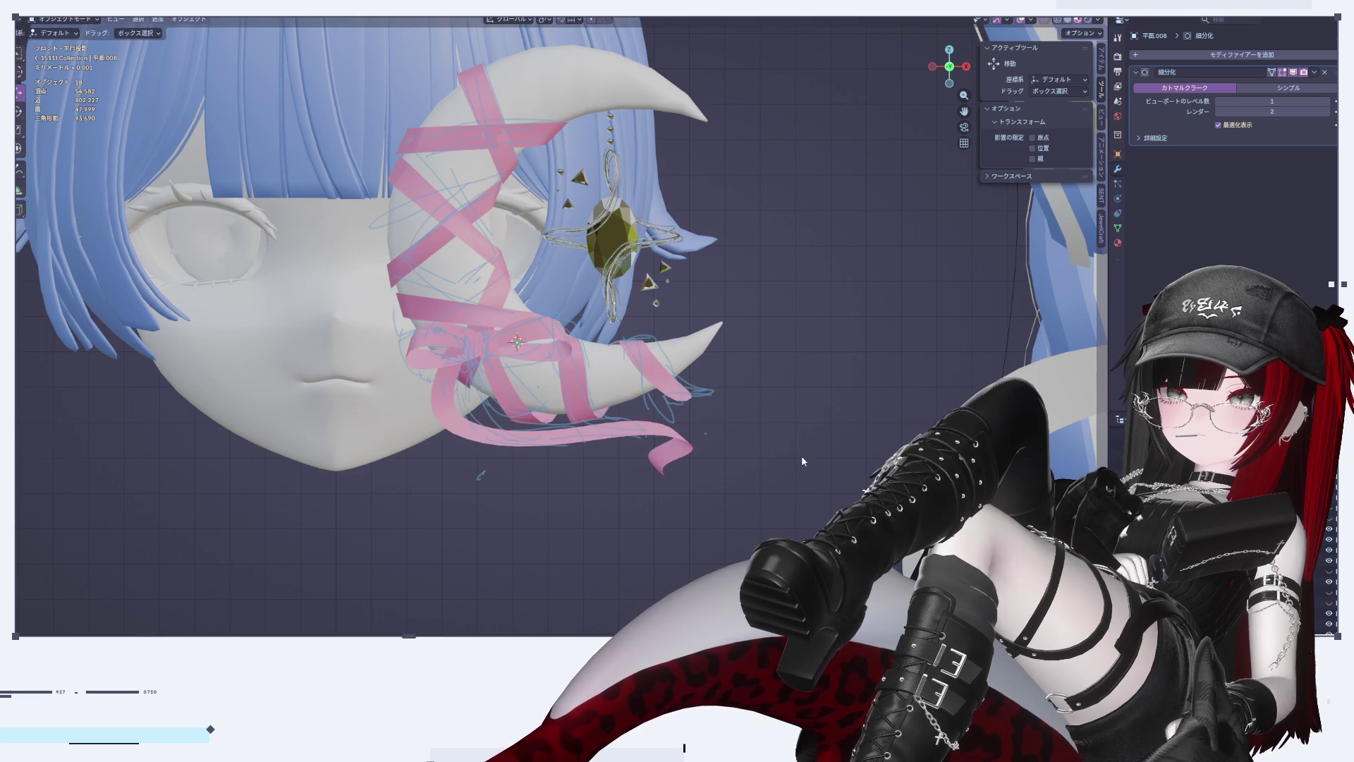
{"action": "key", "text": "Tab"}
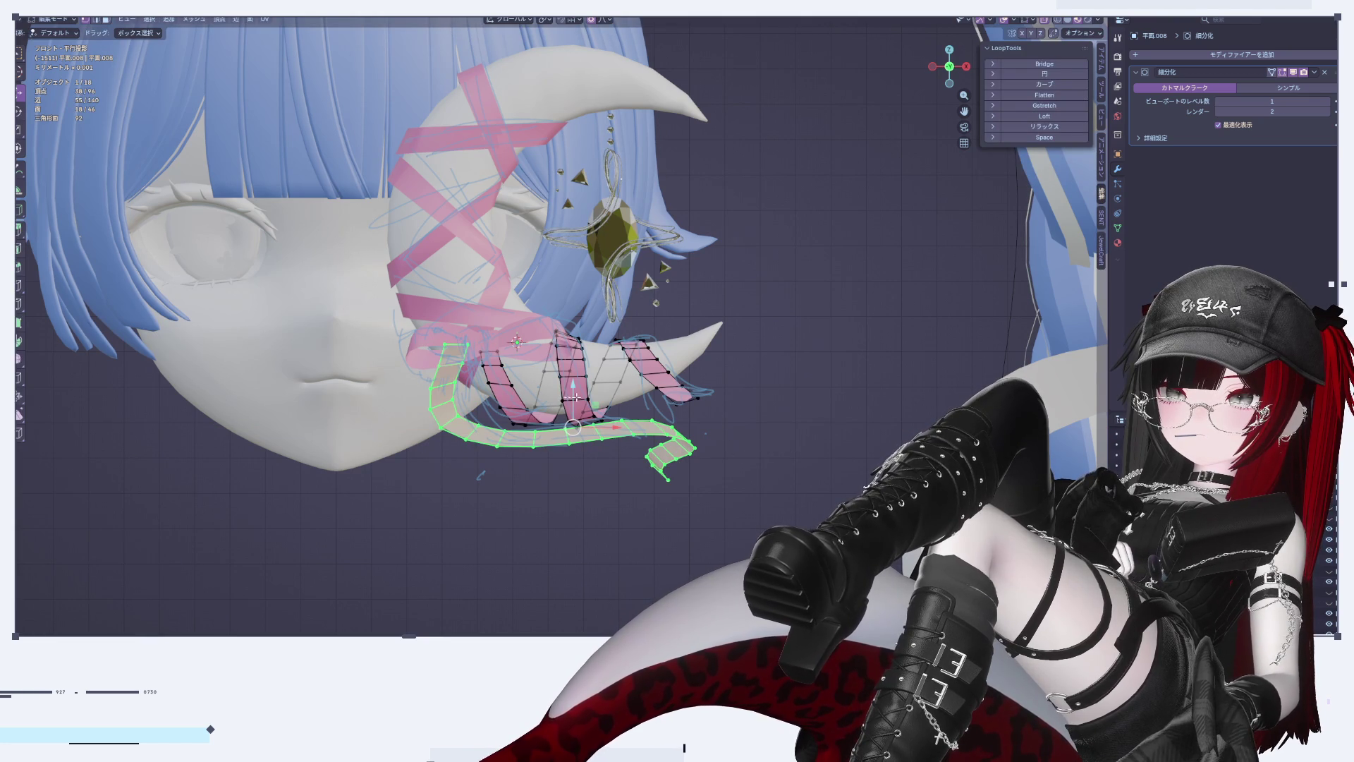
{"action": "key", "text": "s"}
{"action": "key", "text": "x"}
{"action": "left_click", "coordinate": [624, 436]}
{"action": "key", "text": "Tab"}
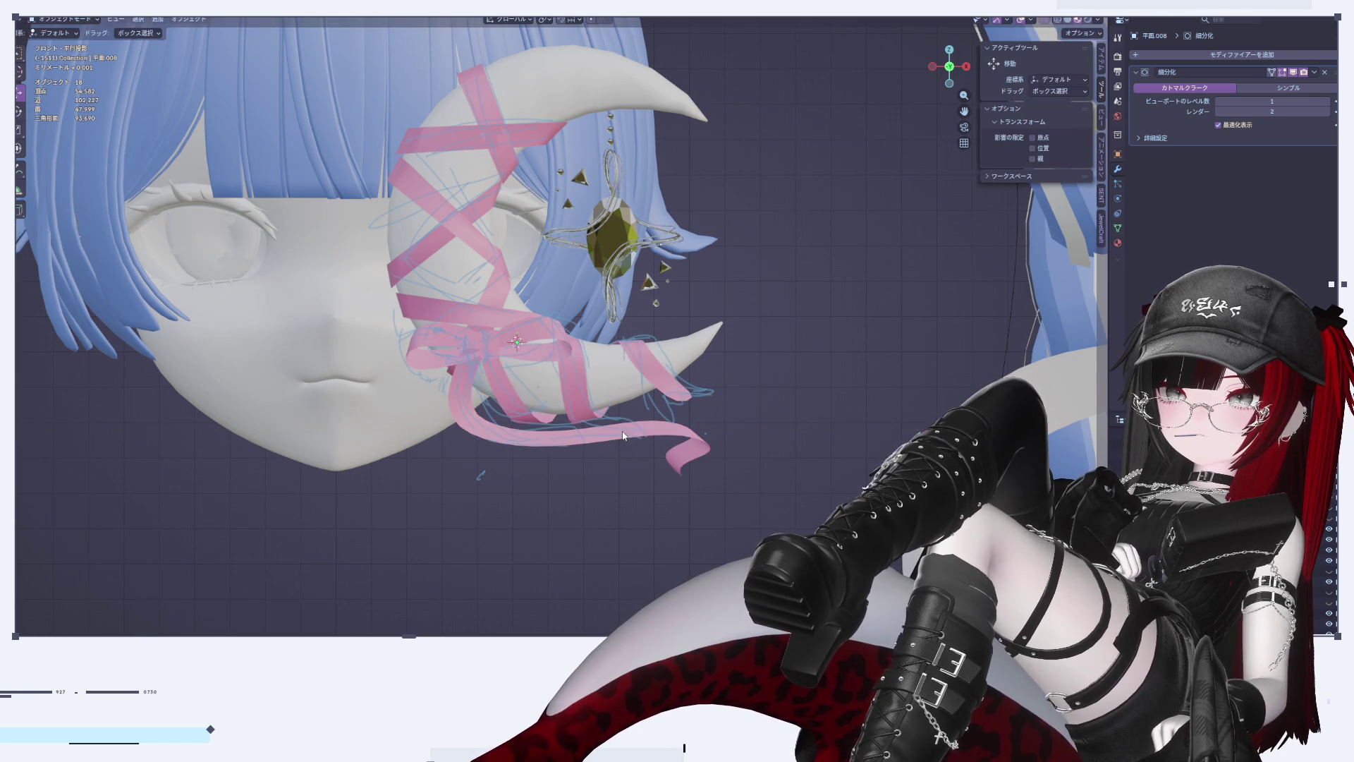
{"action": "scroll", "coordinate": [850, 366], "scroll_direction": "down", "scroll_amount": 5}
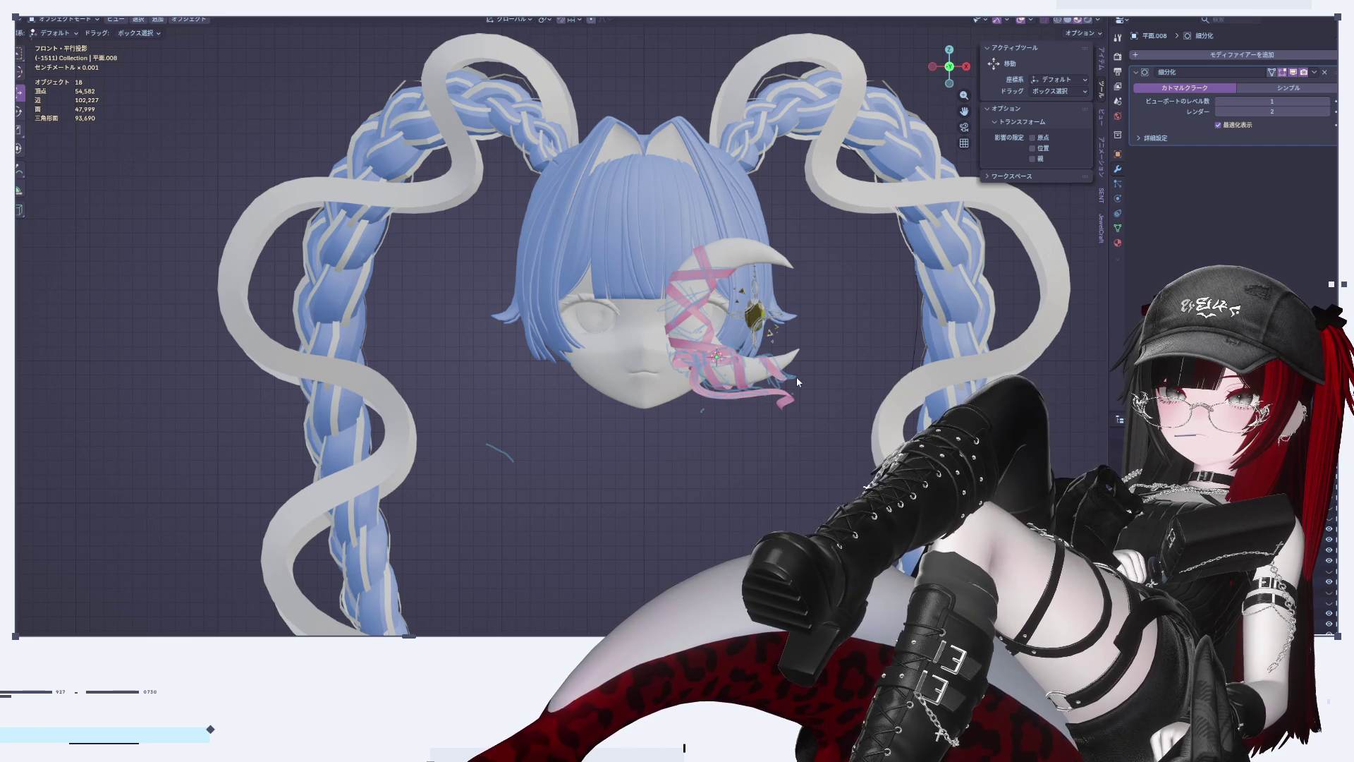
{"action": "scroll", "coordinate": [794, 377], "scroll_direction": "up", "scroll_amount": 7}
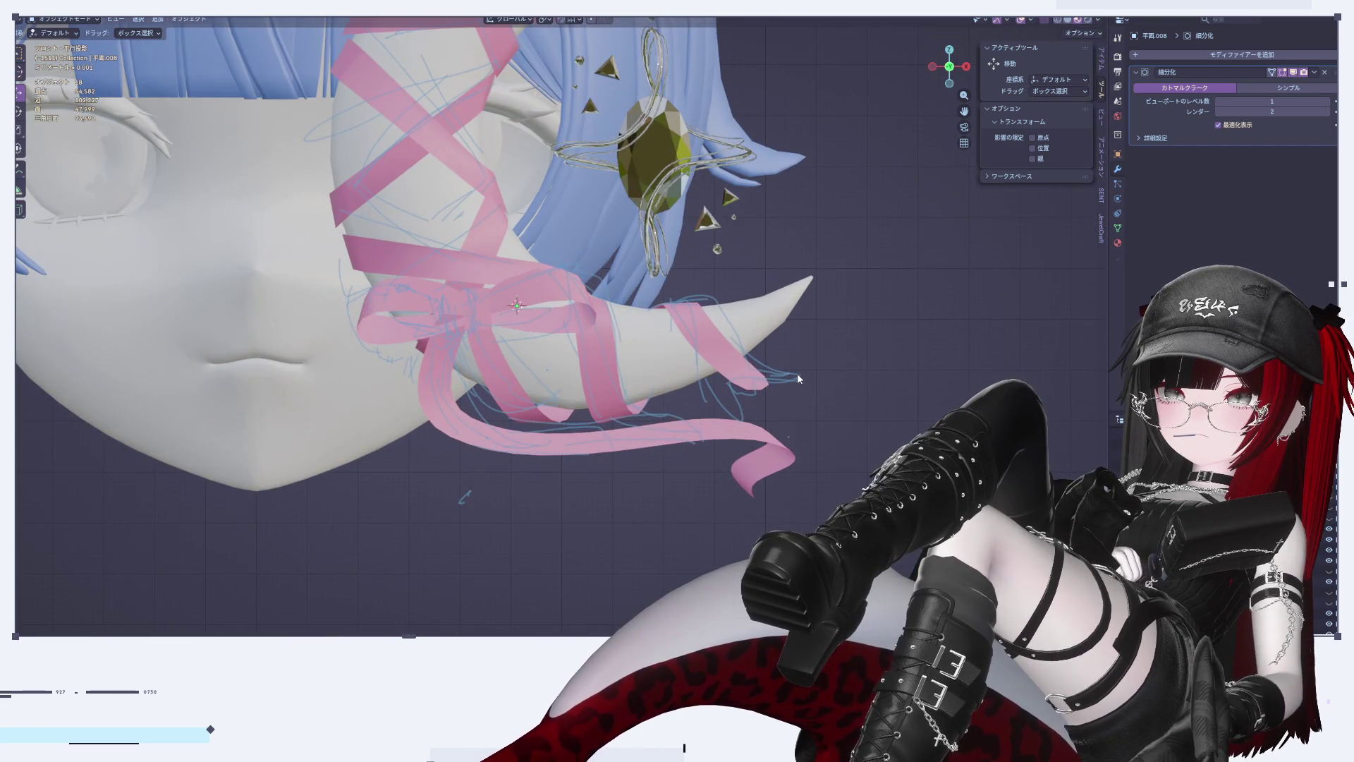
Step: Apply the ribbon's Subdivision Surface modifier from the modifier dropdown
{"action": "scroll", "coordinate": [790, 381], "scroll_direction": "up", "scroll_amount": 3}
{"action": "key", "text": "Tab"}
{"action": "scroll", "coordinate": [737, 523], "scroll_direction": "up", "scroll_amount": 1}
{"action": "middle_click_drag", "start_coordinate": [737, 522], "coordinate": [744, 520], "text": "shift"}
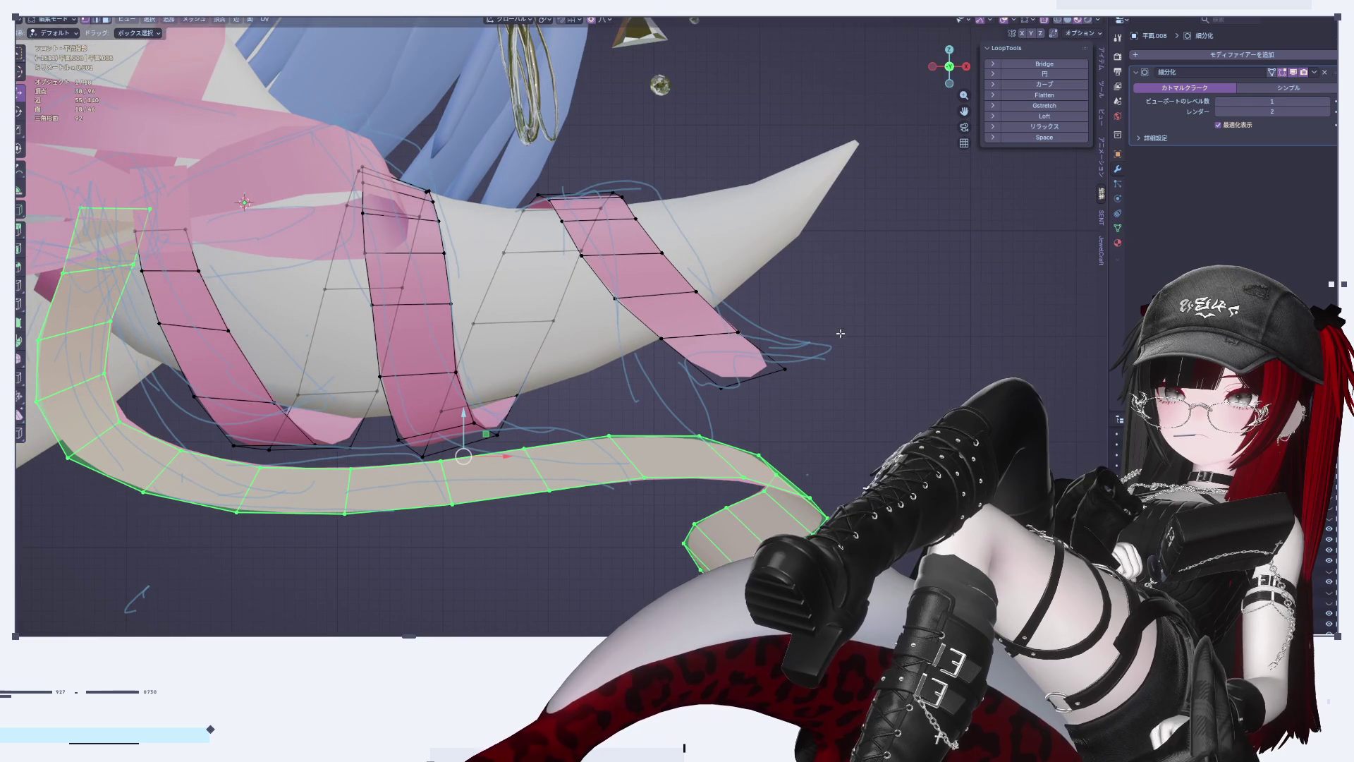
{"action": "key", "text": "Tab"}
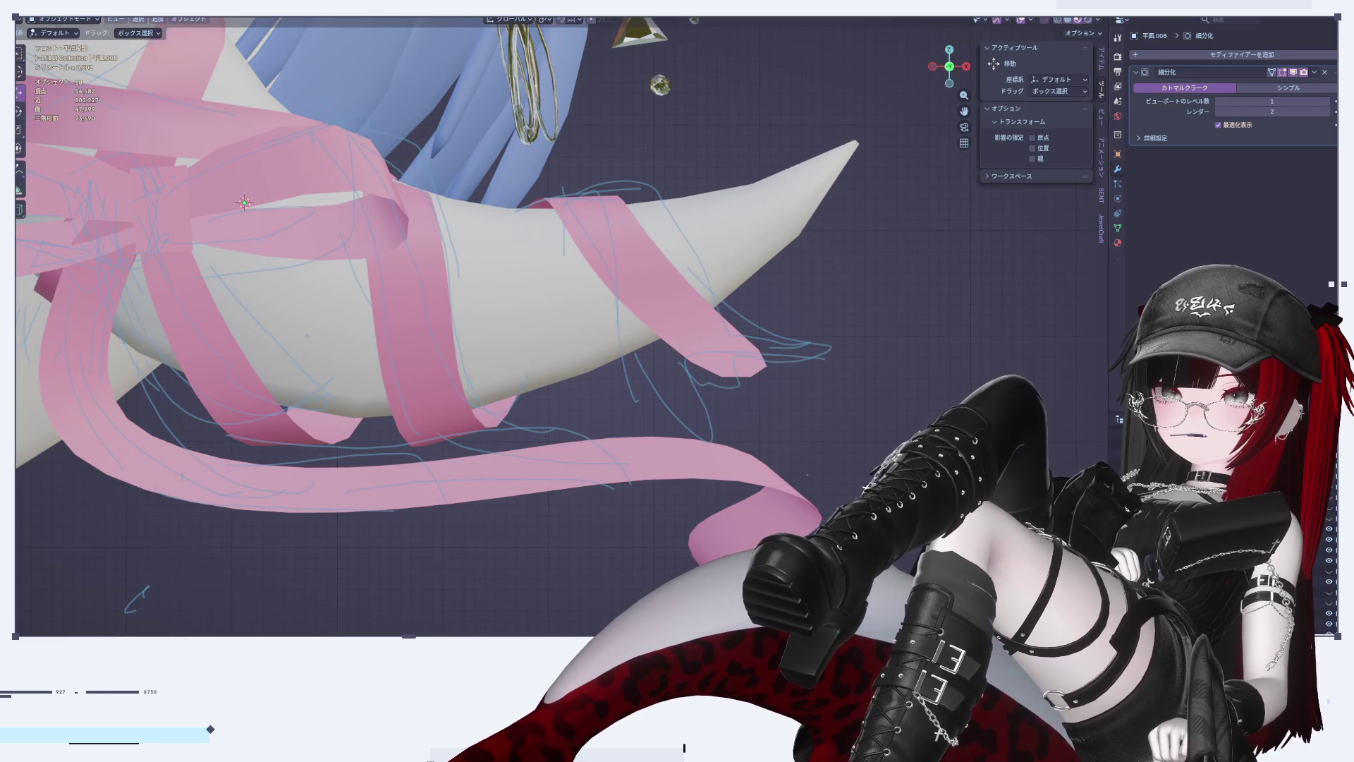
{"action": "left_click", "coordinate": [1314, 72]}
{"action": "left_click", "coordinate": [1294, 88]}
{"action": "left_click", "coordinate": [757, 363]}
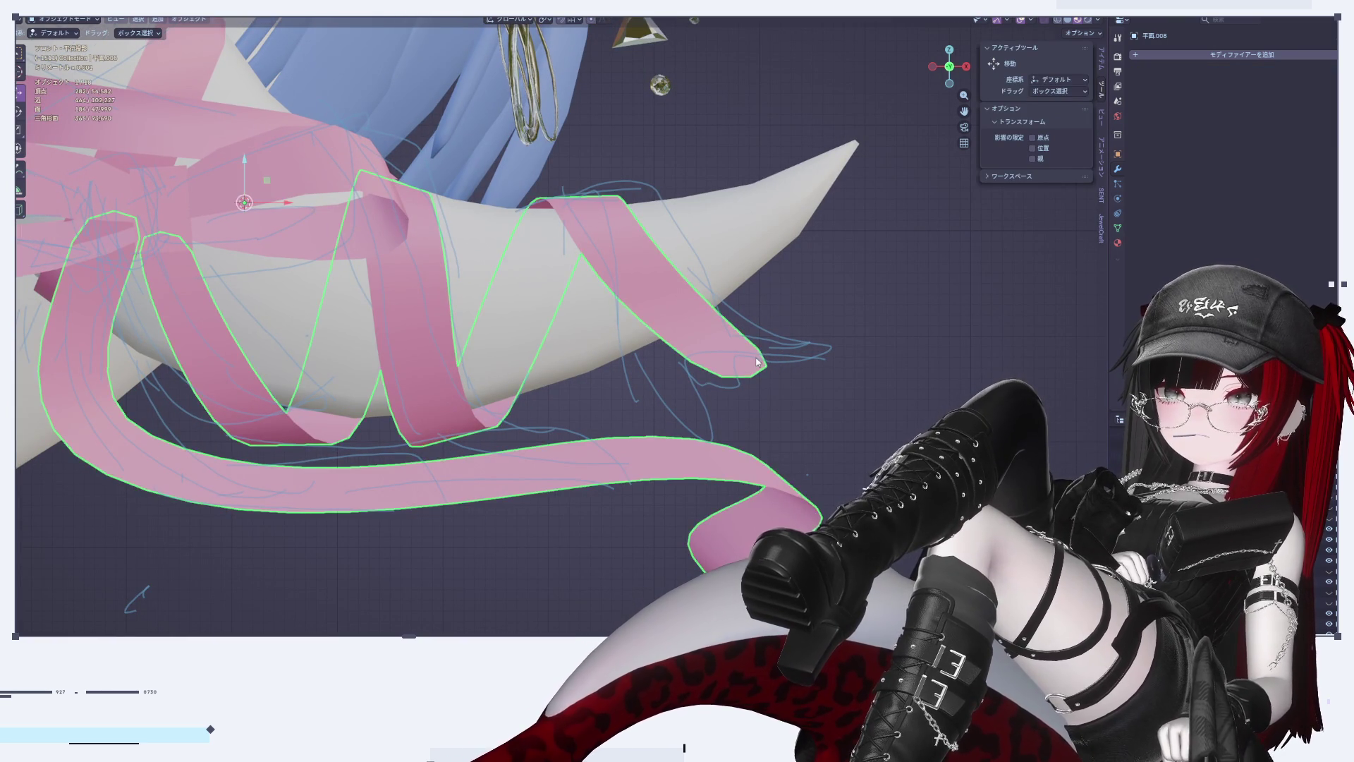
Step: Enter Edit Mode on the ribbon and select the upper ribbon's end edge
{"action": "mouse_move", "coordinate": [668, 382]}
{"action": "middle_mouse_down"}
{"action": "mouse_move", "coordinate": [701, 325]}
{"action": "mouse_move", "coordinate": [727, 371]}
{"action": "middle_mouse_up"}
{"action": "key", "text": "Tab"}
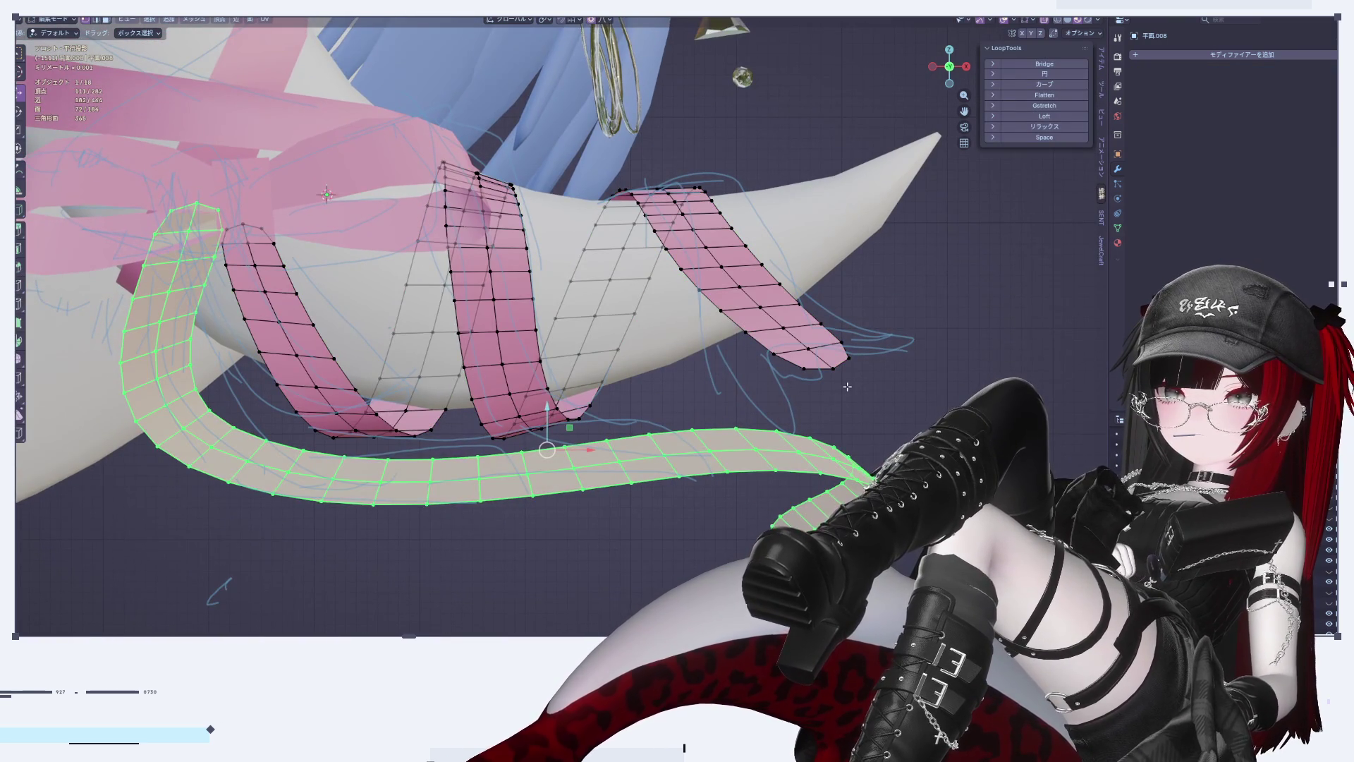
{"action": "key", "text": "KP_4"}
{"action": "left_click", "coordinate": [832, 362]}
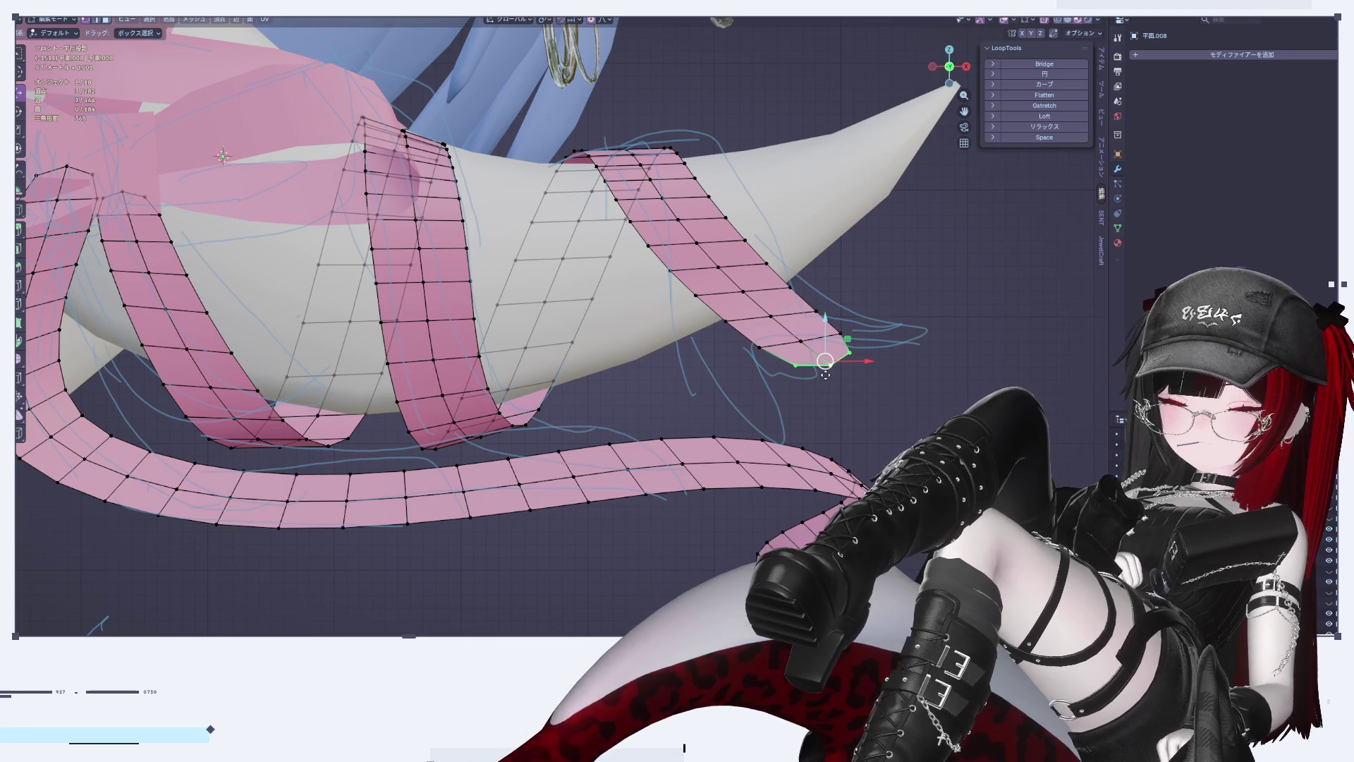
Step: Dissolve the wrapping ribbon's lengthwise middle edges, undoing an accidental face deletion
{"action": "key", "text": "g"}
{"action": "key", "text": "Escape"}
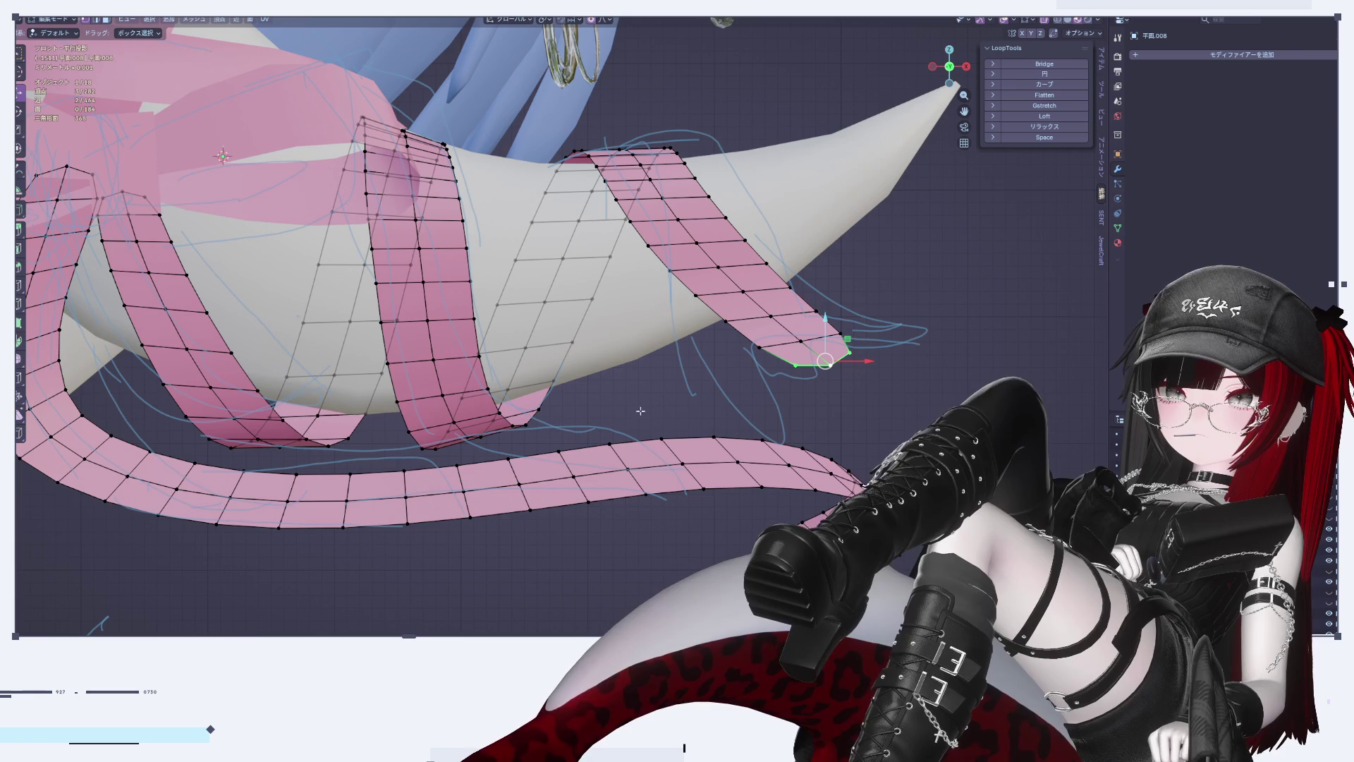
{"action": "key", "text": "x"}
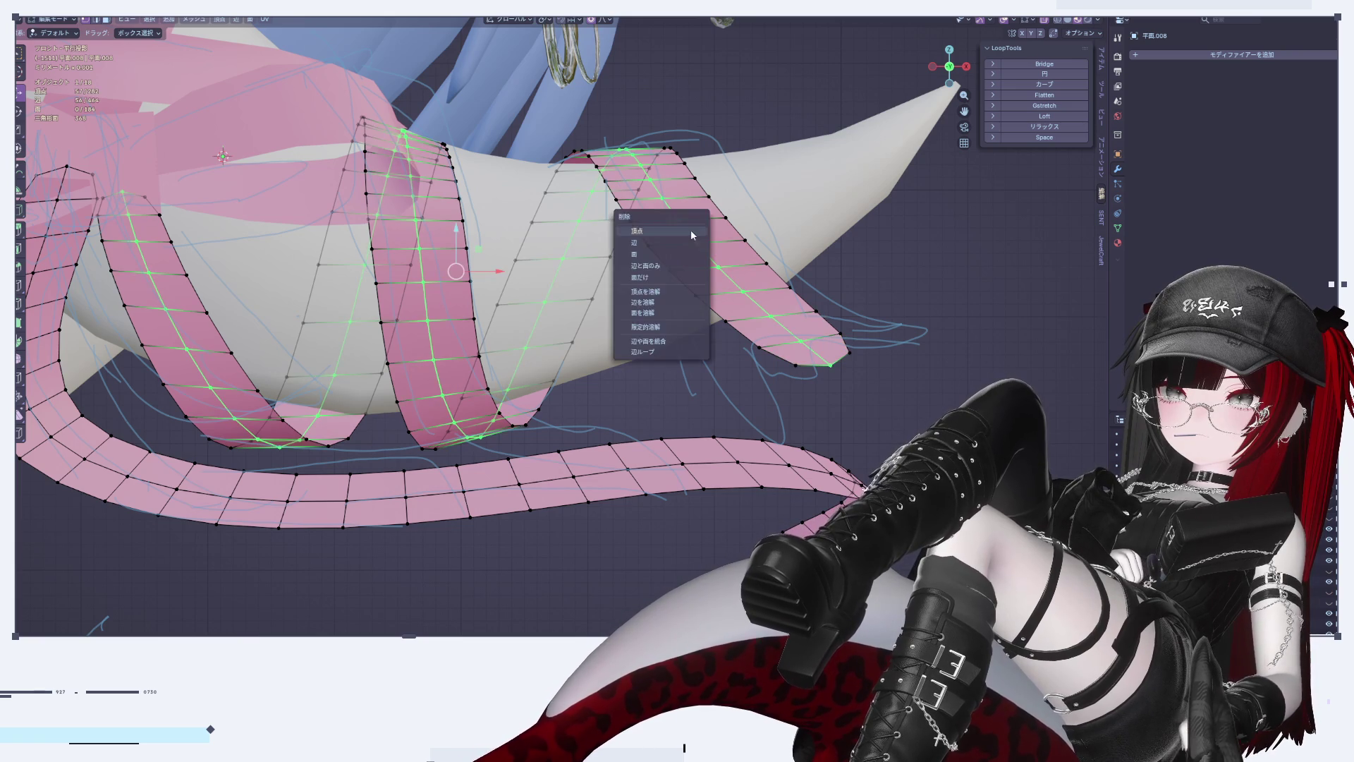
{"action": "left_click", "coordinate": [691, 230]}
{"action": "key", "text": "ctrl+z"}
{"action": "key", "text": "x"}
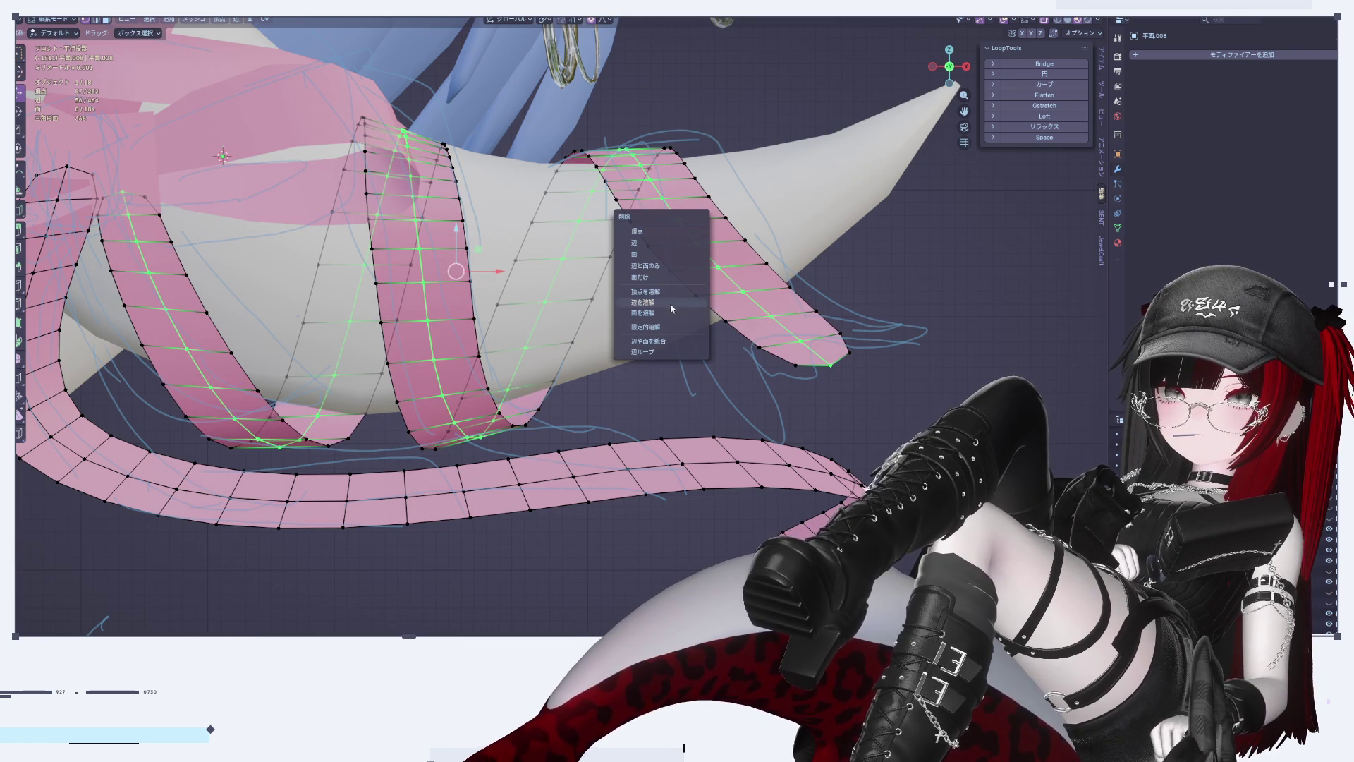
{"action": "left_click", "coordinate": [658, 301]}
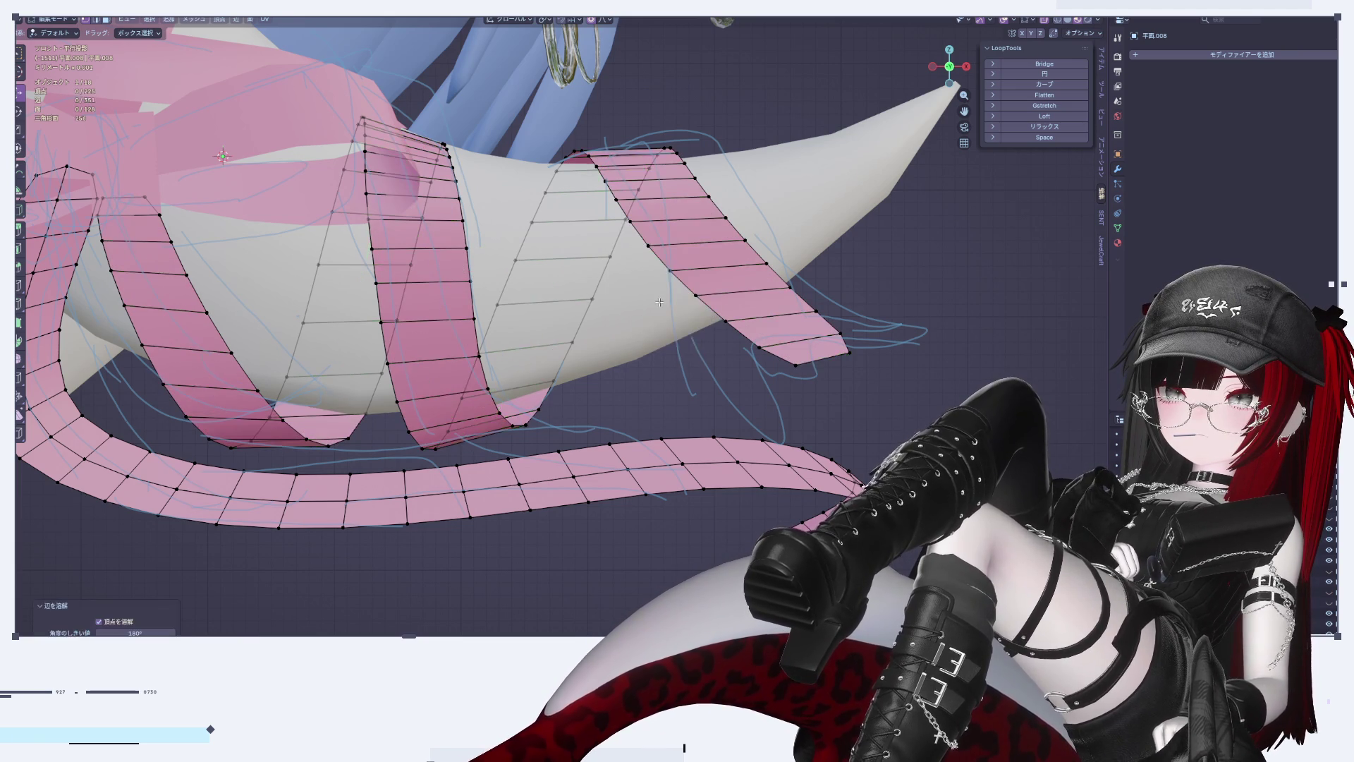
Step: Dissolve the tail ribbon's middle edge loop and zoom in on the ribbon end
{"action": "middle_click_drag", "start_coordinate": [563, 459], "coordinate": [660, 443], "text": "shift"}
{"action": "key", "text": "x"}
{"action": "left_click", "coordinate": [704, 459]}
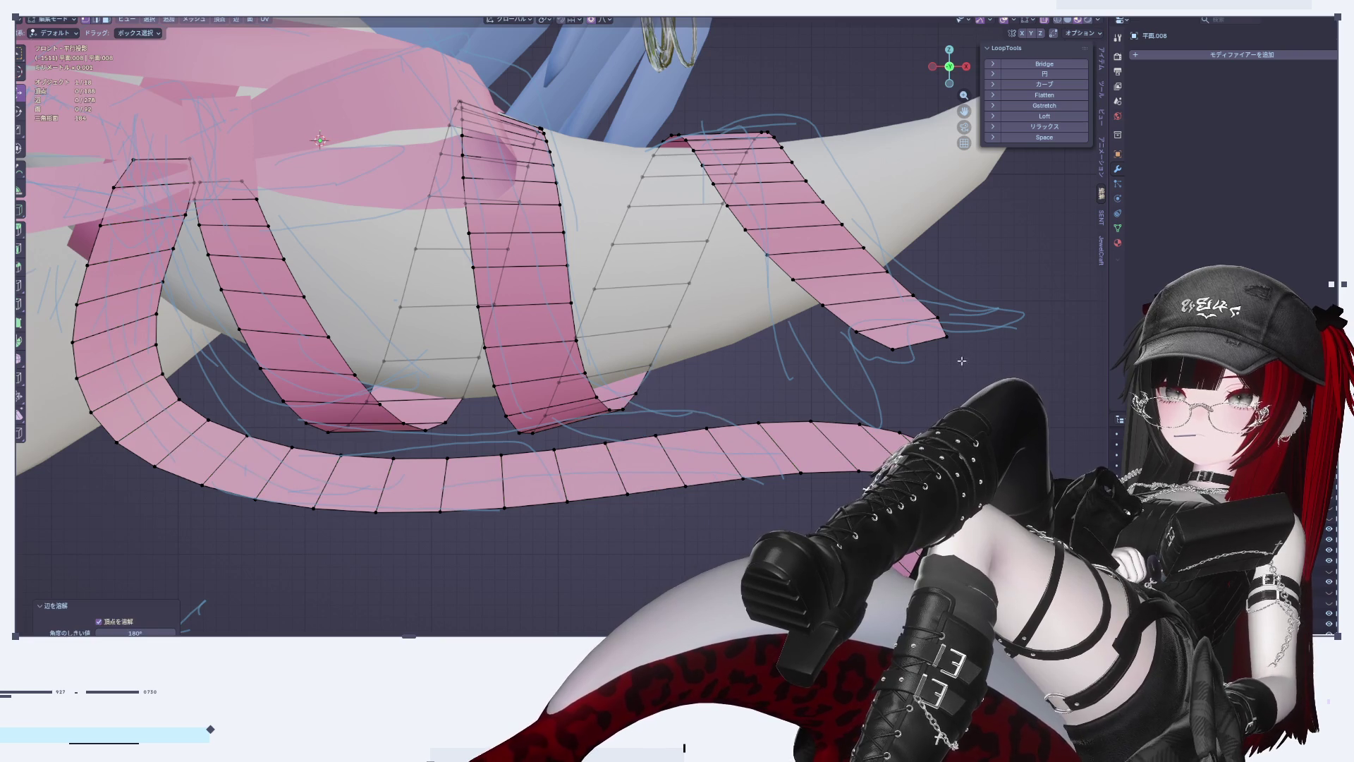
{"action": "mouse_move", "coordinate": [961, 360]}
{"action": "middle_mouse_down", "text": "shift"}
{"action": "mouse_move", "coordinate": [835, 387]}
{"action": "mouse_move", "coordinate": [792, 362]}
{"action": "middle_mouse_up", "text": "shift"}
{"action": "scroll", "coordinate": [836, 386], "scroll_direction": "up", "scroll_amount": 1}
{"action": "scroll", "coordinate": [839, 347], "scroll_direction": "up", "scroll_amount": 2}
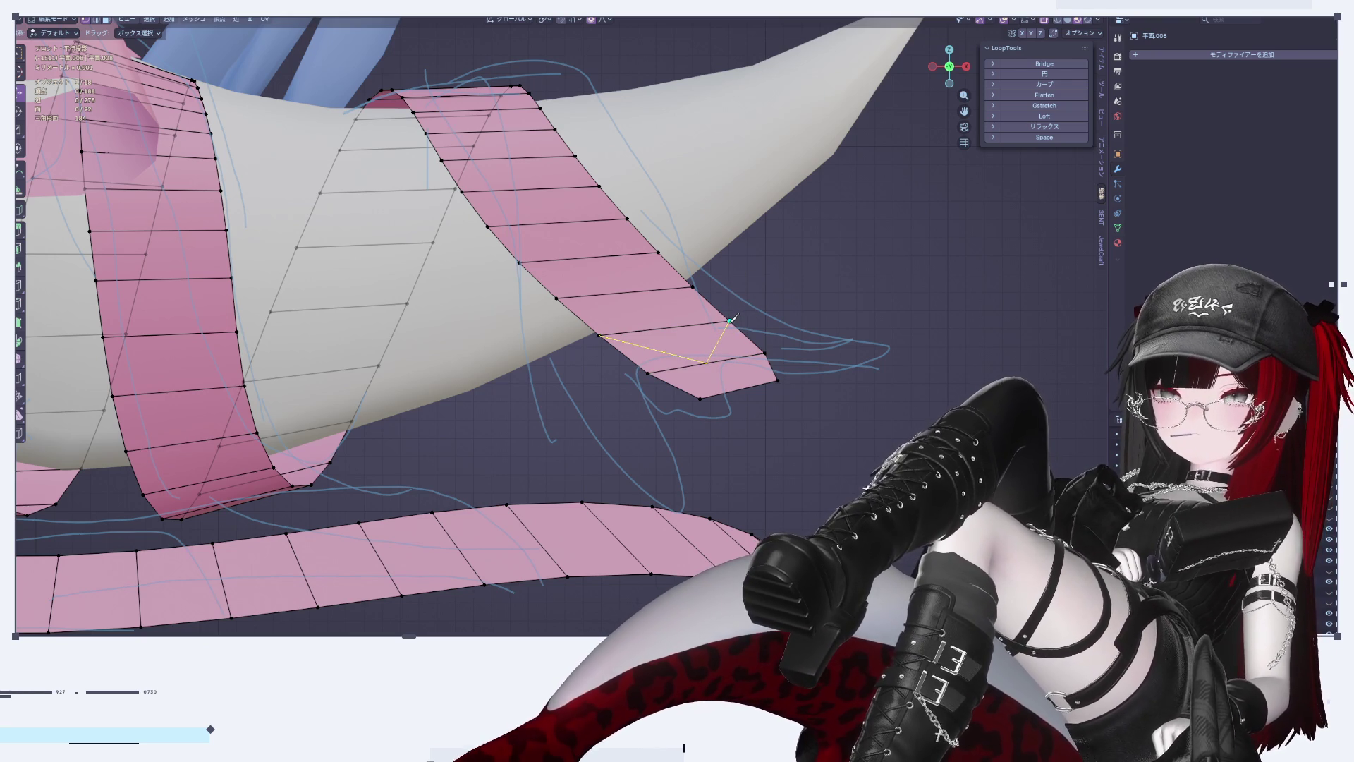
Step: Knife a V-shaped cut into the ribbon end and delete its end edge, leaving a notch
{"action": "key", "text": "Return"}
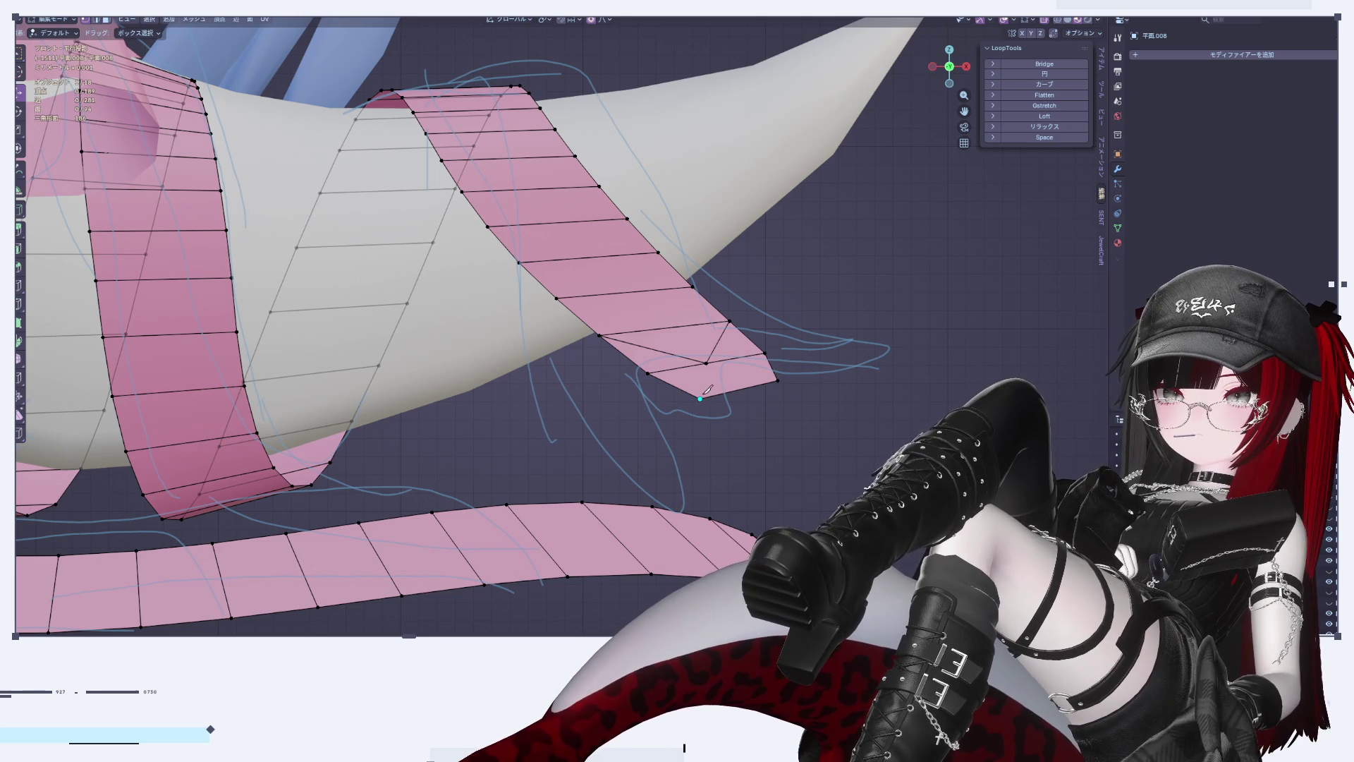
{"action": "left_click", "coordinate": [707, 362]}
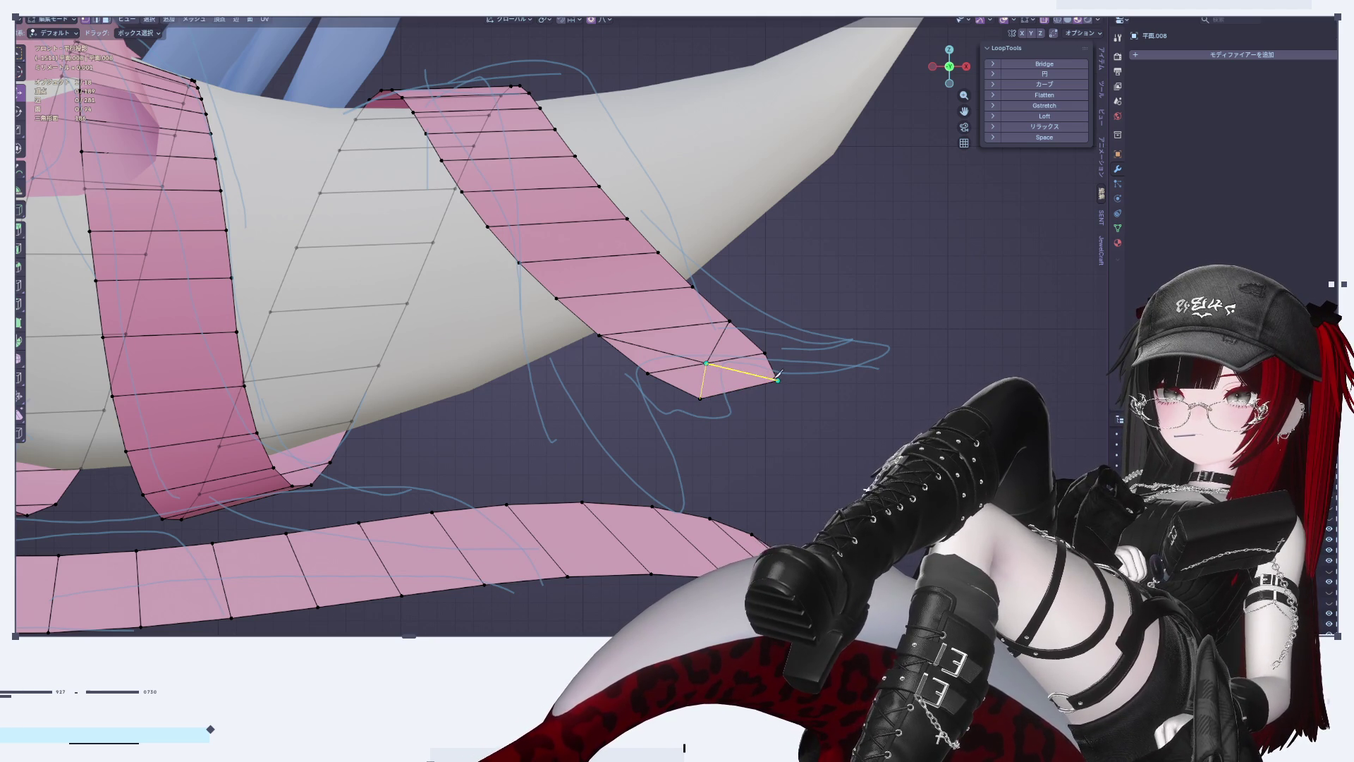
{"action": "left_click", "coordinate": [777, 381]}
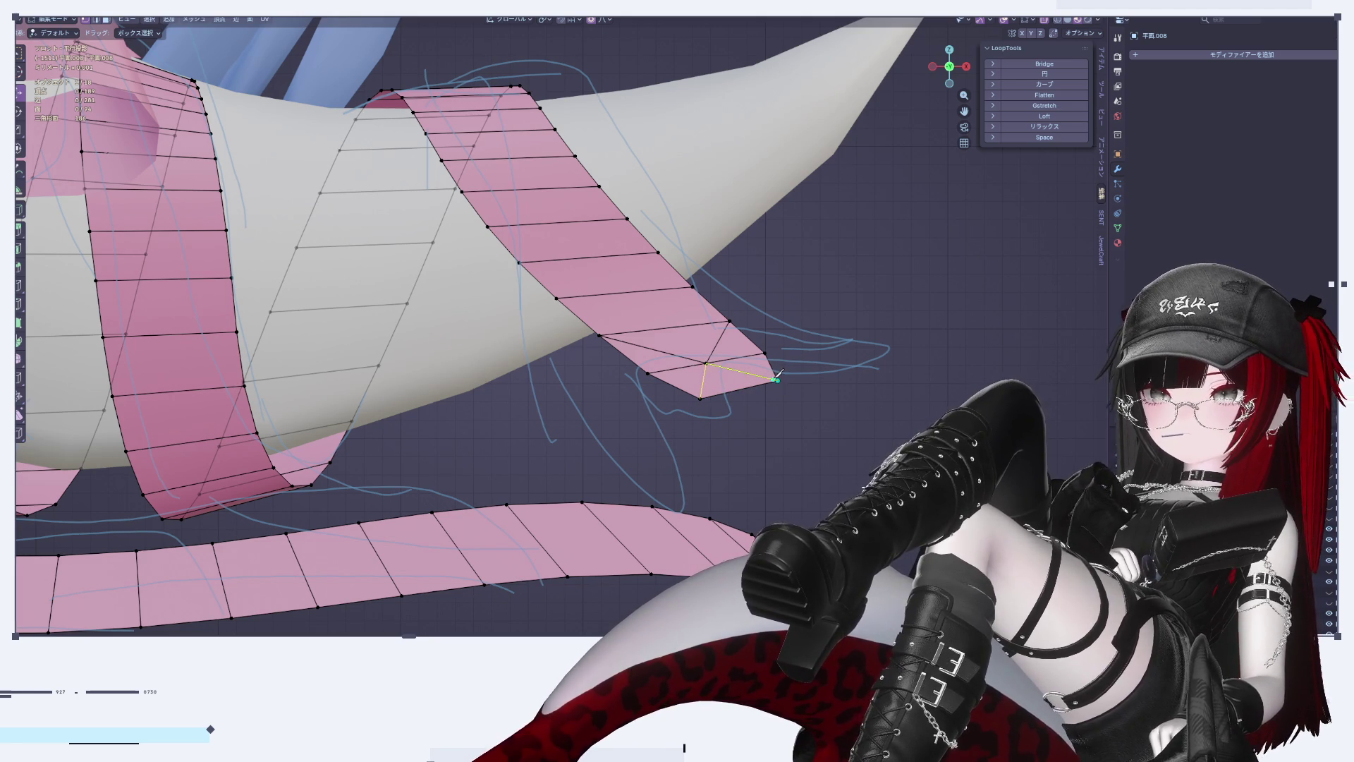
{"action": "key", "text": "Return"}
{"action": "left_click", "coordinate": [774, 382]}
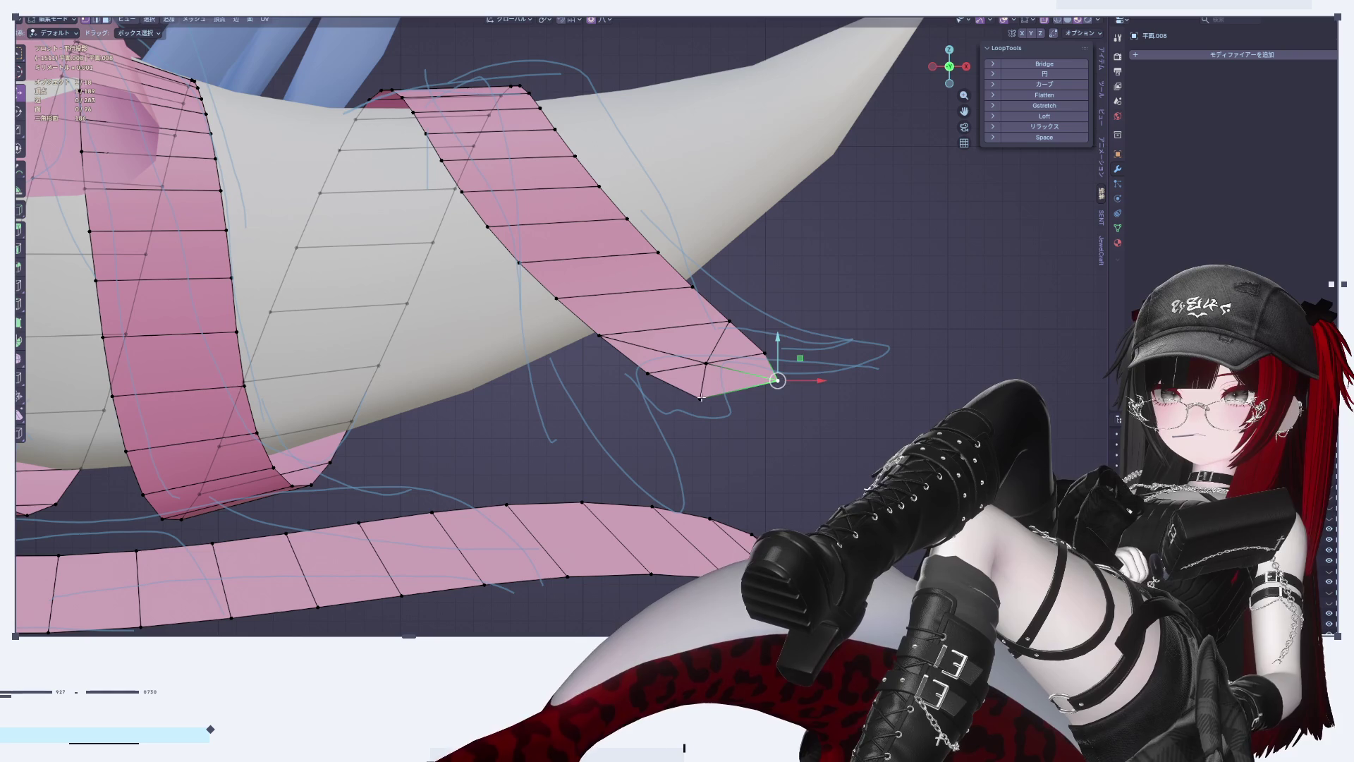
{"action": "key", "text": "x"}
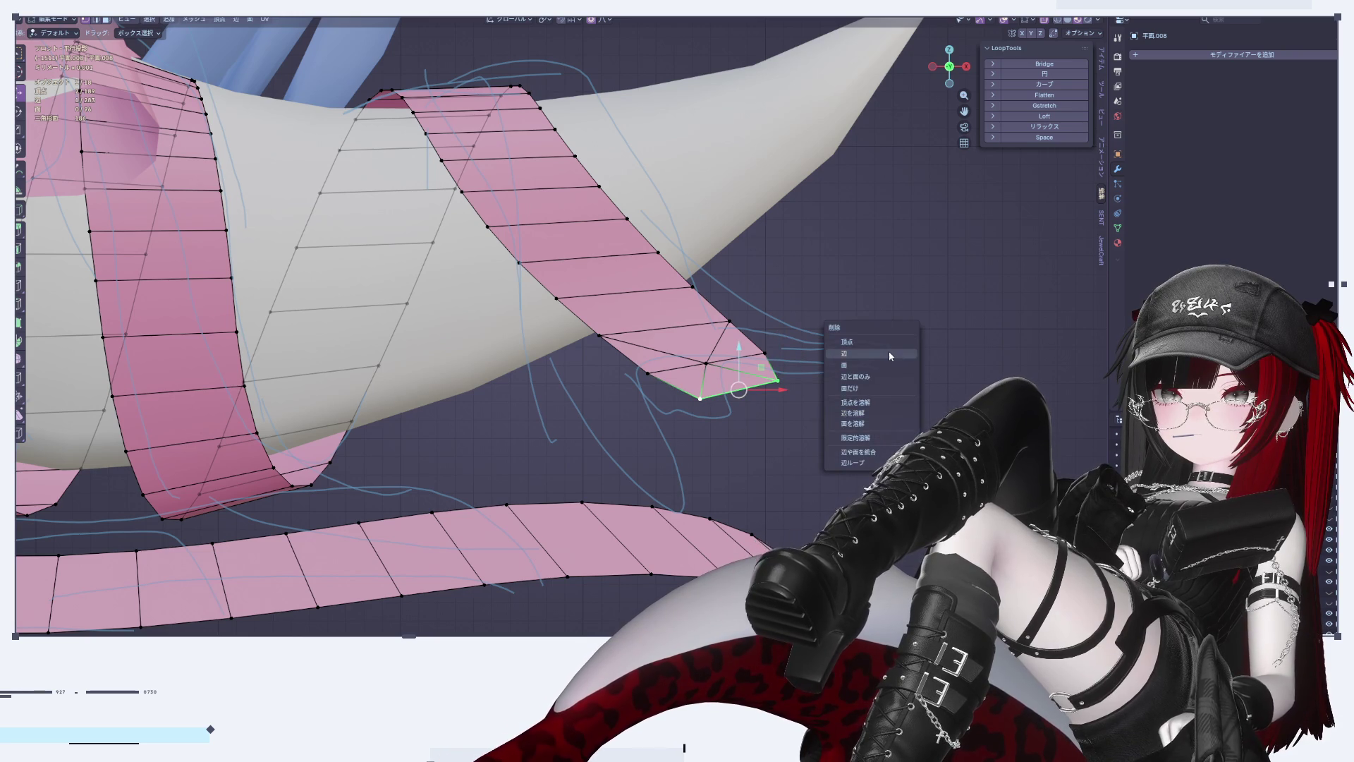
{"action": "left_click", "coordinate": [889, 350]}
Step: Select the two tip vertices and scale them to spread the tips wider apart
{"action": "key", "text": "Tab"}
{"action": "scroll", "coordinate": [869, 391], "scroll_direction": "down", "scroll_amount": 3}
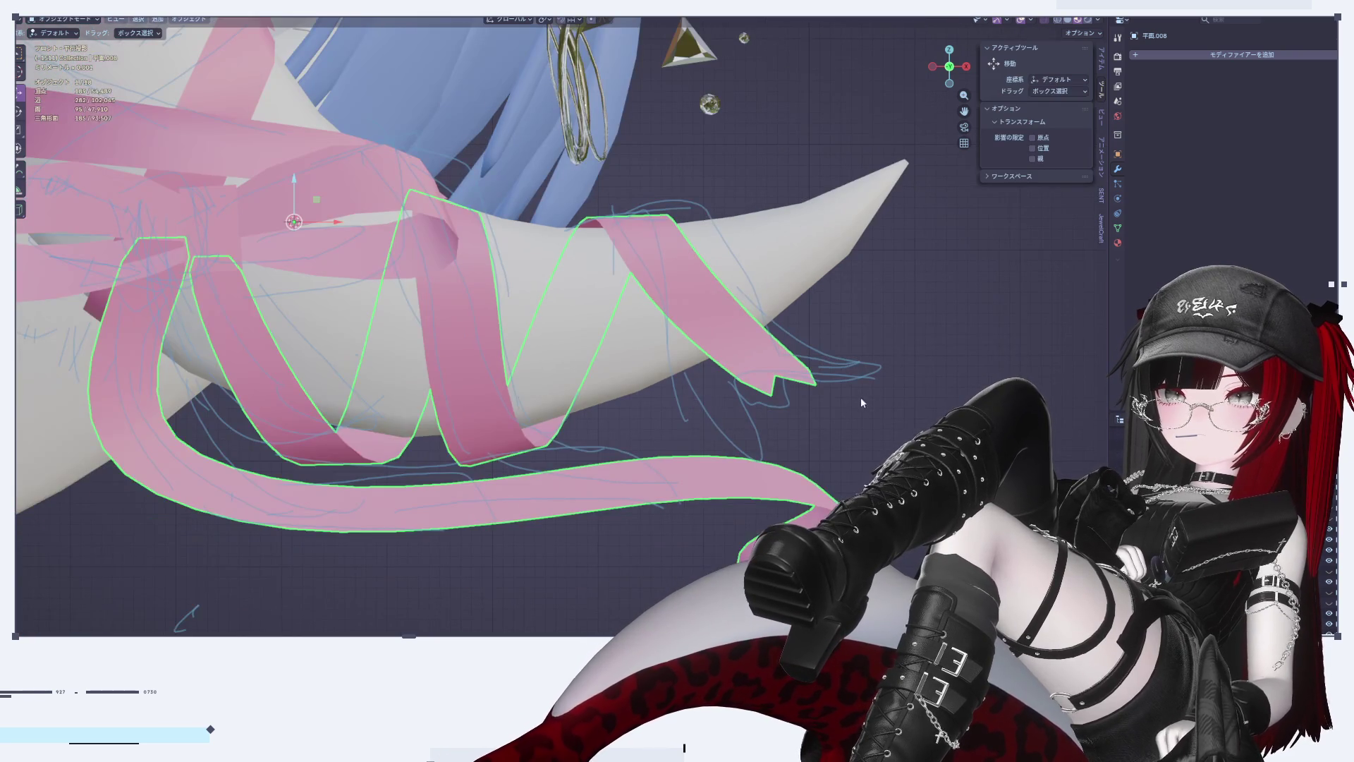
{"action": "key", "text": "Tab"}
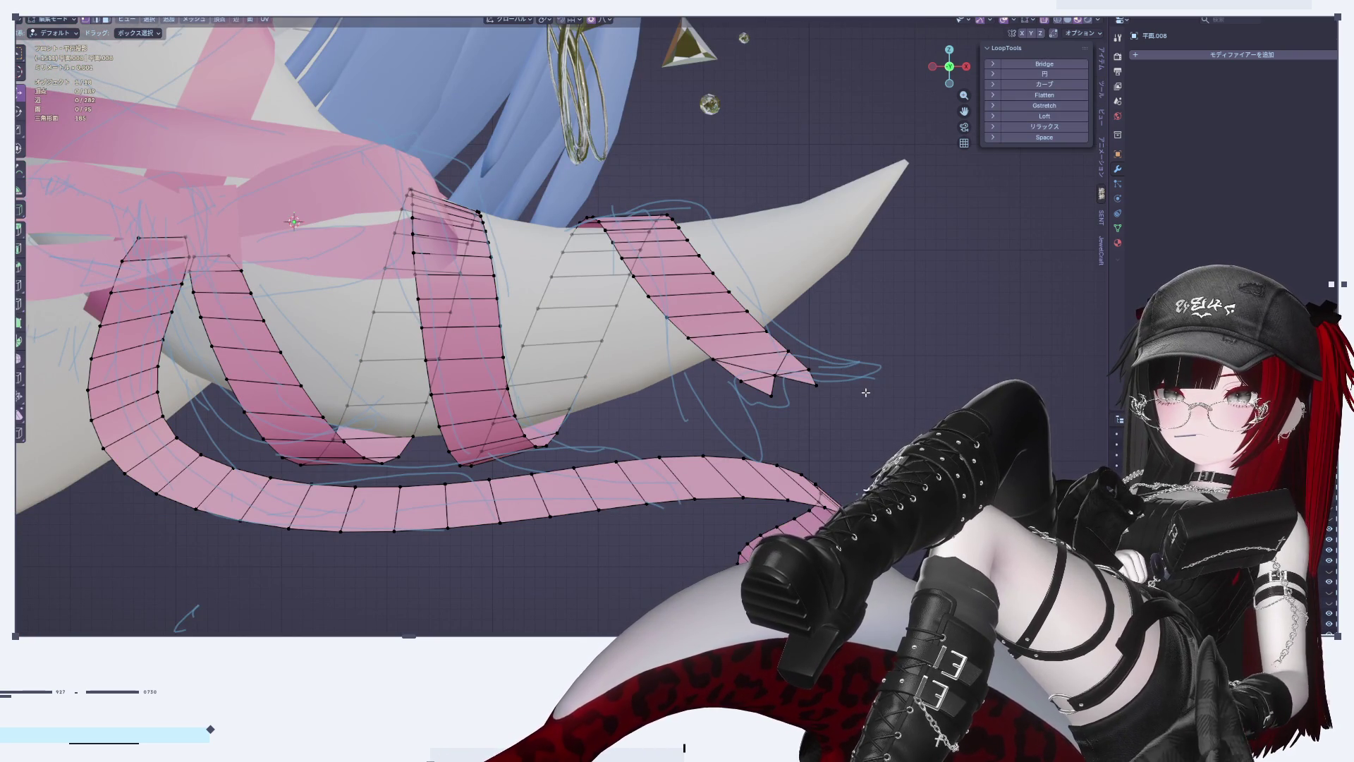
{"action": "scroll", "coordinate": [866, 392], "scroll_direction": "down", "scroll_amount": 3}
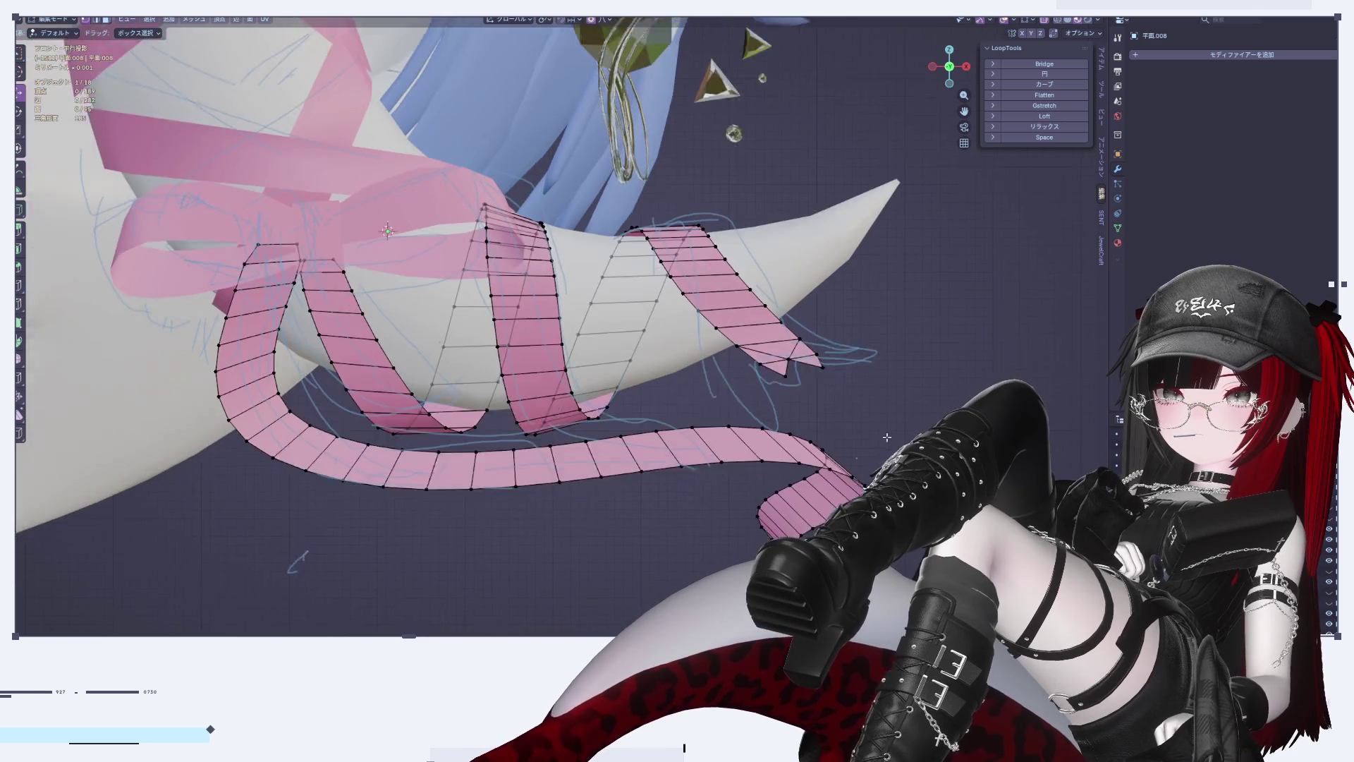
{"action": "middle_click_drag", "start_coordinate": [867, 392], "coordinate": [848, 366]}
{"action": "scroll", "coordinate": [849, 366], "scroll_direction": "up", "scroll_amount": 3}
{"action": "key", "text": "Tab"}
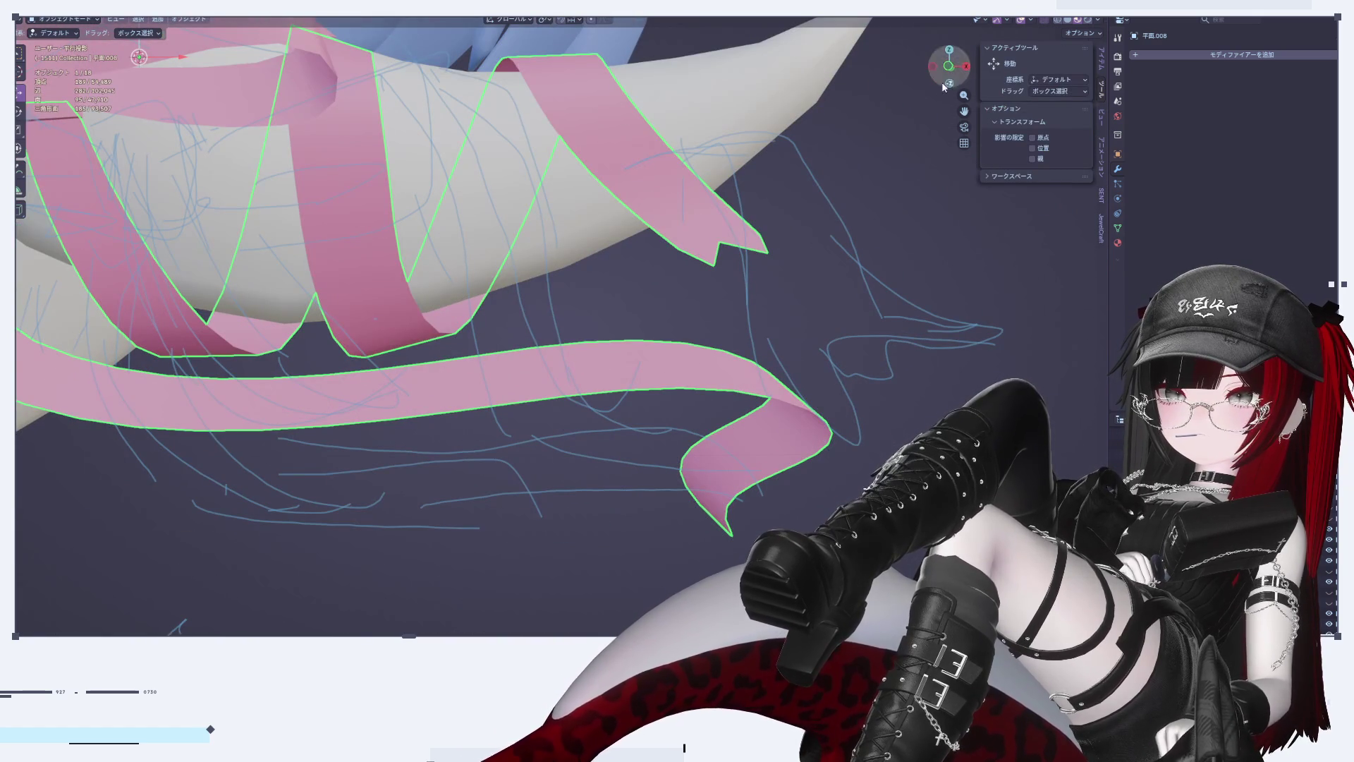
{"action": "key", "text": "Tab"}
{"action": "left_click", "coordinate": [714, 265]}
{"action": "left_click", "coordinate": [768, 253], "text": "shift"}
{"action": "key", "text": "s"}
{"action": "key", "text": "Escape"}
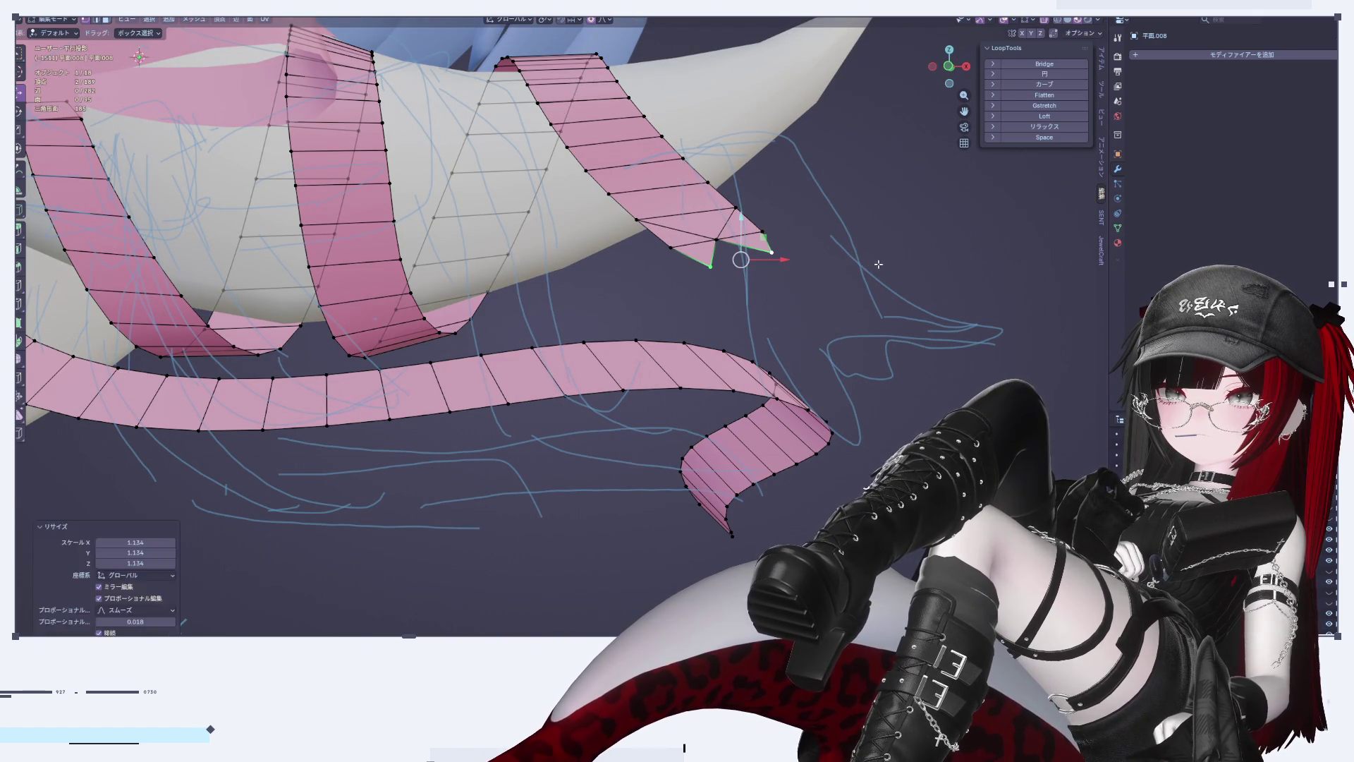
{"action": "key", "text": "s"}
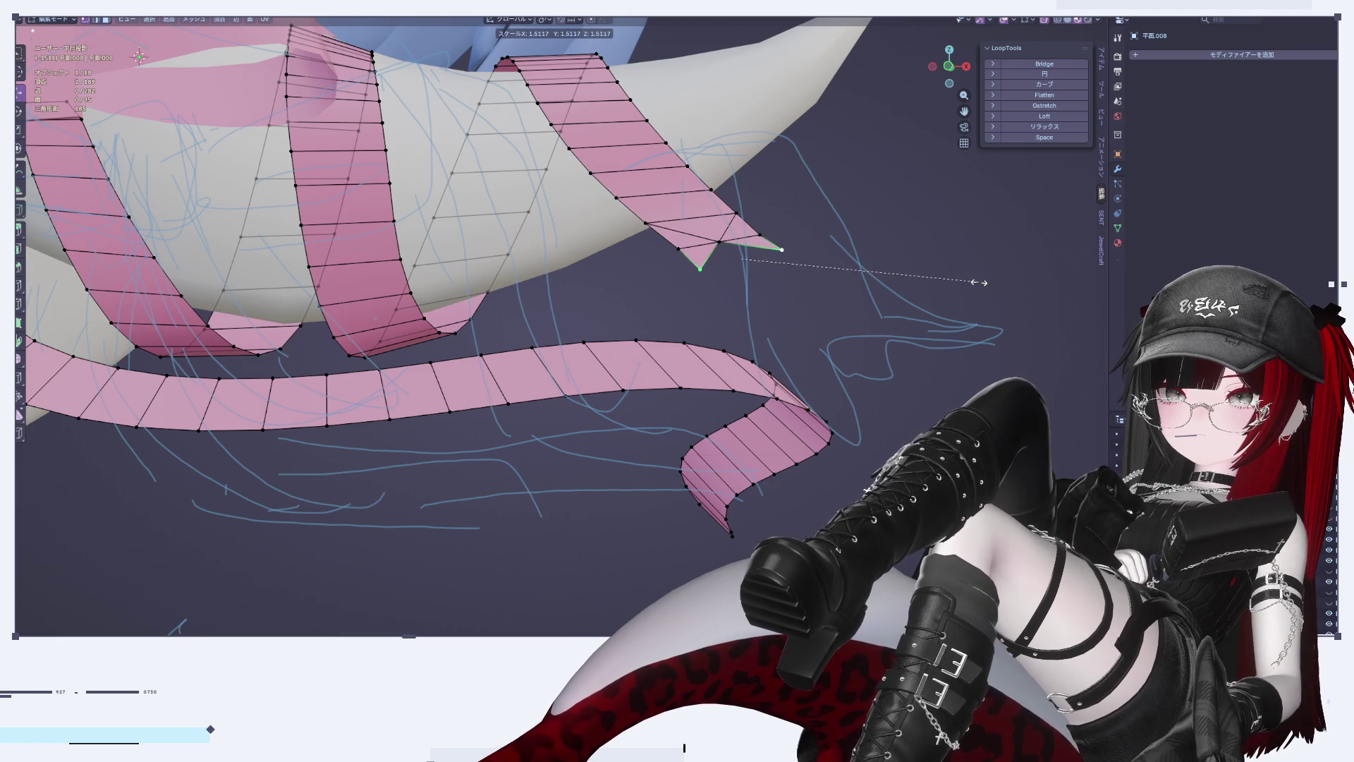
{"action": "left_click", "coordinate": [741, 257]}
Step: Return to Object Mode and view the notched ribbon from the right side
{"action": "key", "text": "Tab"}
{"action": "scroll", "coordinate": [919, 430], "scroll_direction": "down", "scroll_amount": 5}
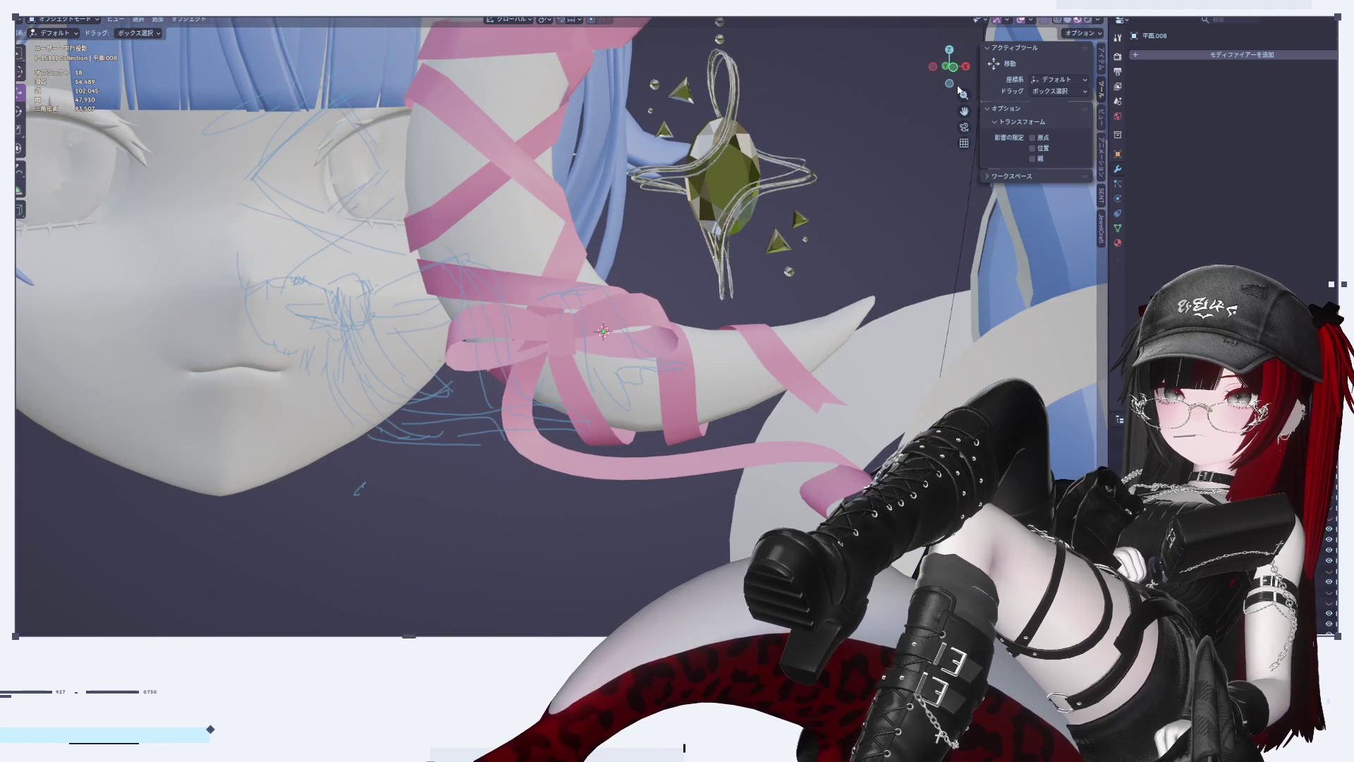
{"action": "left_click", "coordinate": [938, 74]}
Step: Switch to front view, put the ribbon in Edit Mode, and orbit to face its hanging tail end
{"action": "left_click", "coordinate": [934, 67]}
{"action": "scroll", "coordinate": [814, 446], "scroll_direction": "up", "scroll_amount": 8}
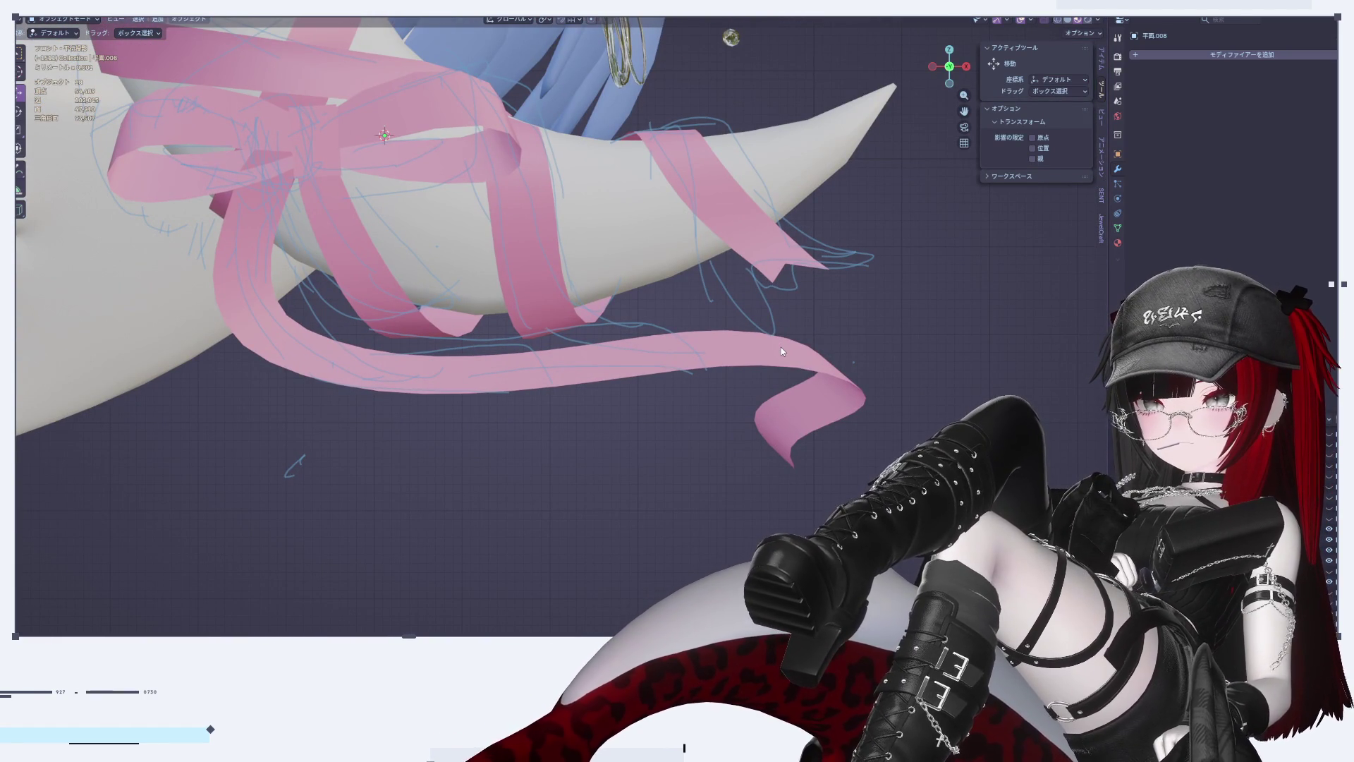
{"action": "mouse_move", "coordinate": [772, 380]}
{"action": "middle_mouse_down"}
{"action": "mouse_move", "coordinate": [715, 355]}
{"action": "mouse_move", "coordinate": [756, 415]}
{"action": "middle_mouse_up"}
{"action": "left_click", "coordinate": [689, 386]}
{"action": "scroll", "coordinate": [689, 386], "scroll_direction": "up", "scroll_amount": 5}
{"action": "key", "text": "Tab"}
{"action": "mouse_move", "coordinate": [674, 371]}
{"action": "middle_mouse_down"}
{"action": "mouse_move", "coordinate": [702, 357]}
{"action": "mouse_move", "coordinate": [670, 360]}
{"action": "mouse_move", "coordinate": [664, 374]}
{"action": "mouse_move", "coordinate": [785, 359]}
{"action": "mouse_move", "coordinate": [677, 373]}
{"action": "mouse_move", "coordinate": [653, 346]}
{"action": "mouse_move", "coordinate": [668, 364]}
{"action": "mouse_move", "coordinate": [570, 363]}
{"action": "middle_mouse_up"}
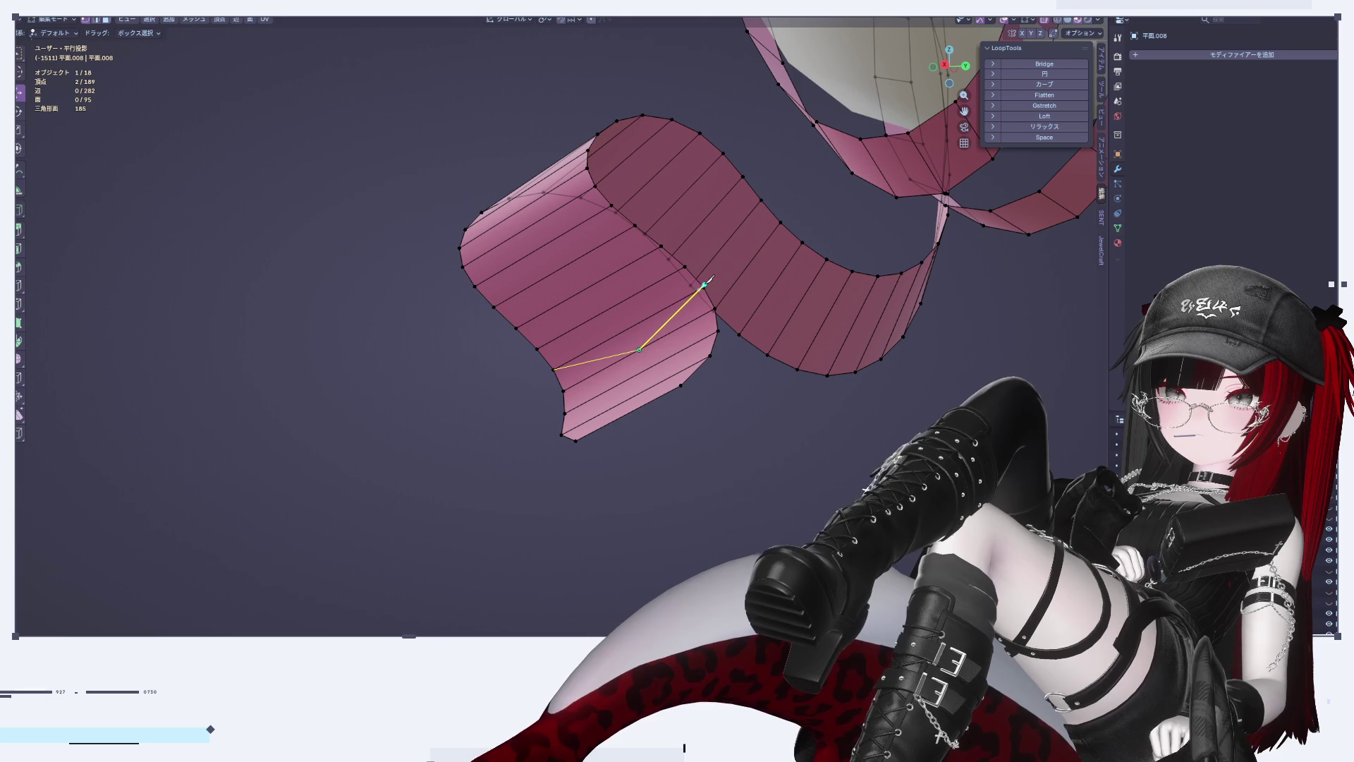
{"action": "mouse_move", "coordinate": [703, 289]}
{"action": "middle_mouse_down"}
{"action": "mouse_move", "coordinate": [750, 306]}
{"action": "mouse_move", "coordinate": [697, 288]}
{"action": "middle_mouse_up"}
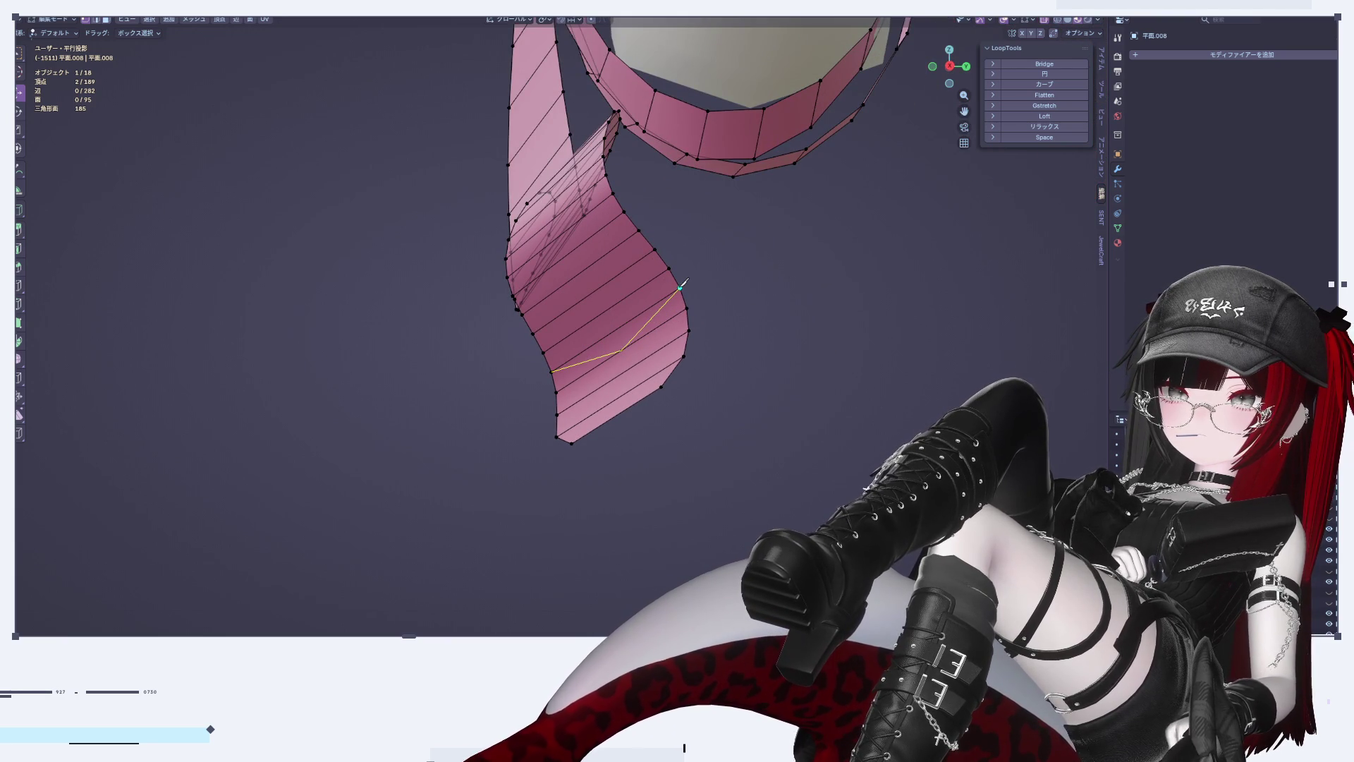
{"action": "mouse_move", "coordinate": [775, 321]}
{"action": "middle_mouse_down"}
{"action": "mouse_move", "coordinate": [621, 384]}
{"action": "mouse_move", "coordinate": [680, 378]}
{"action": "mouse_move", "coordinate": [685, 395]}
{"action": "middle_mouse_up"}
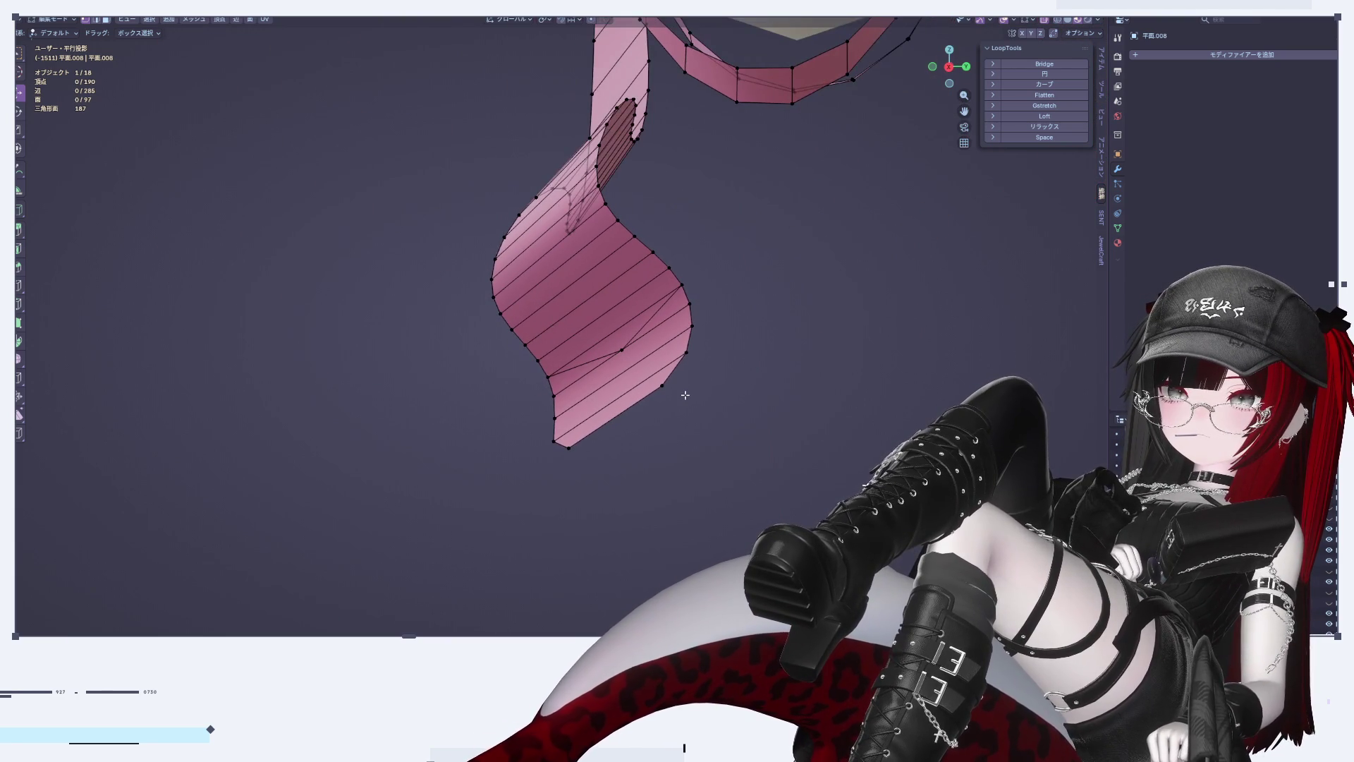
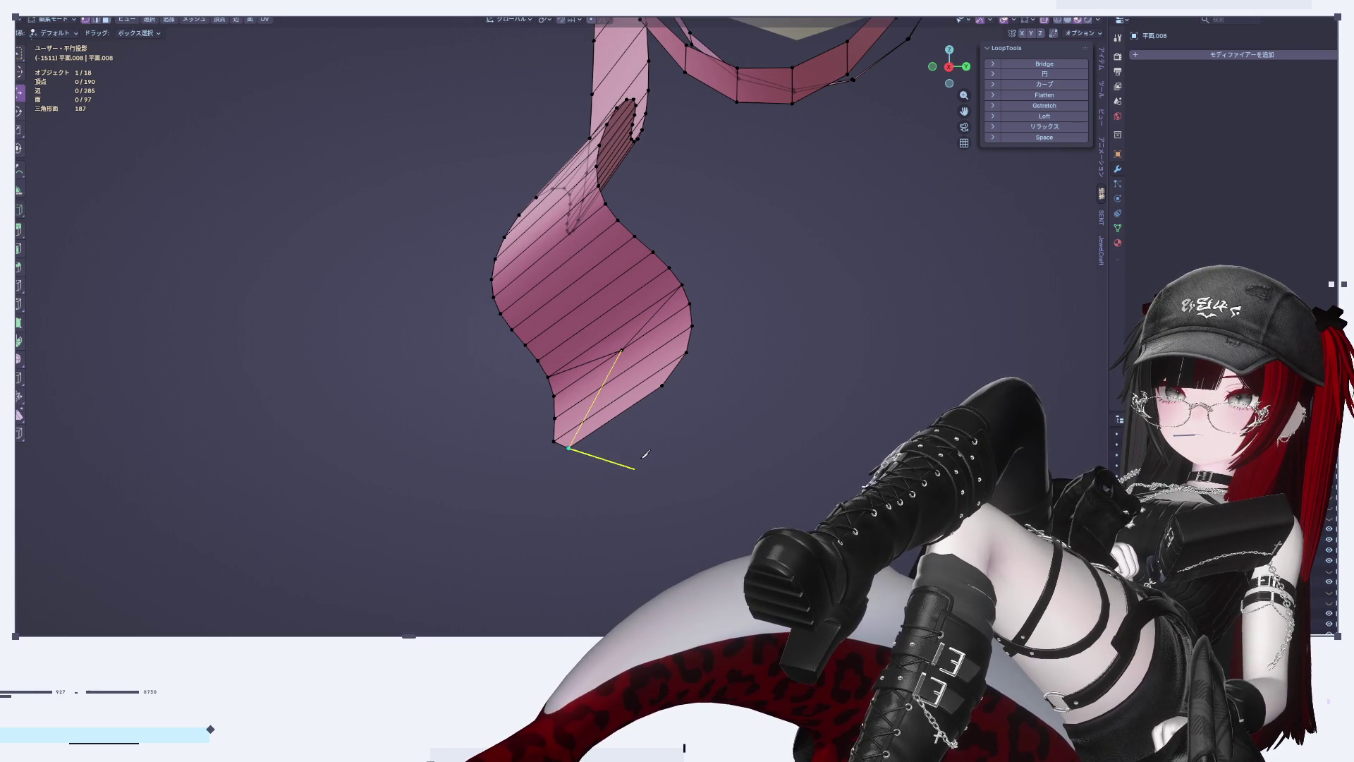
Step: Finish the knife cut across the end of the ribbon tail
{"action": "mouse_move", "coordinate": [761, 469]}
{"action": "middle_mouse_down"}
{"action": "mouse_move", "coordinate": [774, 459]}
{"action": "mouse_move", "coordinate": [748, 437]}
{"action": "middle_mouse_up"}
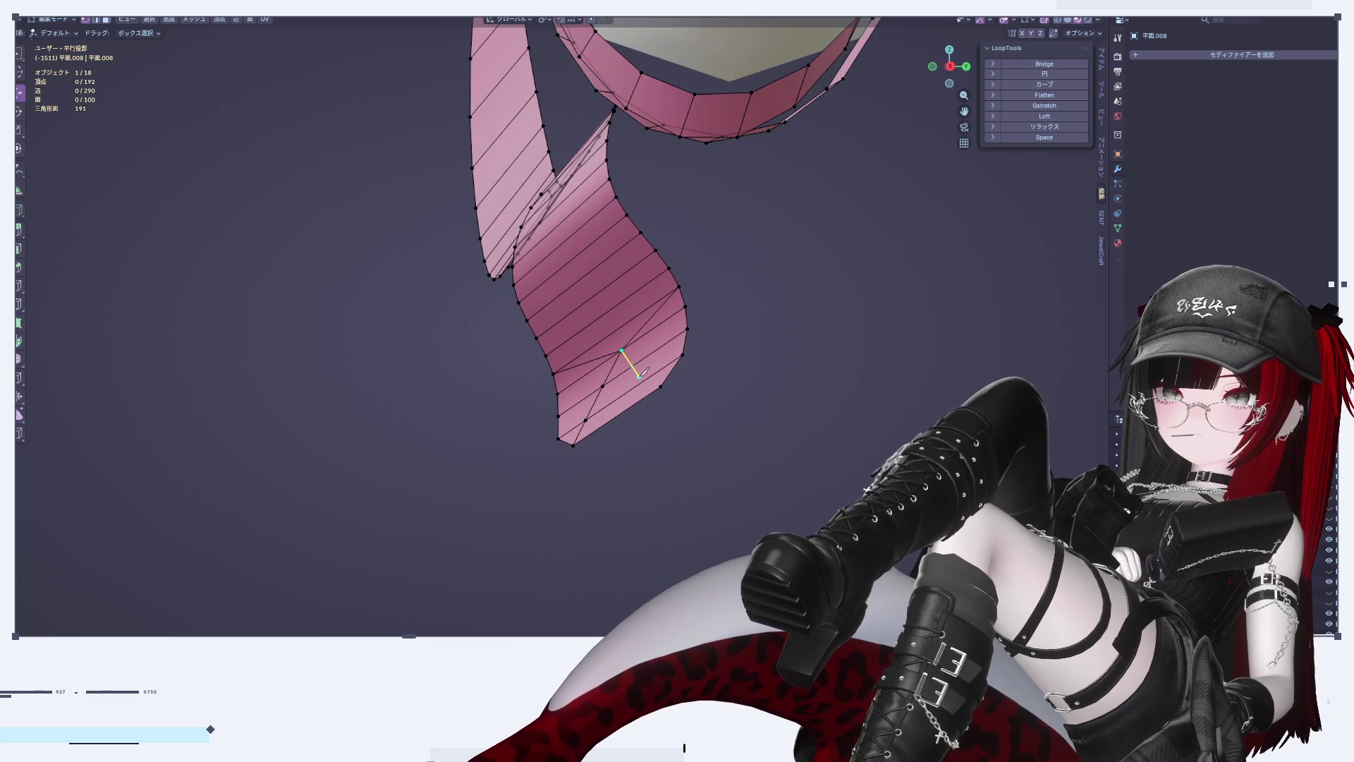
{"action": "left_click", "coordinate": [660, 386]}
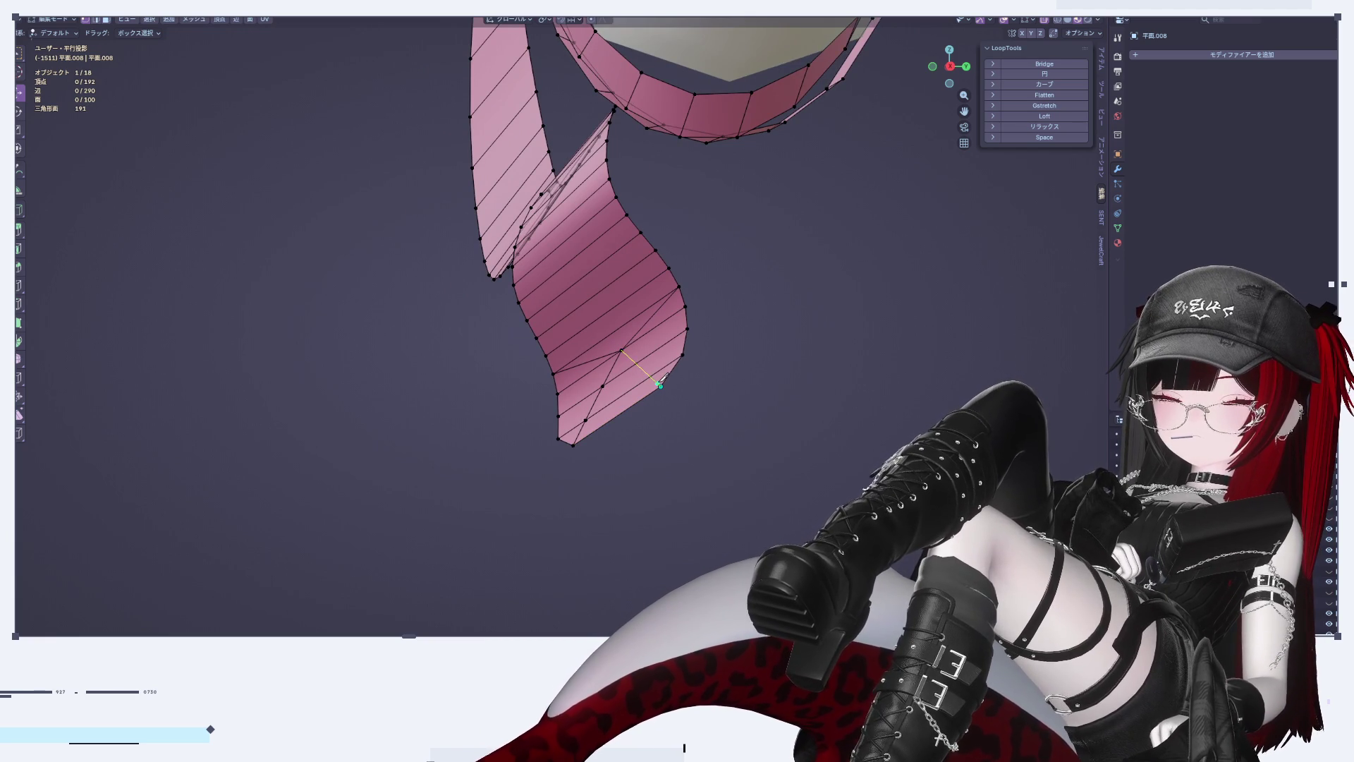
{"action": "key", "text": "Return"}
Step: Select the three faces at the tail's tip
{"action": "middle_click_drag", "start_coordinate": [765, 426], "coordinate": [674, 418]}
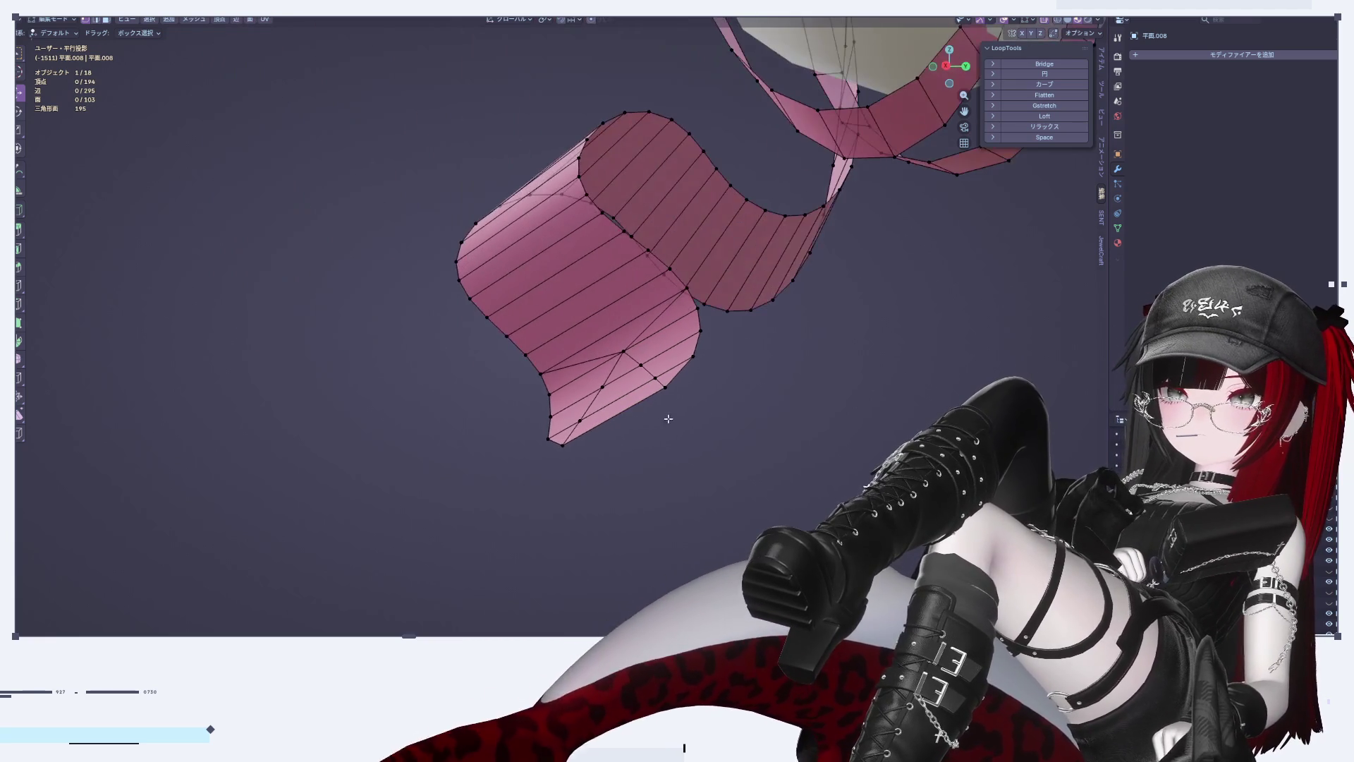
{"action": "left_click", "coordinate": [637, 404], "text": "alt"}
{"action": "key", "text": "alt+a"}
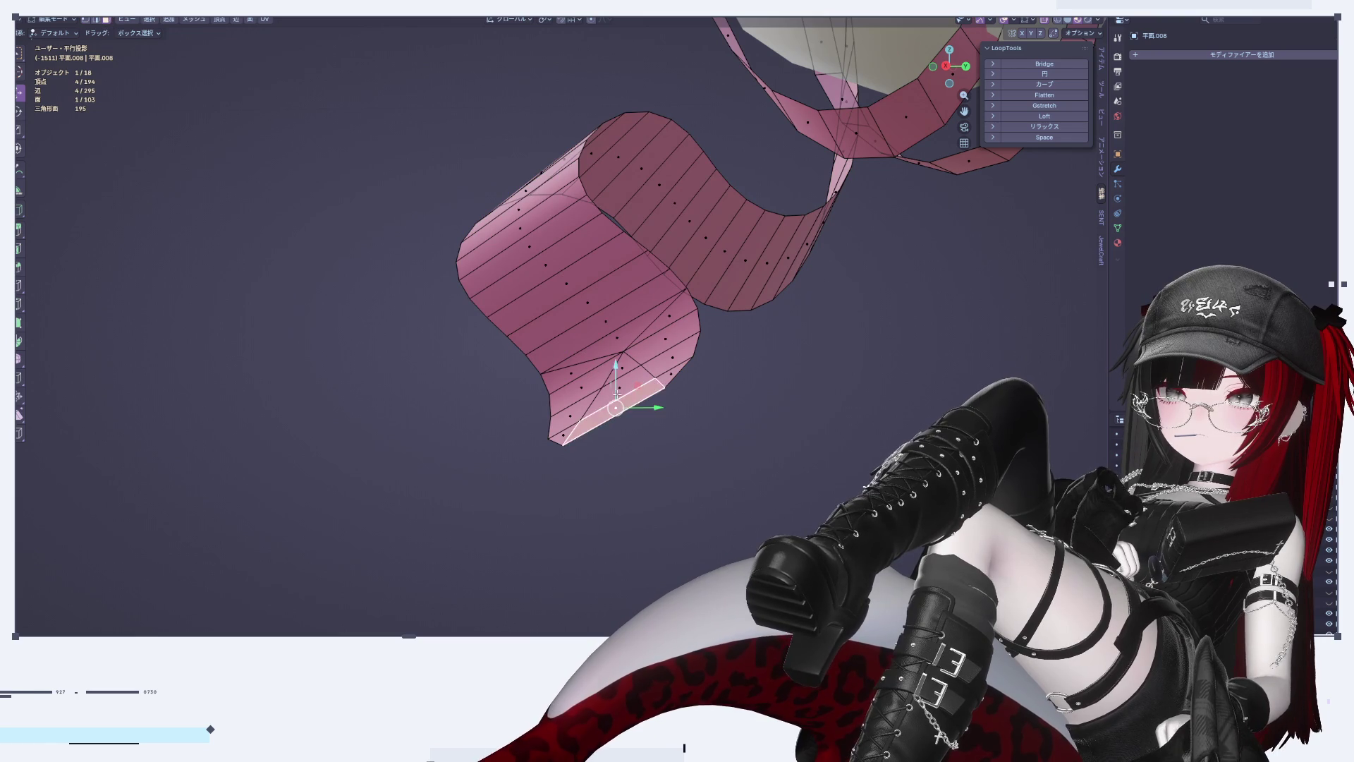
{"action": "left_click", "coordinate": [621, 368]}
{"action": "right_click", "coordinate": [768, 441]}
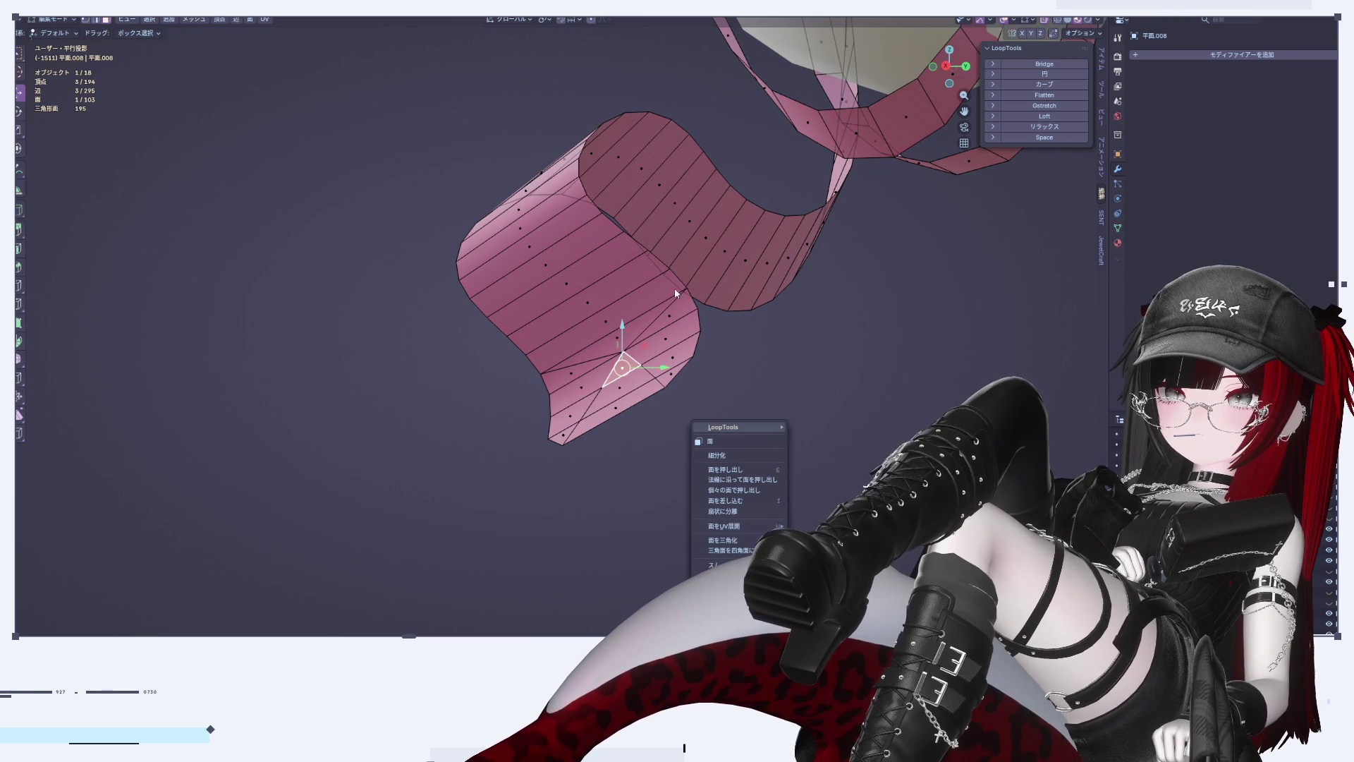
{"action": "key", "text": "Escape"}
{"action": "key", "text": "x"}
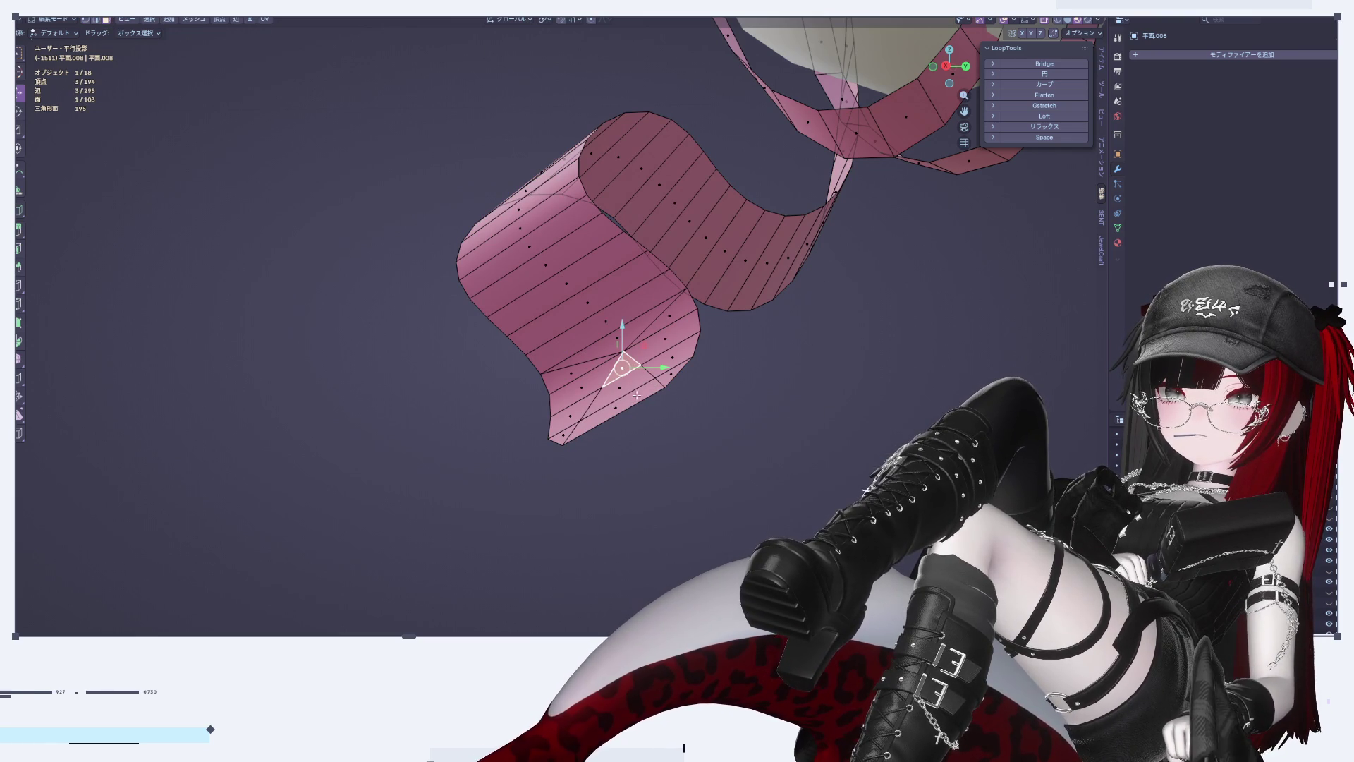
{"action": "left_click", "coordinate": [626, 414], "text": "shift"}
Step: Delete the three tip faces to cut a V-shaped notch into the tail
{"action": "key", "text": "x"}
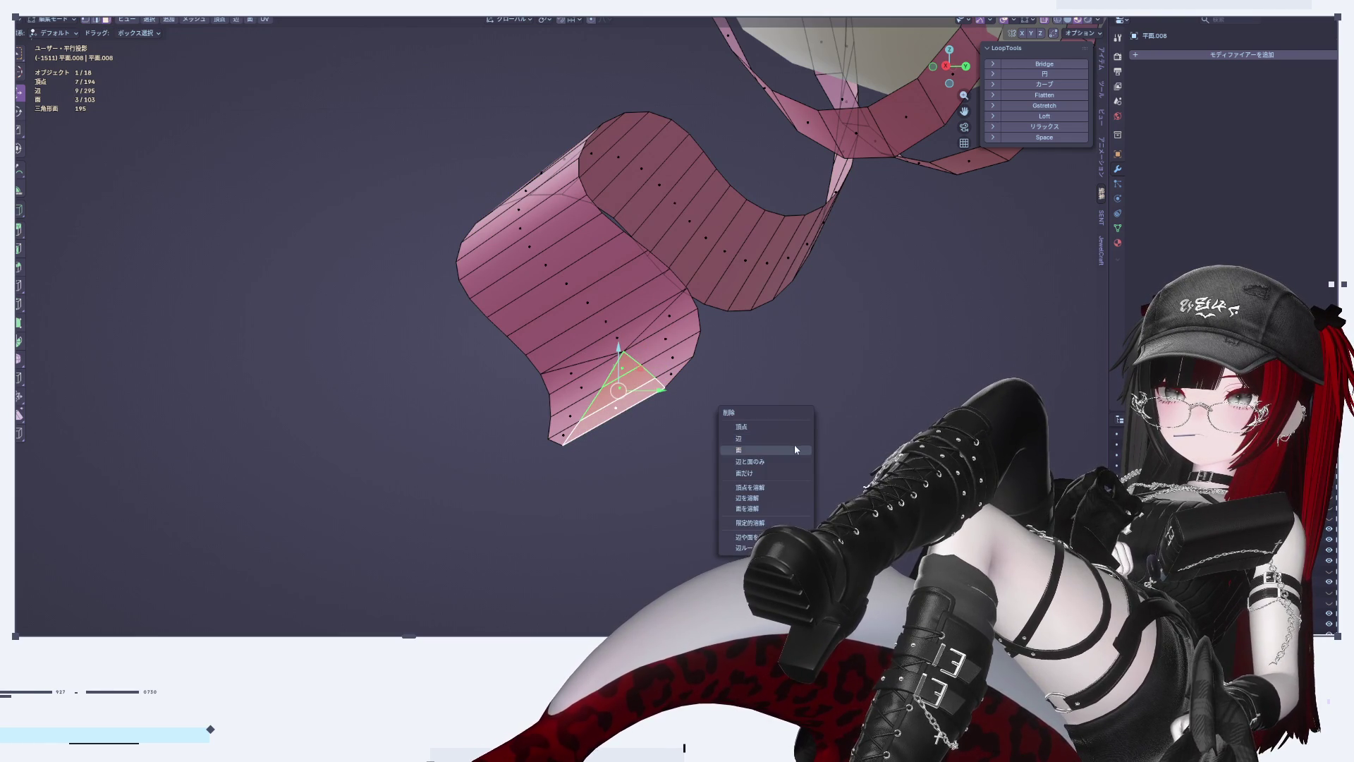
{"action": "left_click", "coordinate": [762, 473]}
{"action": "key", "text": "x"}
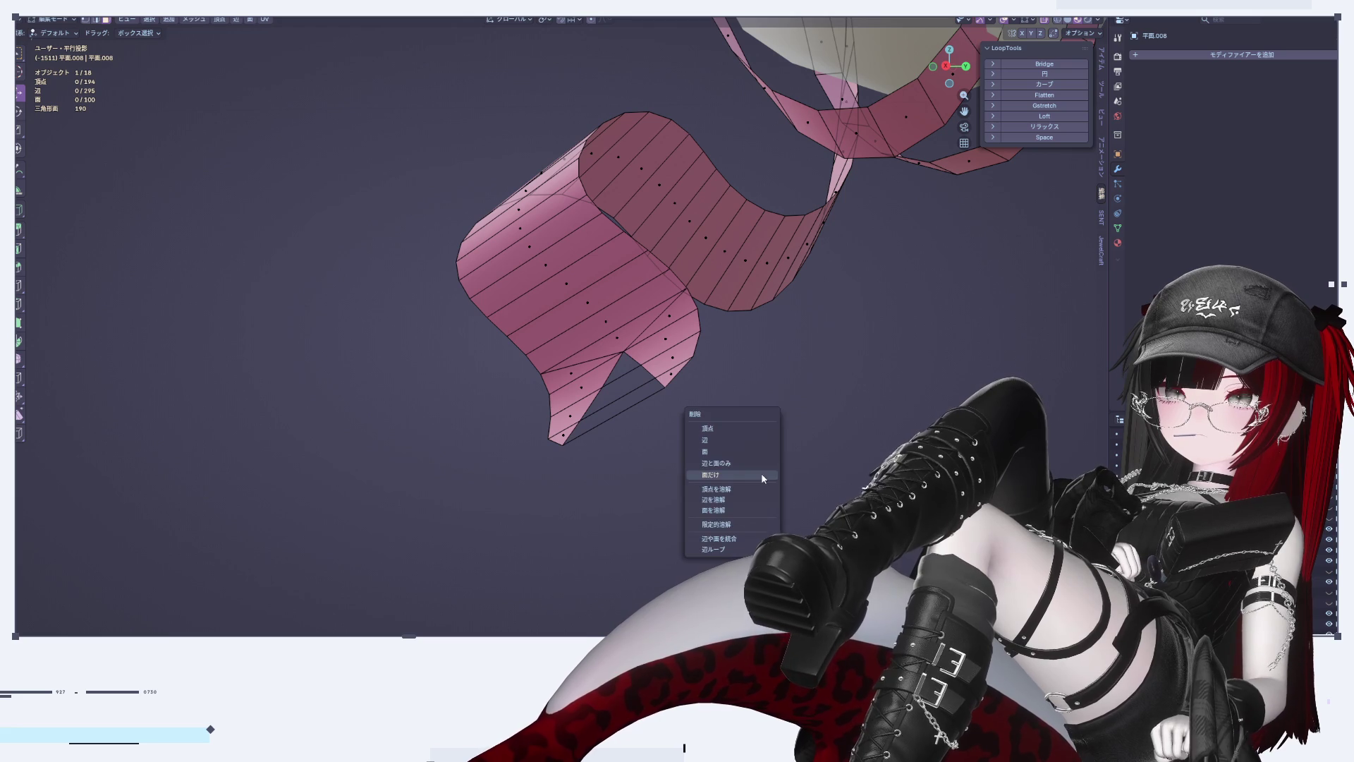
{"action": "key", "text": "ctrl+z"}
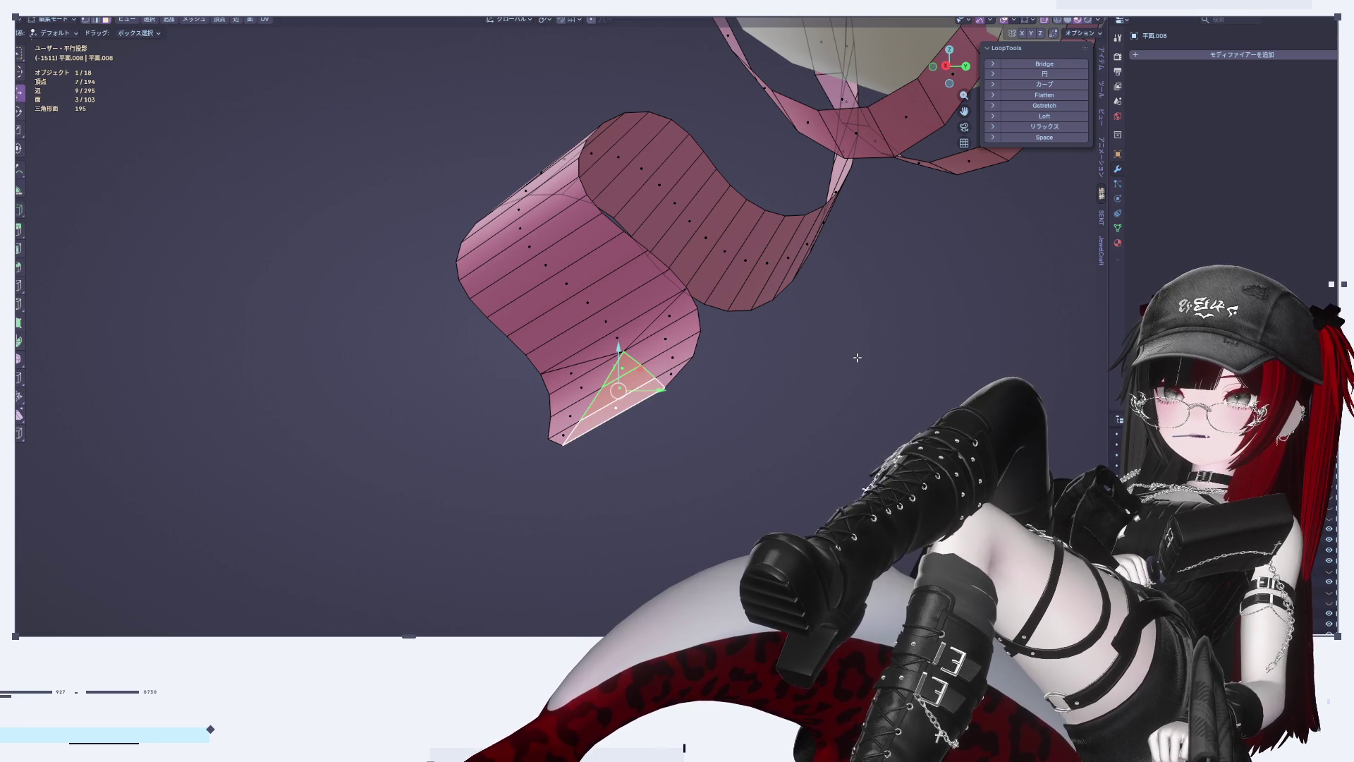
{"action": "key", "text": "x"}
{"action": "left_click", "coordinate": [831, 343]}
{"action": "middle_click_drag", "start_coordinate": [831, 343], "coordinate": [670, 409]}
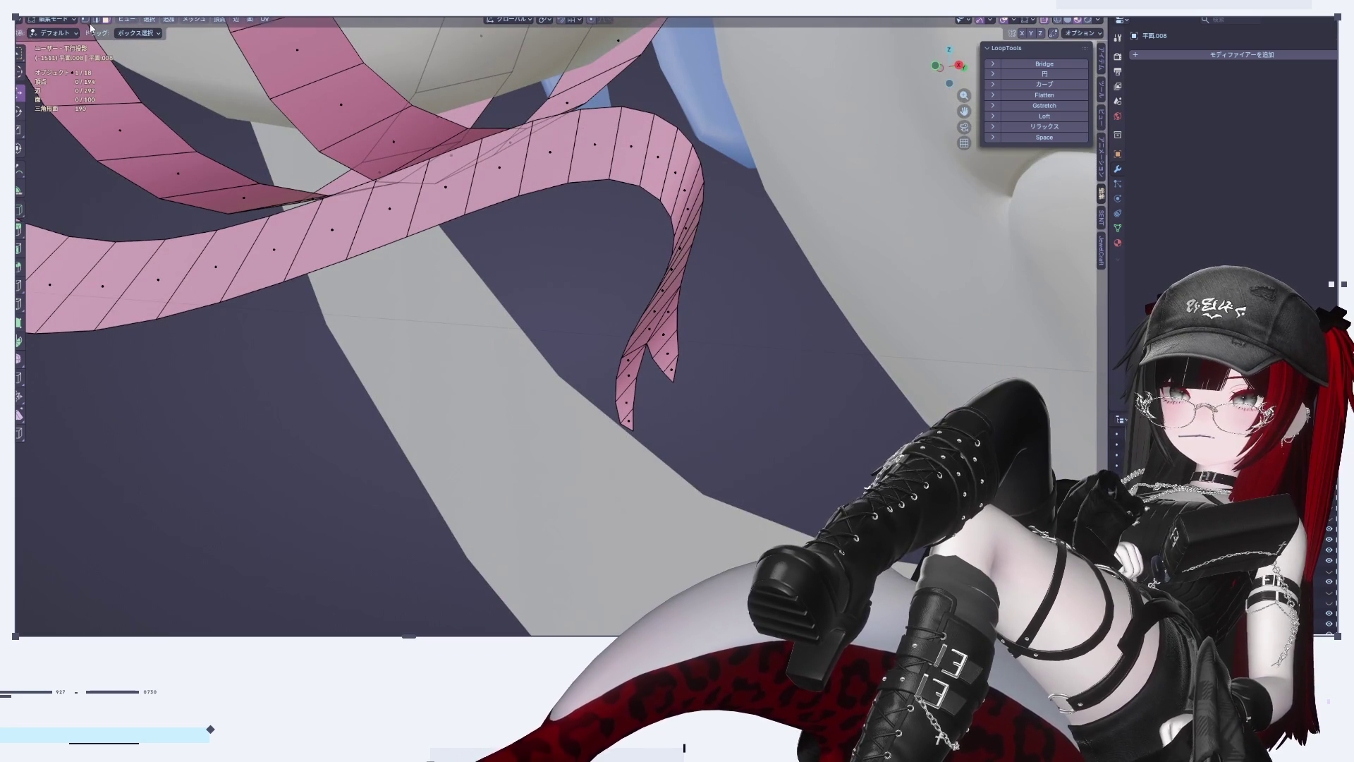
Step: Orbit and zoom around the ribbon to inspect the notched tail
{"action": "middle_click_drag", "start_coordinate": [493, 317], "coordinate": [792, 286]}
{"action": "key", "text": "Tab"}
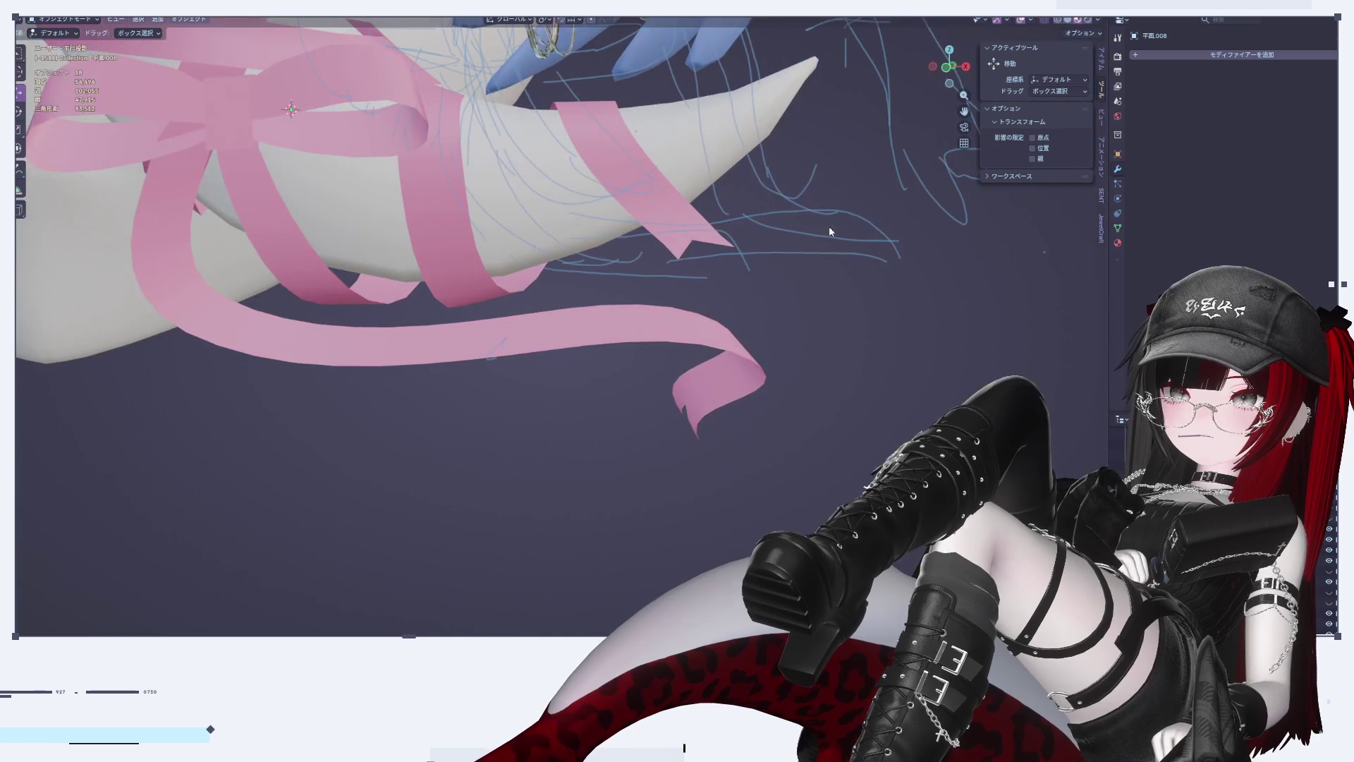
{"action": "left_click_drag", "start_coordinate": [943, 67], "coordinate": [793, 450]}
{"action": "scroll", "coordinate": [760, 427], "scroll_direction": "down", "scroll_amount": 3}
{"action": "scroll", "coordinate": [759, 426], "scroll_direction": "down", "scroll_amount": 3}
{"action": "scroll", "coordinate": [839, 479], "scroll_direction": "up", "scroll_amount": 5}
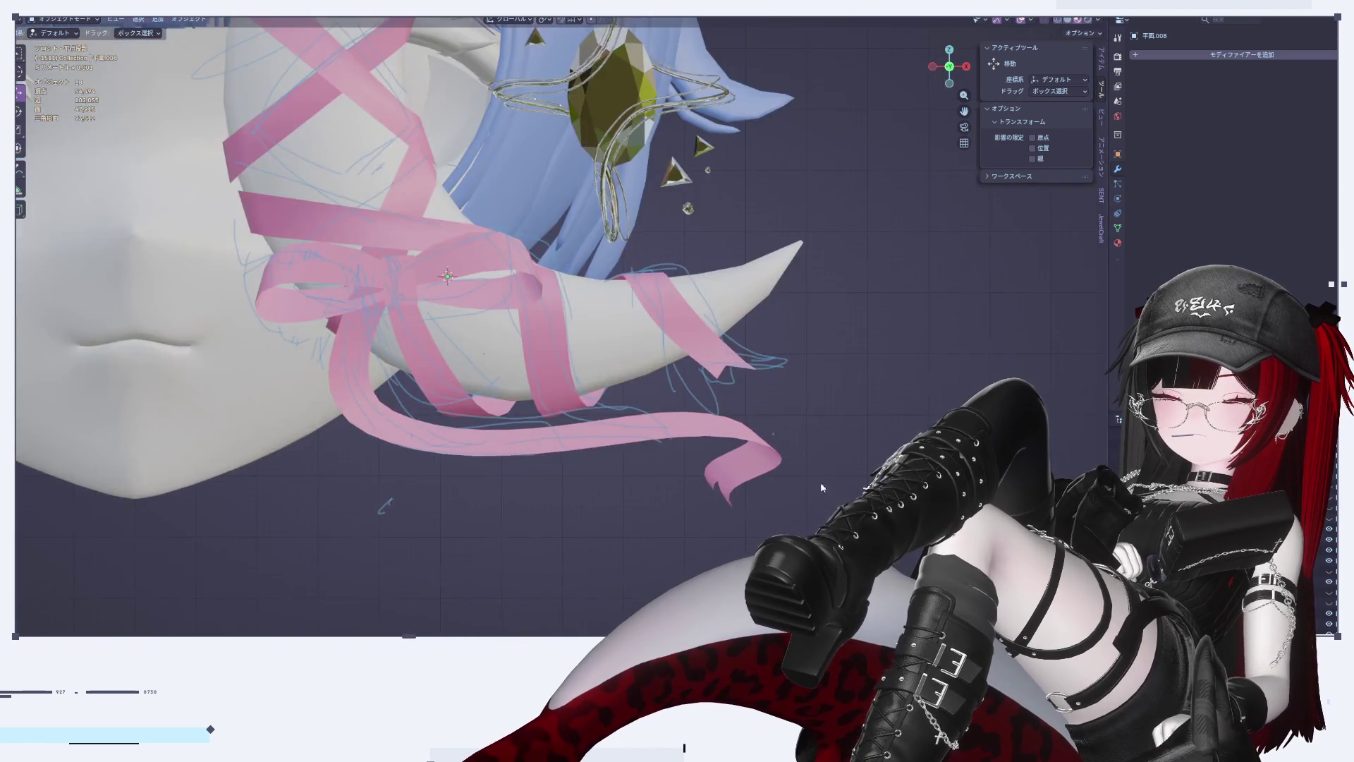
{"action": "middle_click_drag", "start_coordinate": [840, 479], "coordinate": [674, 474]}
{"action": "scroll", "coordinate": [705, 493], "scroll_direction": "down", "scroll_amount": 2}
{"action": "scroll", "coordinate": [705, 493], "scroll_direction": "up", "scroll_amount": 5}
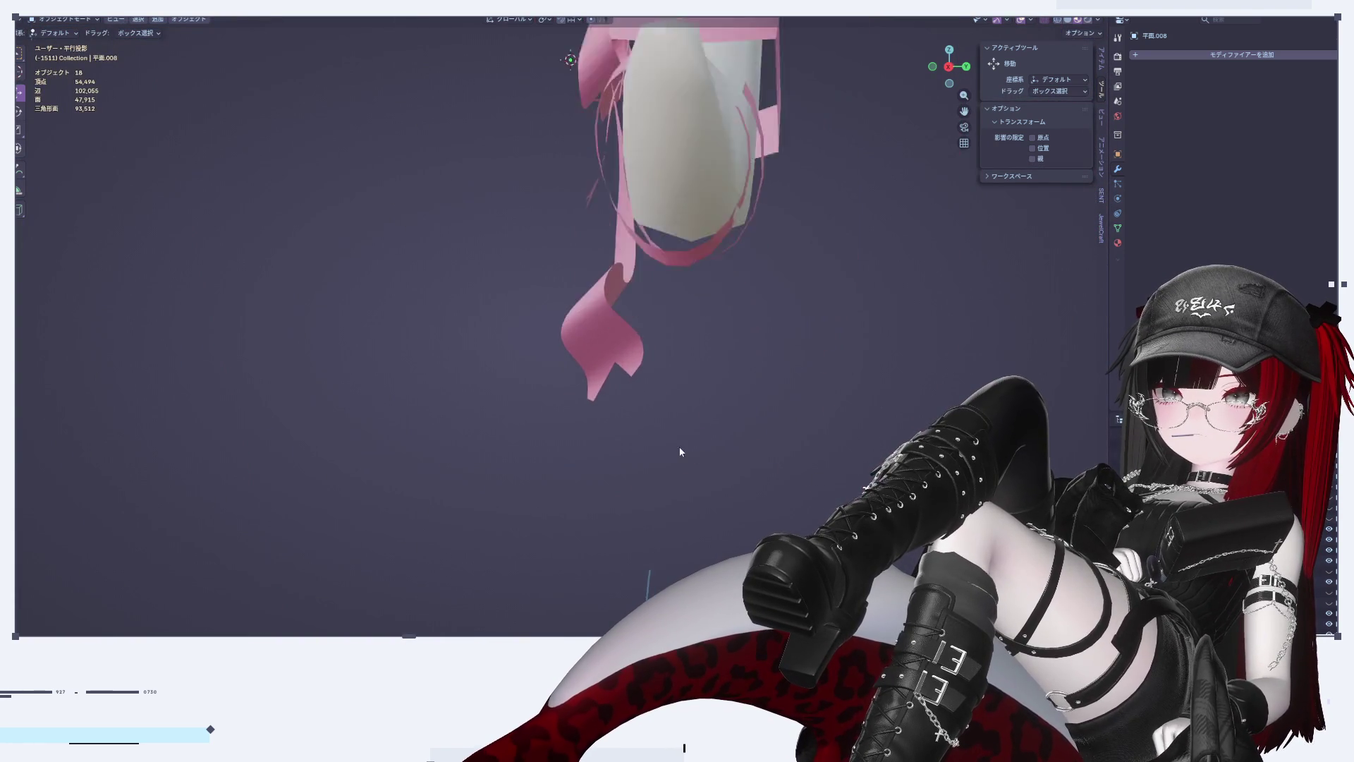
{"action": "key", "text": "Tab"}
{"action": "scroll", "coordinate": [557, 366], "scroll_direction": "up", "scroll_amount": 4}
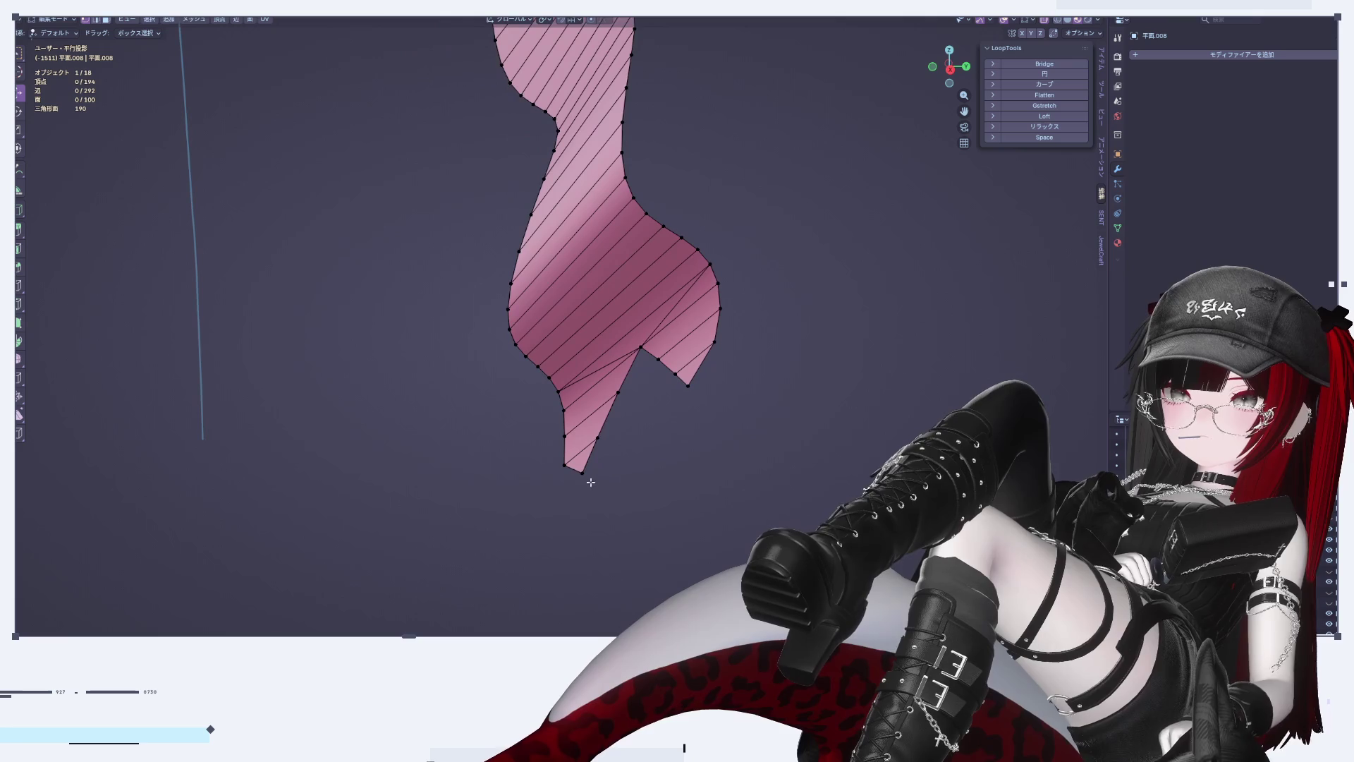
Step: Move both tip vertices of the notched tail to new positions
{"action": "key", "text": "g"}
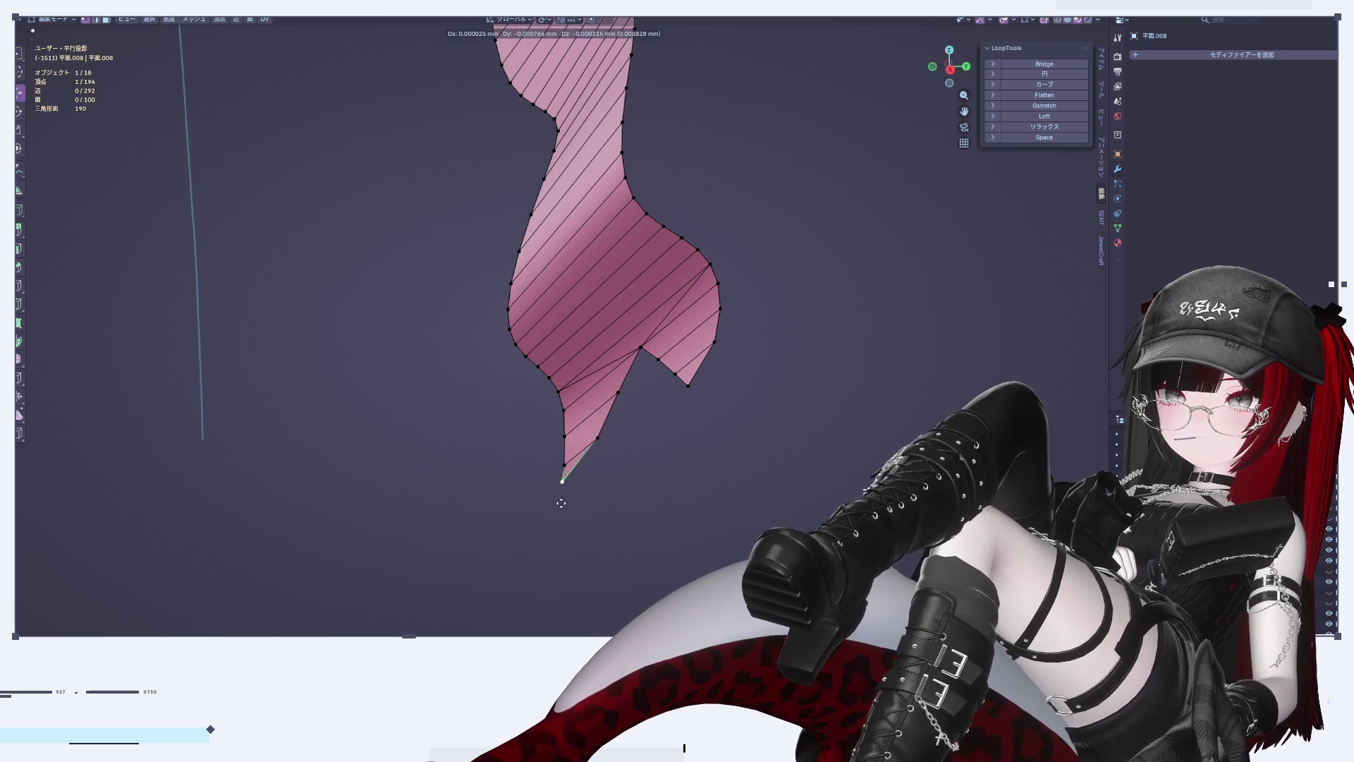
{"action": "left_click", "coordinate": [562, 503]}
{"action": "mouse_move", "coordinate": [562, 503]}
{"action": "middle_mouse_down"}
{"action": "mouse_move", "coordinate": [799, 483]}
{"action": "mouse_move", "coordinate": [705, 423]}
{"action": "middle_mouse_up"}
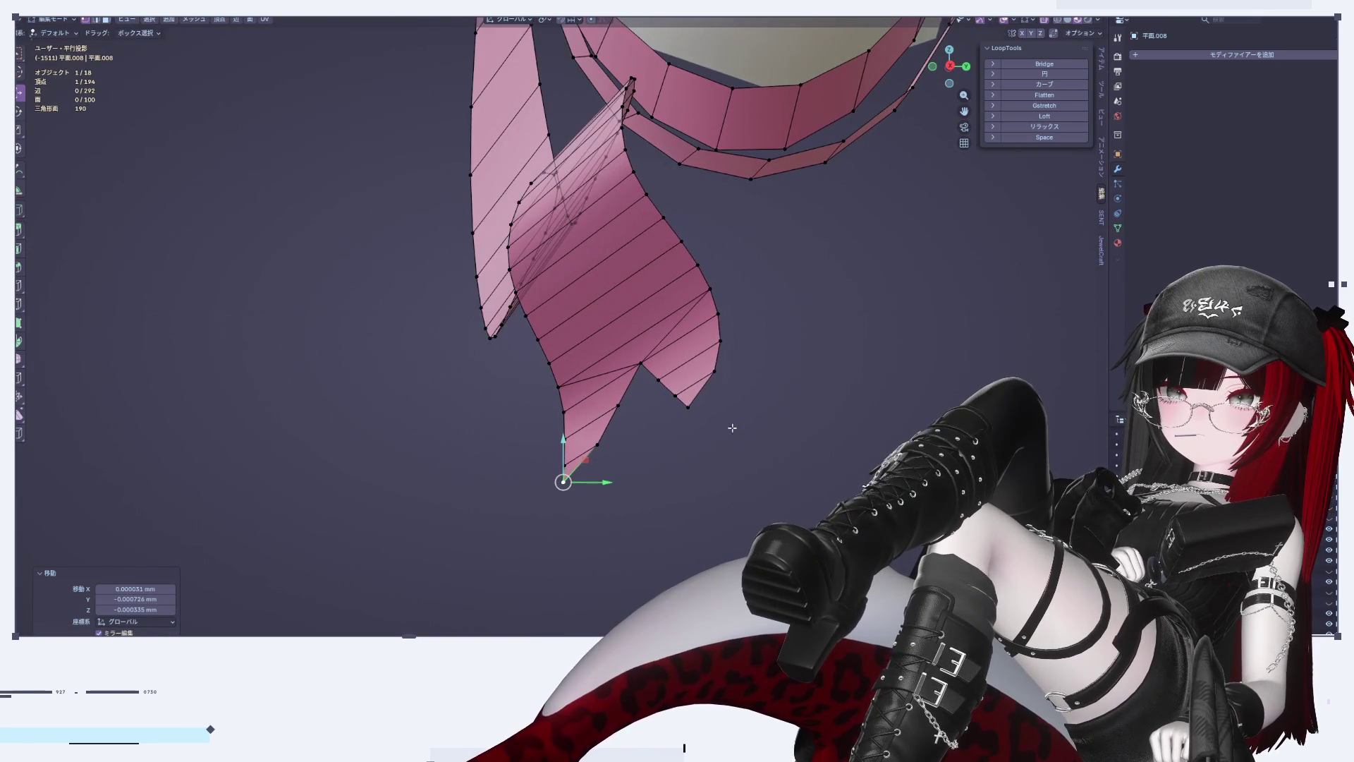
{"action": "left_click", "coordinate": [695, 415]}
{"action": "key", "text": "g"}
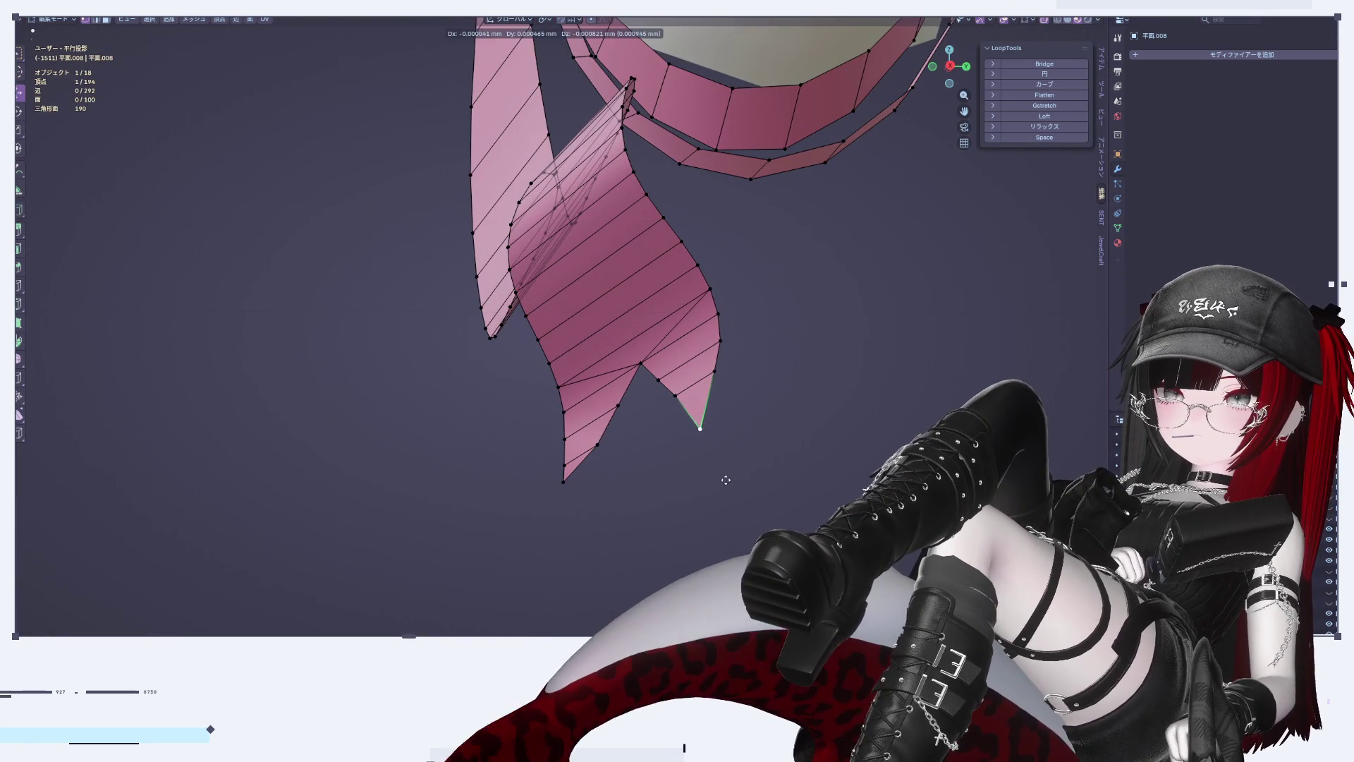
{"action": "left_click", "coordinate": [726, 469]}
Step: Select the notch edge vertices and relax them with LoopTools to smooth the edge
{"action": "key", "text": "Tab"}
{"action": "scroll", "coordinate": [625, 450], "scroll_direction": "up", "scroll_amount": 4}
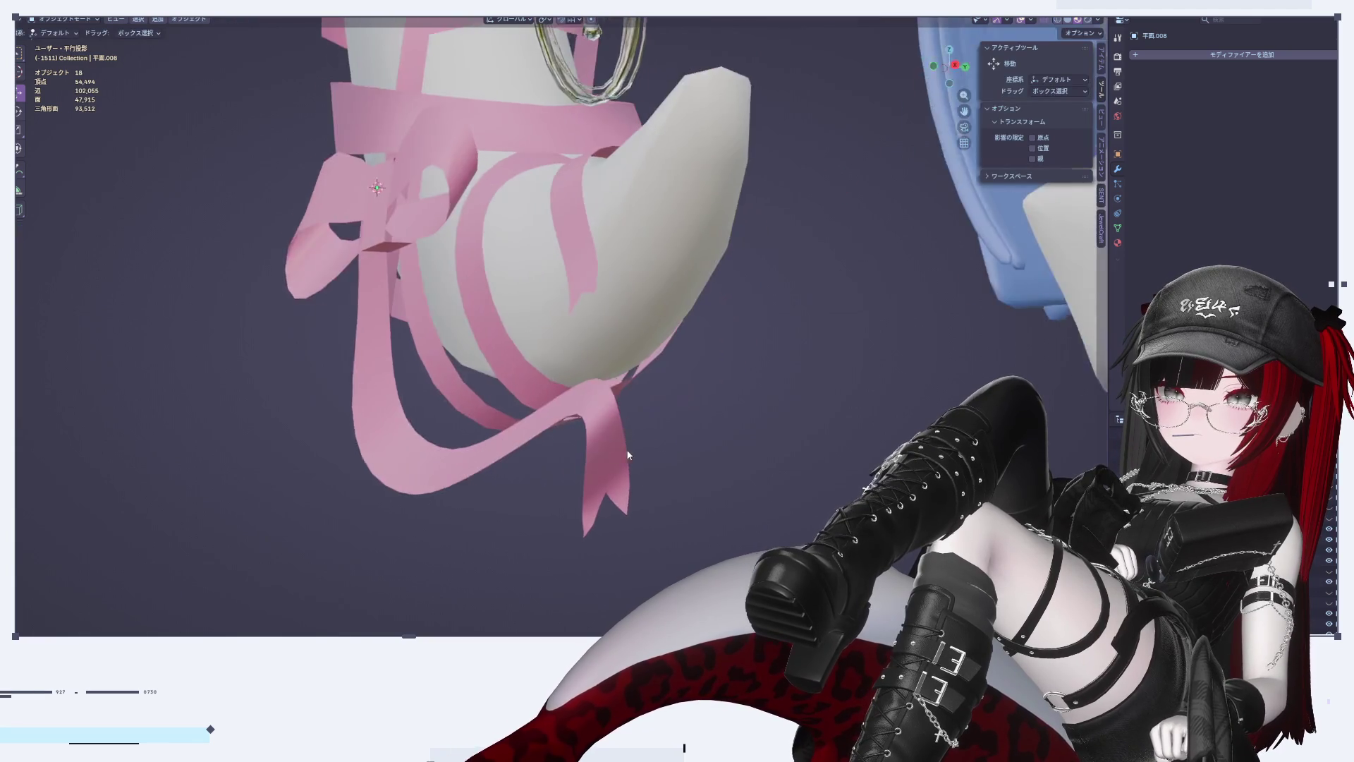
{"action": "mouse_move", "coordinate": [656, 458]}
{"action": "middle_mouse_down"}
{"action": "mouse_move", "coordinate": [604, 464]}
{"action": "mouse_move", "coordinate": [606, 515]}
{"action": "middle_mouse_up"}
{"action": "key", "text": "Tab"}
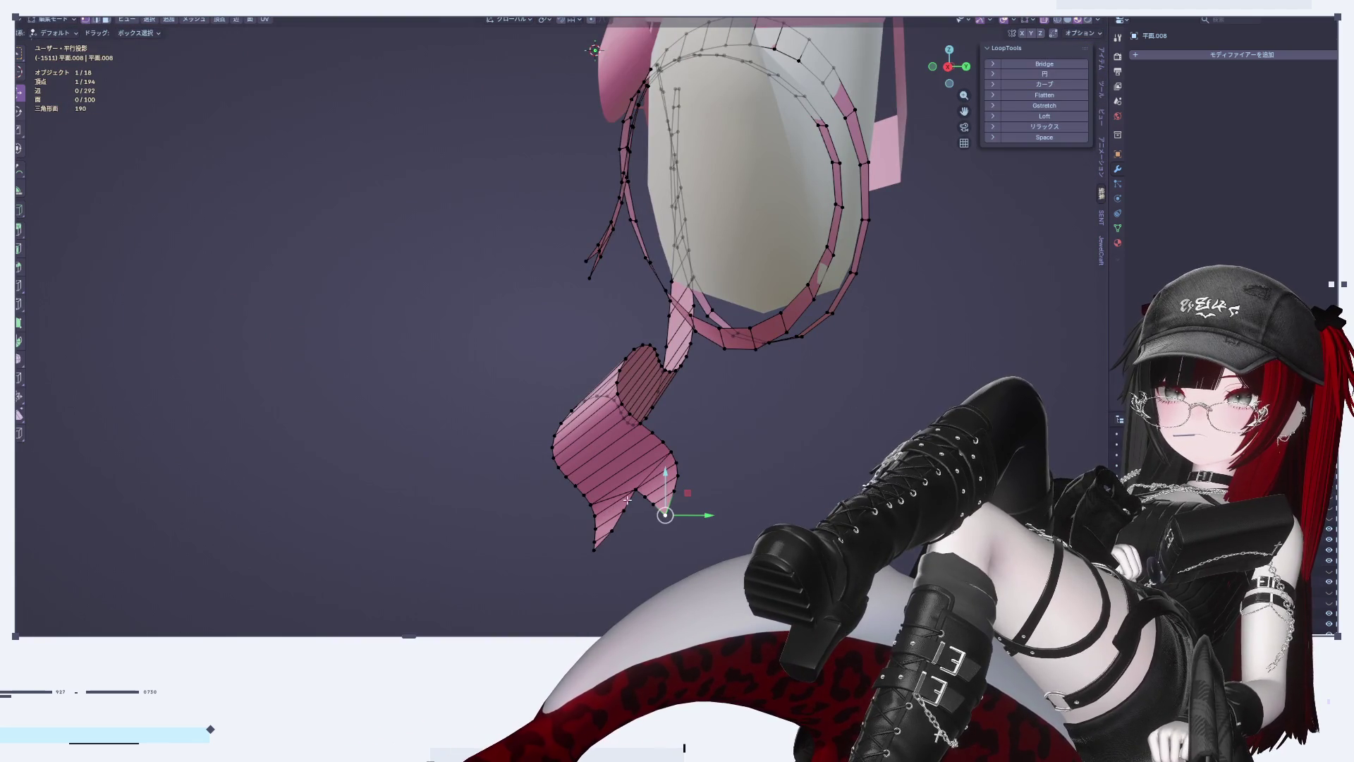
{"action": "left_click", "coordinate": [594, 549], "text": "ctrl"}
{"action": "left_click", "coordinate": [1051, 131]}
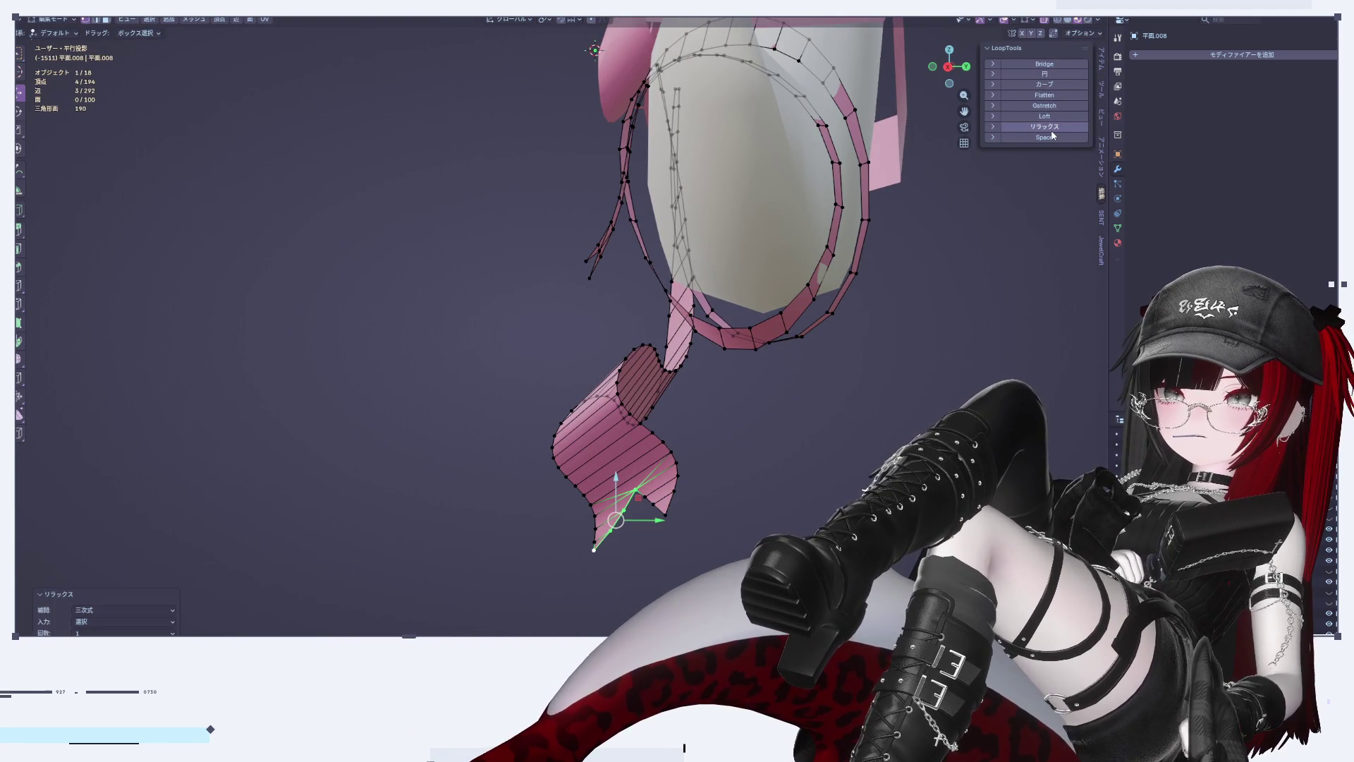
{"action": "key", "text": "Tab"}
{"action": "scroll", "coordinate": [690, 515], "scroll_direction": "up", "scroll_amount": 5}
{"action": "middle_click_drag", "start_coordinate": [689, 514], "coordinate": [751, 511]}
{"action": "scroll", "coordinate": [750, 506], "scroll_direction": "down", "scroll_amount": 5}
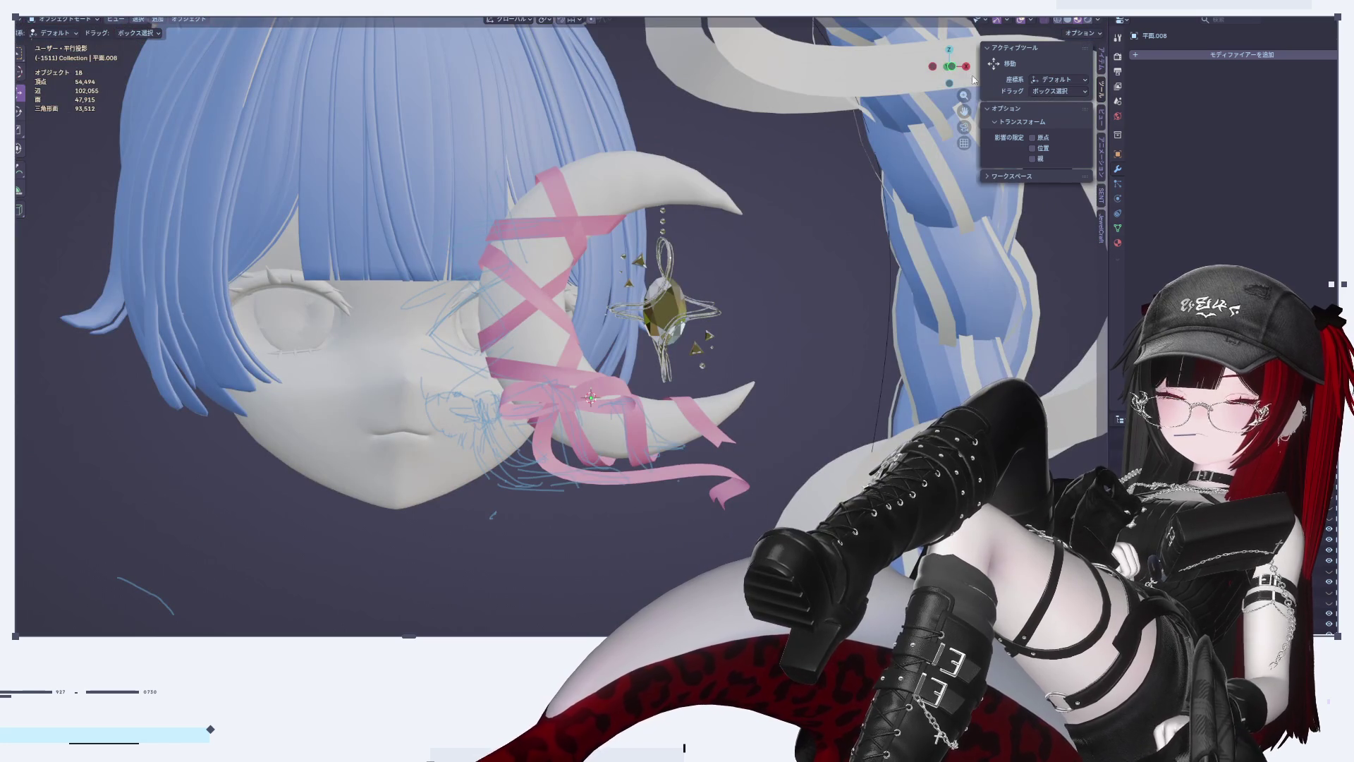
{"action": "left_click", "coordinate": [967, 68]}
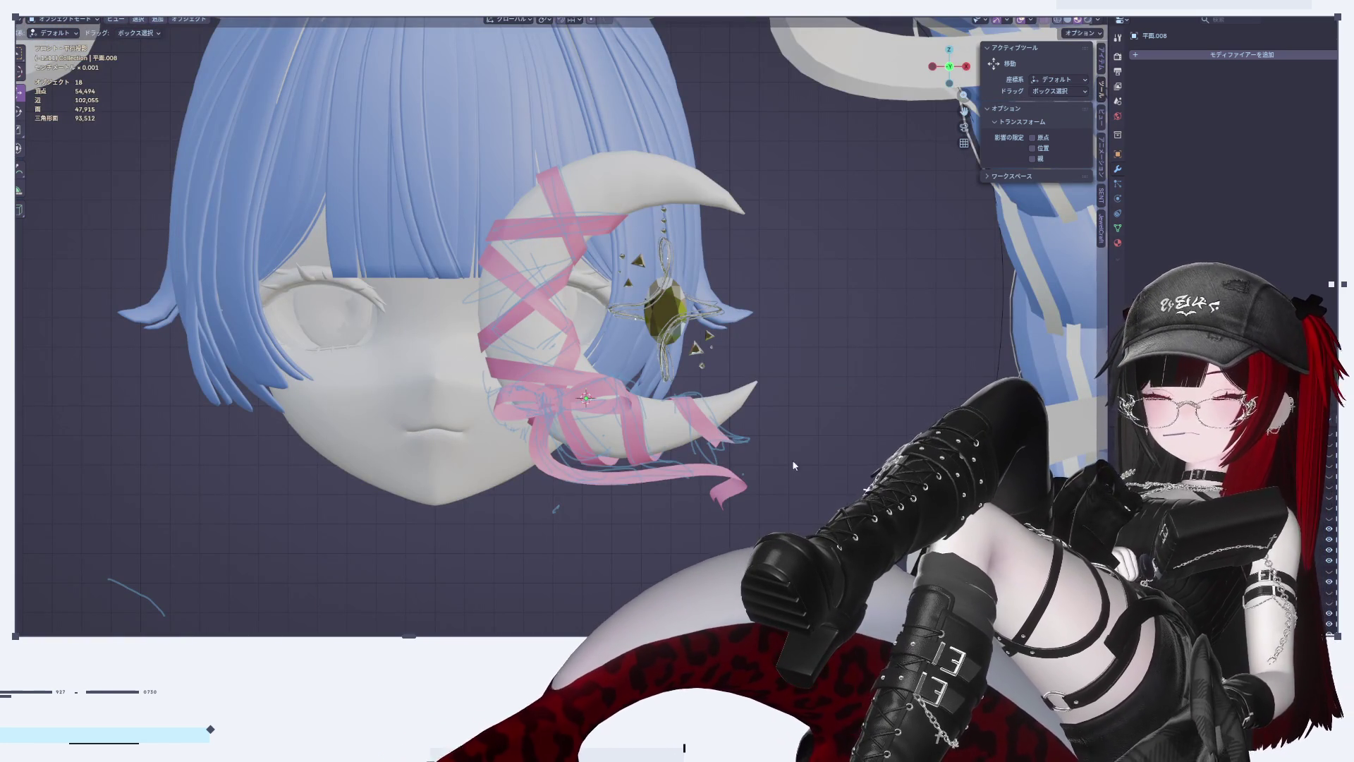
Step: Hide the blue sketch annotation strokes from the side panel's view settings
{"action": "scroll", "coordinate": [785, 472], "scroll_direction": "up", "scroll_amount": 4}
{"action": "middle_click_drag", "start_coordinate": [717, 386], "coordinate": [851, 441], "text": "shift"}
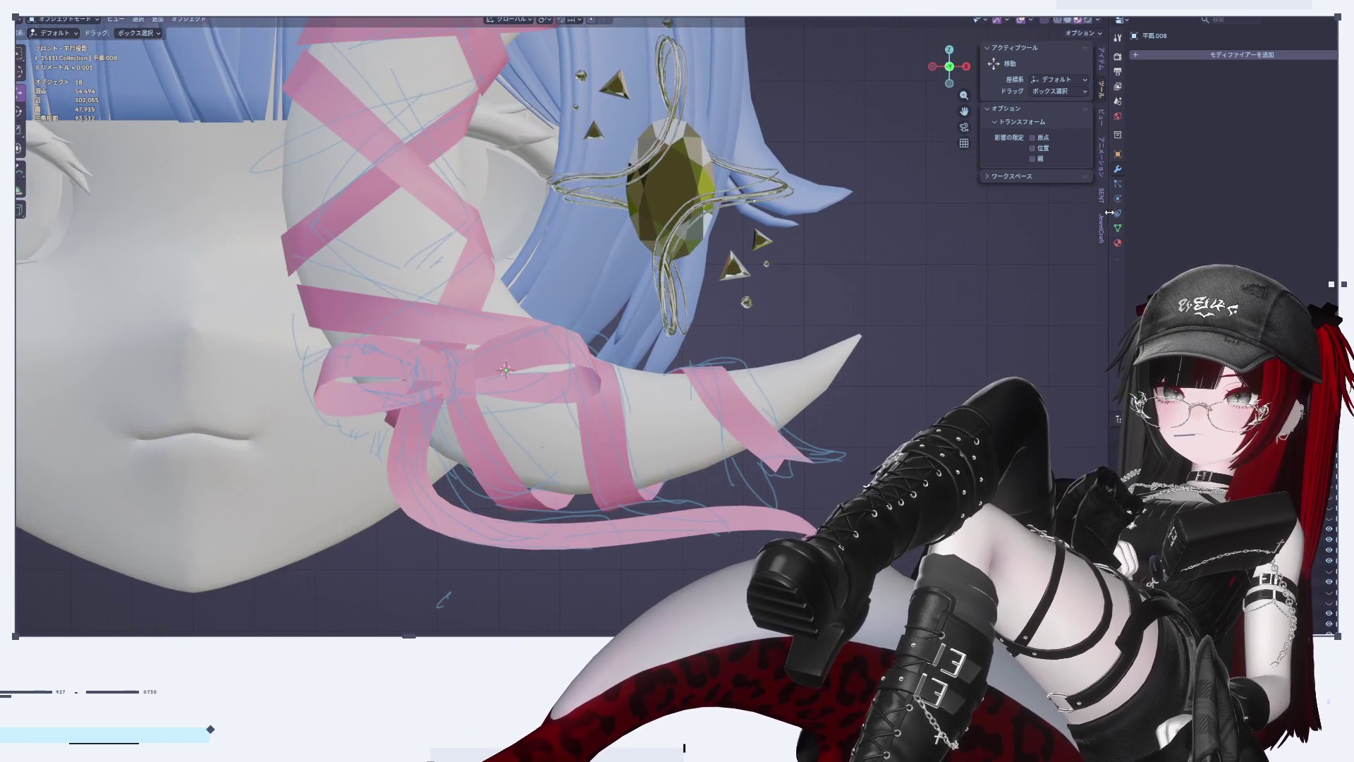
{"action": "left_click", "coordinate": [1103, 120]}
{"action": "left_click", "coordinate": [1065, 389]}
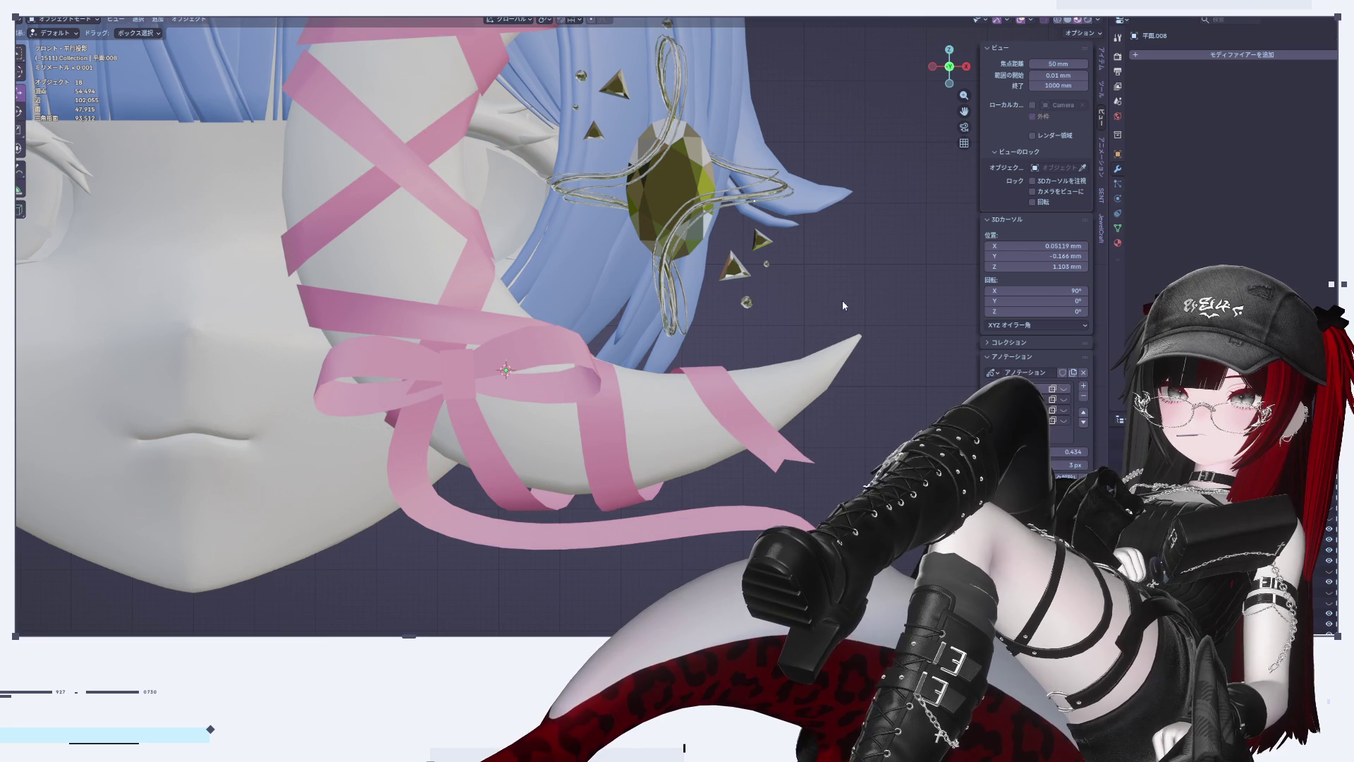
{"action": "scroll", "coordinate": [751, 375], "scroll_direction": "down", "scroll_amount": 5}
{"action": "scroll", "coordinate": [674, 378], "scroll_direction": "up", "scroll_amount": 5}
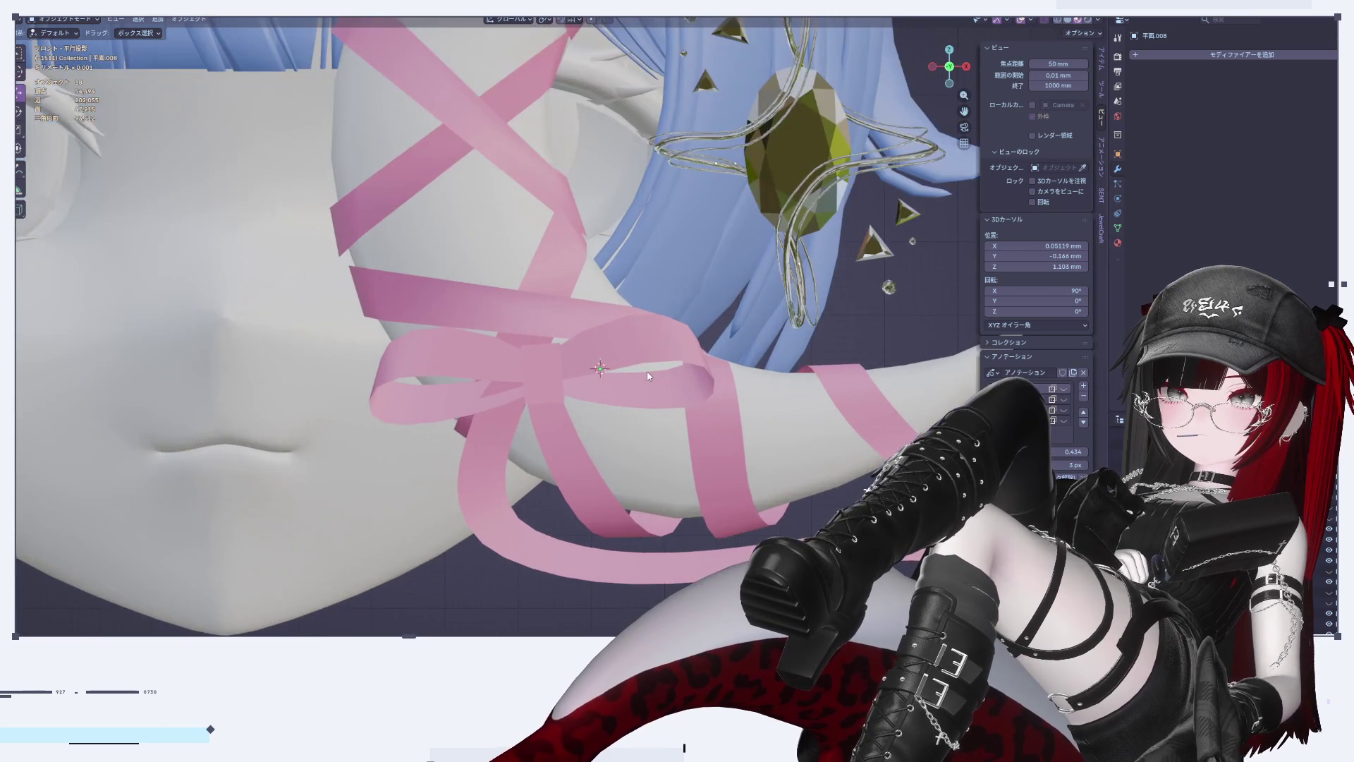
{"action": "scroll", "coordinate": [725, 417], "scroll_direction": "down", "scroll_amount": 1}
{"action": "scroll", "coordinate": [725, 416], "scroll_direction": "down", "scroll_amount": 5}
{"action": "scroll", "coordinate": [734, 331], "scroll_direction": "up", "scroll_amount": 5}
Step: Select the bow and scale it to a new size in Edit Mode
{"action": "left_click", "coordinate": [736, 323]}
{"action": "left_click", "coordinate": [736, 323]}
{"action": "key", "text": "Tab"}
{"action": "middle_click_drag", "start_coordinate": [748, 347], "coordinate": [702, 390], "text": "shift"}
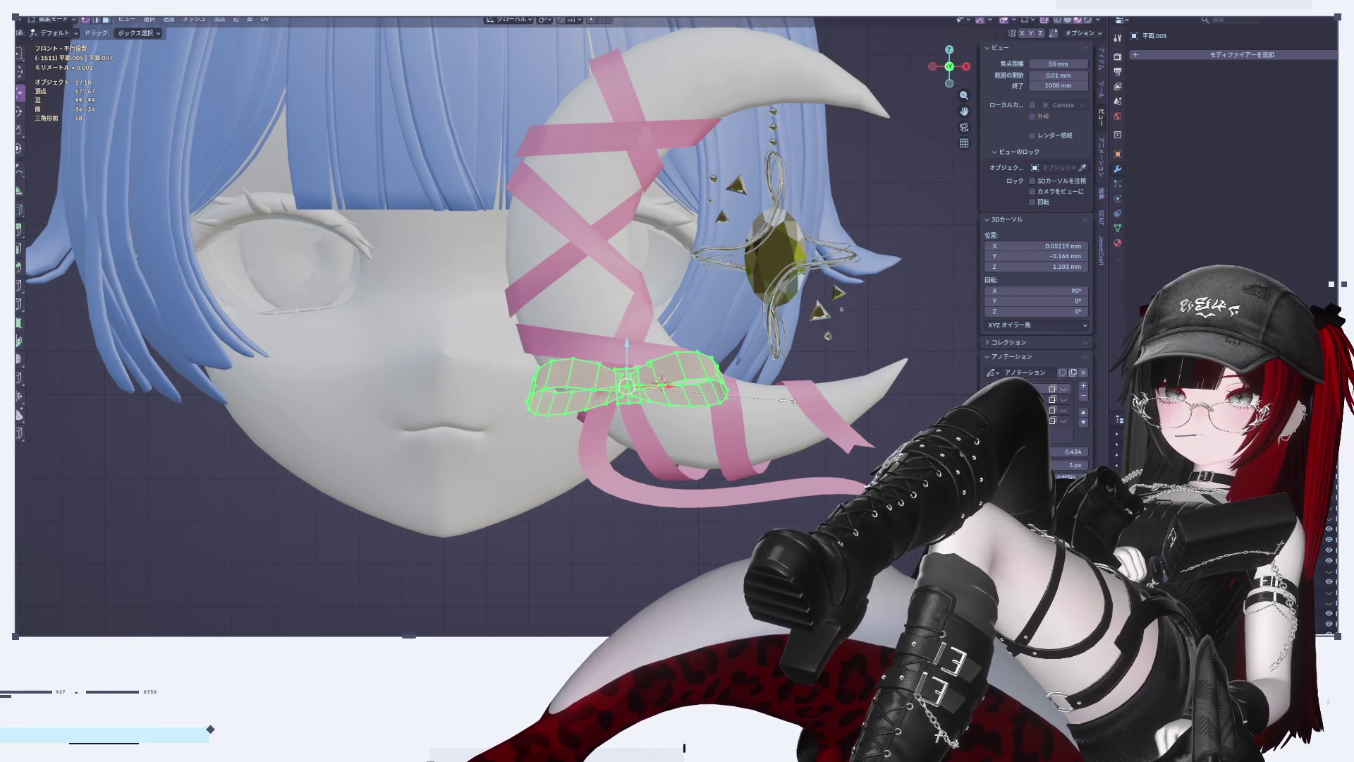
{"action": "left_click", "coordinate": [803, 396]}
{"action": "key", "text": "Tab"}
{"action": "scroll", "coordinate": [803, 396], "scroll_direction": "down", "scroll_amount": 5}
{"action": "scroll", "coordinate": [793, 397], "scroll_direction": "up", "scroll_amount": 8}
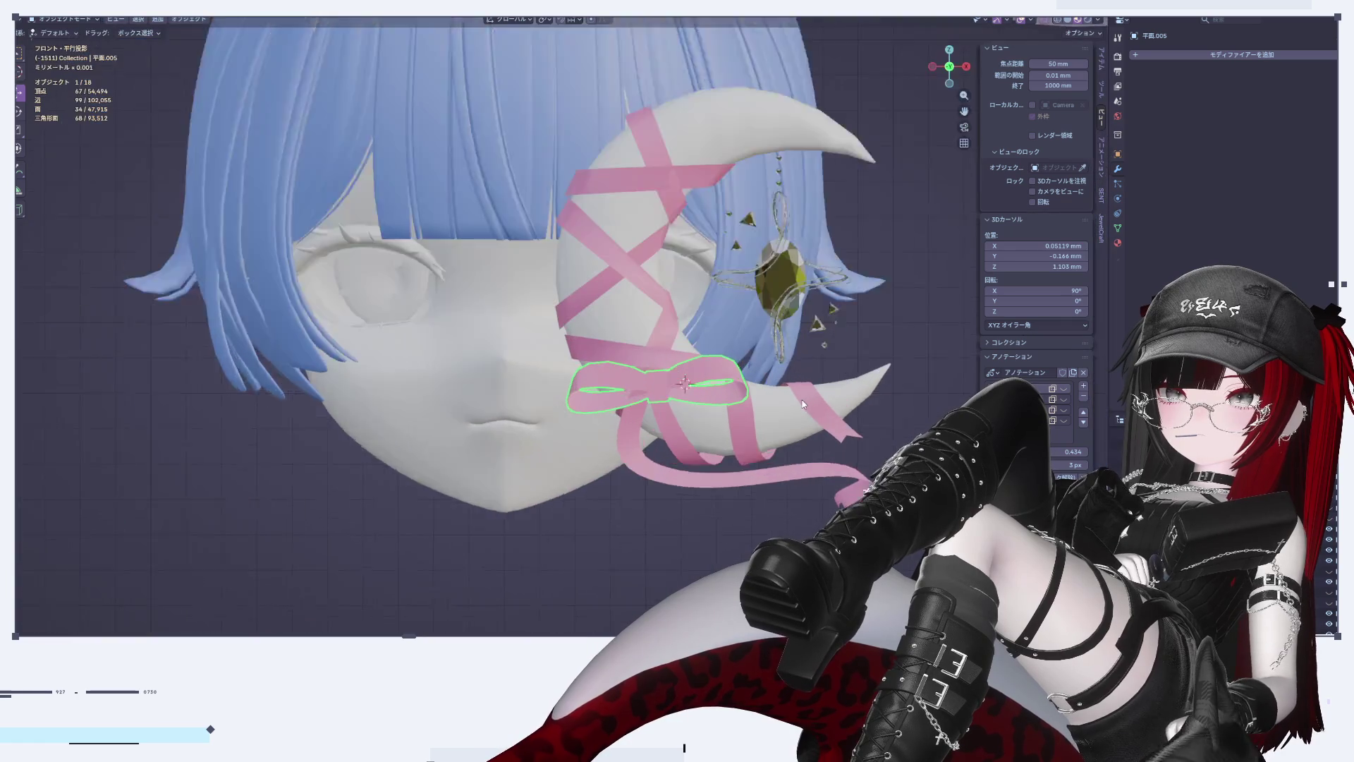
Step: Scale the bow along Z to make it taller
{"action": "key", "text": "Tab"}
{"action": "key", "text": "s"}
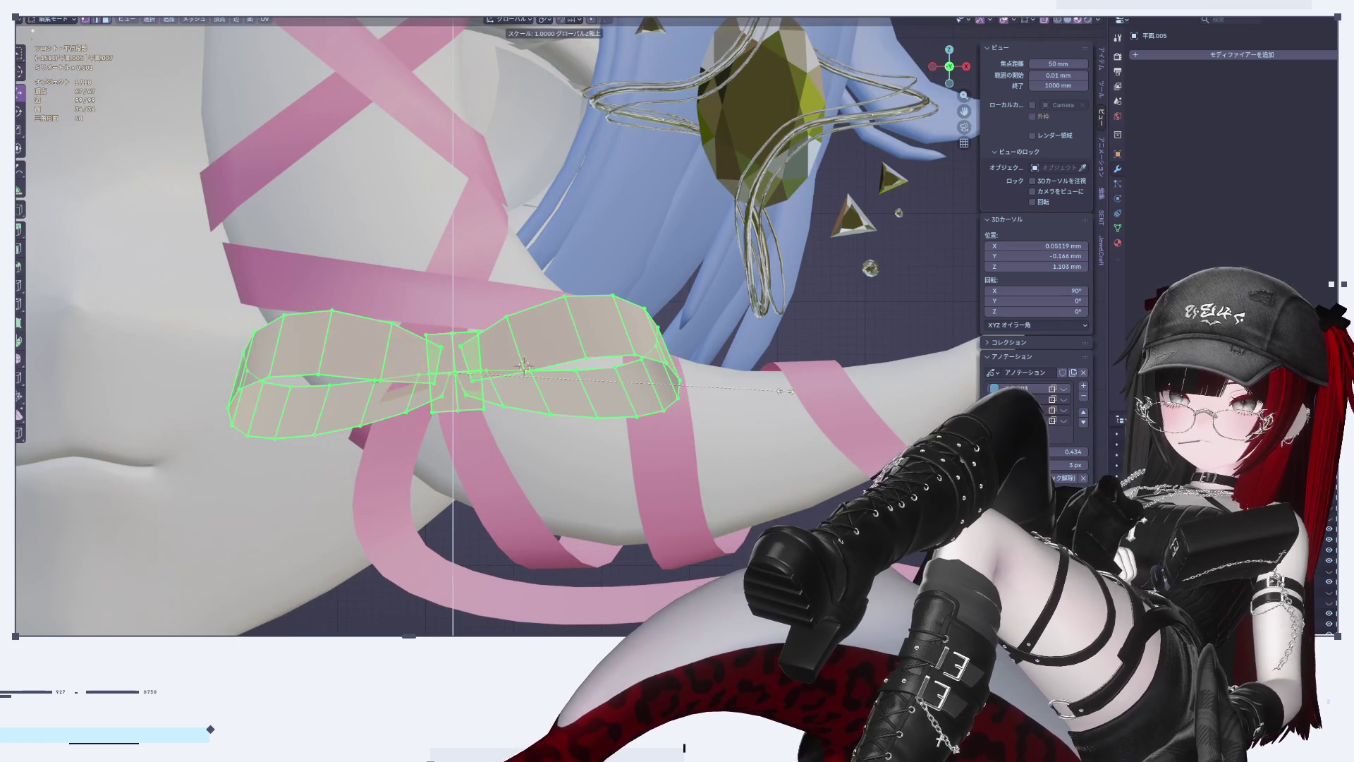
{"action": "key", "text": "z"}
{"action": "left_click", "coordinate": [839, 308]}
{"action": "scroll", "coordinate": [765, 387], "scroll_direction": "down", "scroll_amount": 5}
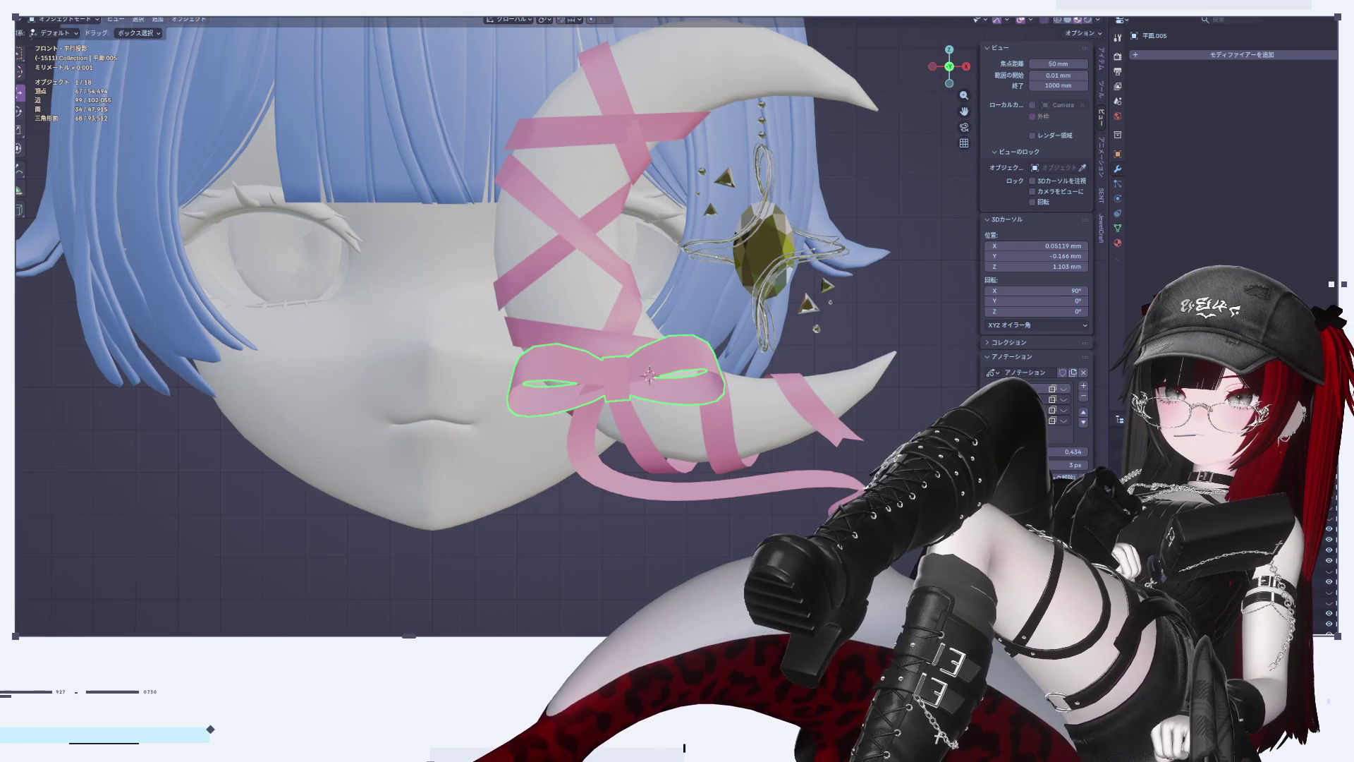
{"action": "scroll", "coordinate": [598, 399], "scroll_direction": "up", "scroll_amount": 6}
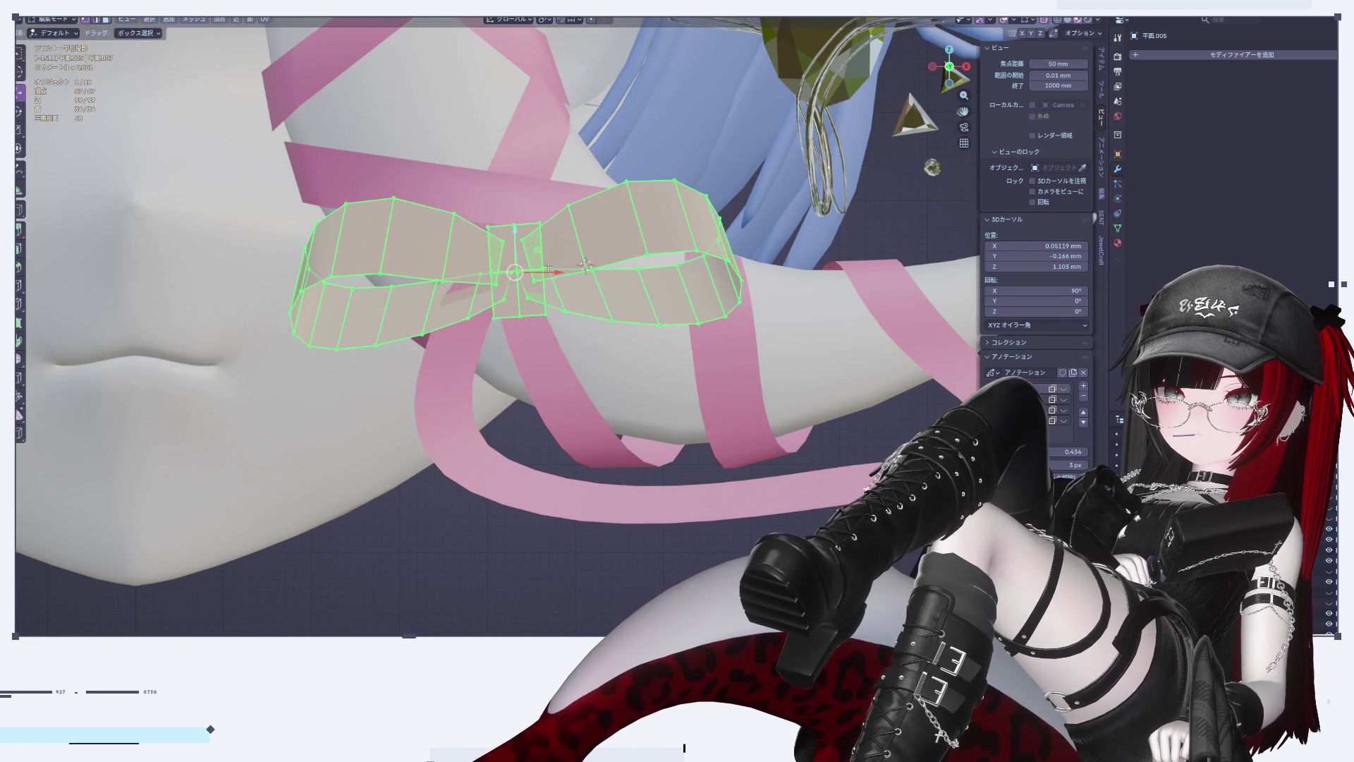
Step: Shift the bow slightly sideways along the X axis
{"action": "key", "text": "g"}
{"action": "key", "text": "x"}
{"action": "left_click", "coordinate": [525, 271]}
{"action": "key", "text": "Tab"}
{"action": "scroll", "coordinate": [557, 557], "scroll_direction": "down", "scroll_amount": 4}
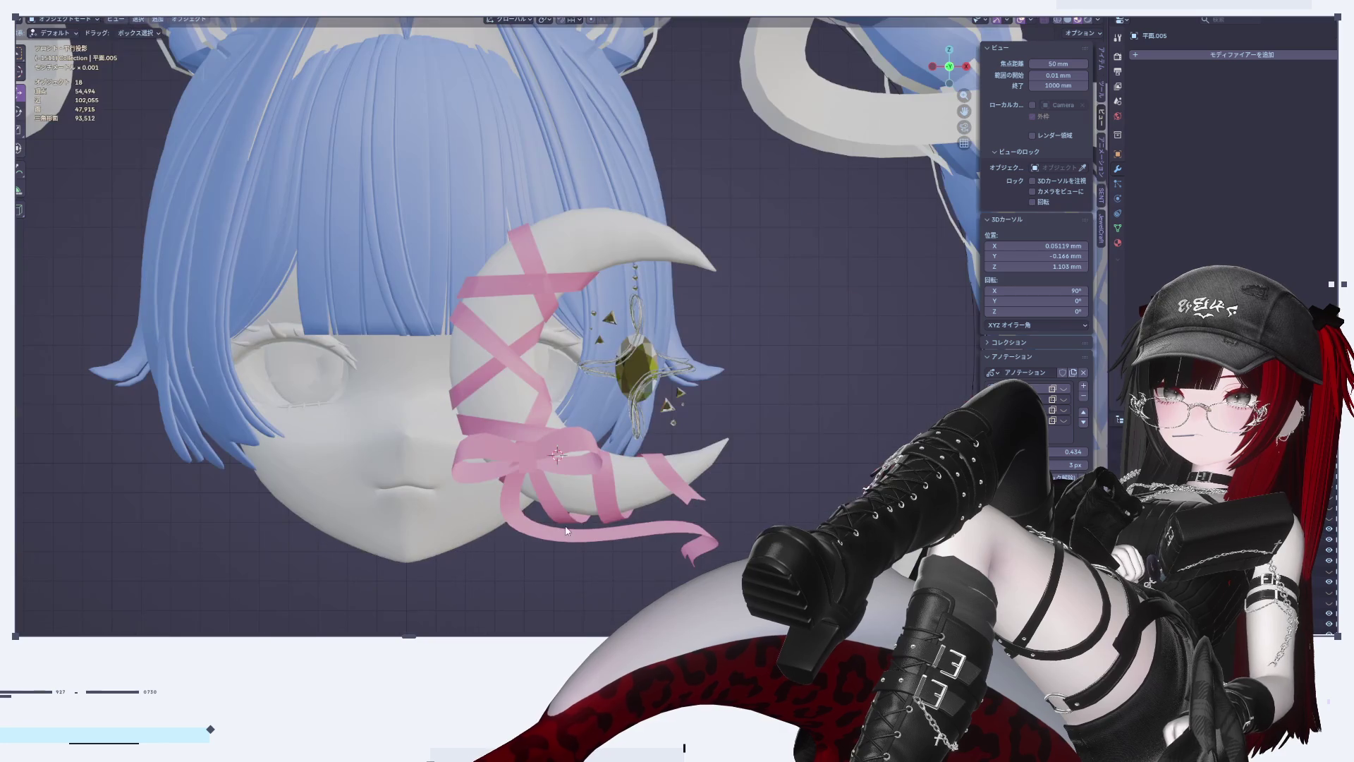
{"action": "scroll", "coordinate": [572, 526], "scroll_direction": "up", "scroll_amount": 4}
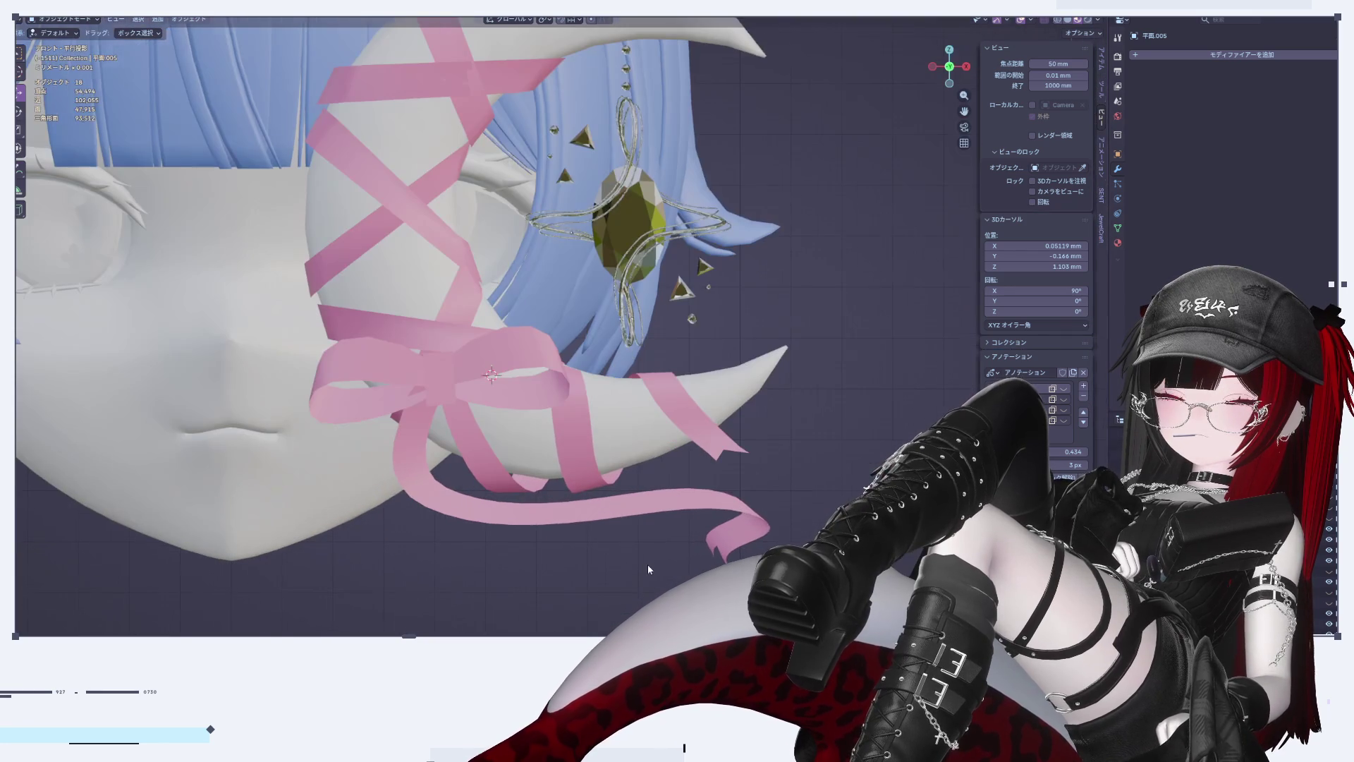
{"action": "left_click", "coordinate": [700, 515]}
Step: Box-select the vertices at the tail's notched end and try a first raise
{"action": "key", "text": "Tab"}
{"action": "middle_click_drag", "start_coordinate": [701, 514], "coordinate": [709, 478], "text": "shift"}
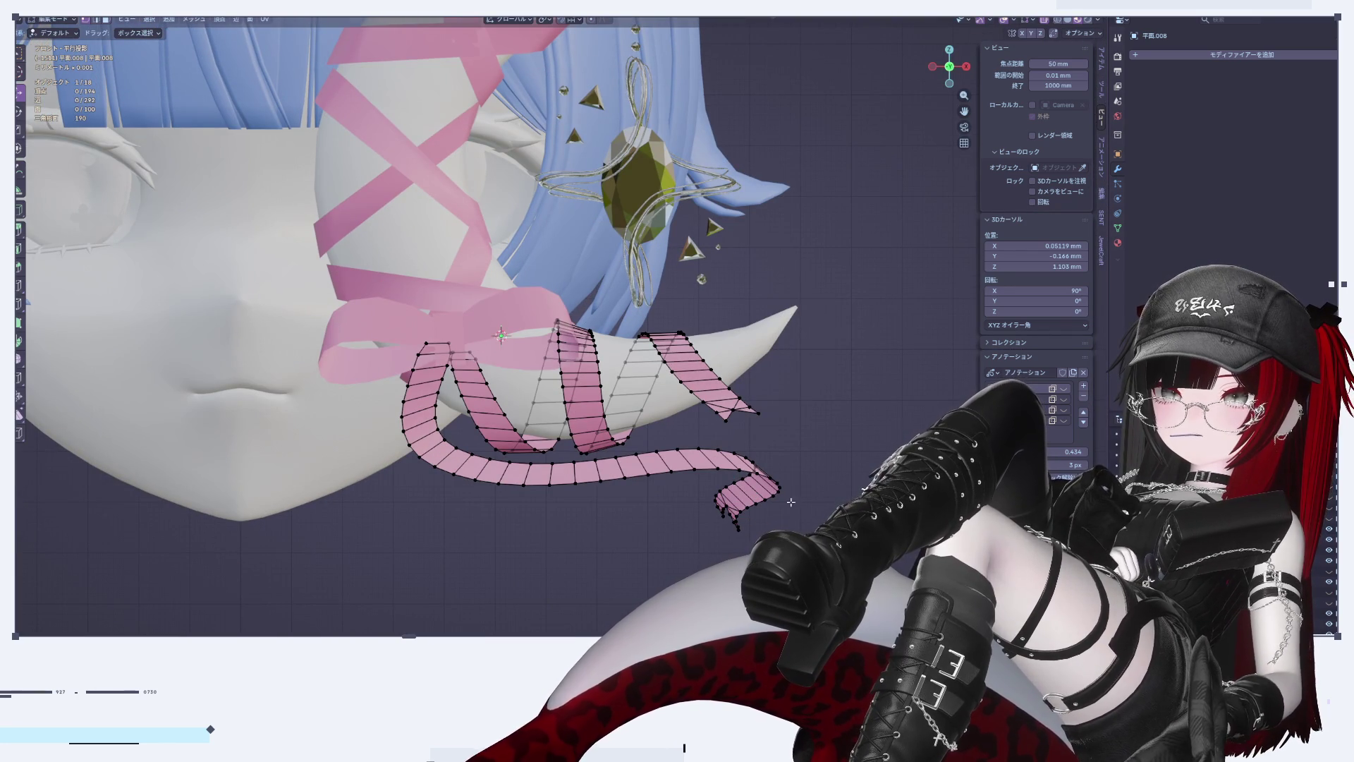
{"action": "left_click_drag", "start_coordinate": [786, 542], "coordinate": [643, 438]}
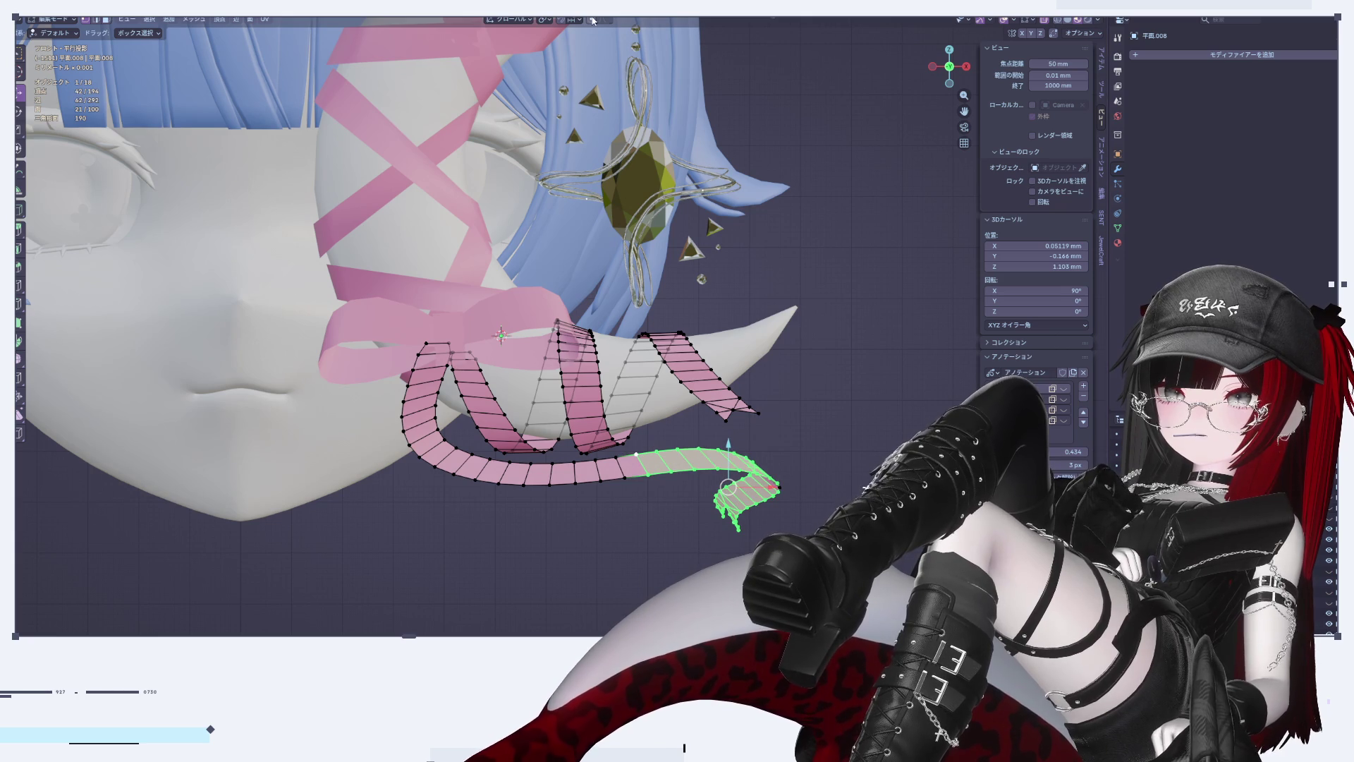
{"action": "key", "text": "g"}
{"action": "scroll", "coordinate": [783, 399], "scroll_direction": "down", "scroll_amount": 4}
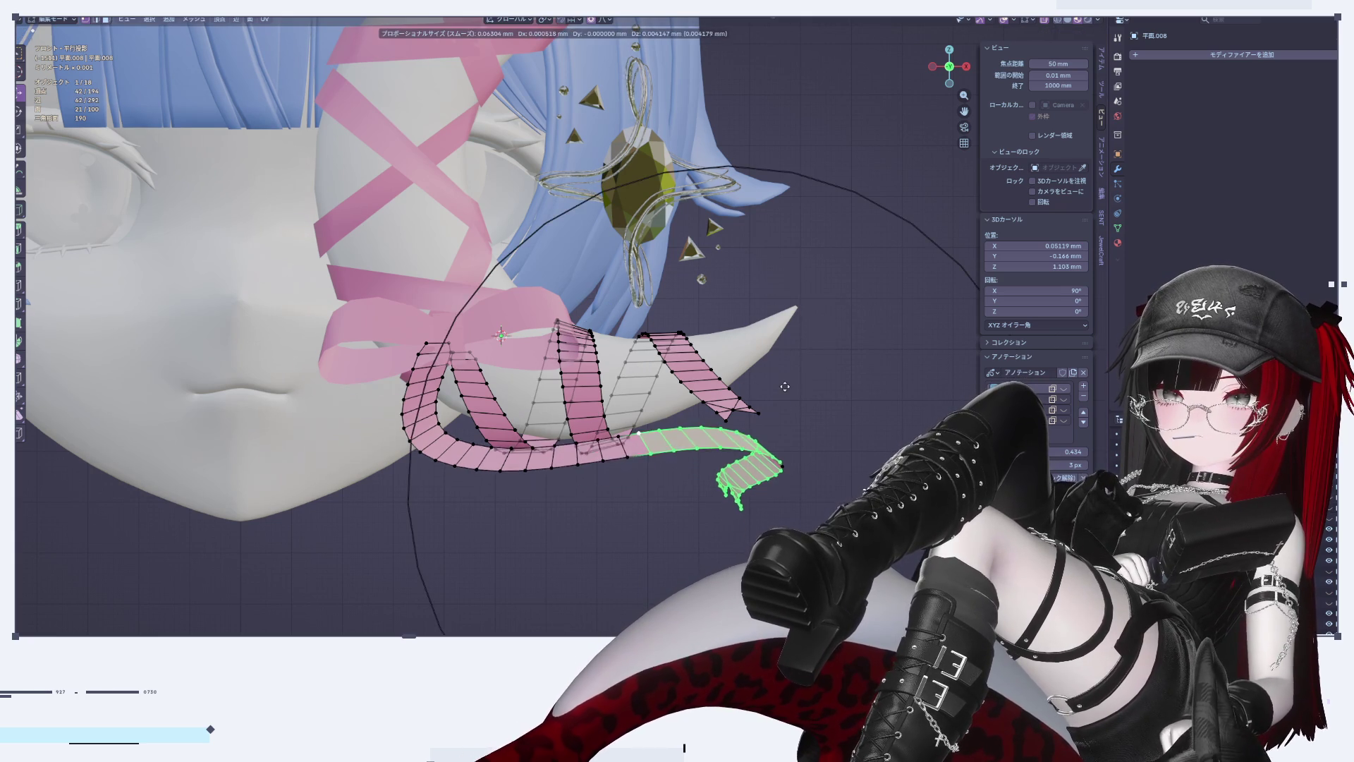
{"action": "left_click", "coordinate": [784, 390]}
{"action": "key", "text": "ctrl+z"}
{"action": "key", "text": "g"}
{"action": "scroll", "coordinate": [784, 390], "scroll_direction": "up", "scroll_amount": 4}
{"action": "left_click", "coordinate": [784, 390]}
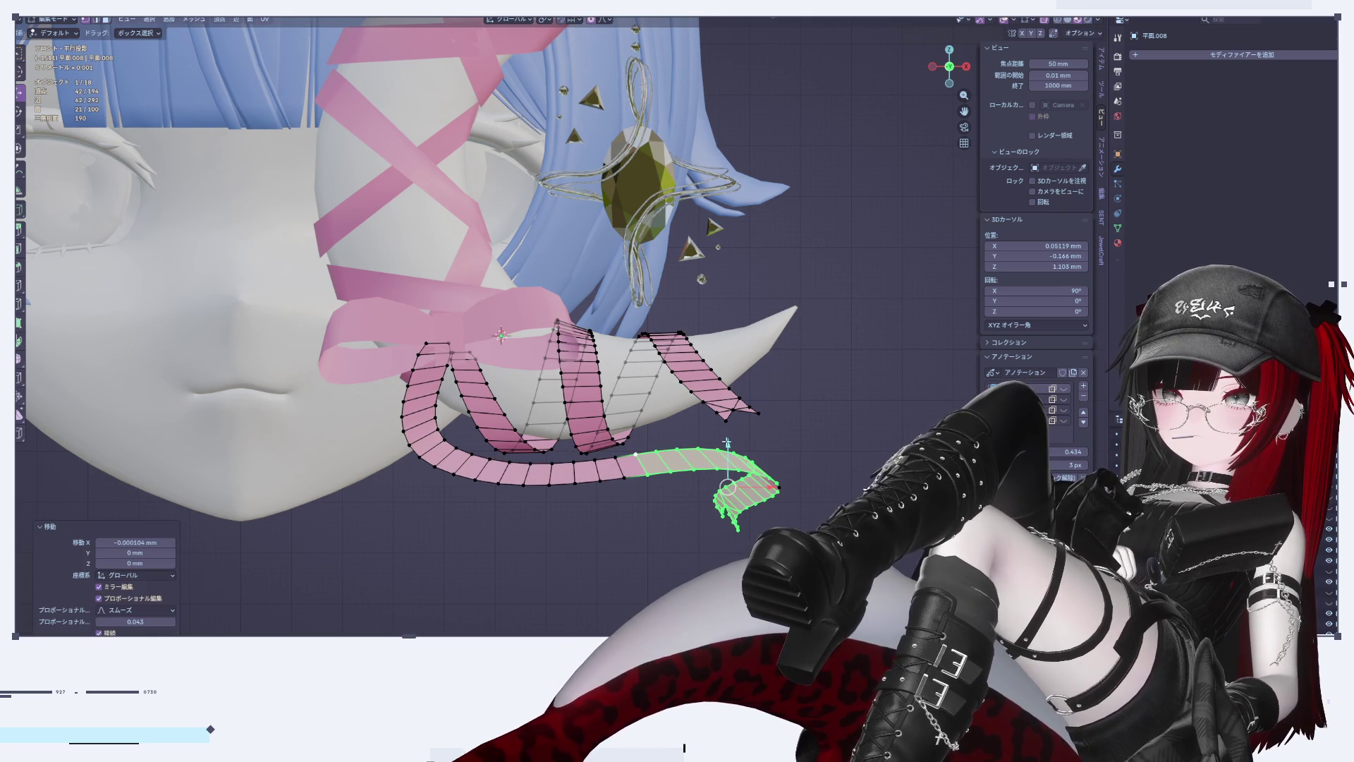
Step: Lift the tail end along Z with soft falloff and rotate it to curl upward
{"action": "key", "text": "g"}
{"action": "key", "text": "z"}
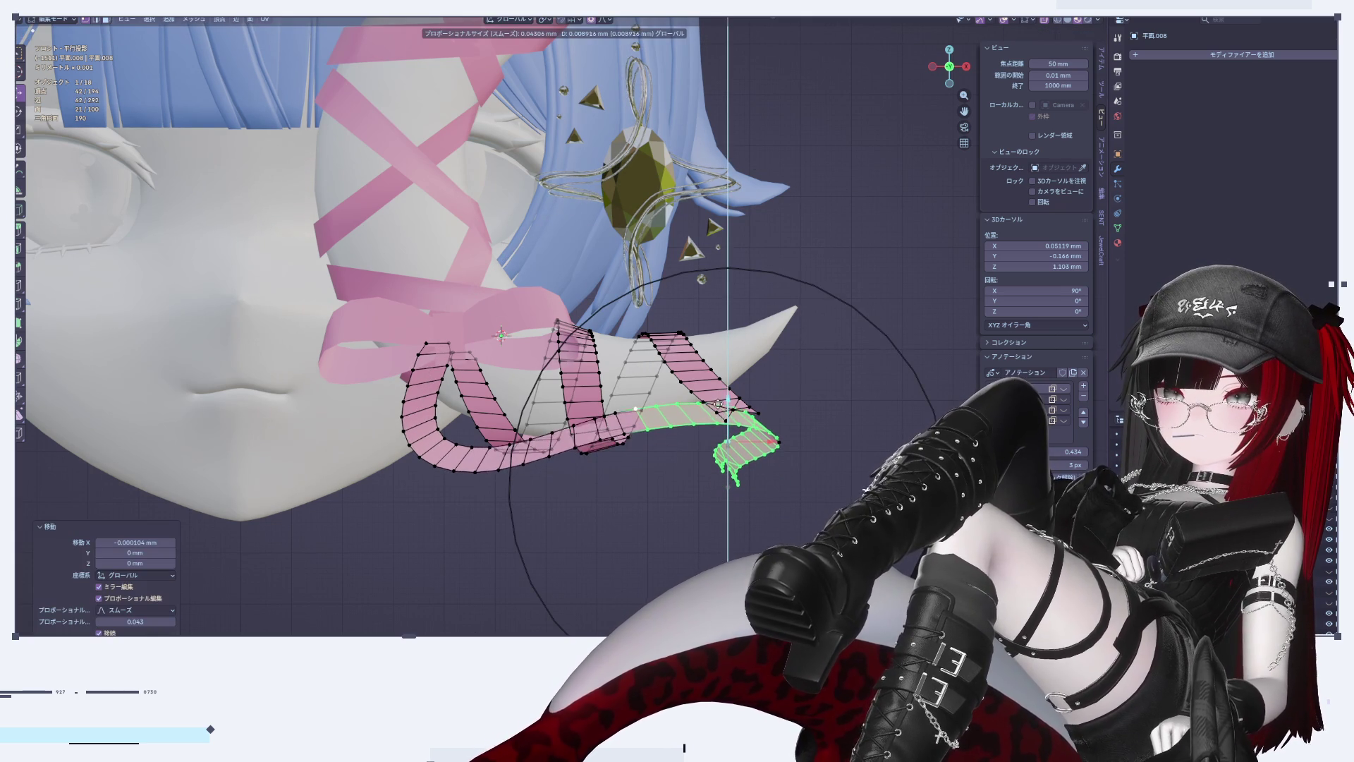
{"action": "left_click", "coordinate": [717, 418]}
{"action": "key", "text": "r"}
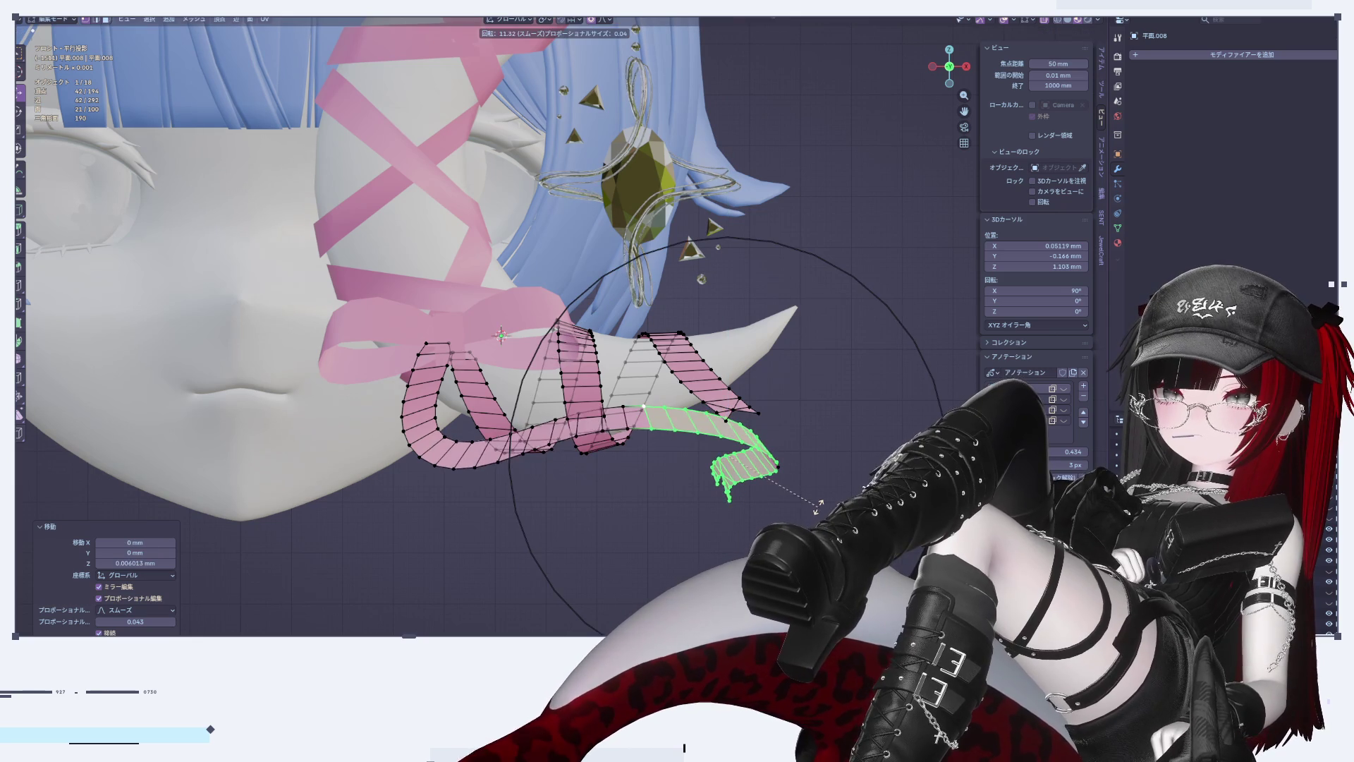
{"action": "left_click", "coordinate": [820, 501]}
{"action": "key", "text": "Tab"}
{"action": "scroll", "coordinate": [820, 501], "scroll_direction": "down", "scroll_amount": 5}
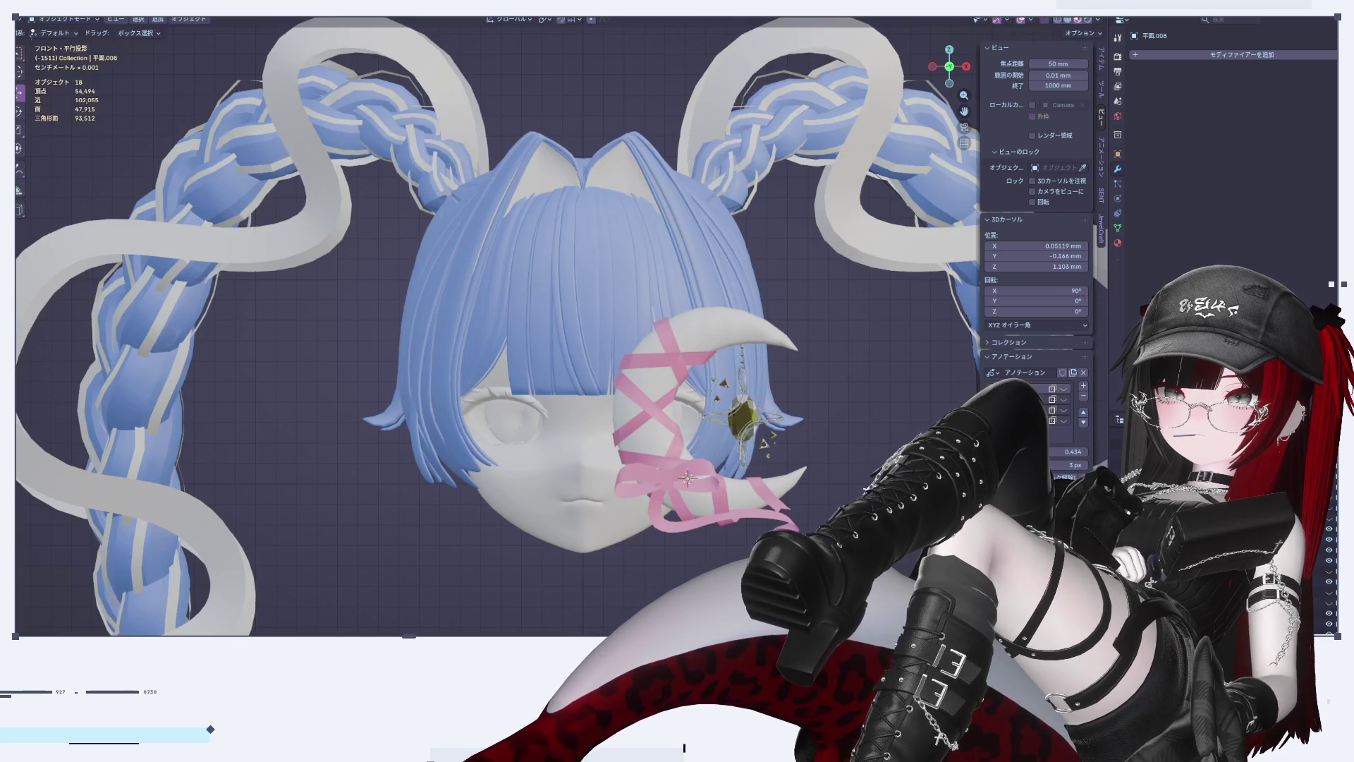
Step: Push the ribbon's tail end along the Y depth axis
{"action": "scroll", "coordinate": [812, 478], "scroll_direction": "up", "scroll_amount": 4}
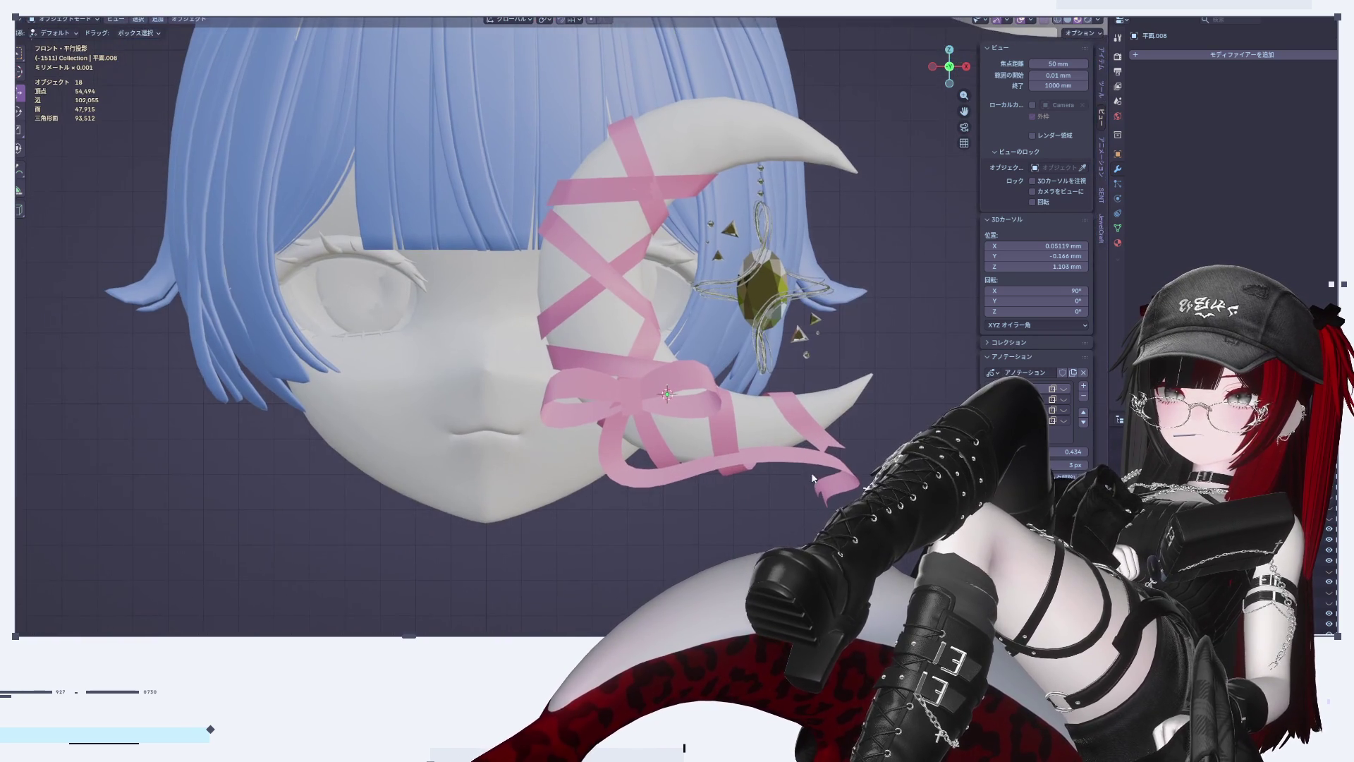
{"action": "mouse_move", "coordinate": [829, 493]}
{"action": "middle_mouse_down"}
{"action": "mouse_move", "coordinate": [769, 494]}
{"action": "mouse_move", "coordinate": [789, 482]}
{"action": "mouse_move", "coordinate": [983, 138]}
{"action": "middle_mouse_up"}
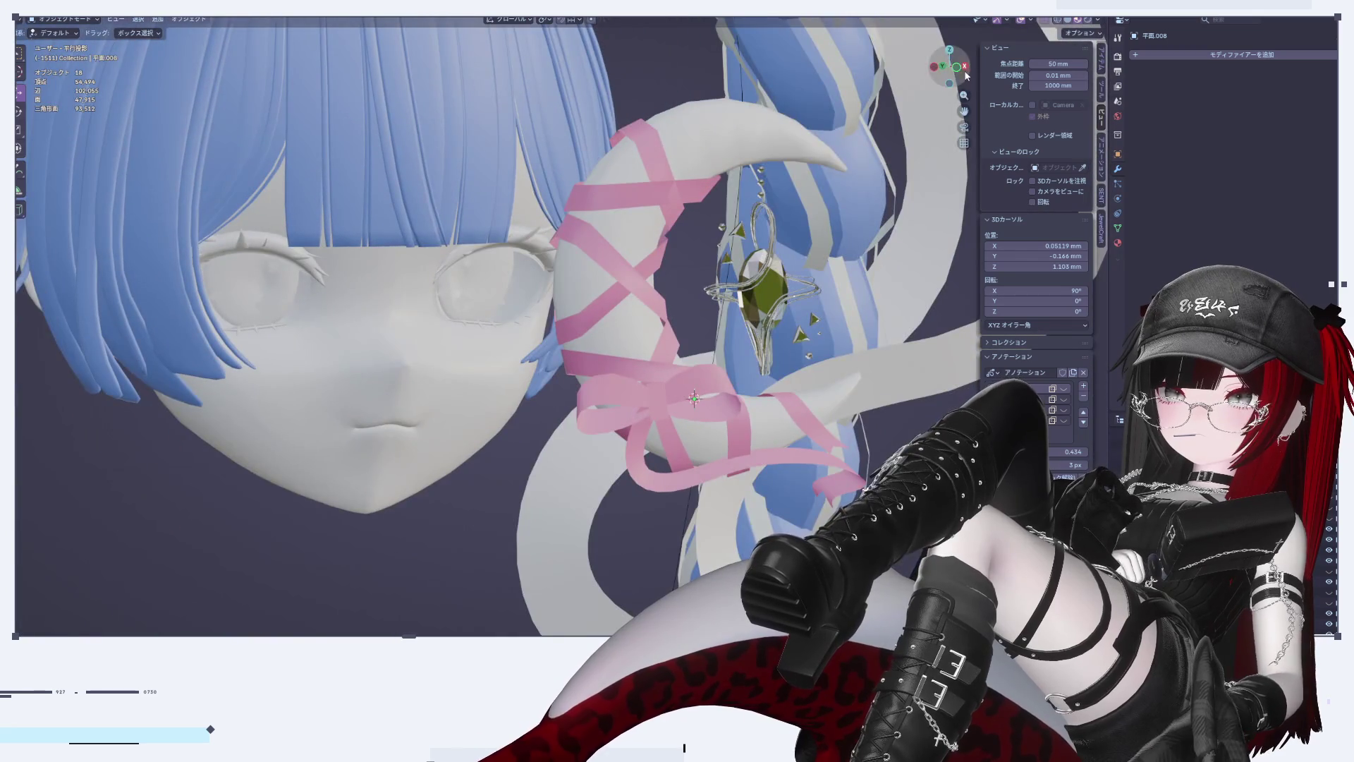
{"action": "left_click", "coordinate": [964, 66]}
{"action": "left_click", "coordinate": [933, 67]}
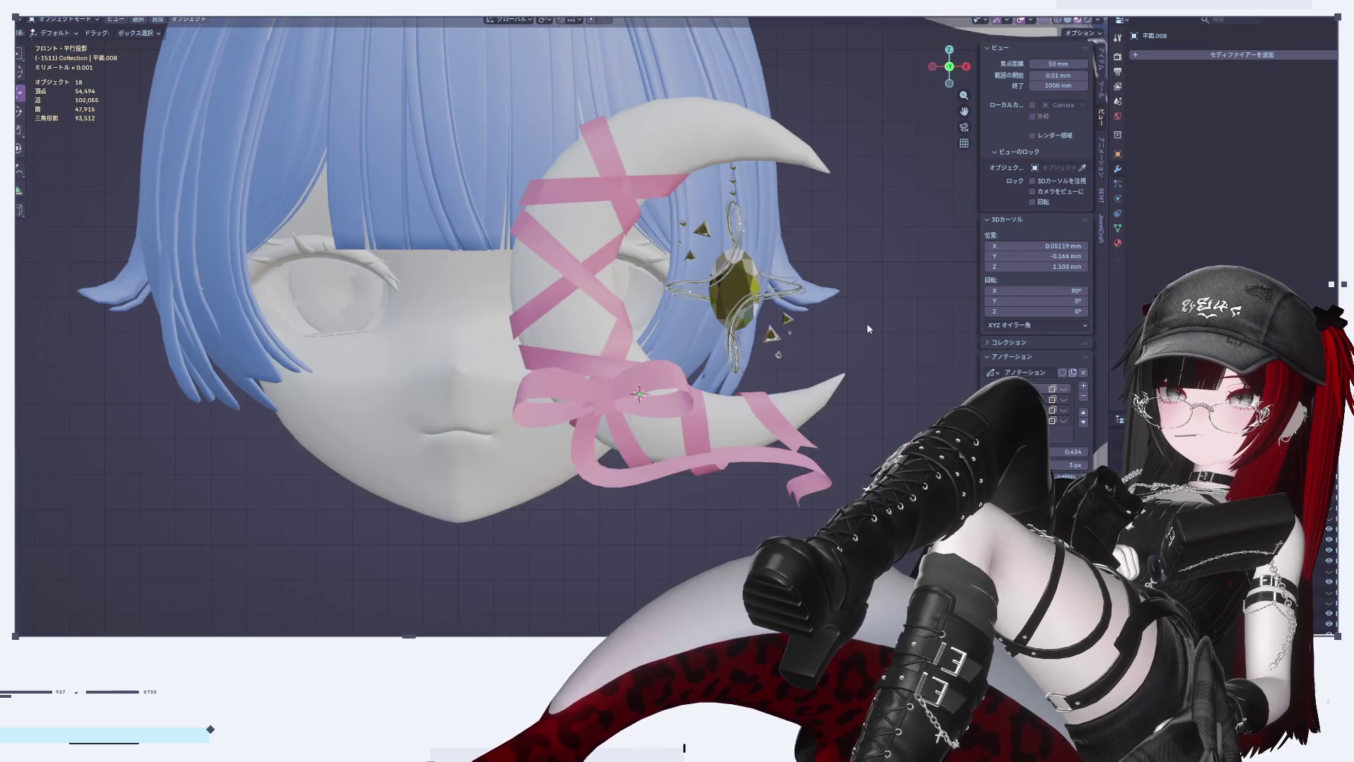
{"action": "key", "text": "Tab"}
{"action": "mouse_move", "coordinate": [771, 557]}
{"action": "middle_mouse_down"}
{"action": "mouse_move", "coordinate": [832, 493]}
{"action": "mouse_move", "coordinate": [771, 536]}
{"action": "mouse_move", "coordinate": [677, 477]}
{"action": "middle_mouse_up"}
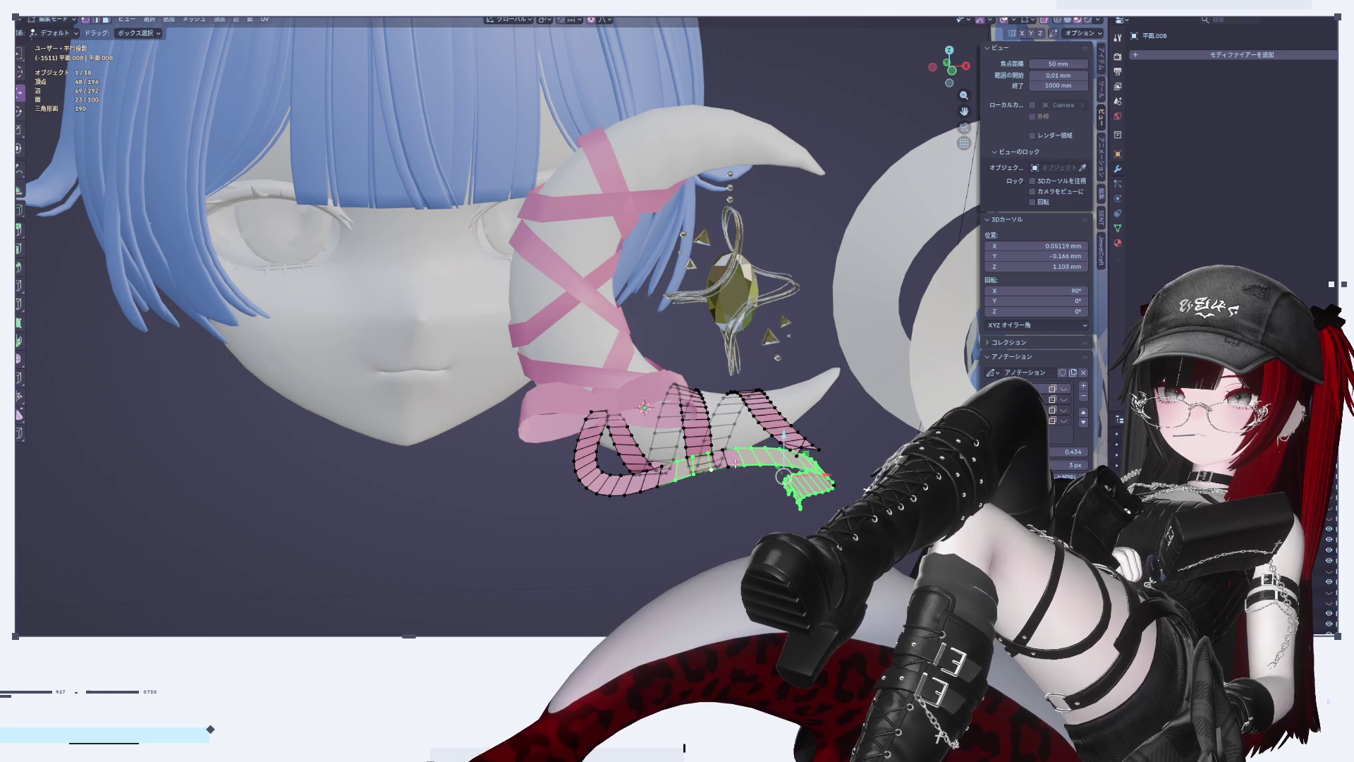
{"action": "middle_click_drag", "start_coordinate": [728, 459], "coordinate": [811, 455]}
{"action": "key", "text": "g"}
{"action": "key", "text": "y"}
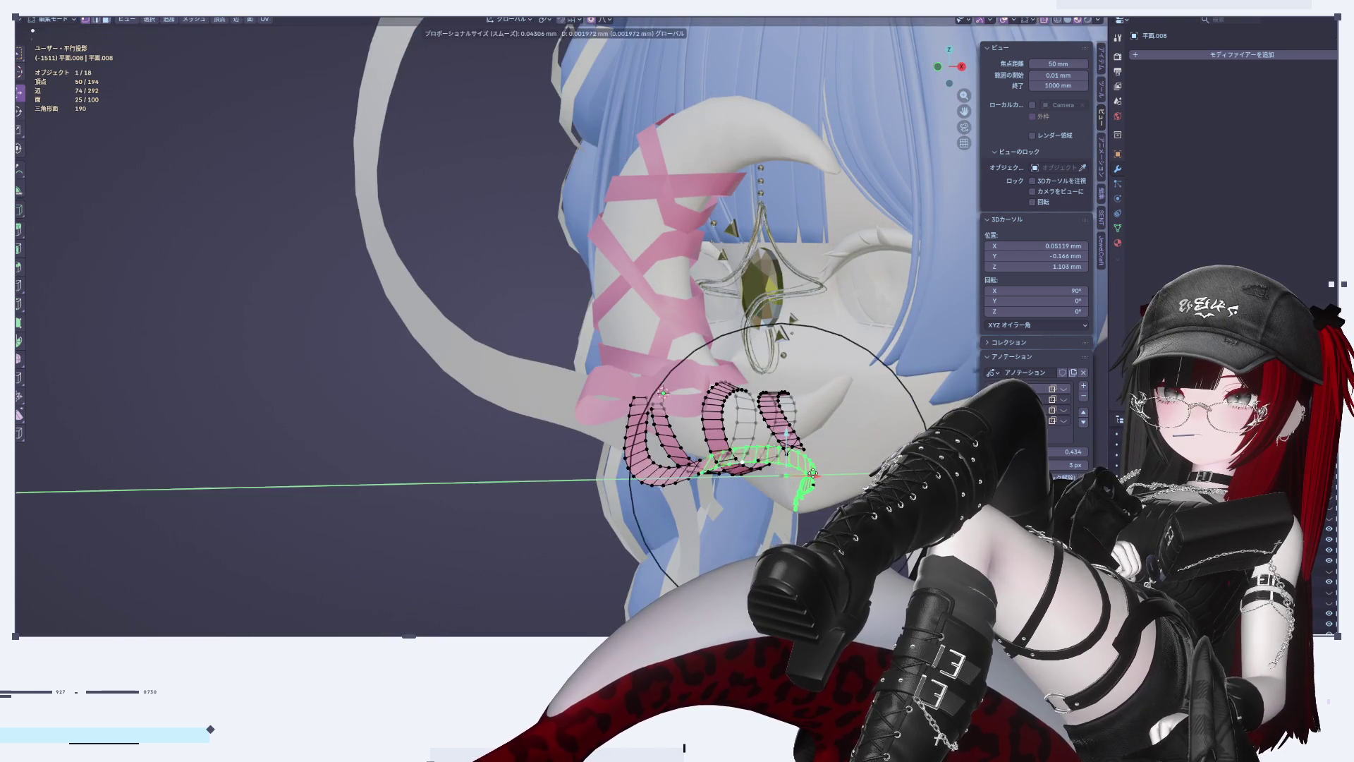
{"action": "left_click", "coordinate": [846, 453]}
{"action": "key", "text": "Tab"}
Step: Select the pink ribbon and move its tail with soft proportional falloff
{"action": "left_click_drag", "start_coordinate": [949, 67], "coordinate": [931, 69]}
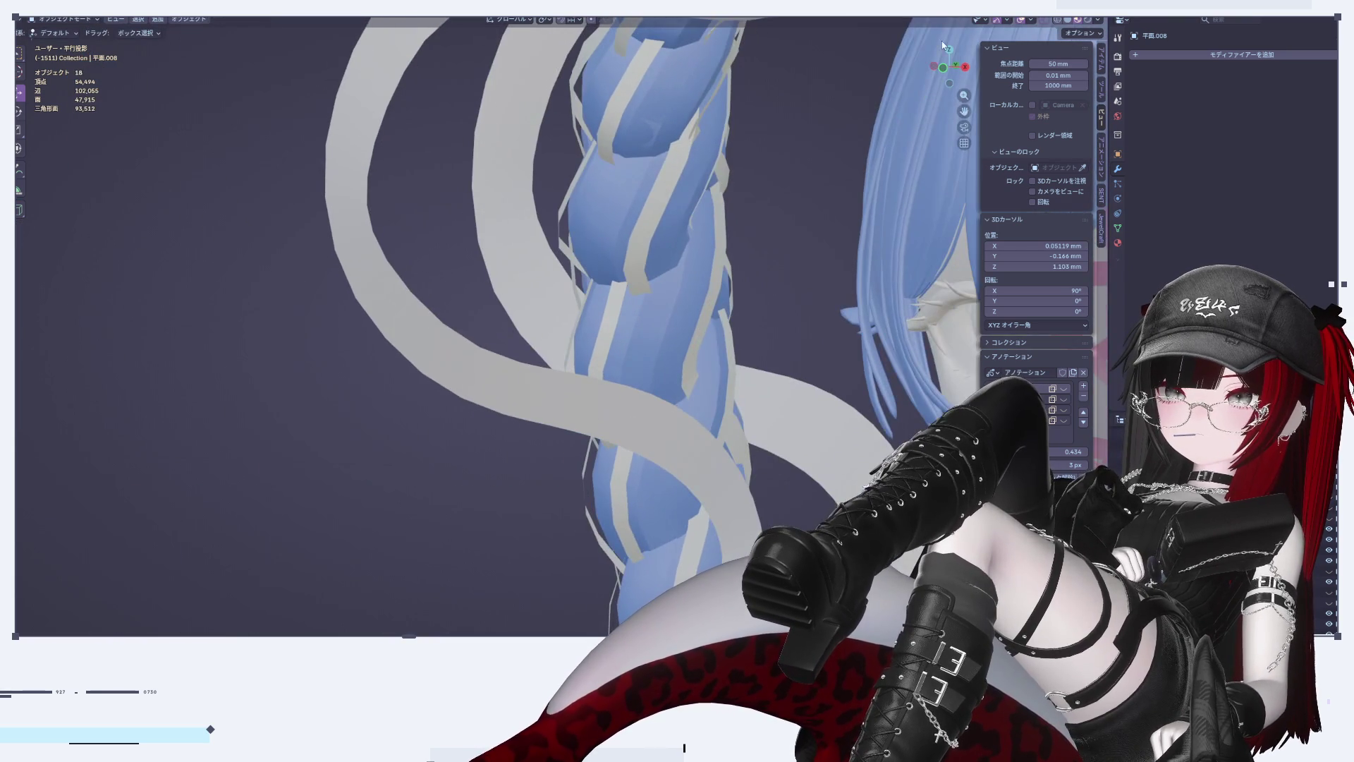
{"action": "scroll", "coordinate": [964, 70], "scroll_direction": "down", "scroll_amount": 1}
{"action": "left_click", "coordinate": [964, 69]}
{"action": "scroll", "coordinate": [892, 194], "scroll_direction": "down", "scroll_amount": 2}
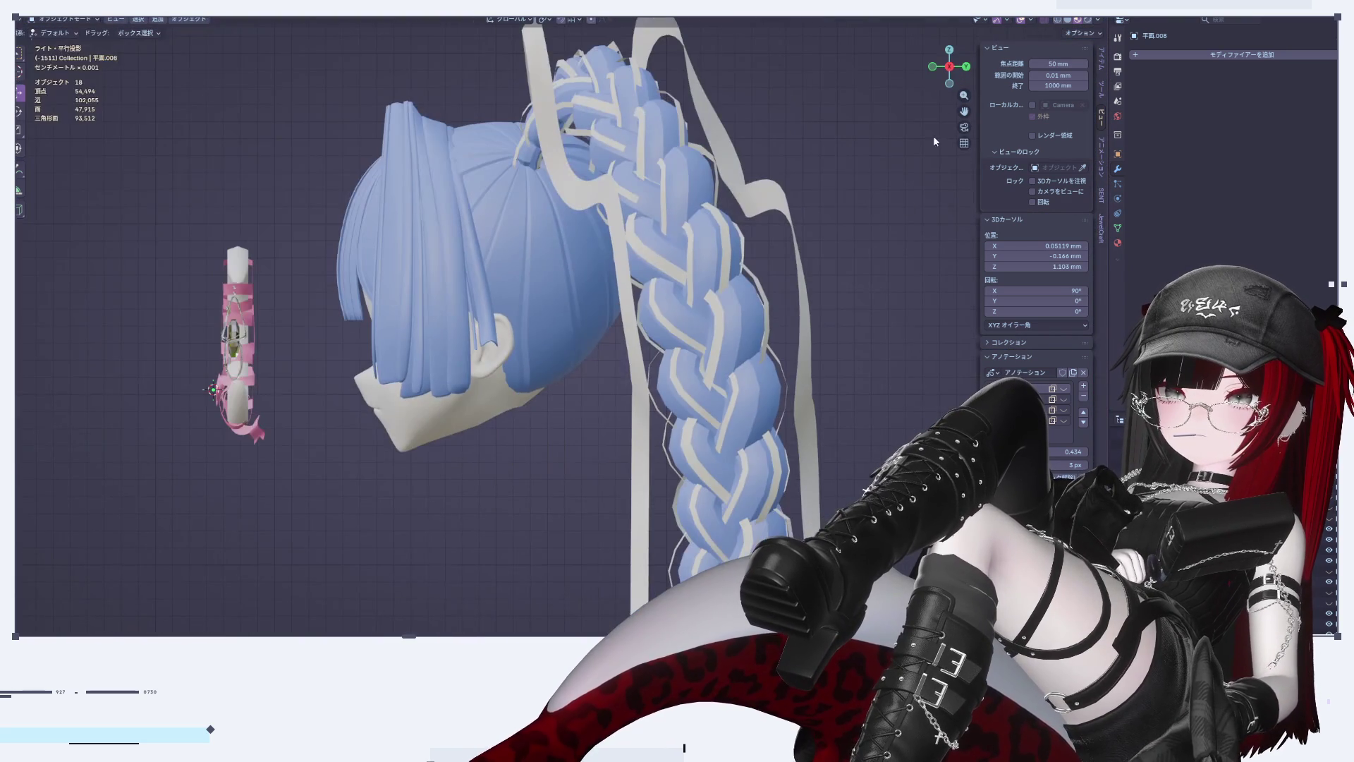
{"action": "left_click", "coordinate": [934, 67]}
{"action": "scroll", "coordinate": [634, 420], "scroll_direction": "up", "scroll_amount": 5}
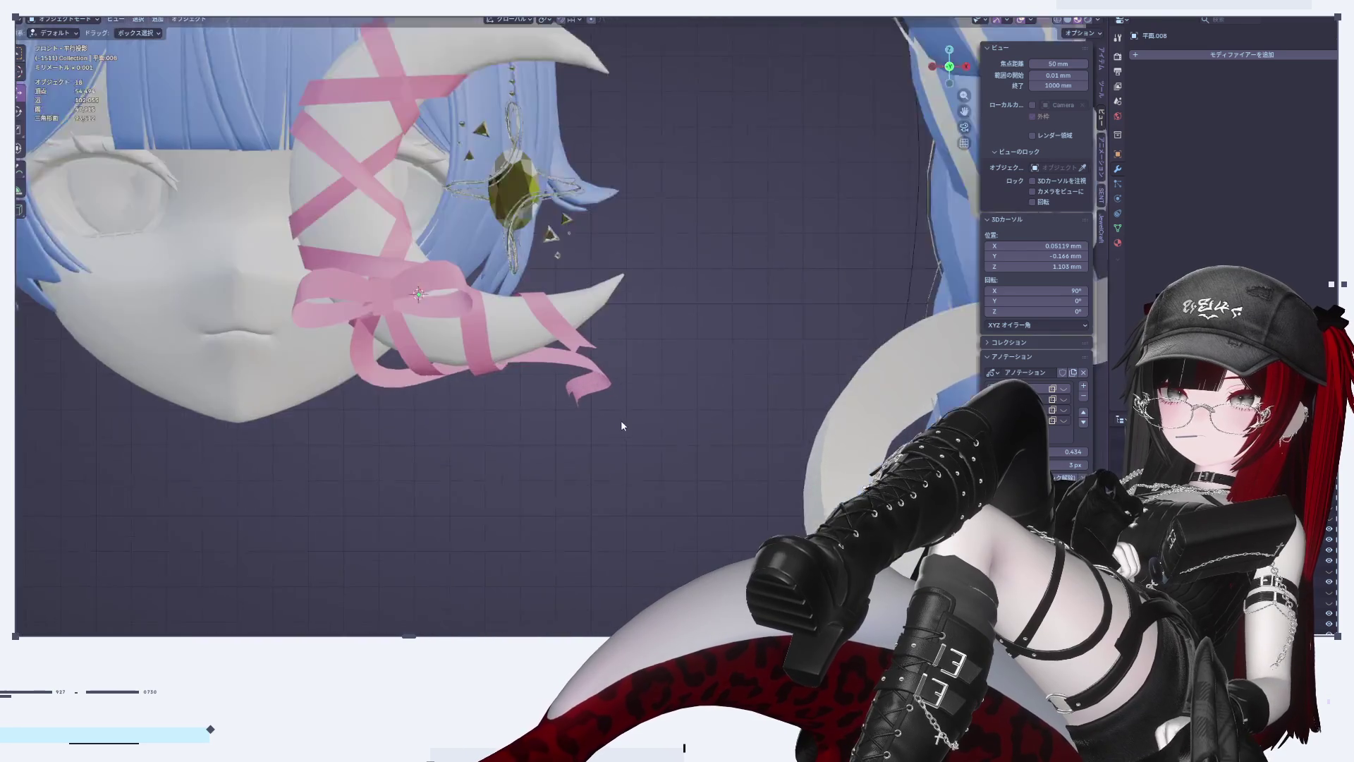
{"action": "left_click", "coordinate": [657, 438]}
{"action": "key", "text": "Tab"}
{"action": "key", "text": "g"}
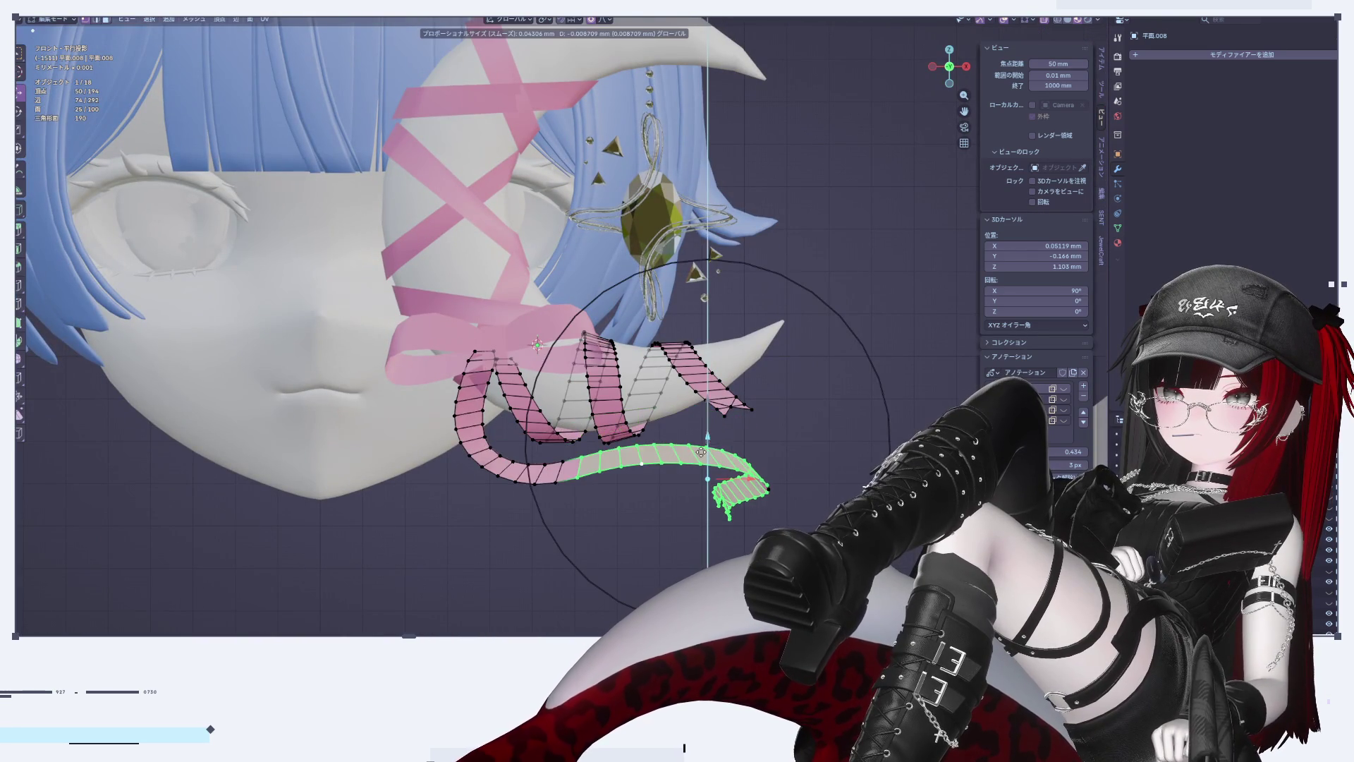
{"action": "left_click", "coordinate": [695, 550]}
Step: Check the reshaped tail from the right and front views
{"action": "key", "text": "Tab"}
{"action": "scroll", "coordinate": [685, 565], "scroll_direction": "down", "scroll_amount": 6}
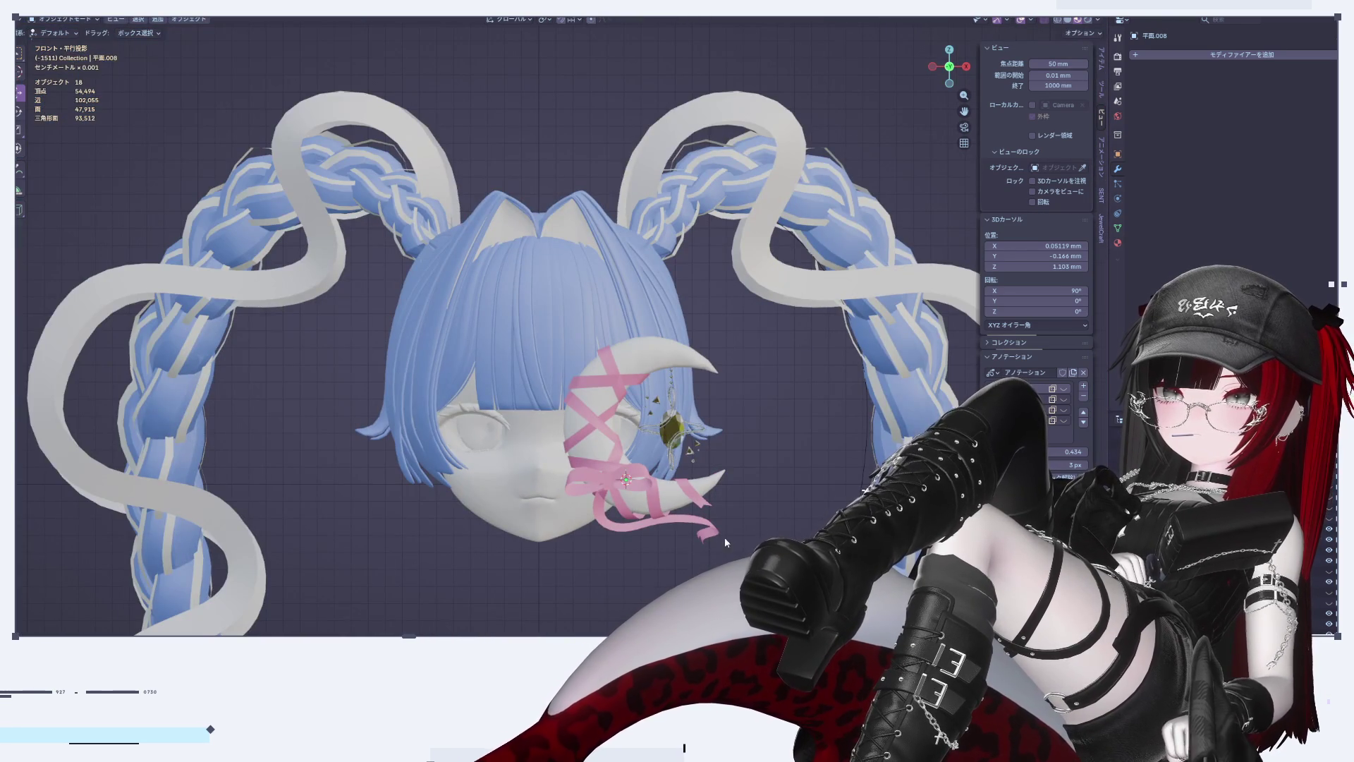
{"action": "mouse_move", "coordinate": [734, 521]}
{"action": "middle_mouse_down"}
{"action": "mouse_move", "coordinate": [653, 498]}
{"action": "mouse_move", "coordinate": [712, 494]}
{"action": "middle_mouse_up"}
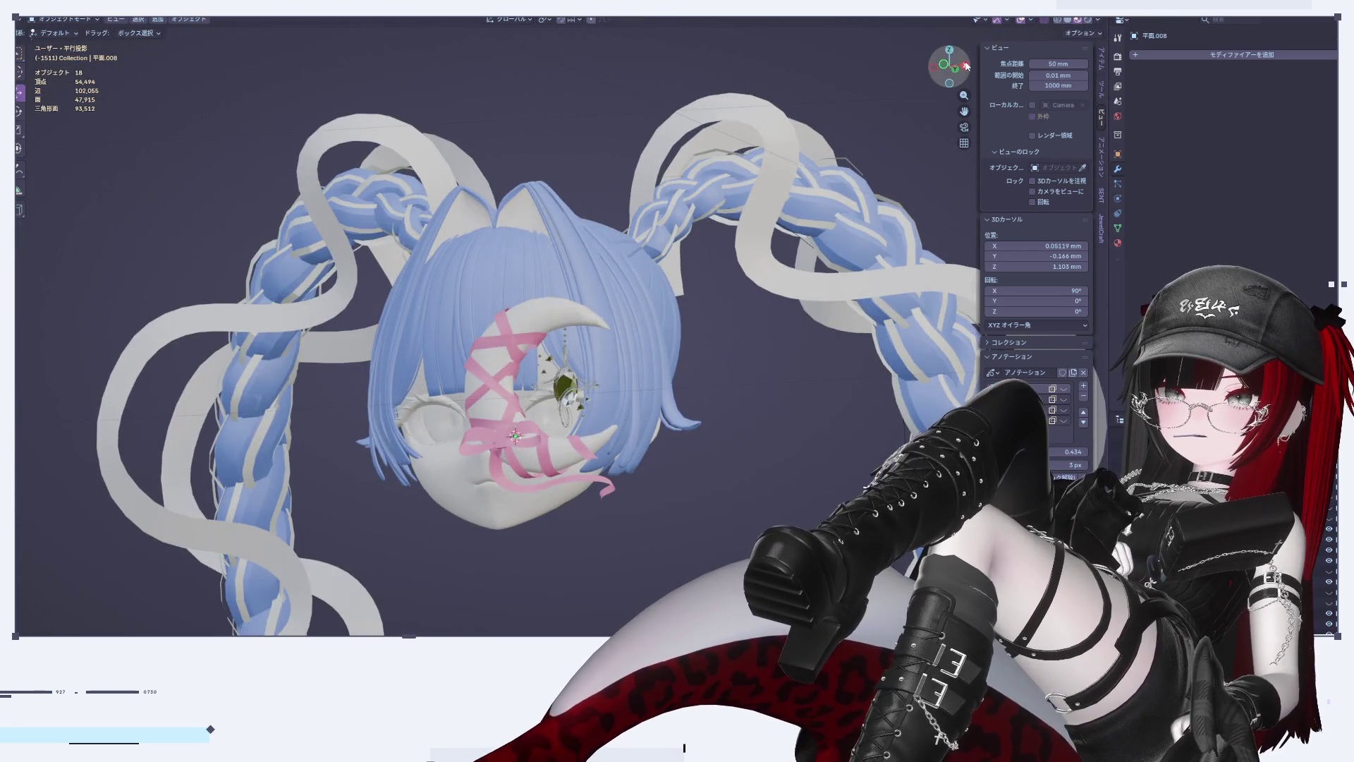
{"action": "left_click", "coordinate": [934, 67]}
{"action": "left_click", "coordinate": [934, 68]}
{"action": "key", "text": "Tab"}
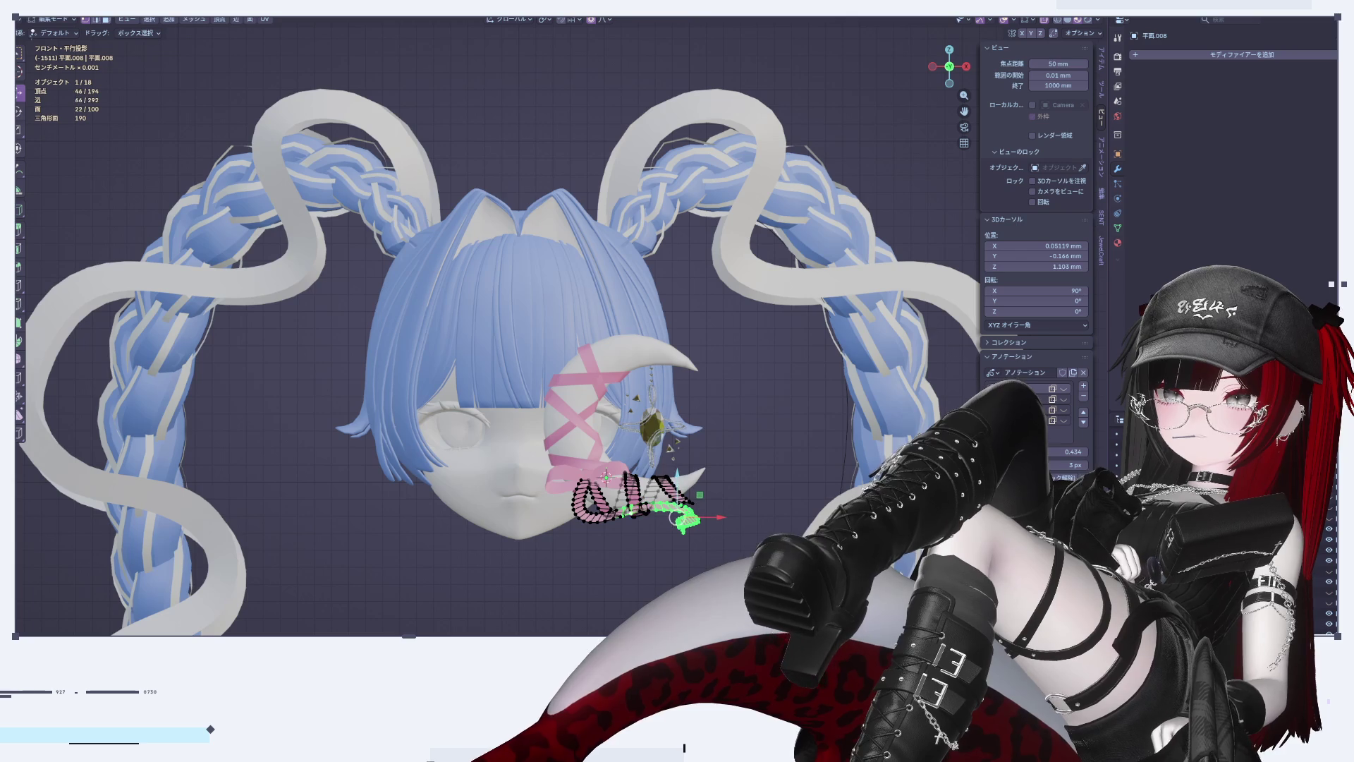
Step: Try a downward tail move, undo and redo it, and center the tail in view
{"action": "key", "text": "g"}
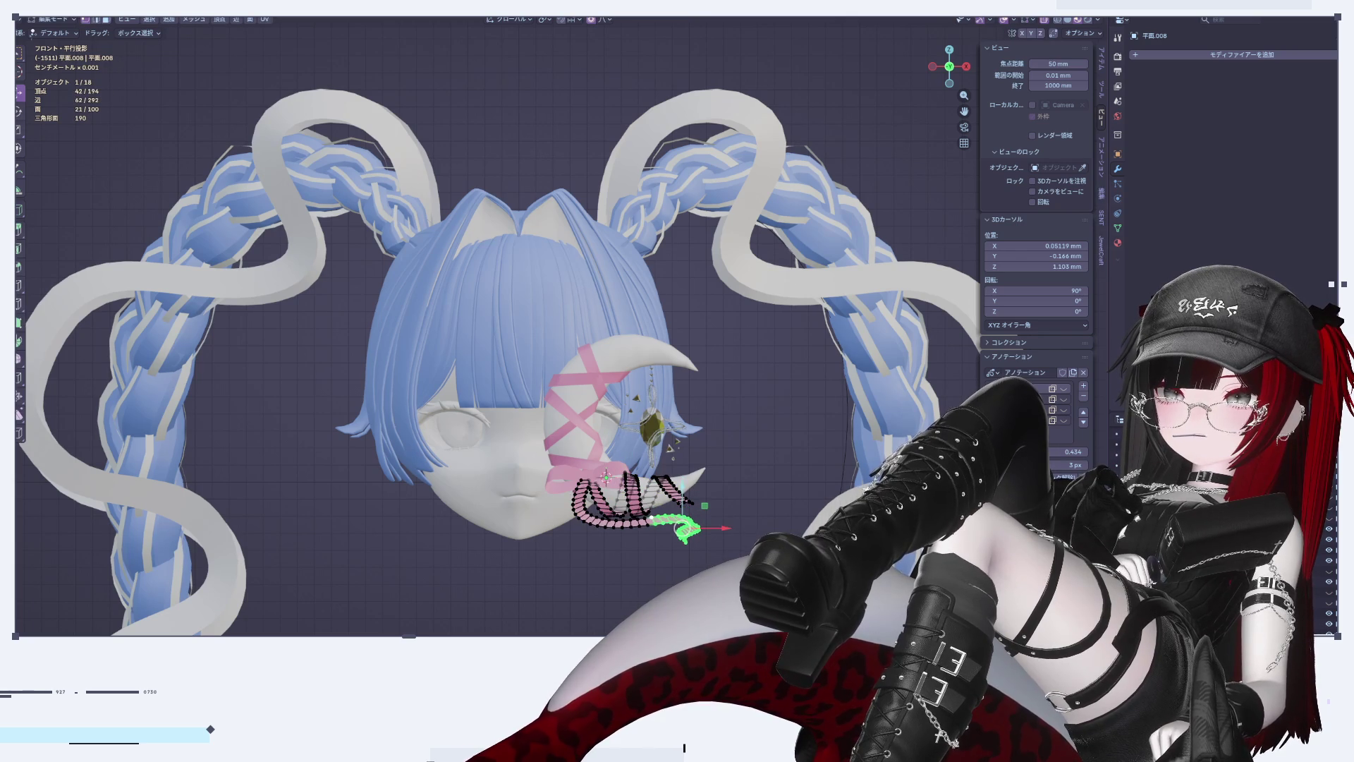
{"action": "key", "text": "ctrl+z"}
{"action": "key", "text": "ctrl+z"}
{"action": "key", "text": "ctrl+z"}
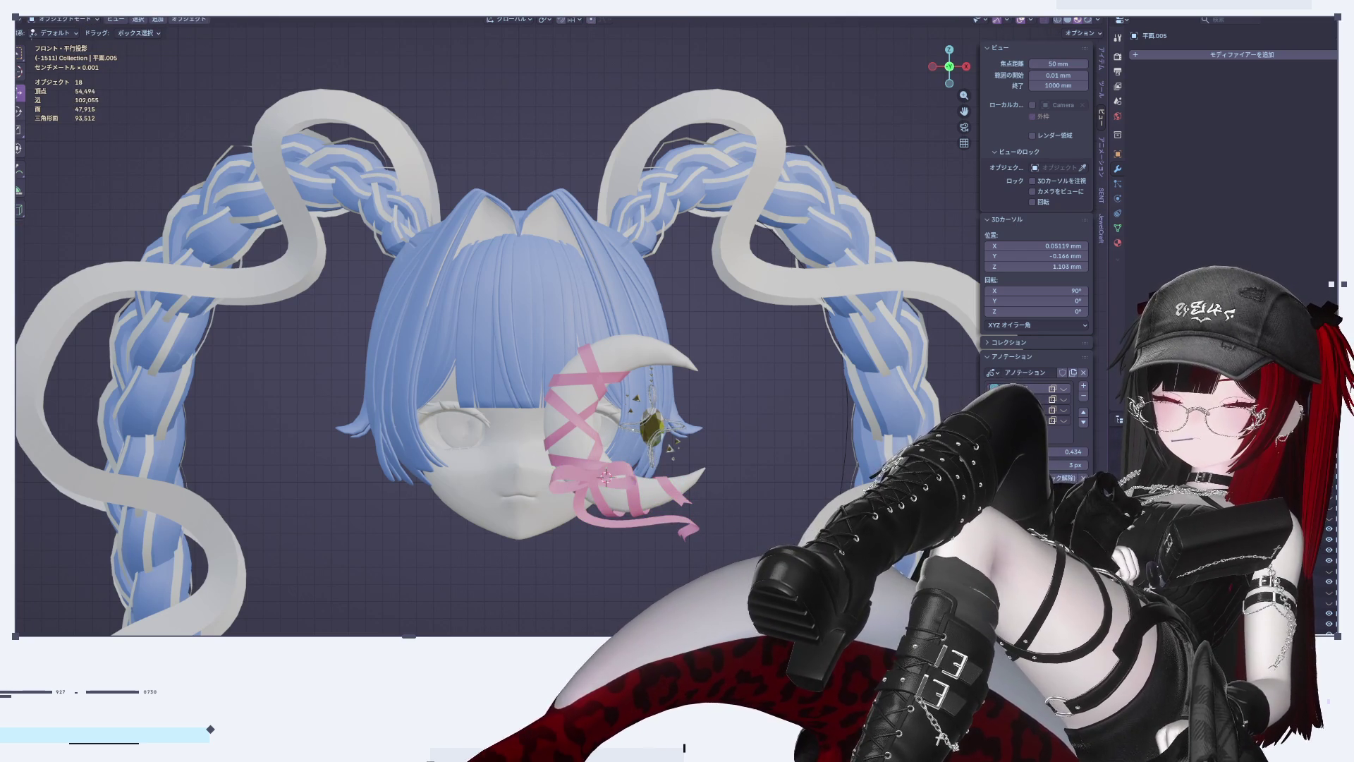
{"action": "key", "text": "ctrl+shift+z"}
{"action": "key", "text": "ctrl+shift+z"}
{"action": "key", "text": "ctrl+shift+z"}
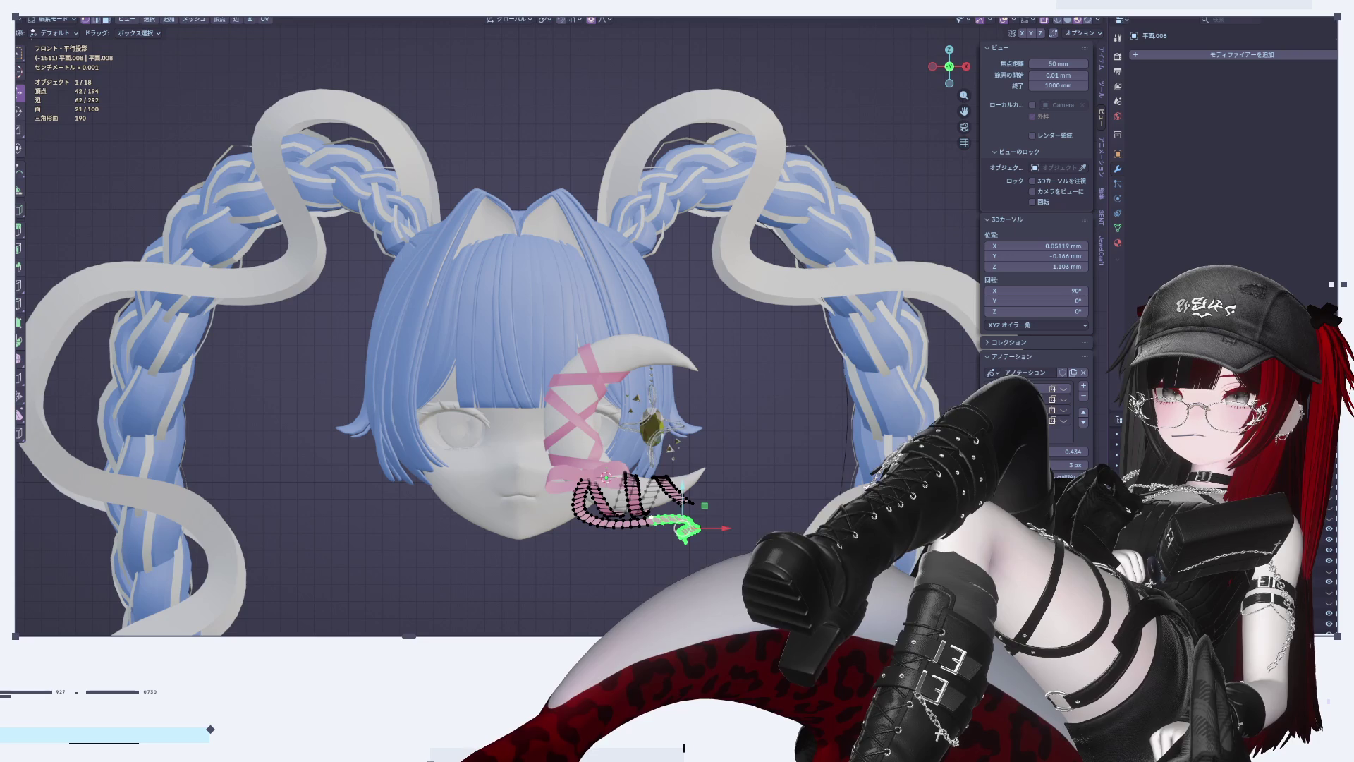
{"action": "scroll", "coordinate": [660, 564], "scroll_direction": "up", "scroll_amount": 6}
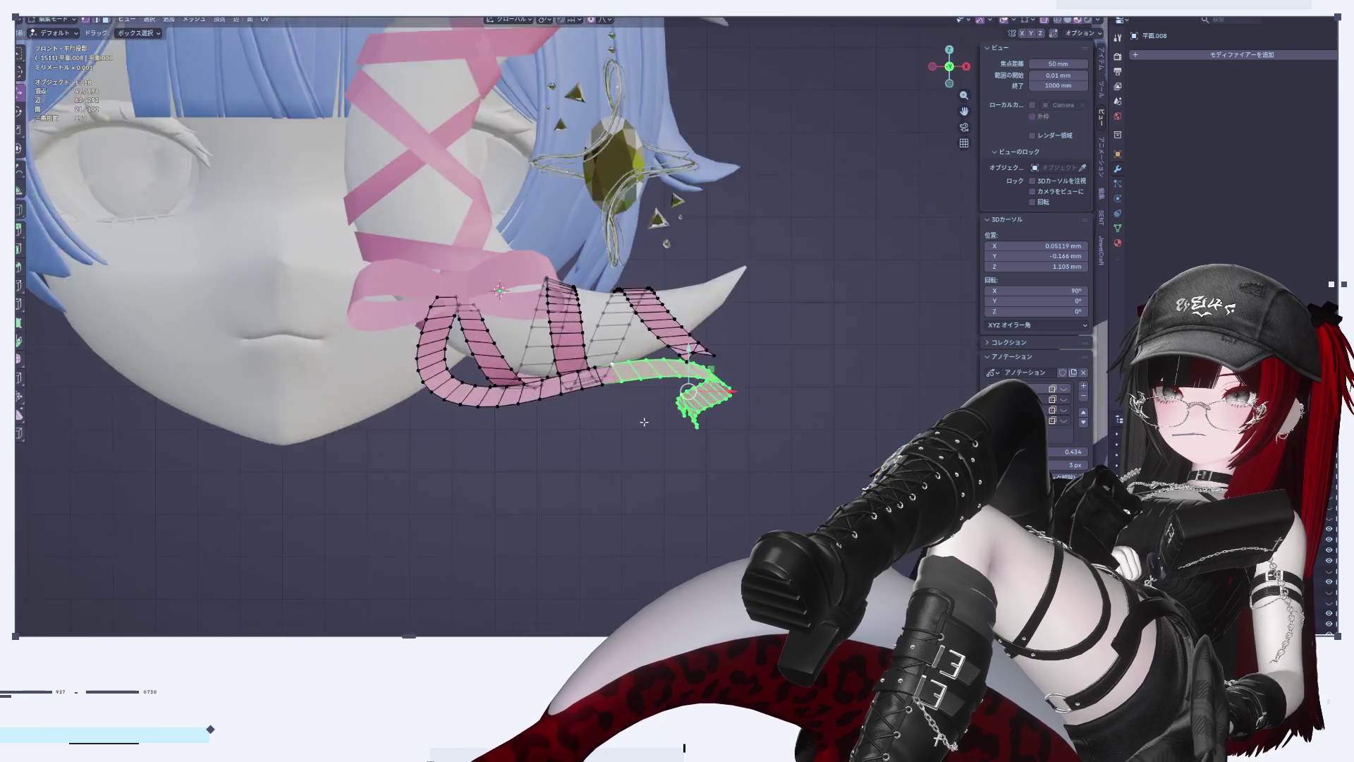
{"action": "middle_click_drag", "start_coordinate": [517, 389], "coordinate": [437, 474], "text": "shift"}
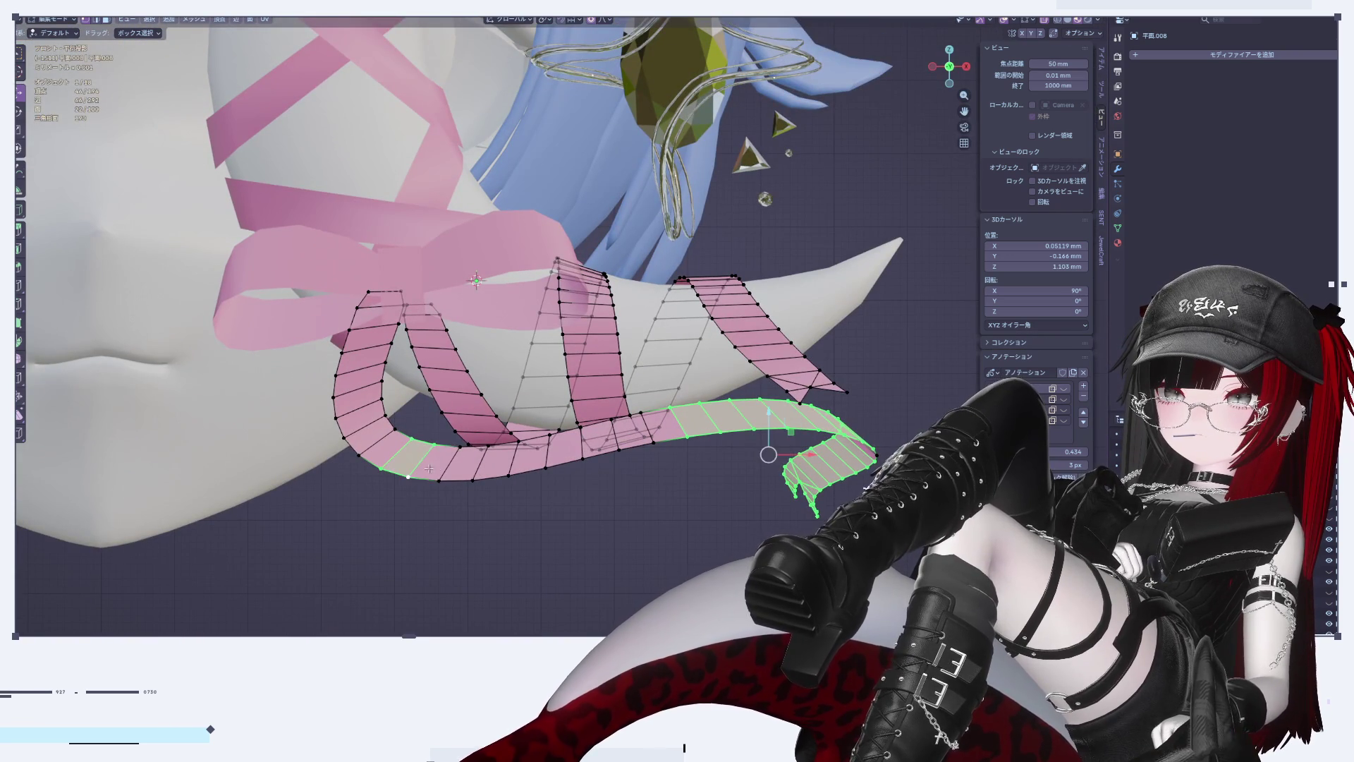
Step: Extend the tail selection by three ribbon sections and lower it along Z with soft falloff
{"action": "left_click", "coordinate": [473, 479], "text": "shift"}
{"action": "left_click", "coordinate": [508, 474], "text": "shift"}
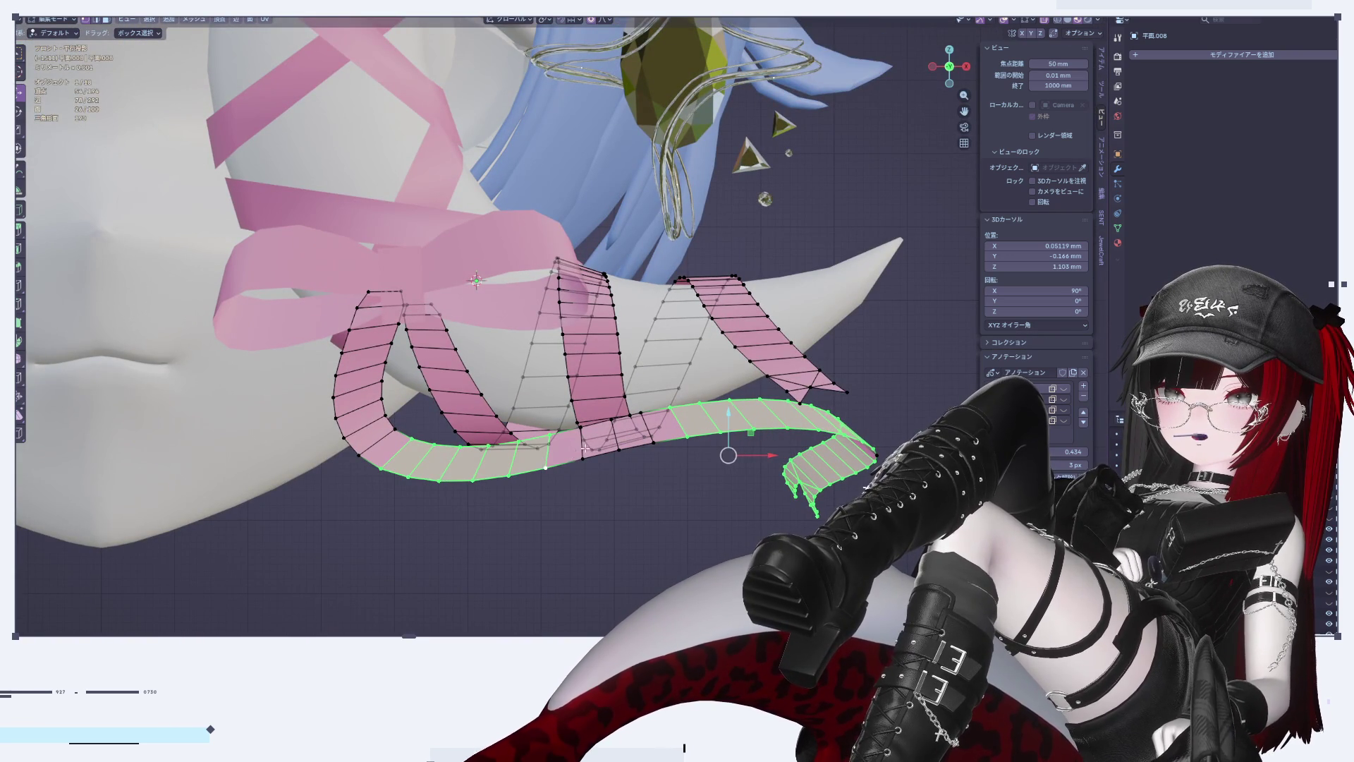
{"action": "left_click", "coordinate": [616, 425], "text": "shift"}
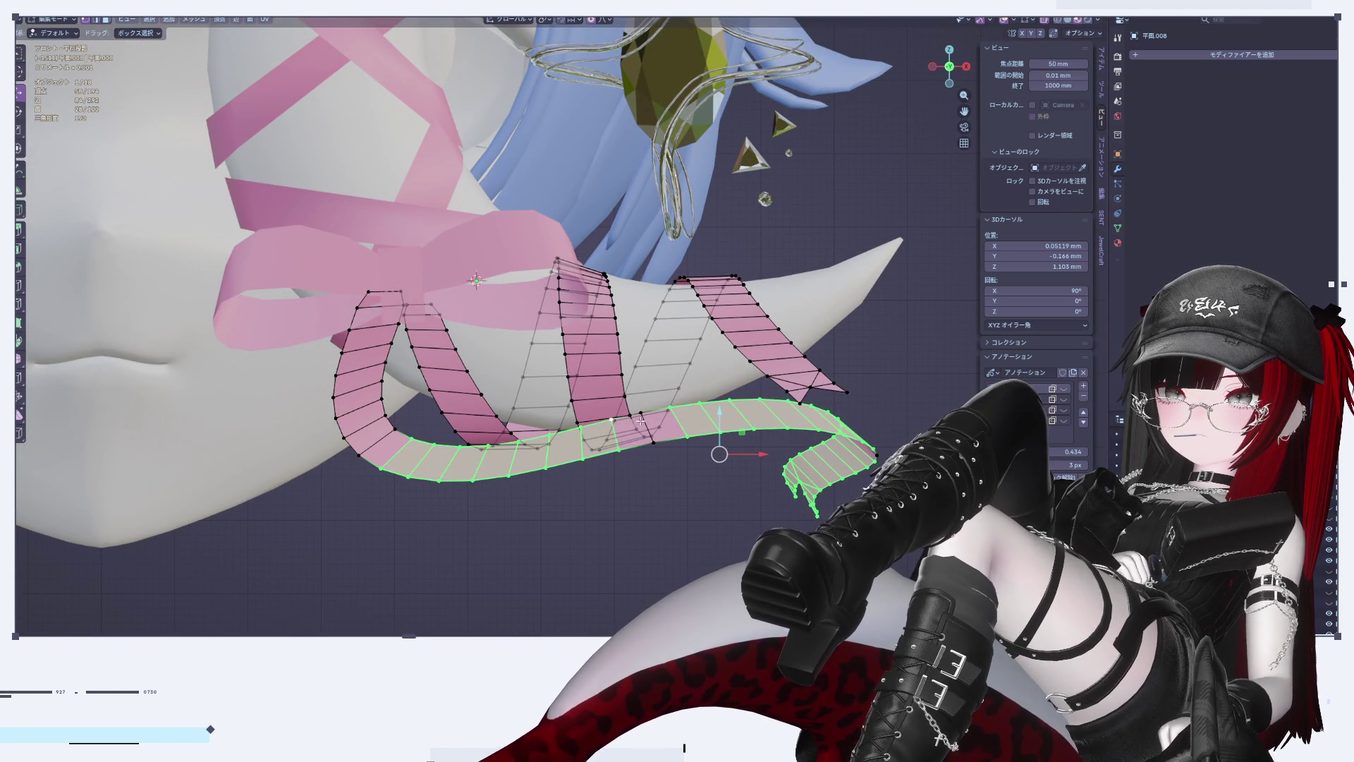
{"action": "key", "text": "g"}
{"action": "key", "text": "z"}
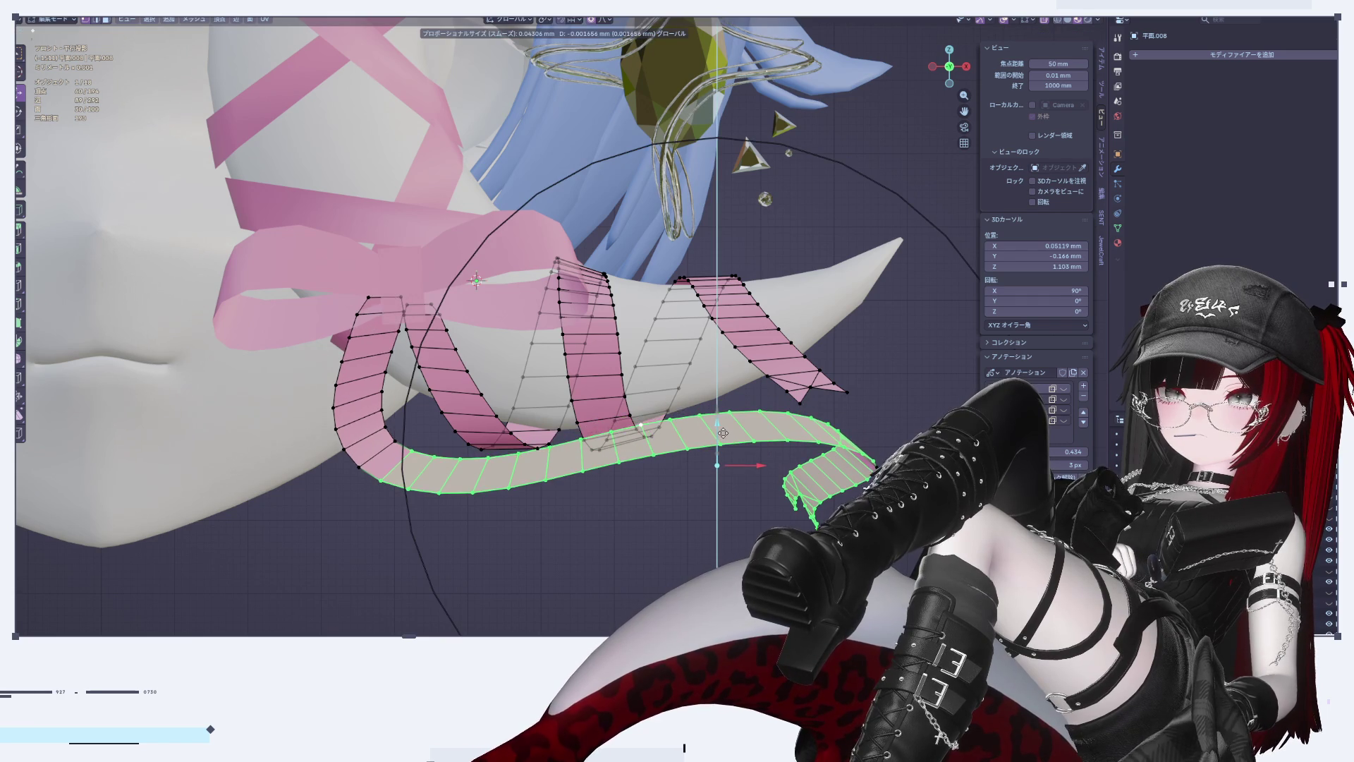
{"action": "left_click", "coordinate": [756, 476]}
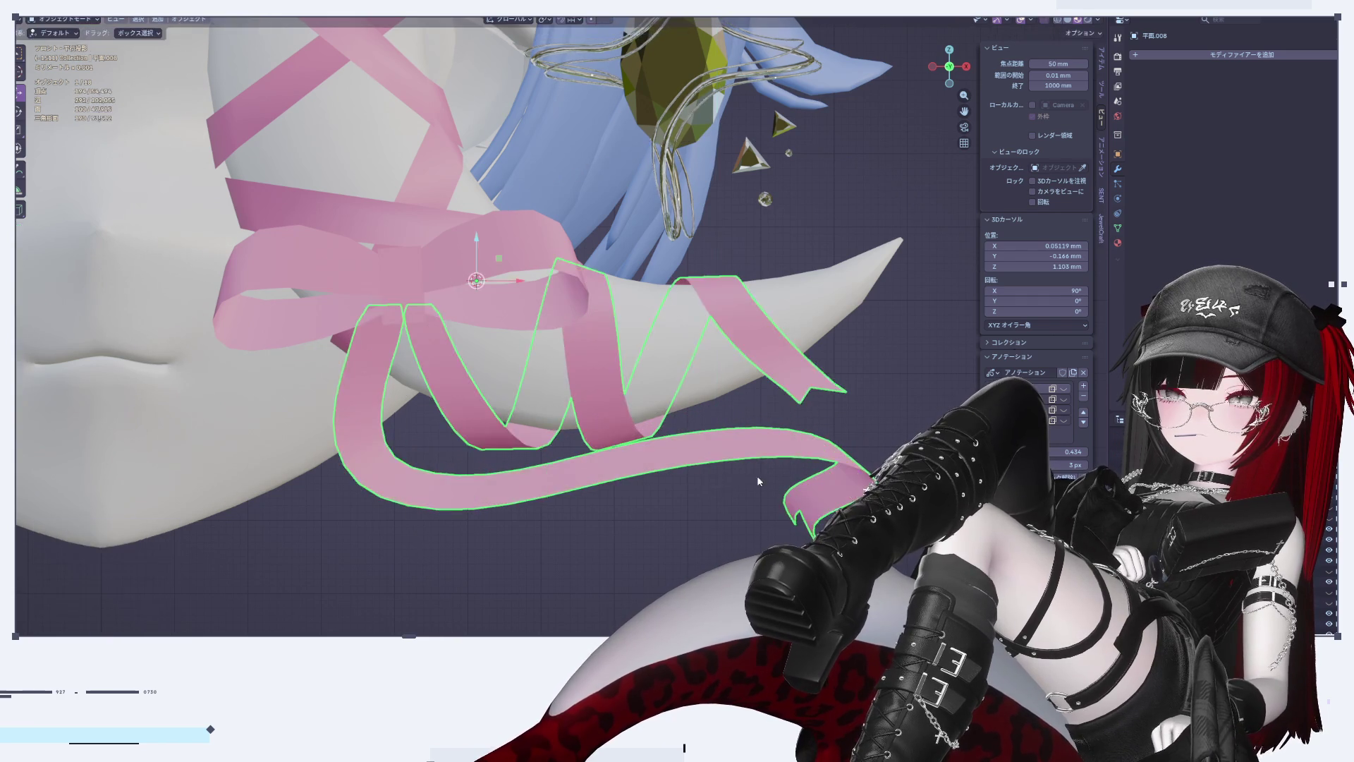
Step: Shift the ribbon's tail slightly left in Edit Mode using proportional falloff
{"action": "scroll", "coordinate": [757, 476], "scroll_direction": "down", "scroll_amount": 5}
{"action": "key", "text": "Tab"}
{"action": "scroll", "coordinate": [829, 507], "scroll_direction": "down", "scroll_amount": 5}
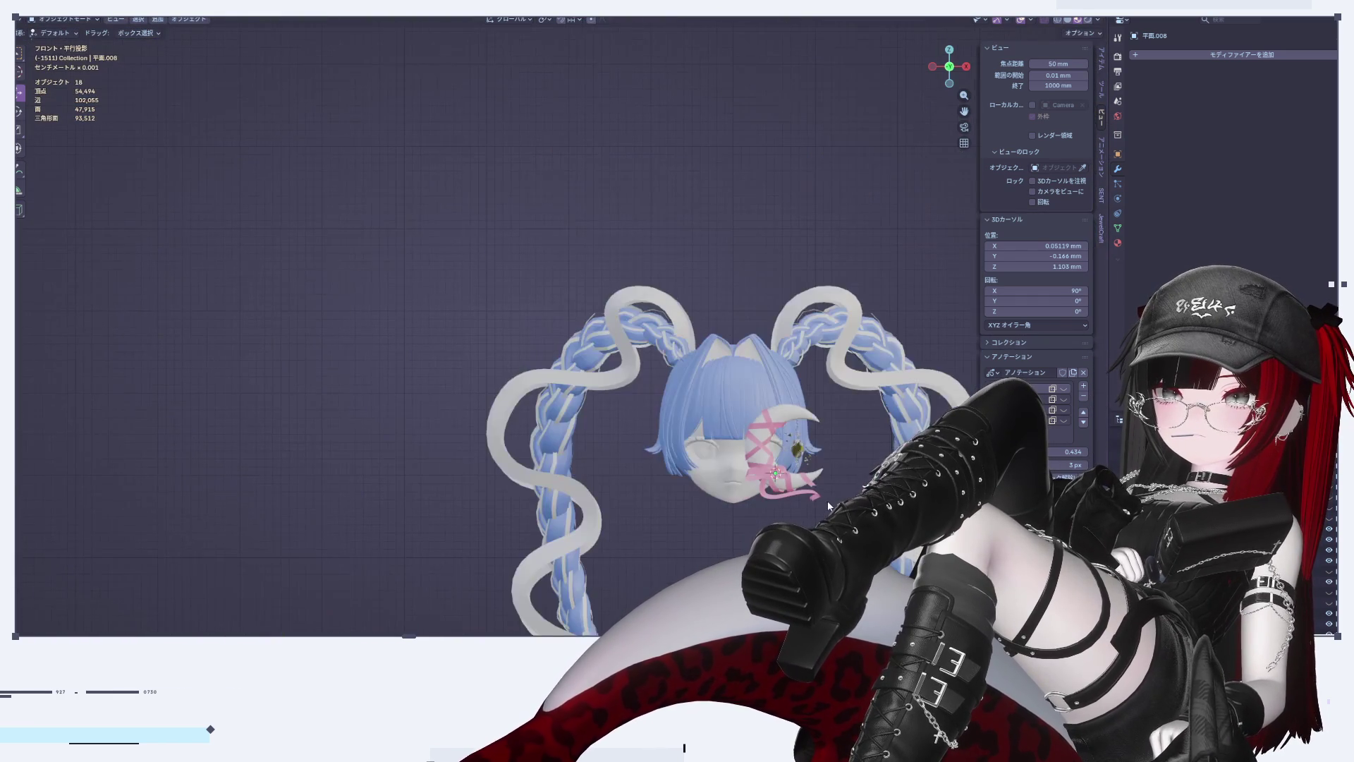
{"action": "scroll", "coordinate": [831, 498], "scroll_direction": "up", "scroll_amount": 7}
{"action": "key", "text": "Tab"}
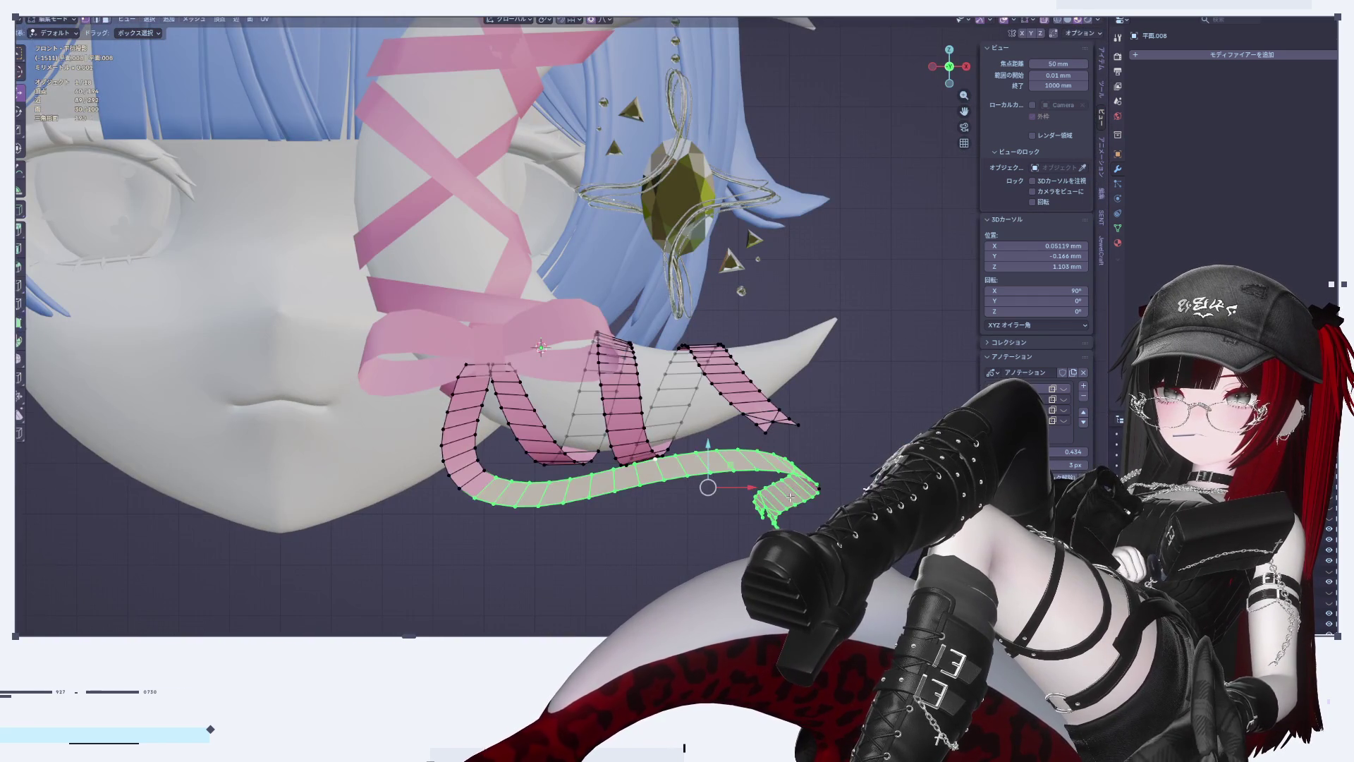
{"action": "left_click_drag", "start_coordinate": [750, 487], "coordinate": [739, 487]}
Step: Select only the ribbon's notched tip and slide it along the X axis
{"action": "left_click", "coordinate": [860, 481]}
{"action": "mouse_move", "coordinate": [706, 441]}
{"action": "left_mouse_down"}
{"action": "mouse_move", "coordinate": [808, 550]}
{"action": "mouse_move", "coordinate": [850, 557]}
{"action": "left_mouse_up"}
{"action": "key", "text": "g"}
{"action": "key", "text": "x"}
{"action": "left_click", "coordinate": [831, 491]}
{"action": "key", "text": "Tab"}
Step: Select the ribbon vertices wrapping the lower horn's tip and start moving them with falloff
{"action": "scroll", "coordinate": [783, 396], "scroll_direction": "down", "scroll_amount": 8}
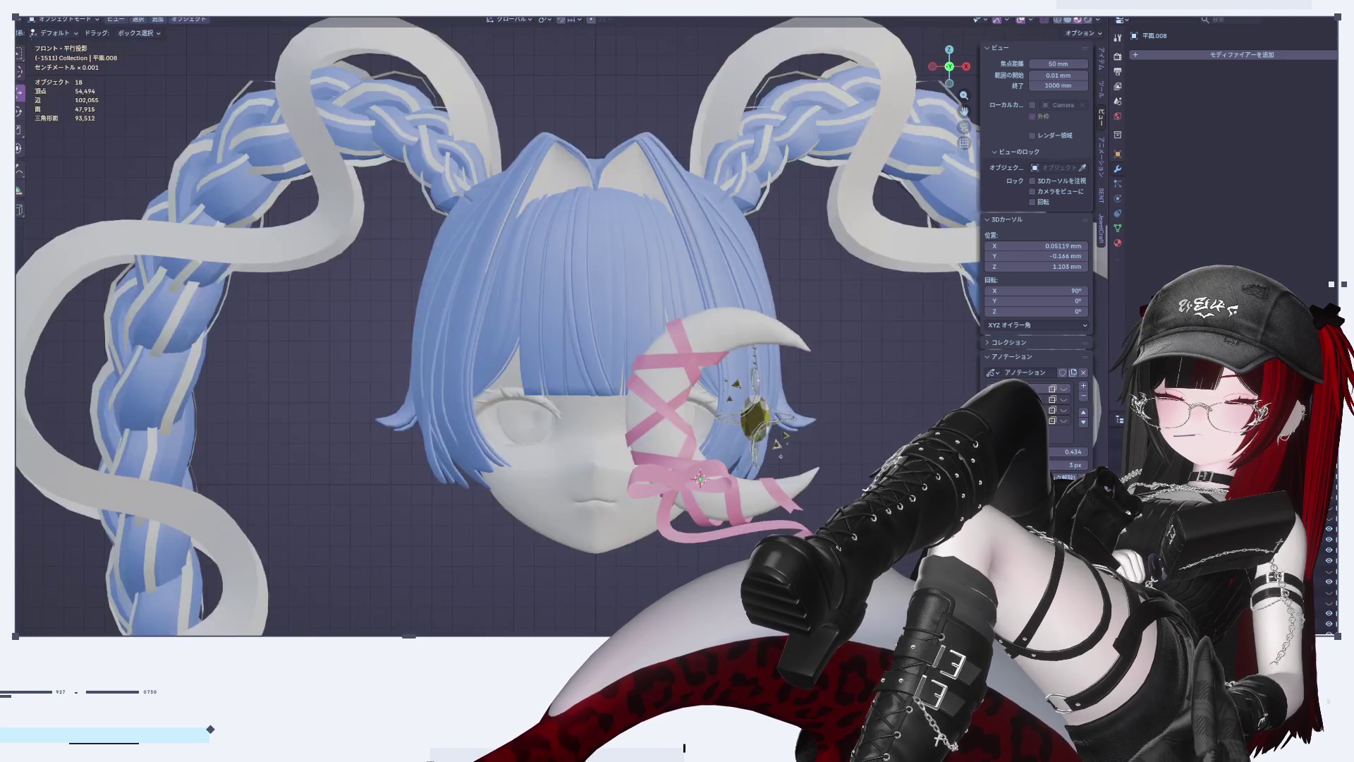
{"action": "scroll", "coordinate": [781, 397], "scroll_direction": "up", "scroll_amount": 10}
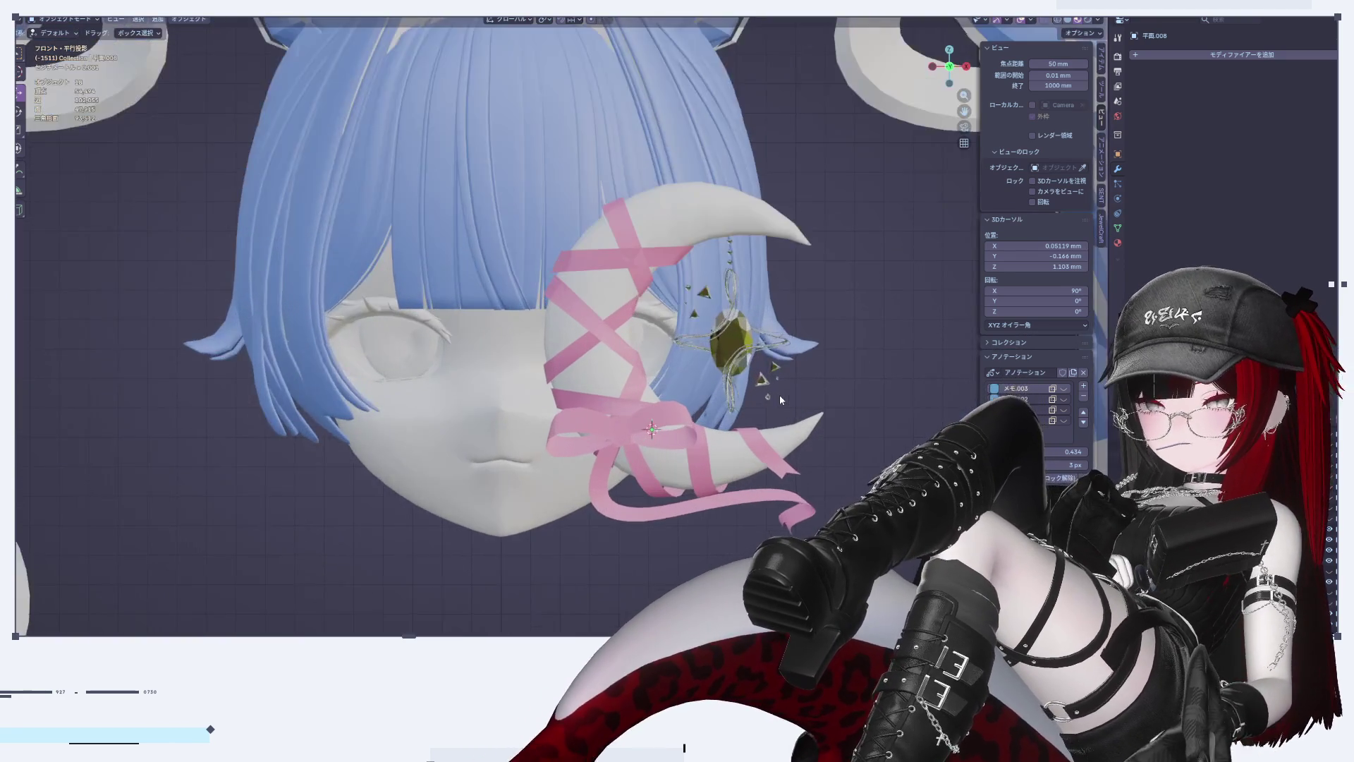
{"action": "scroll", "coordinate": [780, 424], "scroll_direction": "up", "scroll_amount": 4}
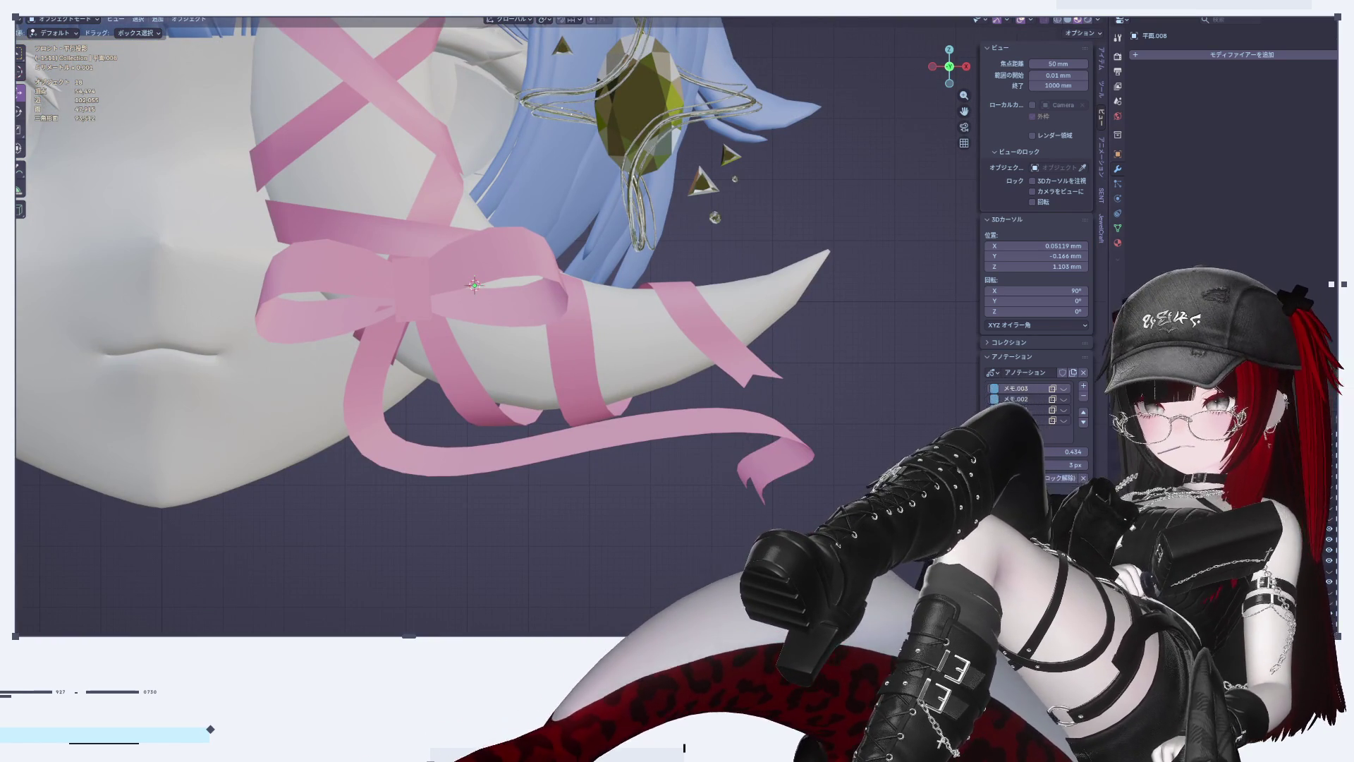
{"action": "left_click", "coordinate": [773, 370]}
{"action": "key", "text": "Tab"}
{"action": "left_click_drag", "start_coordinate": [706, 359], "coordinate": [832, 395]}
{"action": "key", "text": "g"}
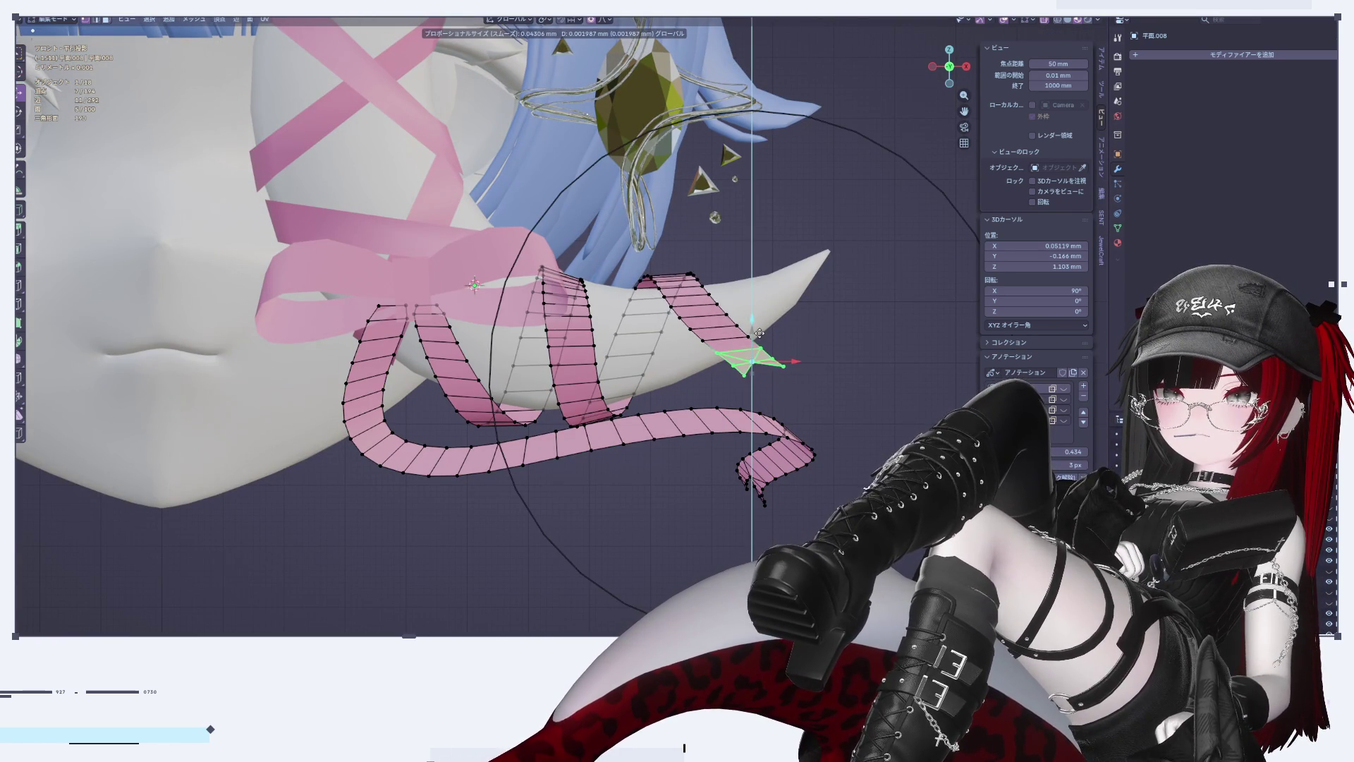